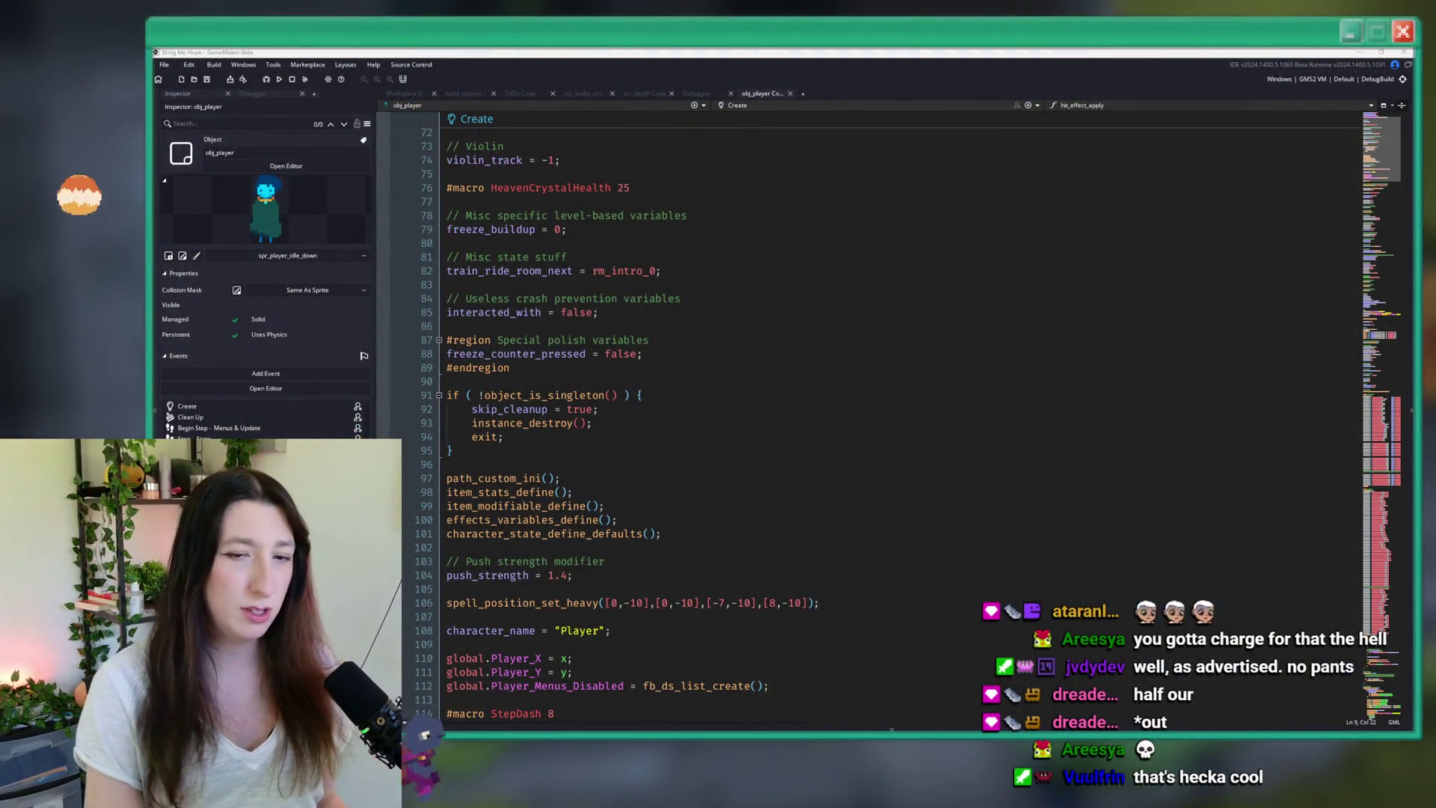
- Browse obj_player's Create code between lines 51 and 87
click(671, 270)
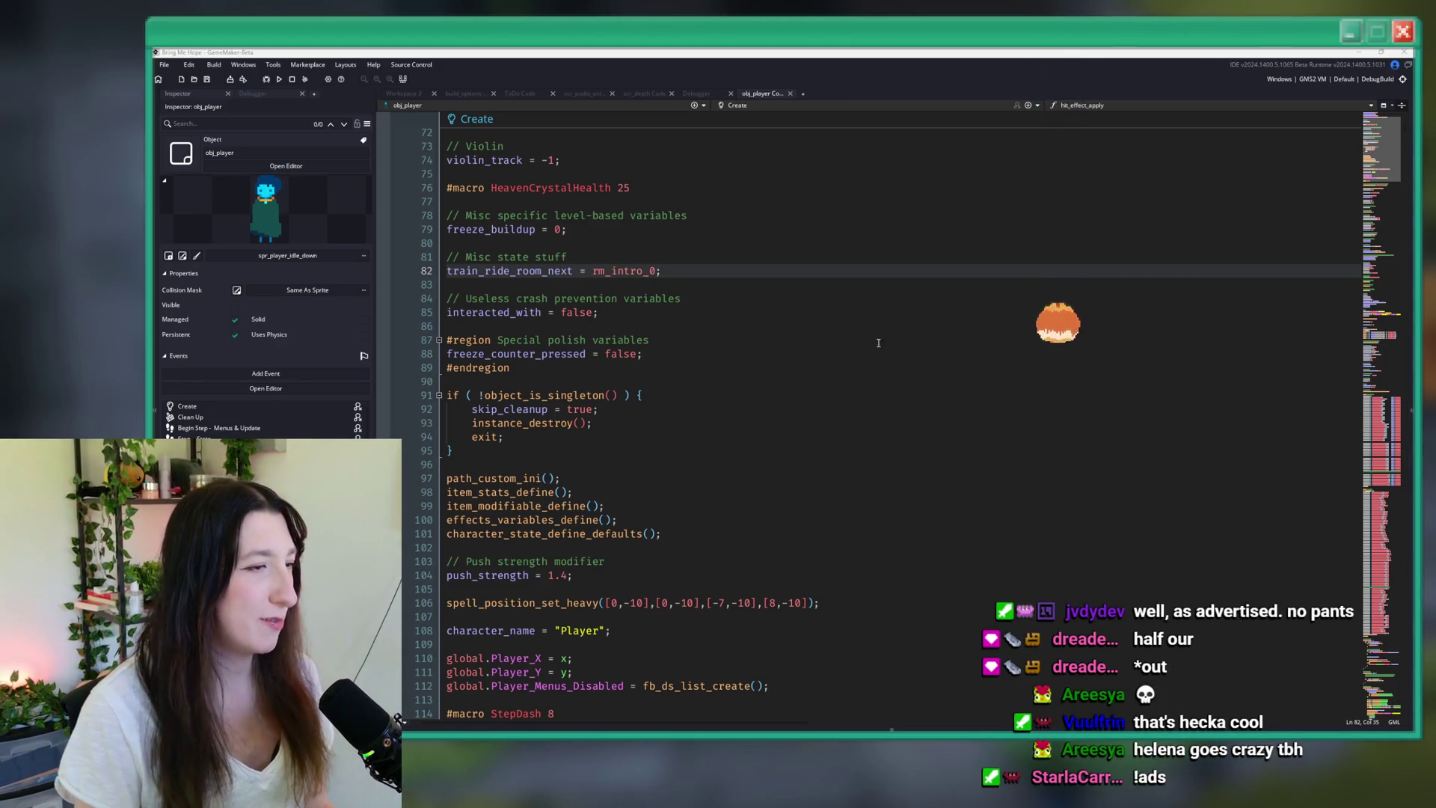
click(750, 271)
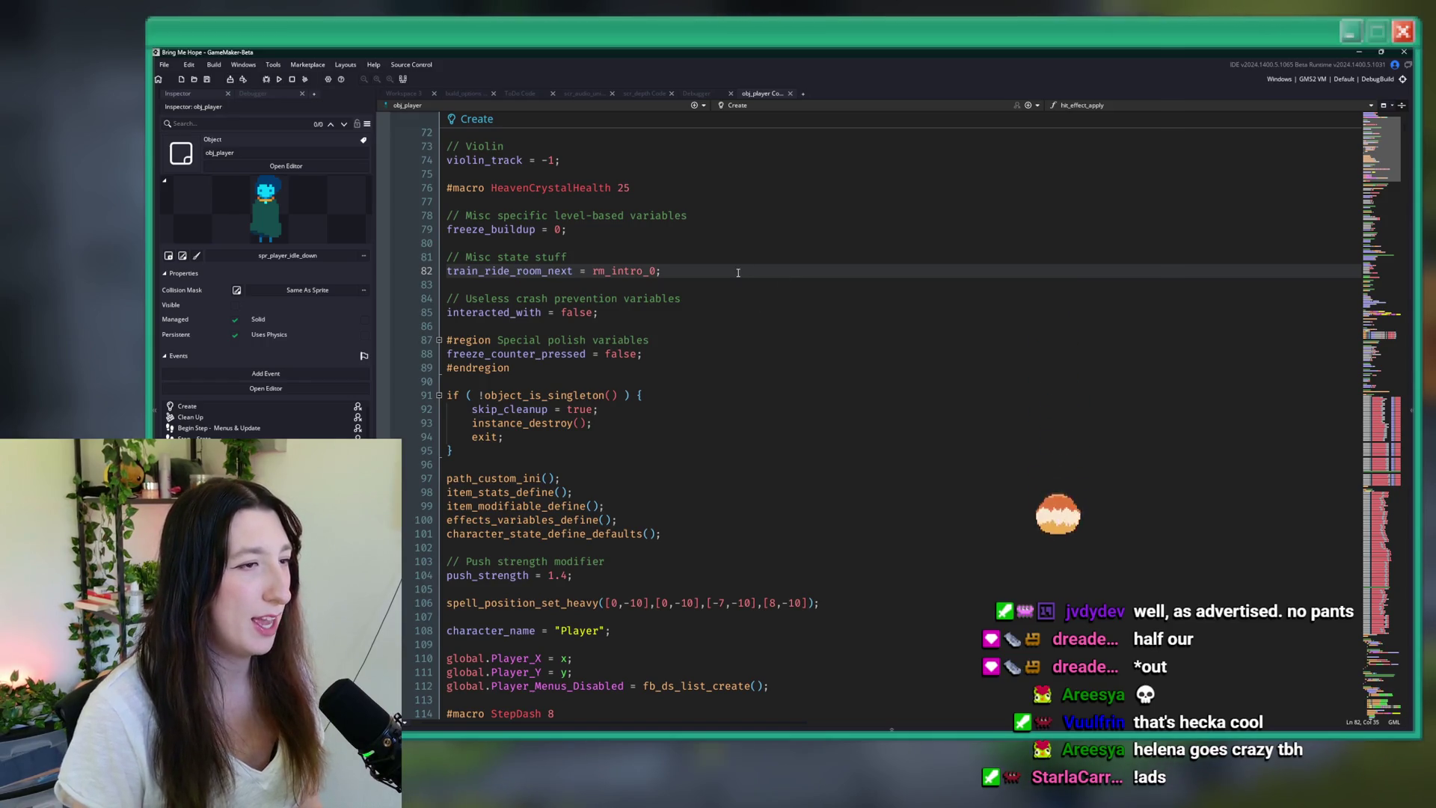
scroll(740, 270, up, 6)
click(740, 270)
scroll(741, 270, up, 6)
click(746, 298)
click(744, 368)
click(718, 341)
click(694, 355)
scroll(716, 340, down, 12)
click(714, 341)
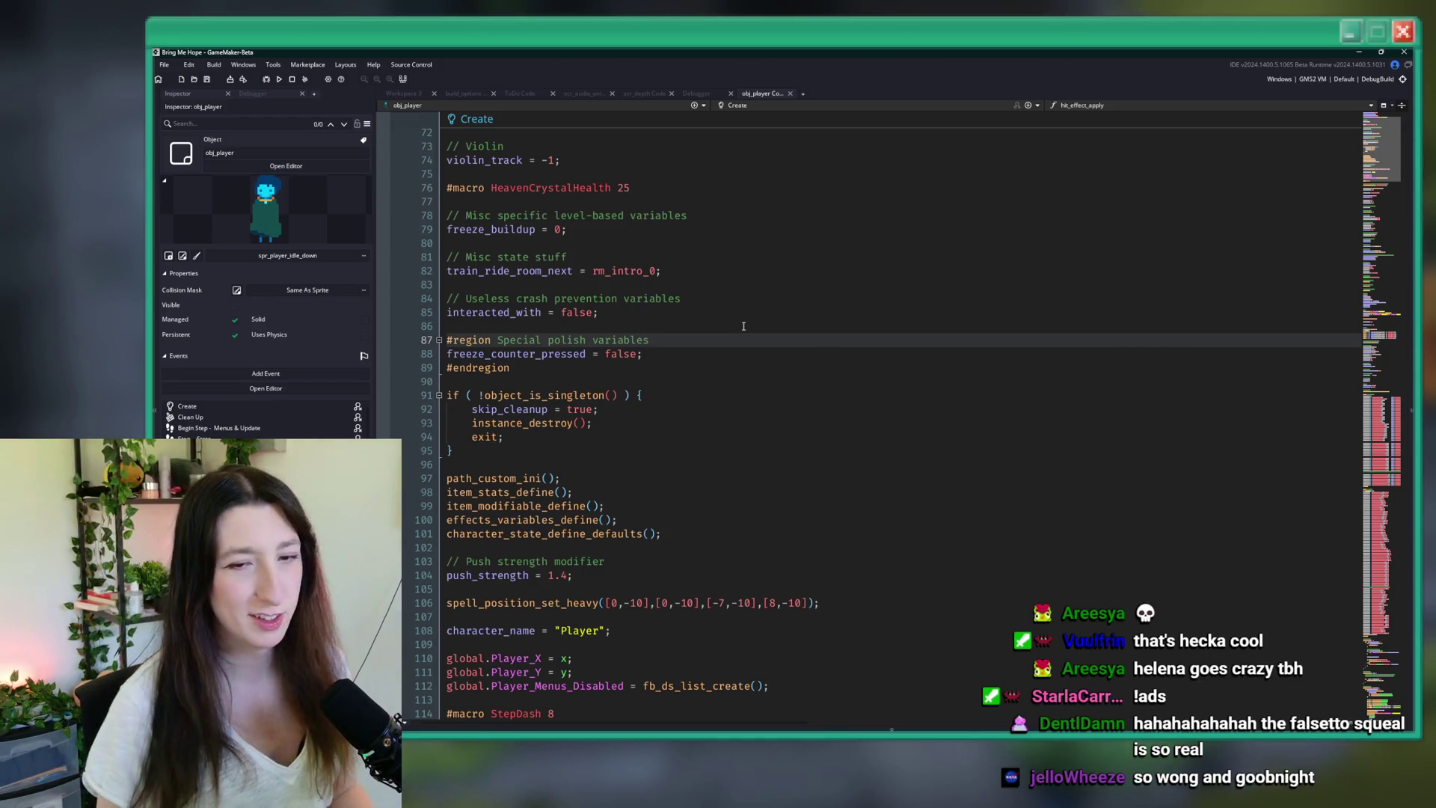
click(742, 326)
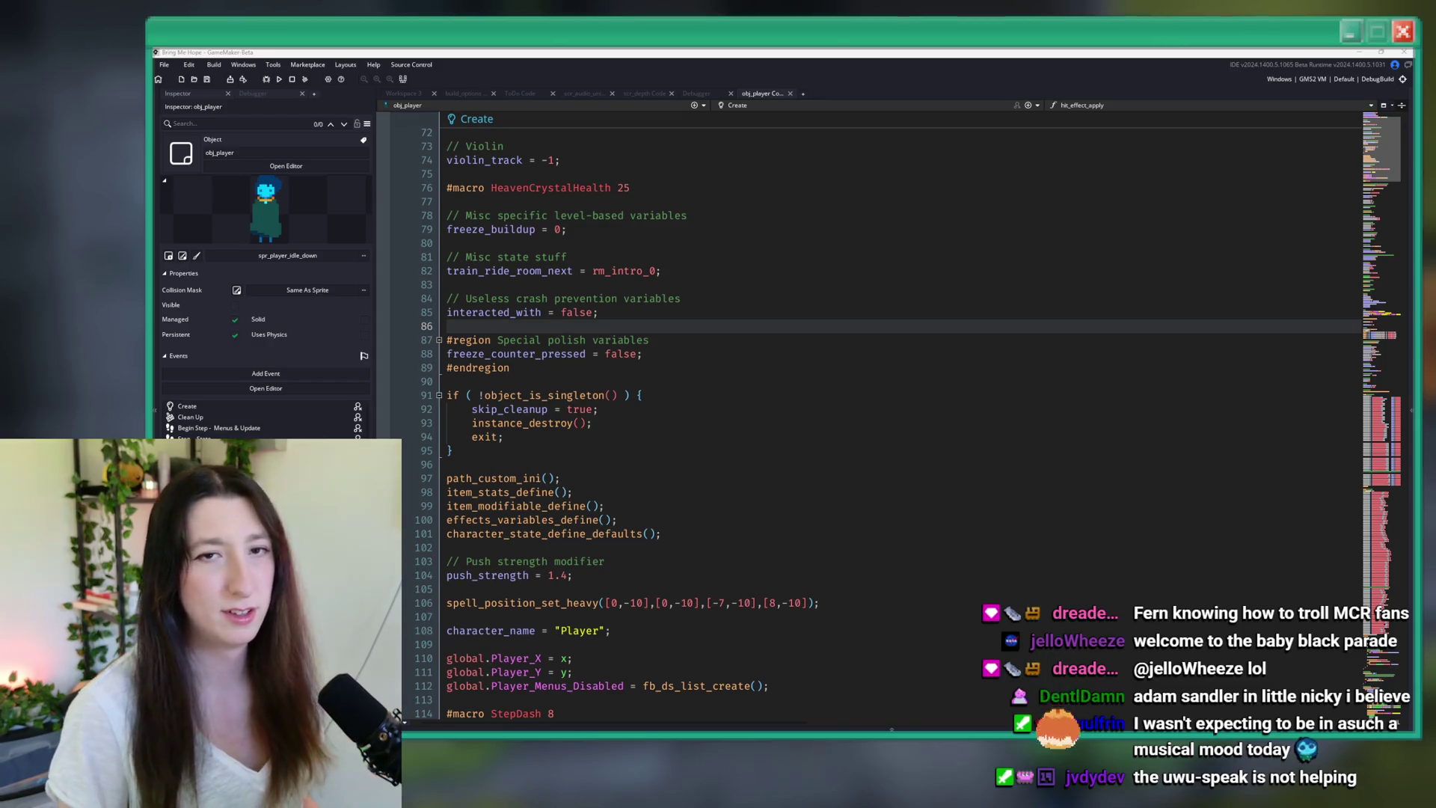
- Open the ToDo note via the asset search and go to its violin audio item on line 11
scroll(860, 172, down, 4)
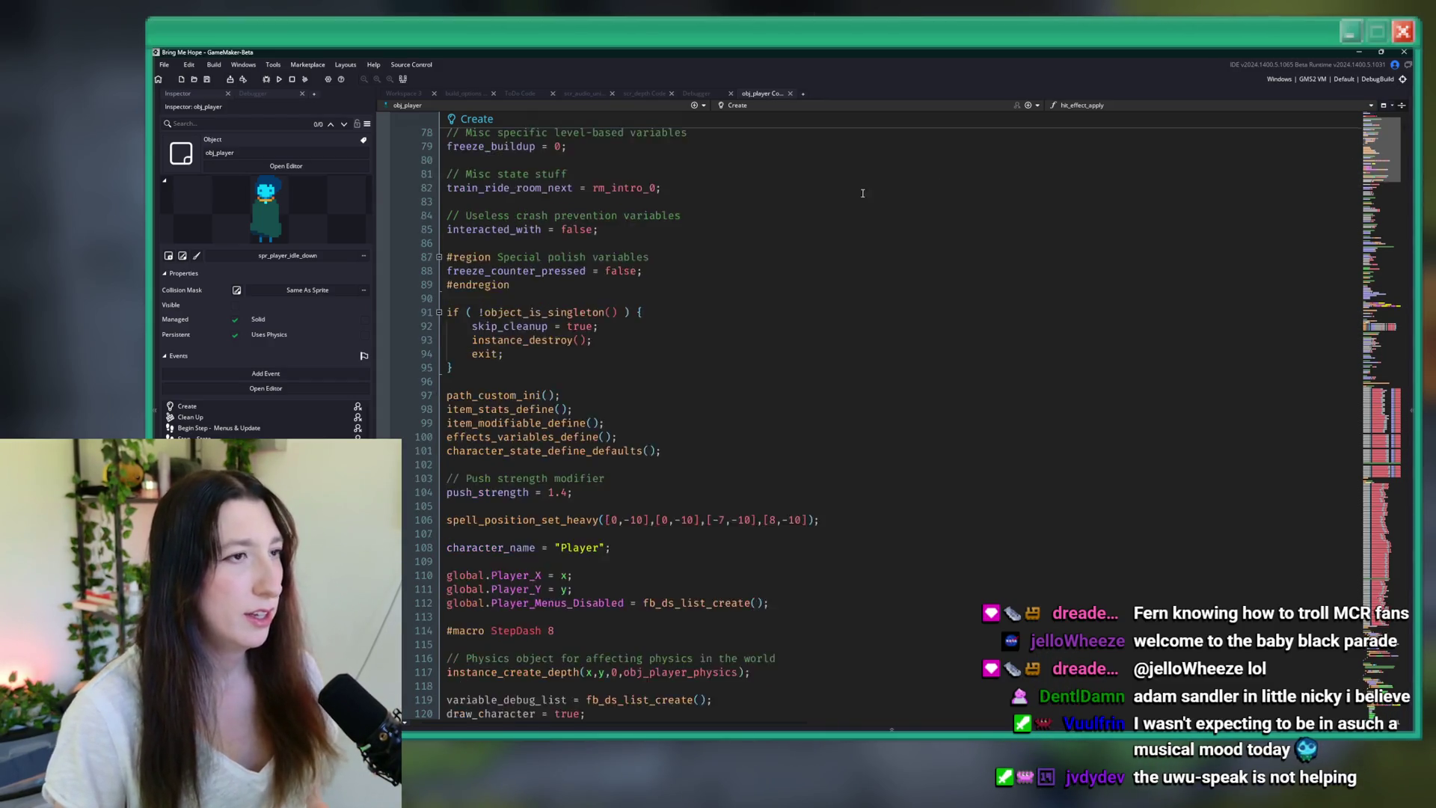
click(806, 175)
key(ctrl+t)
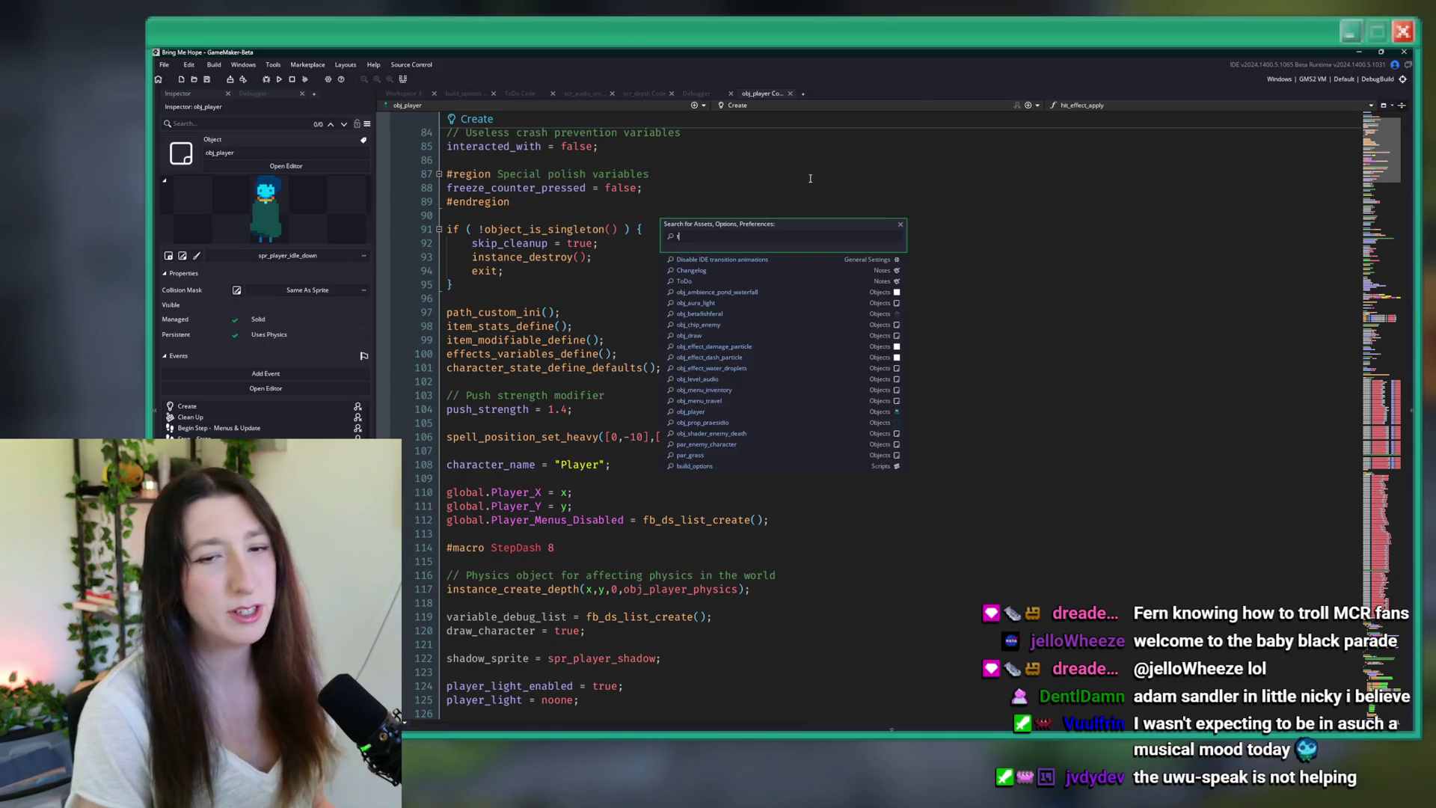
text(todo)
key(Return)
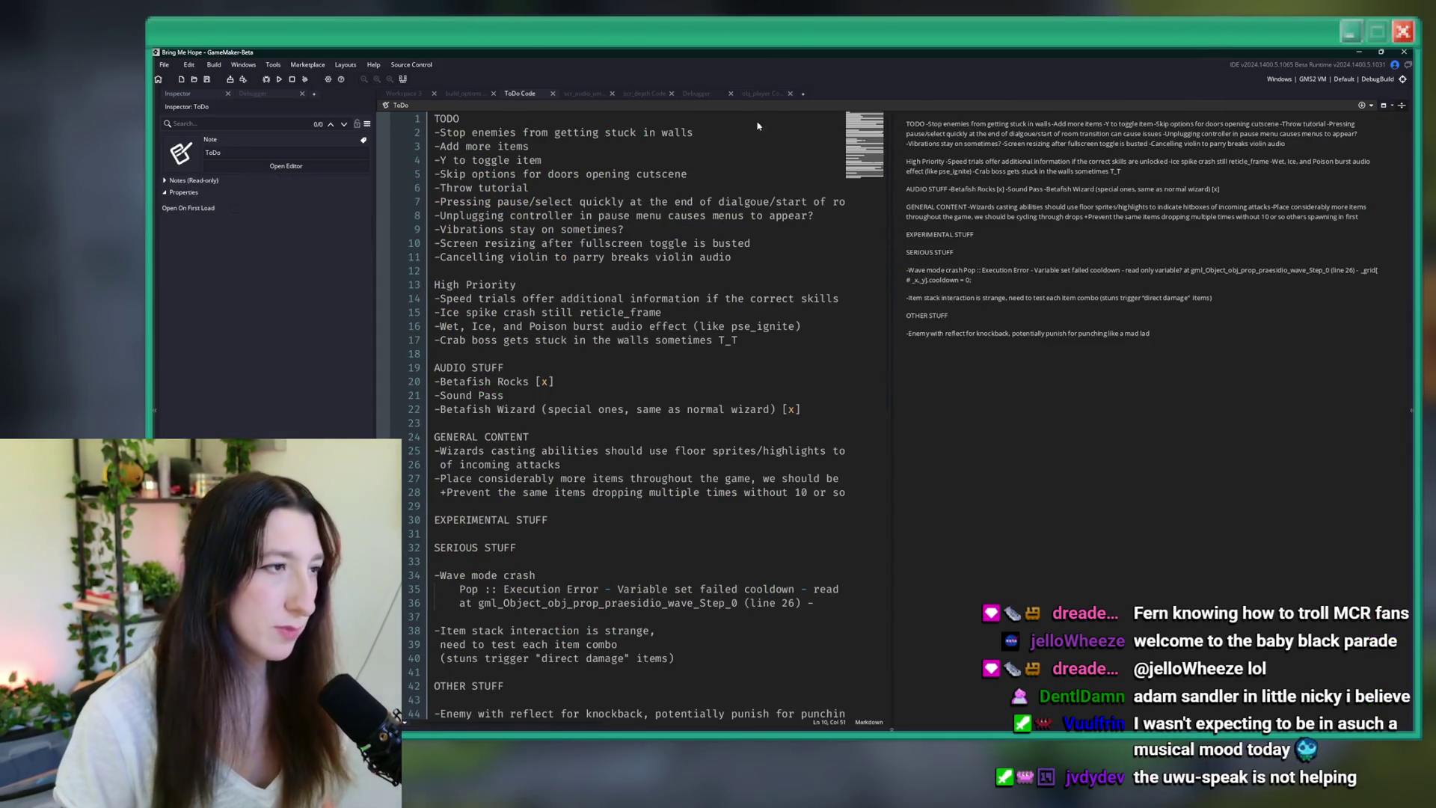
click(751, 255)
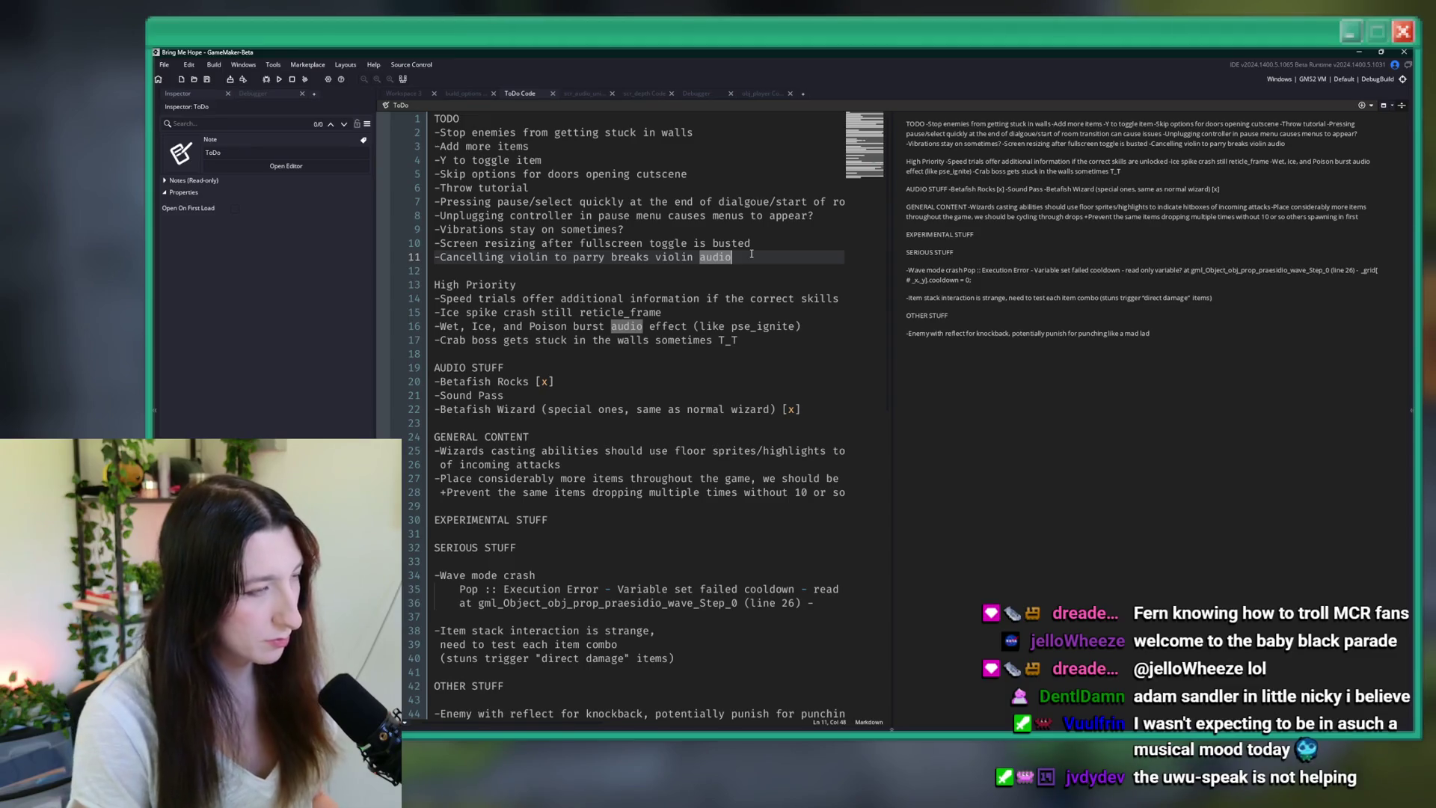
- Search the whole project for 'parry' and close the unused script and Debugger tabs
key(ctrl+shift+f)
key(Return)
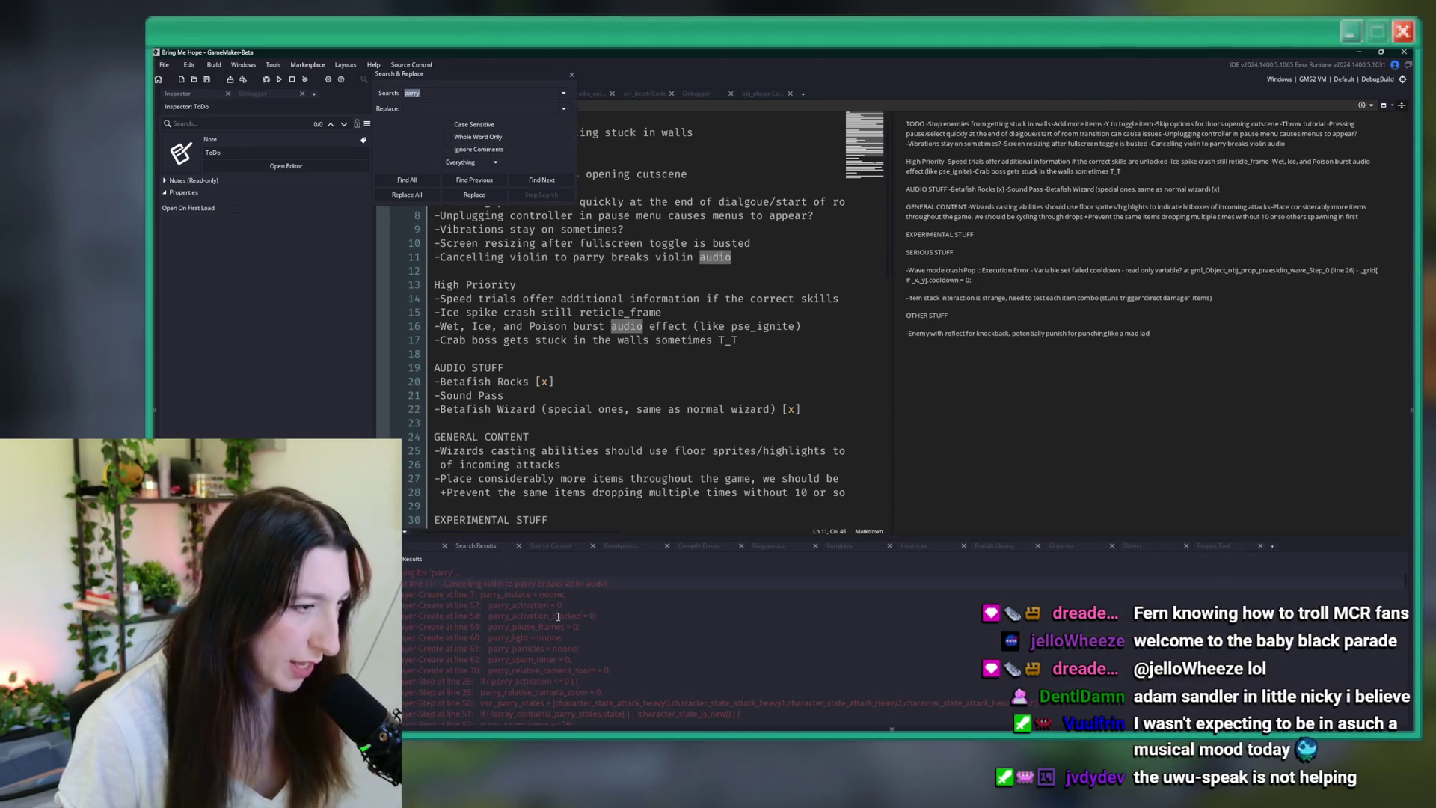
drag(522, 78, 553, 265)
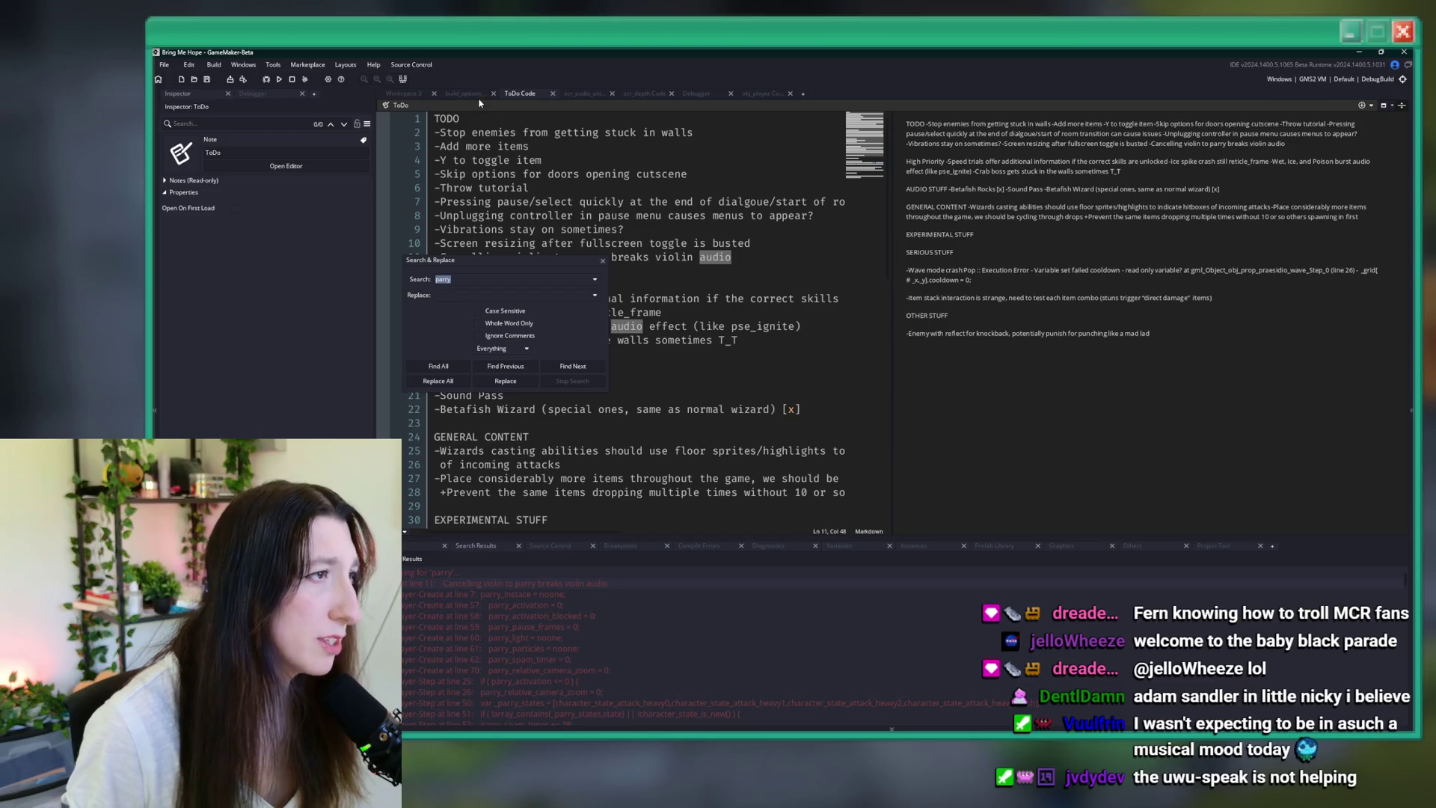
middle_click(584, 91)
middle_click(597, 95)
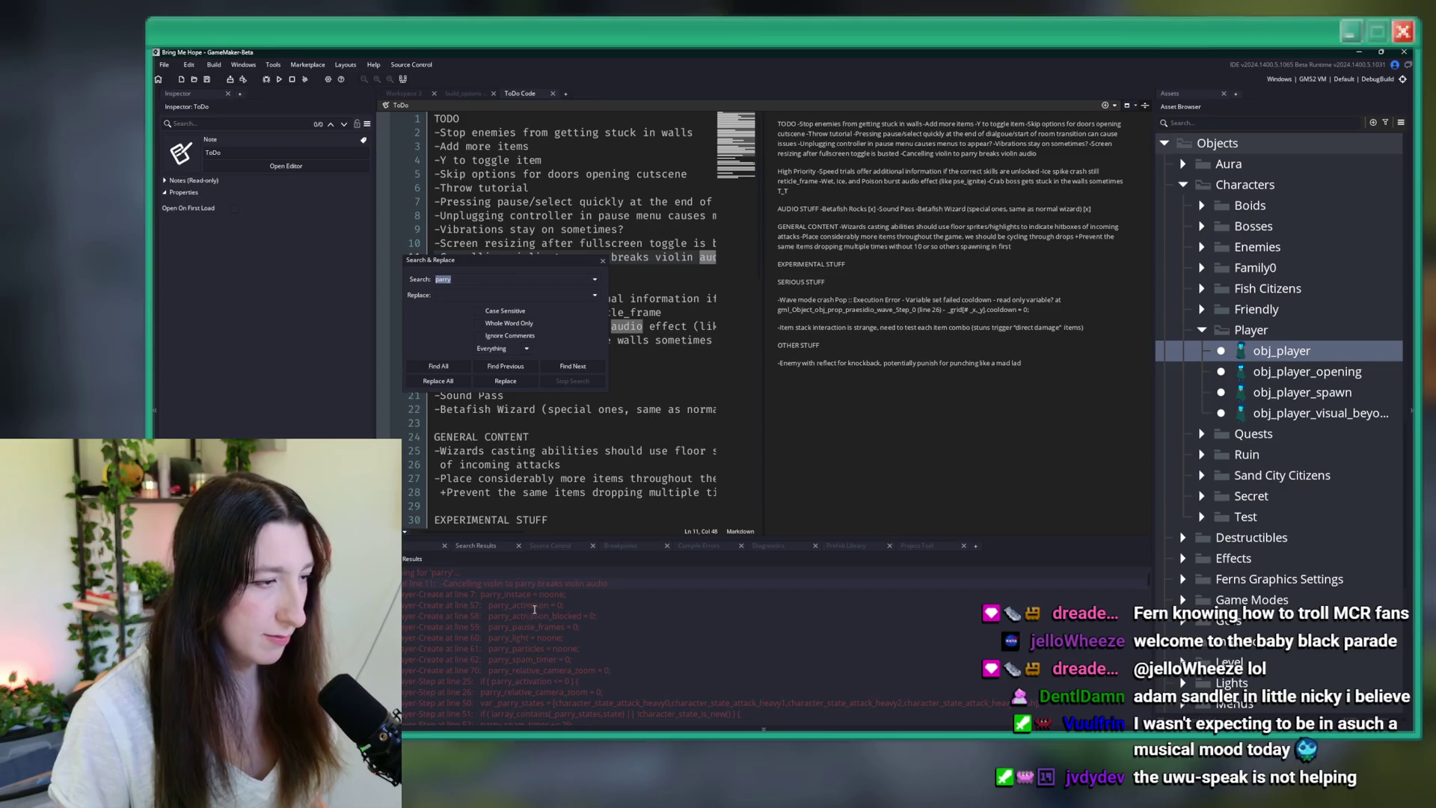
- Open obj_player's code at the parry result on line 2657
scroll(564, 651, down, 4)
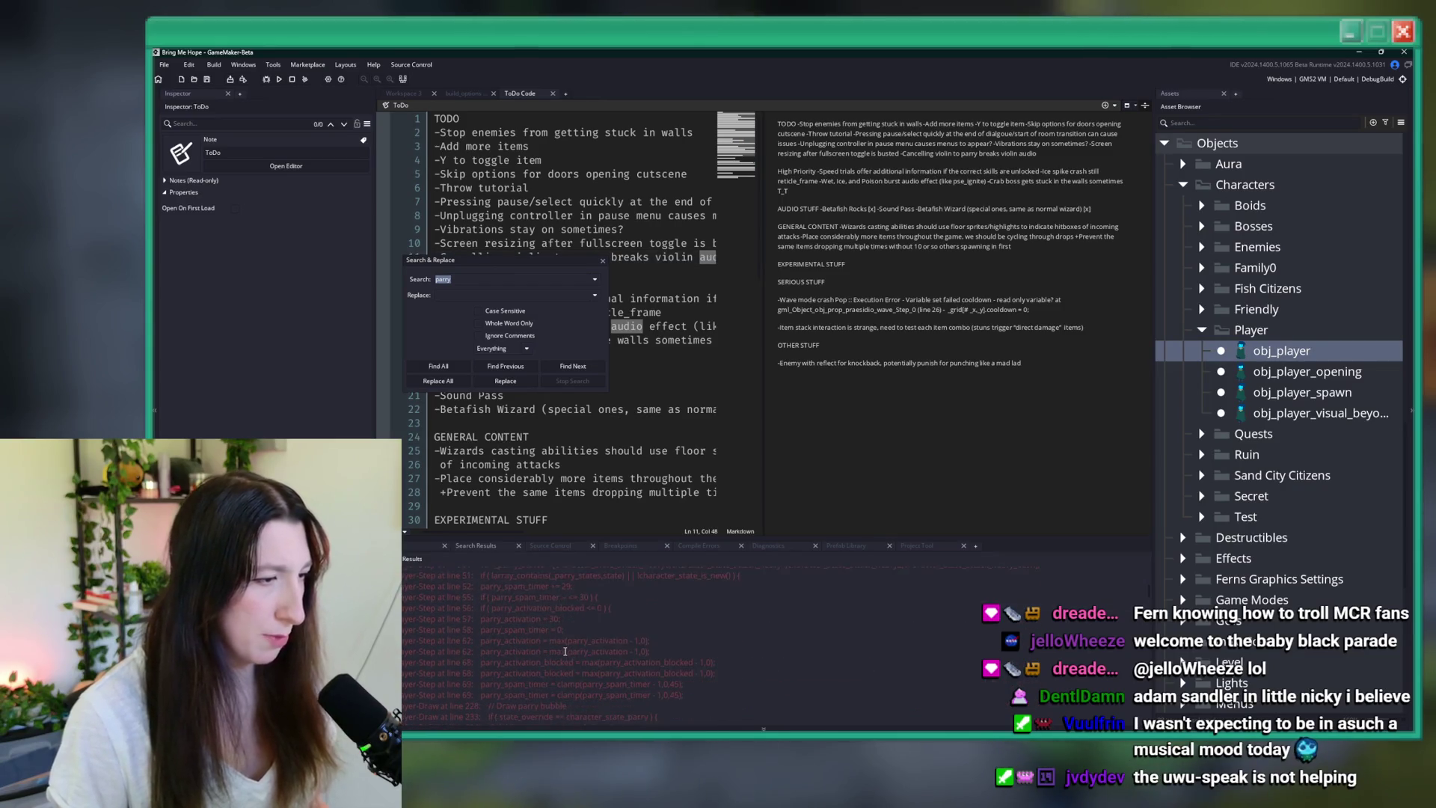
scroll(565, 651, down, 8)
scroll(559, 656, up, 3)
double_click(600, 605)
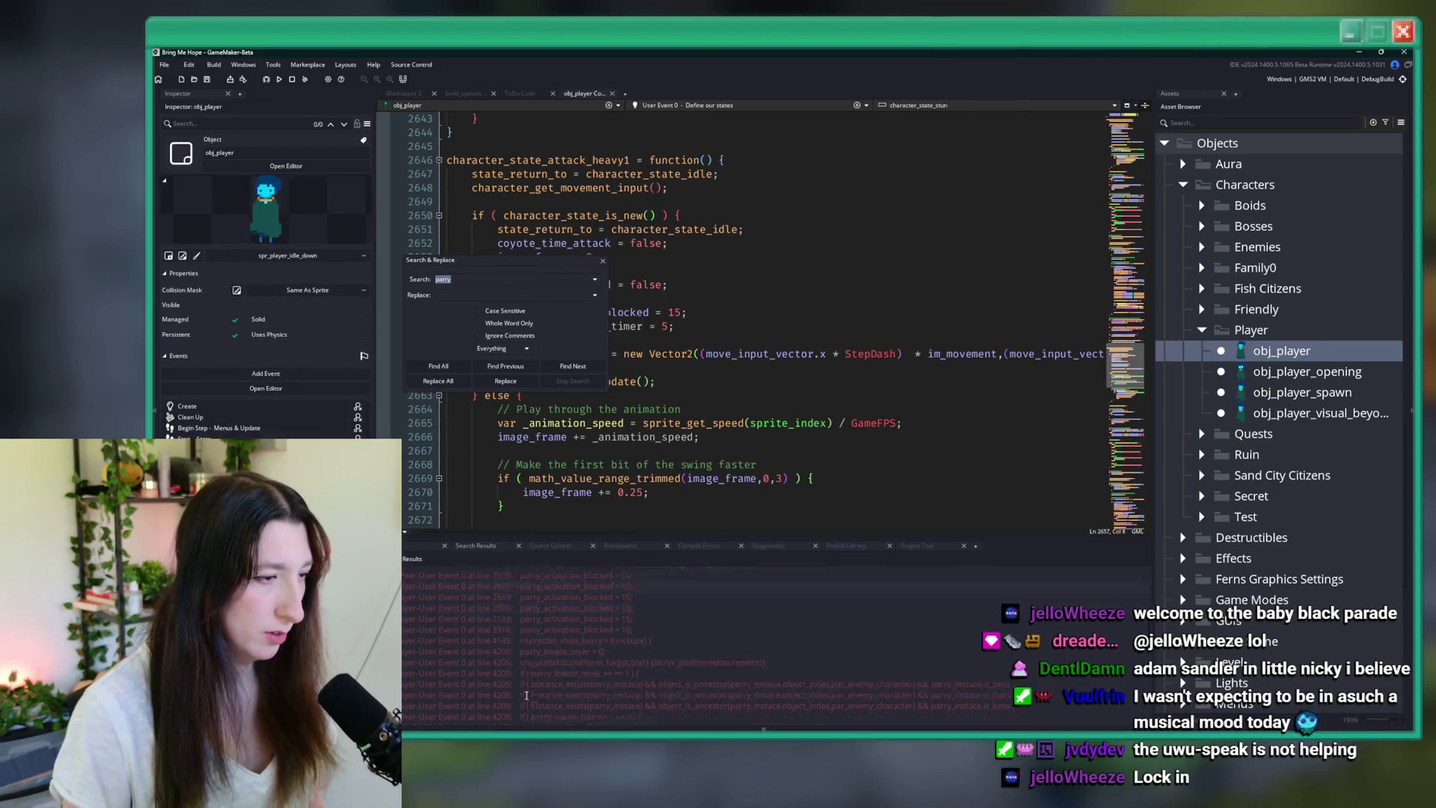
- Jump to parry_activate in User Event 2 and search for its function line
scroll(554, 688, down, 5)
double_click(608, 620)
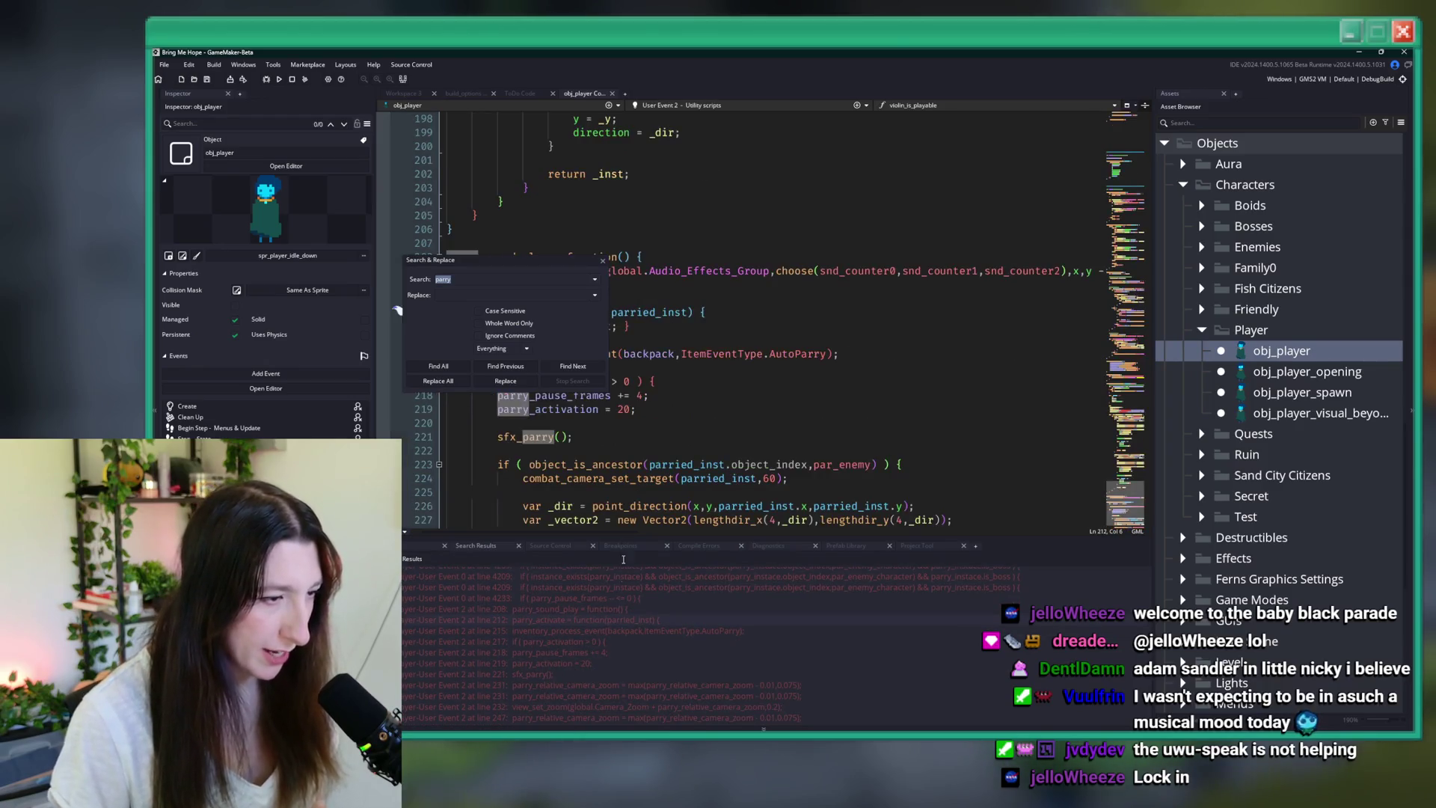
click(604, 264)
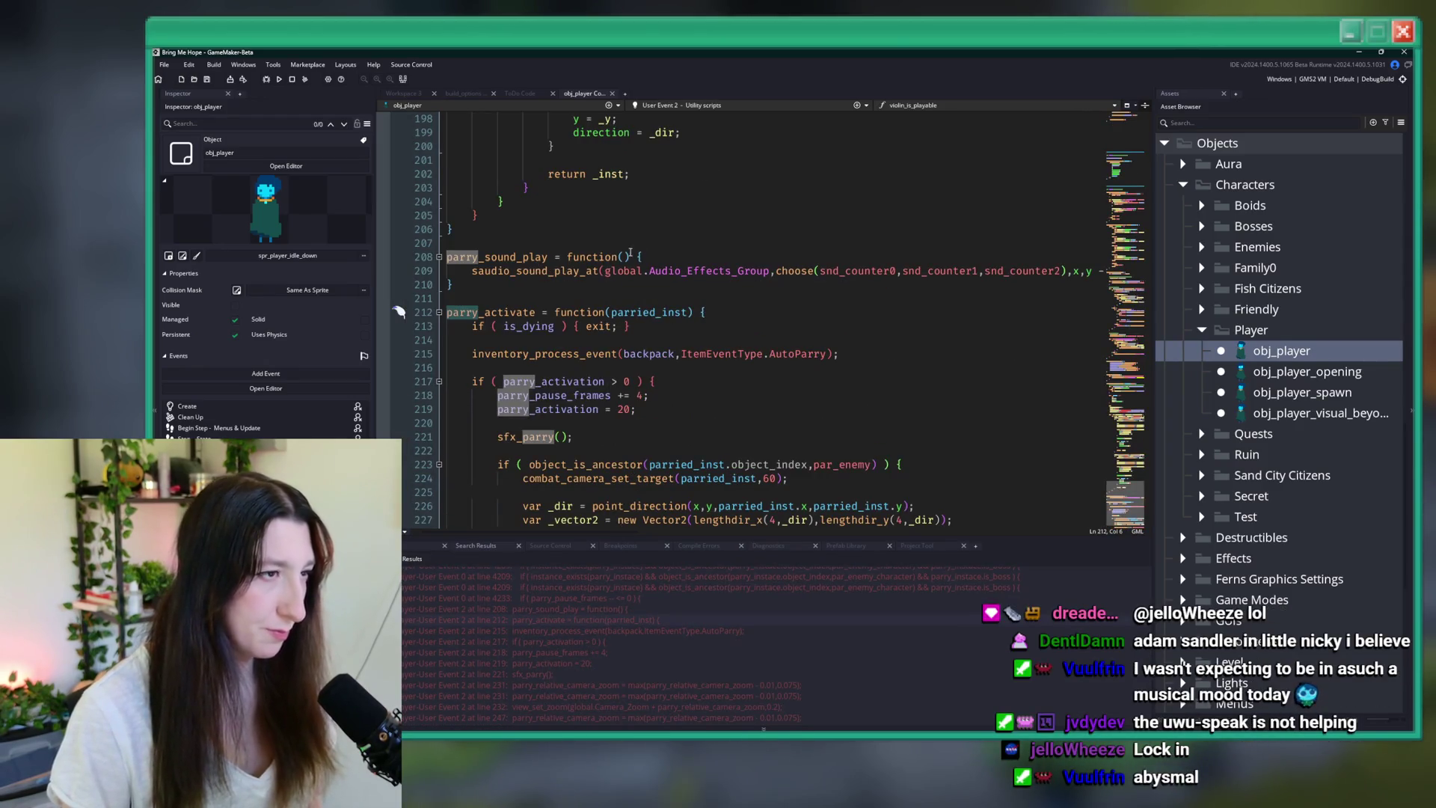
drag(641, 257, 478, 247)
drag(705, 312, 447, 312)
key(ctrl+f)
drag(548, 262, 951, 258)
- Switch obj_player's code to Alarm 0, scroll down to the Draw event dash effects, and open Find
key(ctrl+t)
text(v)
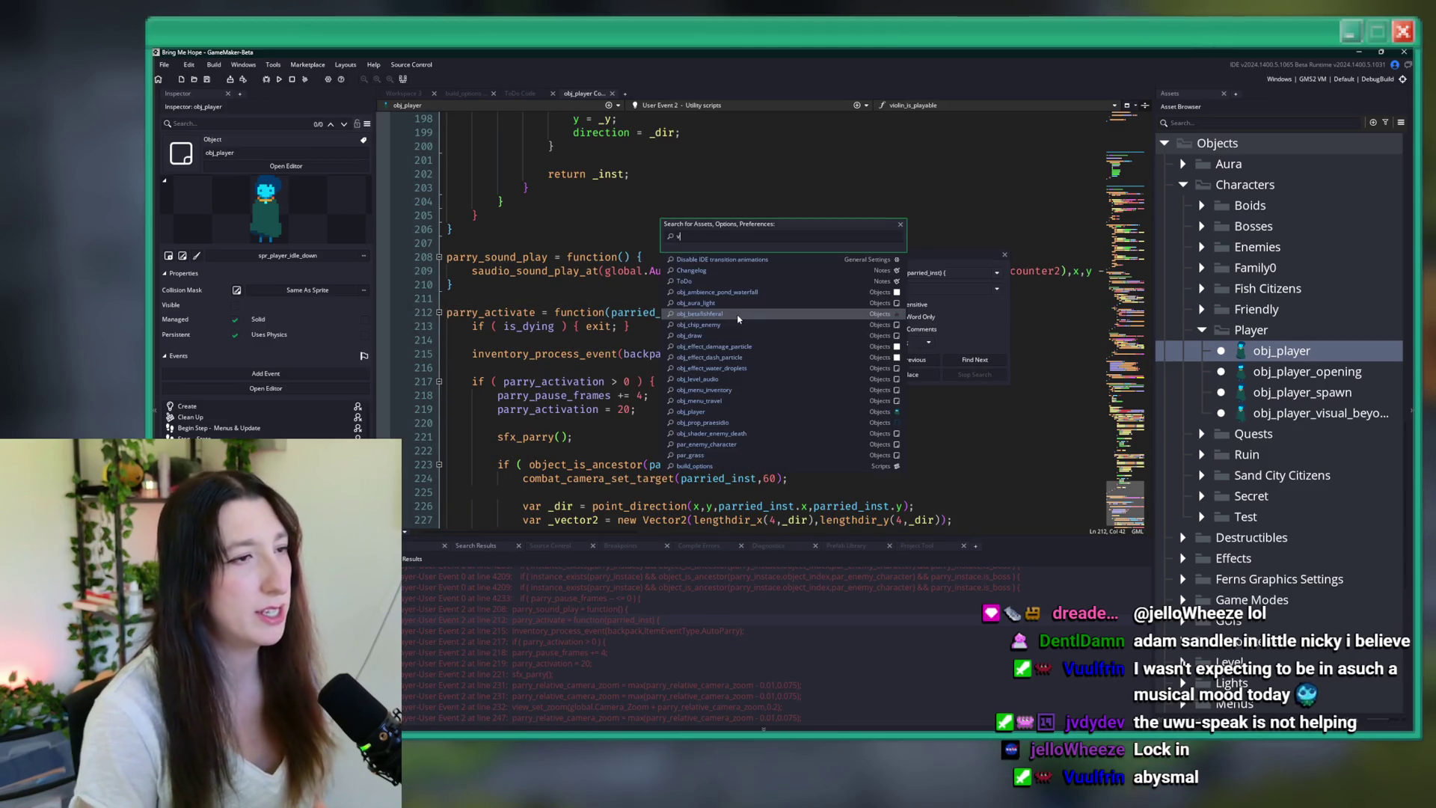
click(526, 187)
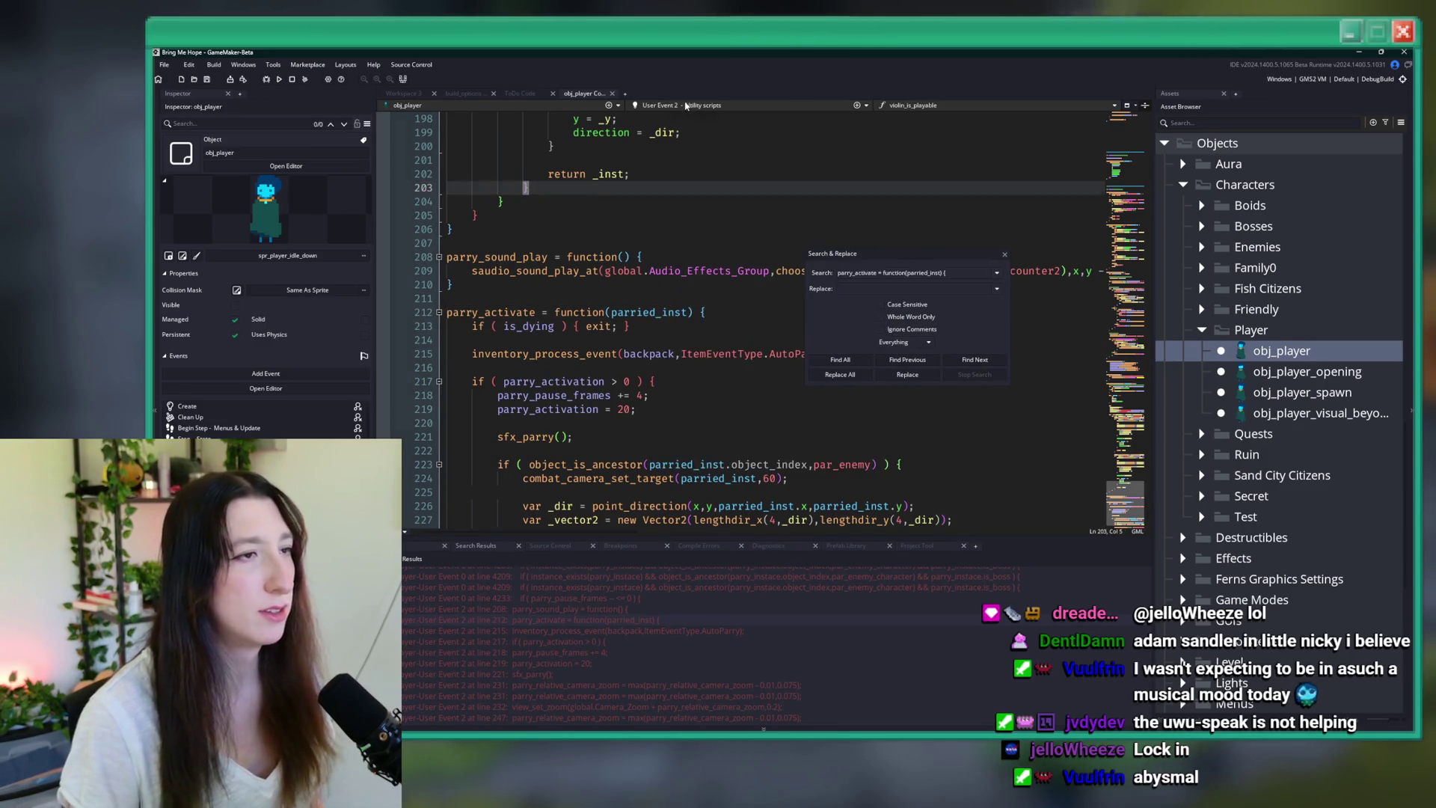
click(686, 105)
click(672, 172)
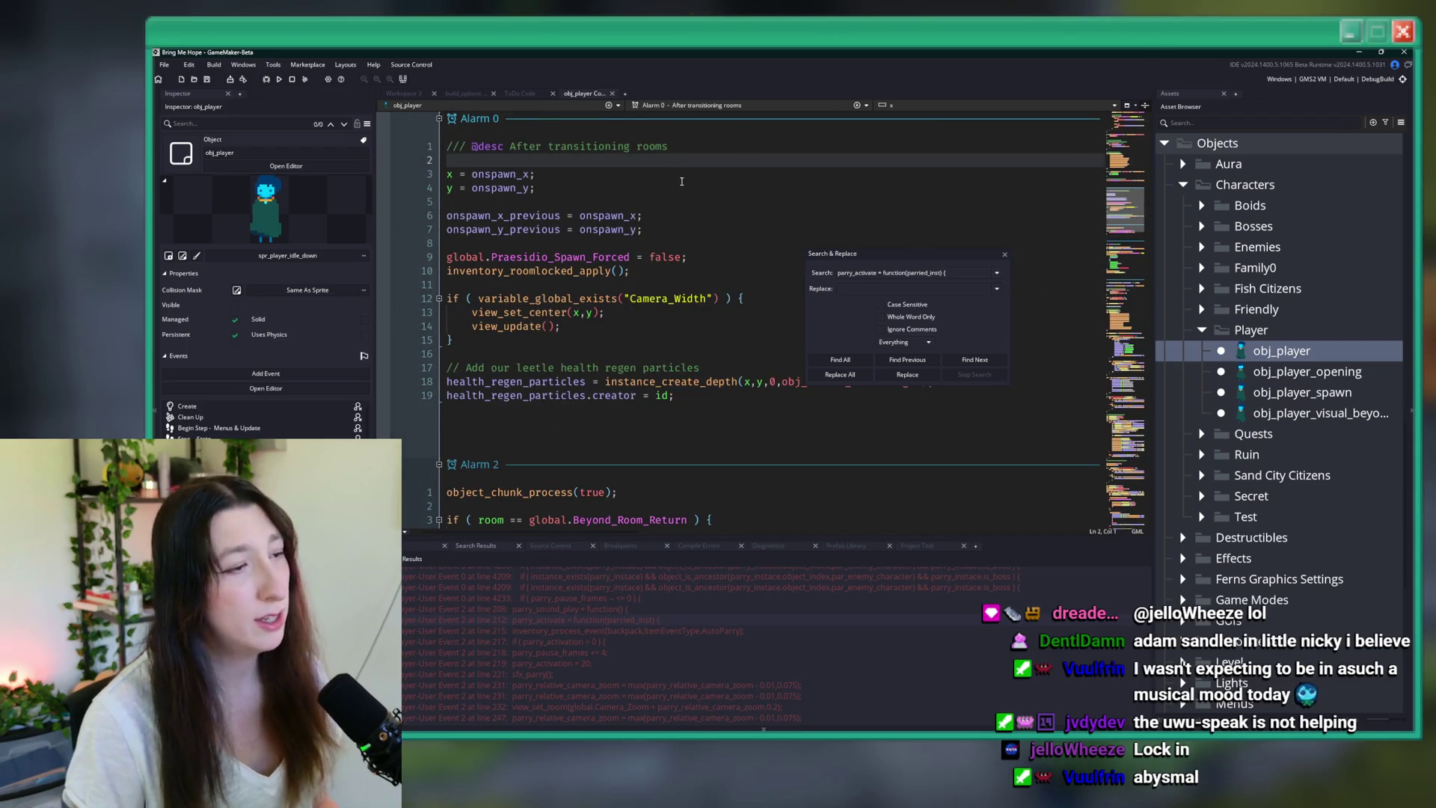
scroll(658, 194, down, 15)
scroll(639, 206, down, 20)
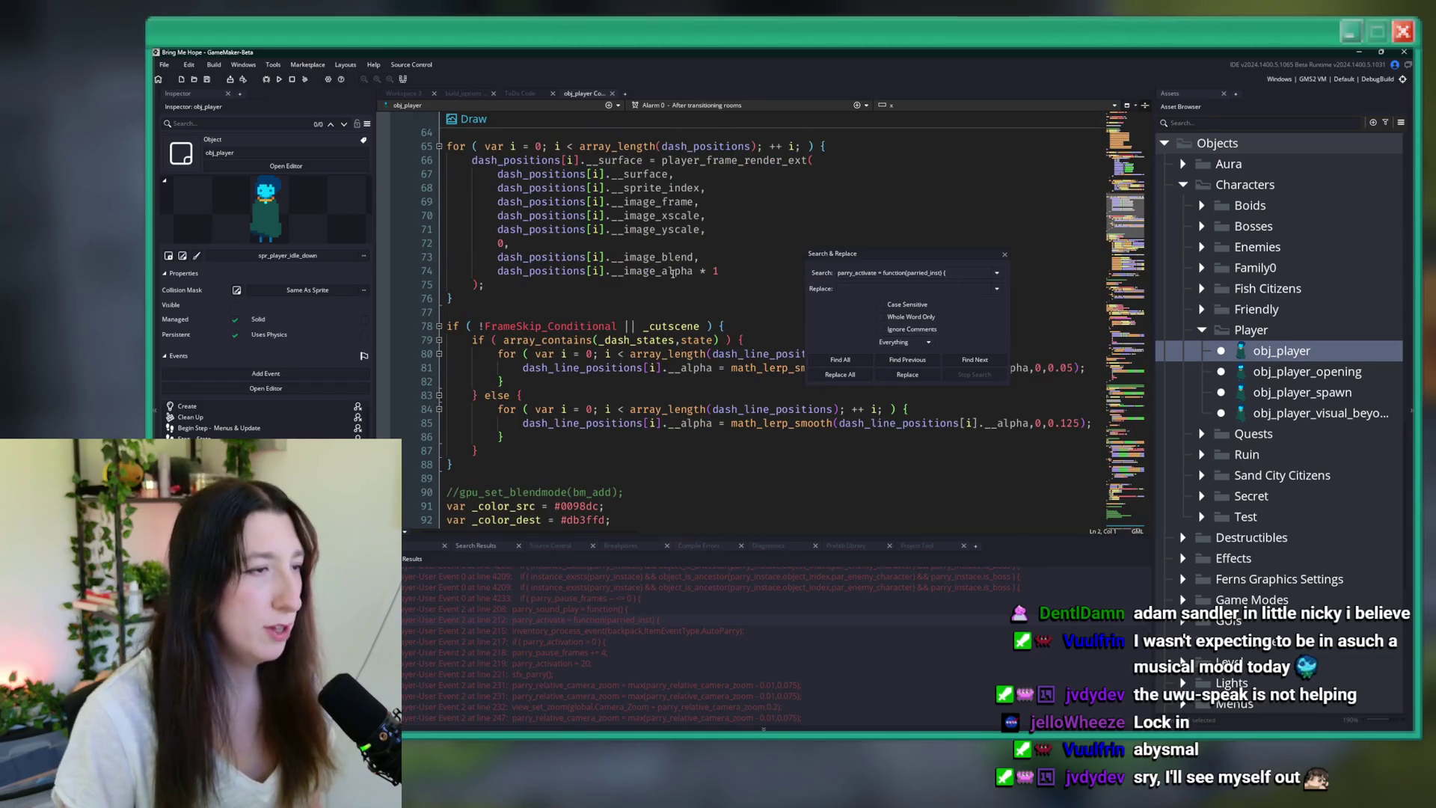
scroll(675, 275, up, 14)
scroll(734, 305, down, 5)
scroll(734, 306, up, 8)
key(ctrl+f)
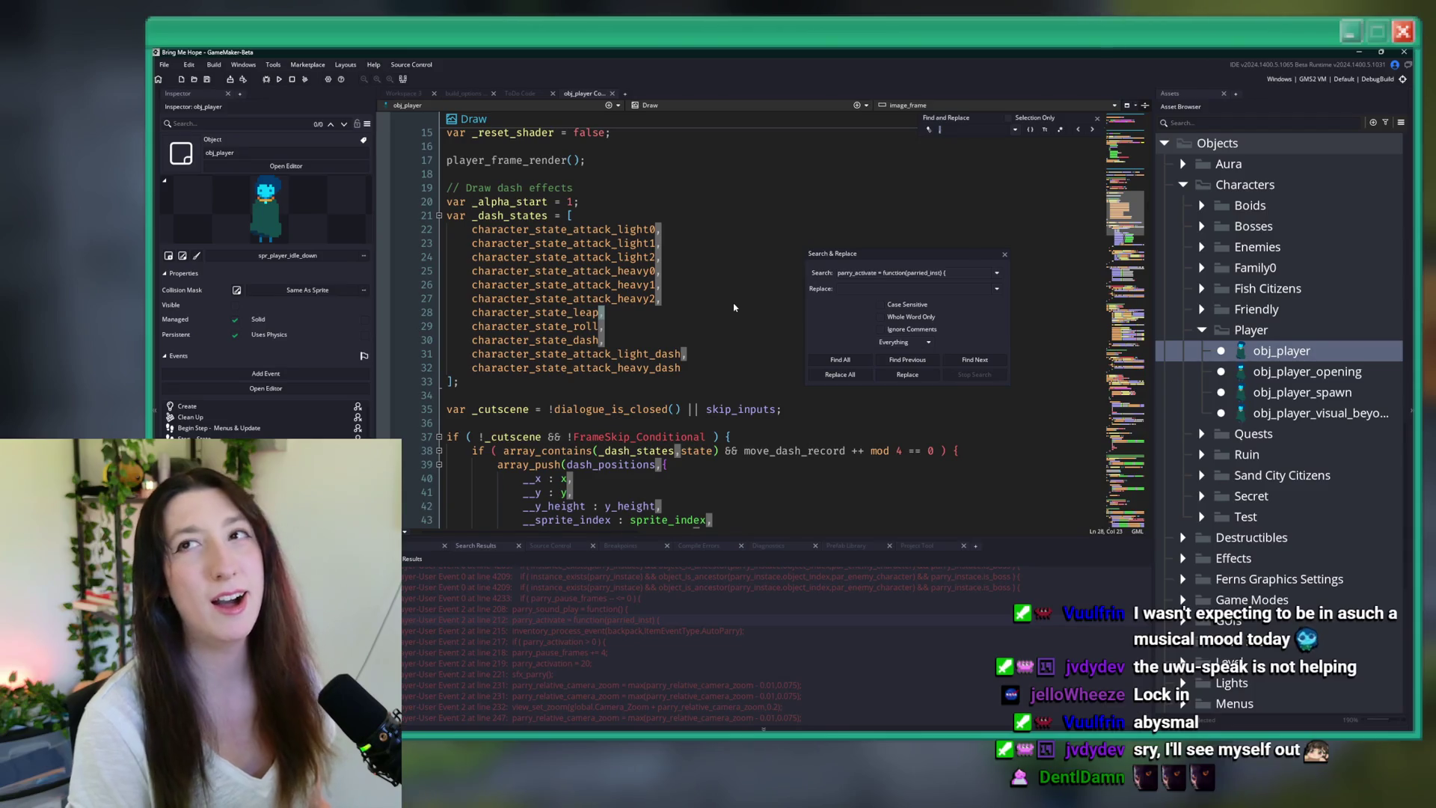
- Search the code for 'violin' and step back through matches to the violin state code
text(violin)
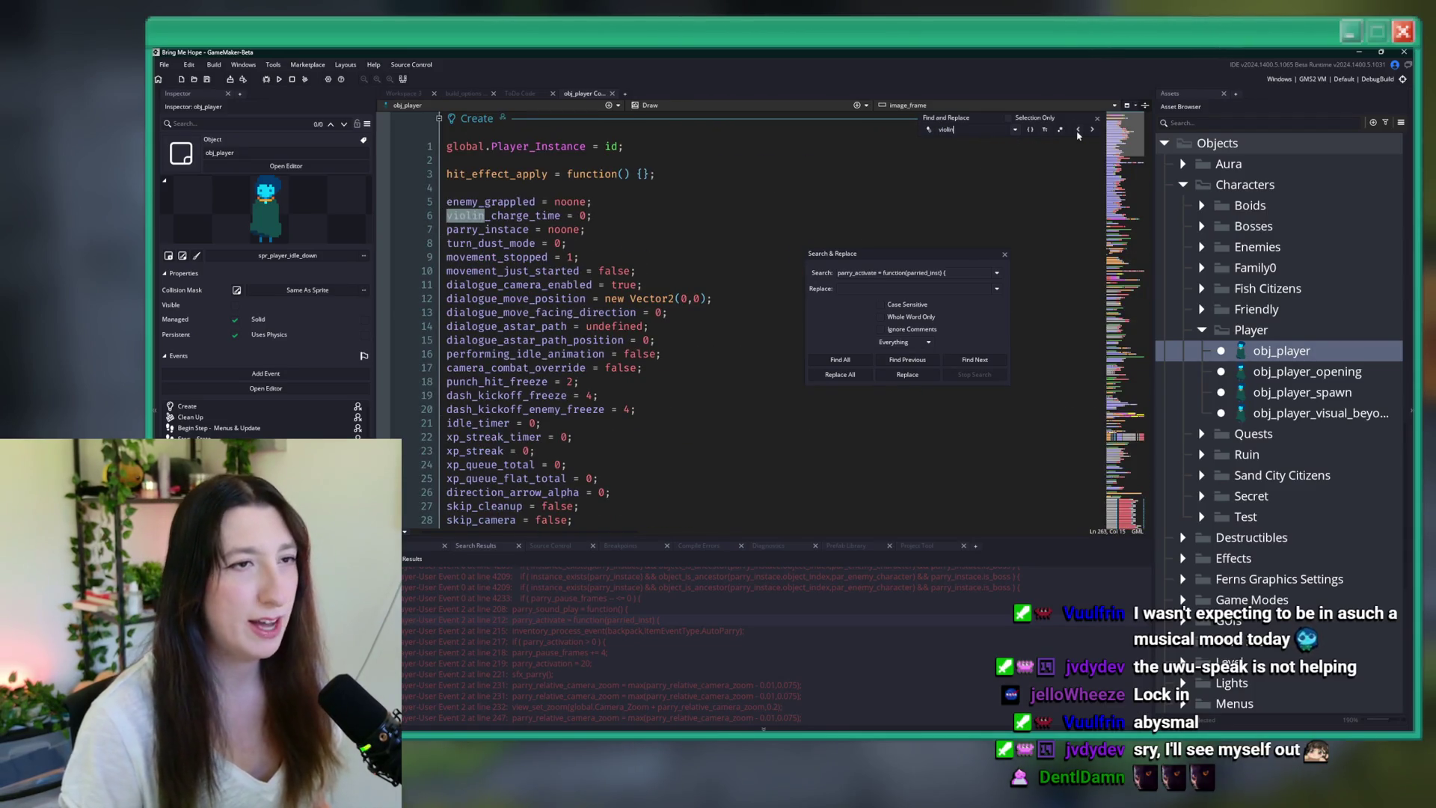
click(1079, 131)
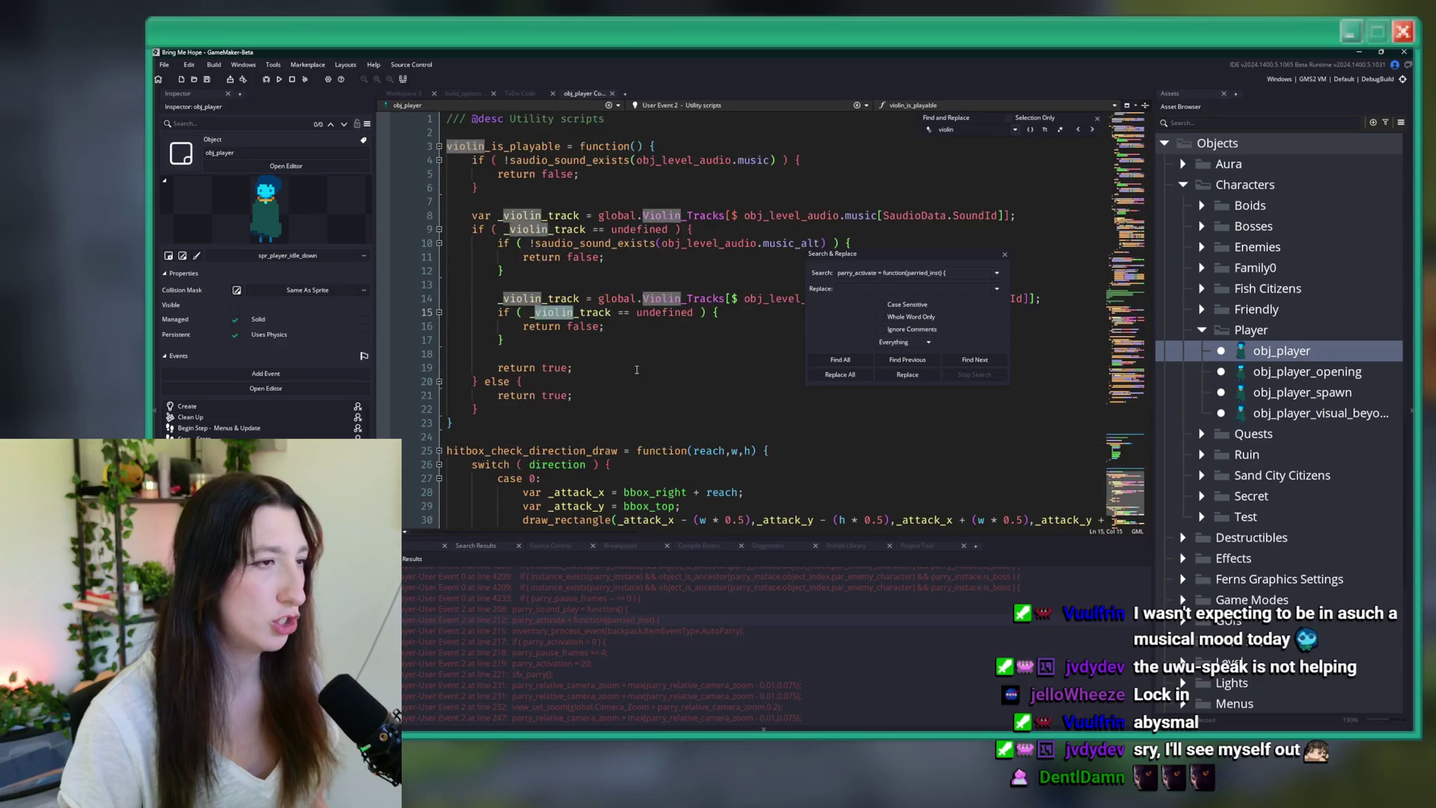
scroll(636, 369, up, 2)
scroll(637, 370, up, 2)
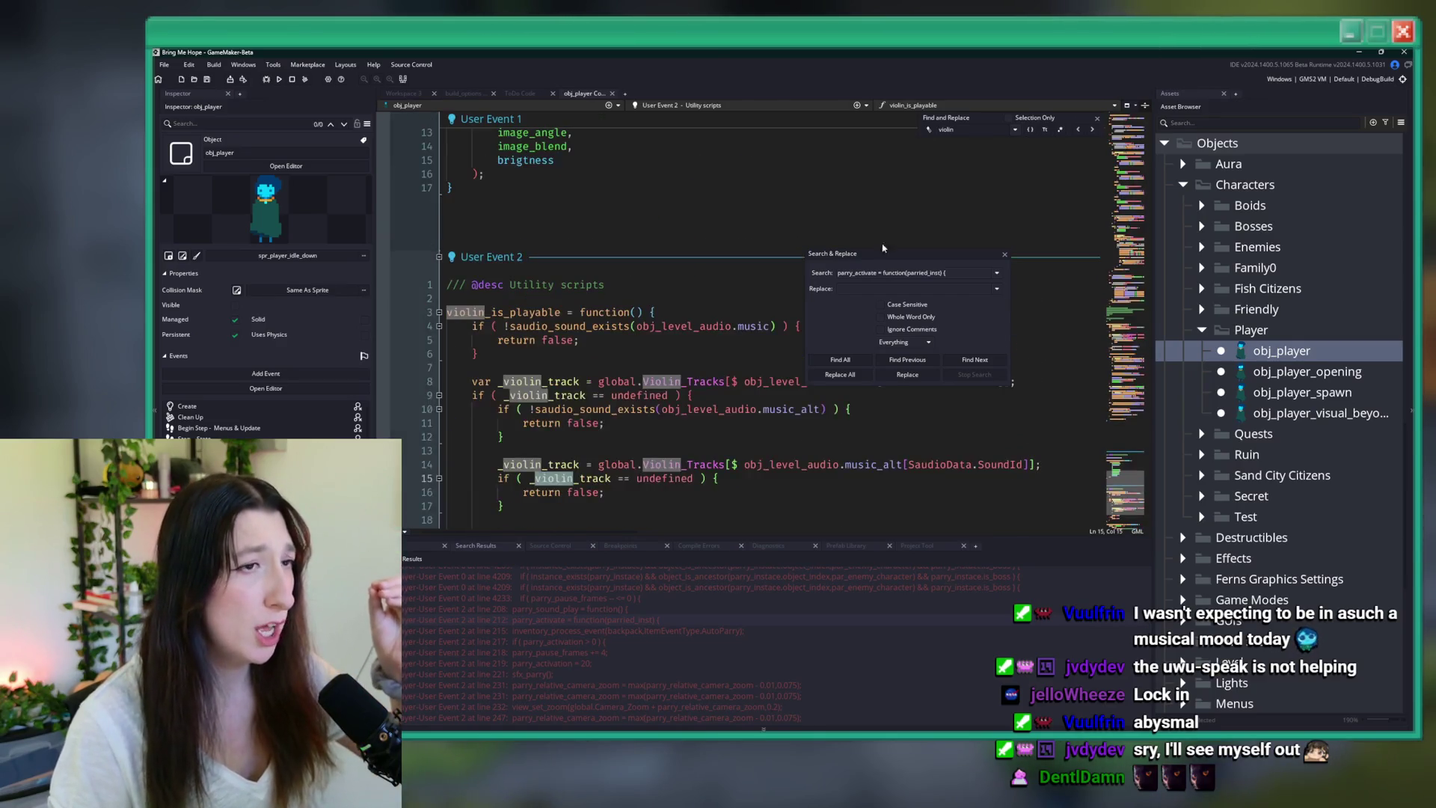
click(1079, 131)
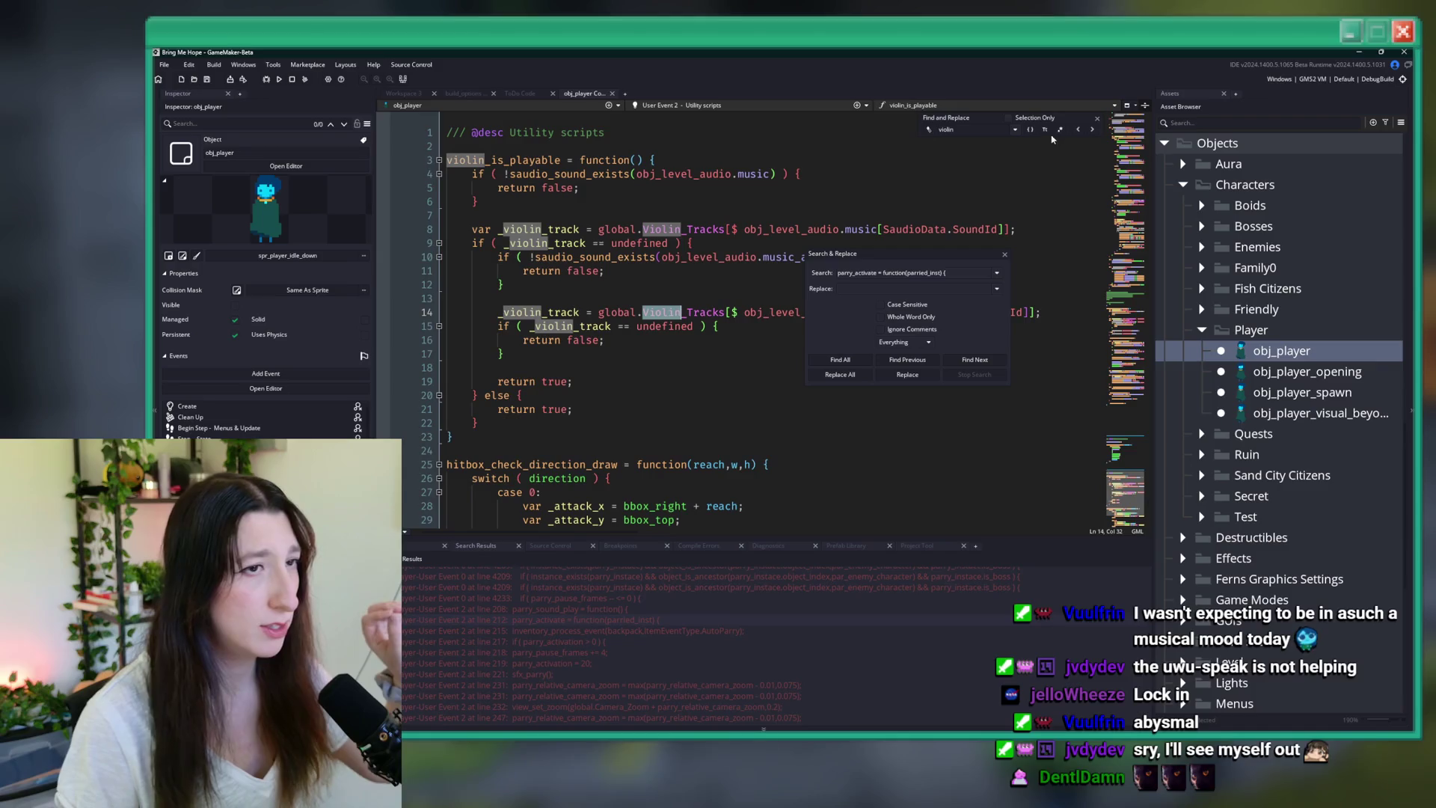
click(1080, 131)
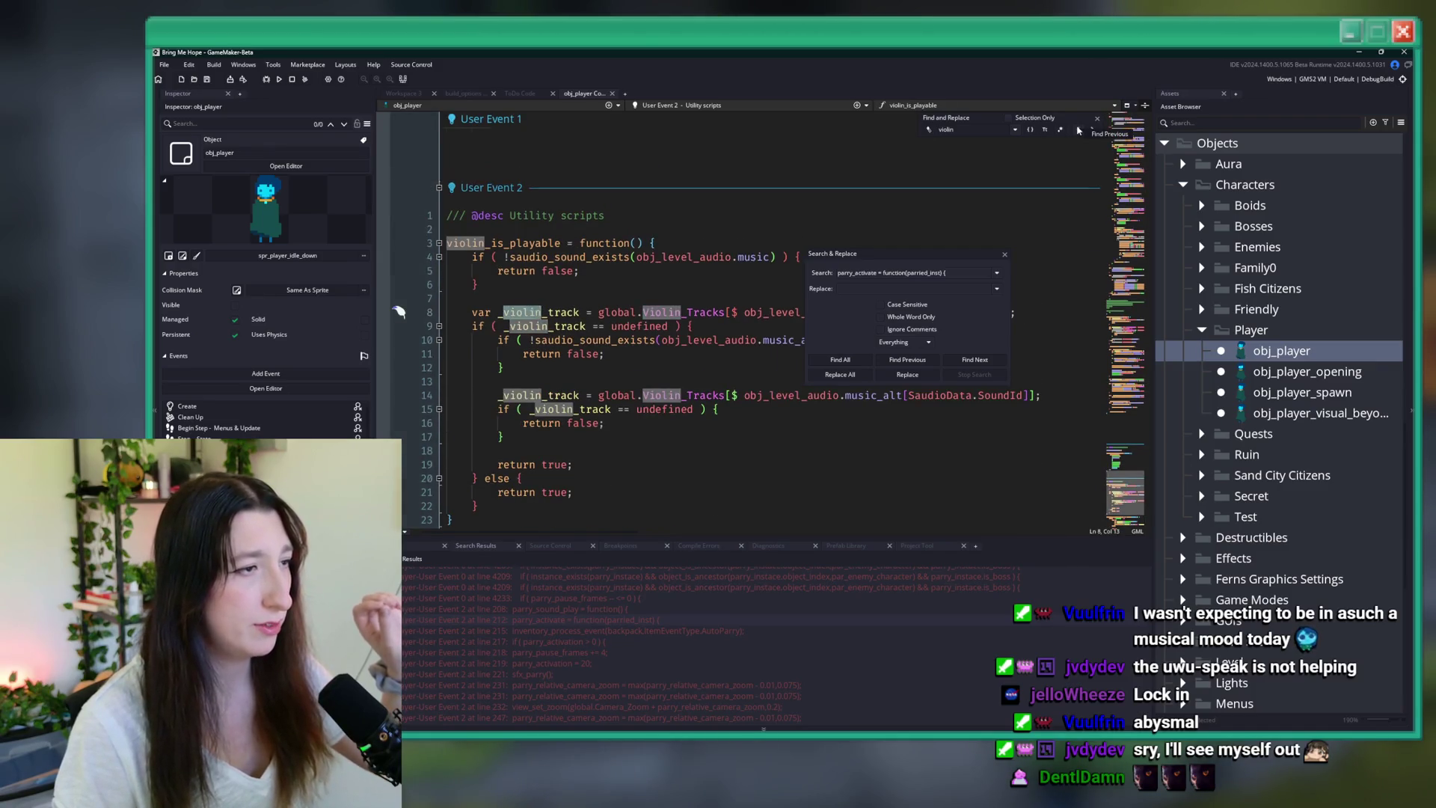
click(1079, 131)
click(1079, 131)
click(1080, 131)
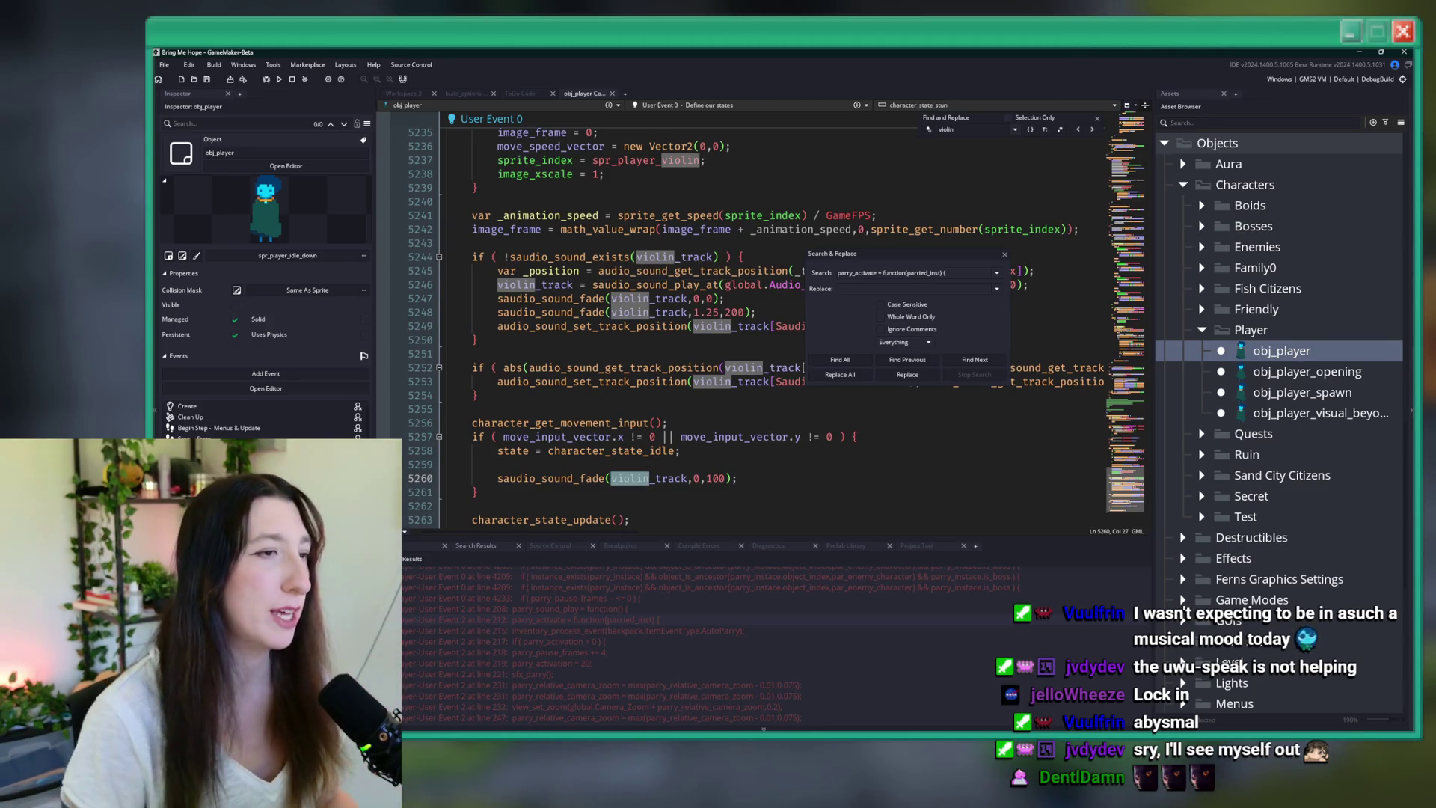
scroll(745, 306, up, 8)
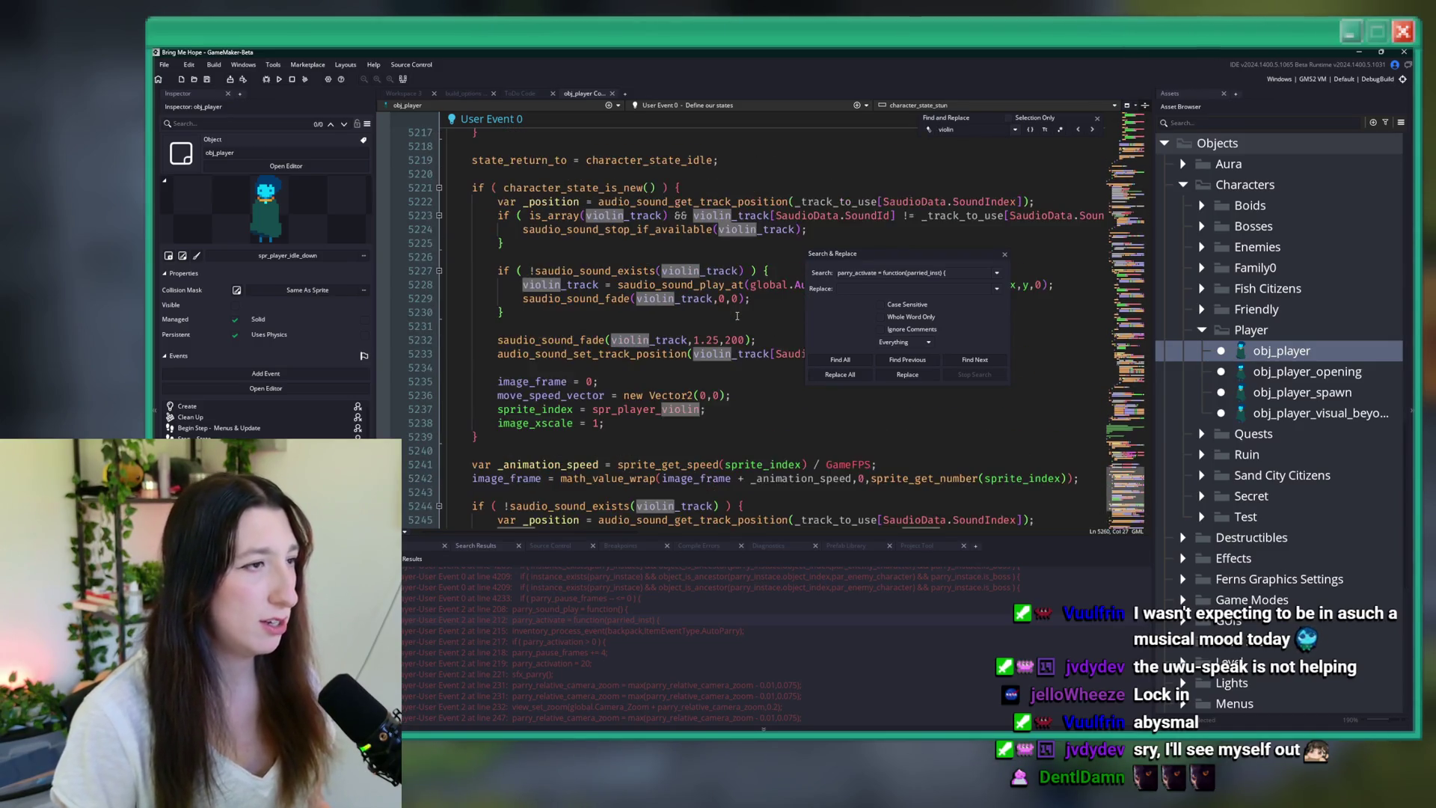
scroll(746, 306, up, 4)
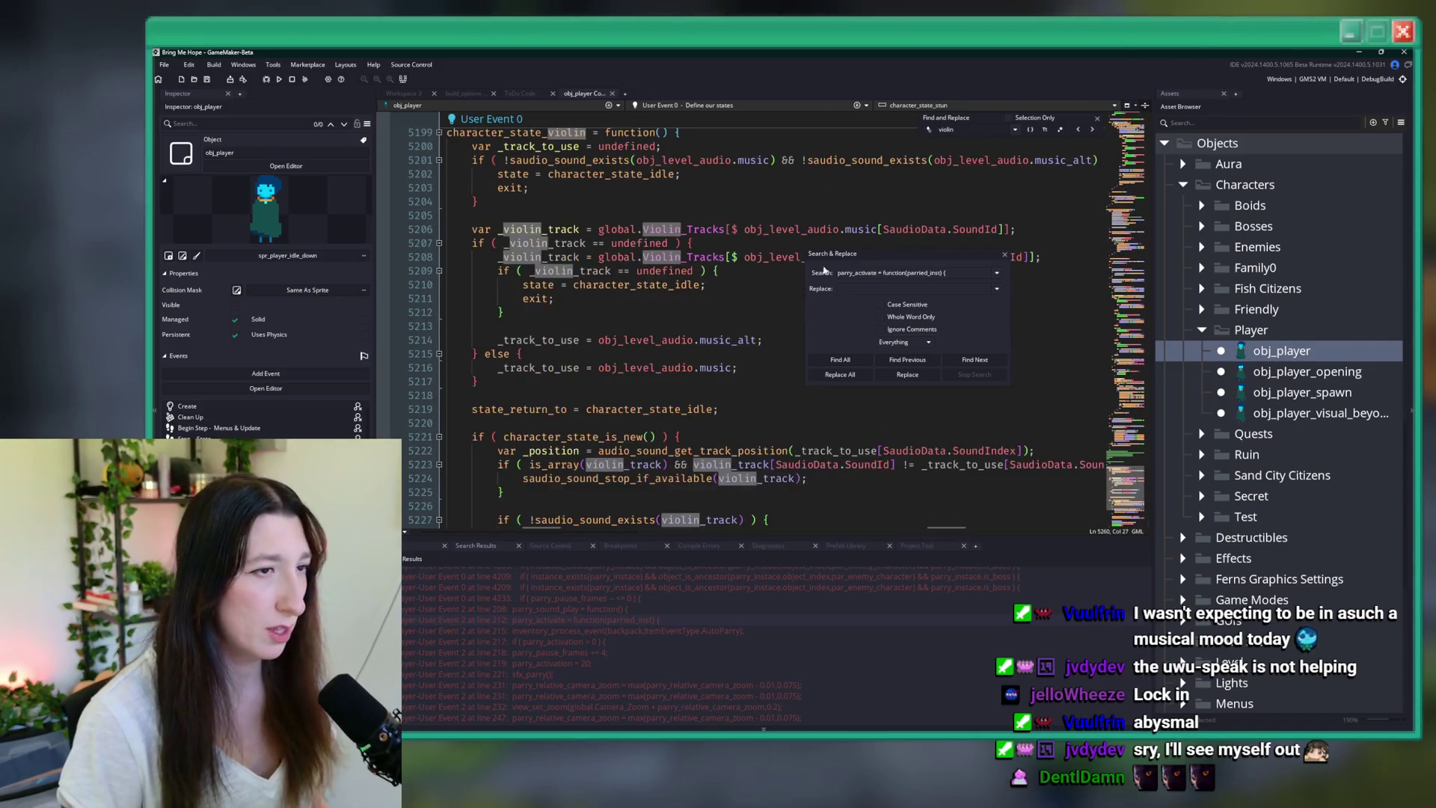
- Select the saudio_sound_fade(violin_track,0,100); line at the end of character_state_violin
drag(867, 255, 1043, 263)
click(797, 196)
click(745, 288)
scroll(748, 321, down, 4)
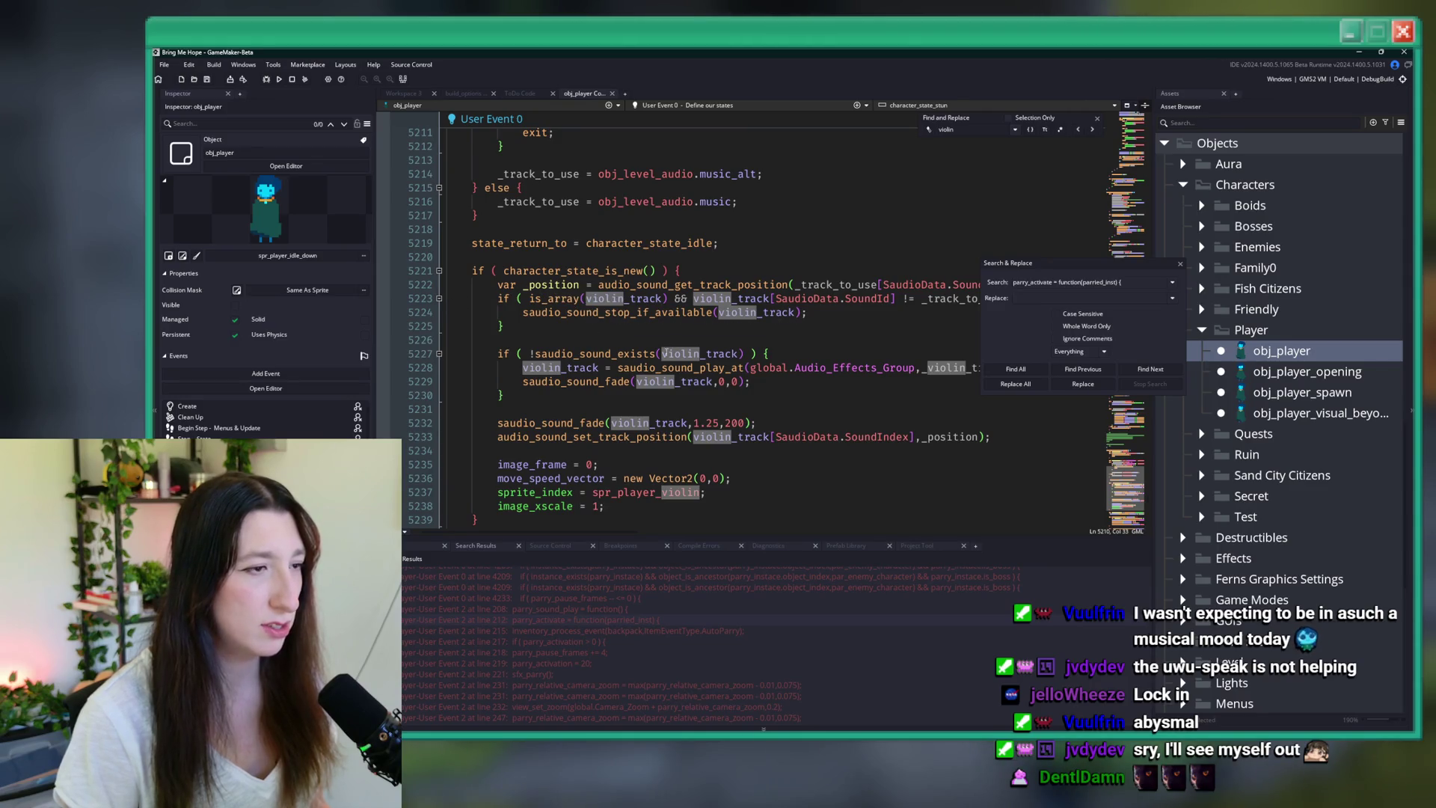
scroll(649, 350, down, 8)
scroll(688, 491, down, 2)
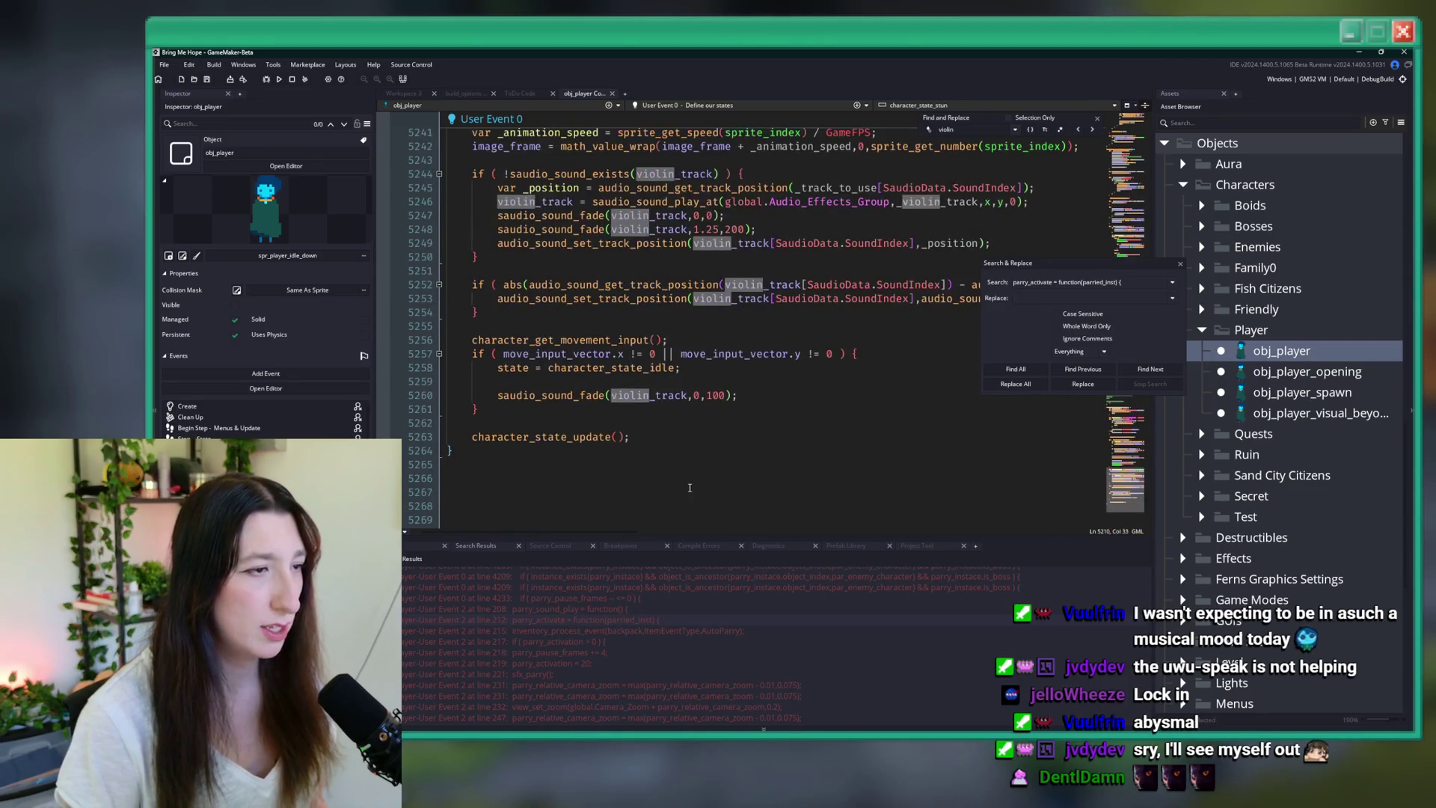
drag(769, 404, 507, 396)
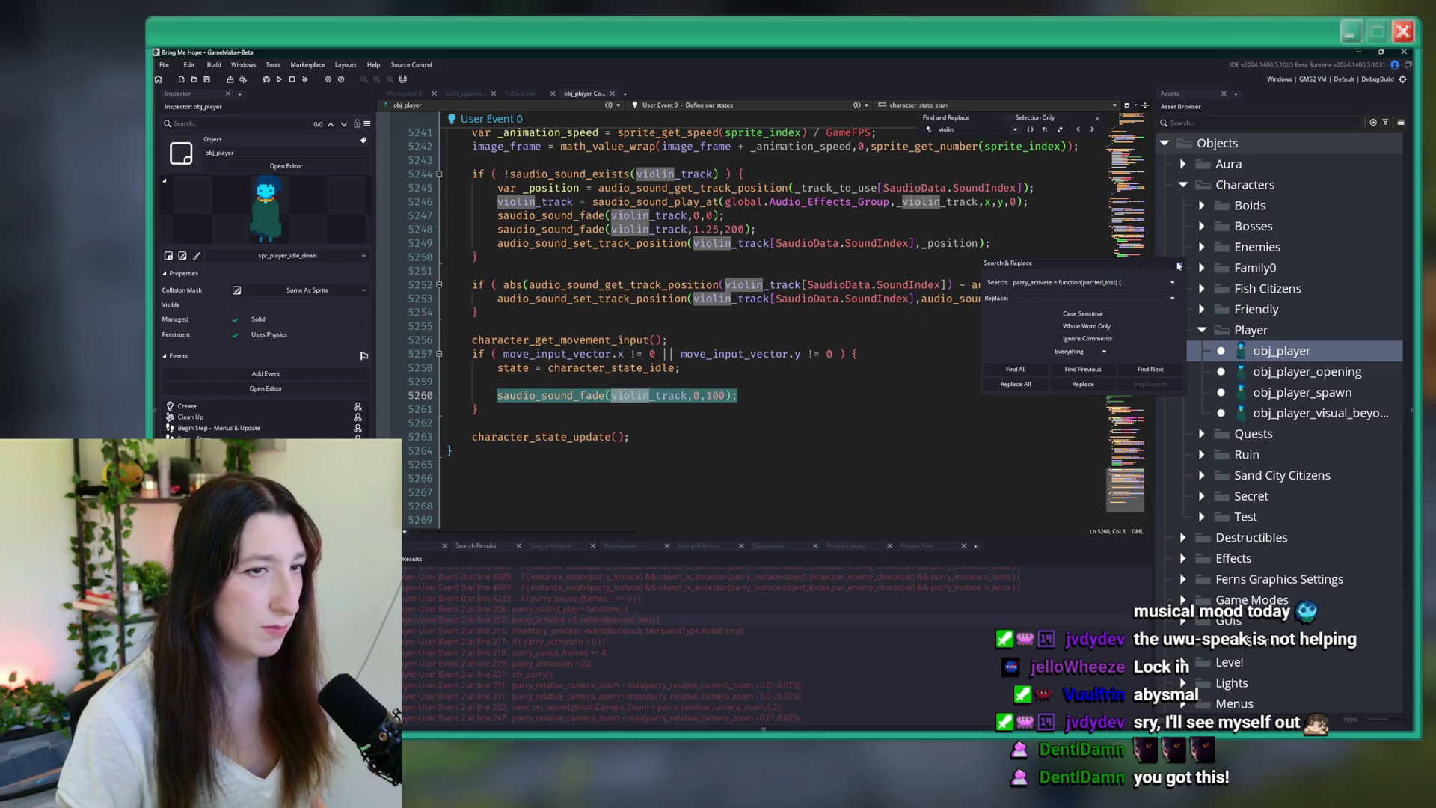
- Paste the violin fade-out line after the AutoParry call in parry_activate
click(1015, 368)
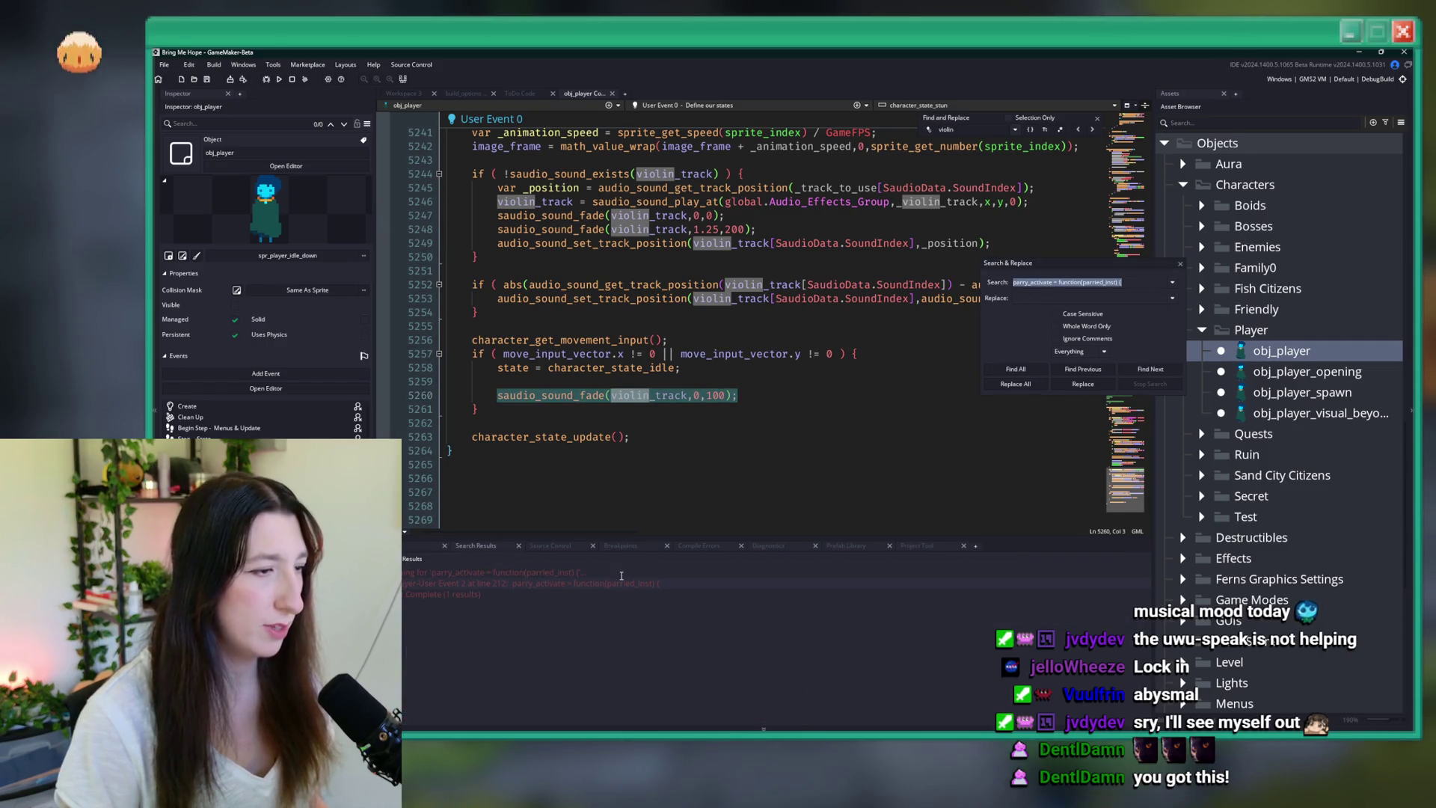
key(Down)
key(Down)
key(Down)
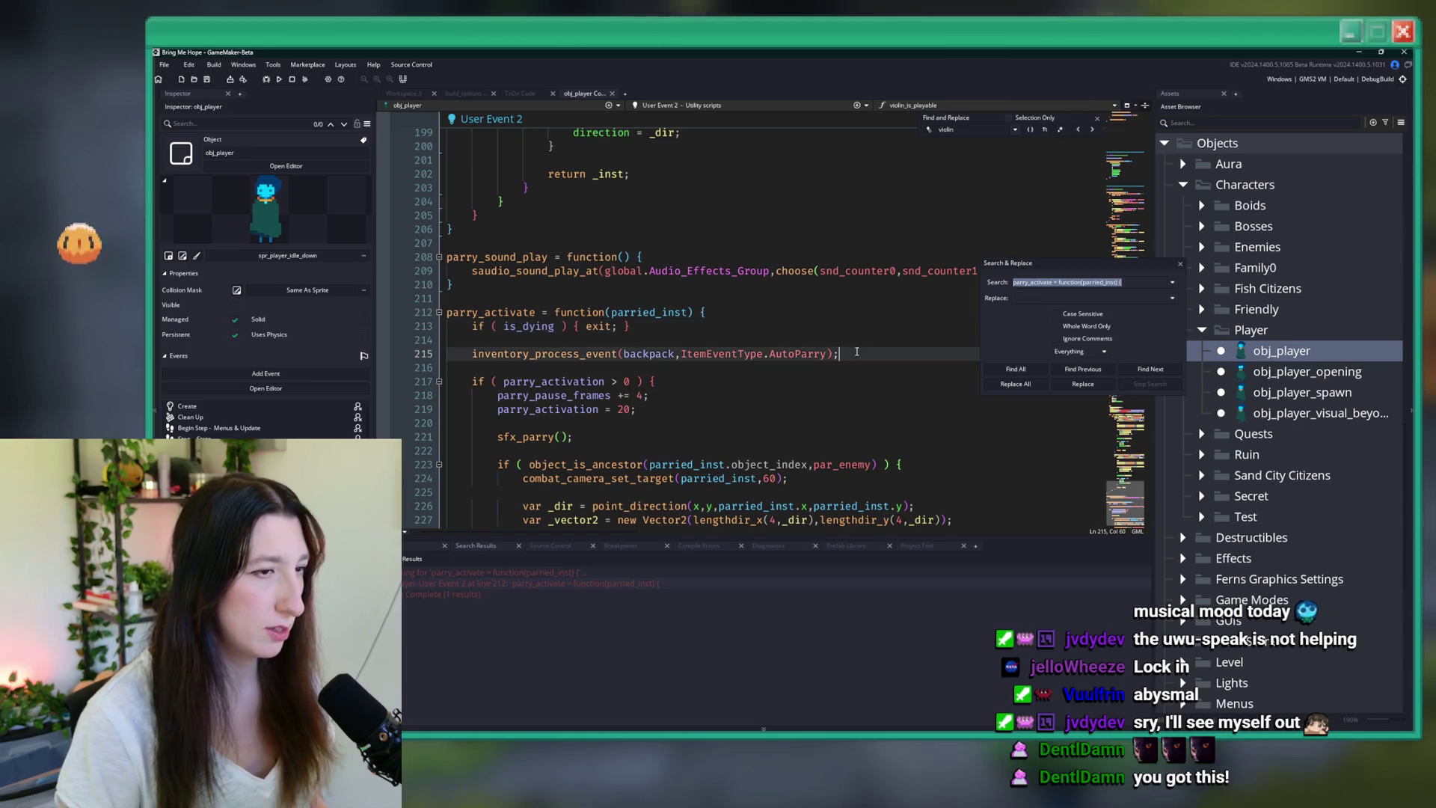
key(End)
key(Return)
key(Return)
text(saudio_sound_fade(violin_track,0,100);)
- Wrap the fade call in an 'if ( saudio_sound_exists(violin_track) ) {' block
click(634, 371)
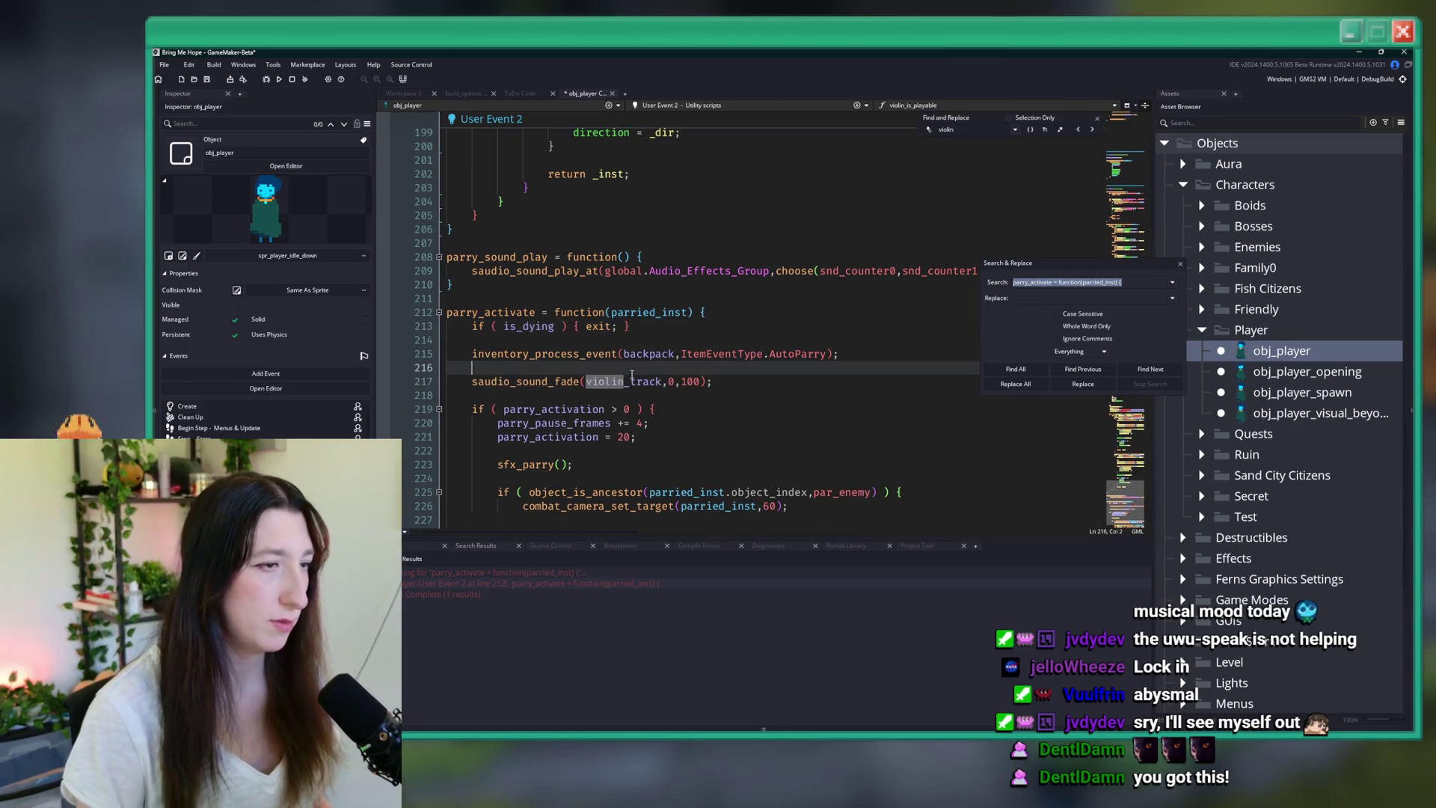
key(Return)
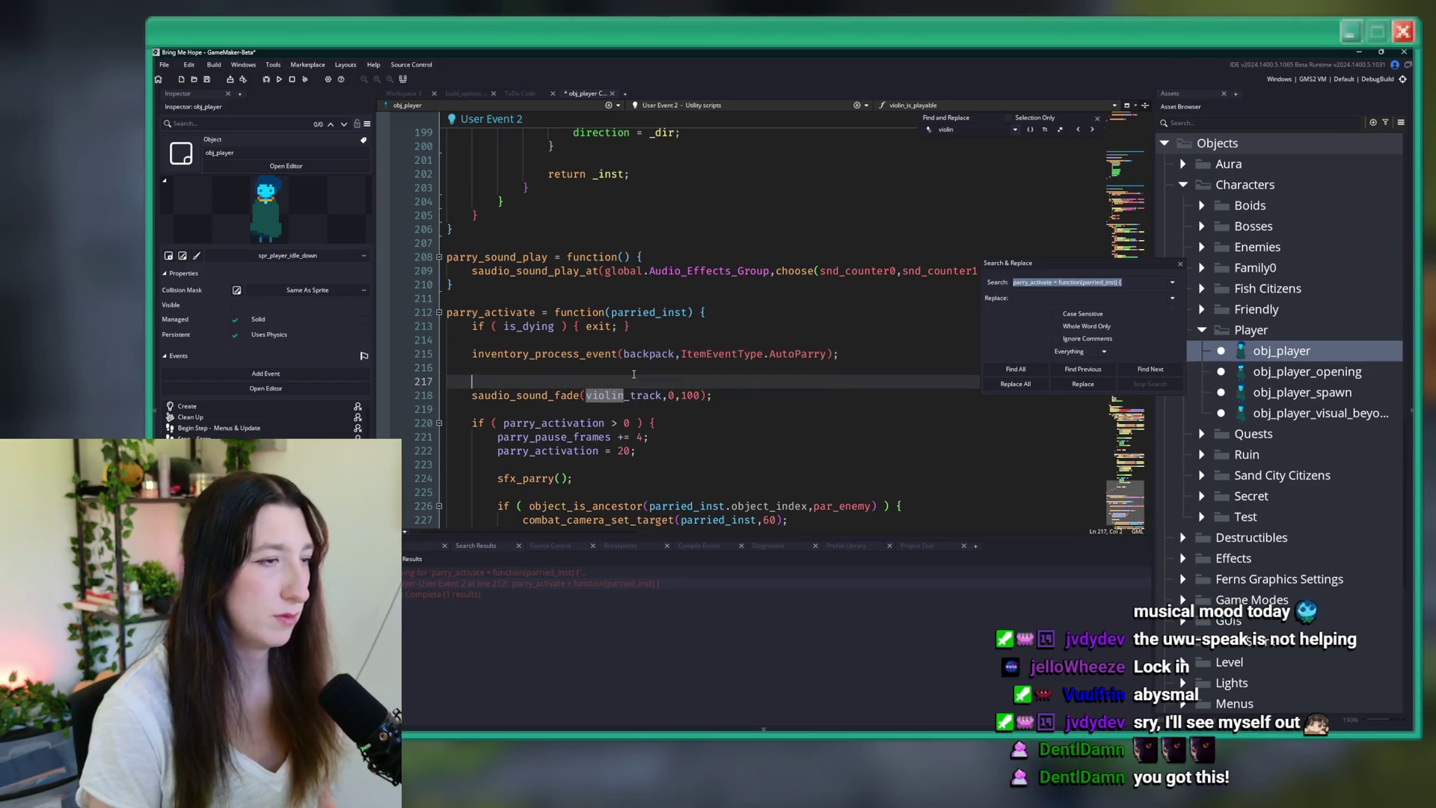
text(if ( saudio_sound_)
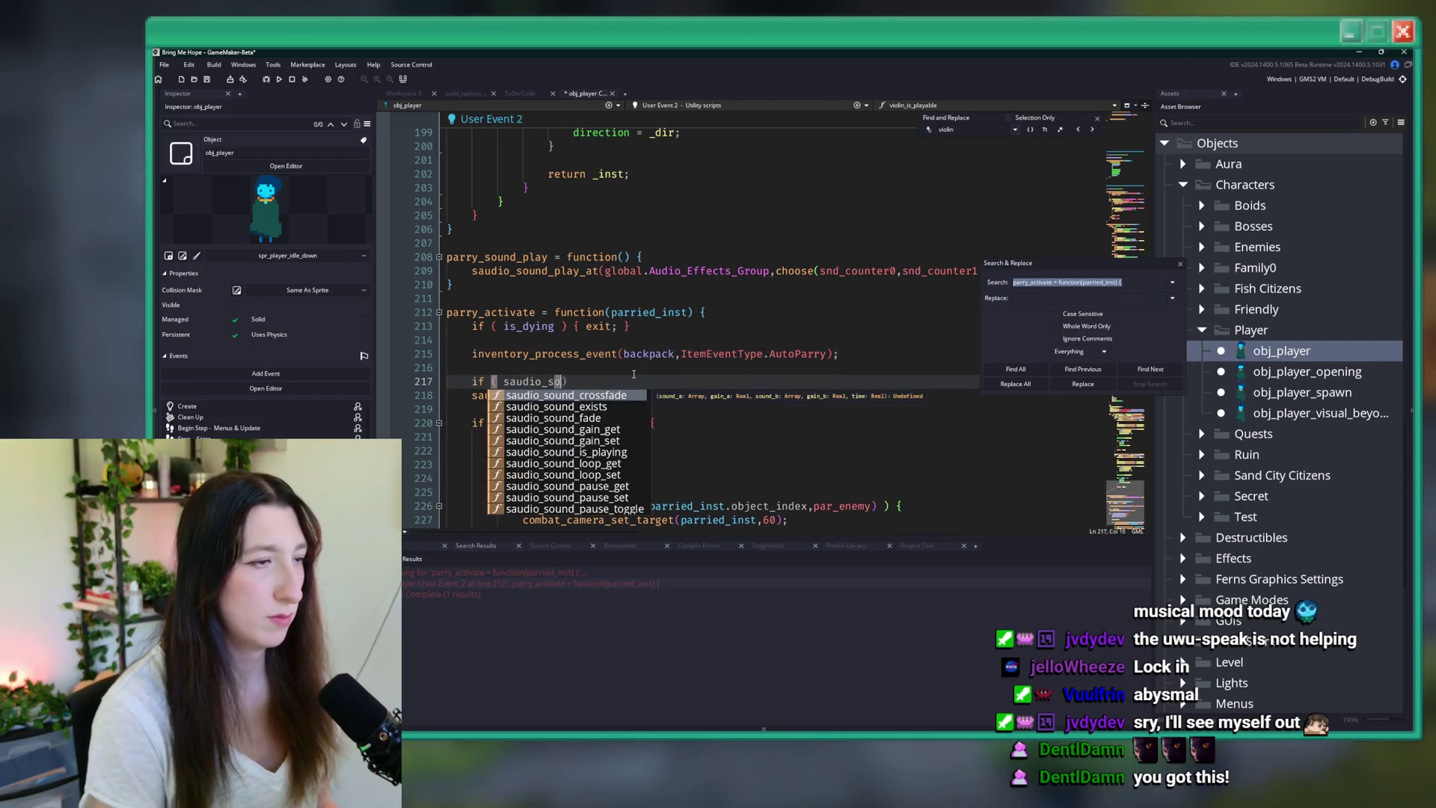
text(exists(violin_track) ) )
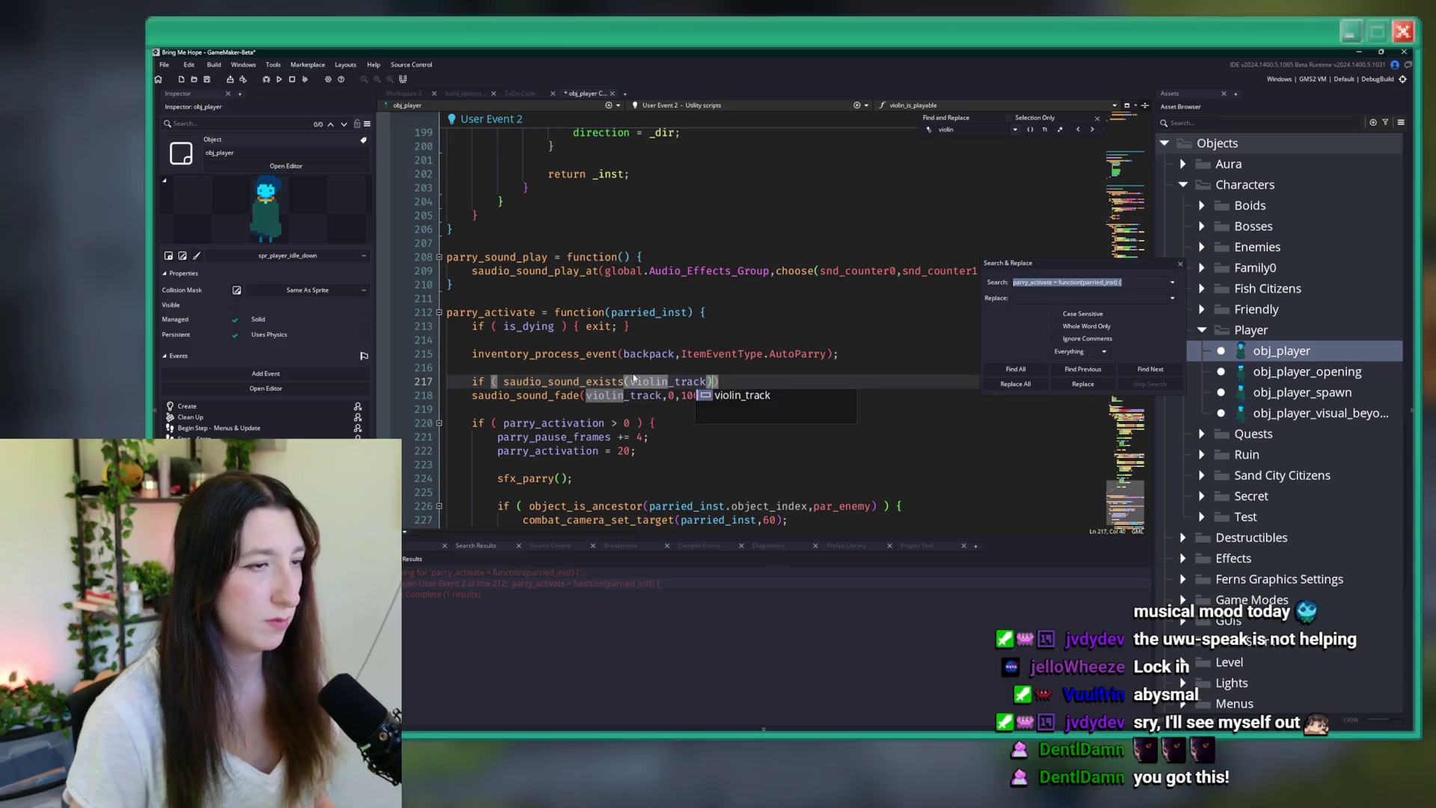
text({)
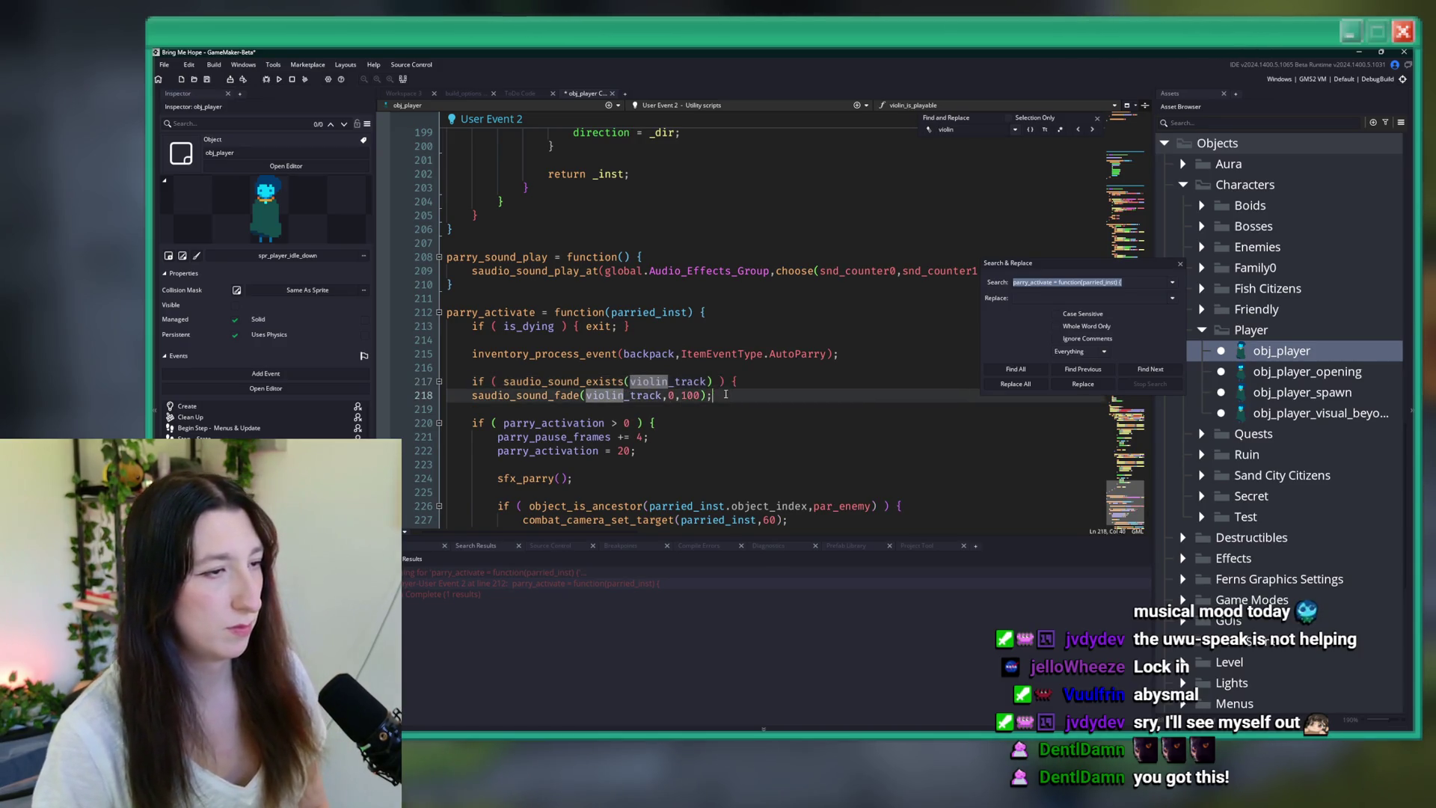
key(Return)
click(714, 382)
- Extend the condition with a saudio_sound_gain_get(violin_track) check
click(1182, 264)
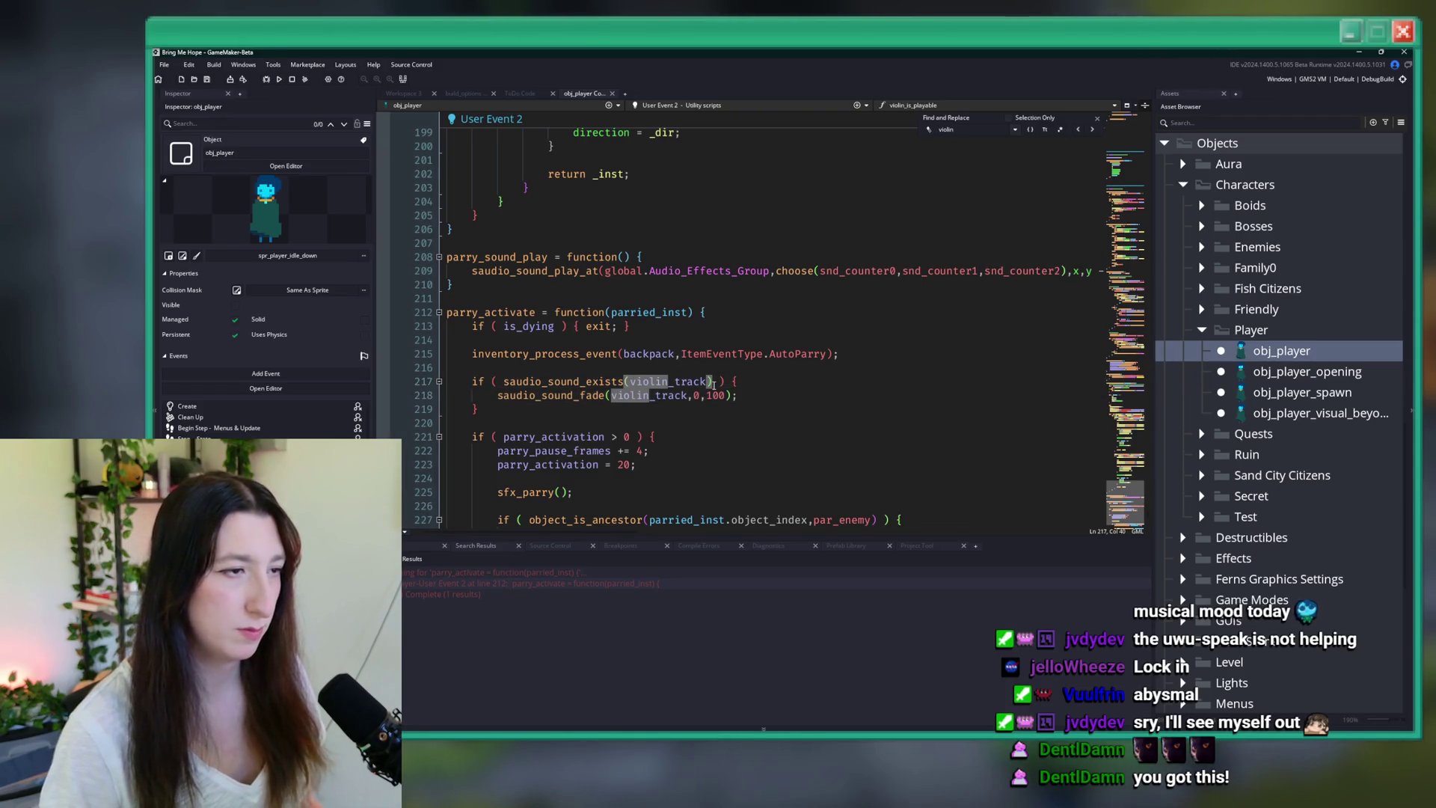
text(&&  saudio_sound_gas)
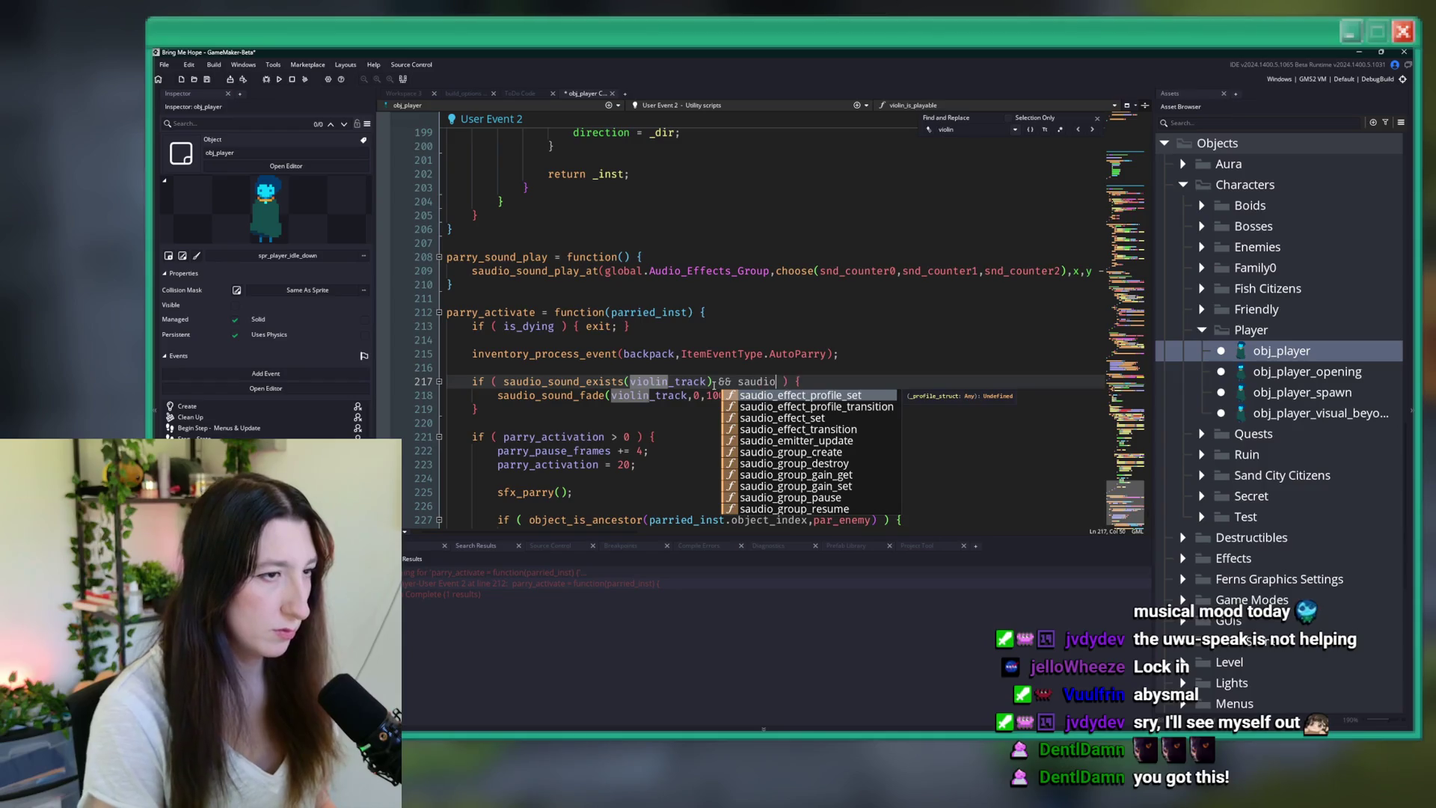
key(BackSpace)
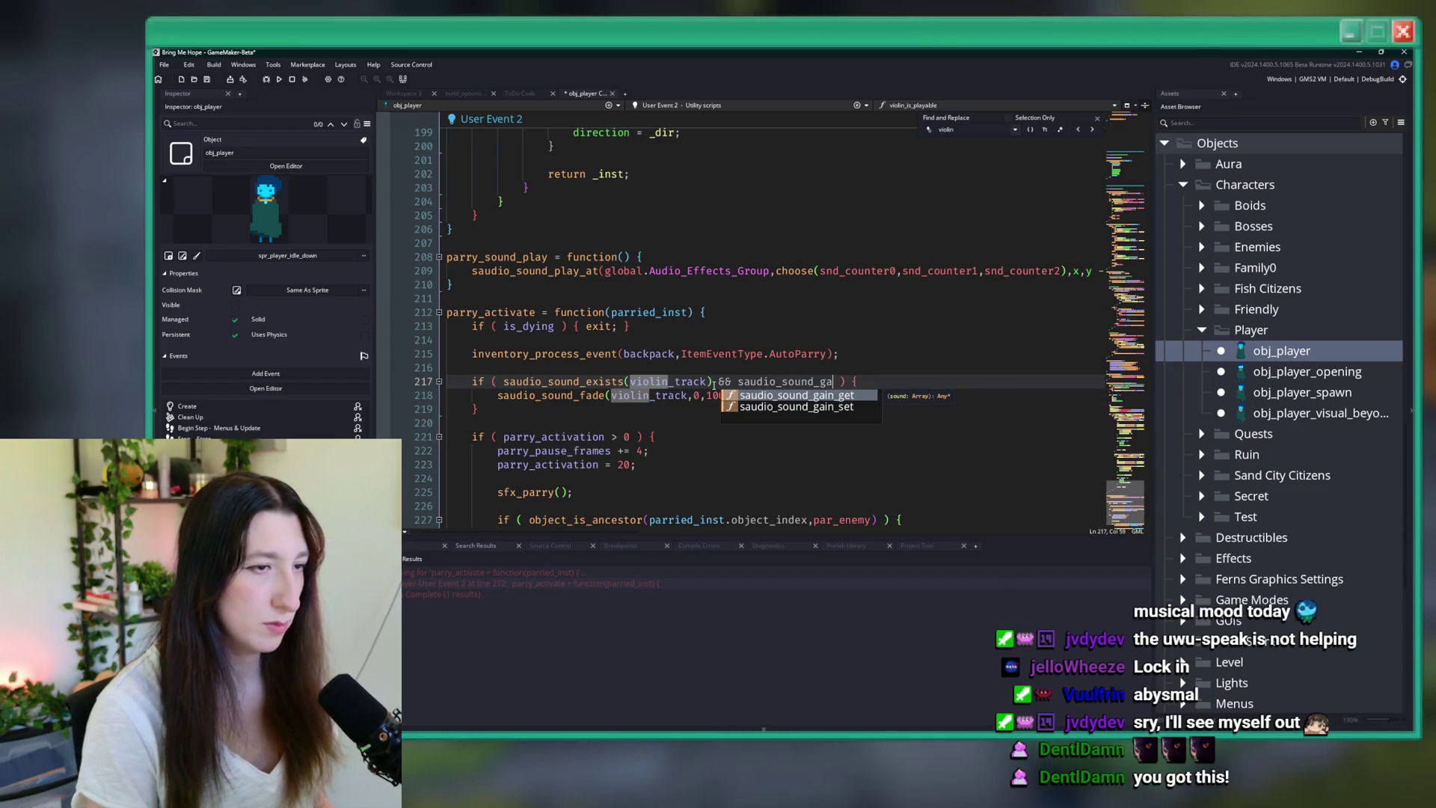
key(Return)
text(violin_track))
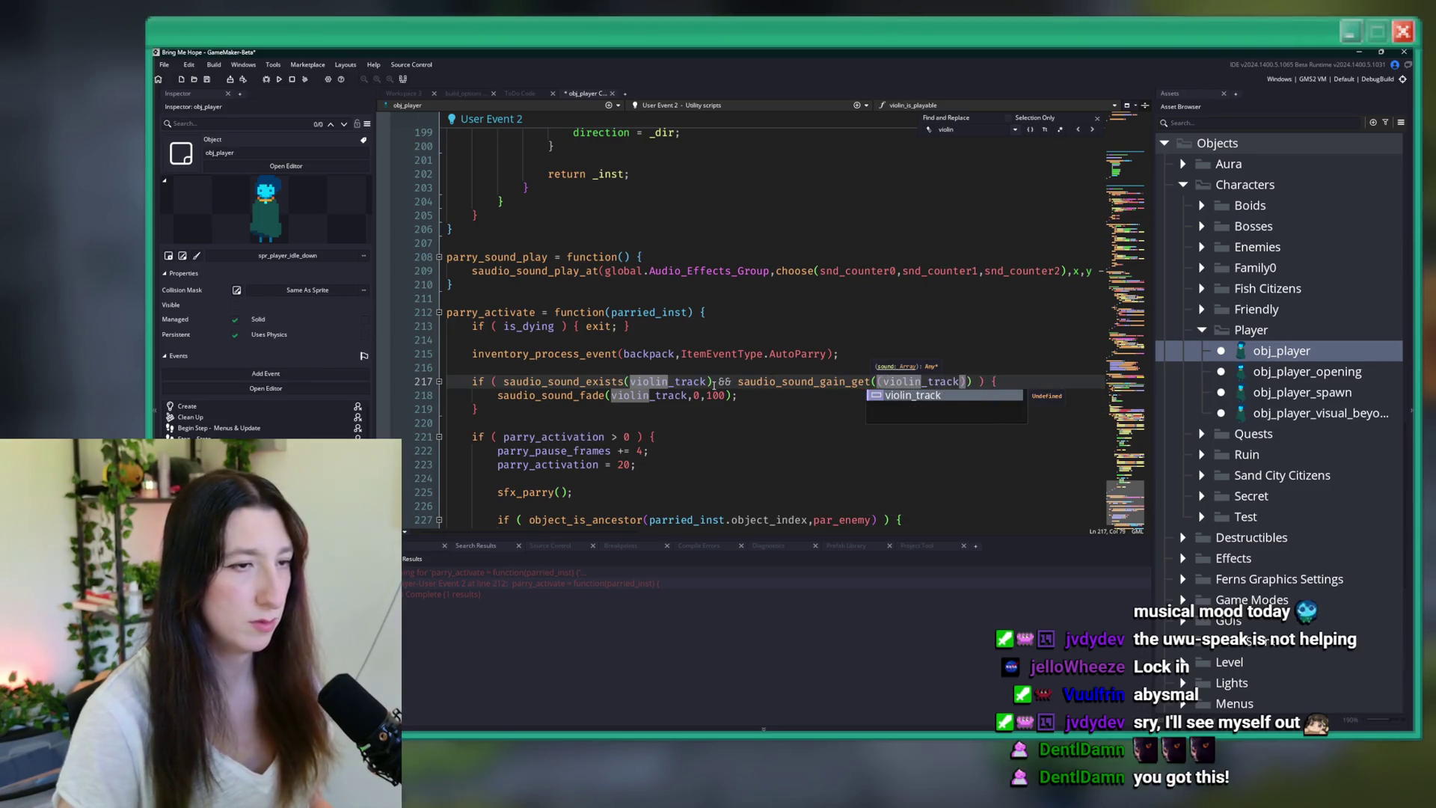
key(Return)
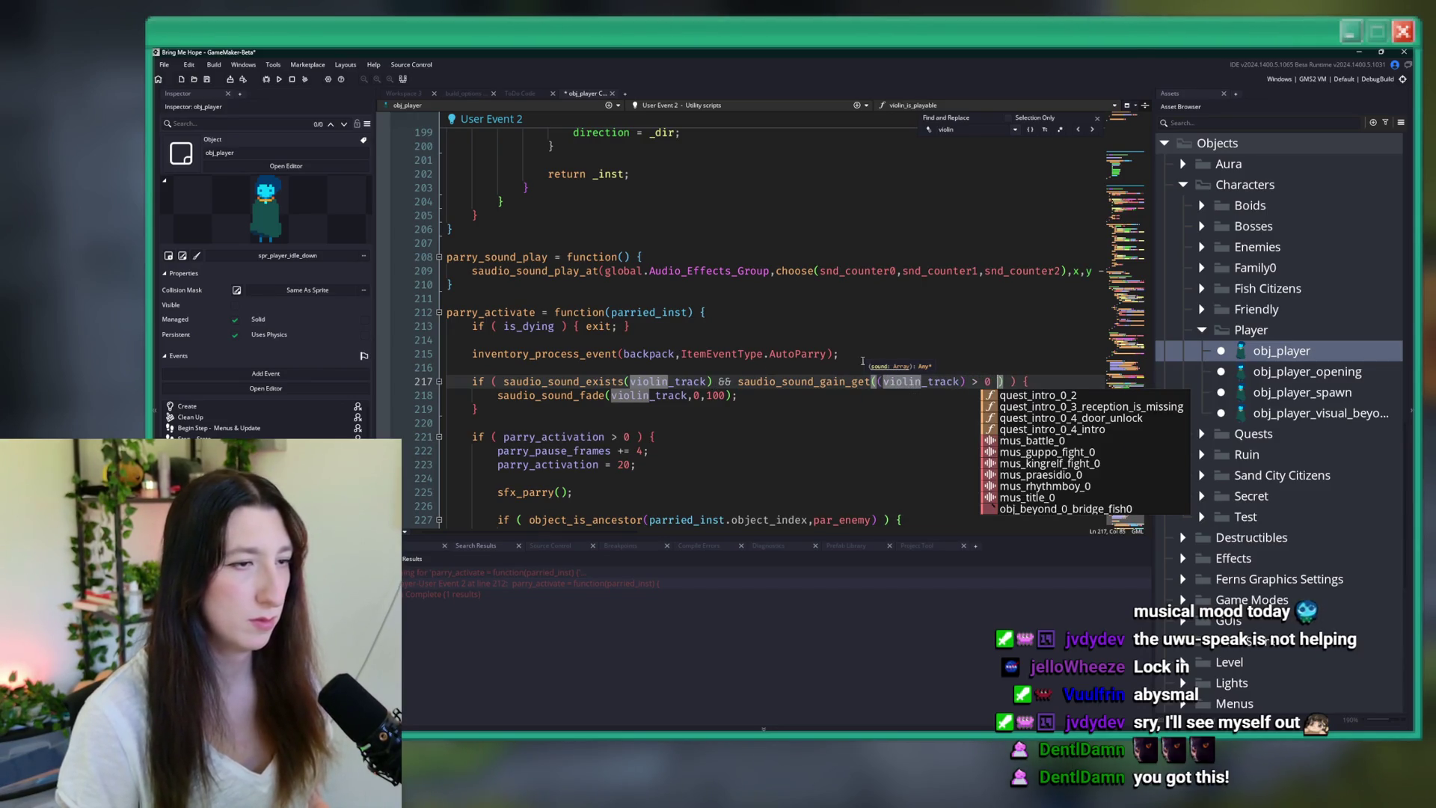
click(1048, 380)
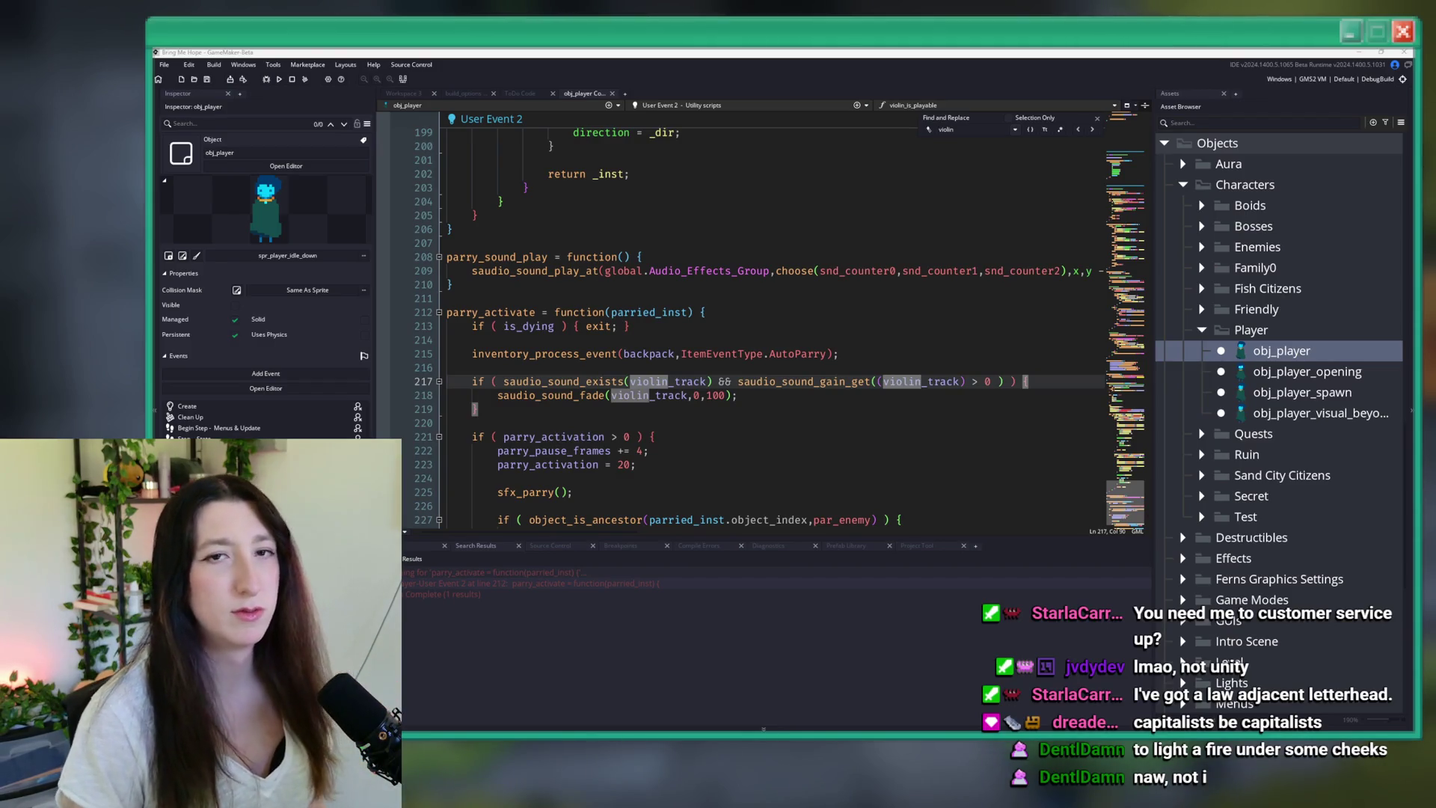
click(953, 326)
- Hide the side and bottom panels and close Find and Replace to enlarge the code
scroll(952, 326, down, 2)
click(952, 256)
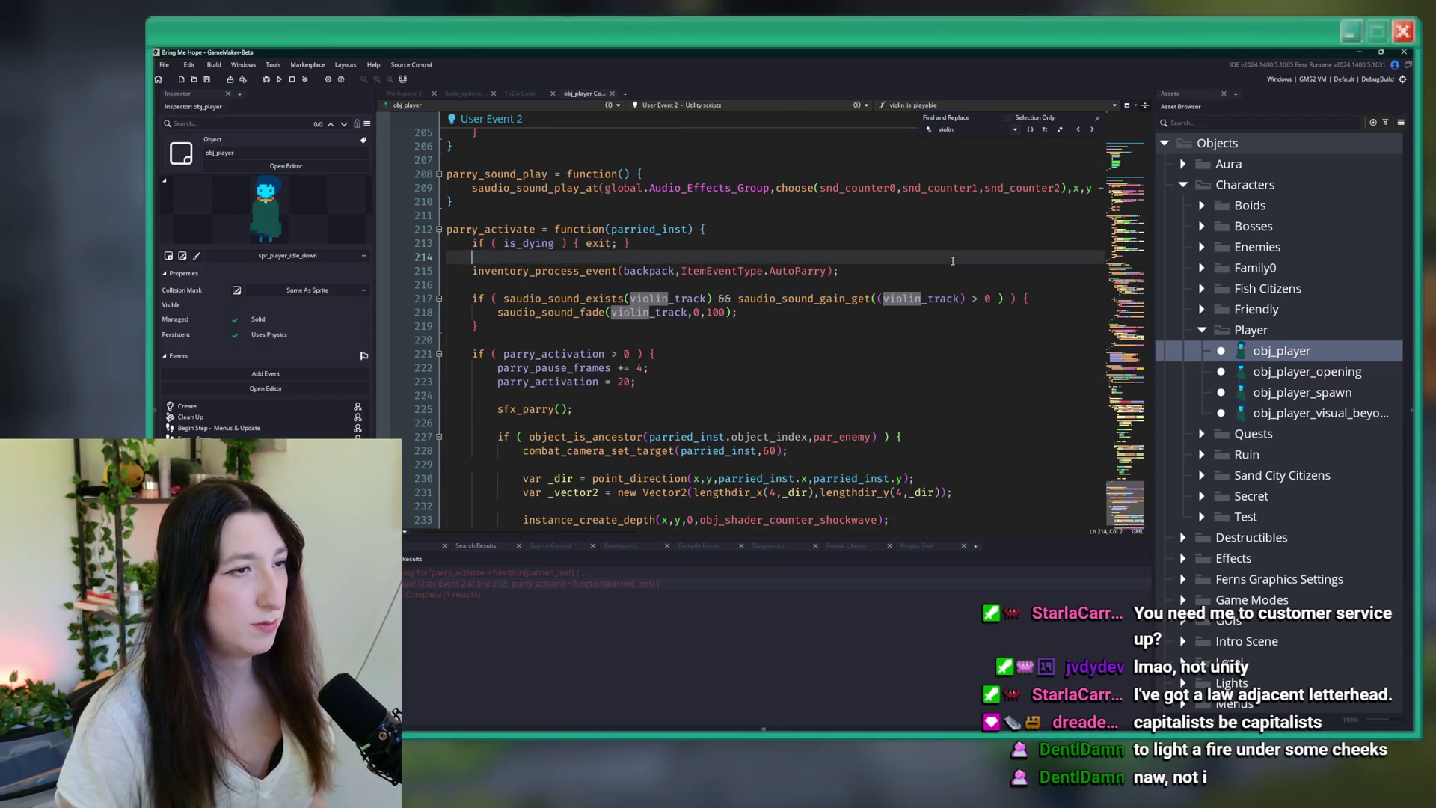
click(944, 270)
key(F12)
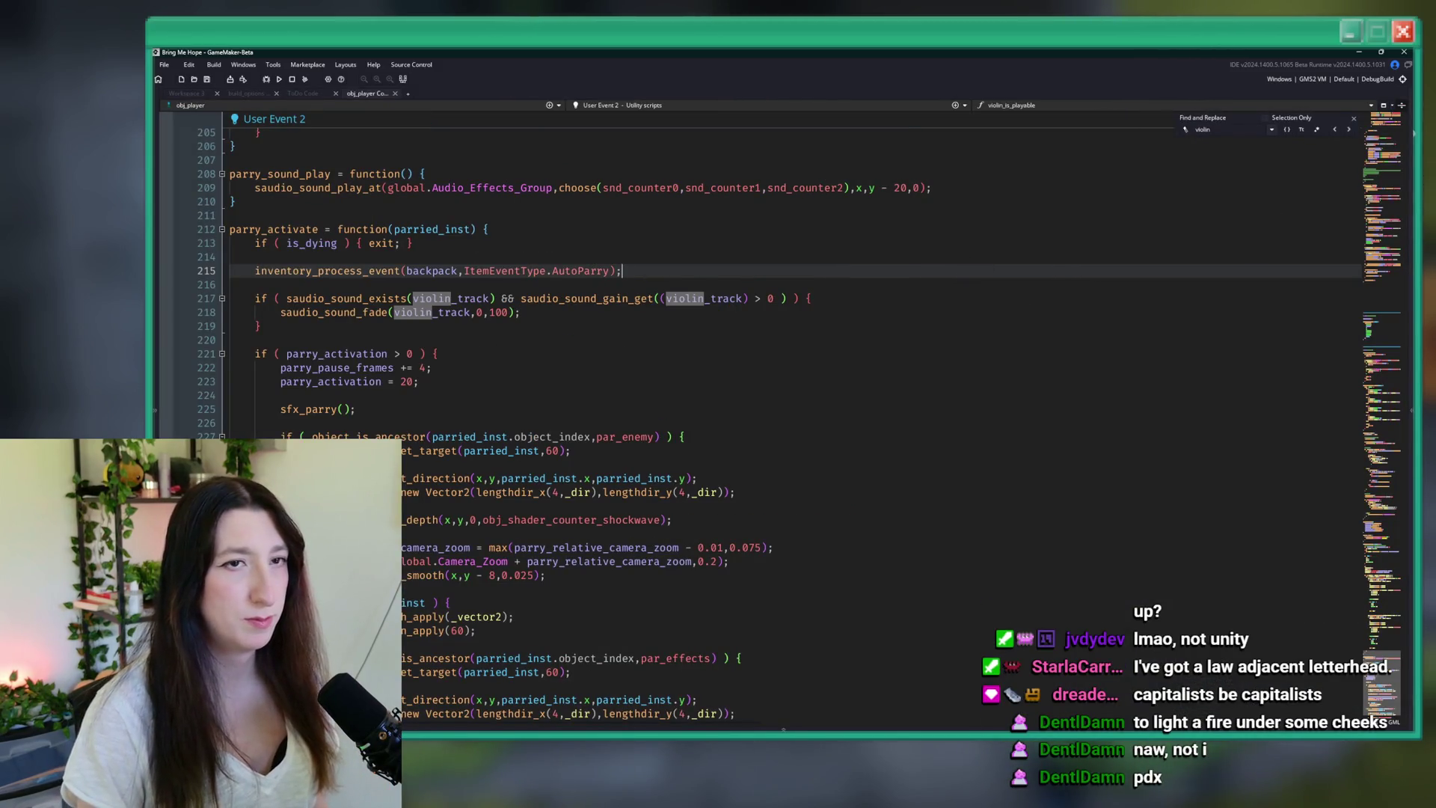
click(1354, 118)
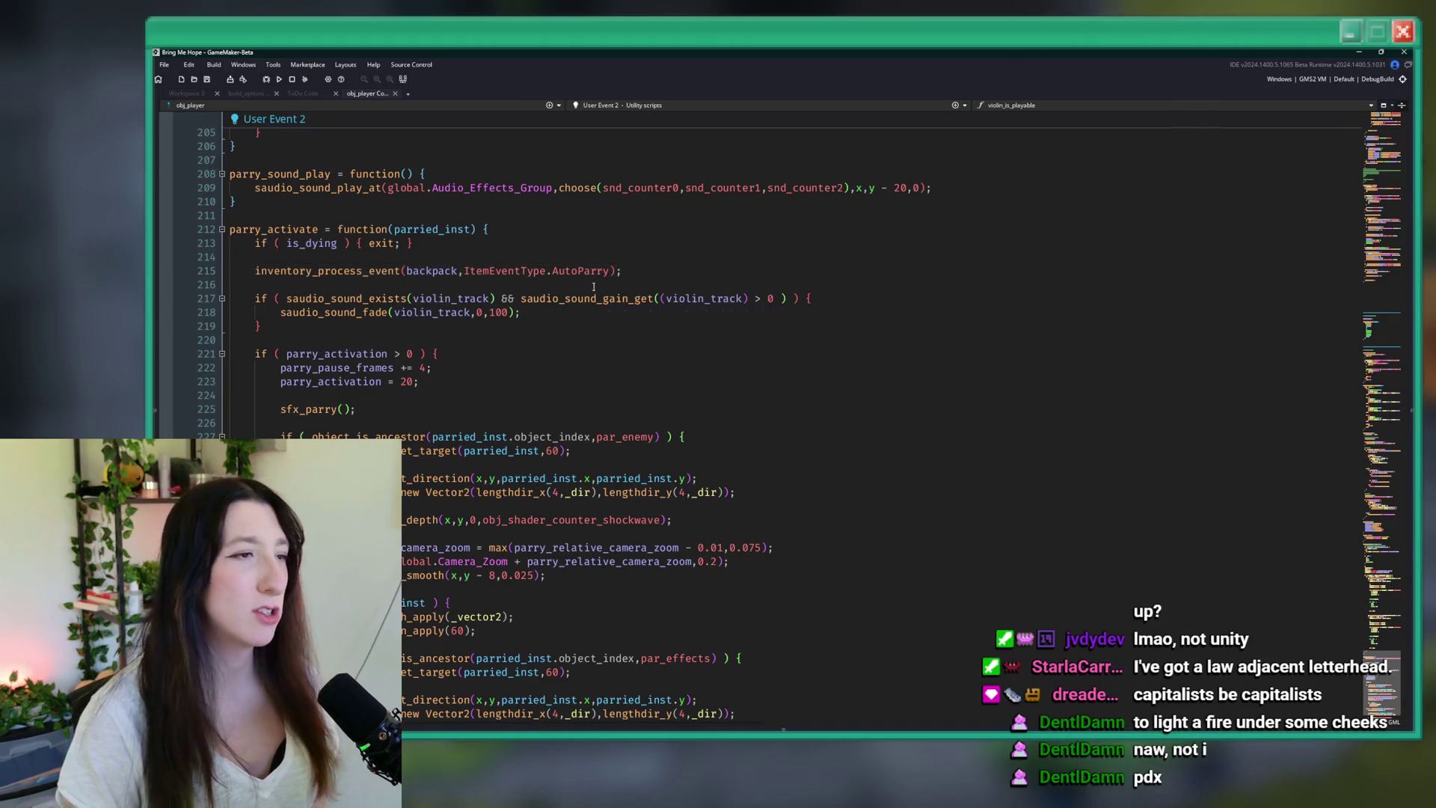
- Check the braces of the new violin_track condition on line 217, then build and run with F5
click(841, 302)
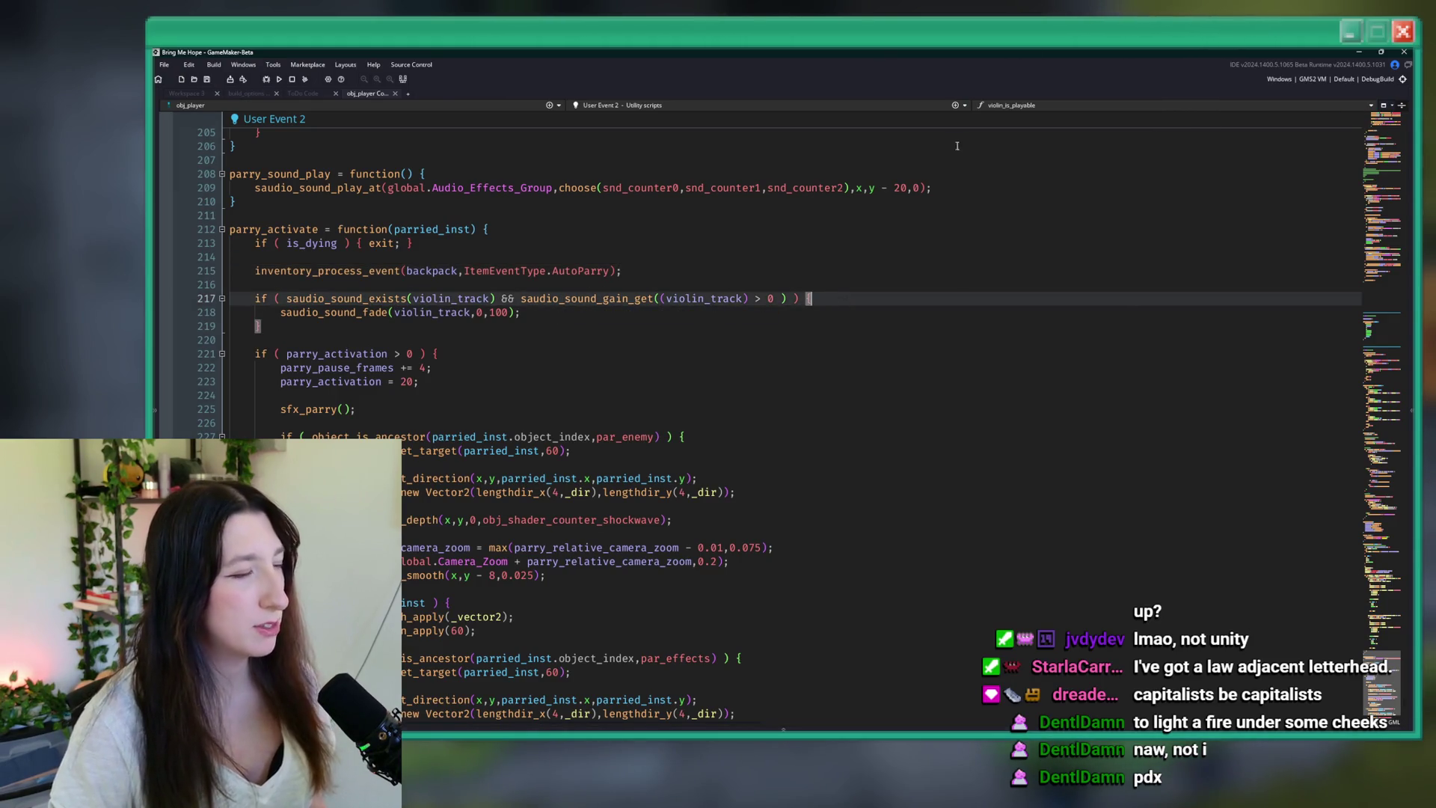
scroll(972, 224, down, 6)
scroll(1007, 414, up, 4)
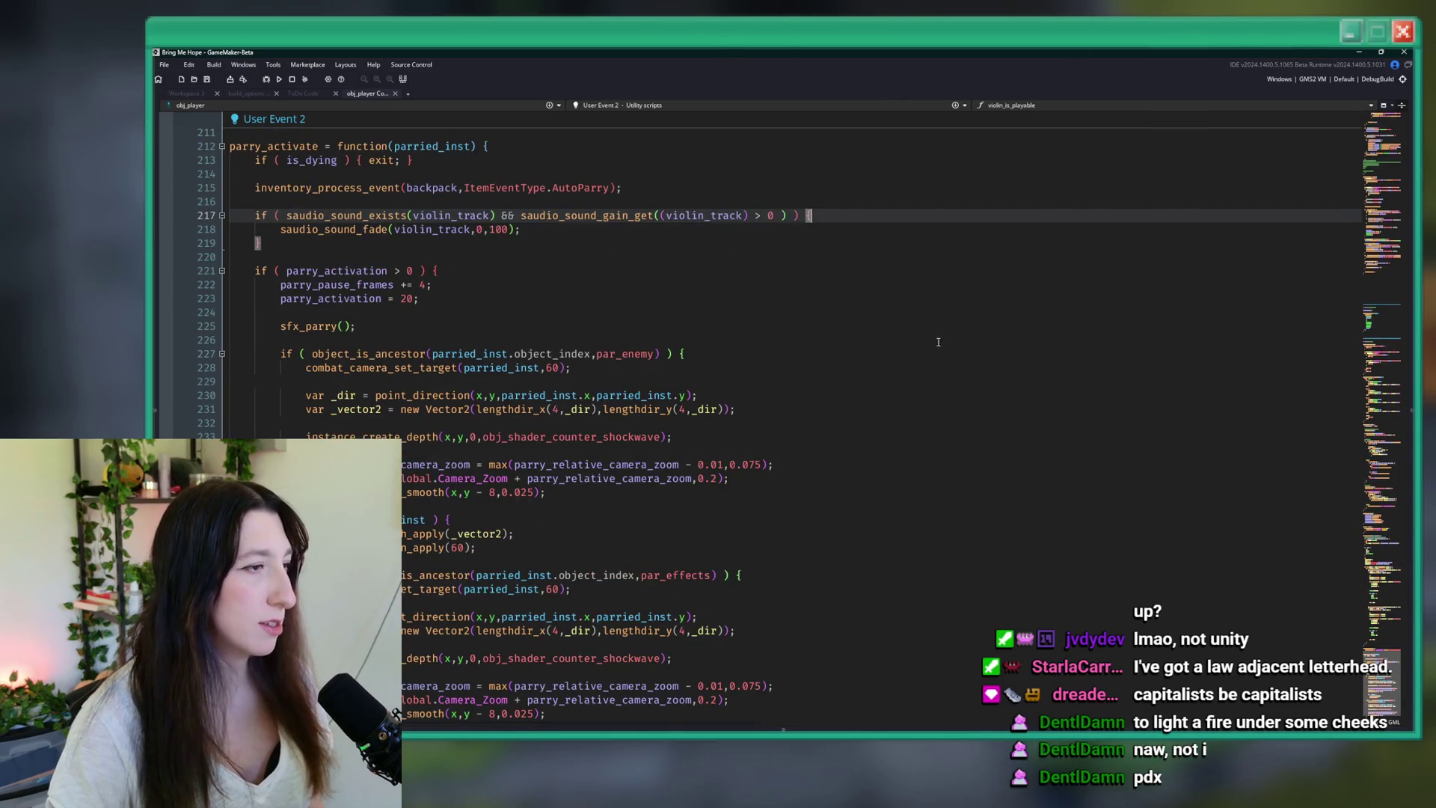
scroll(937, 307, up, 2)
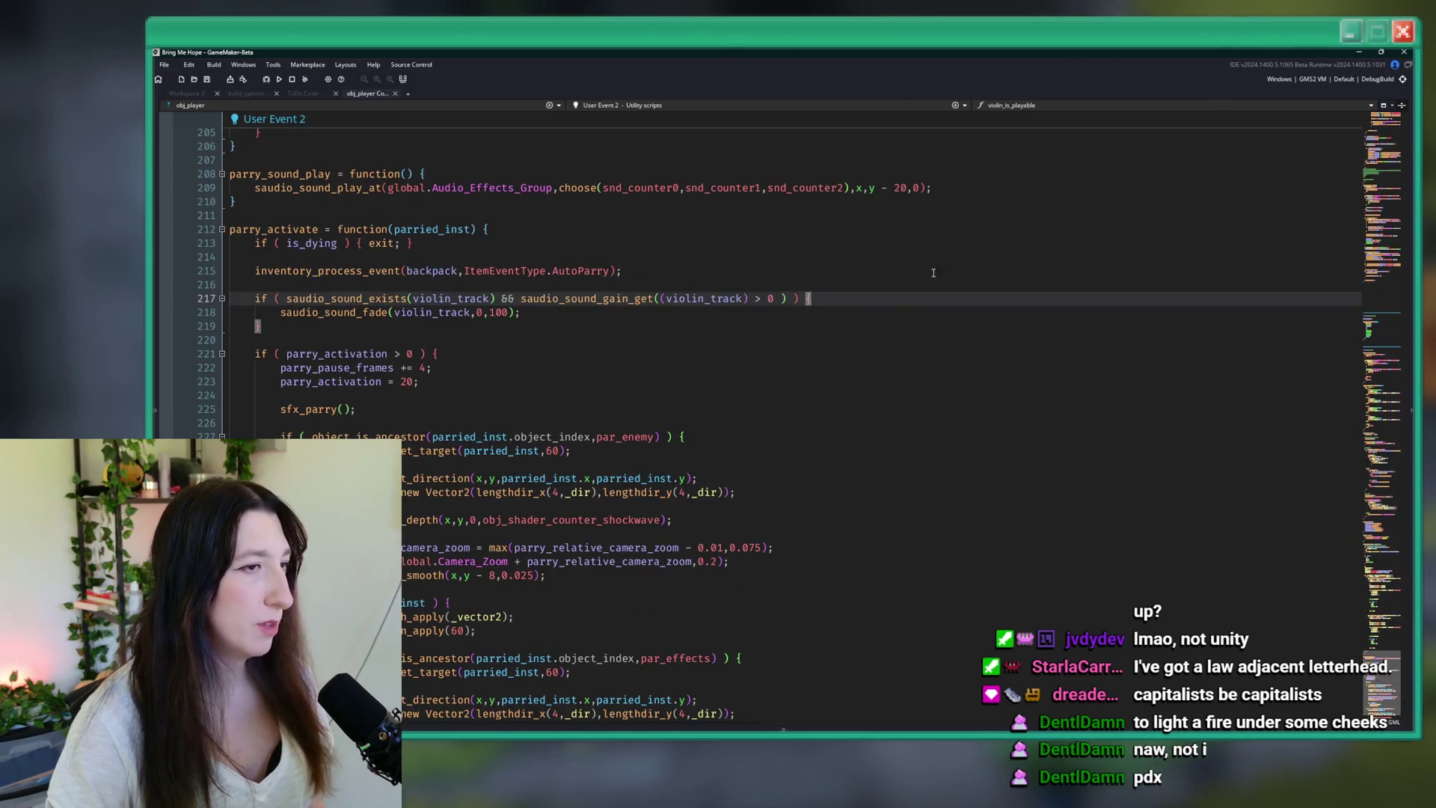
click(904, 304)
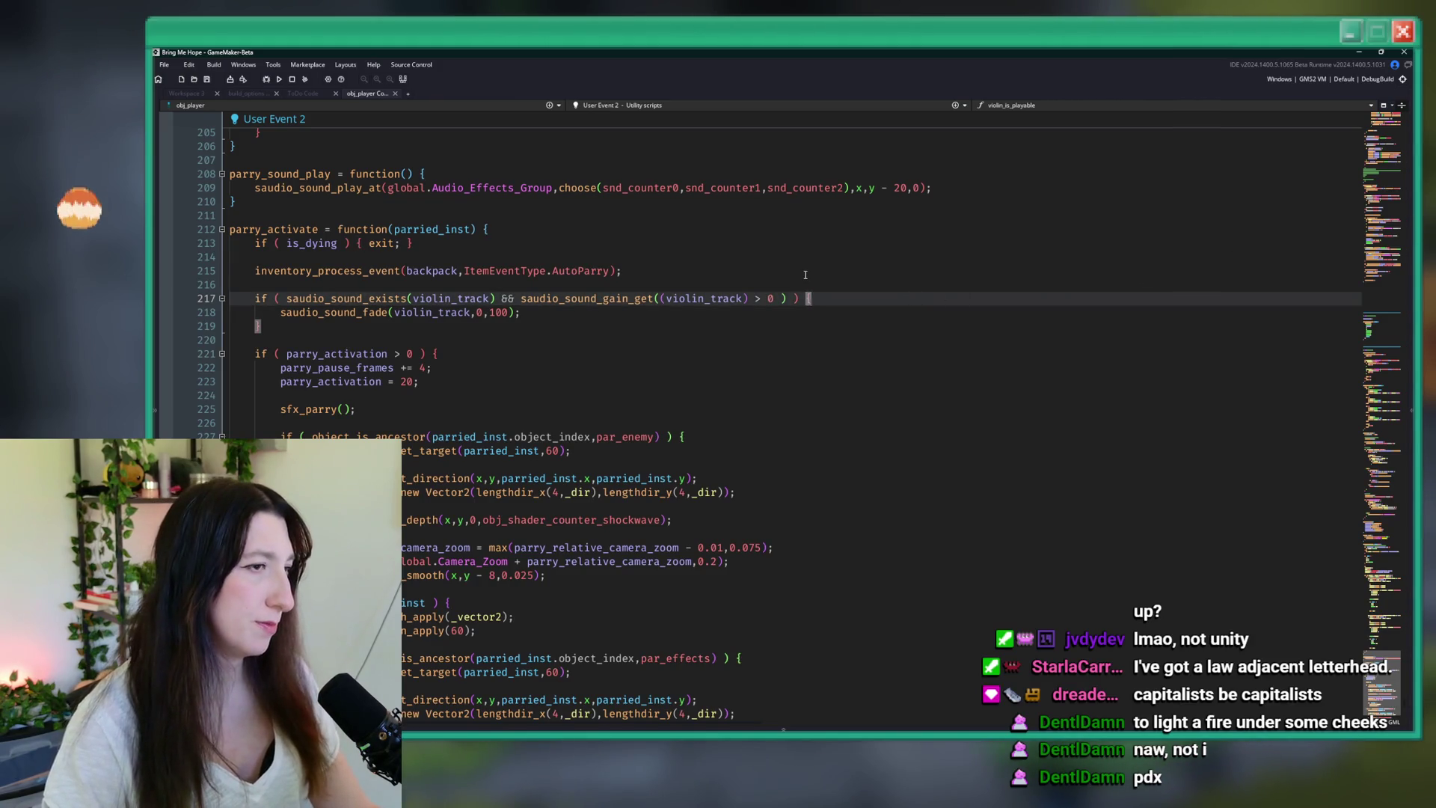
key(Up)
key(Up)
key(Down)
key(Down)
key(Down)
key(F5)
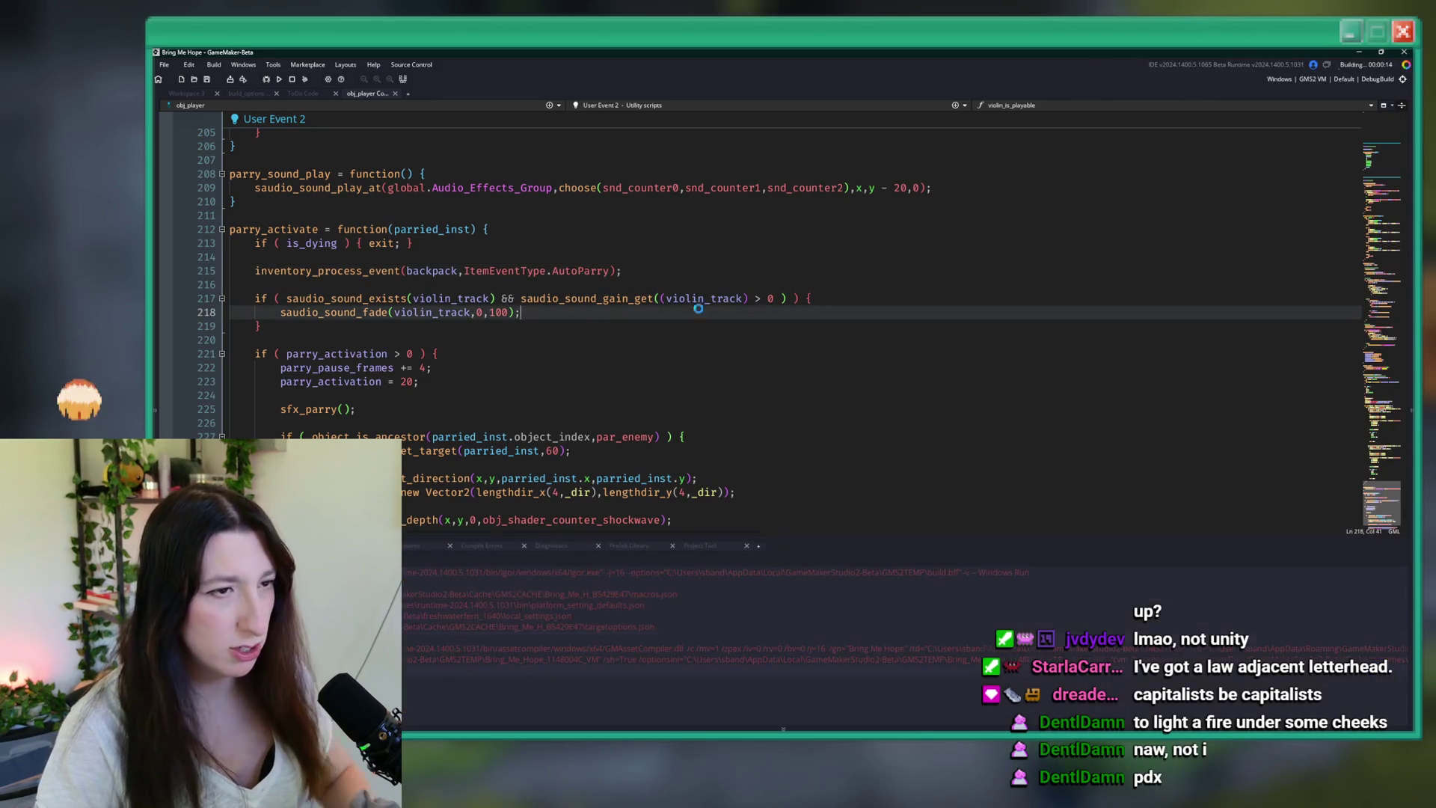
click(1138, 411)
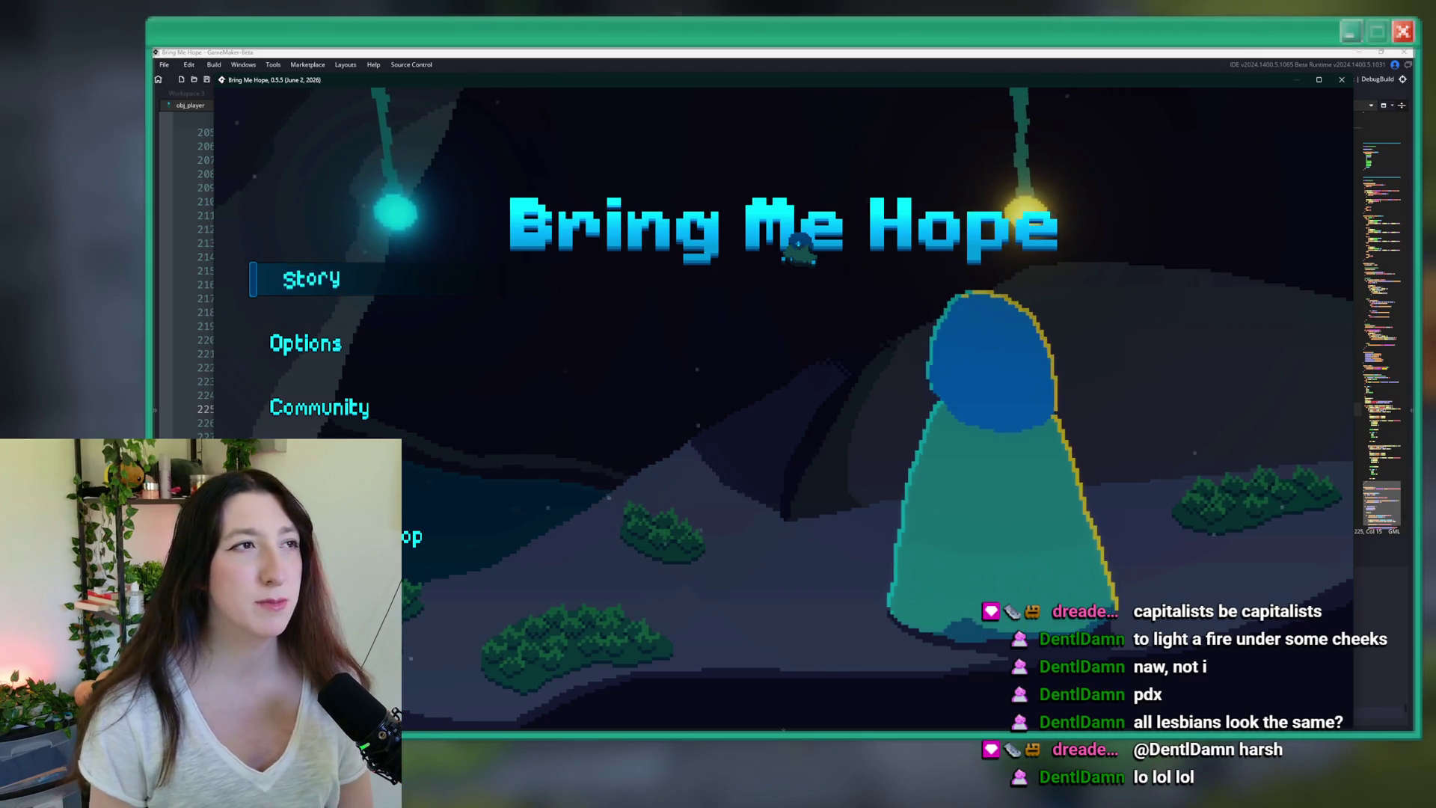
- Start Story, walk north and right from Sea Cave City into Crystal Subway, and fight the room's enemies
click(280, 292)
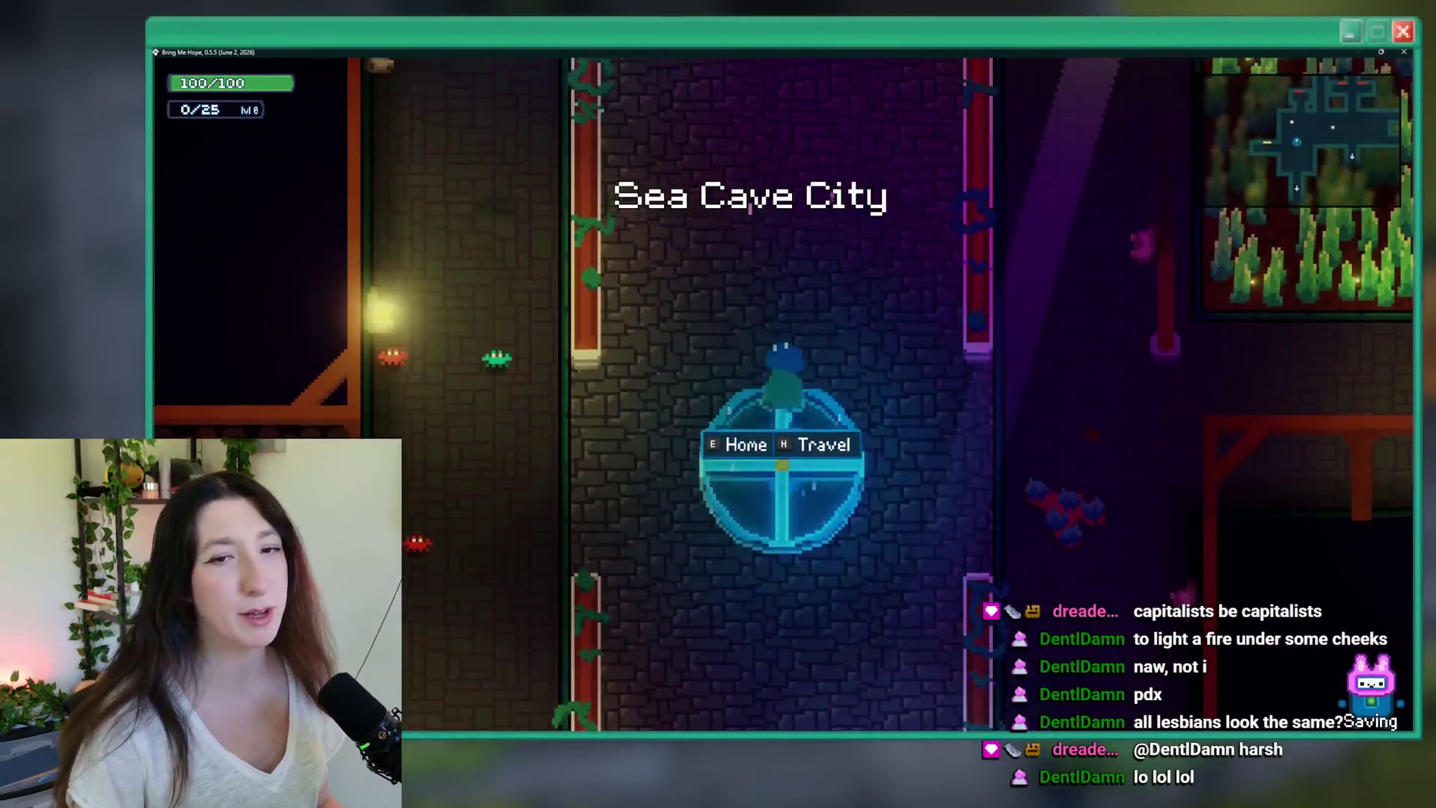
key(w)
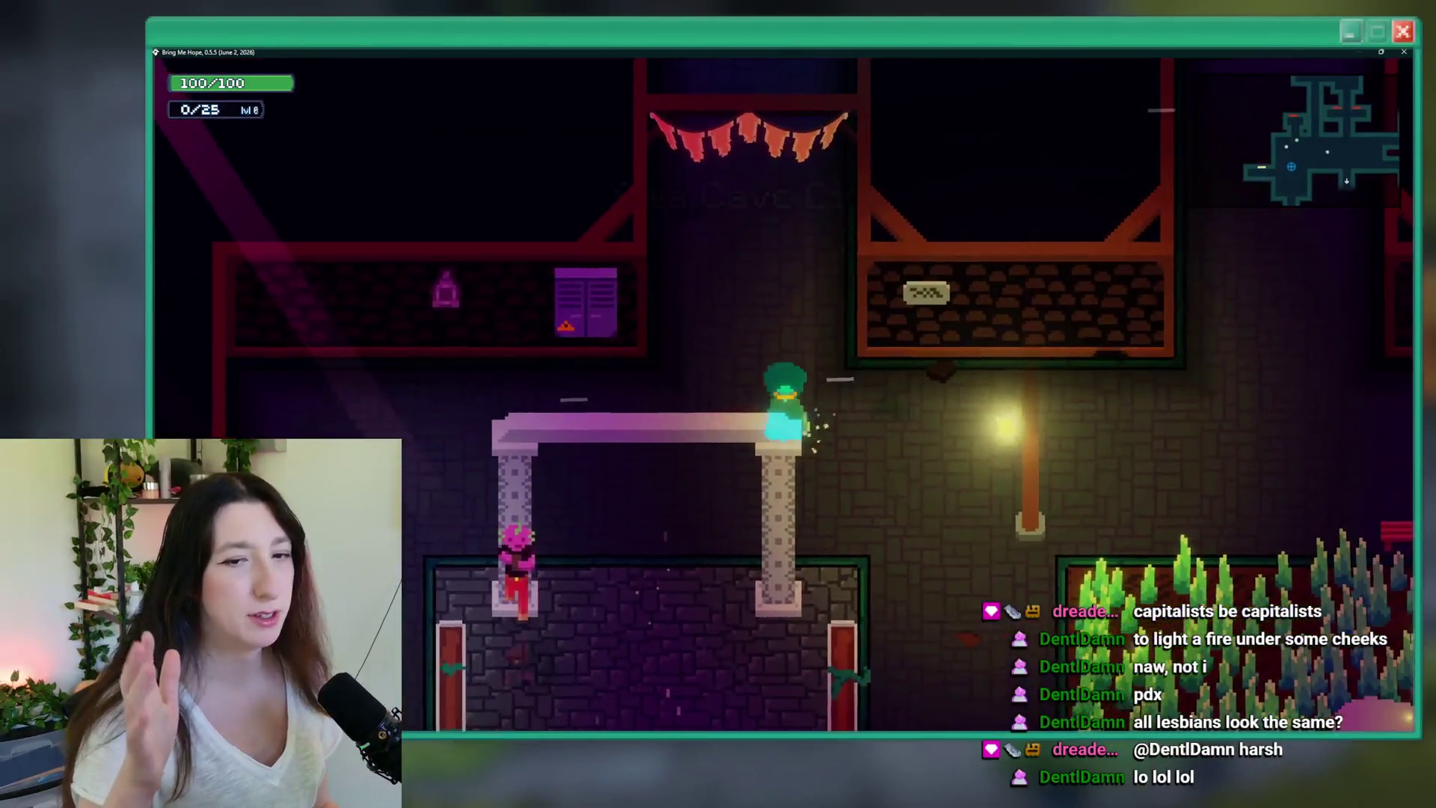
key(d)
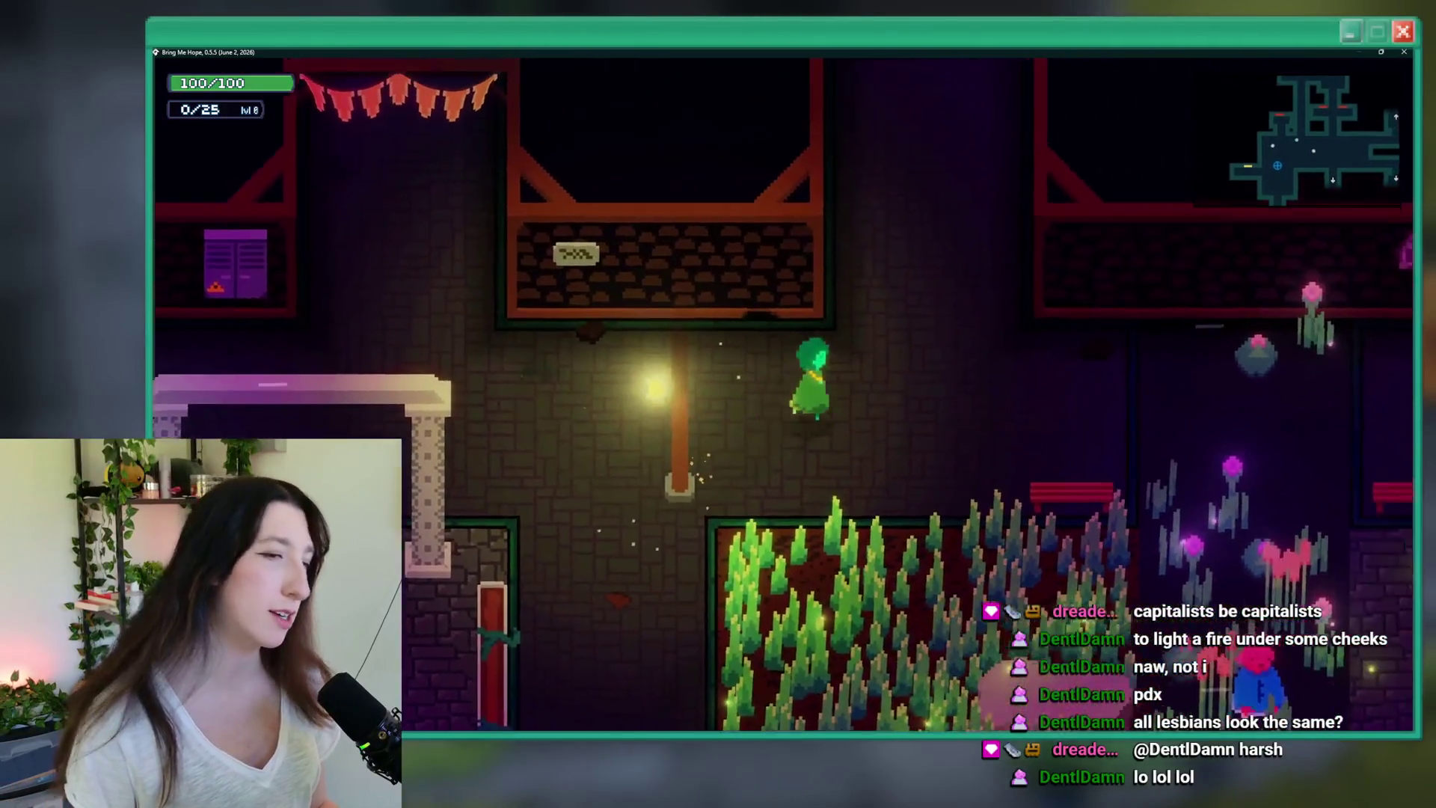
key(d)
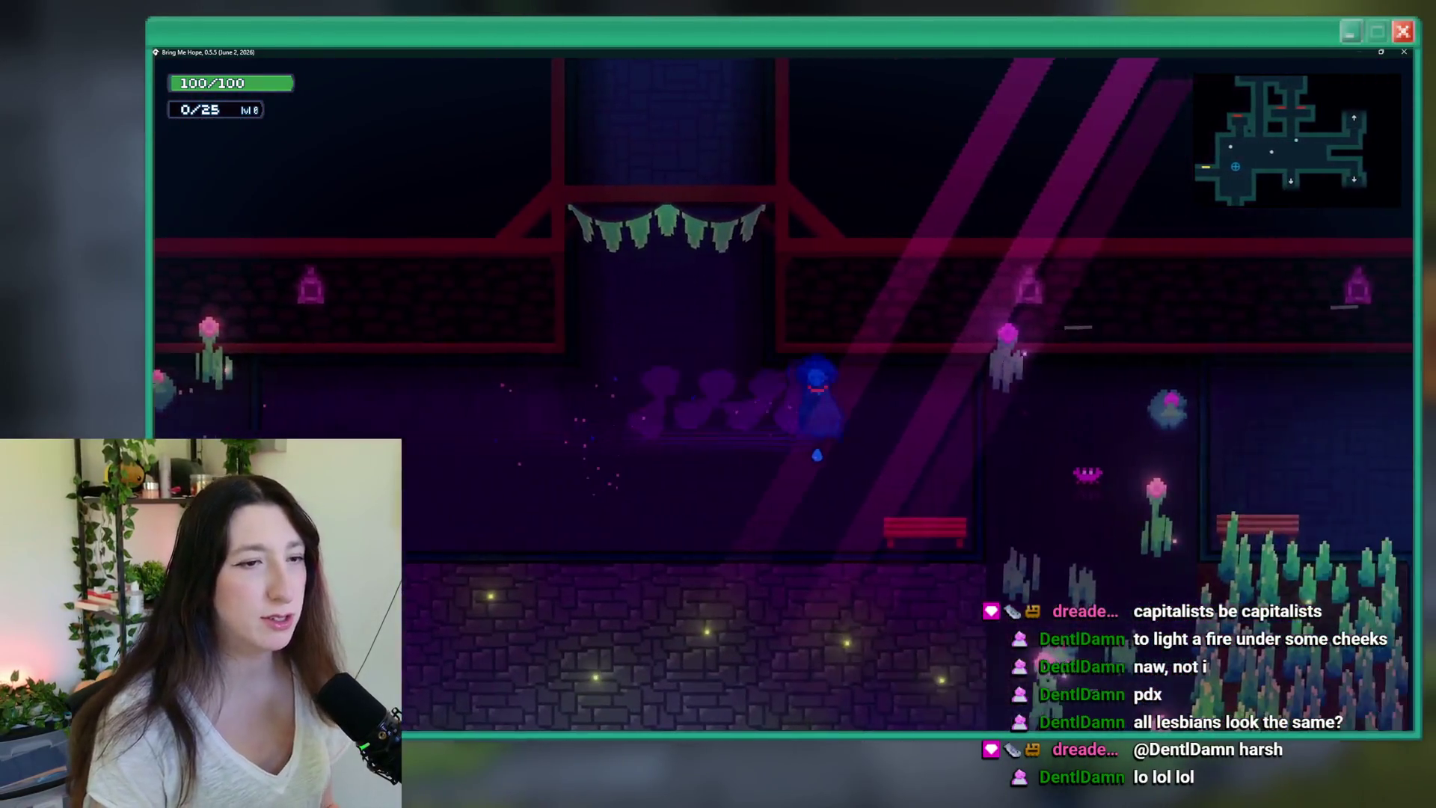
key(d)
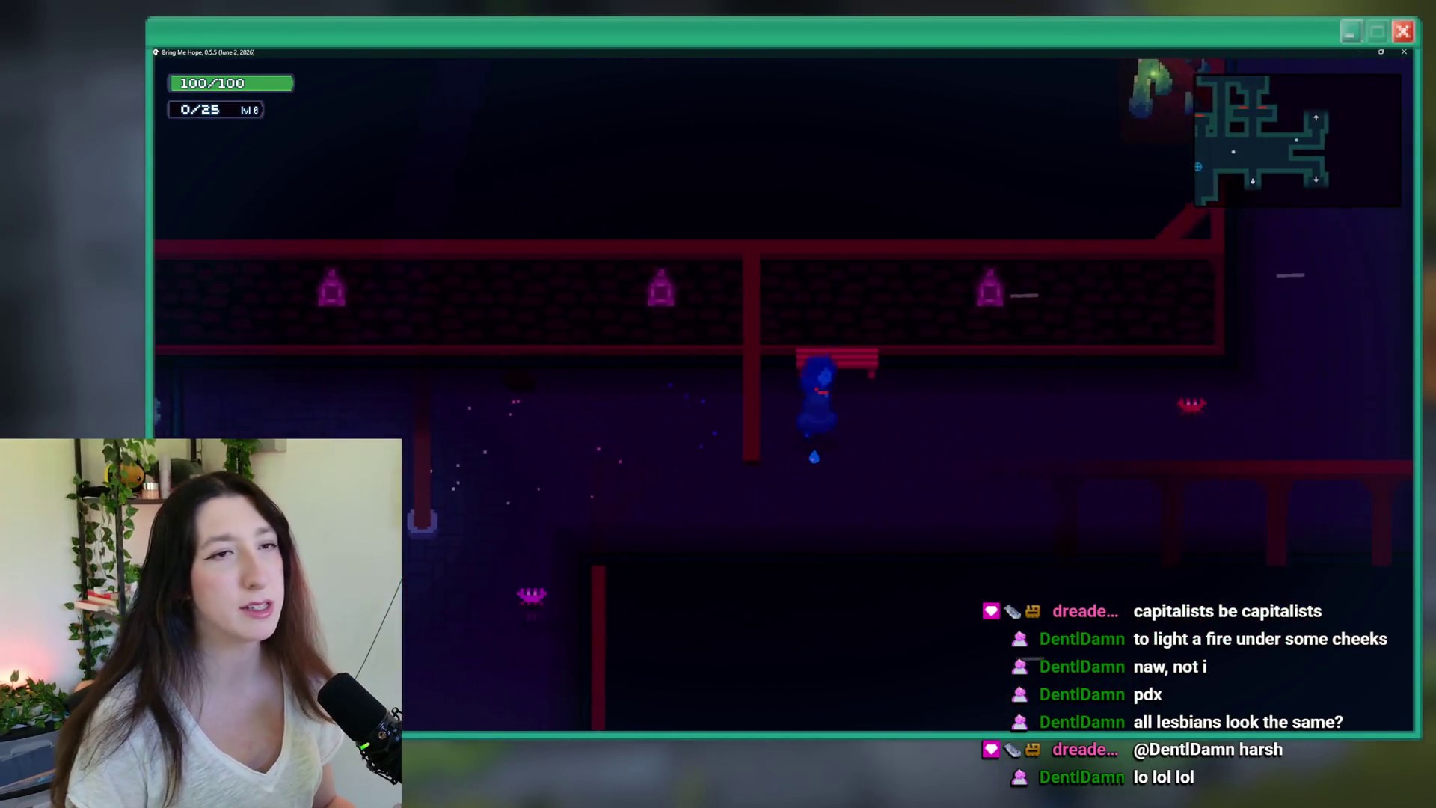
key(d)
key(w)
key(w)
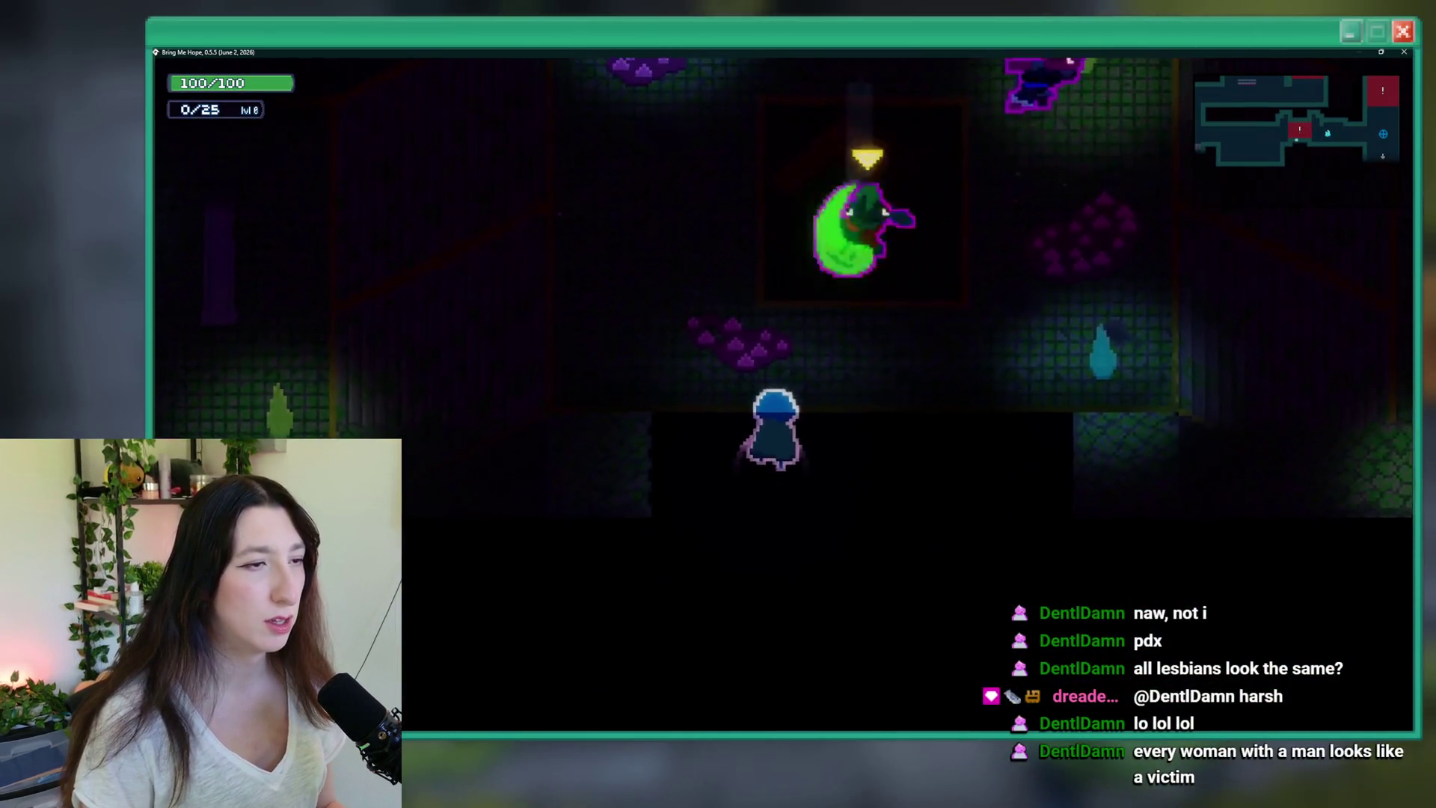
key(w)
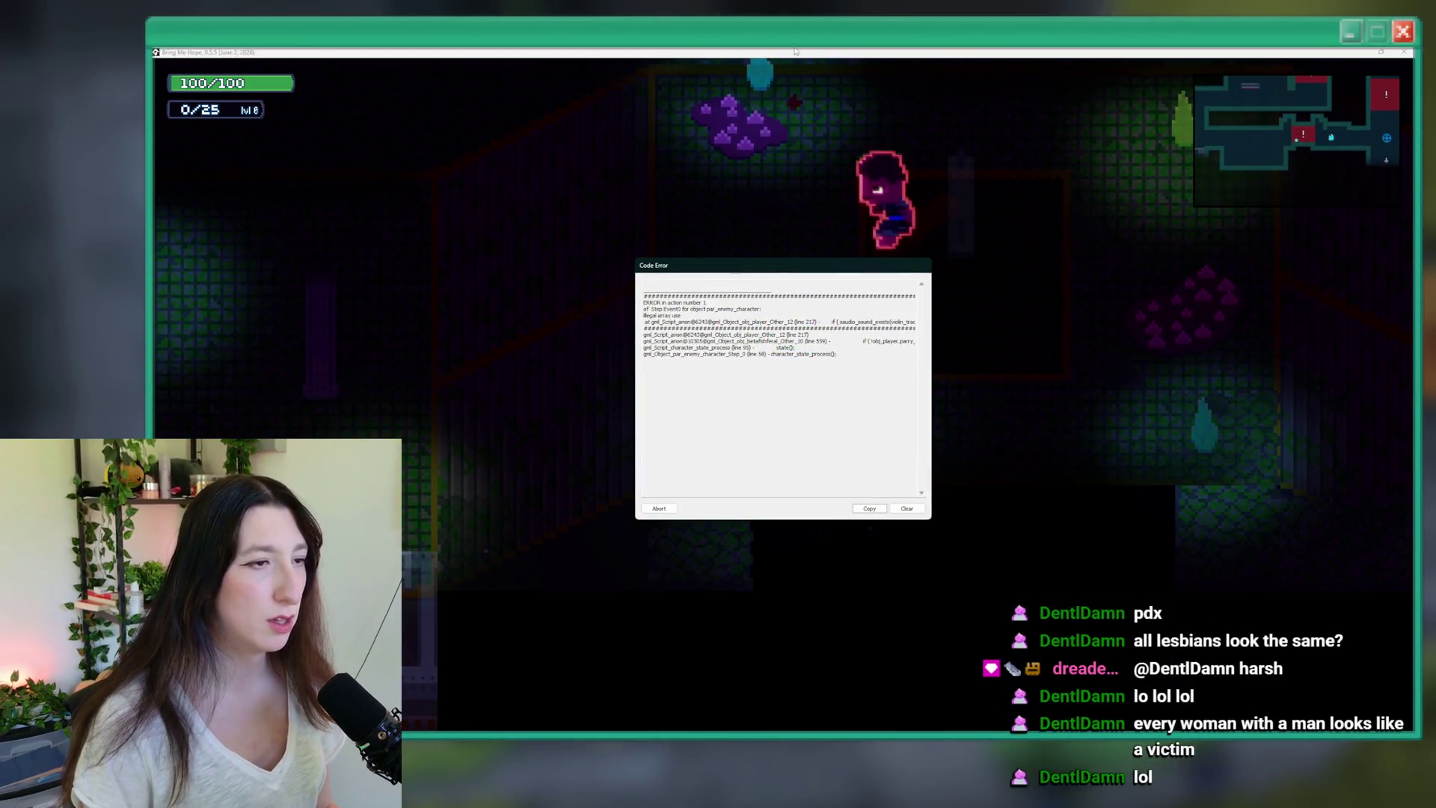
- Abort the code error, go to line 217, and search the project for violin_track
key(alt+Tab)
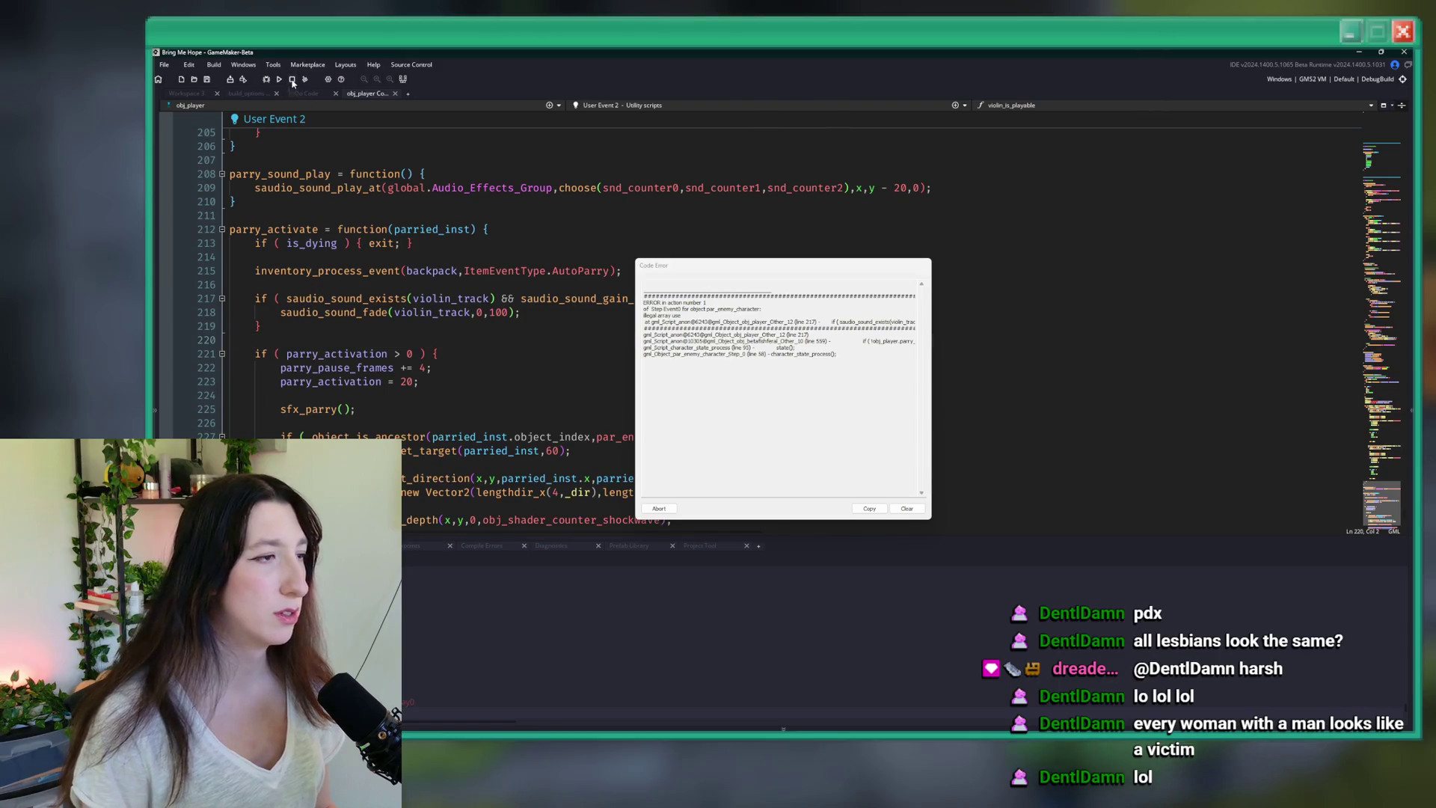
click(293, 80)
click(448, 298)
click(537, 260)
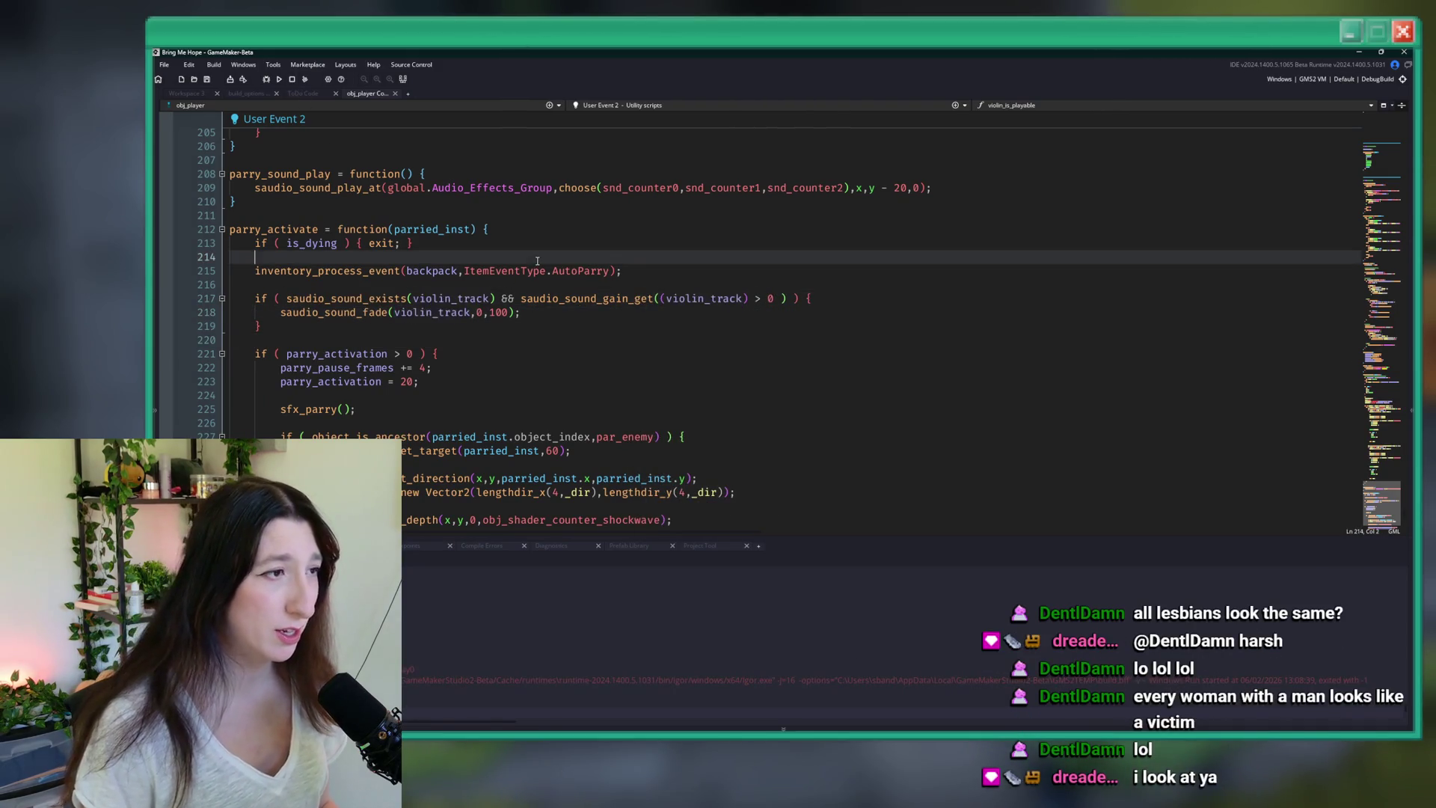
key(ctrl+shift+f)
key(Return)
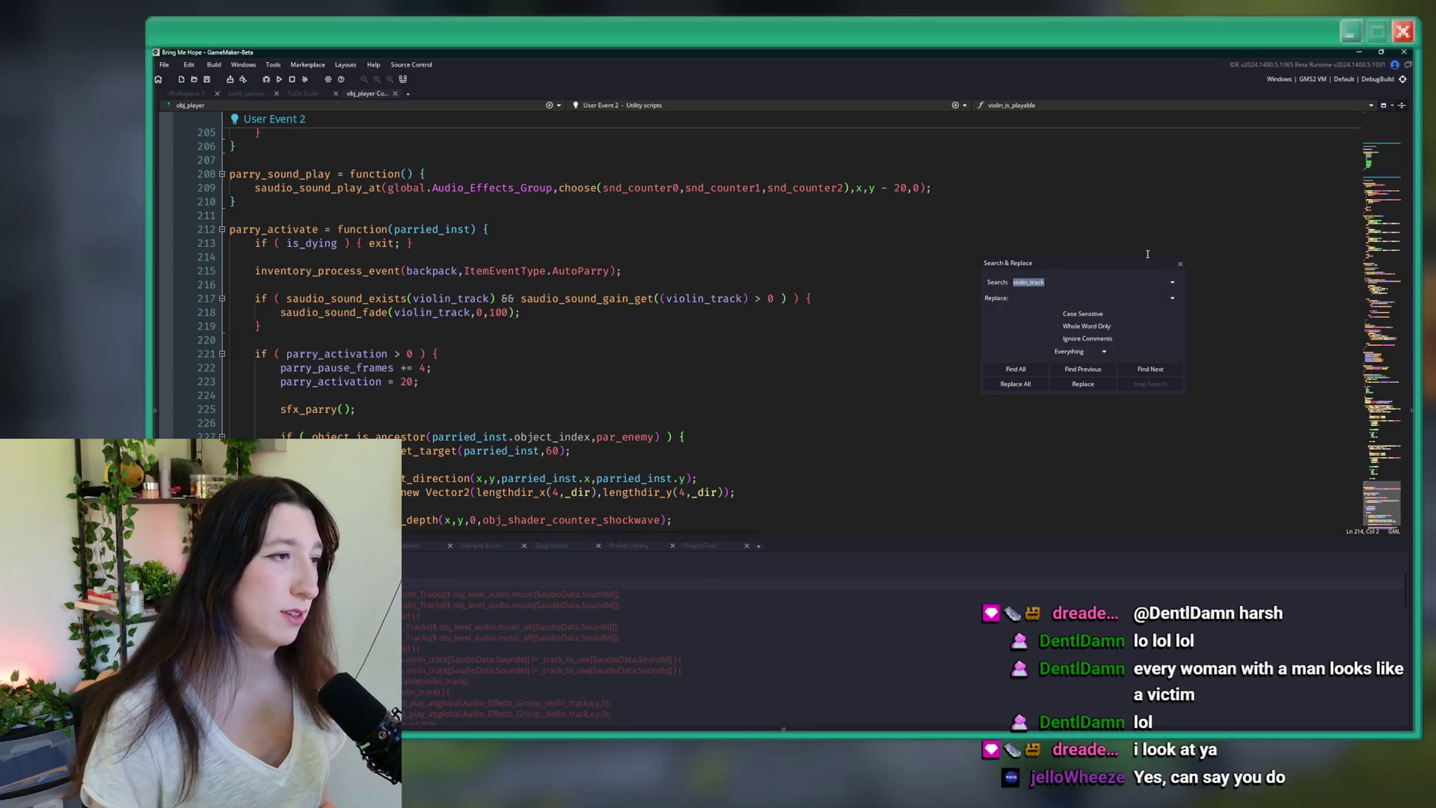
click(1179, 265)
key(F5)
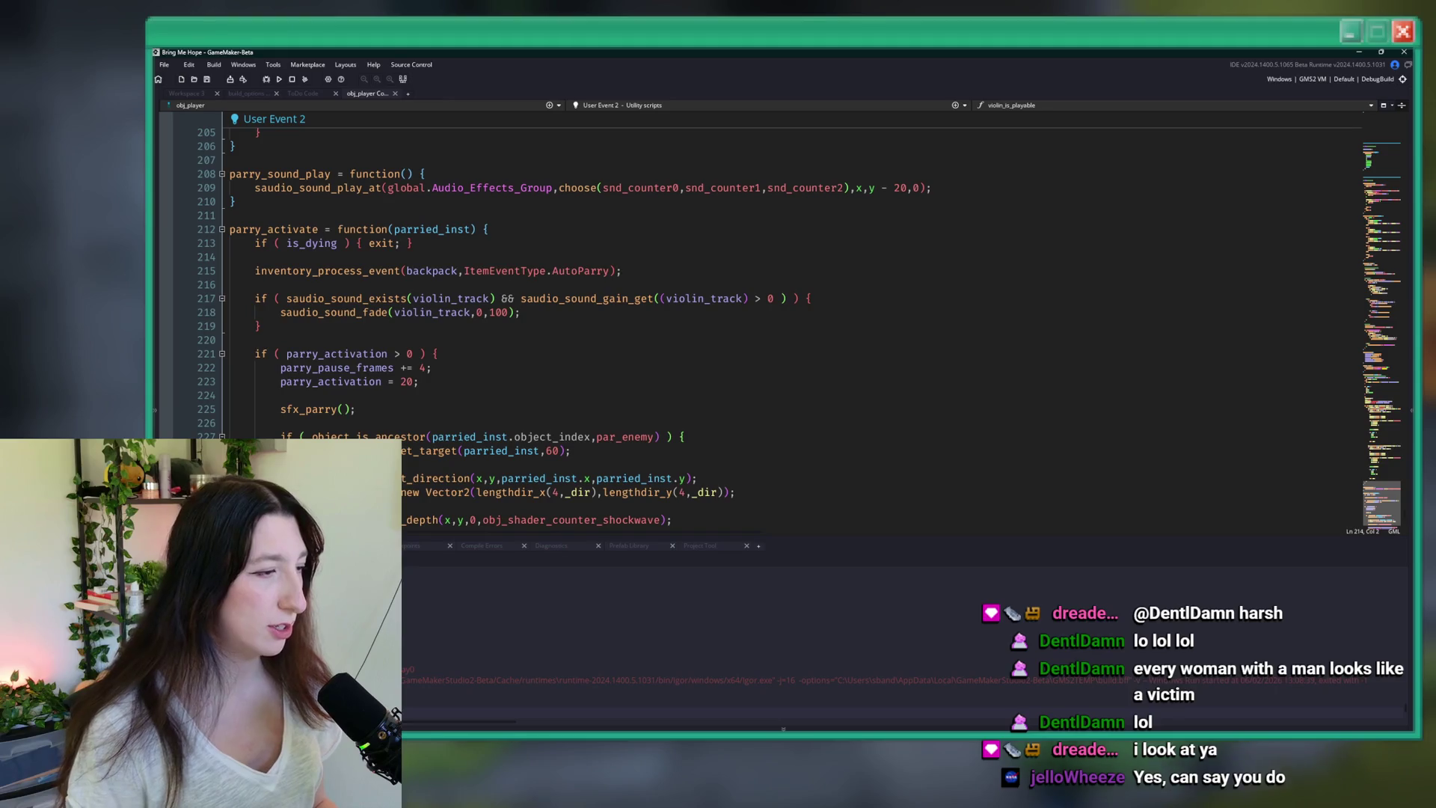
- Delete the extra ')' and '(' around violin_track on line 217 and rebuild with F5
click(585, 297)
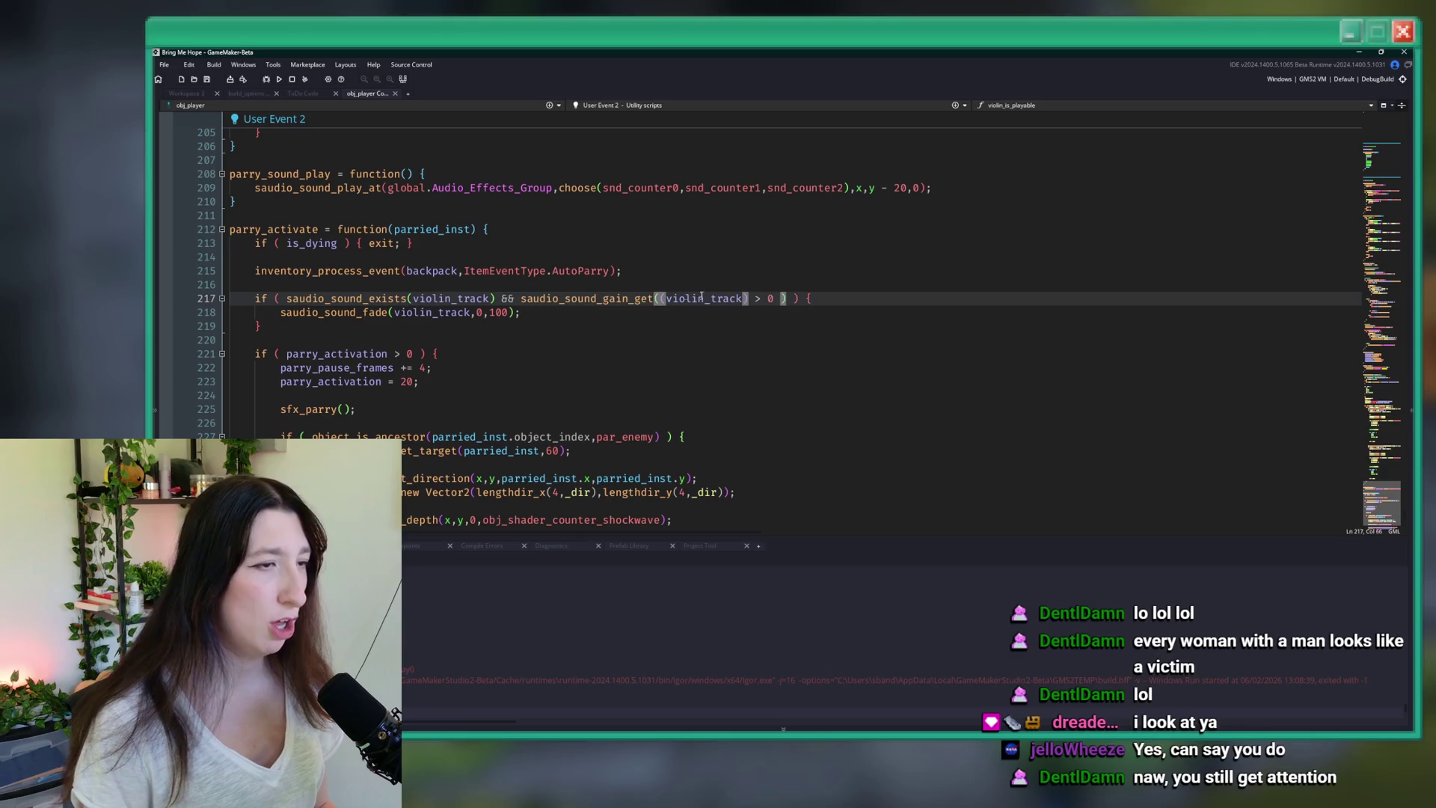
key(BackSpace)
click(747, 300)
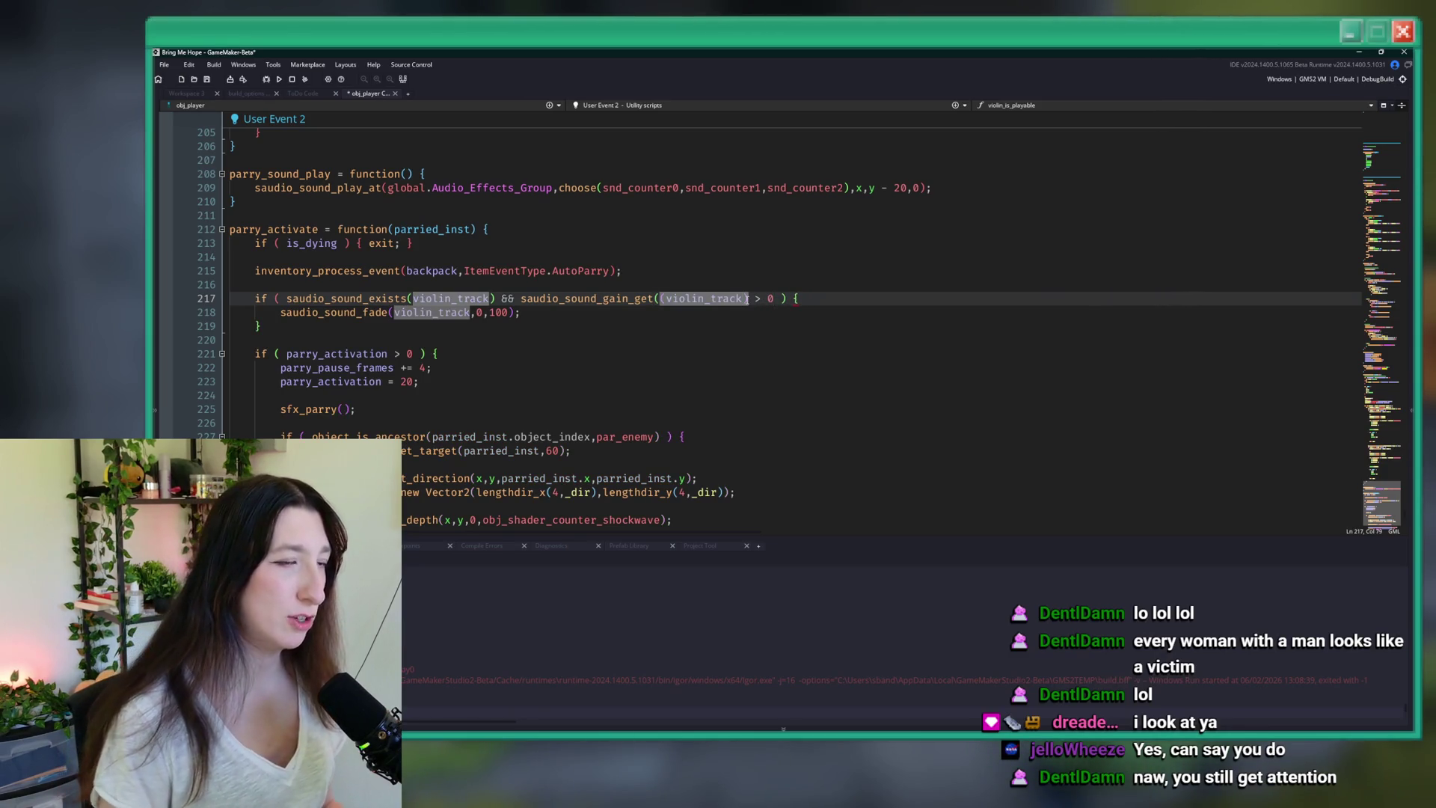
click(668, 298)
key(BackSpace)
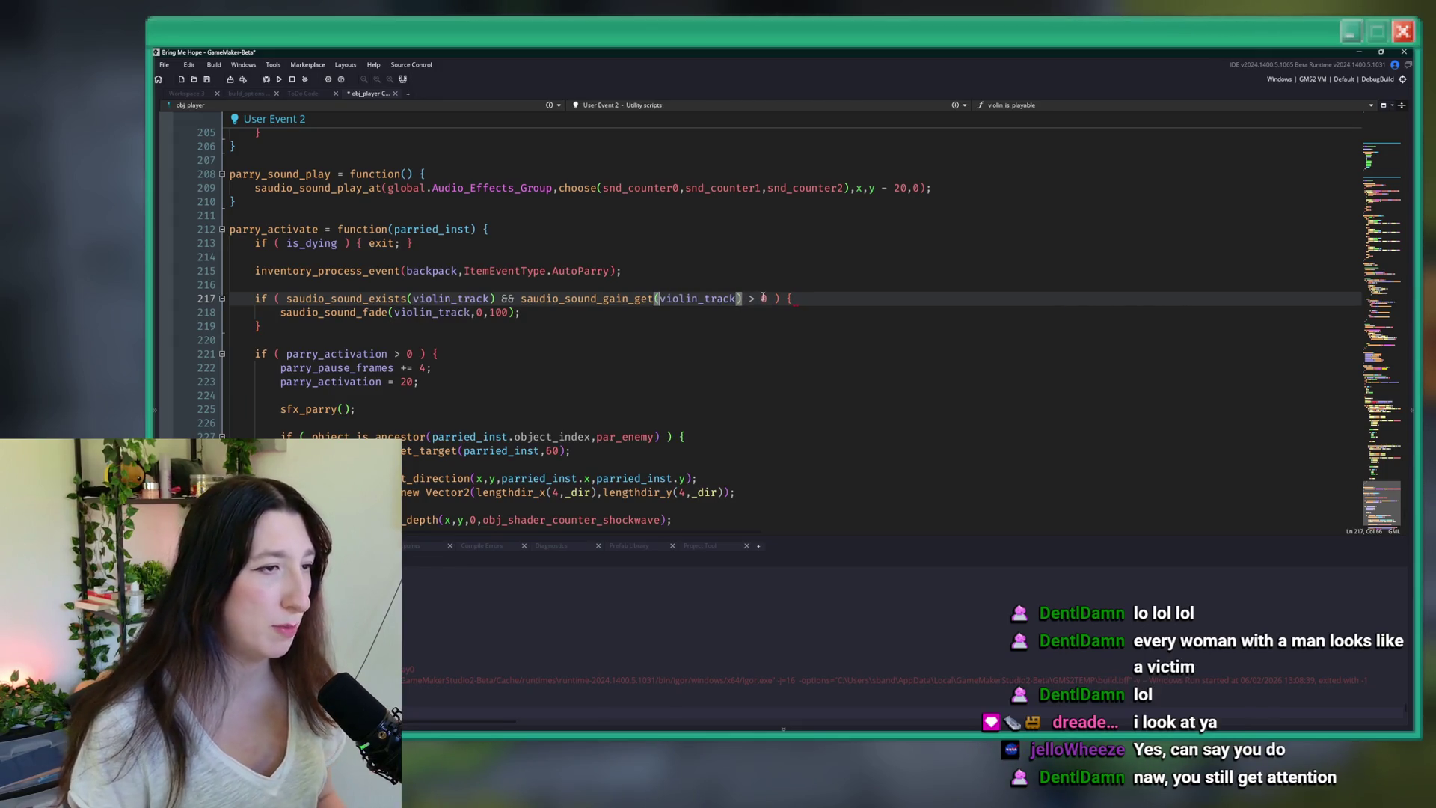
click(842, 305)
key(F5)
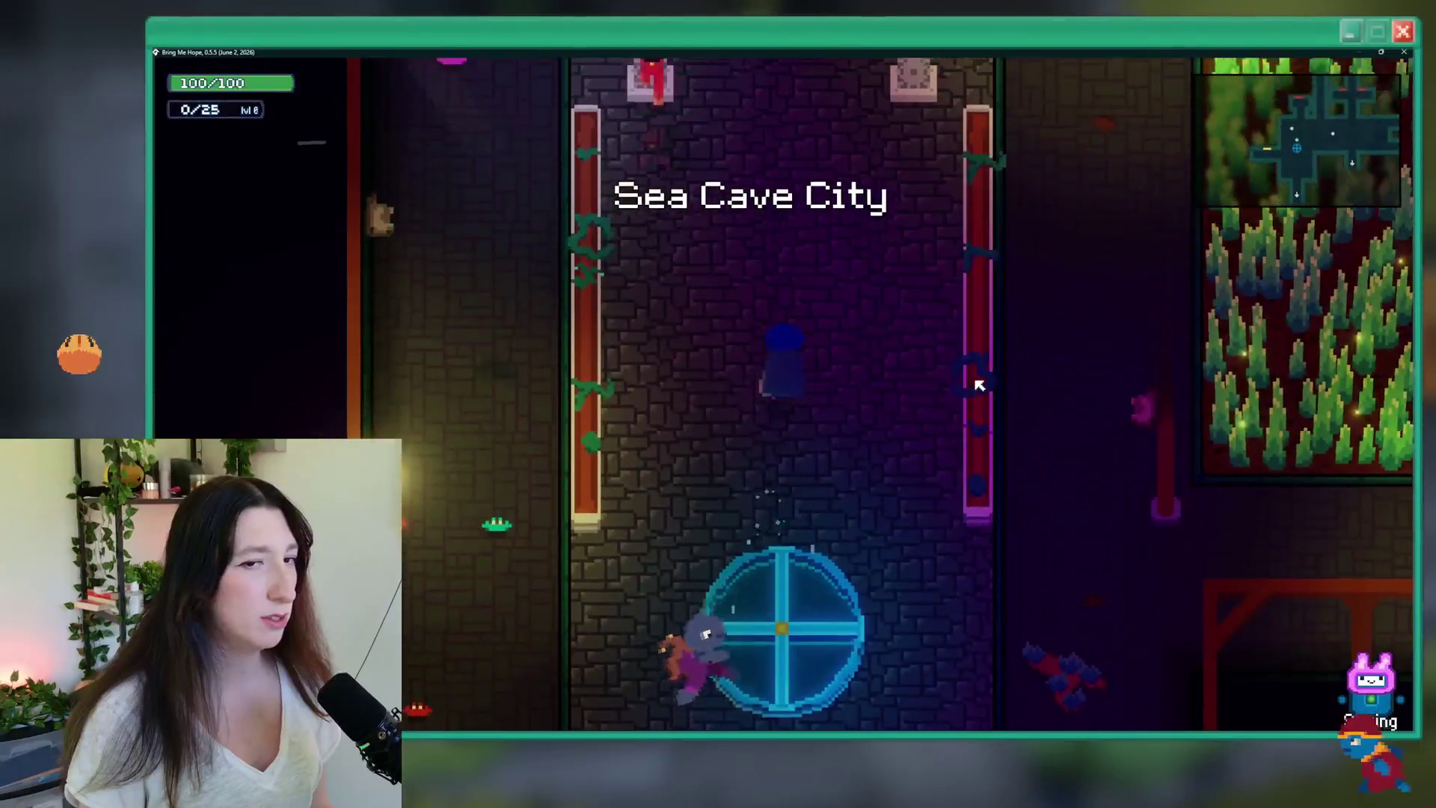
- Walk the player up, right into an enemy encounter, then left to the sign pillar
key(w)
key(d)
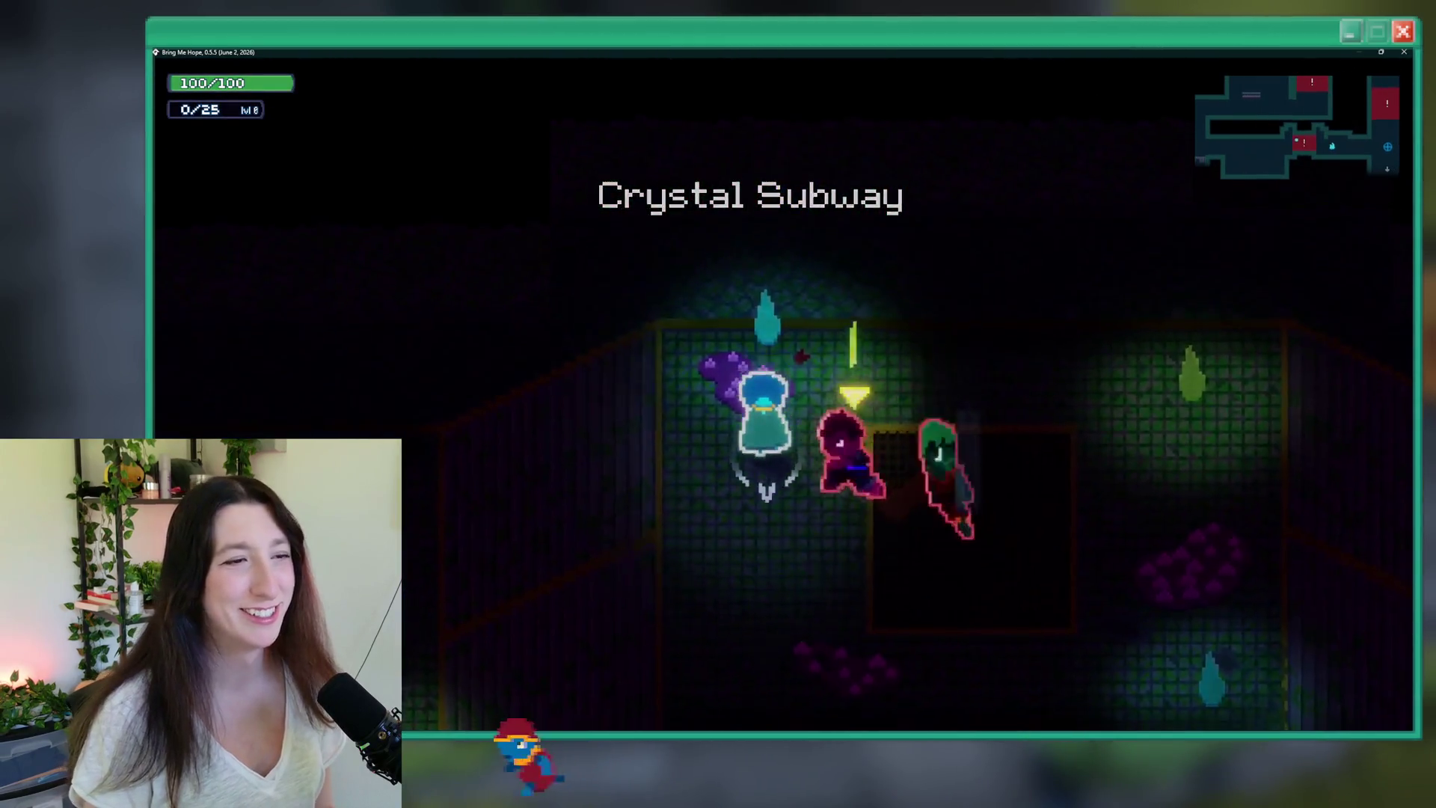
key(d)
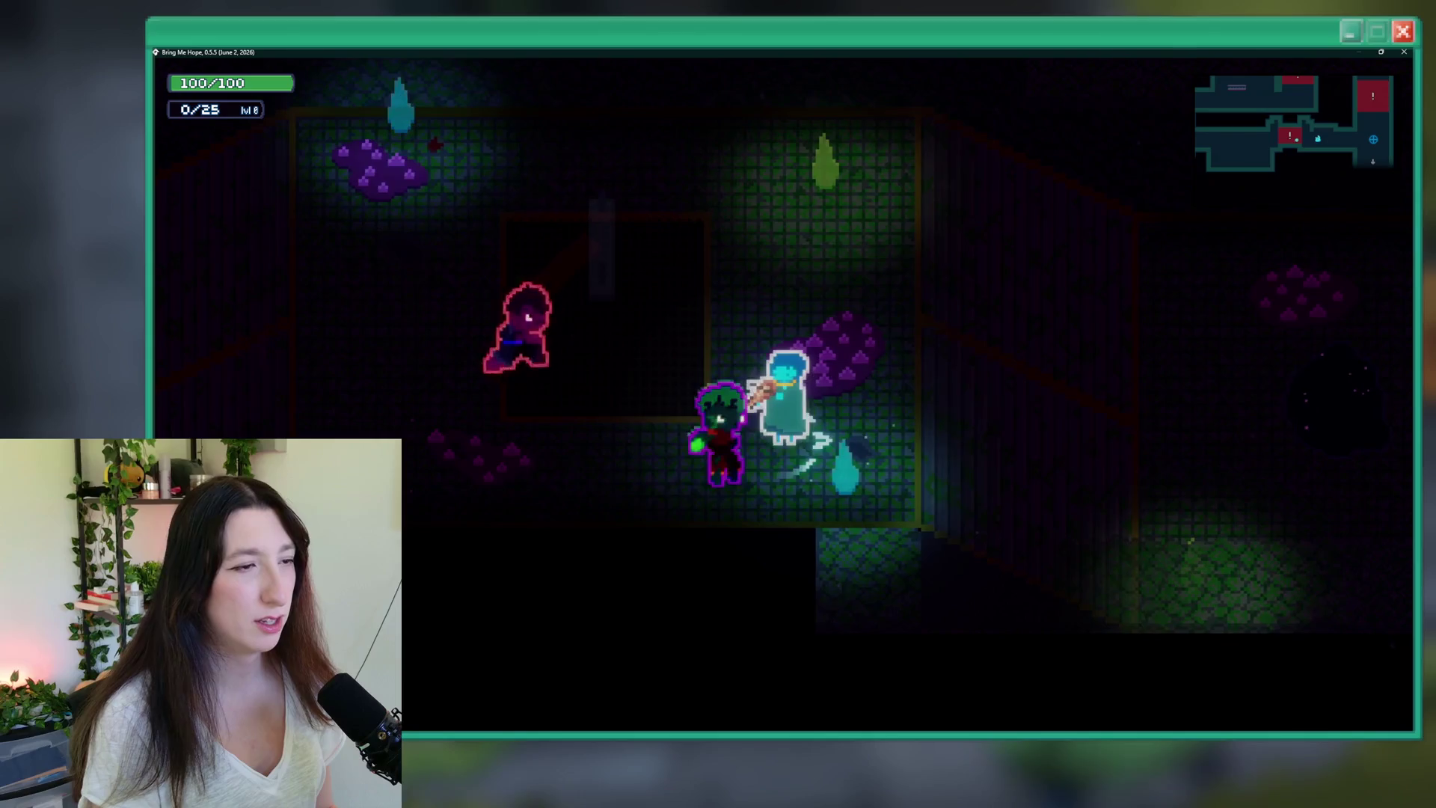
key(a)
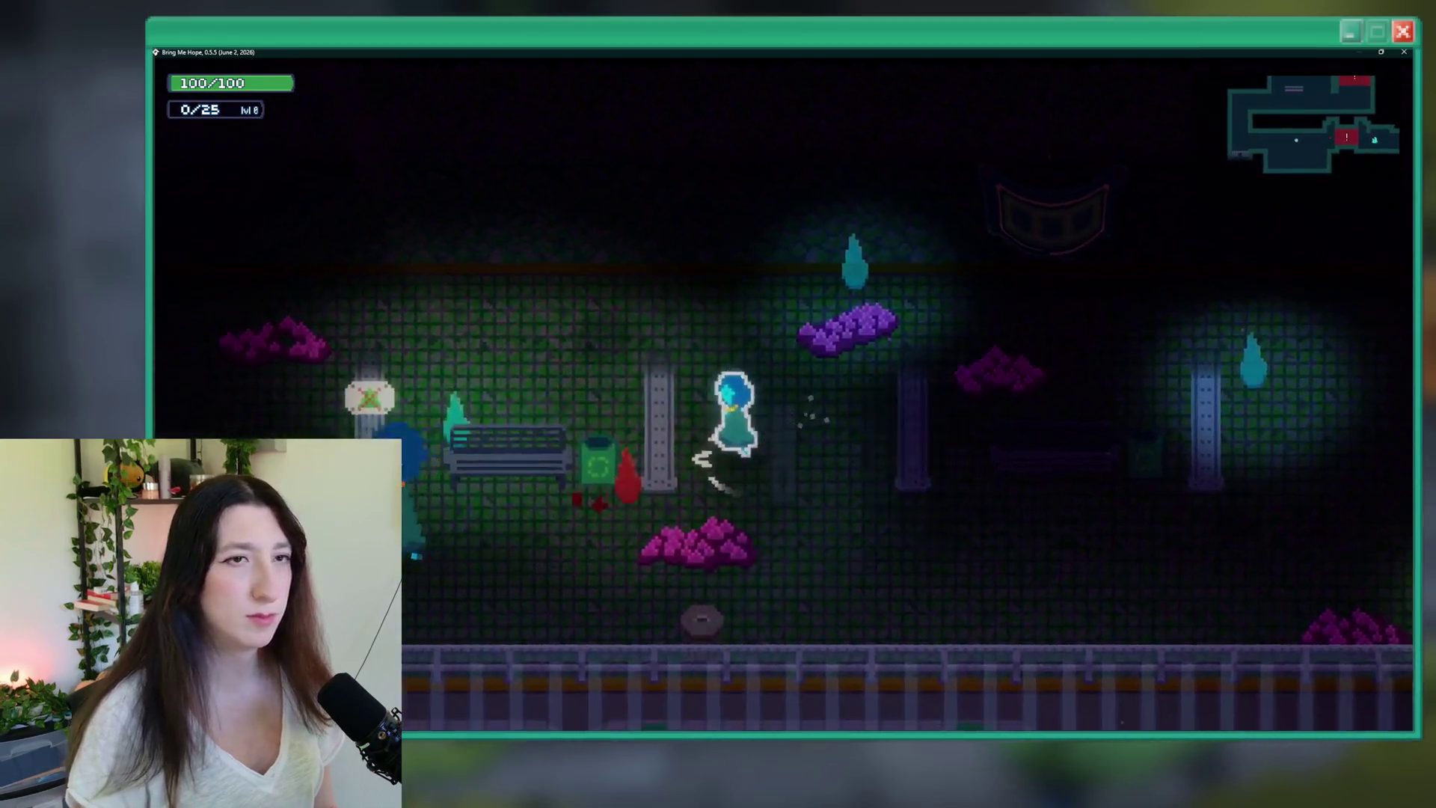
key(Left)
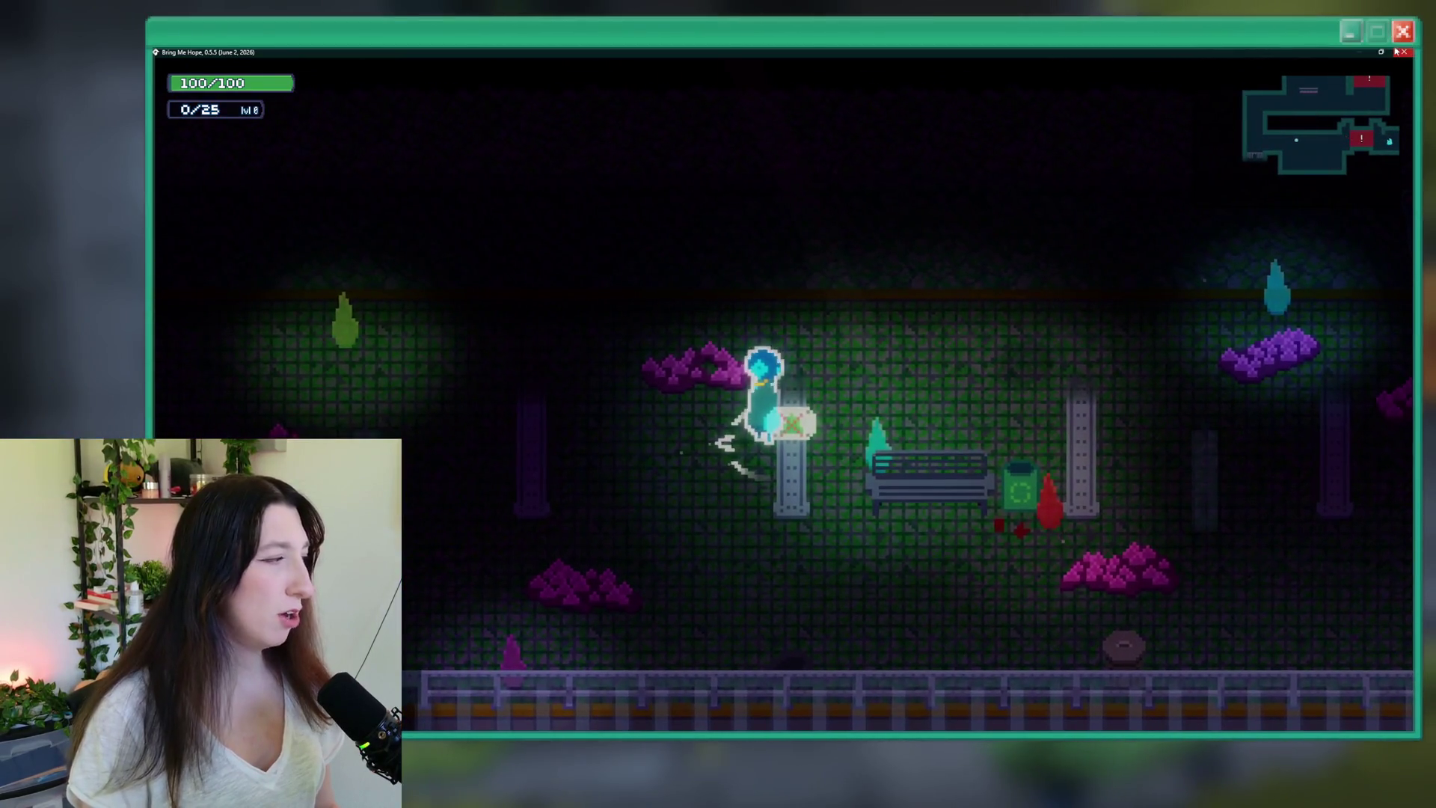
- Lower Master Volume from 80% to 70% in Audio options, resume, then close the game window
key(Escape)
key(Down)
key(Return)
key(Down)
key(Down)
key(Down)
key(Return)
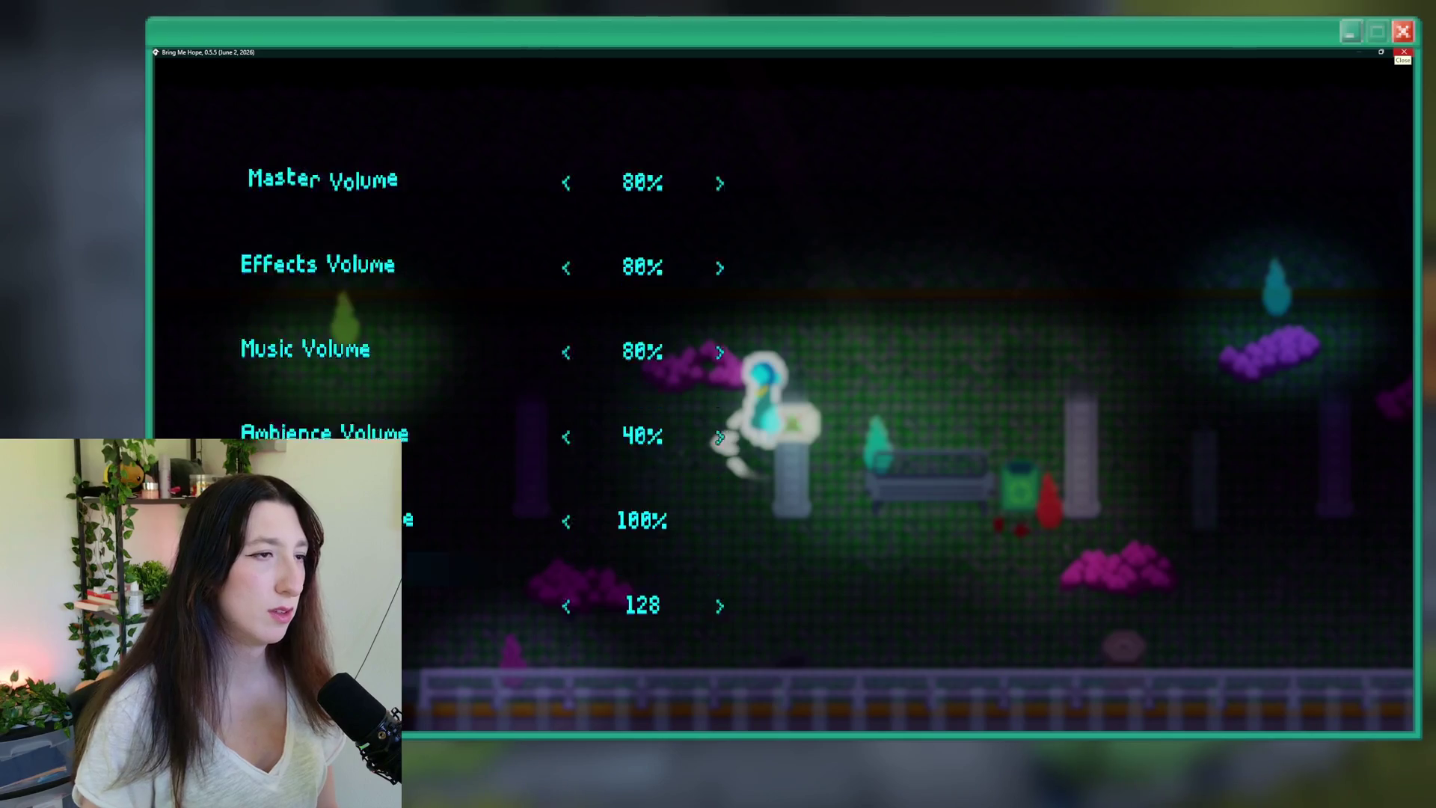
key(Left)
key(Escape)
key(Escape)
key(Left)
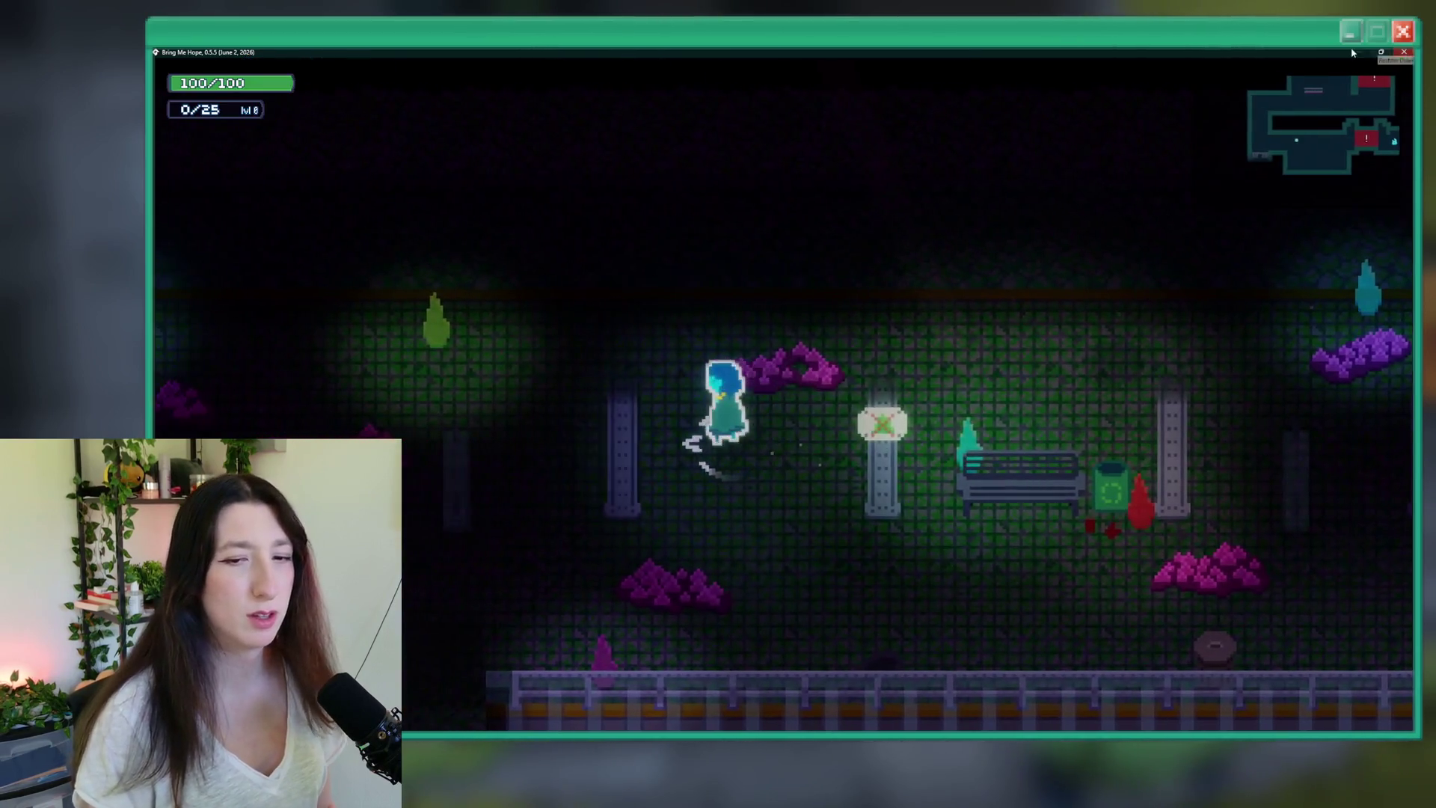
click(1356, 52)
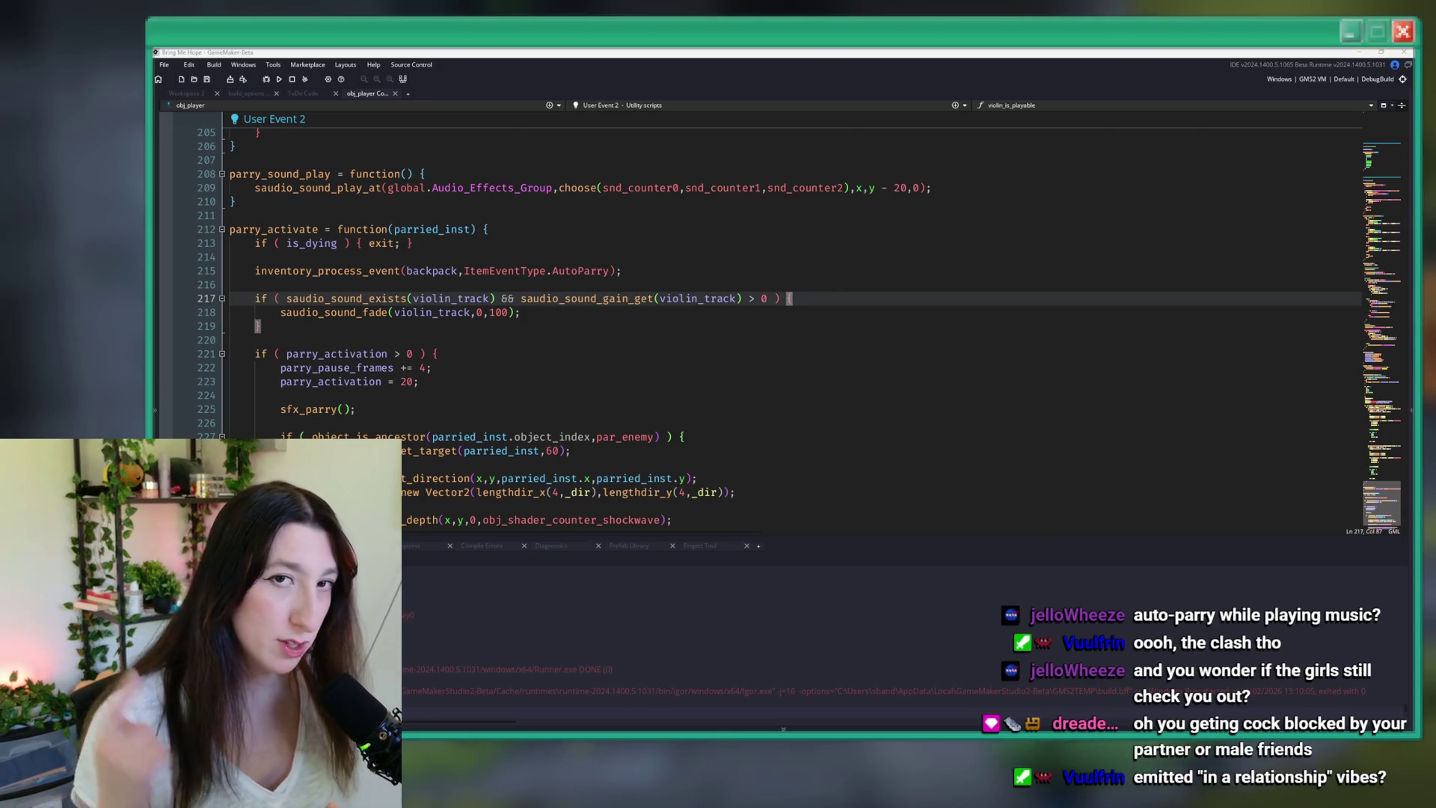
click(839, 317)
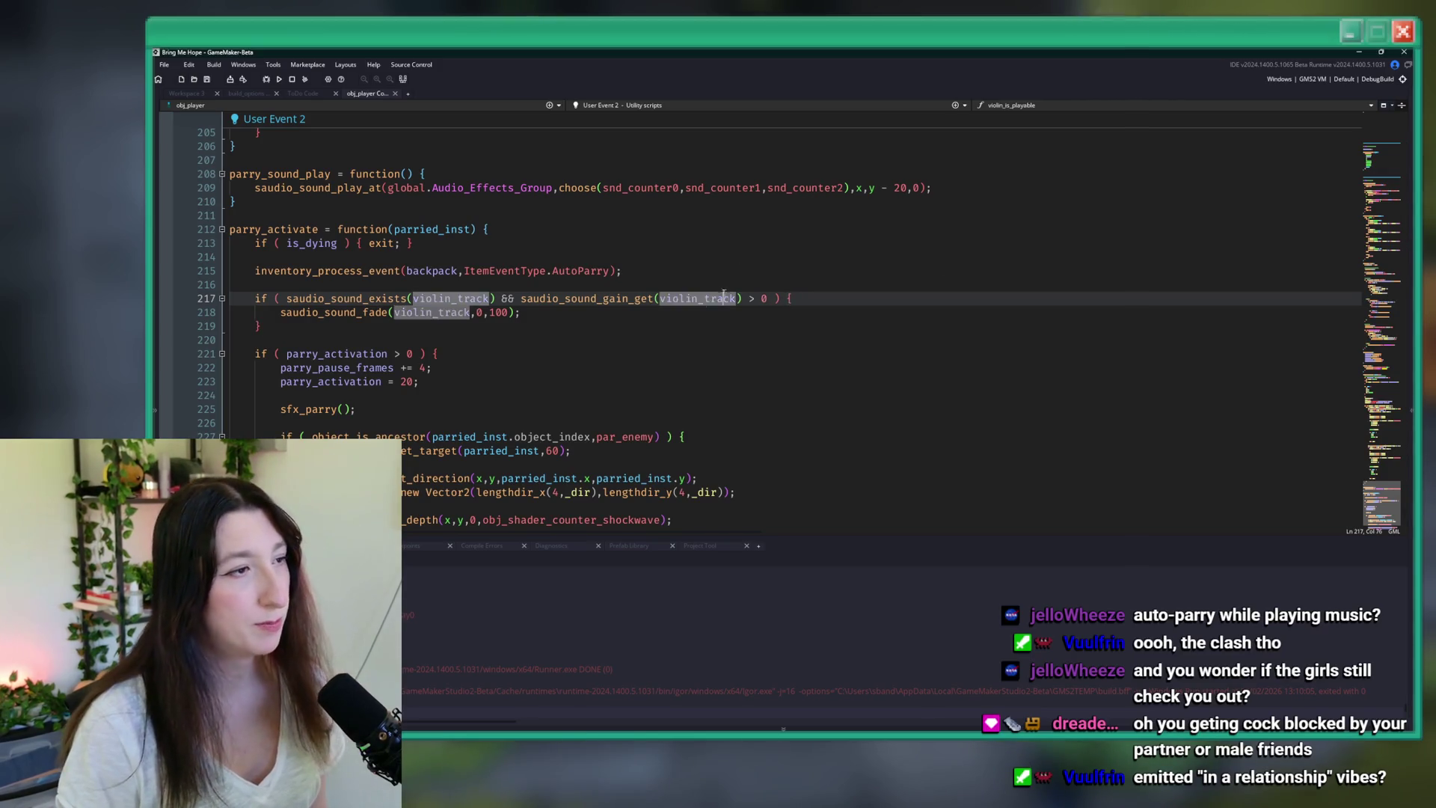
click(868, 299)
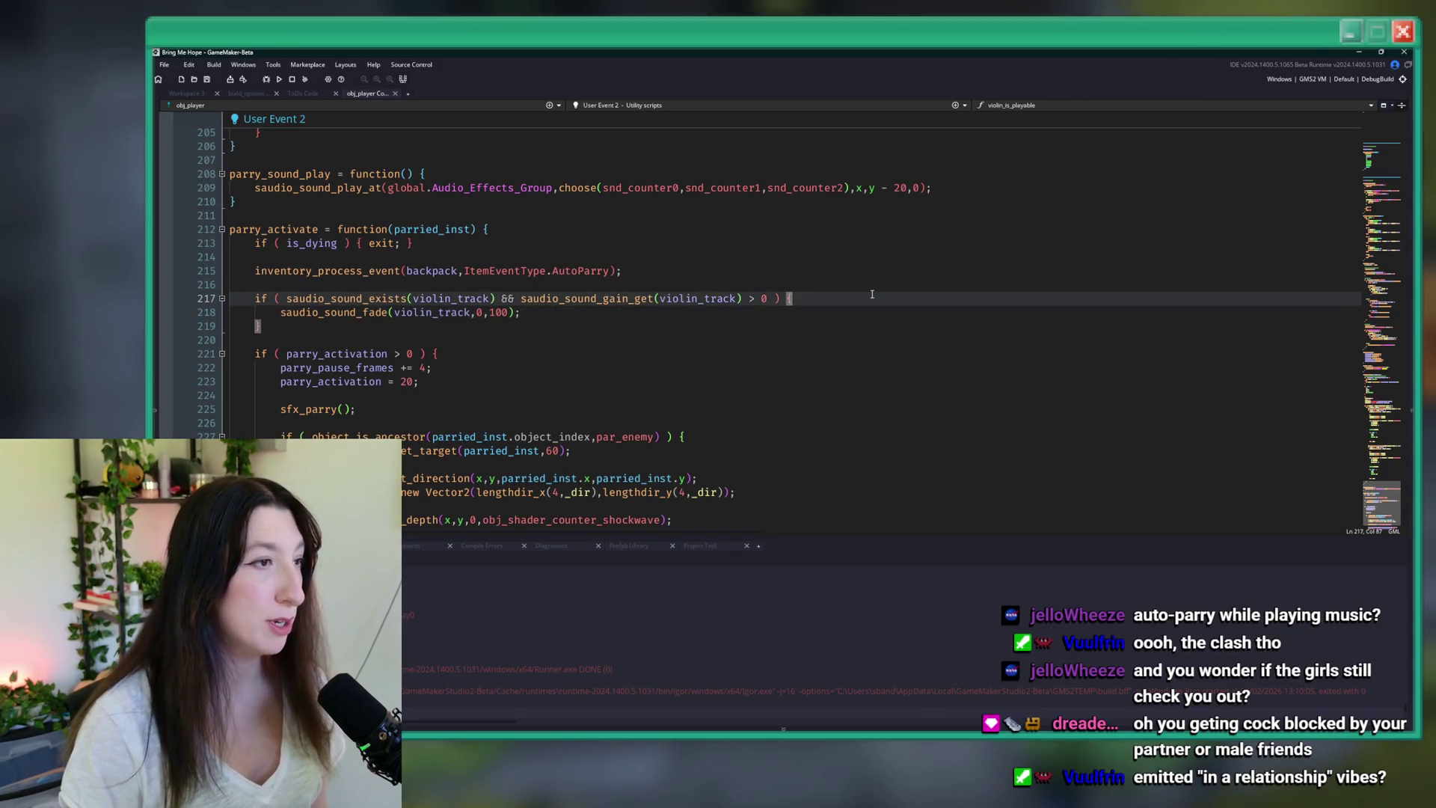
scroll(872, 299, up, 6)
scroll(675, 222, down, 6)
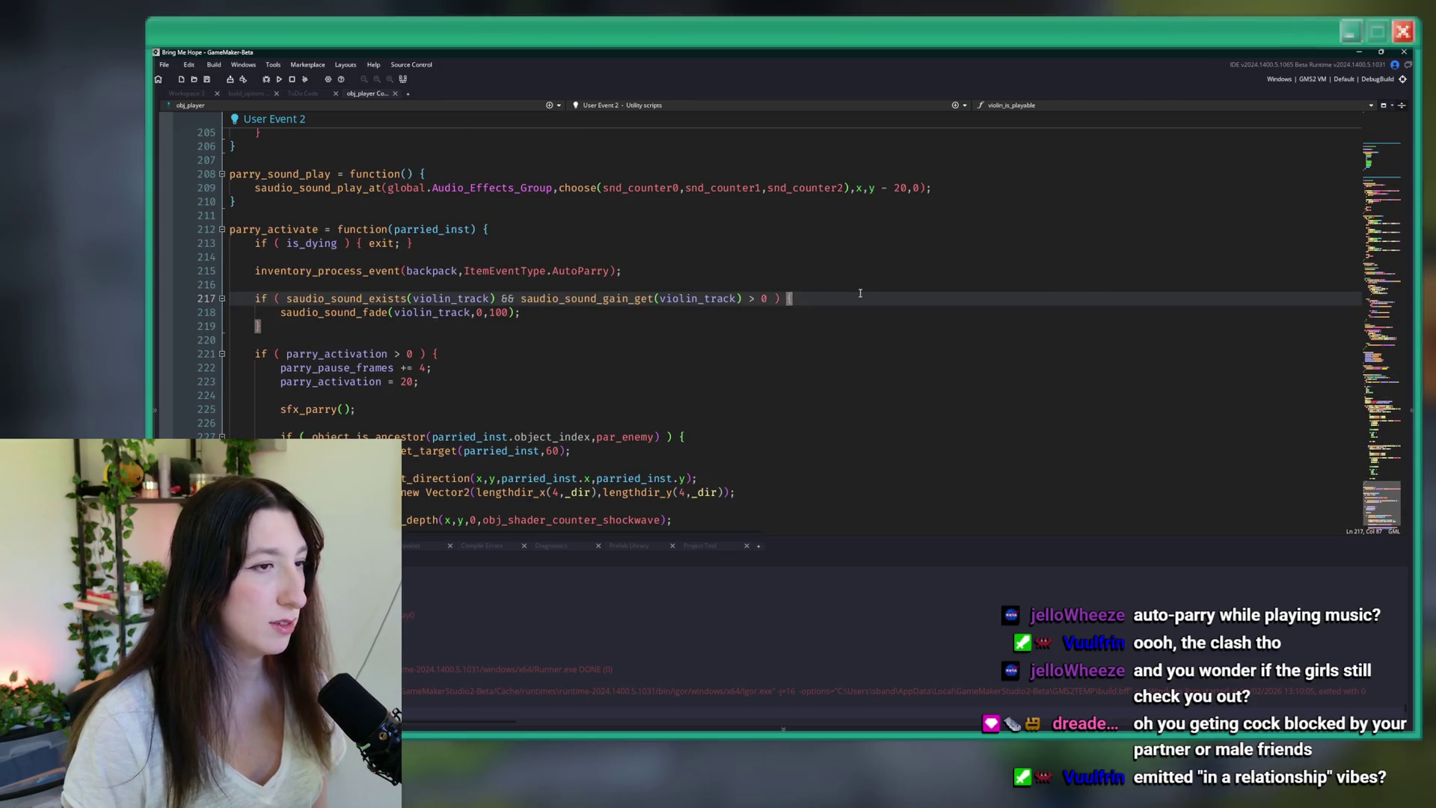
click(735, 106)
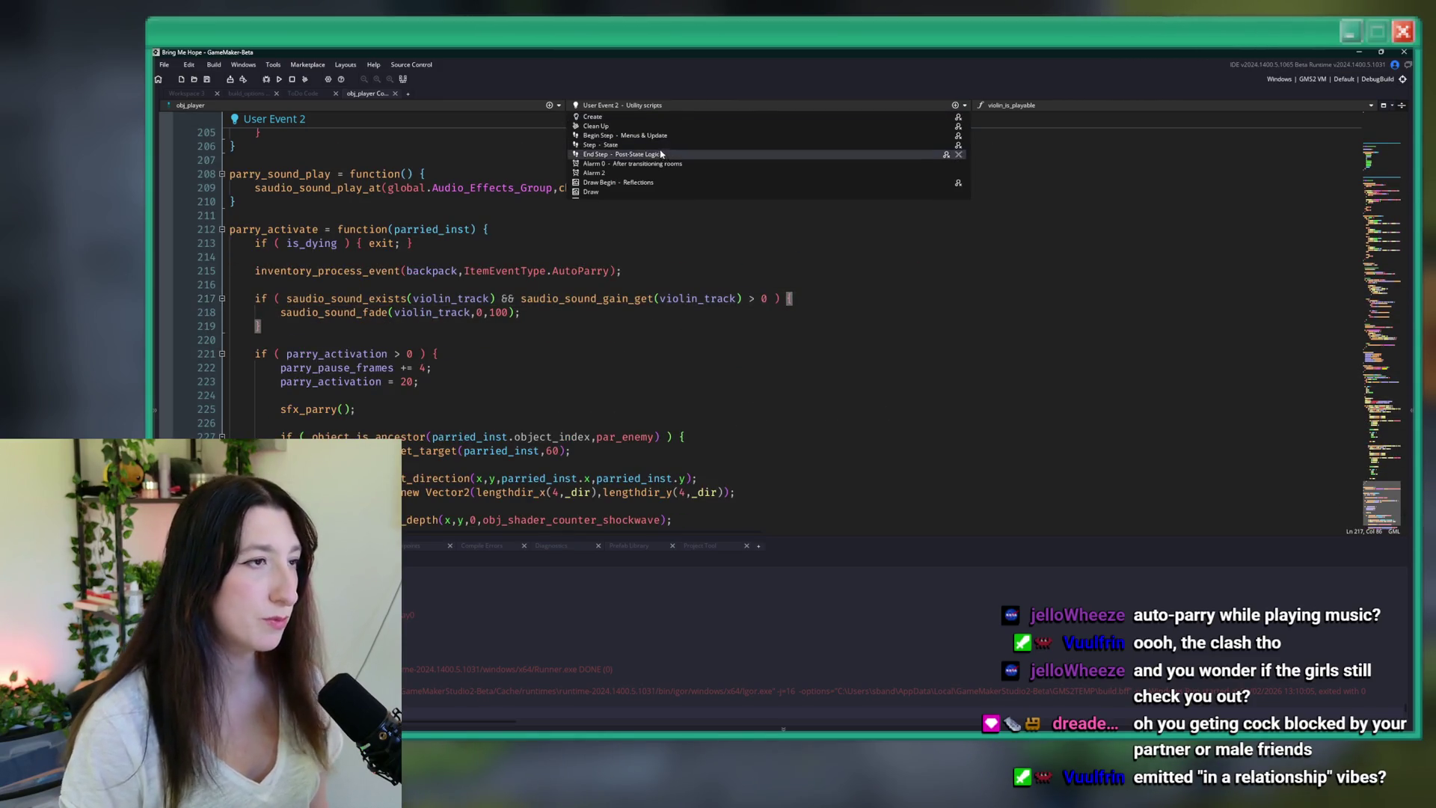
- Review obj_player's Step - State event code, then open the ToDo note via the asset search
click(662, 146)
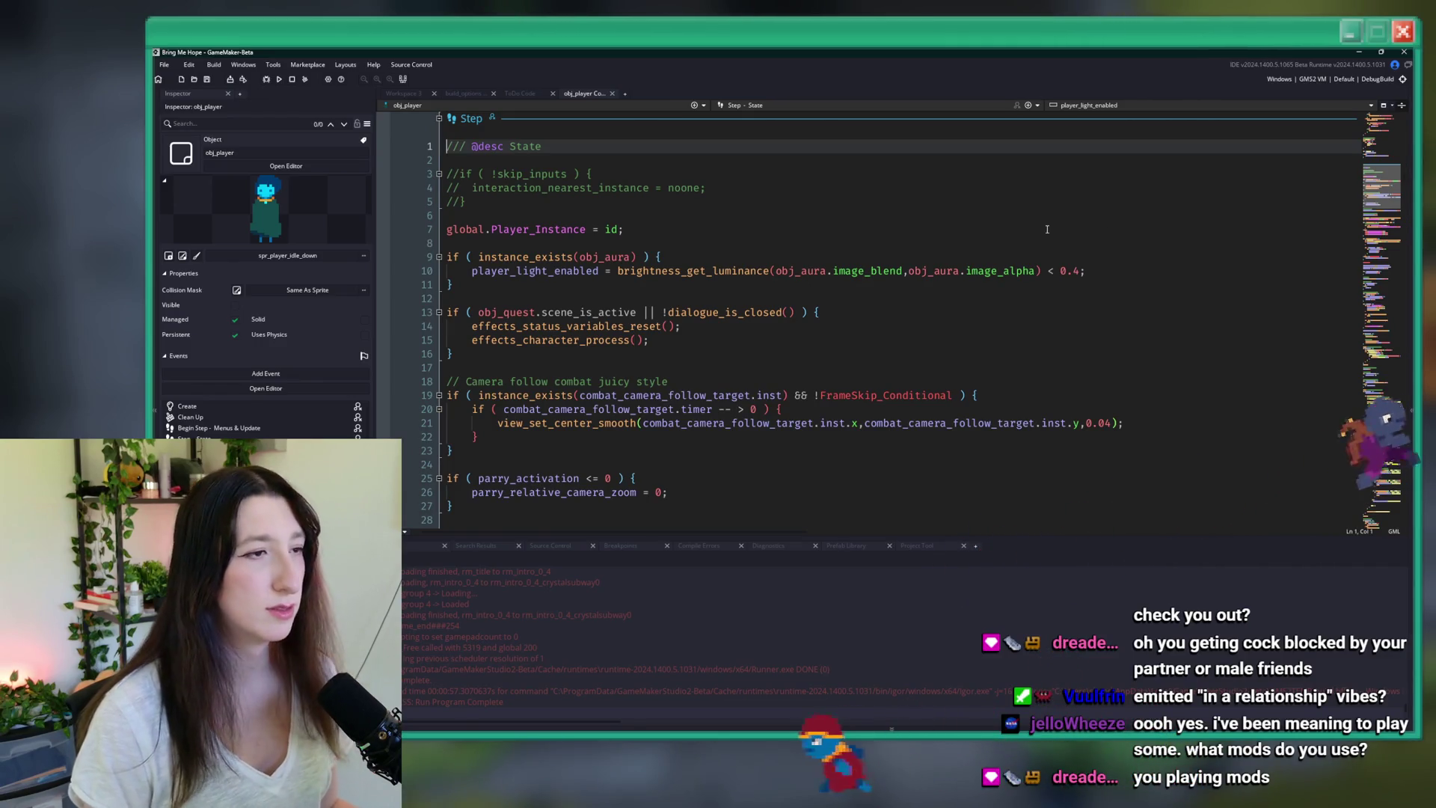
click(1104, 270)
scroll(787, 220, up, 2)
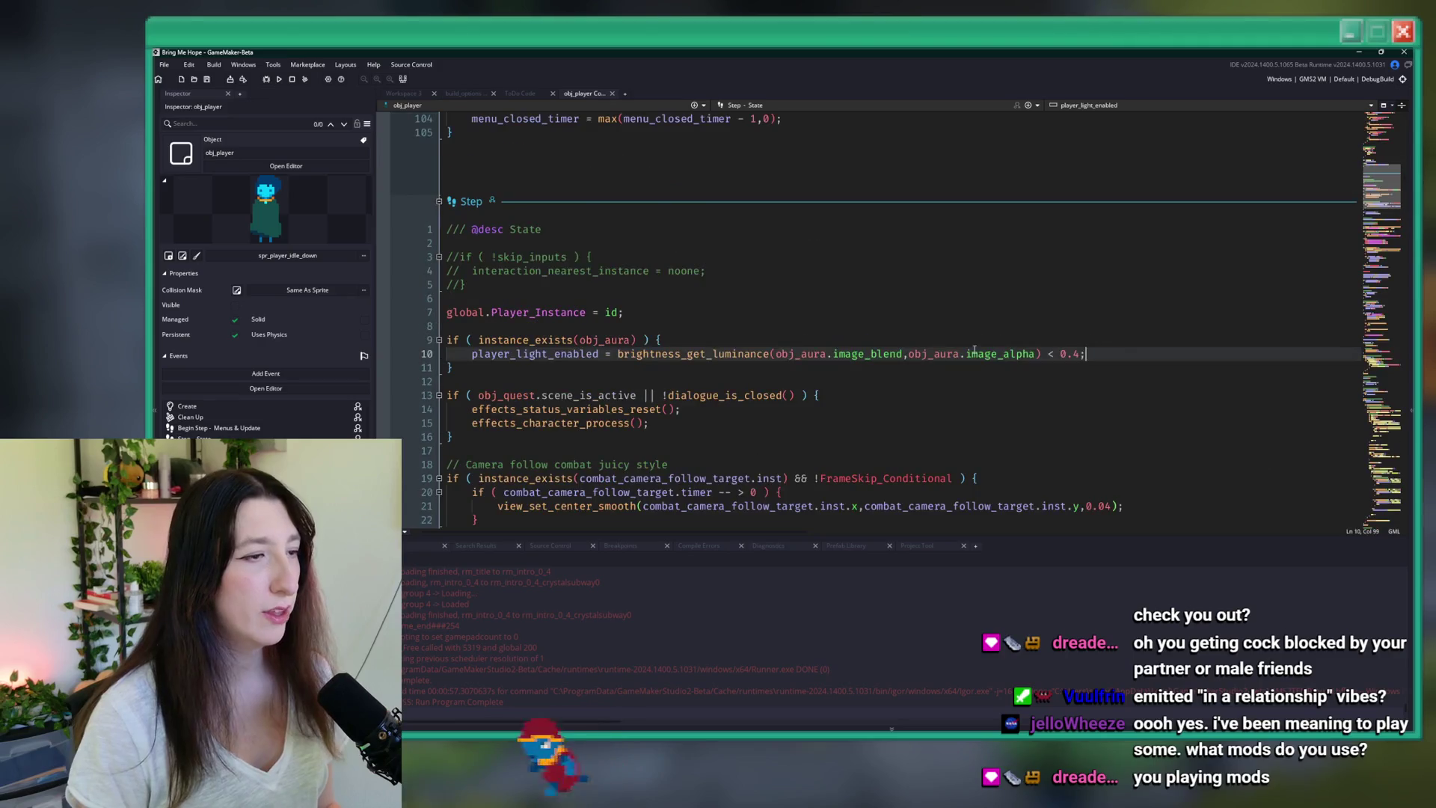
key(ctrl+t)
click(520, 92)
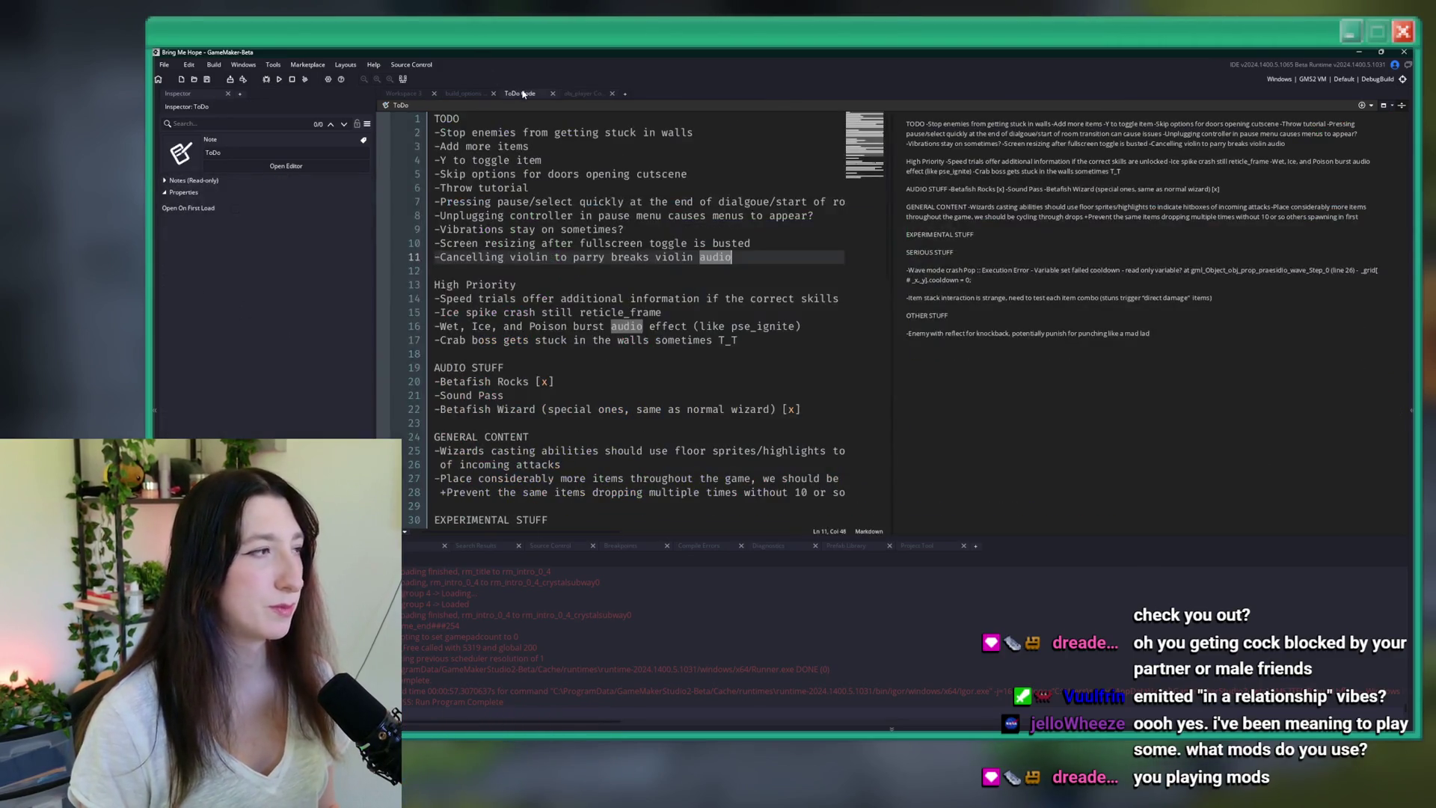
- Delete the violin-parry audio bug item from the TODO list
mouse_move(731, 257)
mouse_down()
mouse_move(422, 241)
mouse_move(404, 259)
mouse_up()
key(BackSpace)
key(BackSpace)
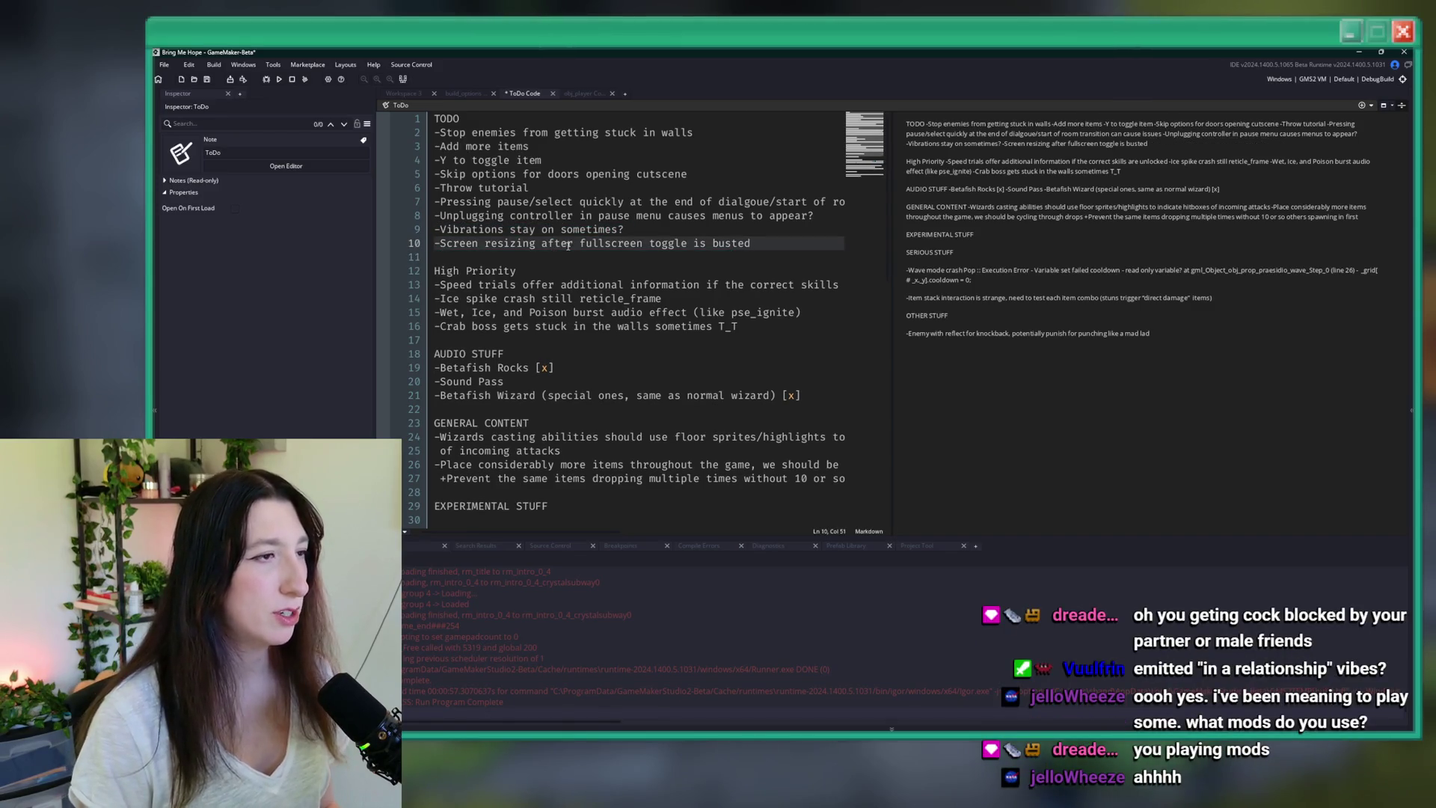
click(642, 227)
click(818, 214)
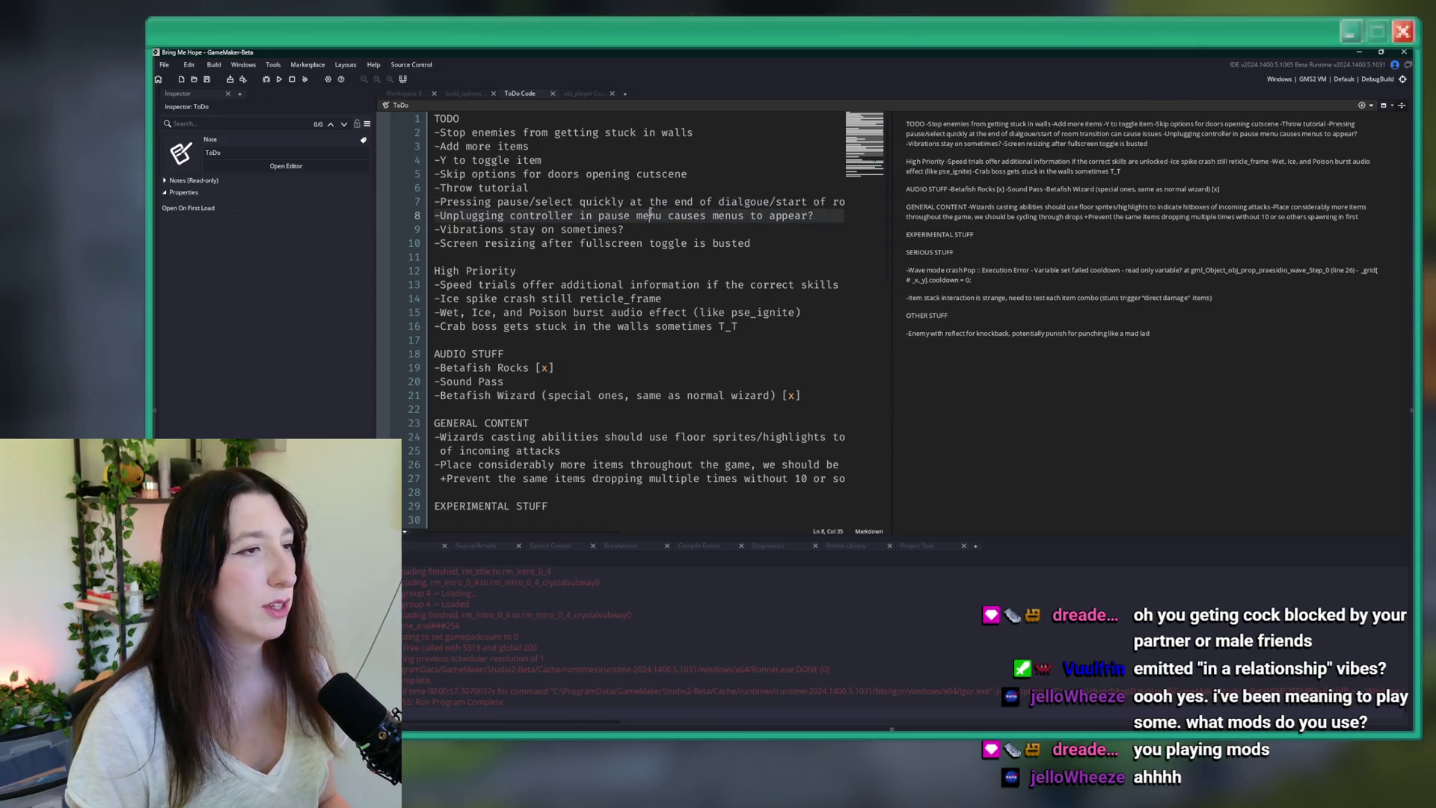
- Delete the '-Throw tutorial' line from the TODO list
click(548, 191)
mouse_move(548, 190)
mouse_down()
mouse_move(442, 174)
mouse_move(689, 174)
mouse_up()
key(BackSpace)
key(ctrl+z)
key(ctrl+y)
shift+click(479, 173)
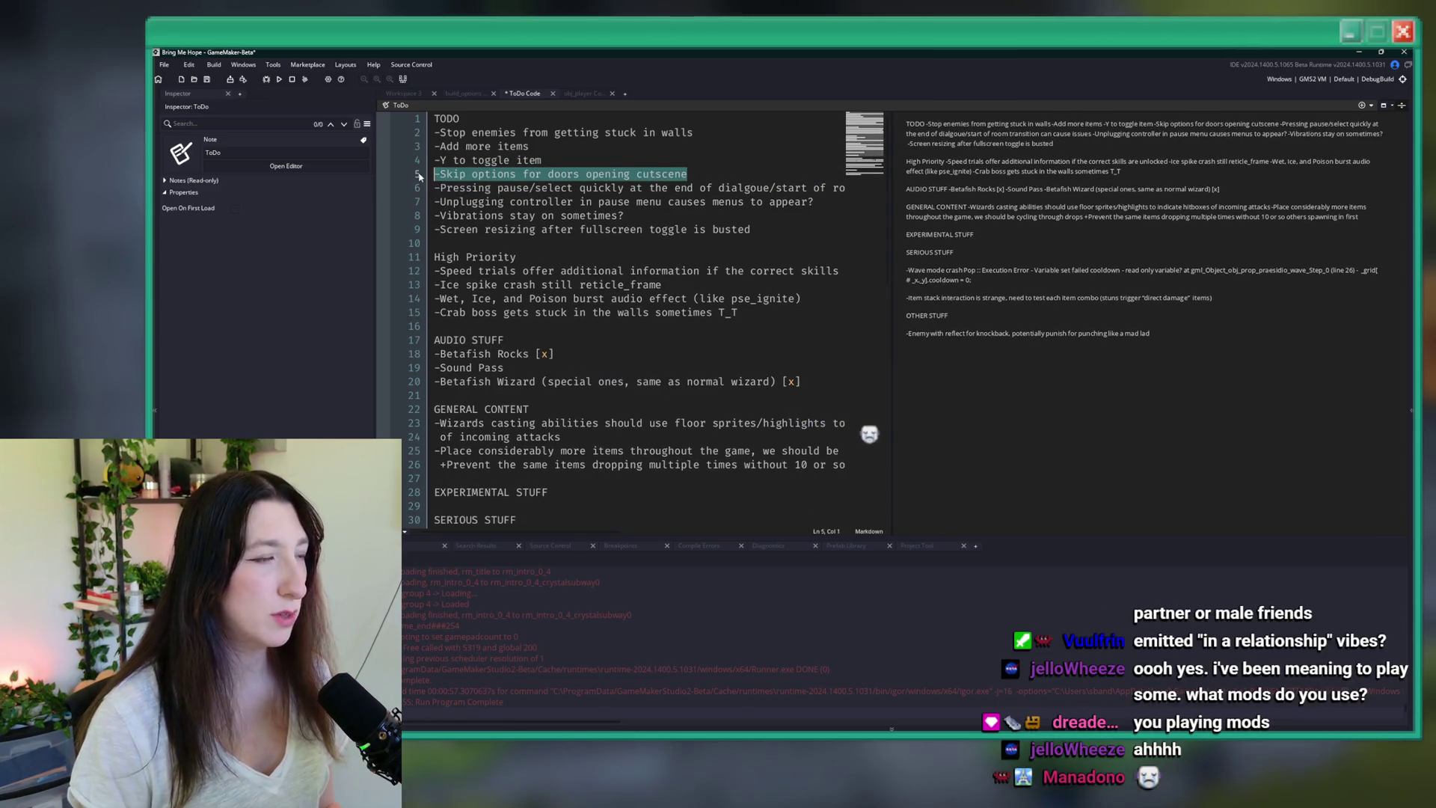
click(690, 174)
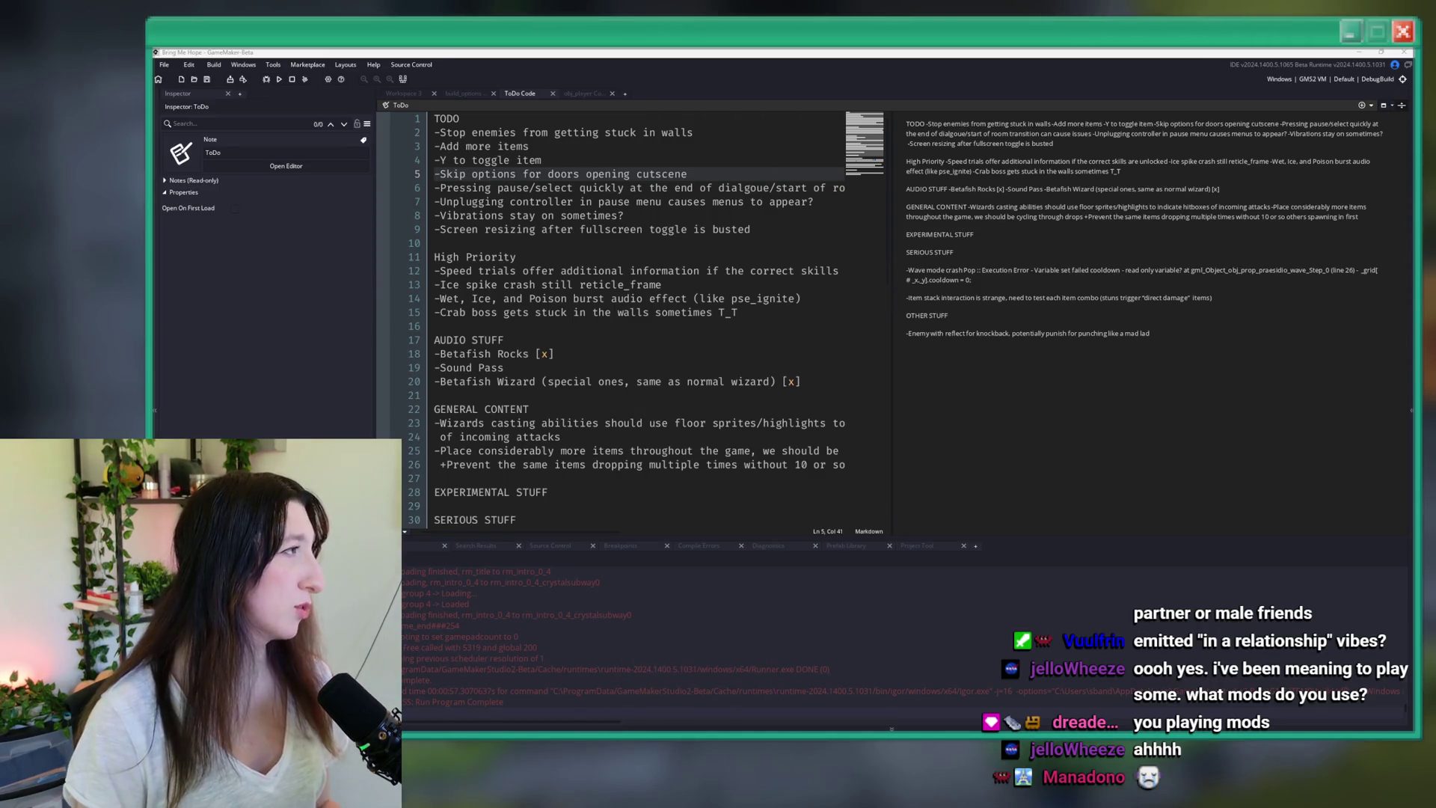
key(alt+Tab)
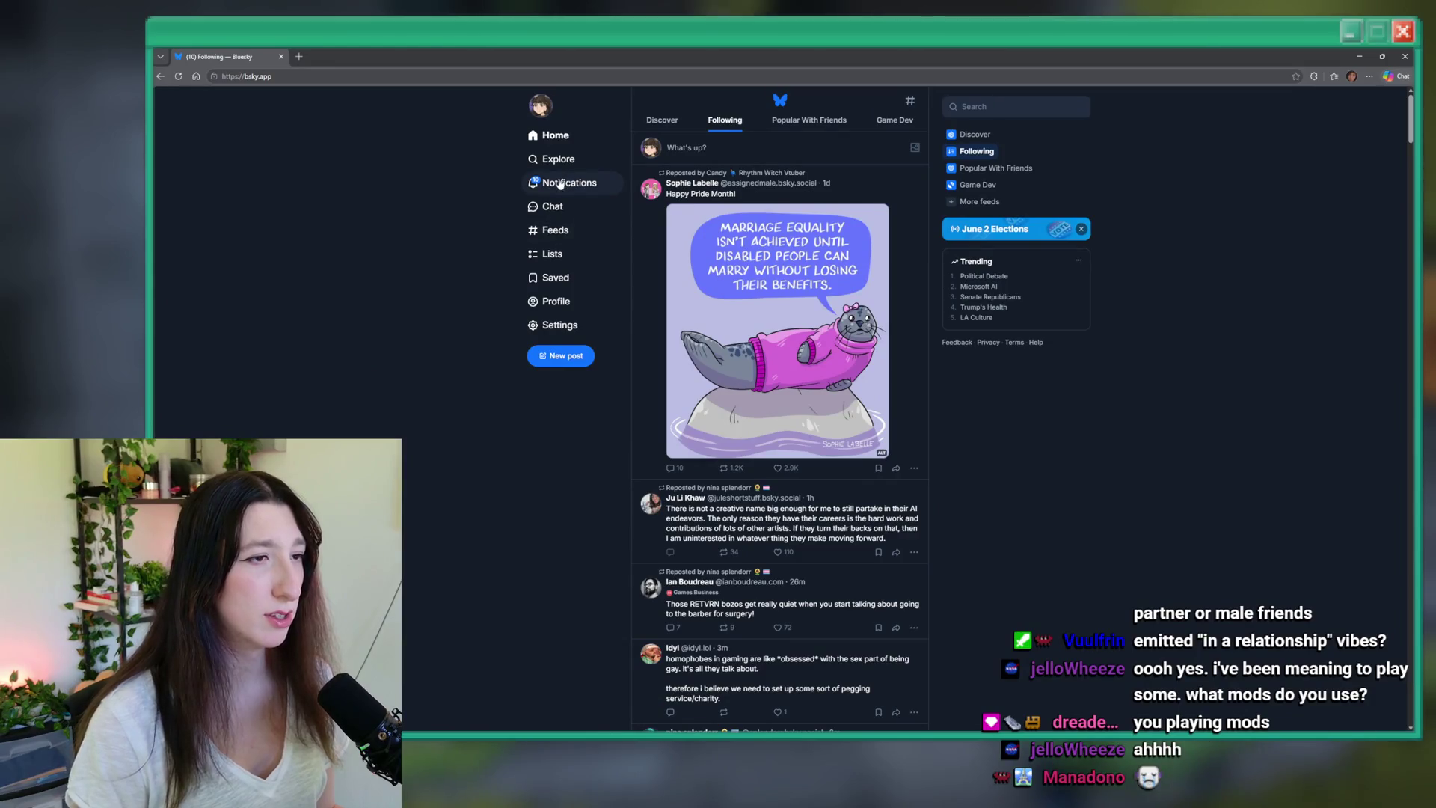
- View the Bluesky notifications and the Update 0.5.5 post, then load twitter.com in the same tab
click(557, 185)
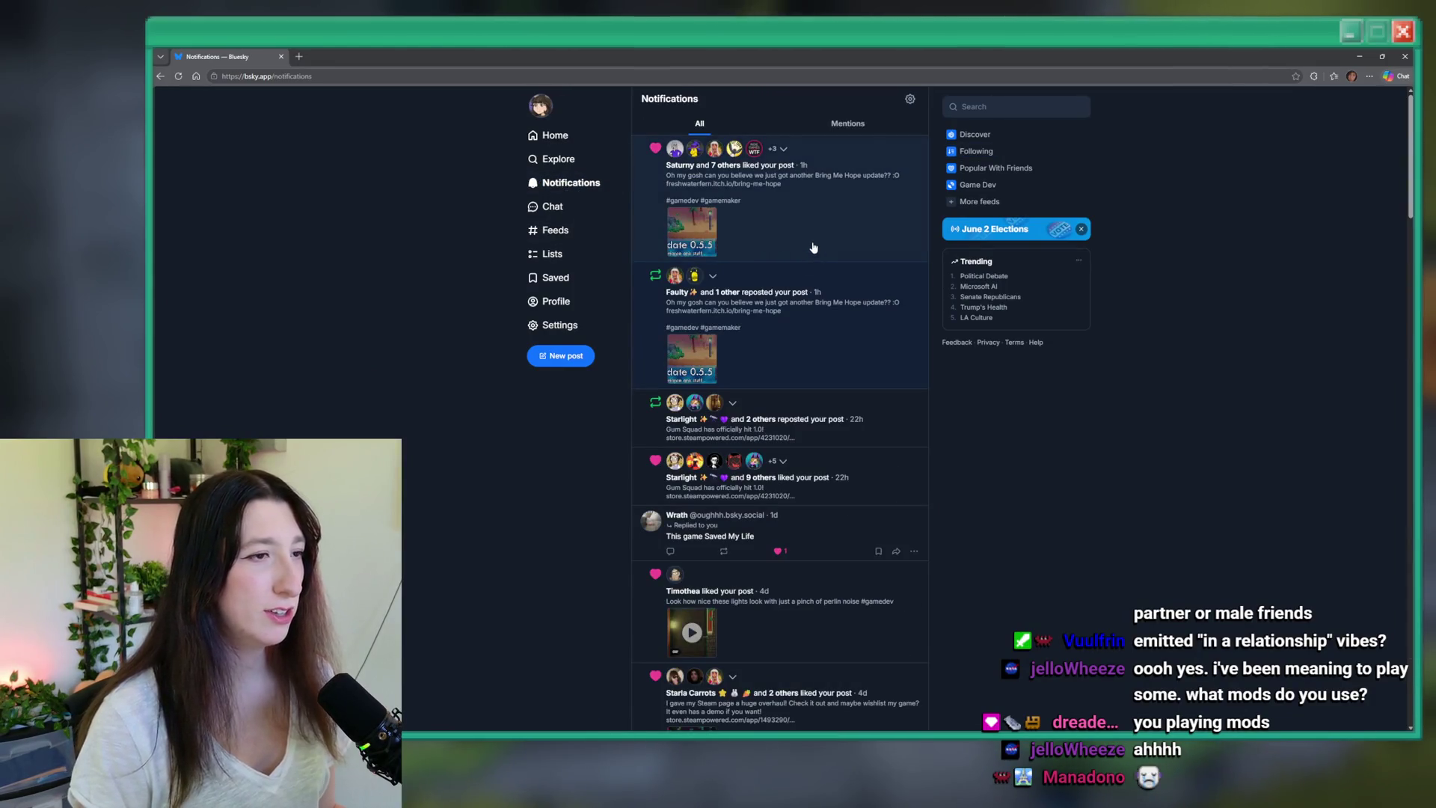
click(820, 314)
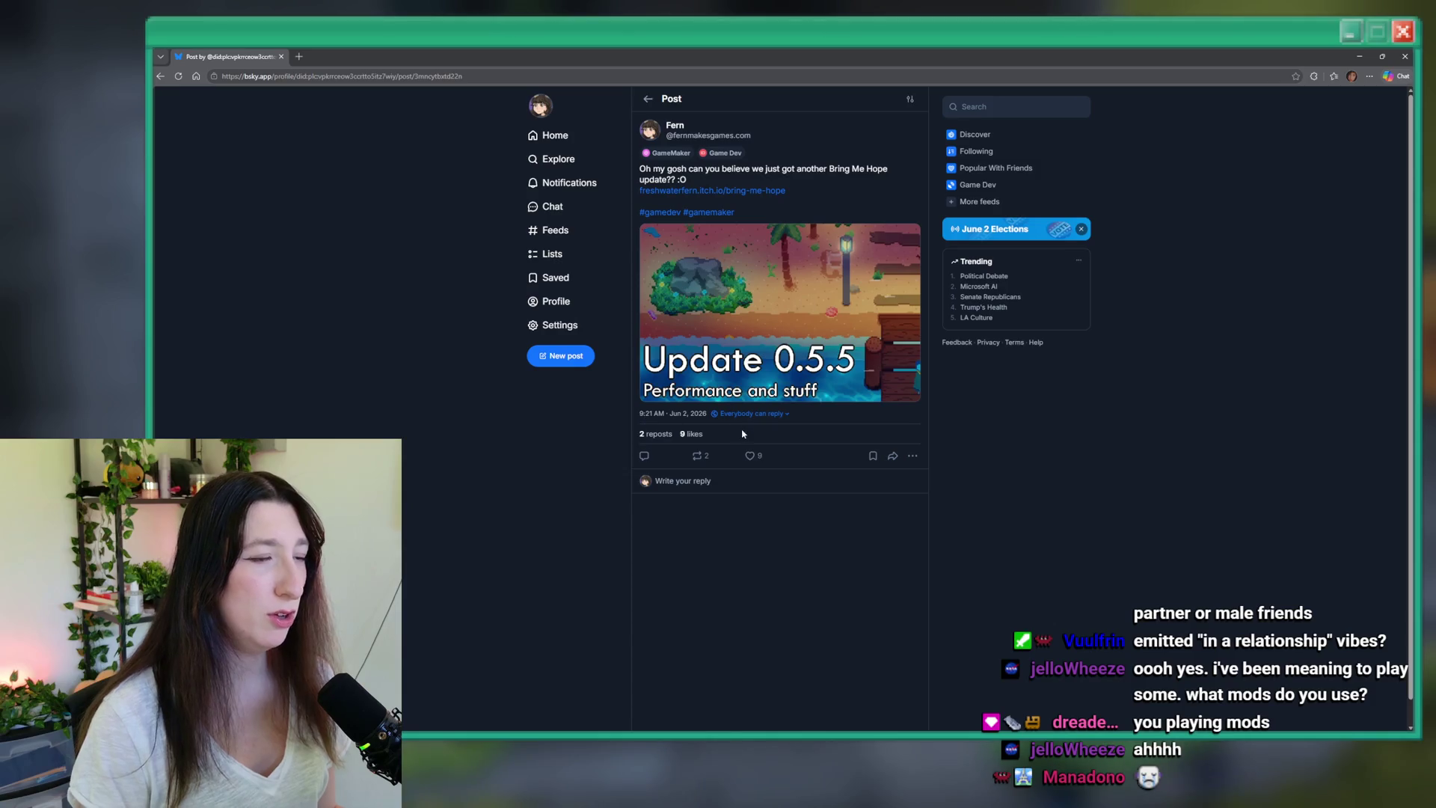
click(734, 76)
text(t)
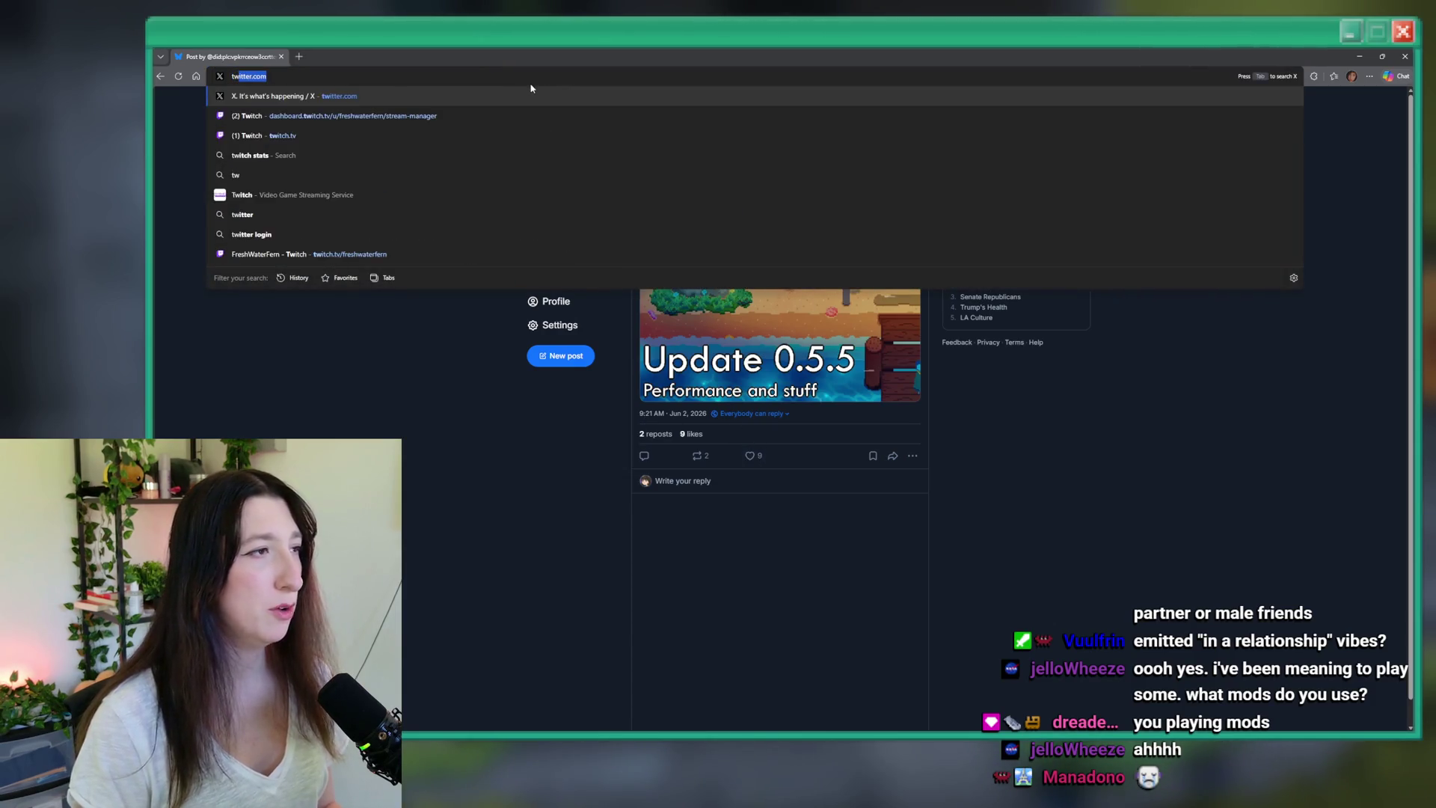
key(Return)
key(alt+Tab)
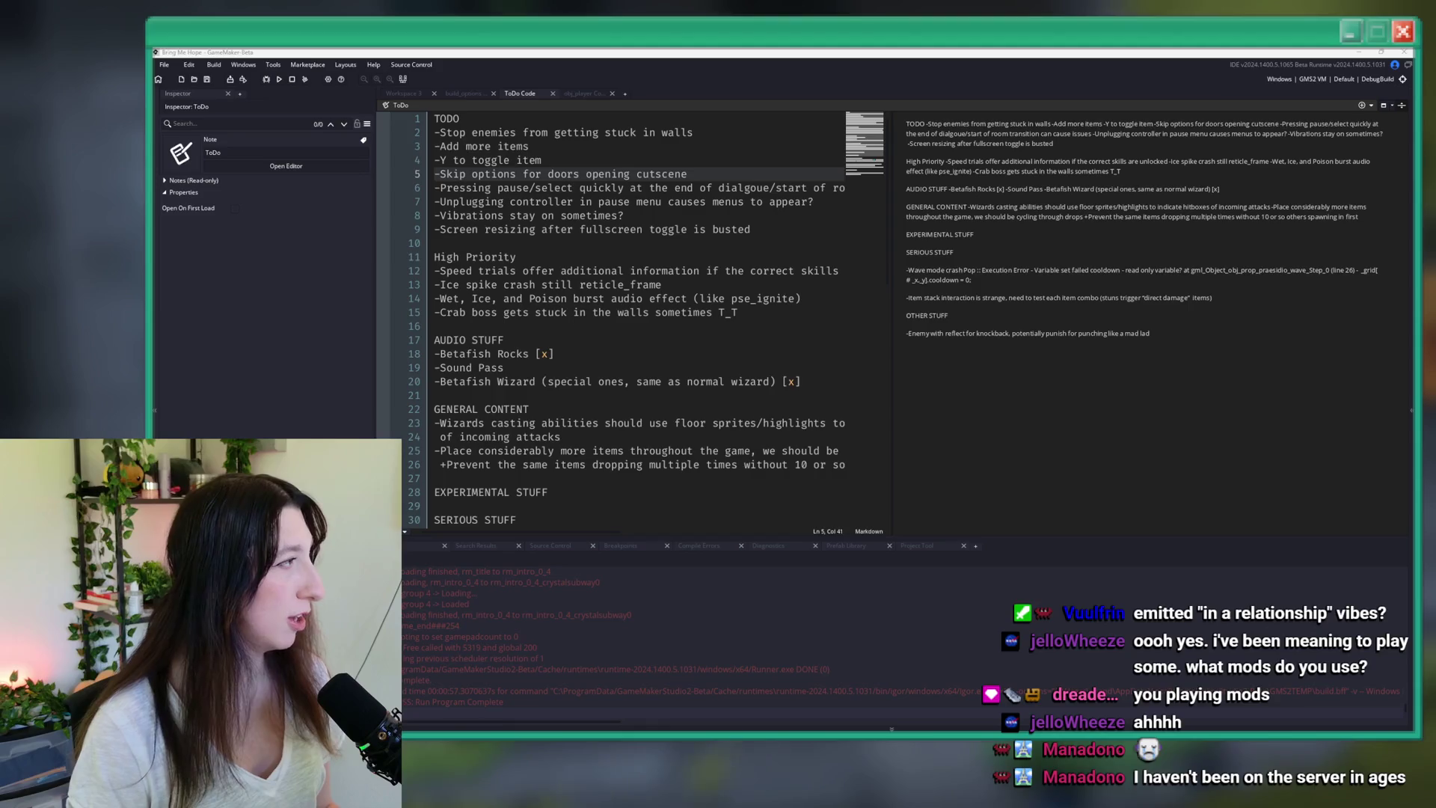
key(alt+Tab)
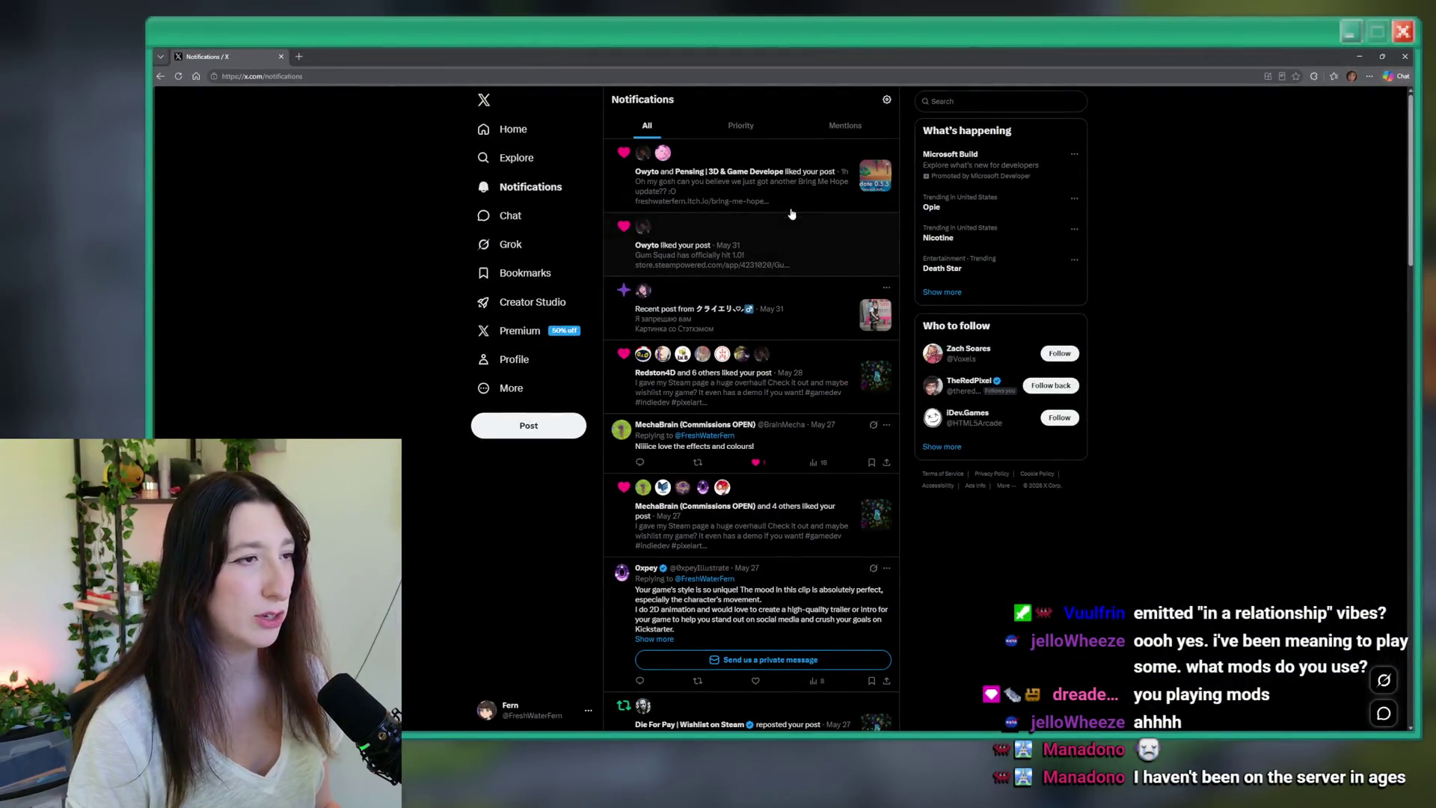
- Check the liked post in X notifications and scroll through the Home feed before returning to GameMaker
click(790, 219)
click(497, 135)
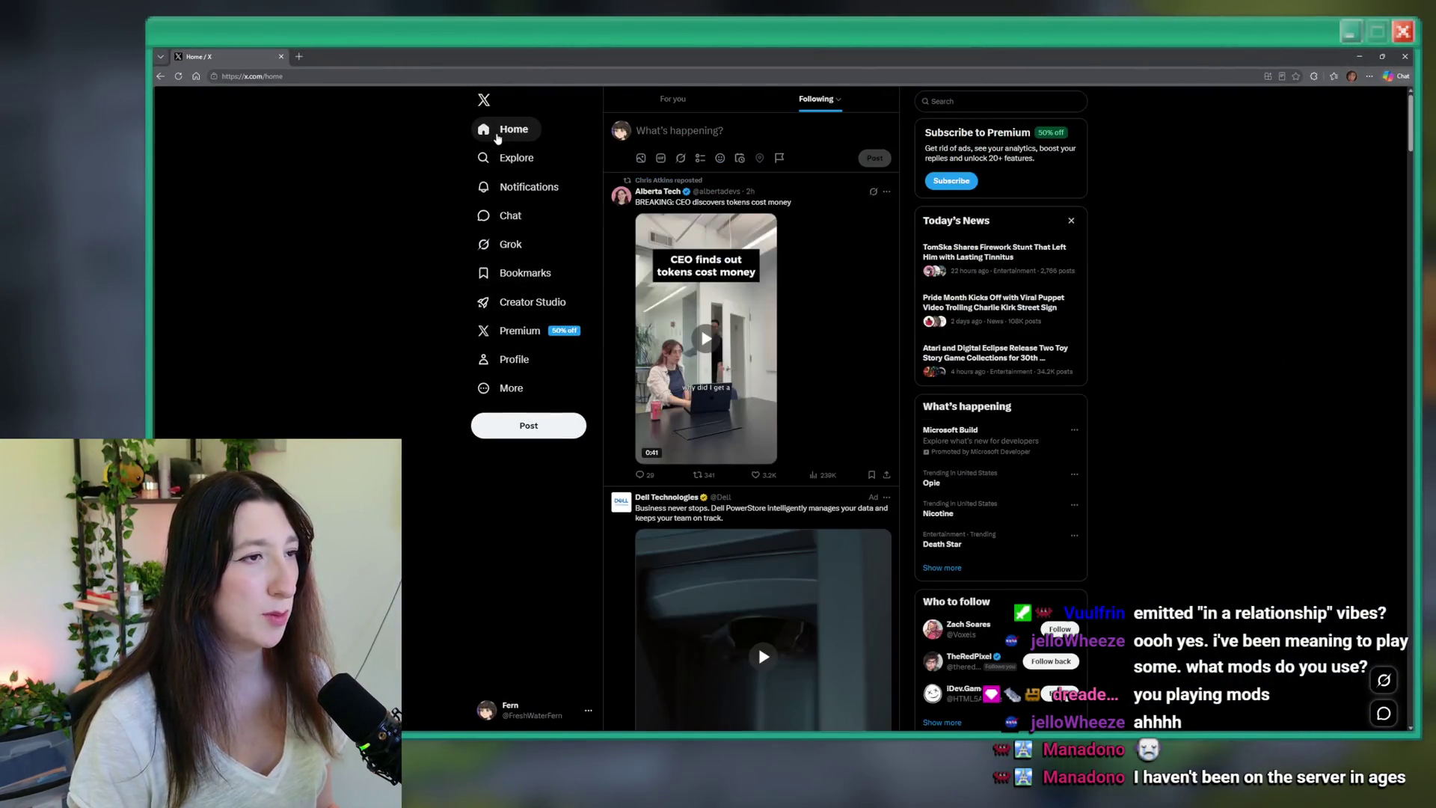
scroll(715, 288, down, 5)
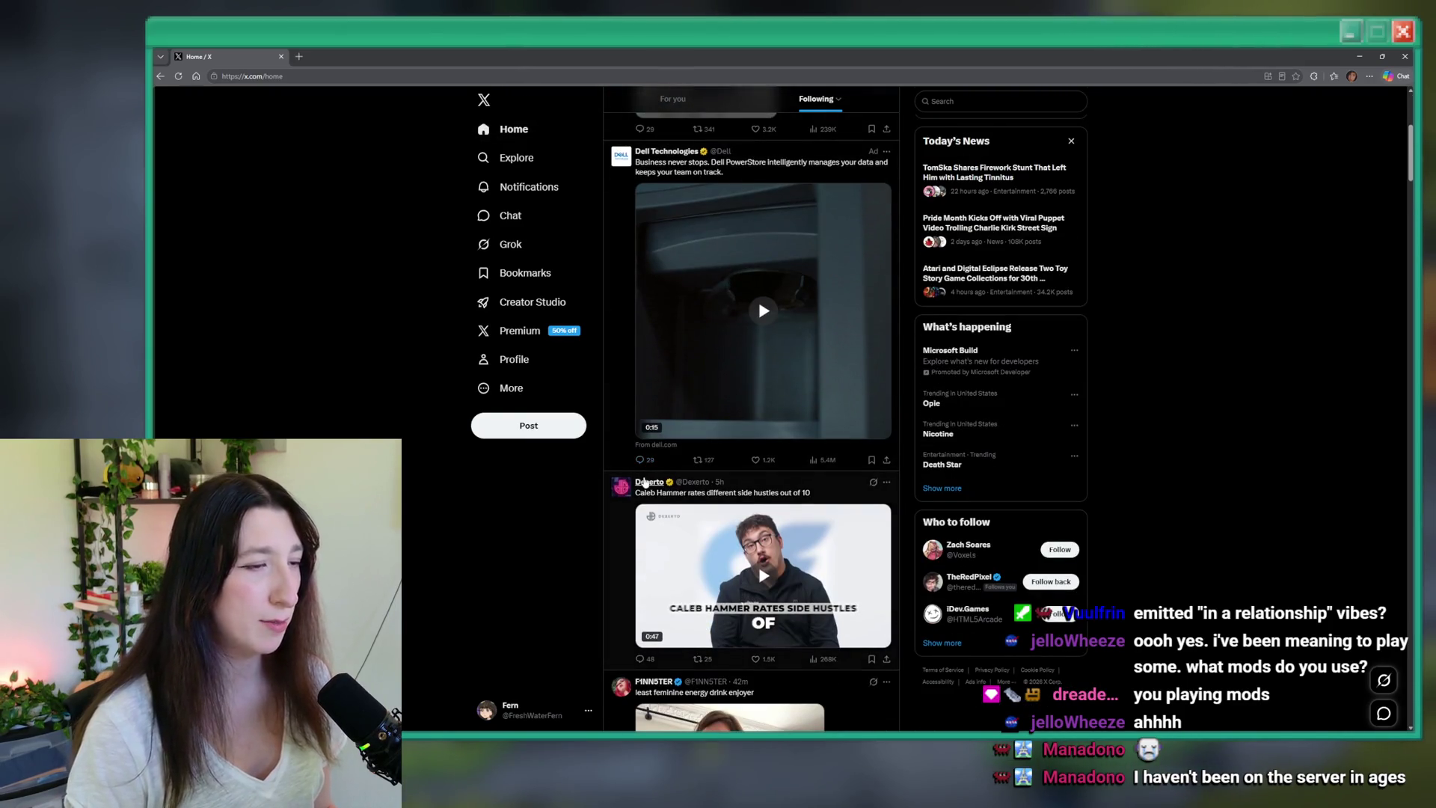
scroll(780, 479, down, 1)
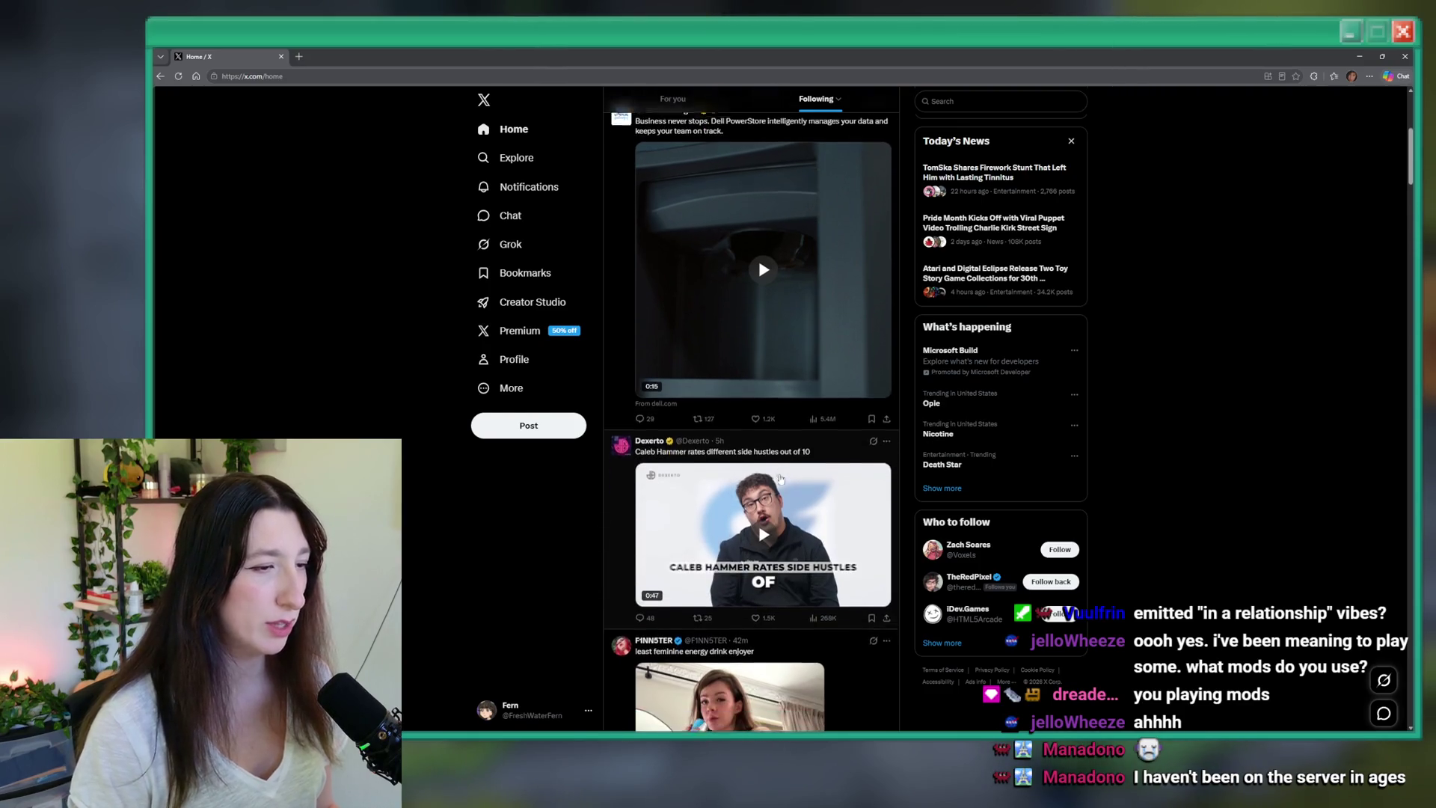
scroll(780, 479, down, 3)
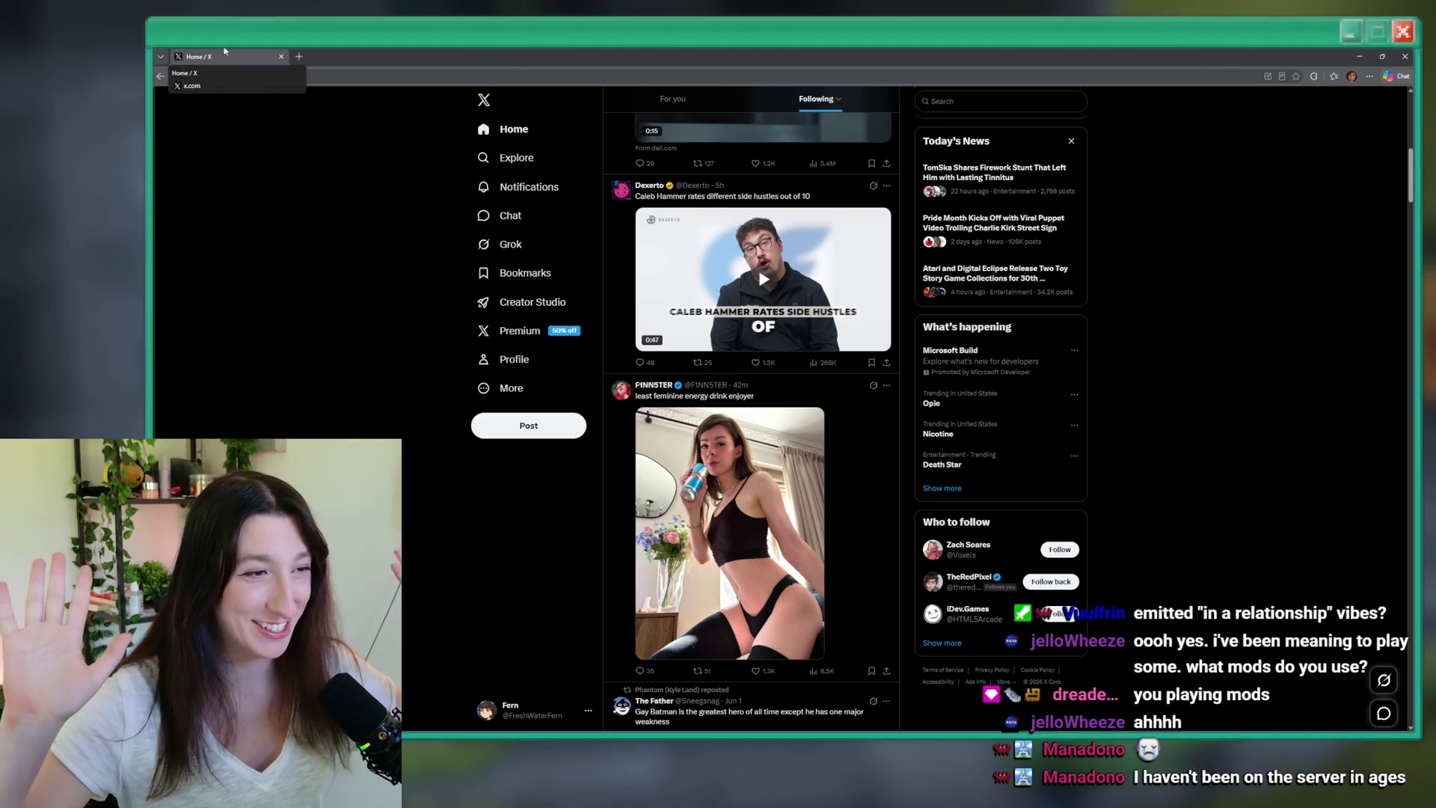
key(alt+Tab)
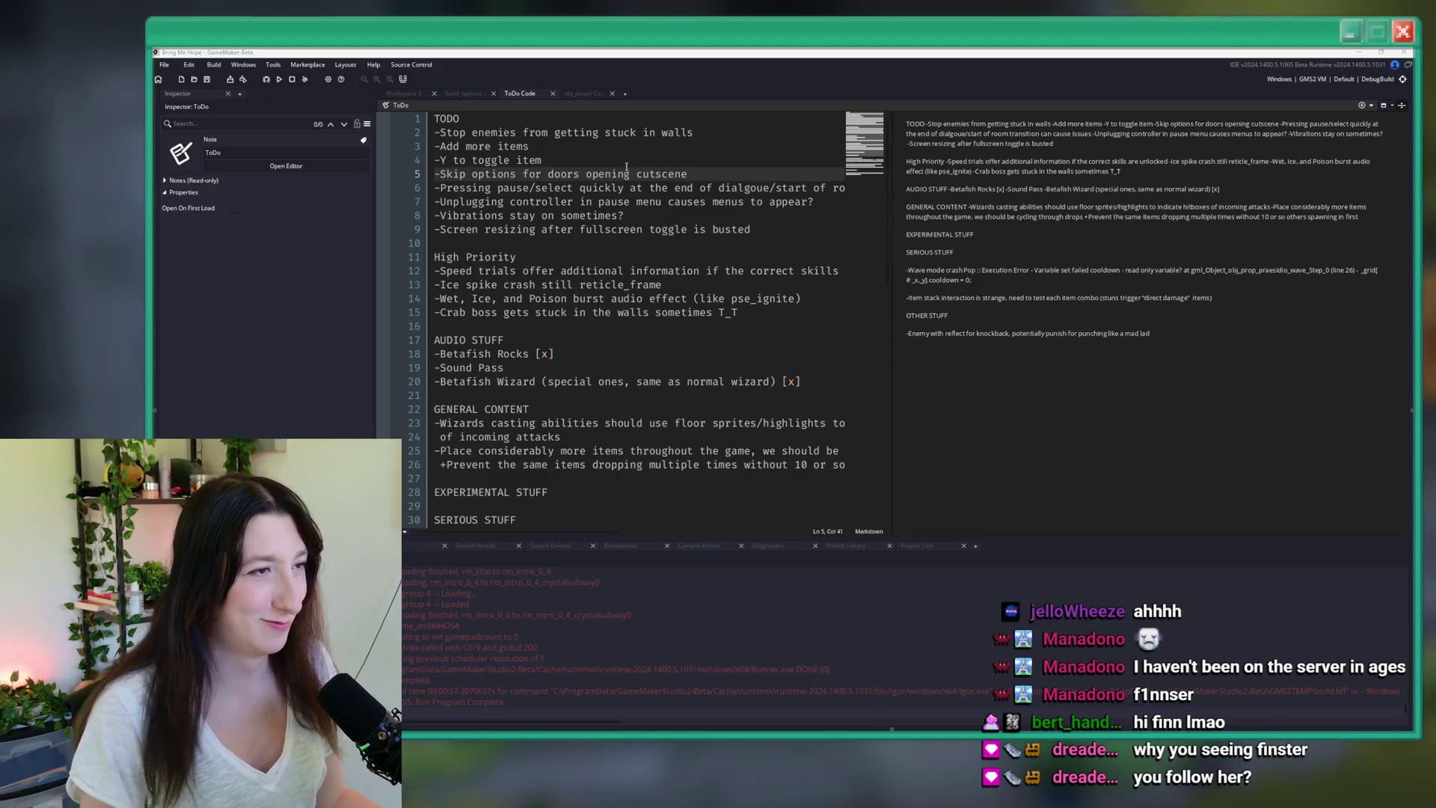
- Build and run Bring Me Hope with F5 from the ToDo note
click(749, 214)
key(F5)
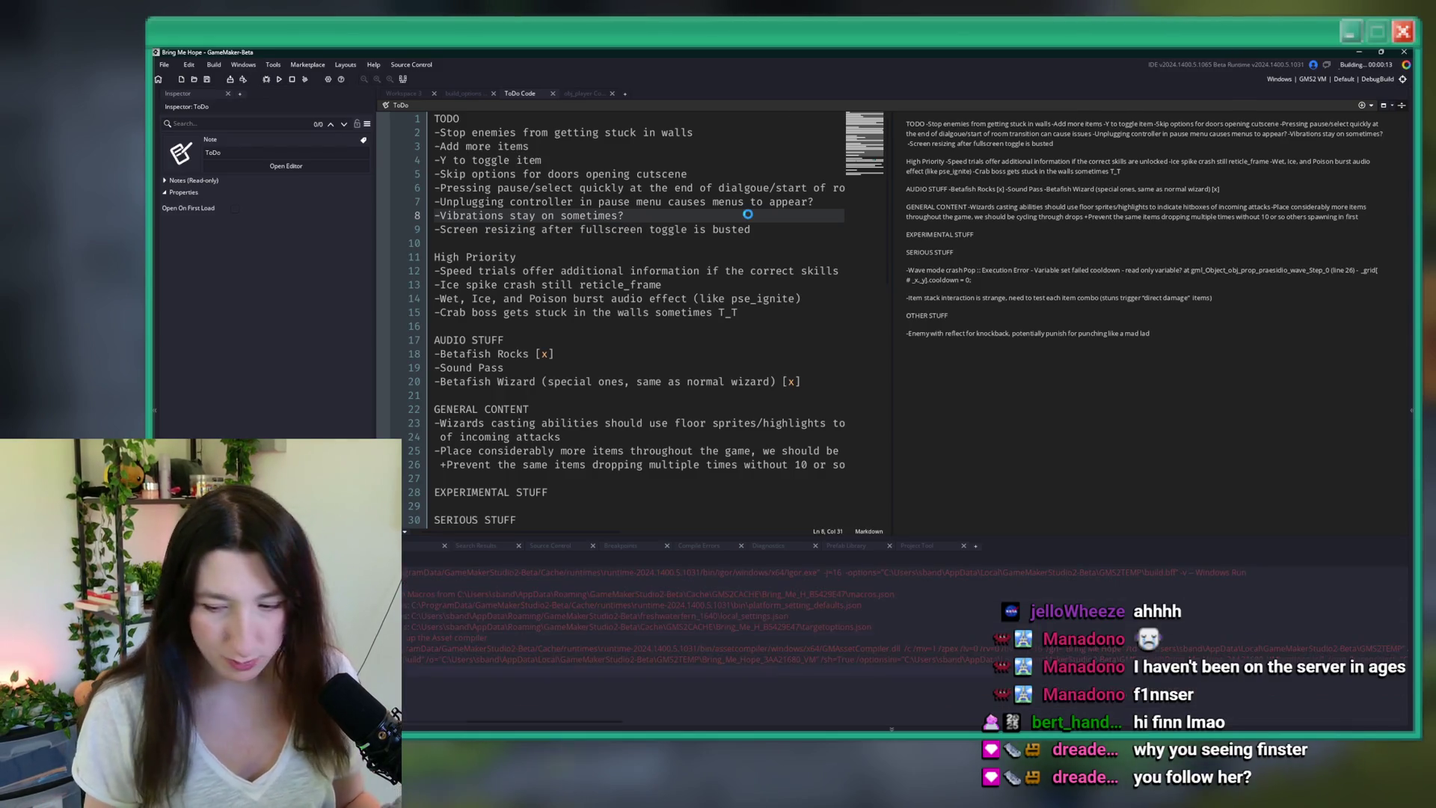
text(cdx)
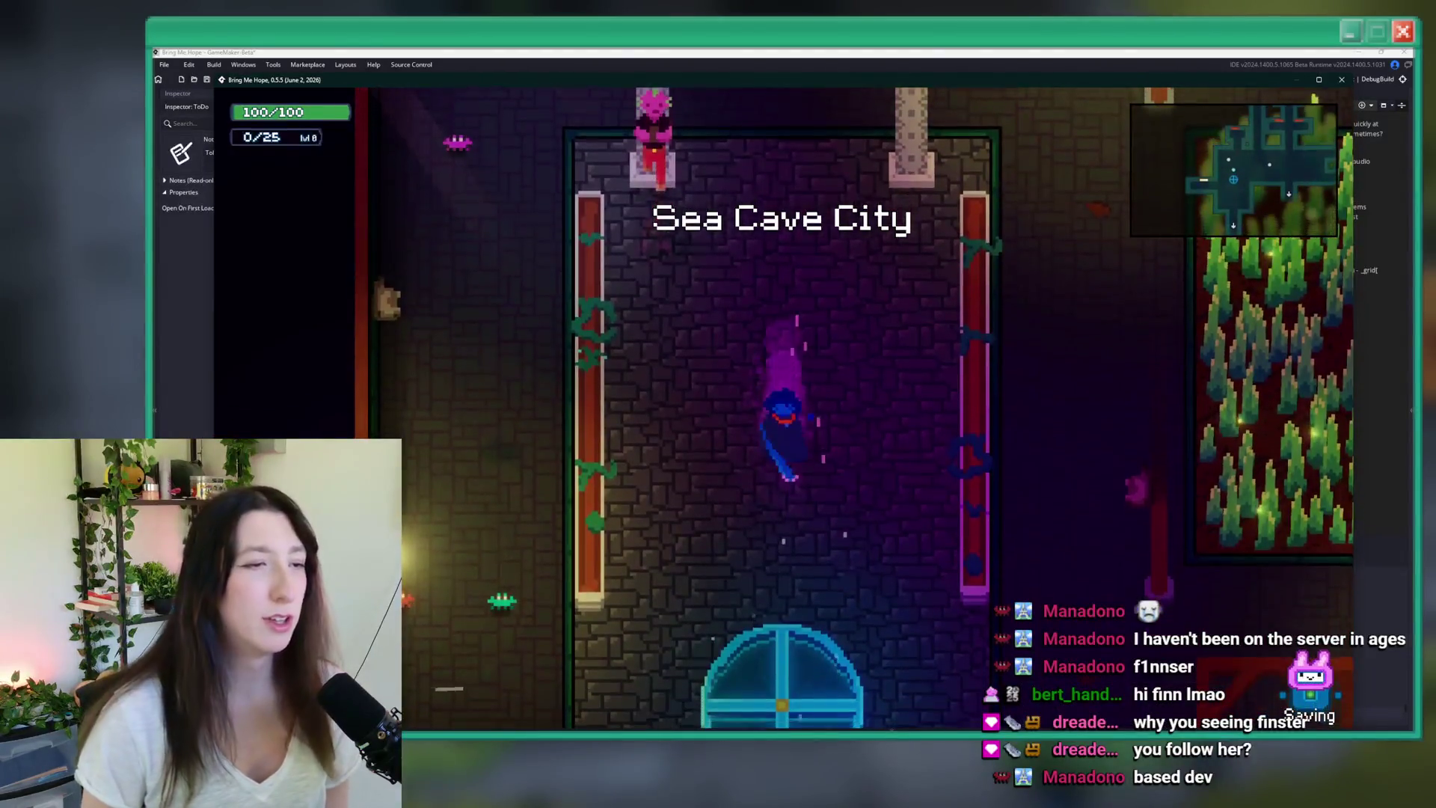
- Walk the player through Sea Cave City into the stone-floored room beside the talking character
key(s)
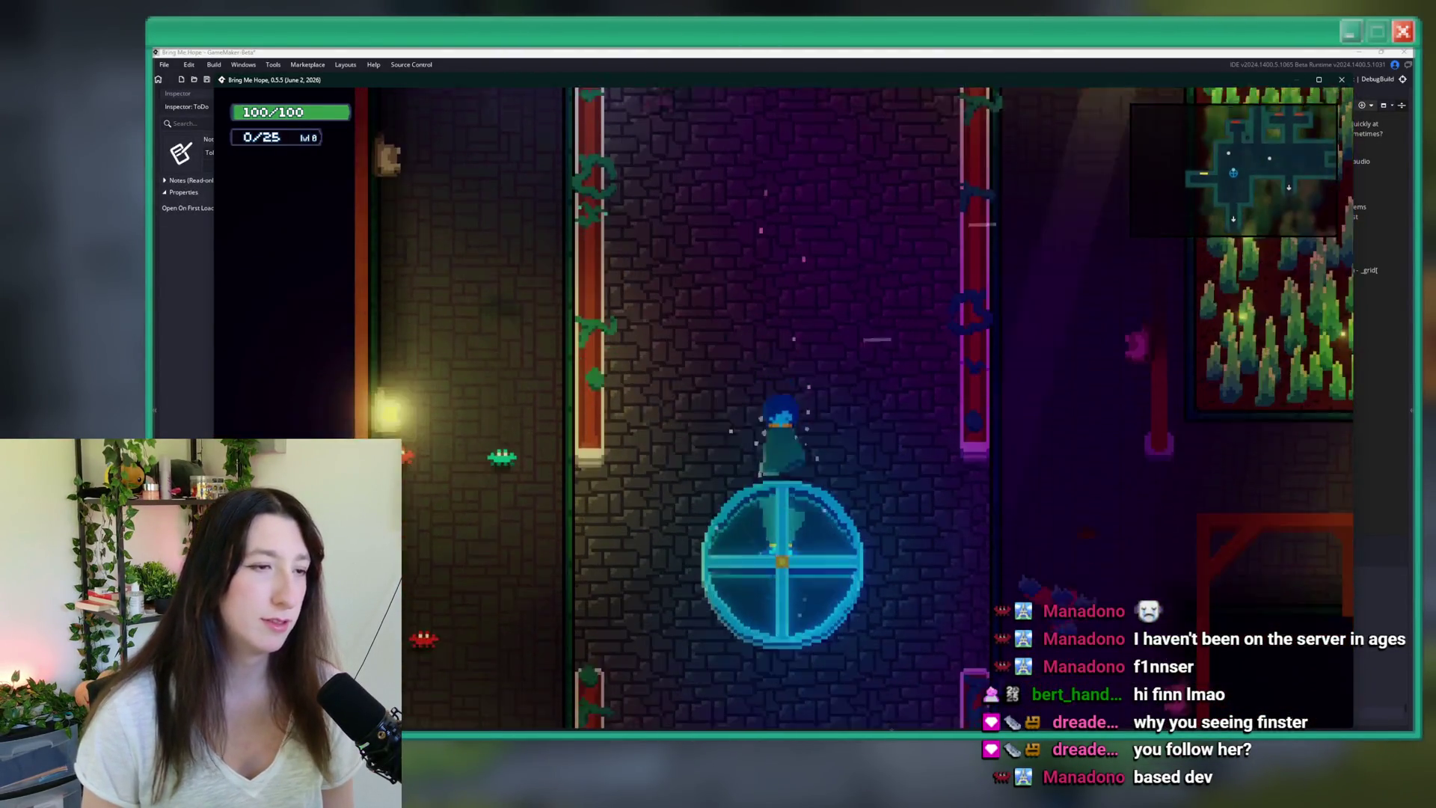
key(d)
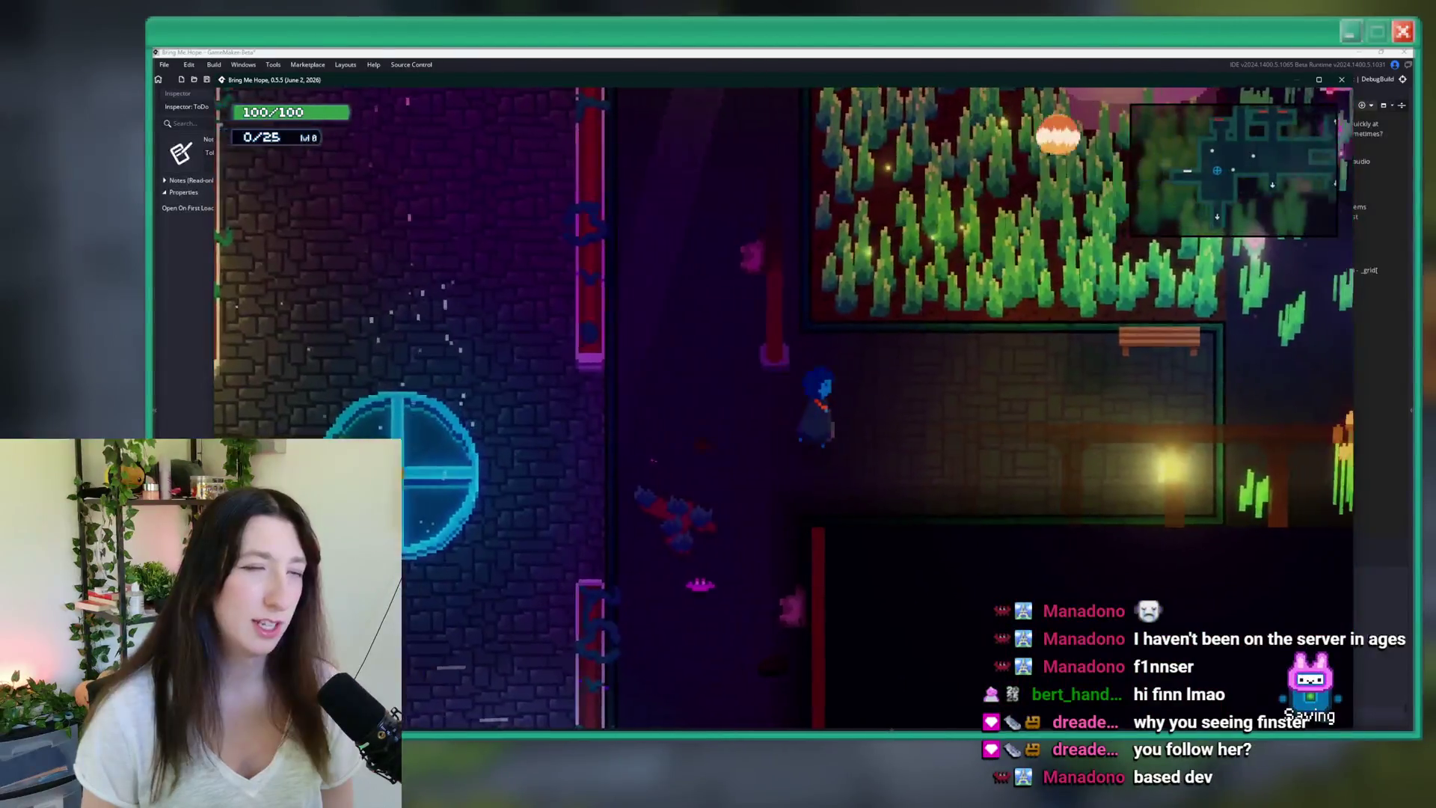
key(w)
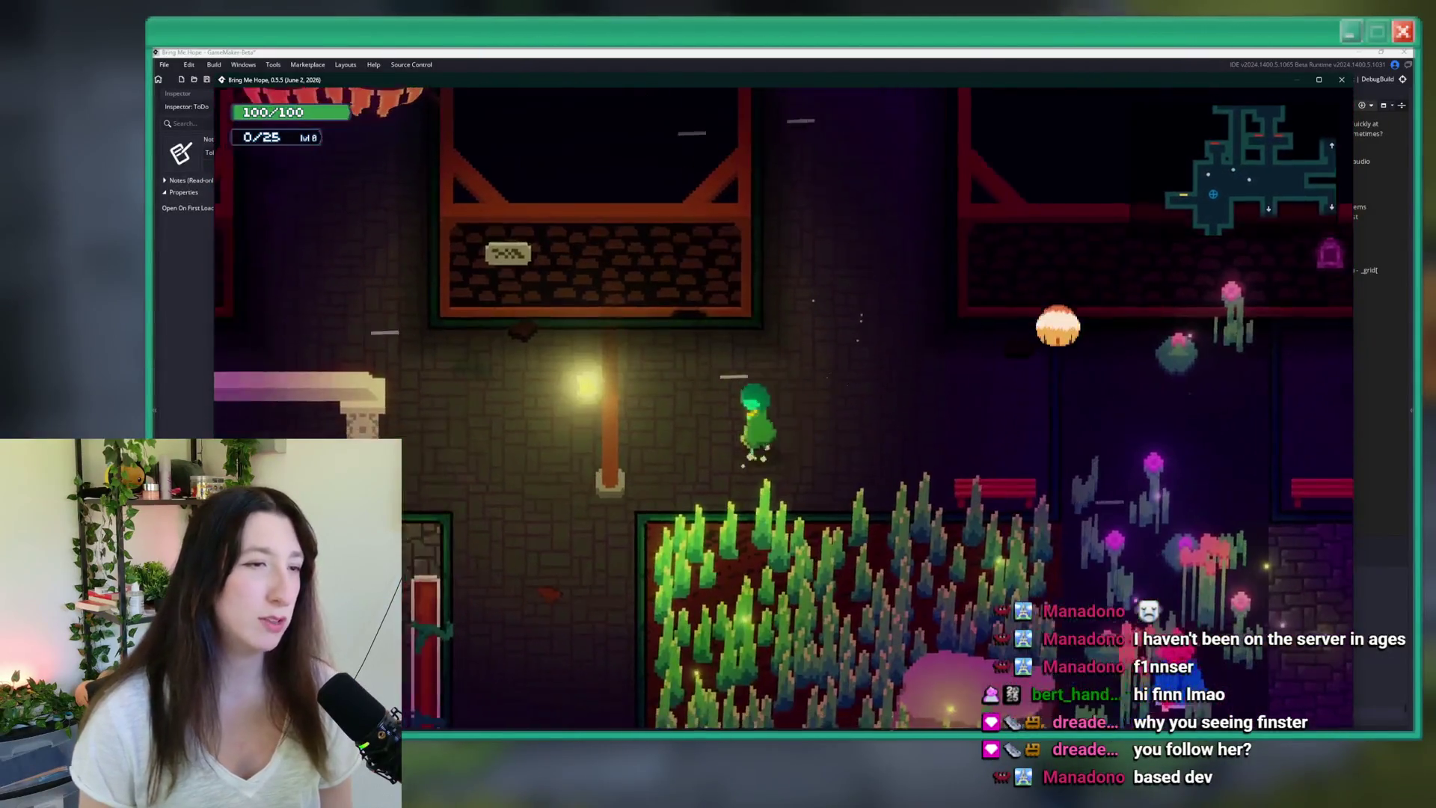
key(d)
key(w)
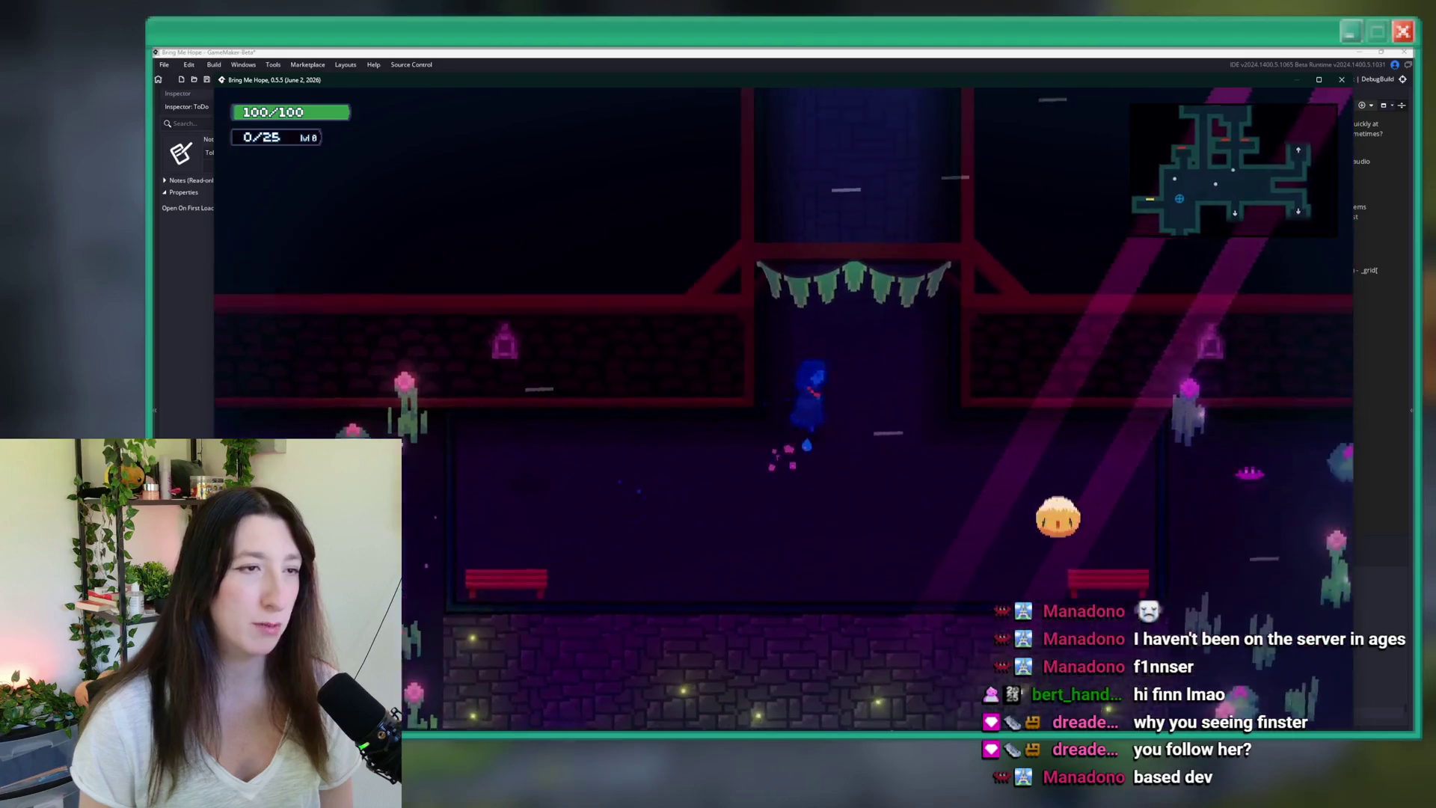
key(w)
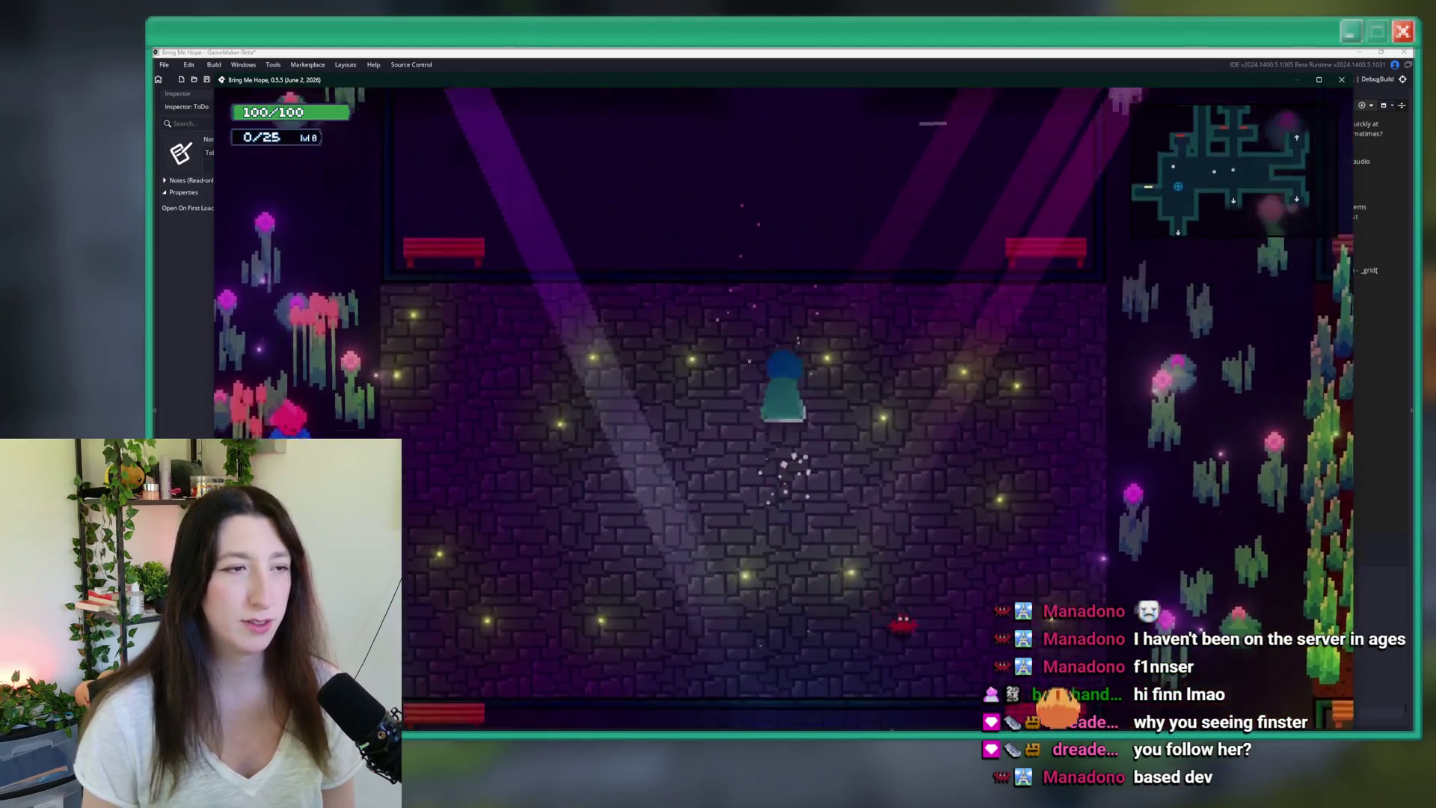
key(w)
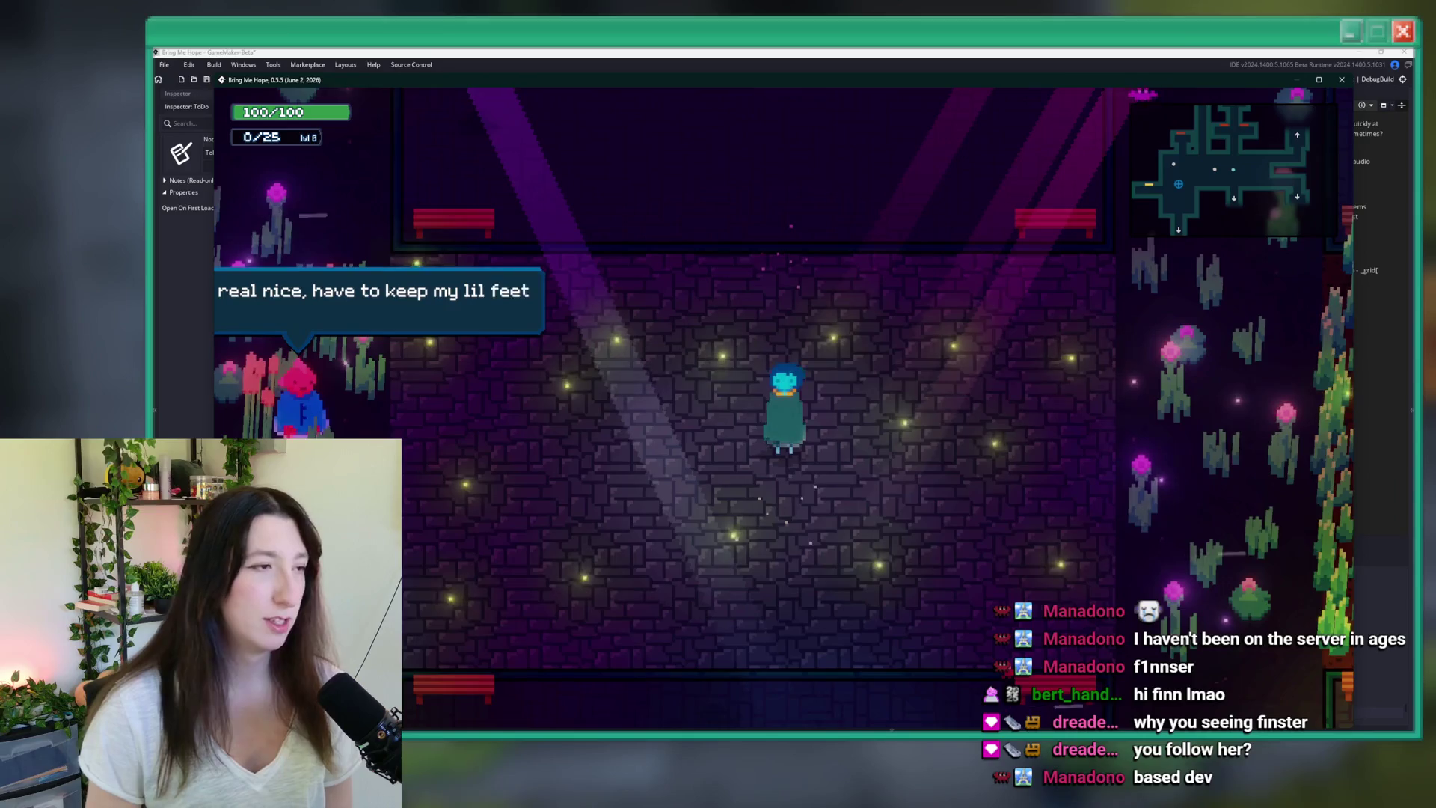
- Set Master Volume to 0% in the pause menu's Audio options, then close the game window
key(Escape)
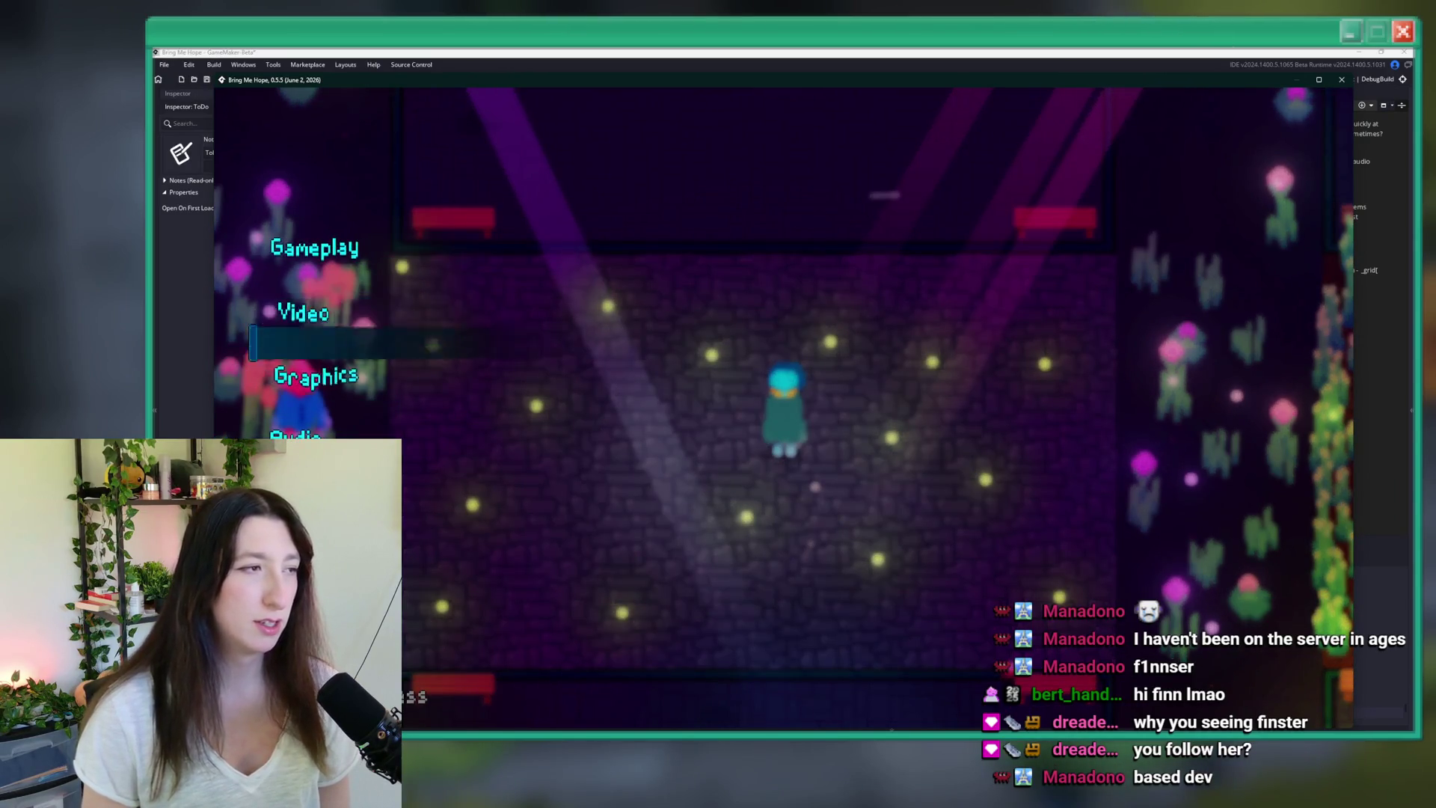
key(Down)
key(Return)
key(Left)
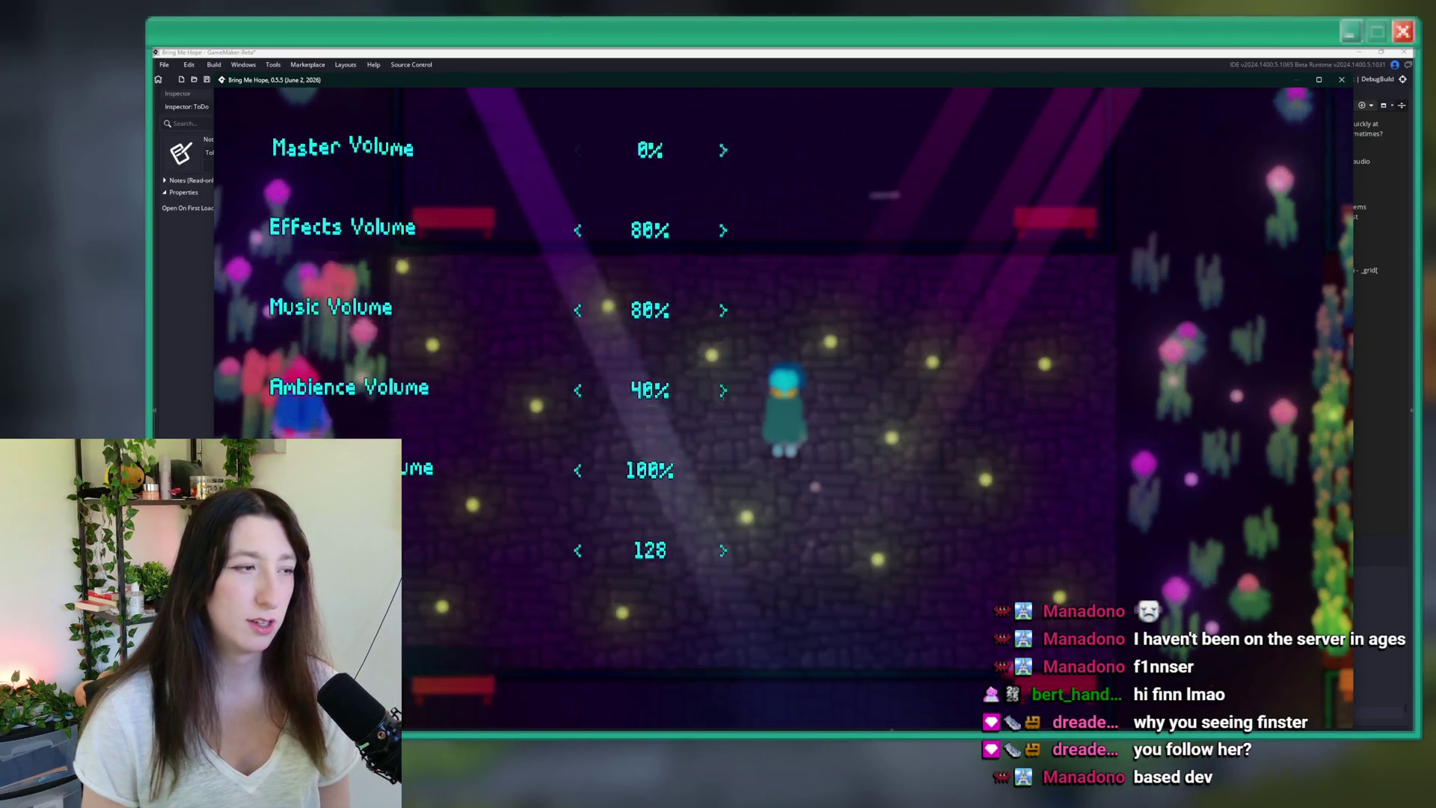
key(Escape)
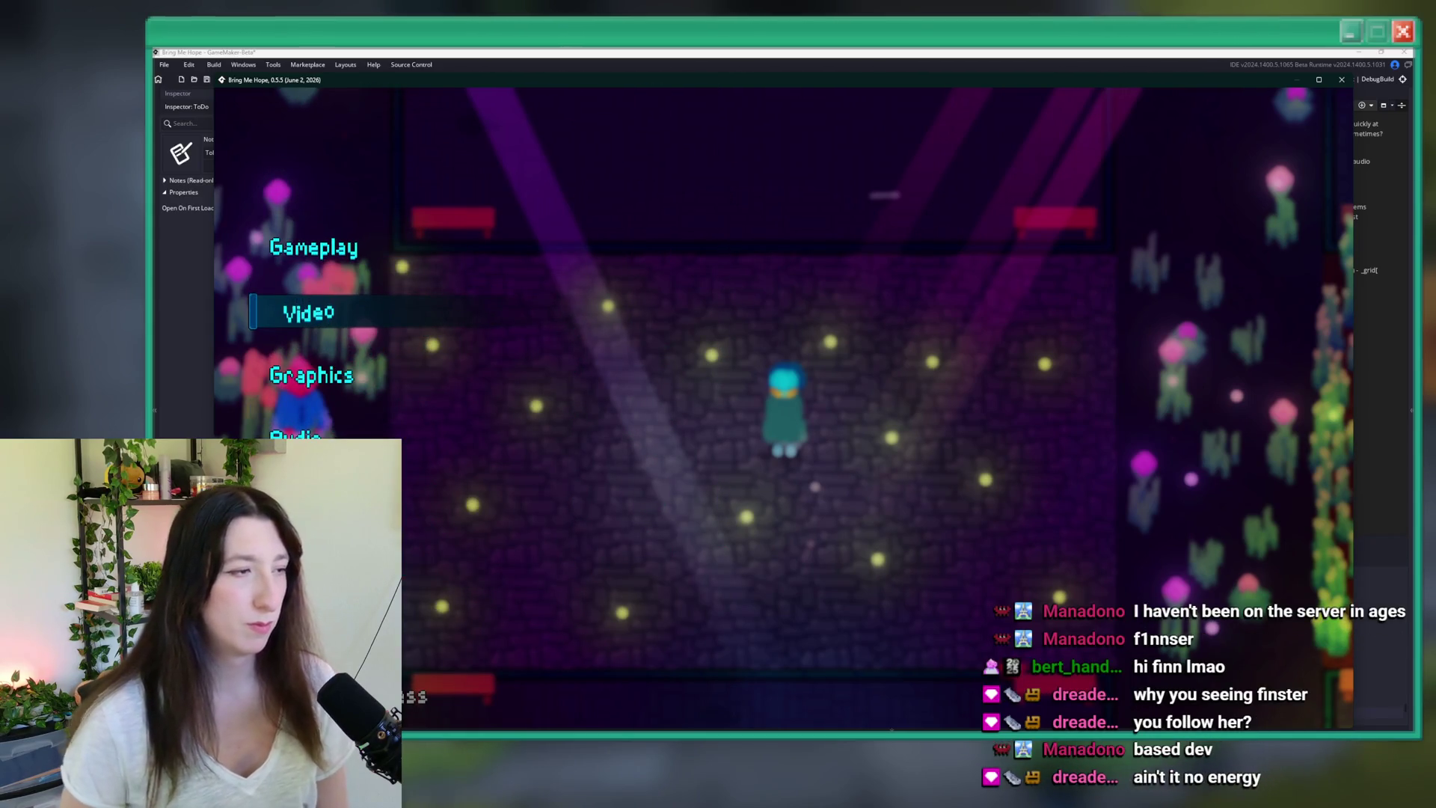
key(Down)
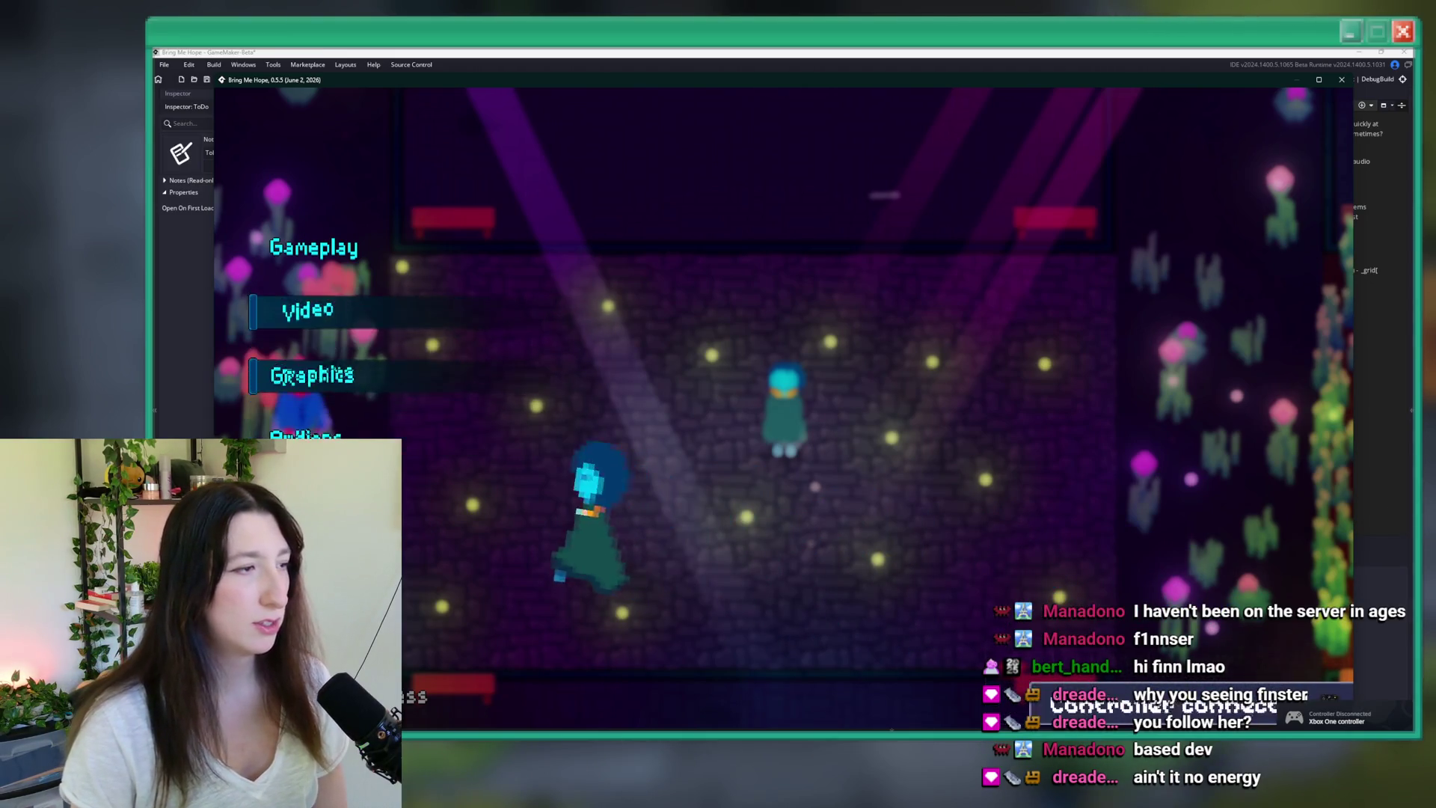
key(Up)
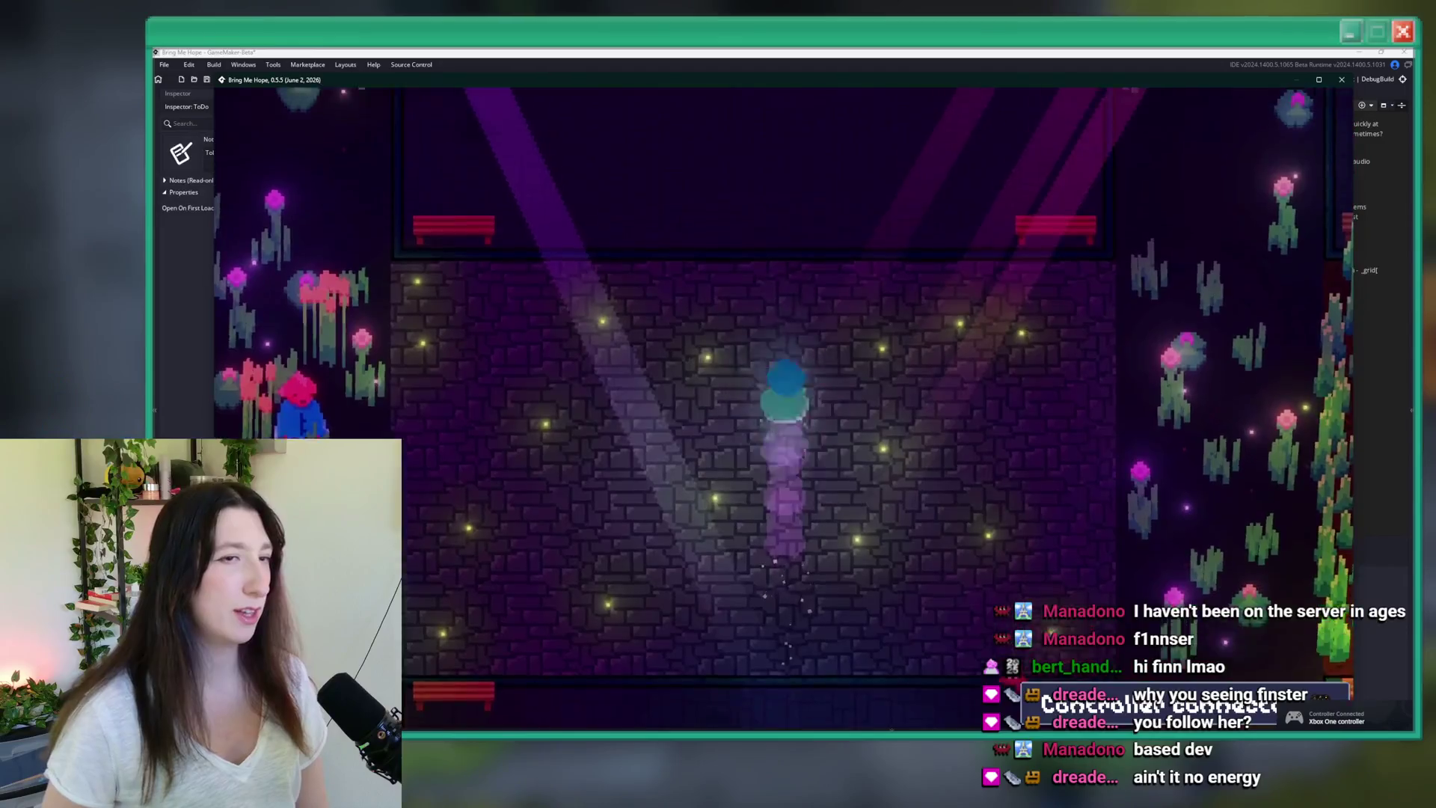
key(Escape)
key(Escape)
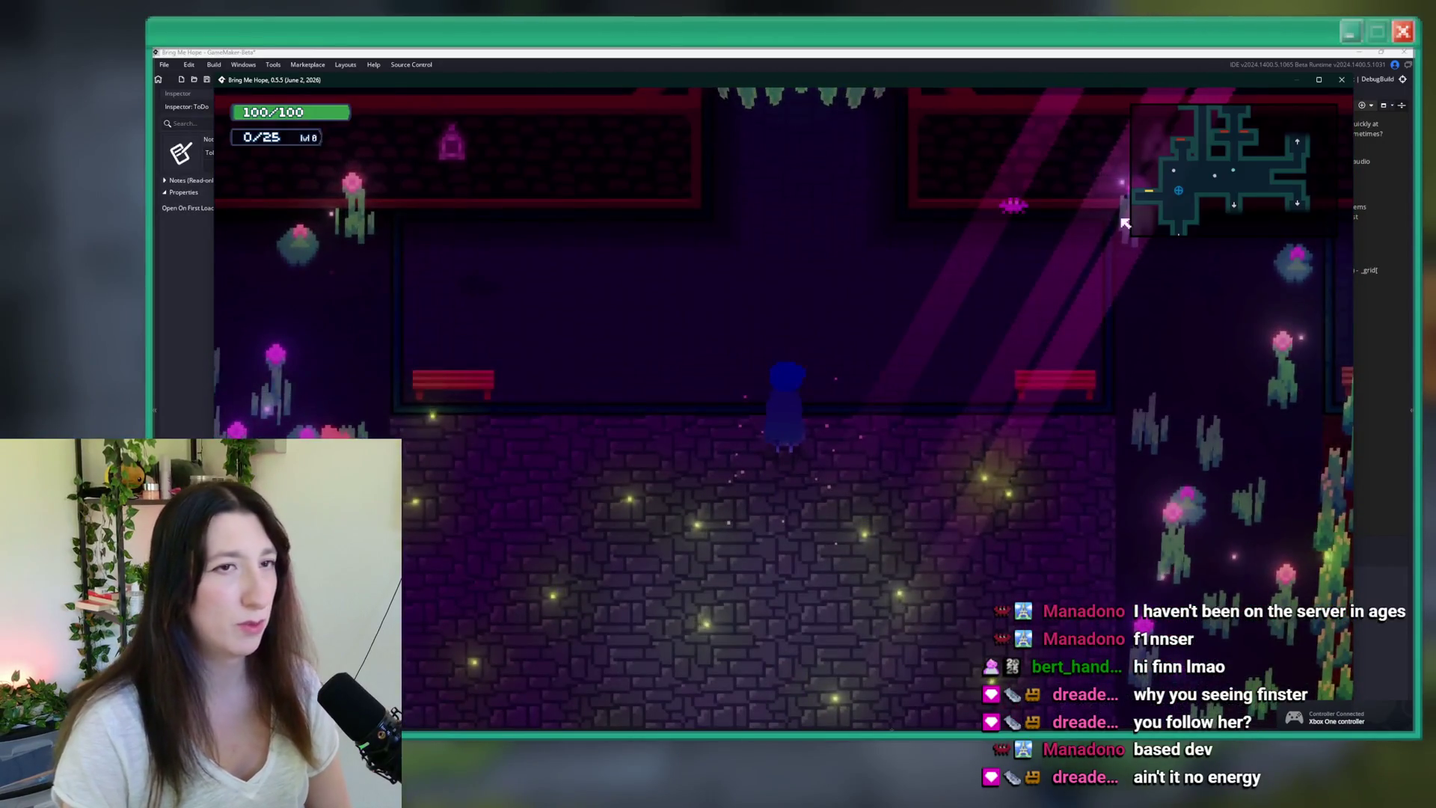
click(1342, 79)
click(656, 258)
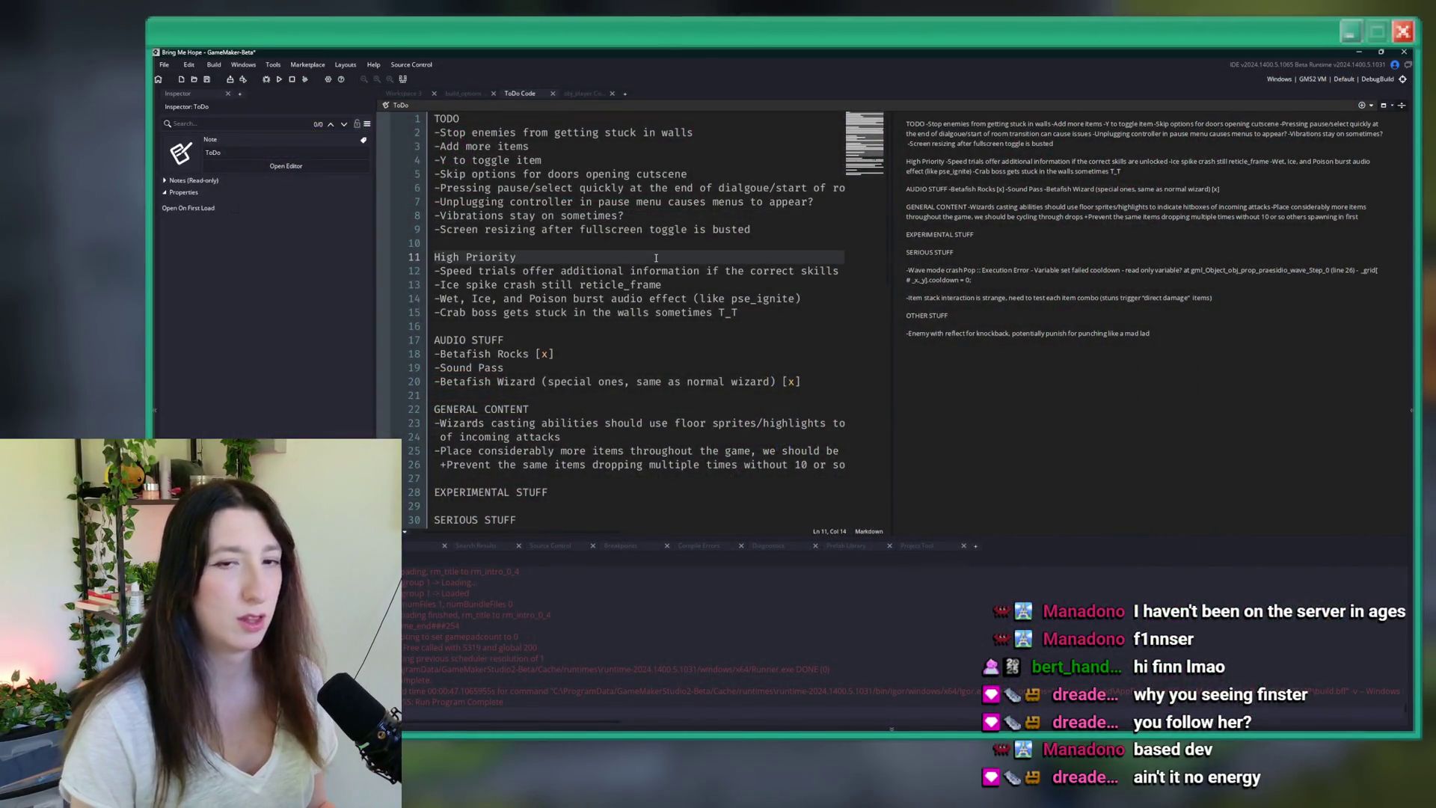
- Open the build_options script through the asset search
key(ctrl+t)
text(build_op)
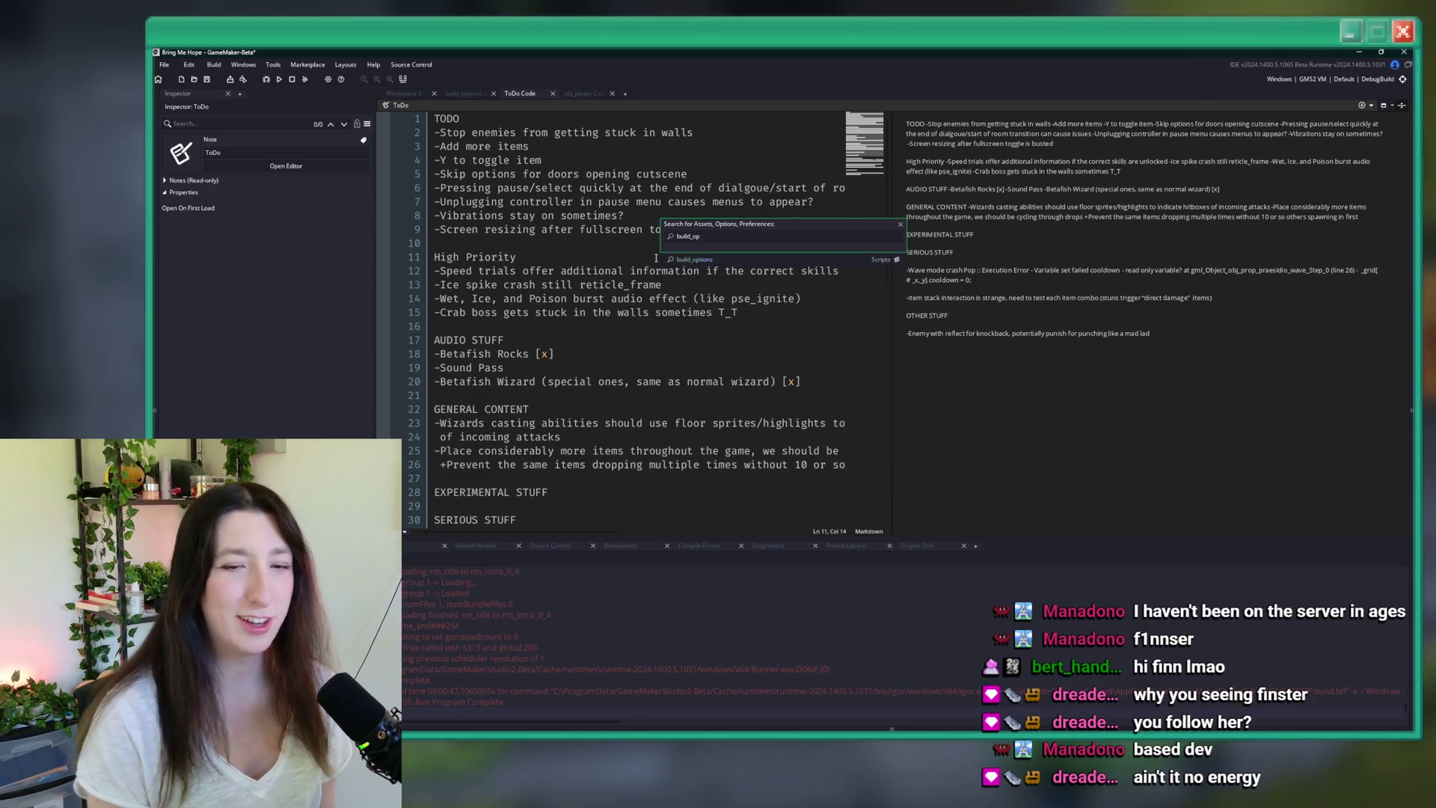
key(Down)
key(Return)
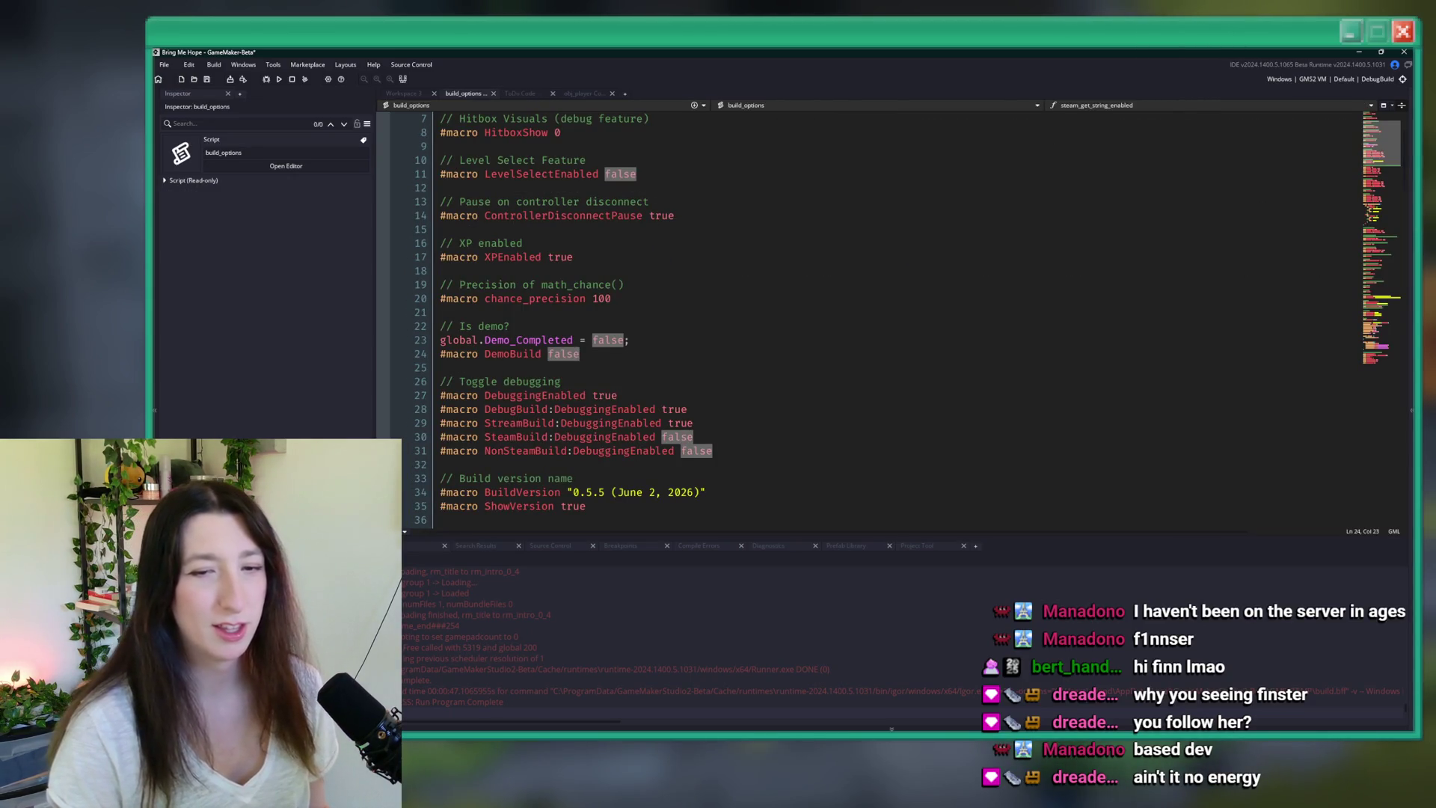
- Find all project uses of ControllerDisconnectPause and open the occurrence in scr_input
click(599, 326)
click(598, 216)
double_click(598, 216)
key(ctrl+shift+f)
key(Return)
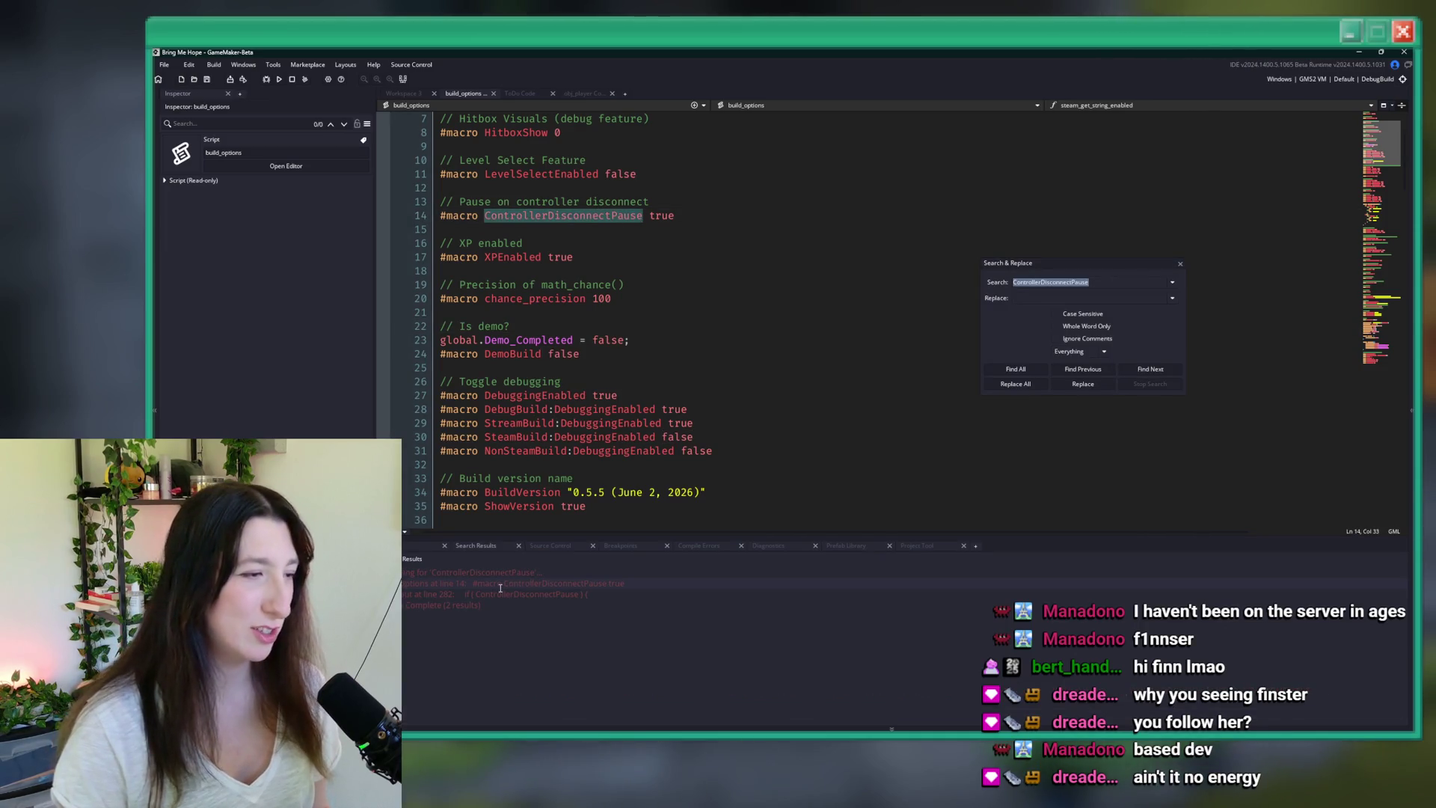
double_click(509, 594)
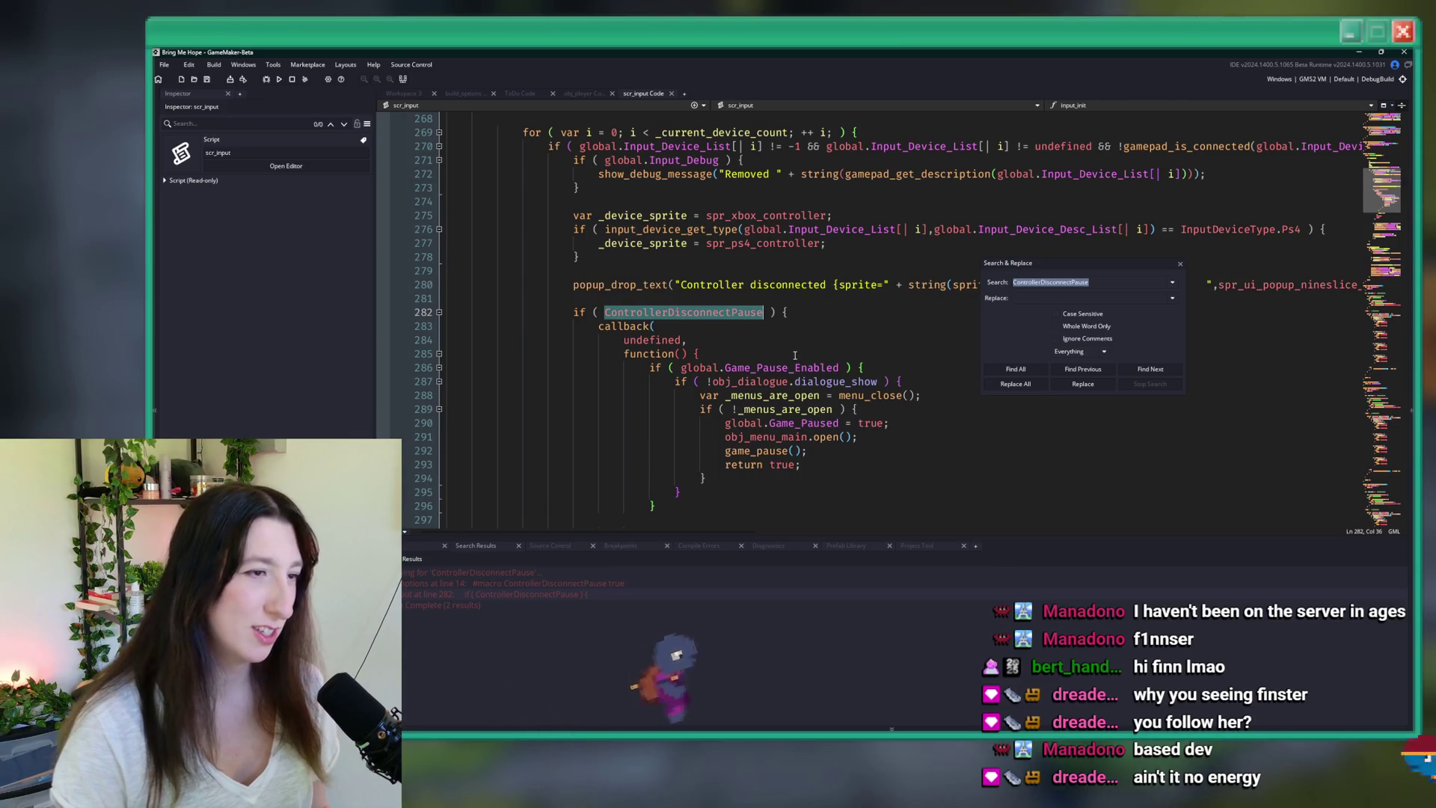
- Add '&& !global.Game_Paused' to the line 289 condition and save the script
scroll(796, 355, down, 2)
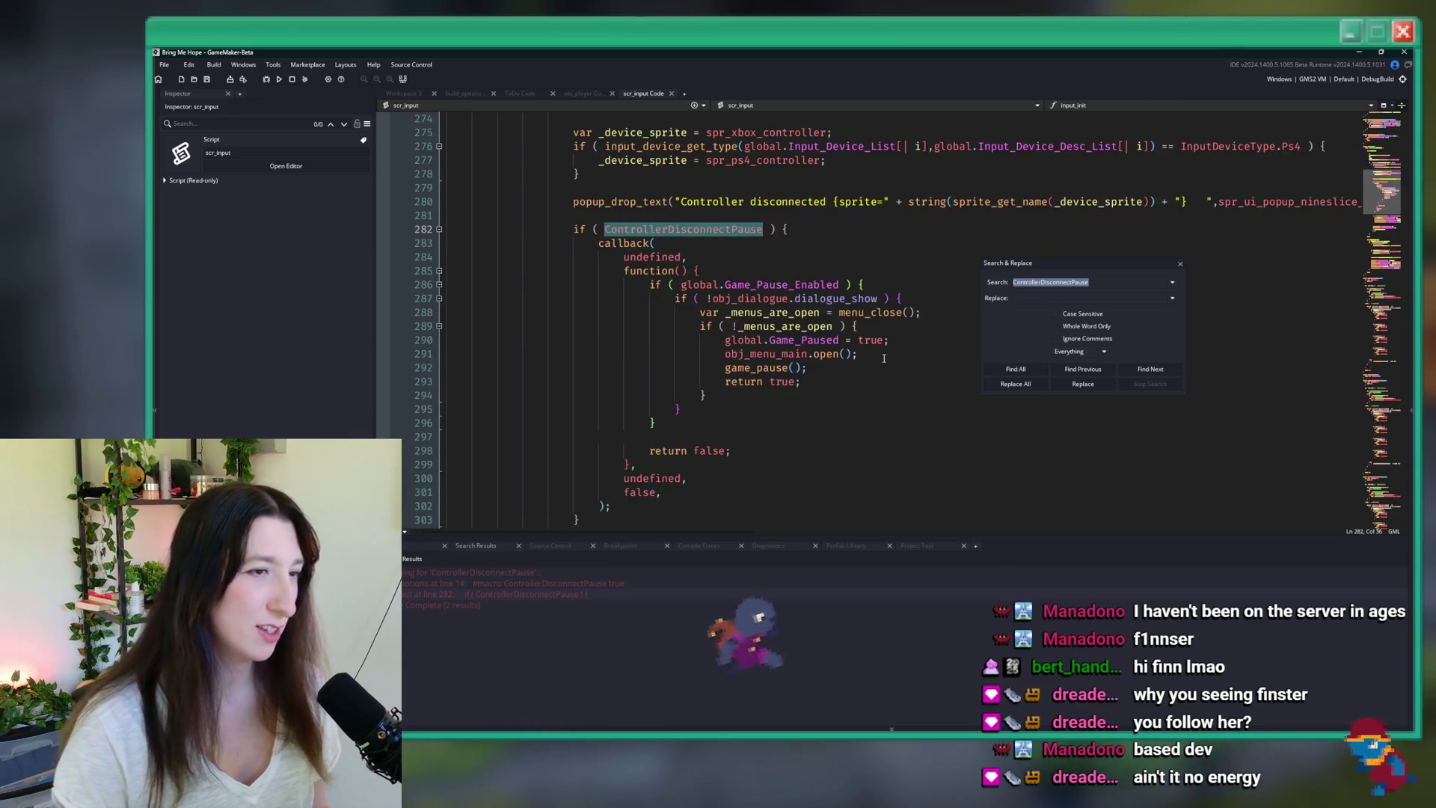
click(836, 327)
text(&&*)
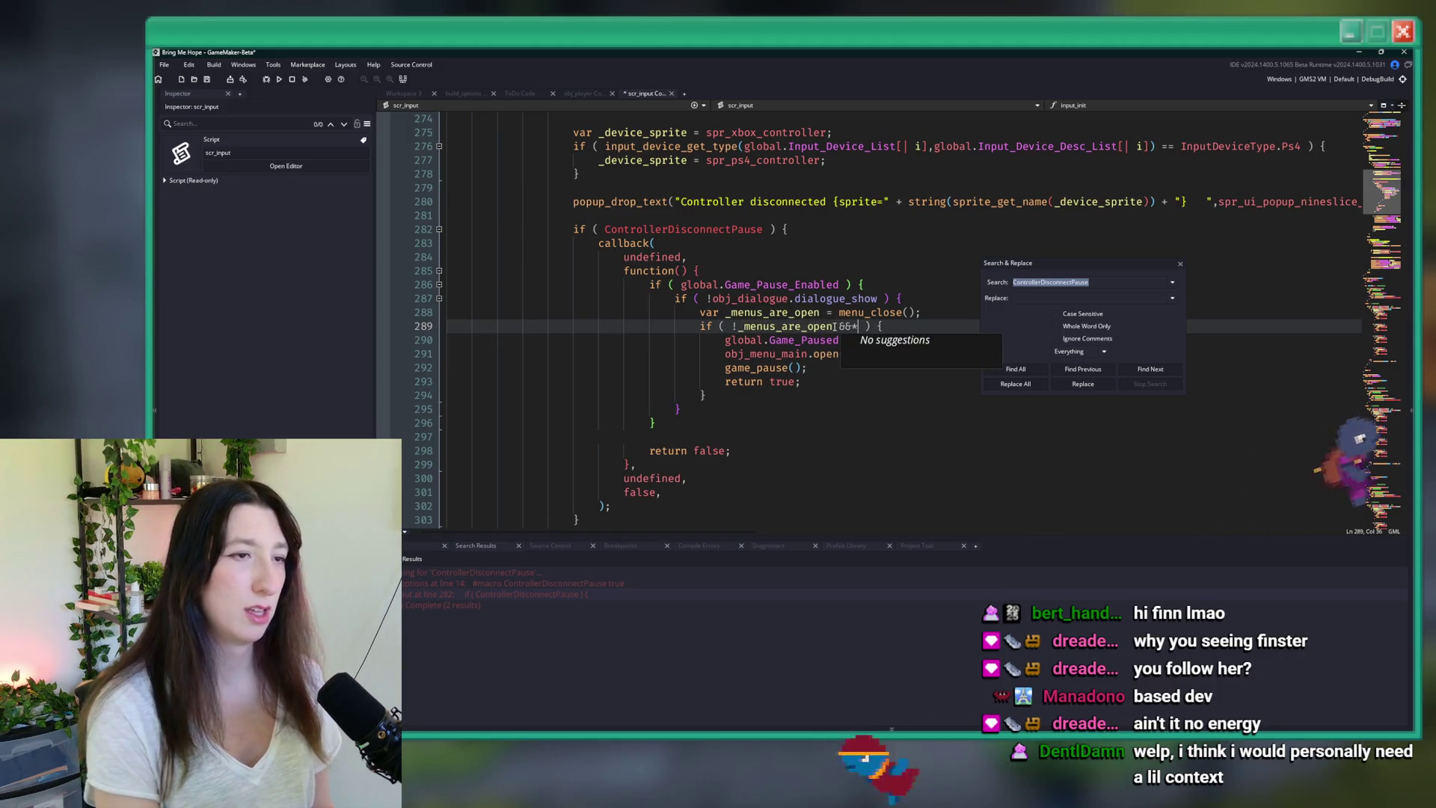
text( global.Game)
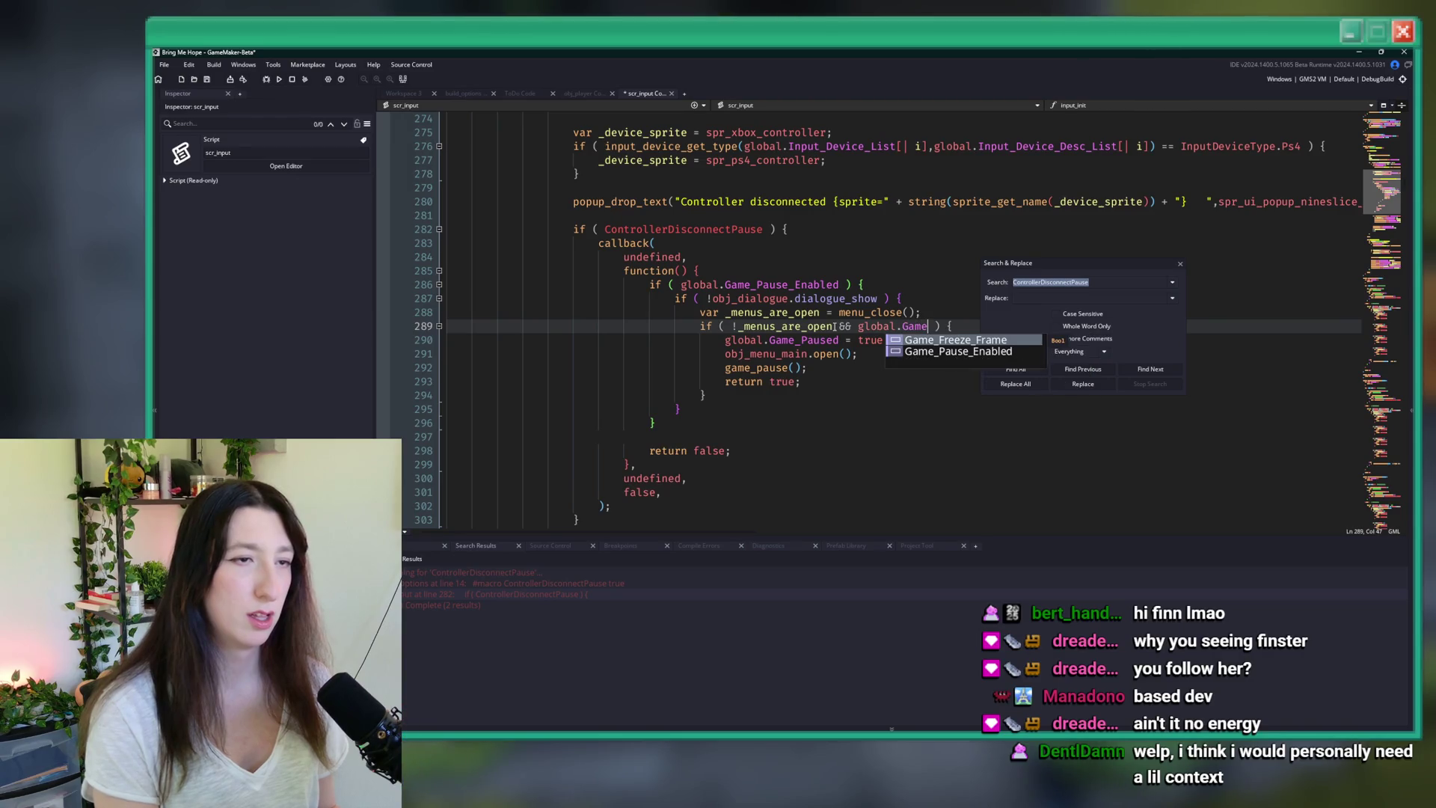
key(Down)
text(_Pause)
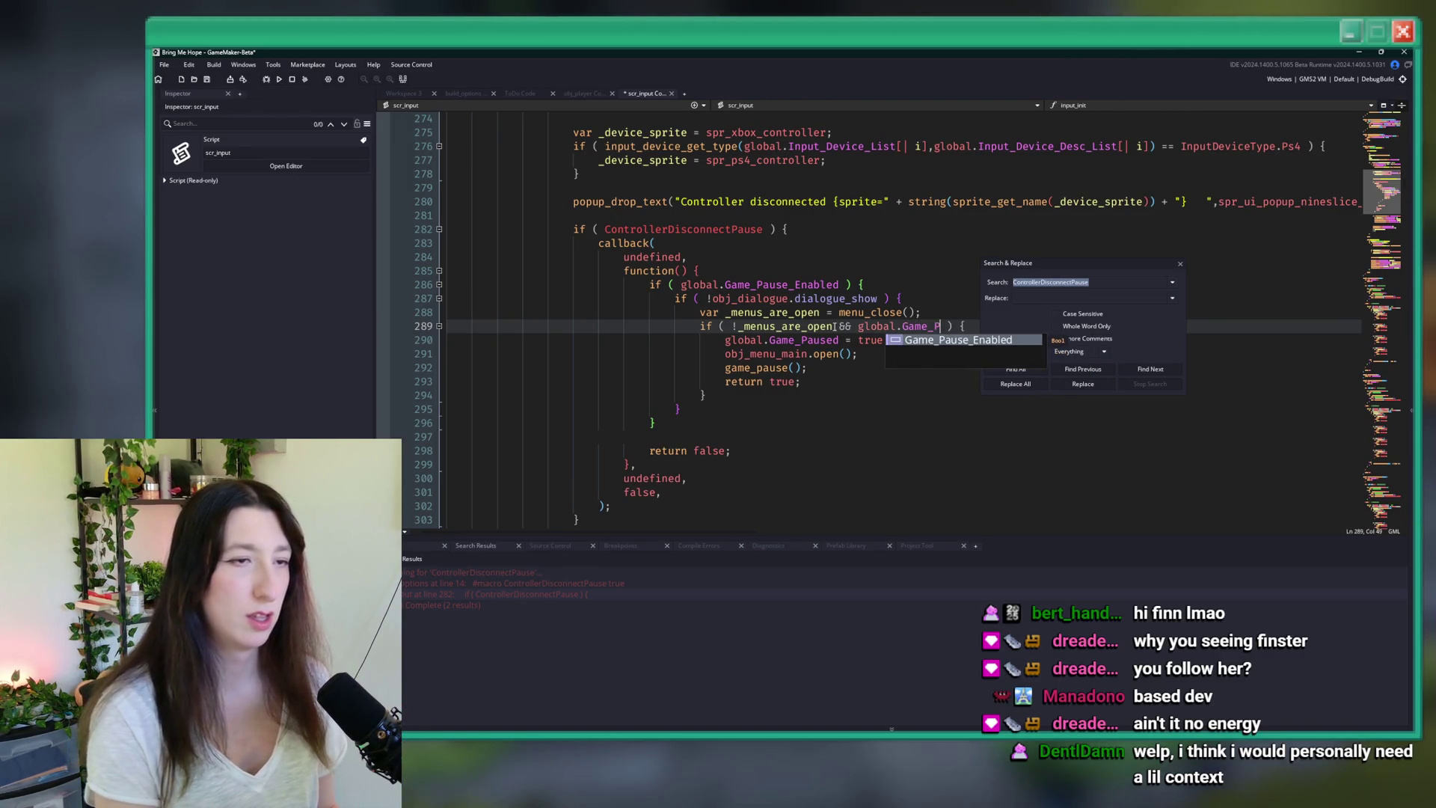
text(d)
click(859, 326)
text(!)
key(ctrl+s)
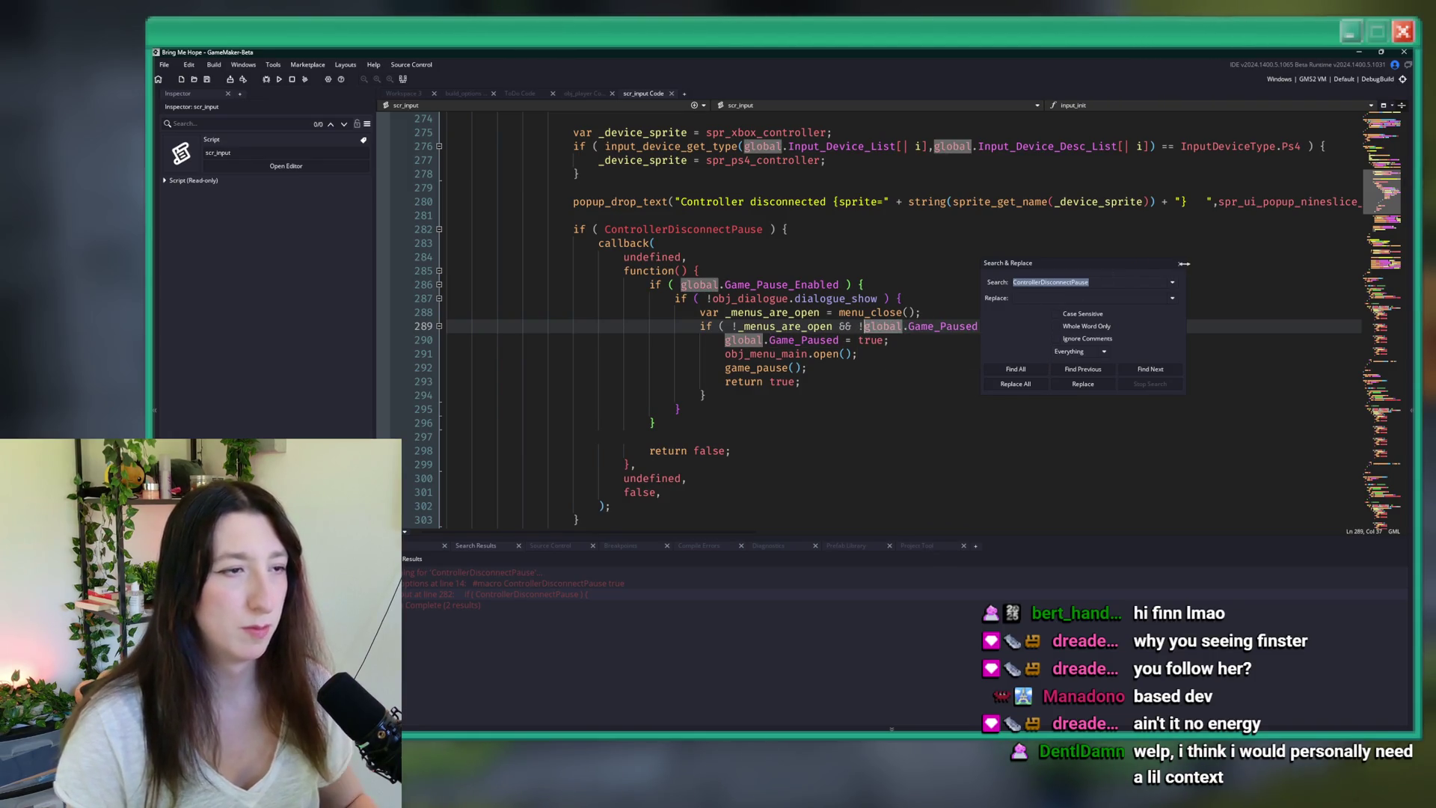
- Close the search and replace panel and launch a test build with F5
click(1184, 264)
click(1180, 265)
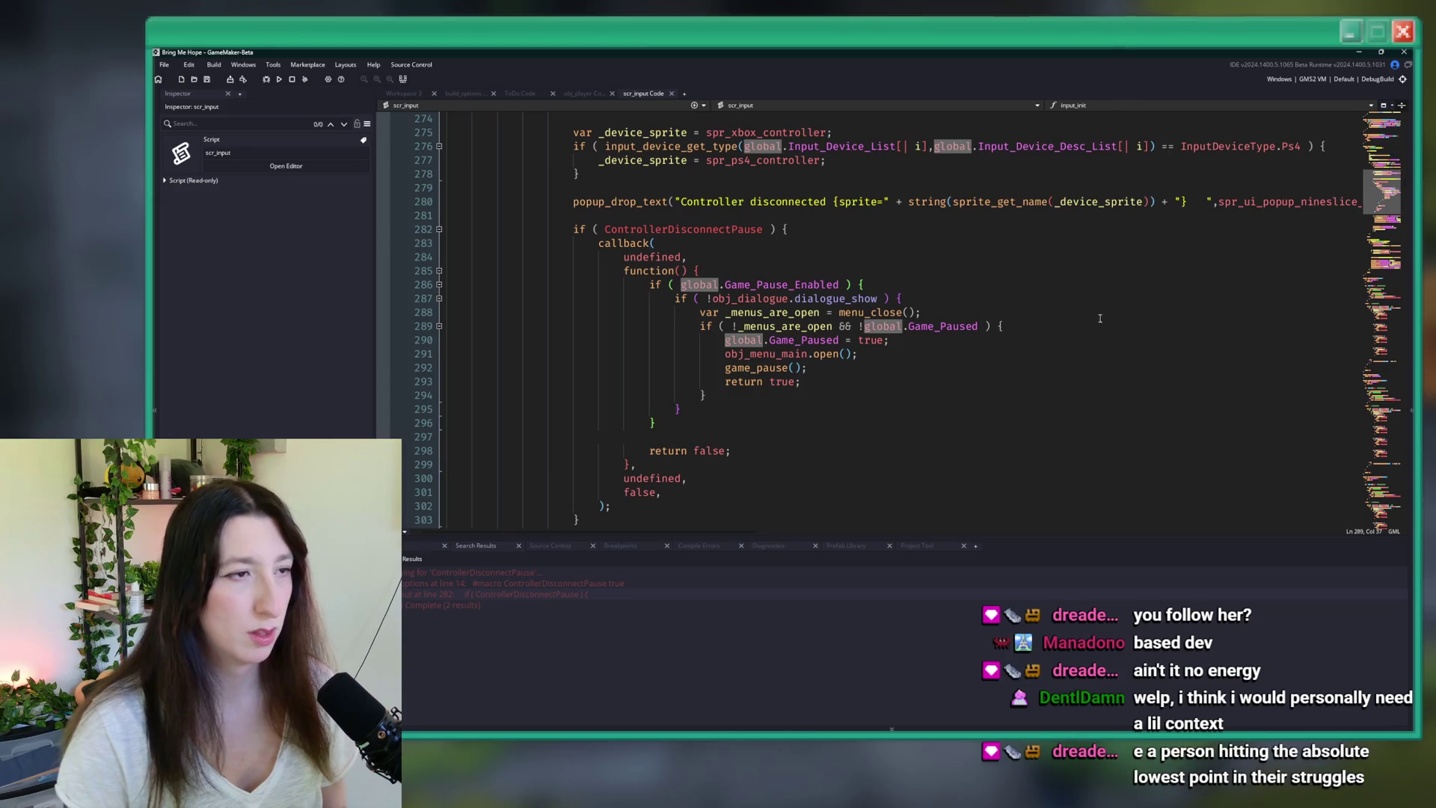
click(1093, 324)
key(F5)
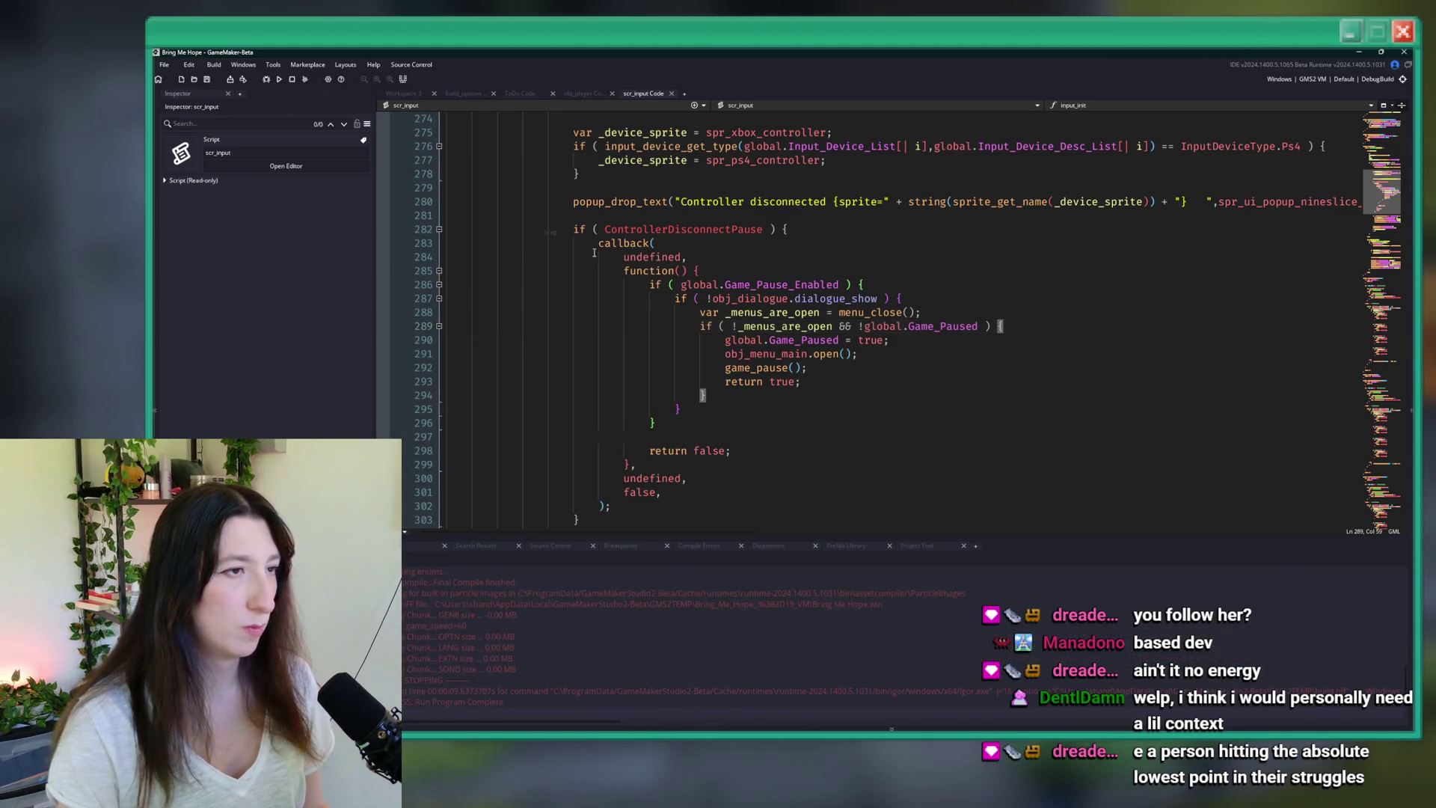
- Inspect the 'return true;' and 'return false;' statements on lines 293–298
drag(725, 382, 830, 389)
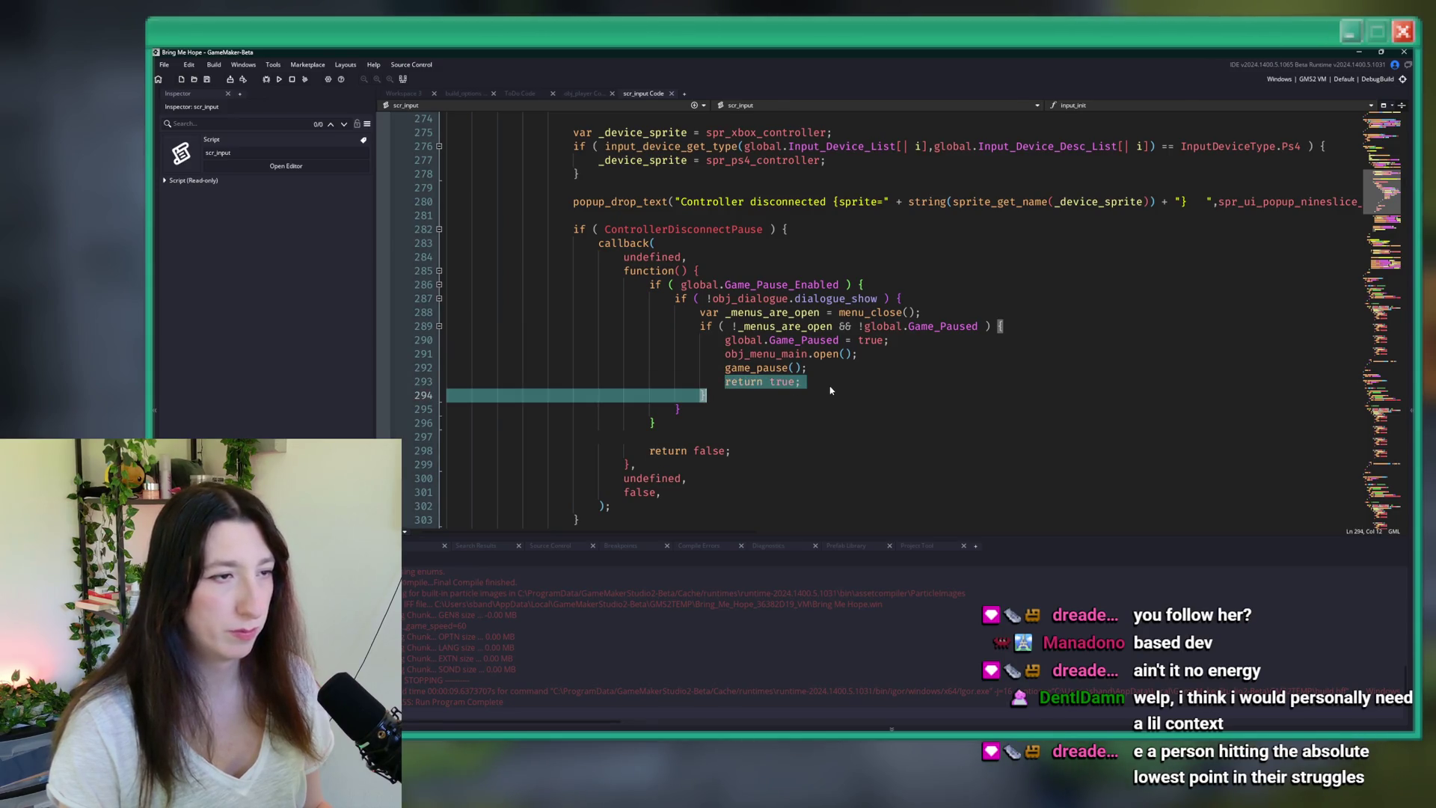
click(812, 388)
drag(812, 388, 725, 383)
click(663, 424)
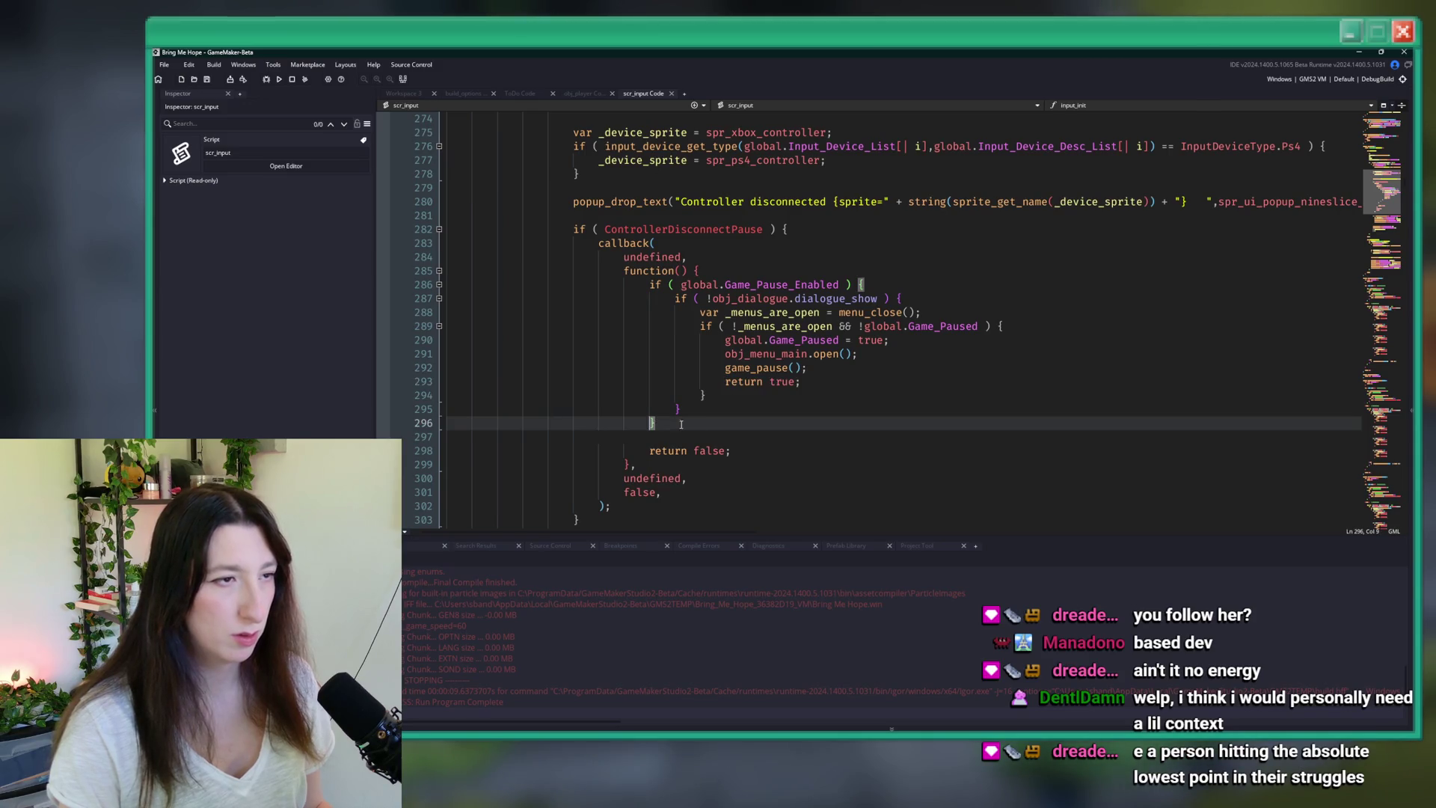
drag(738, 449, 763, 425)
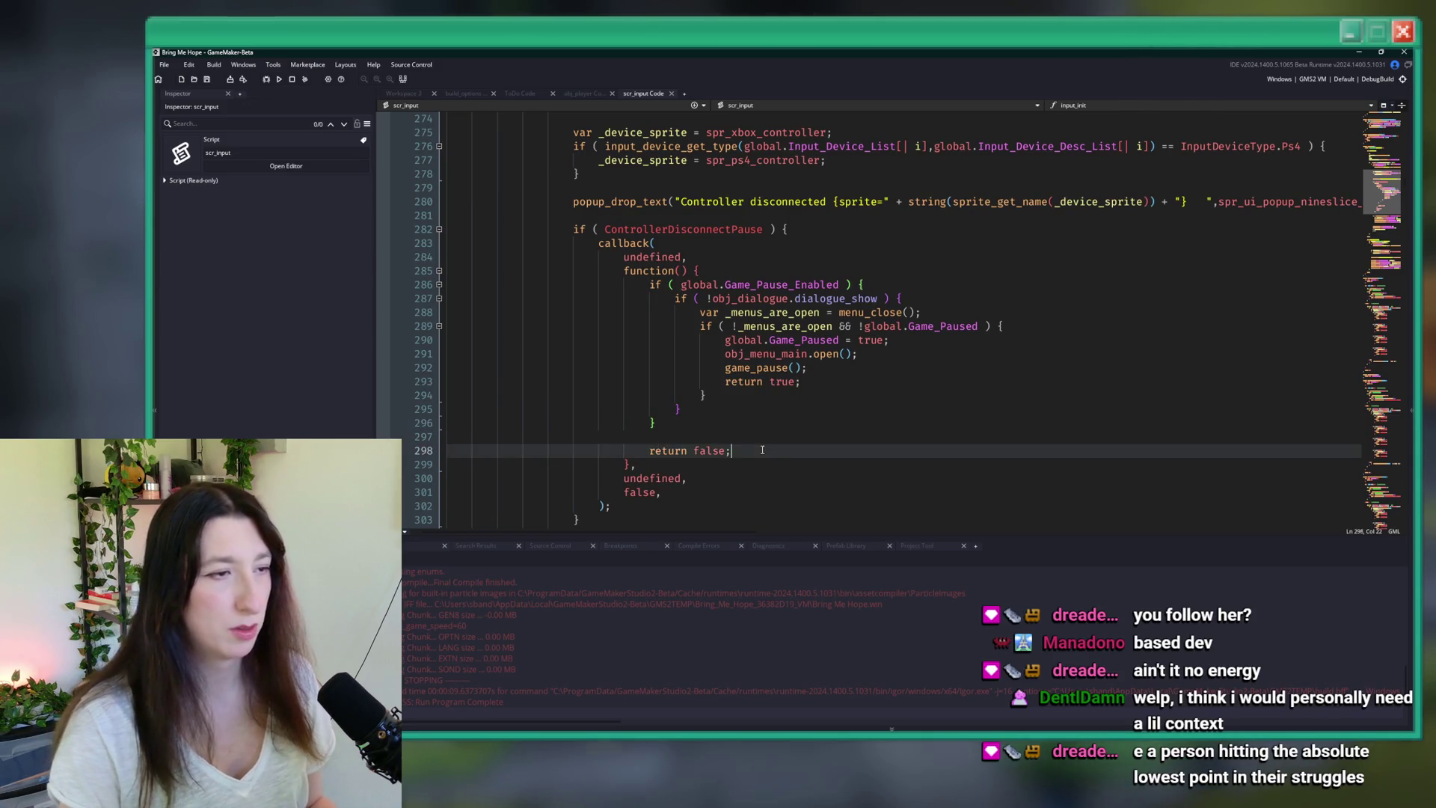
click(791, 412)
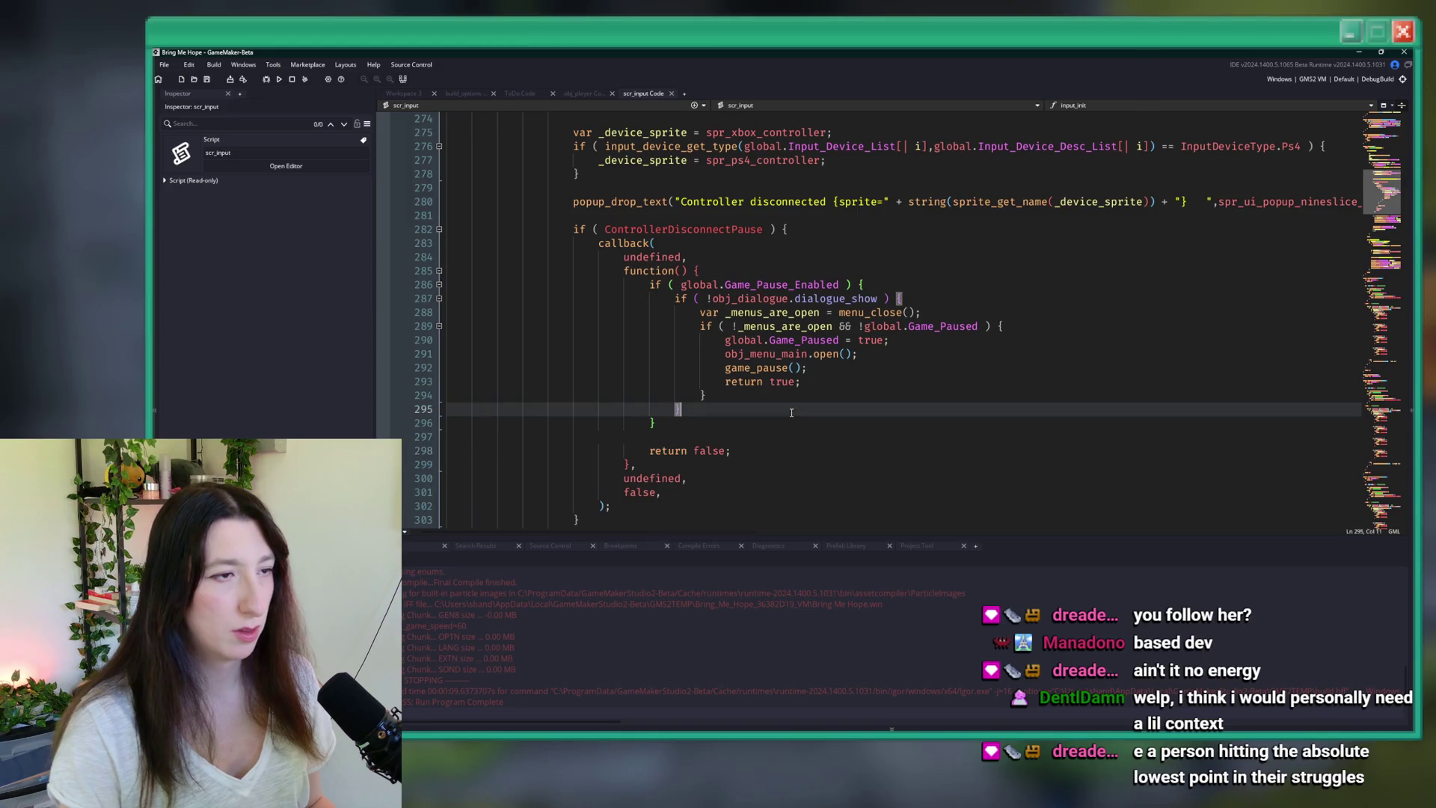
click(826, 382)
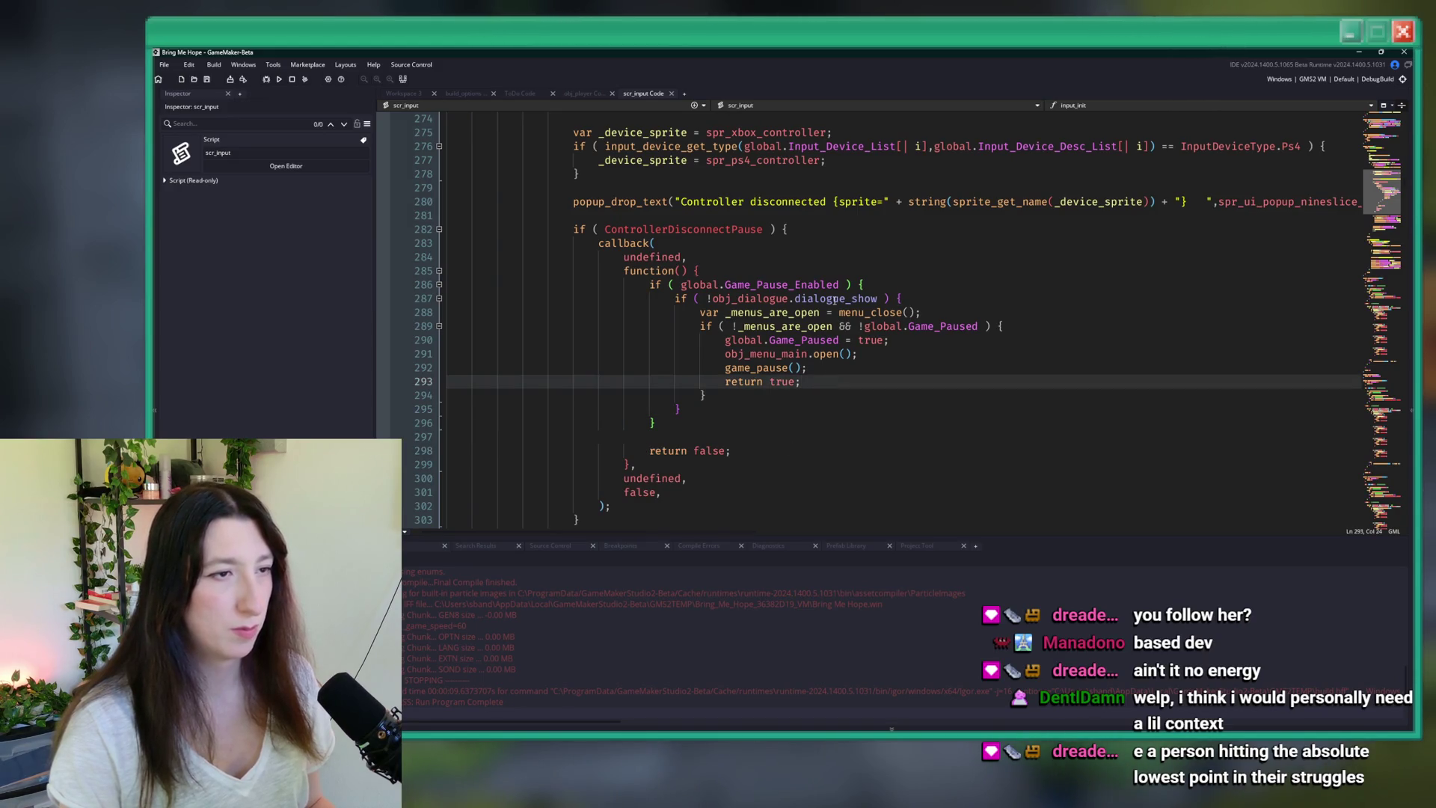
- Try moving the '!global.Game_Paused' check into a nested if block around the pause code
click(865, 326)
key(ctrl+shift+Right)
key(ctrl+shift+Right)
key(ctrl+shift+Right)
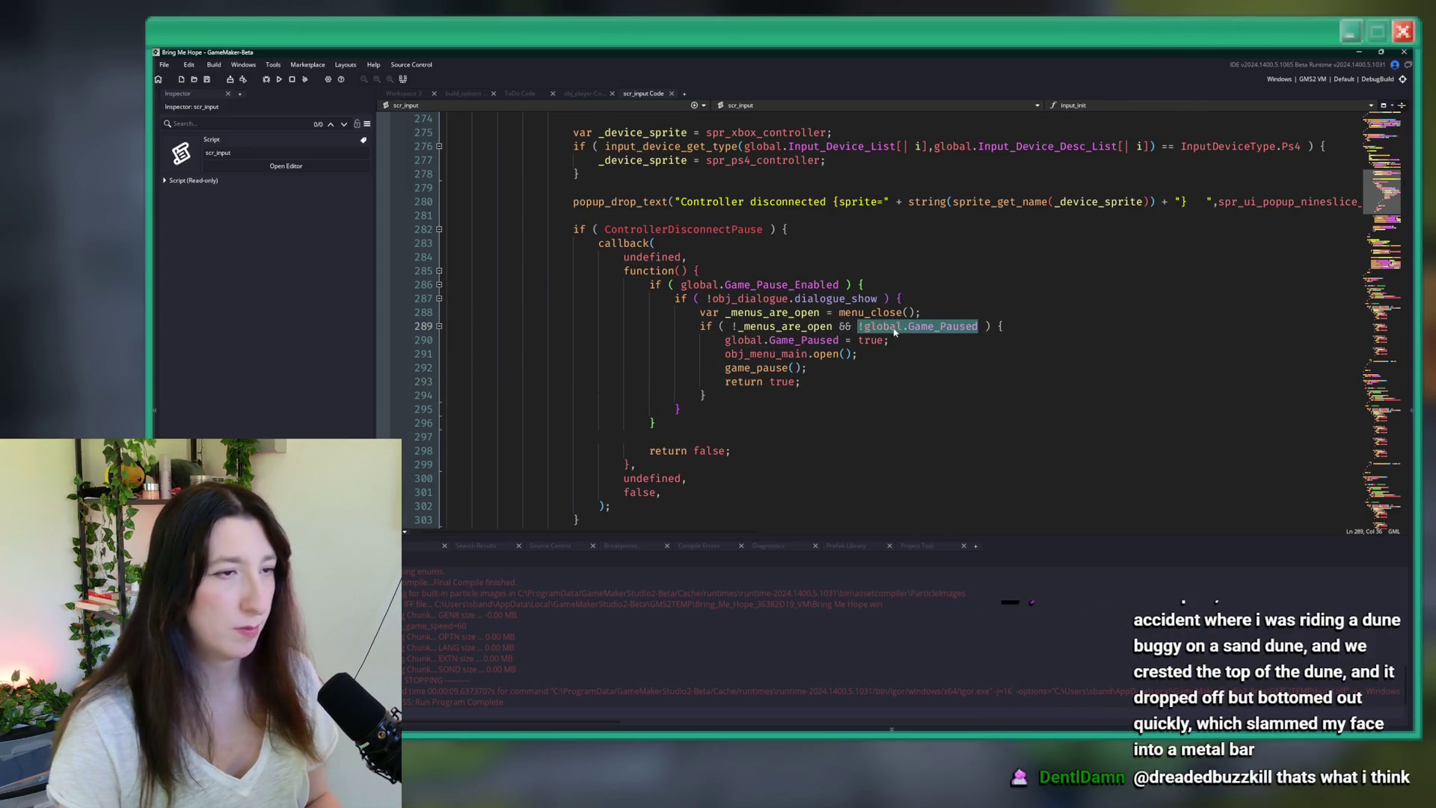
key(BackSpace)
key(BackSpace)
key(BackSpace)
key(BackSpace)
key(End)
key(Return)
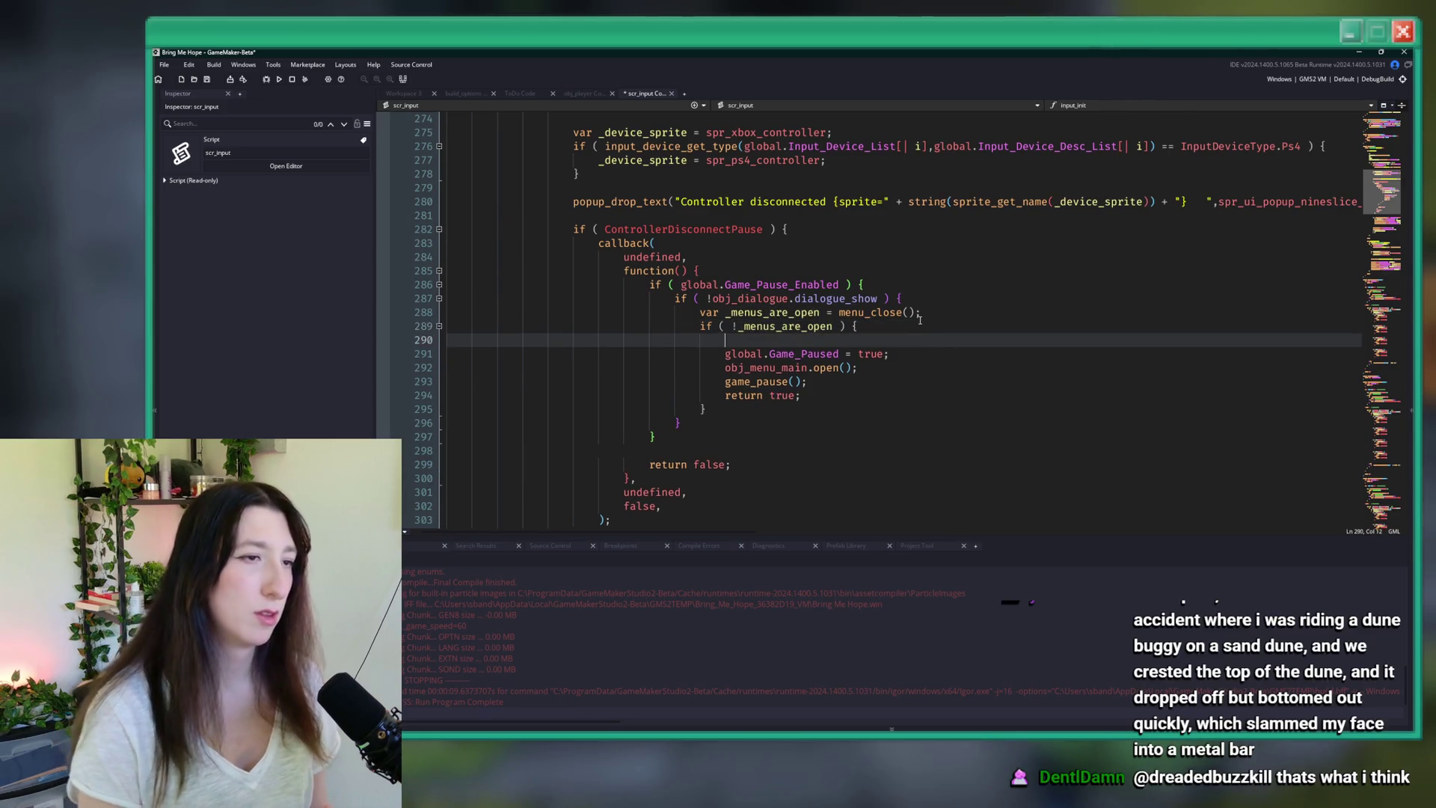
text(( !global.Game_Paused ) )
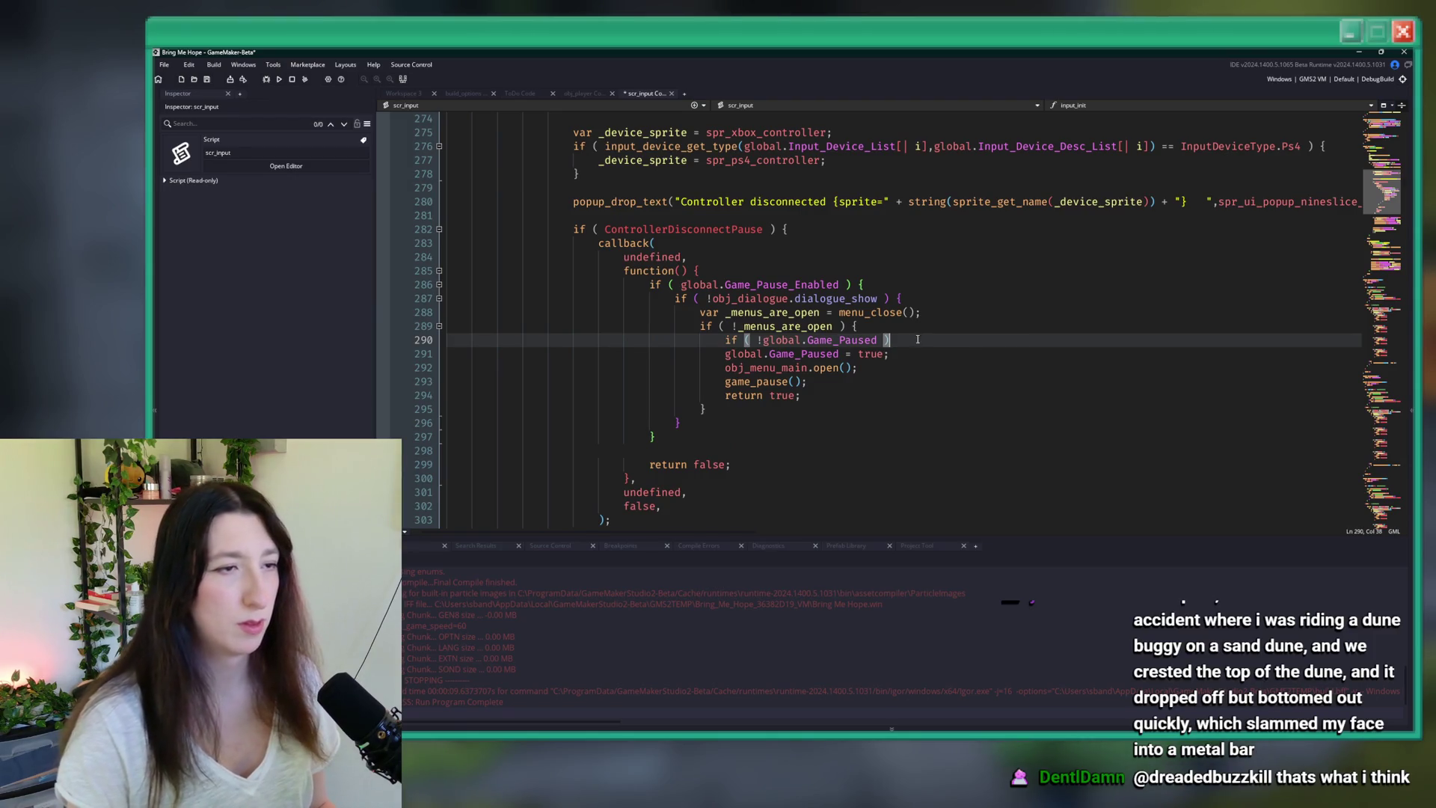
text({)
click(822, 394)
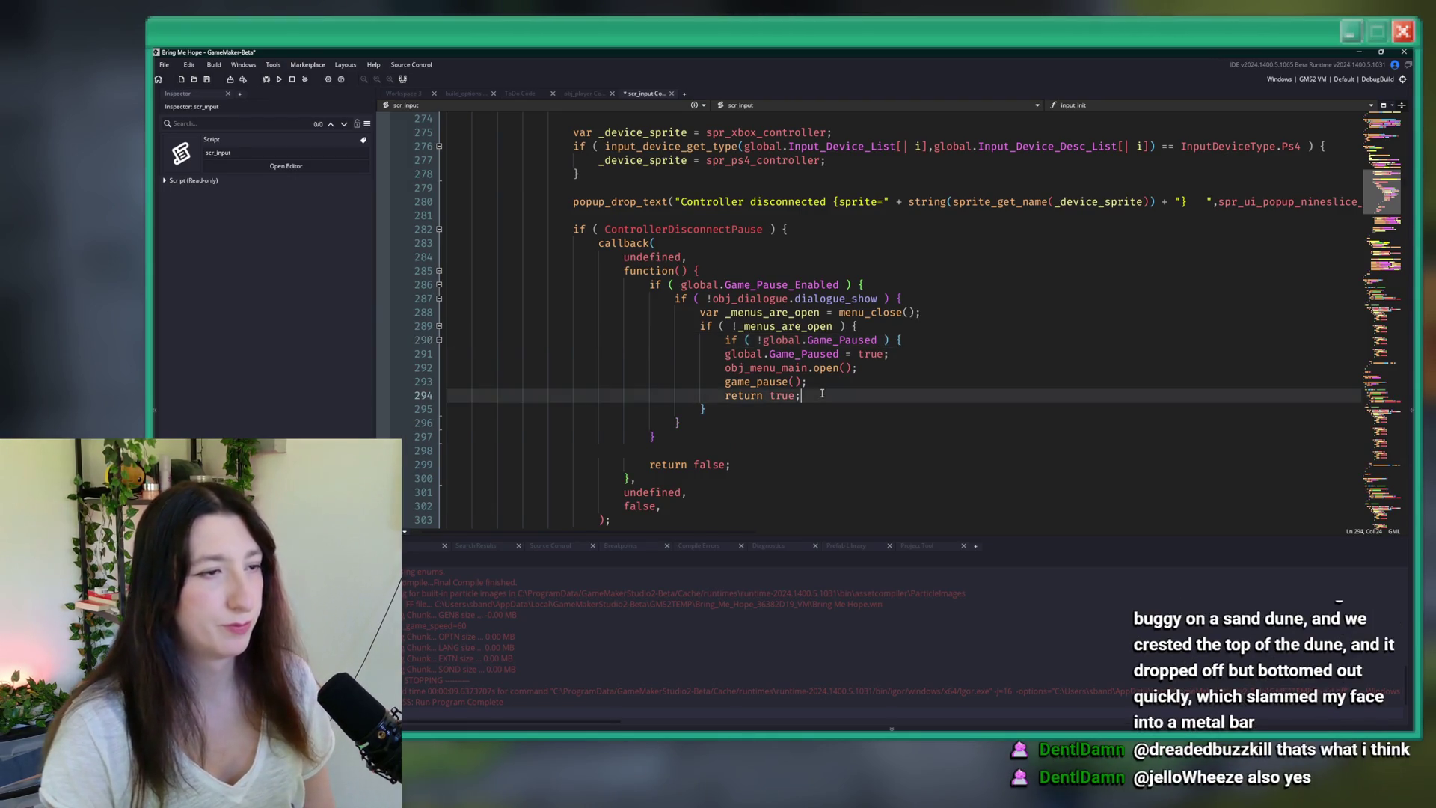
key(Return)
text(})
drag(822, 394, 810, 381)
key(Tab)
key(Down)
key(Down)
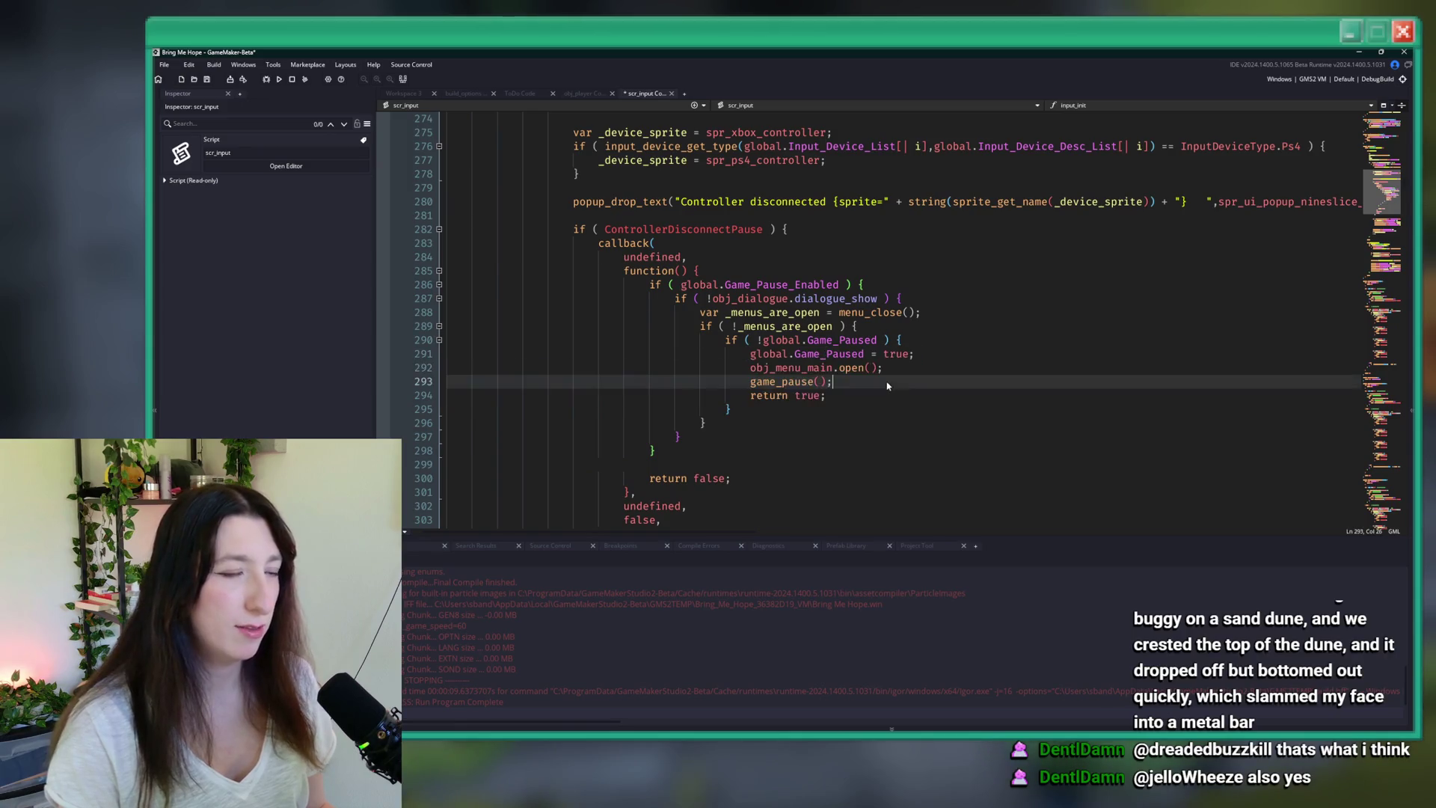
- Undo the nested-if attempt, restoring '!global.Game_Paused' in the line 289 condition
drag(826, 395, 757, 396)
key(BackSpace)
key(BackSpace)
key(BackSpace)
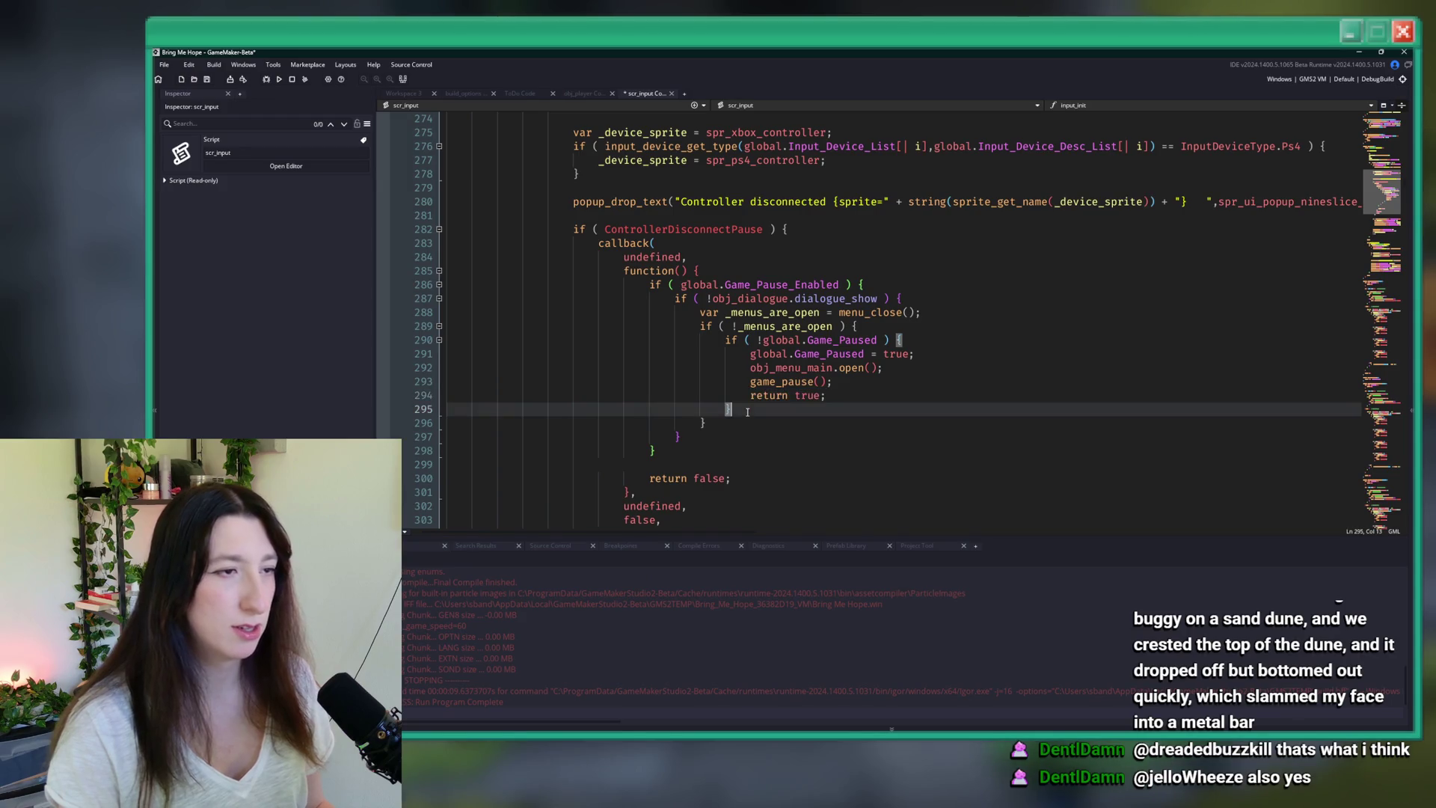
key(ctrl+z)
key(ctrl+z)
key(ctrl+z)
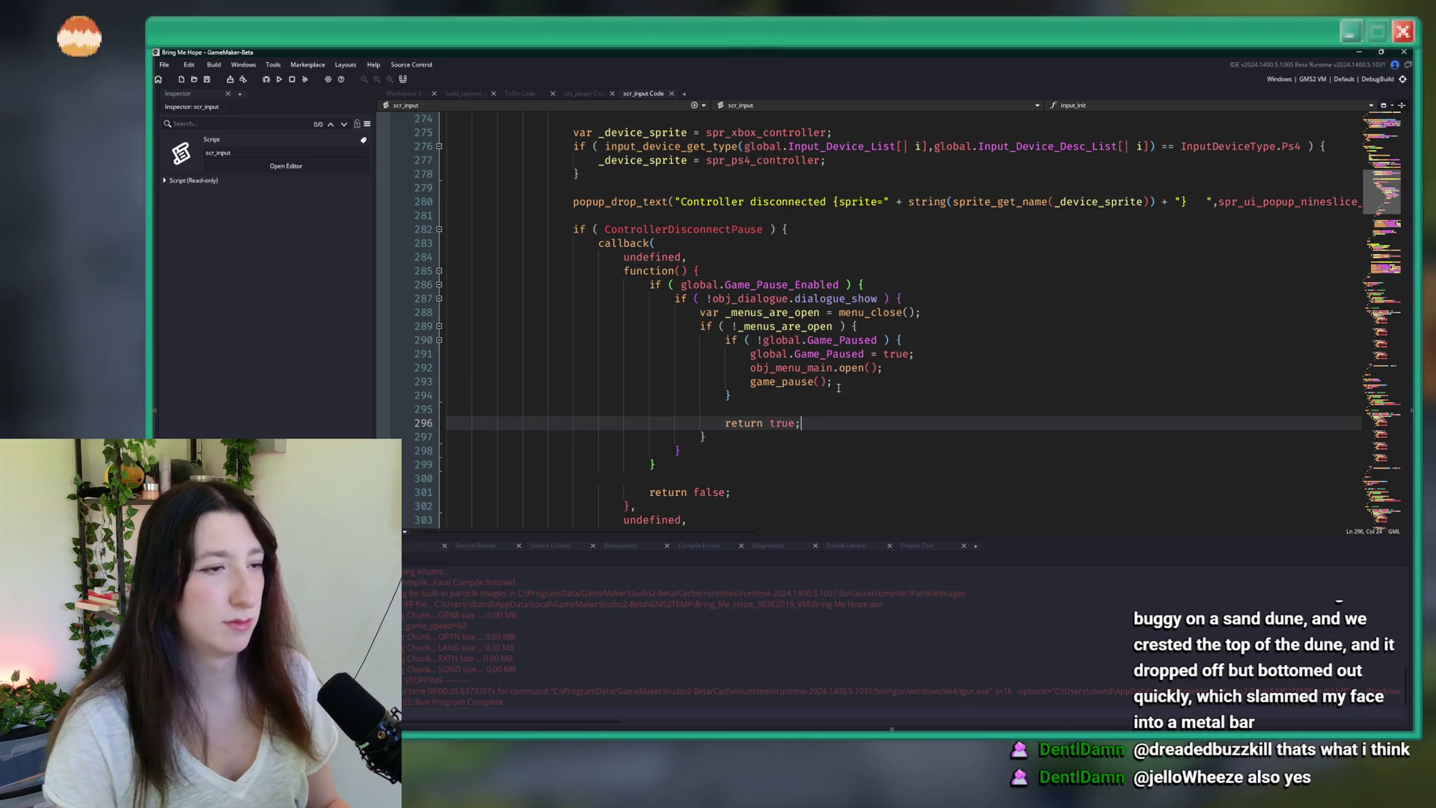
key(shift+Home)
key(BackSpace)
key(ctrl+z)
key(ctrl+z)
key(ctrl+z)
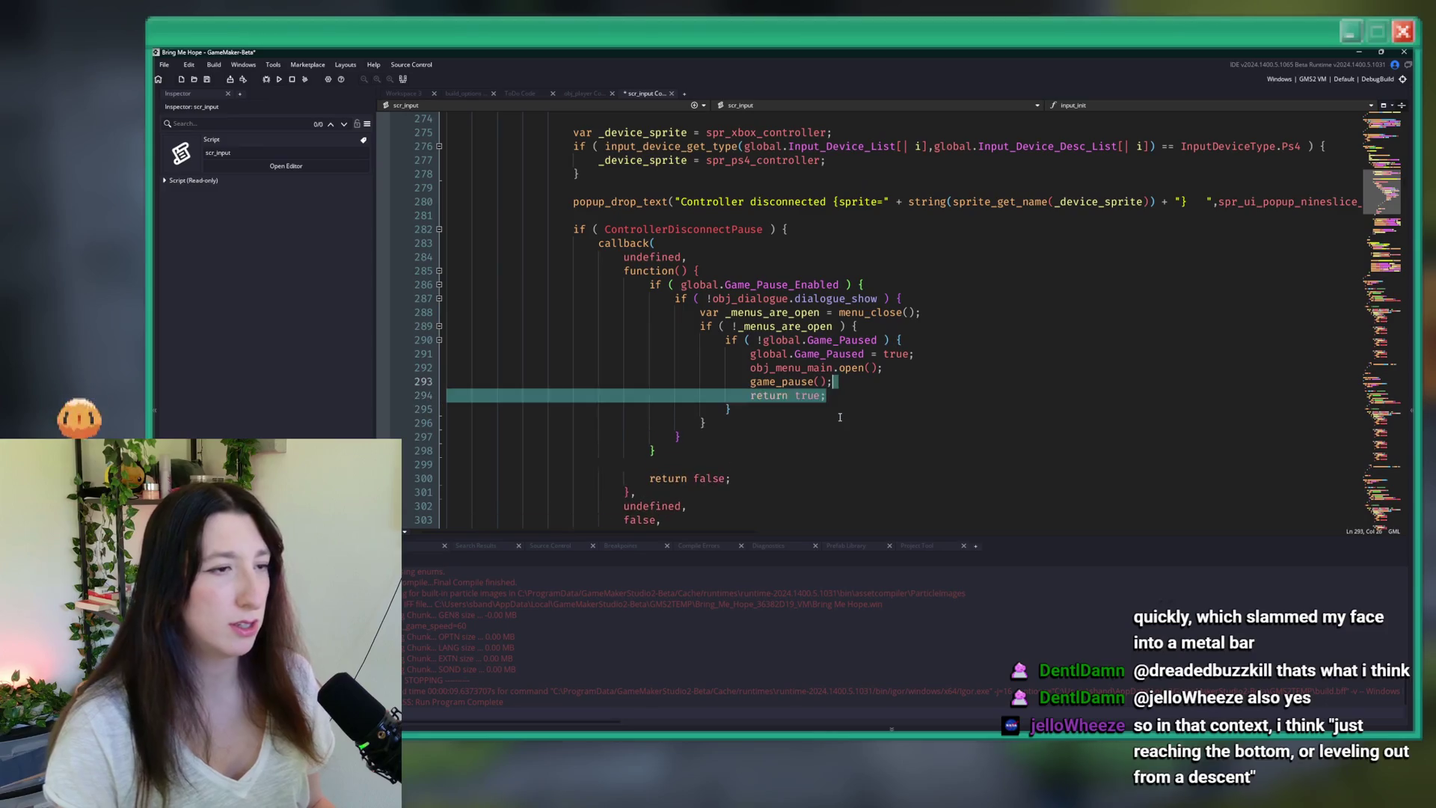
key(ctrl+z)
key(ctrl+z)
key(ctrl+z)
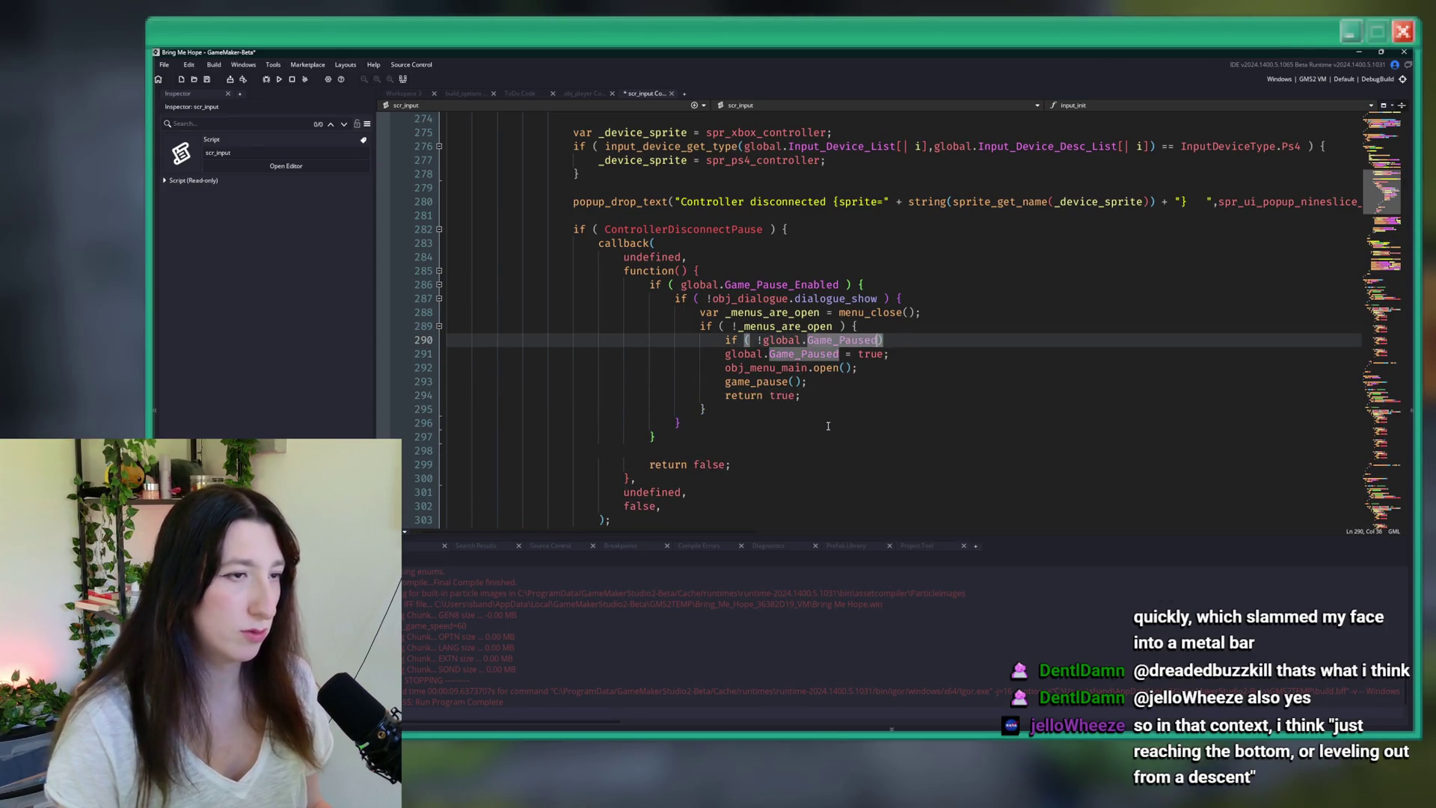
key(ctrl+z)
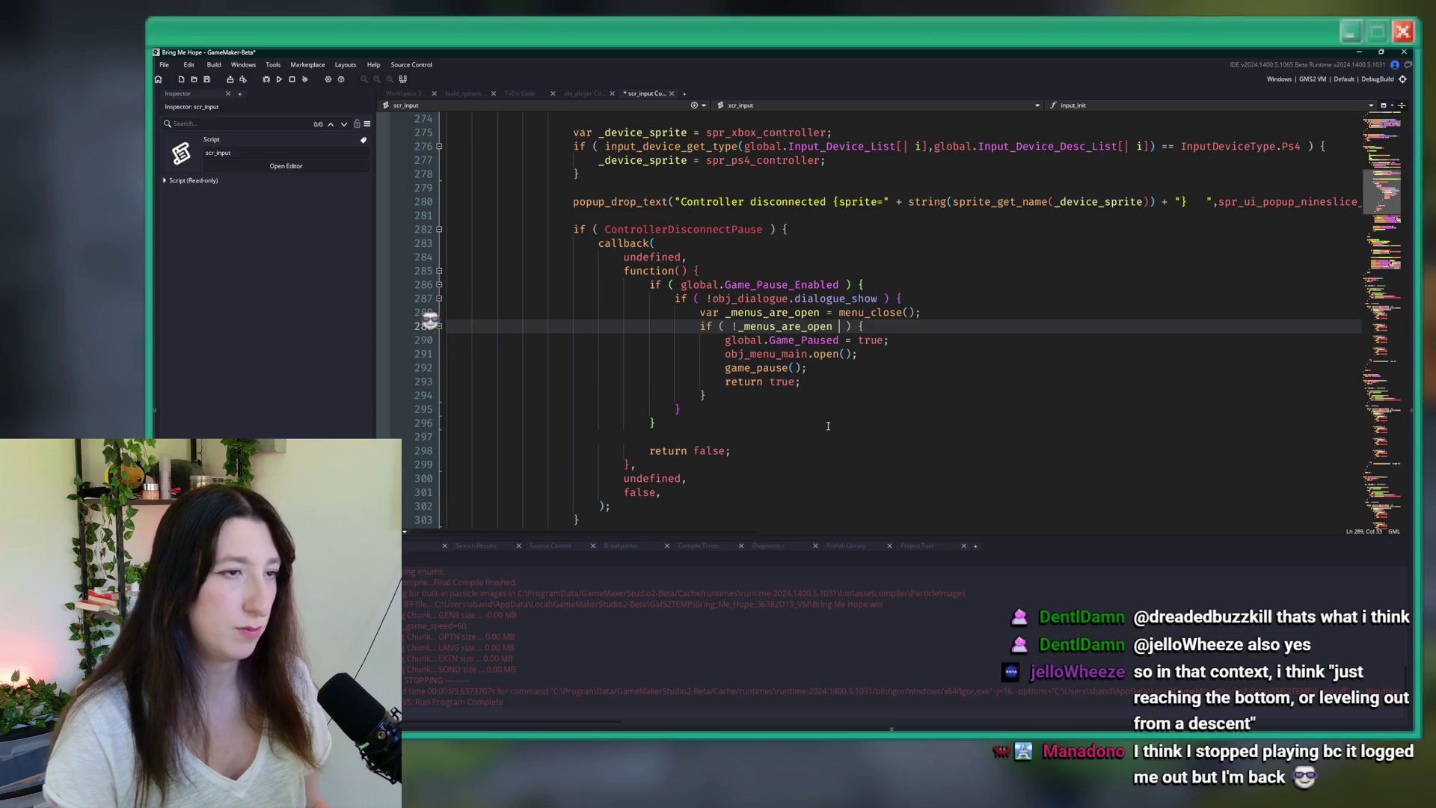
text(!global.Game_Paused)
- Delete the inner 'return true;', change the final 'return false;' to 'return true;', and rebuild
click(828, 426)
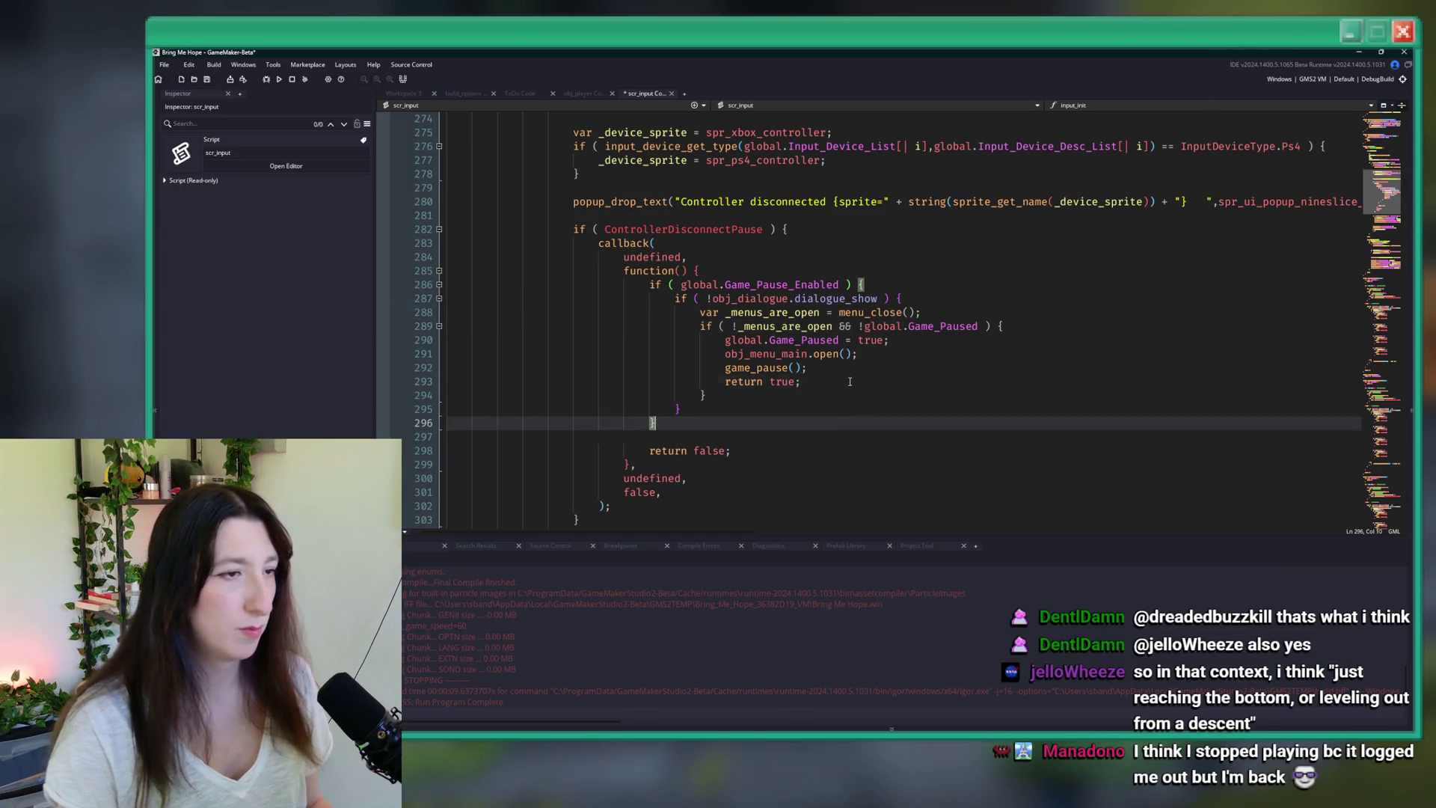
drag(800, 381, 722, 382)
key(ctrl+c)
key(BackSpace)
key(BackSpace)
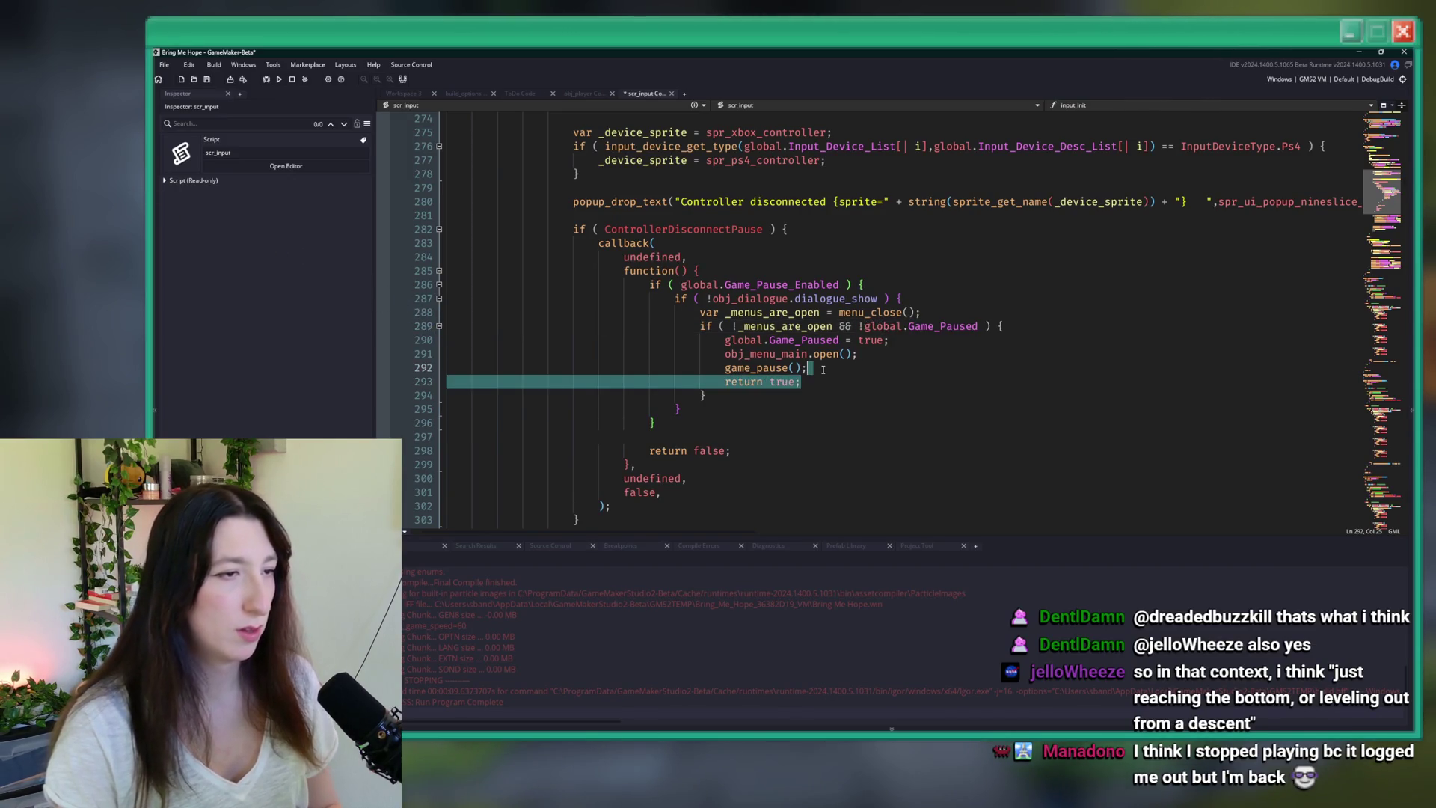
drag(730, 437, 649, 437)
key(ctrl+v)
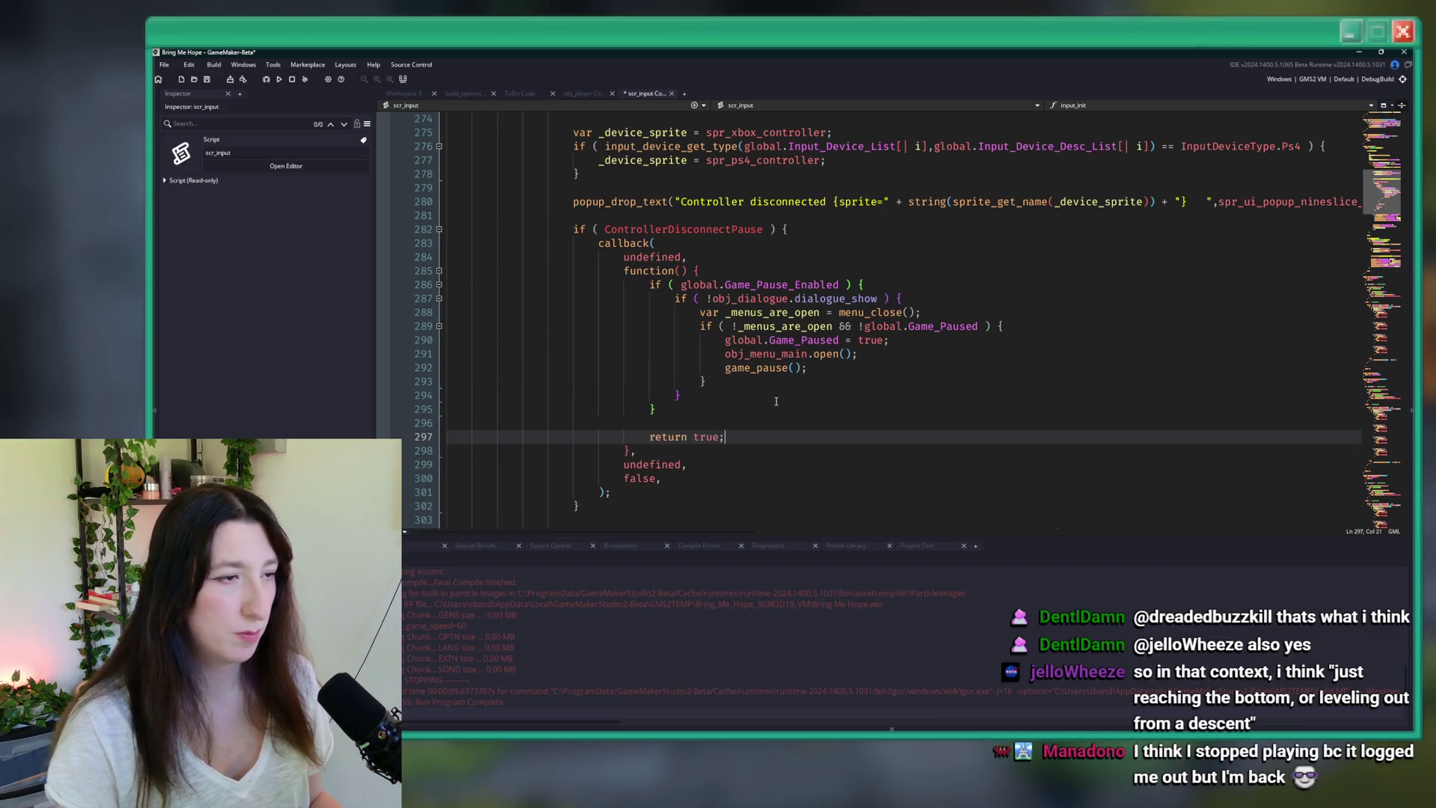
click(897, 354)
key(F5)
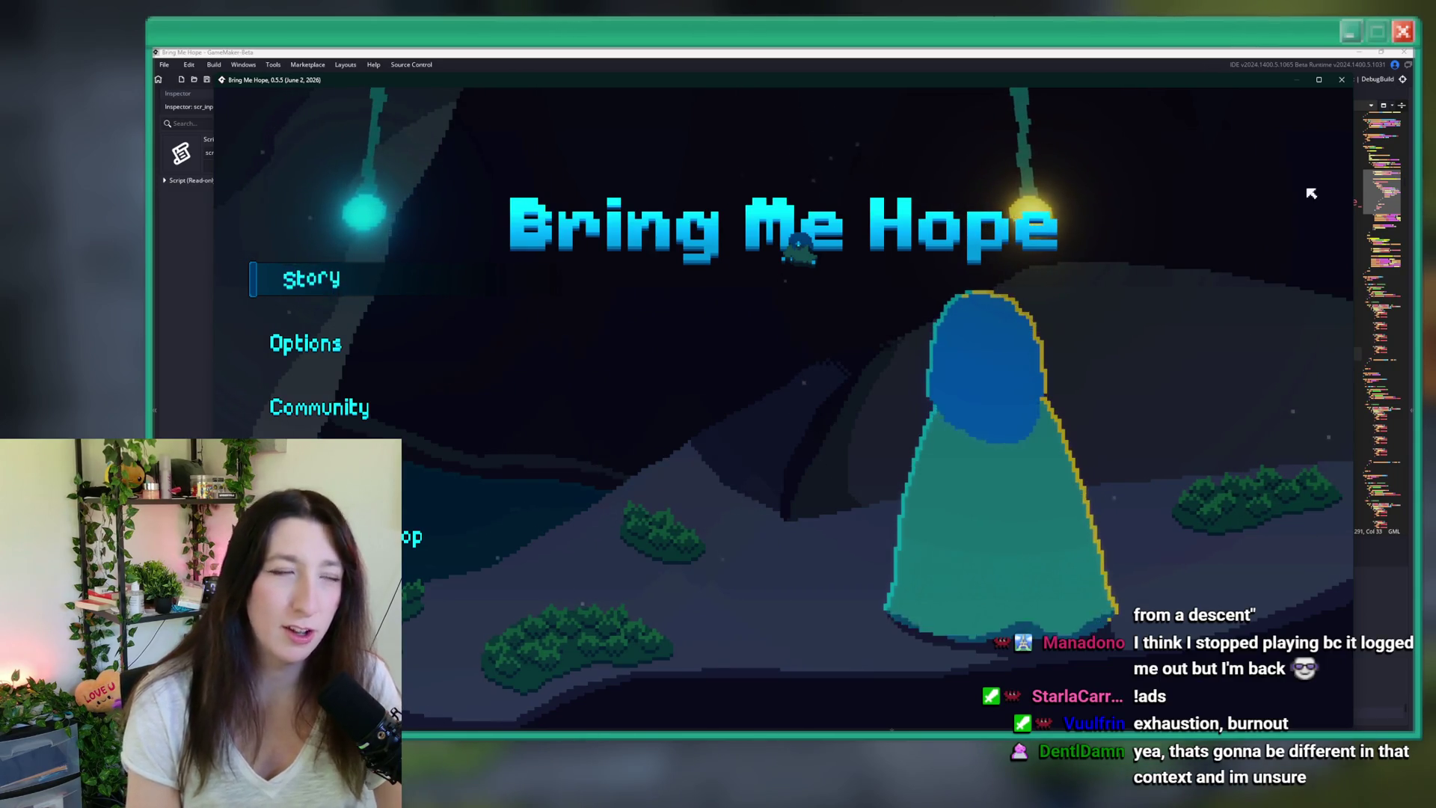
- Start Story mode and walk the player around the lamp room to the glowing lamp
key(Up)
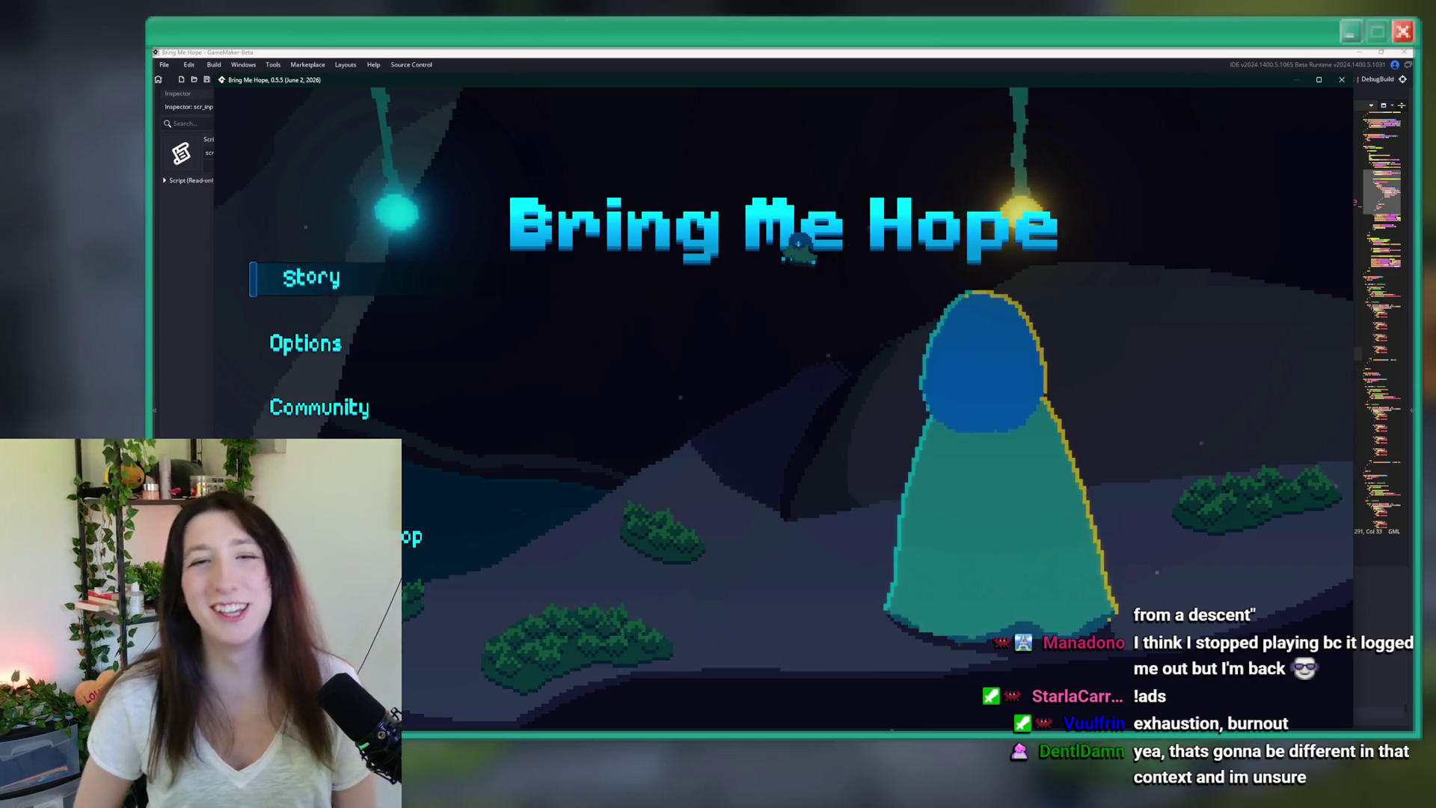
key(Return)
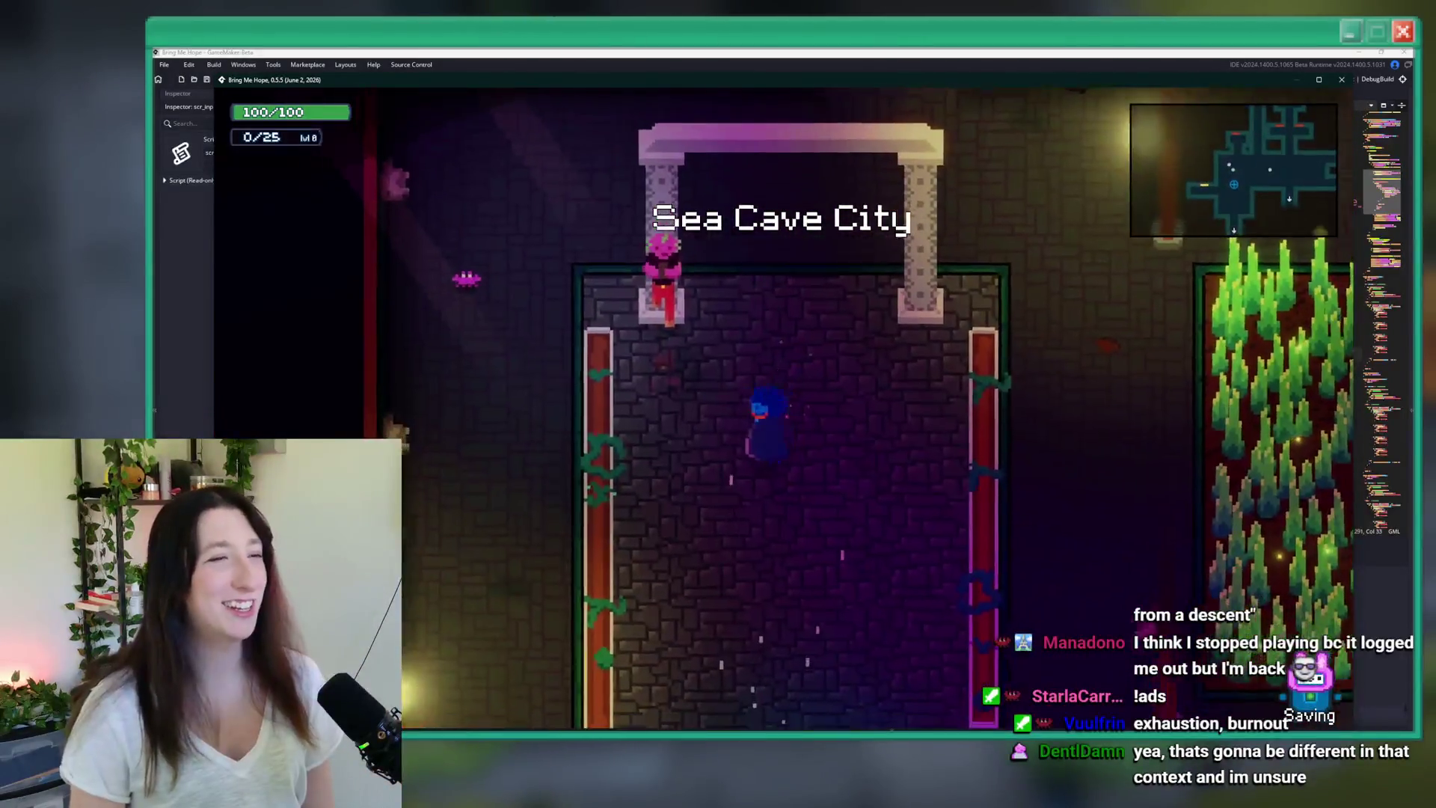
key(Up)
key(Right)
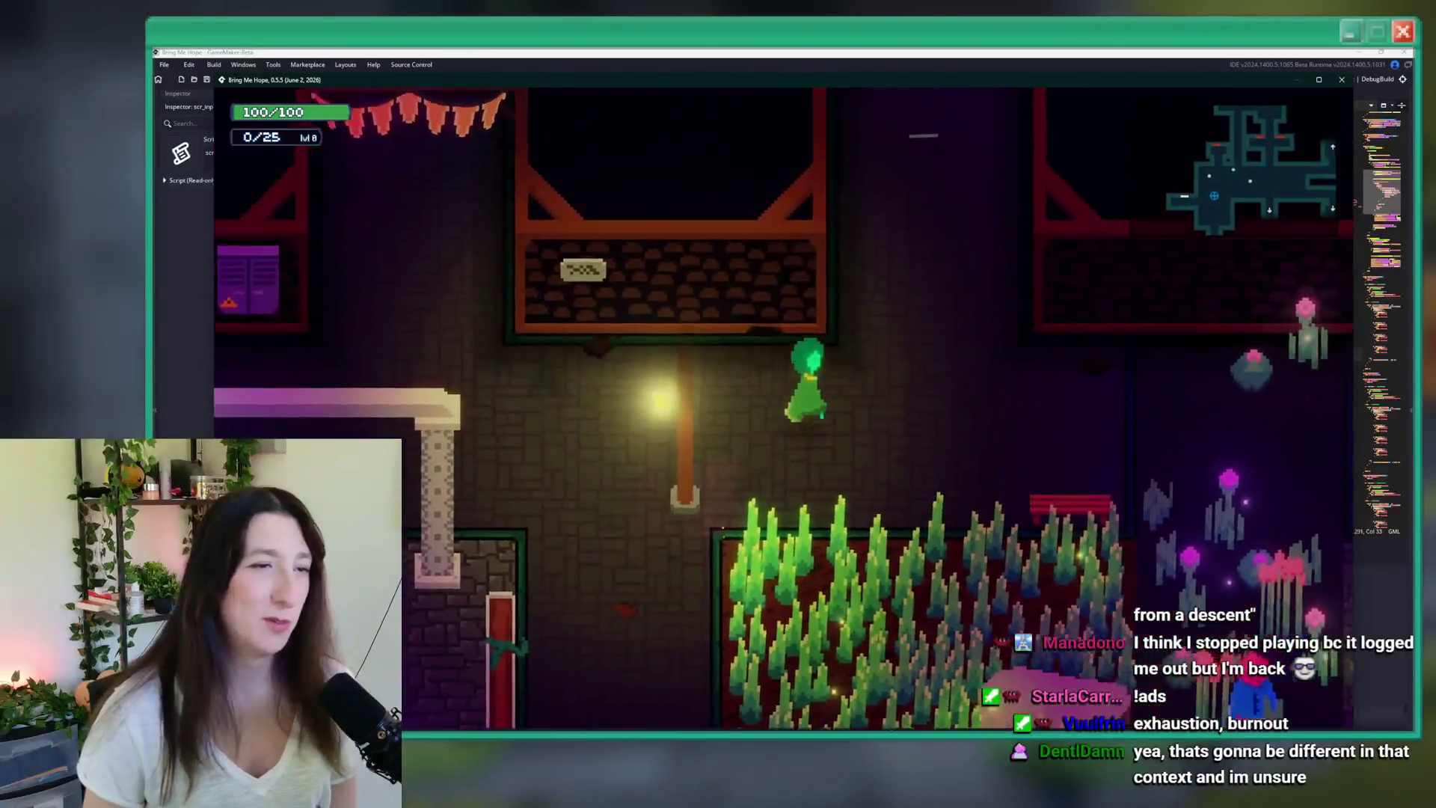
key(Left)
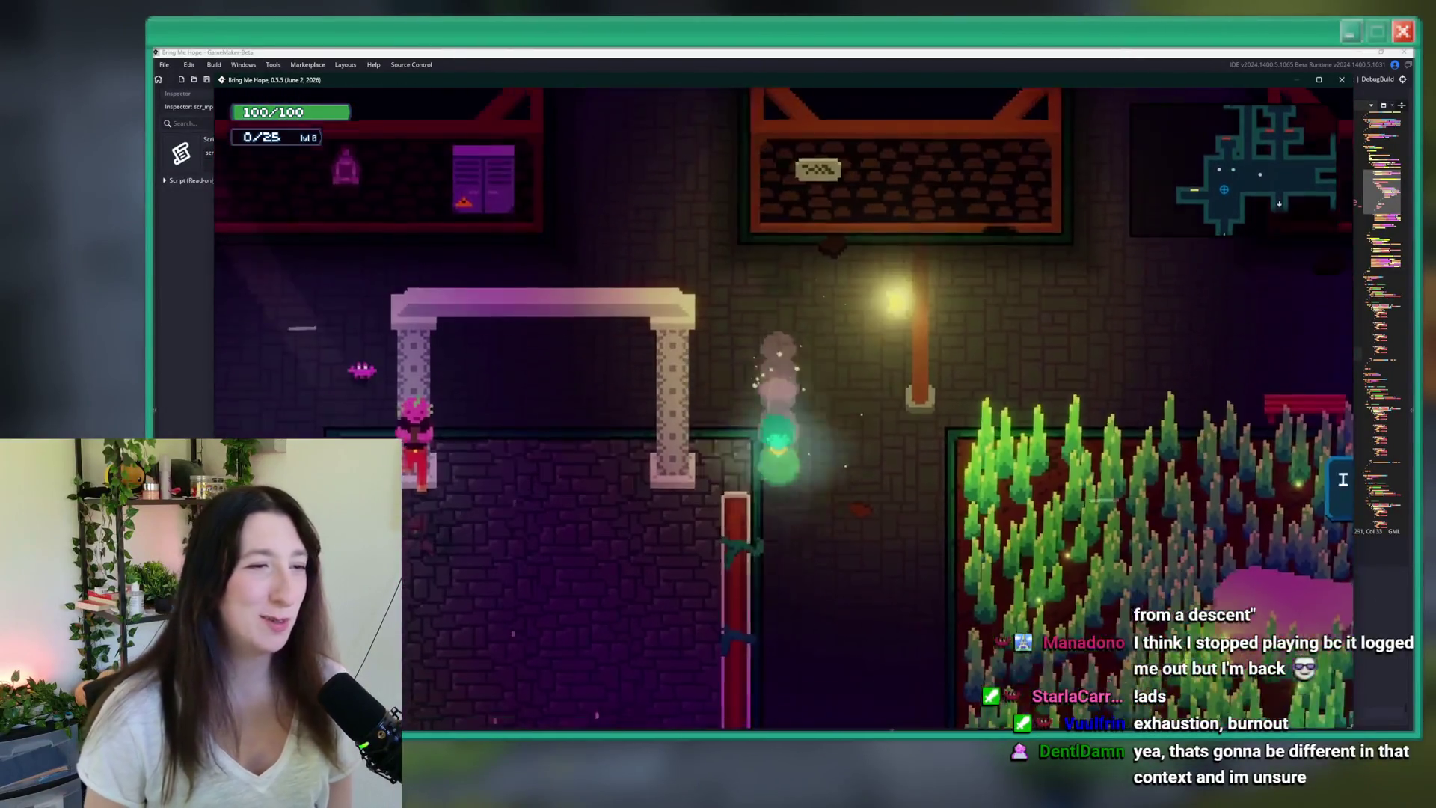
key(Down)
key(Right)
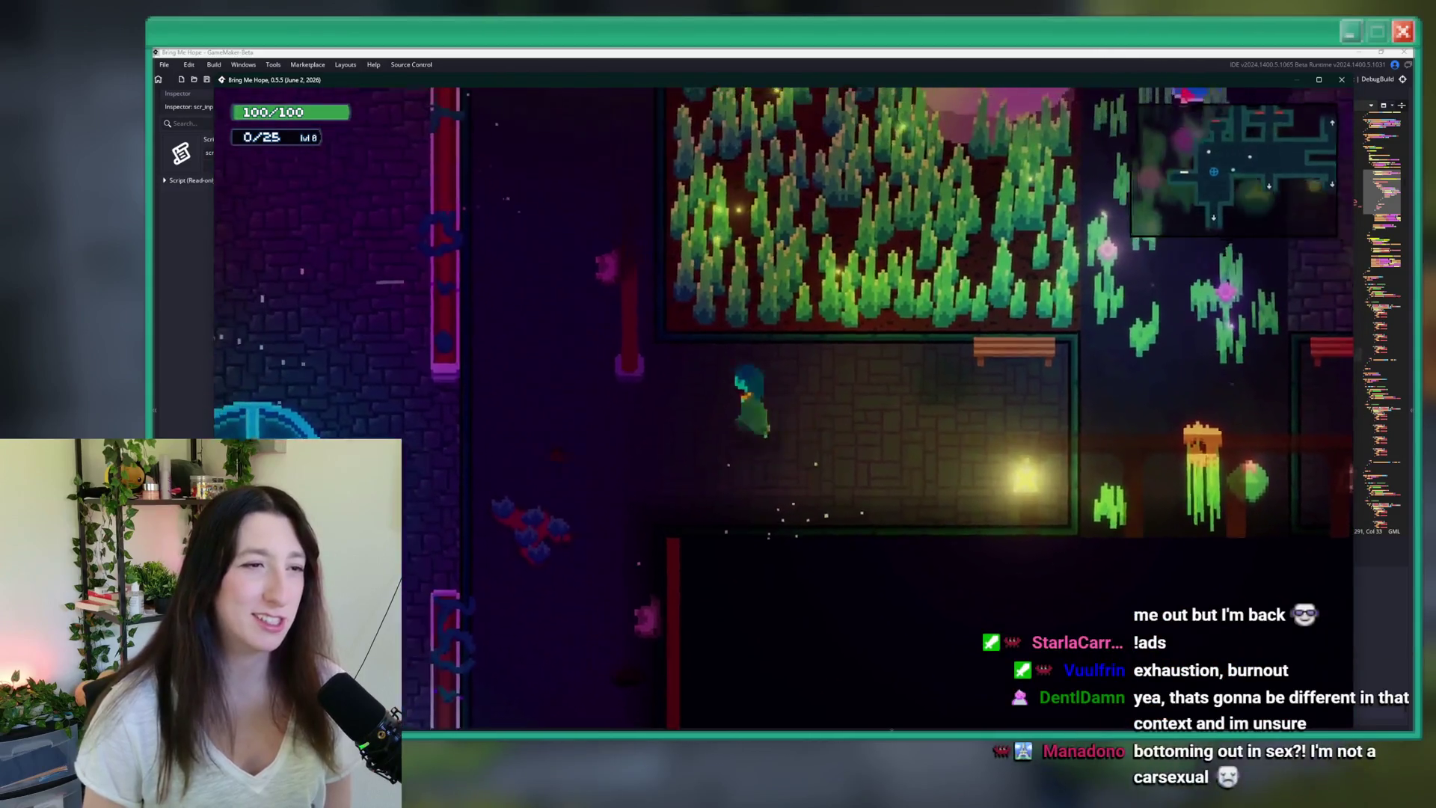
key(Left)
key(Right)
key(Left)
key(Up)
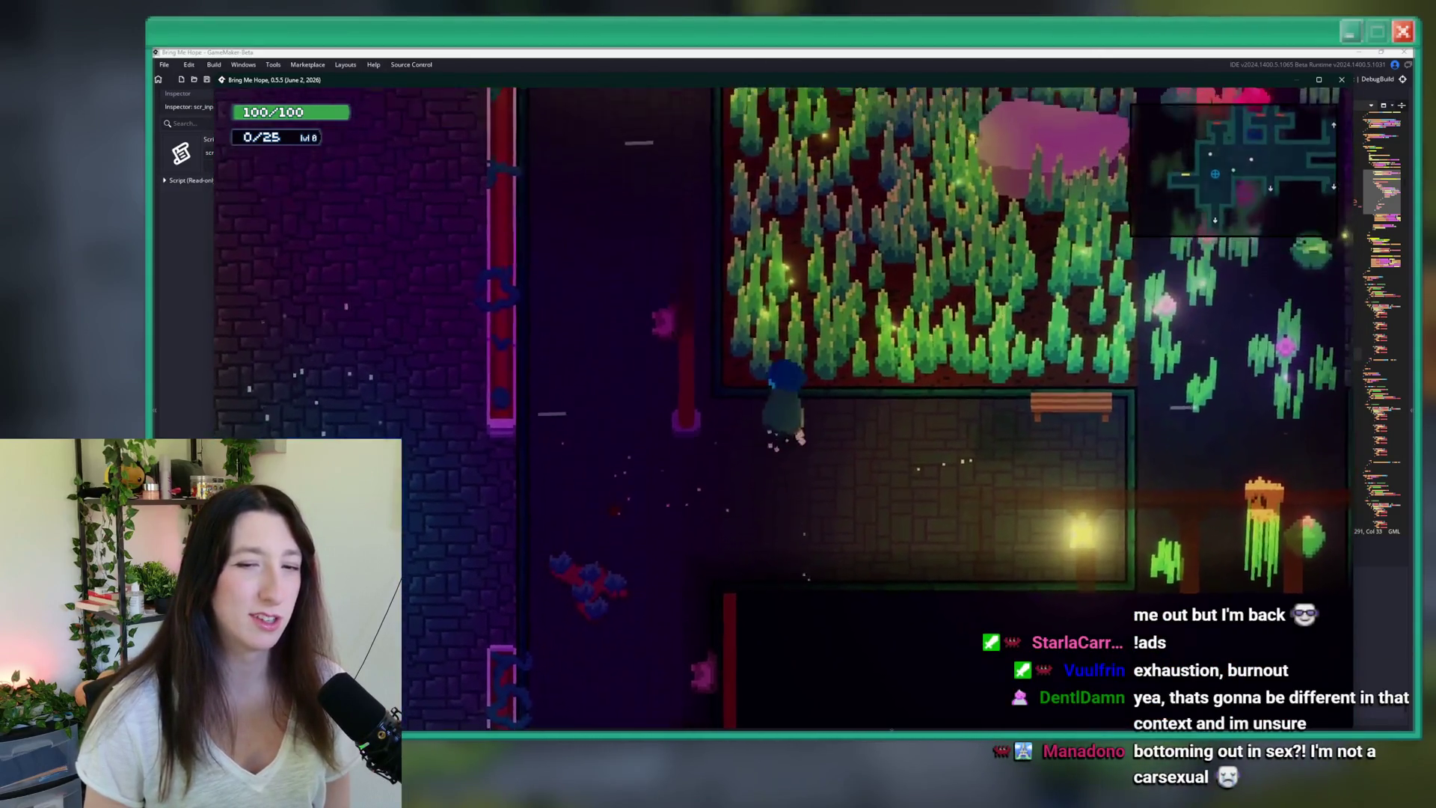
key(Left)
key(Down)
key(Right)
key(Up)
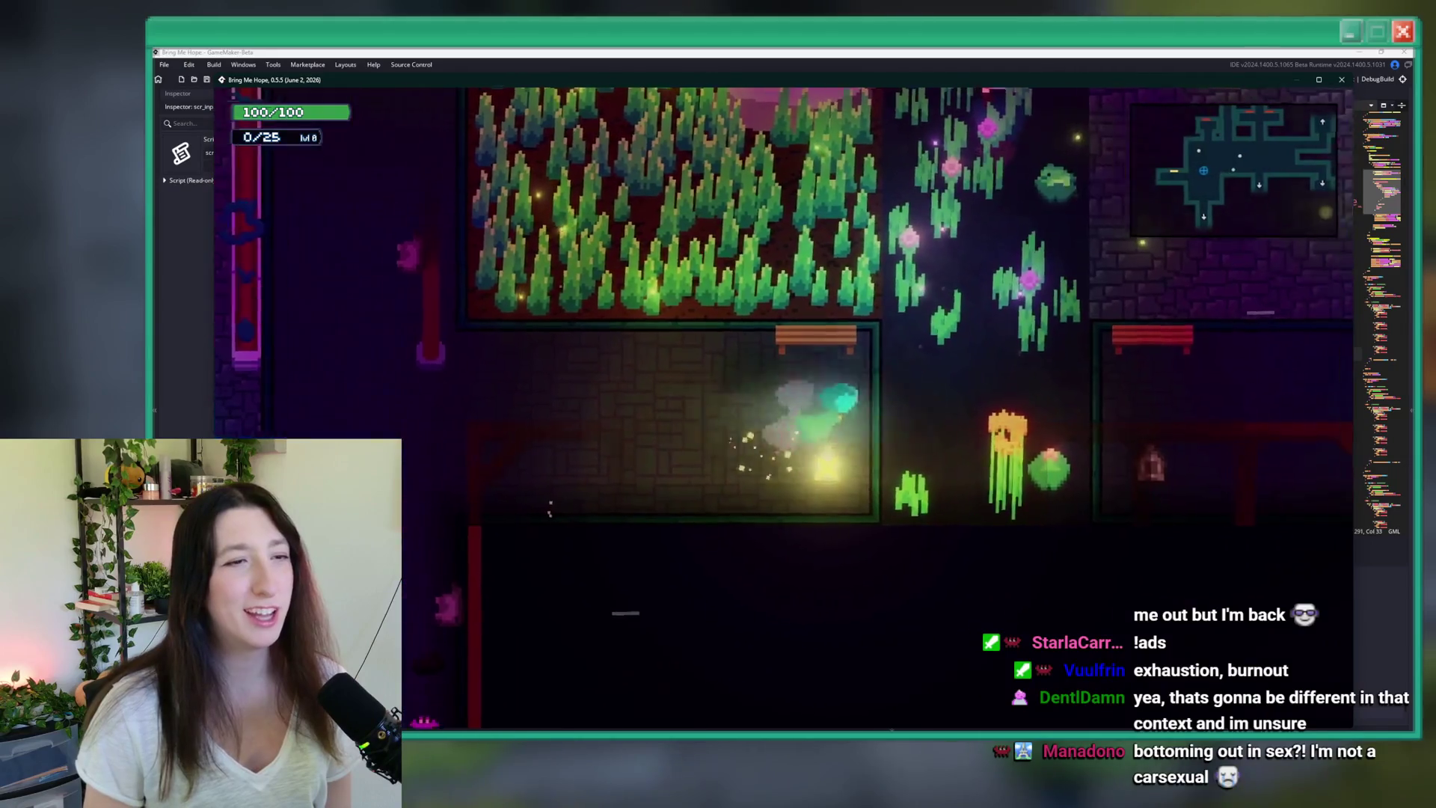
- Walk the player through the purple room and forest-lined corridors until Crystal Subway appears
key(Right)
key(Up)
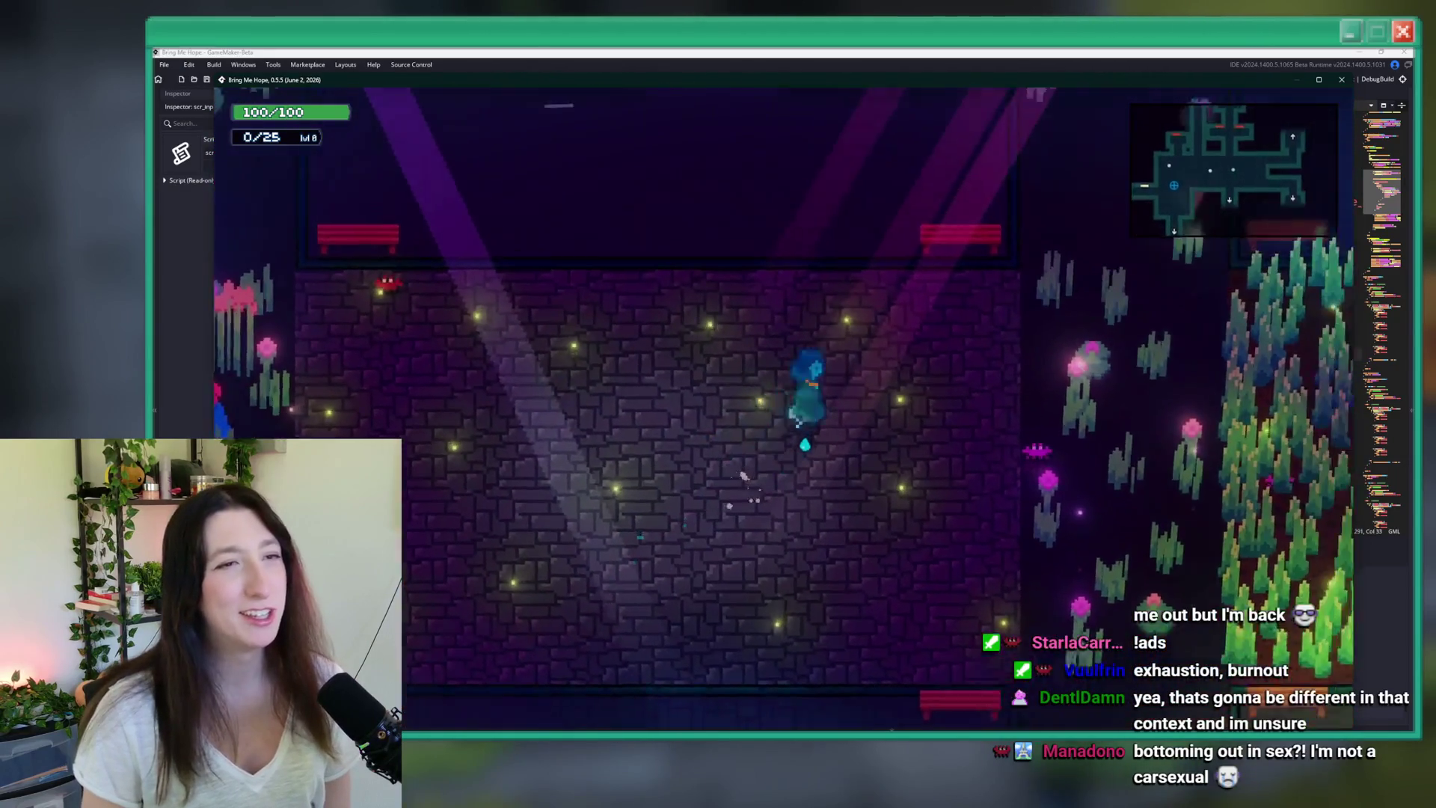
key(Up)
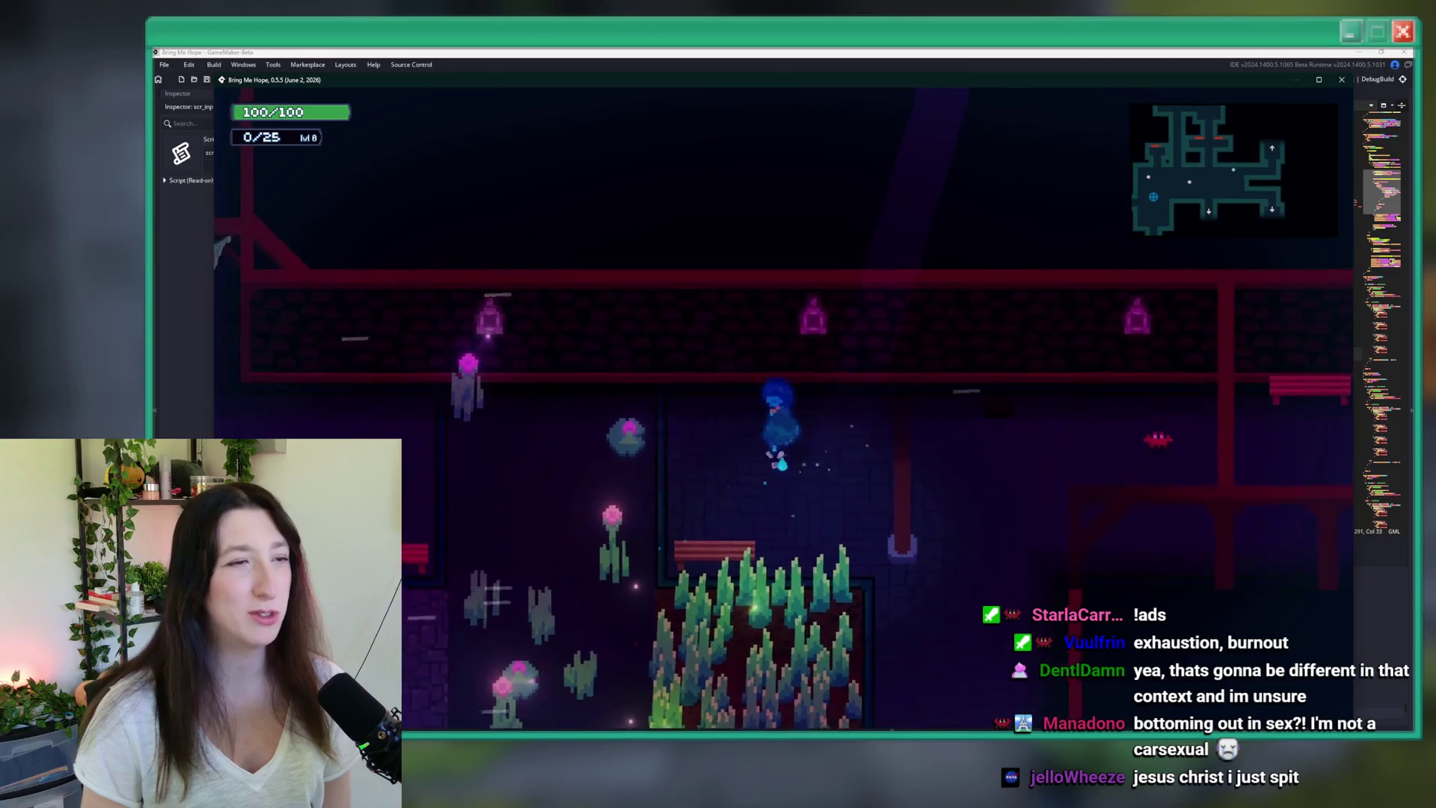
key(Right)
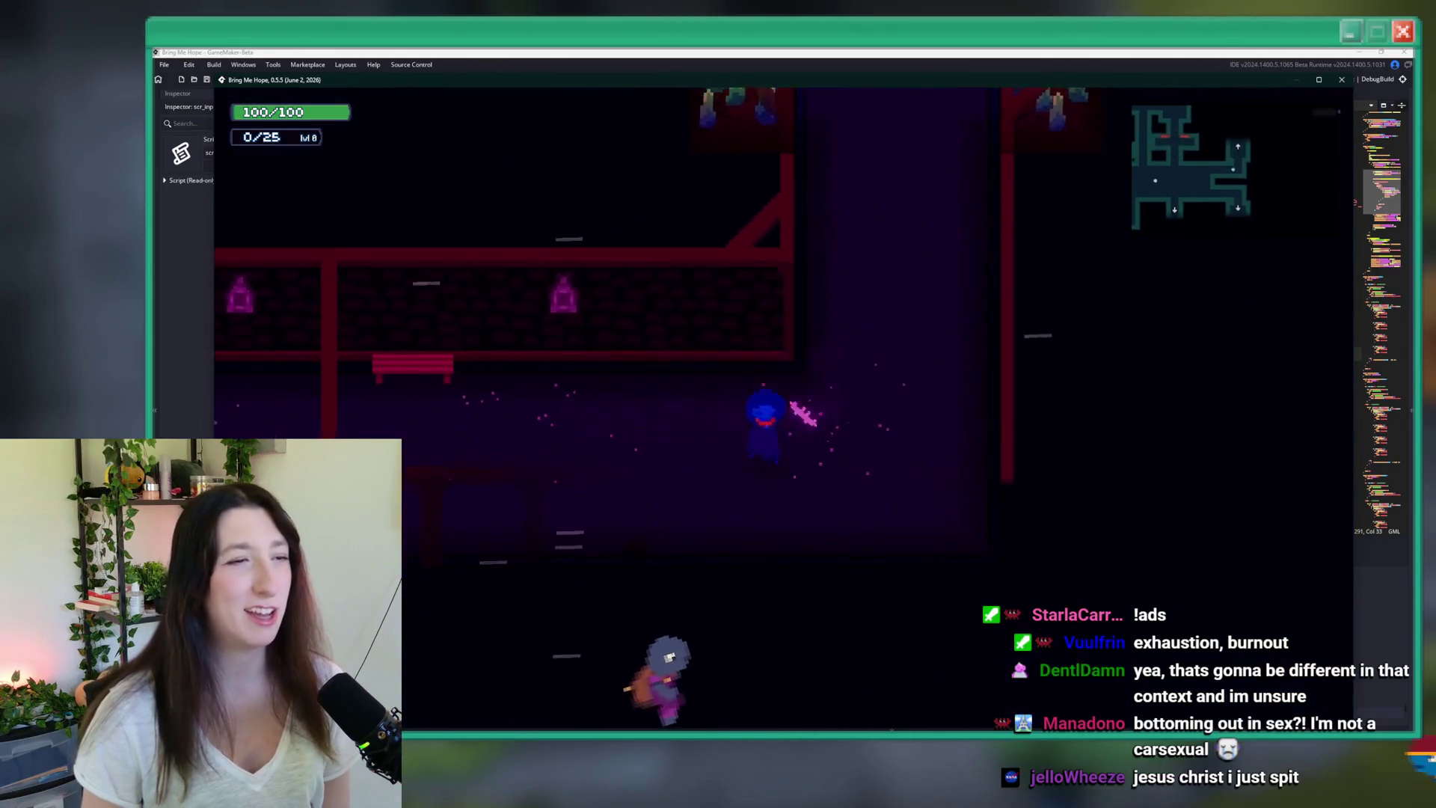
key(Up)
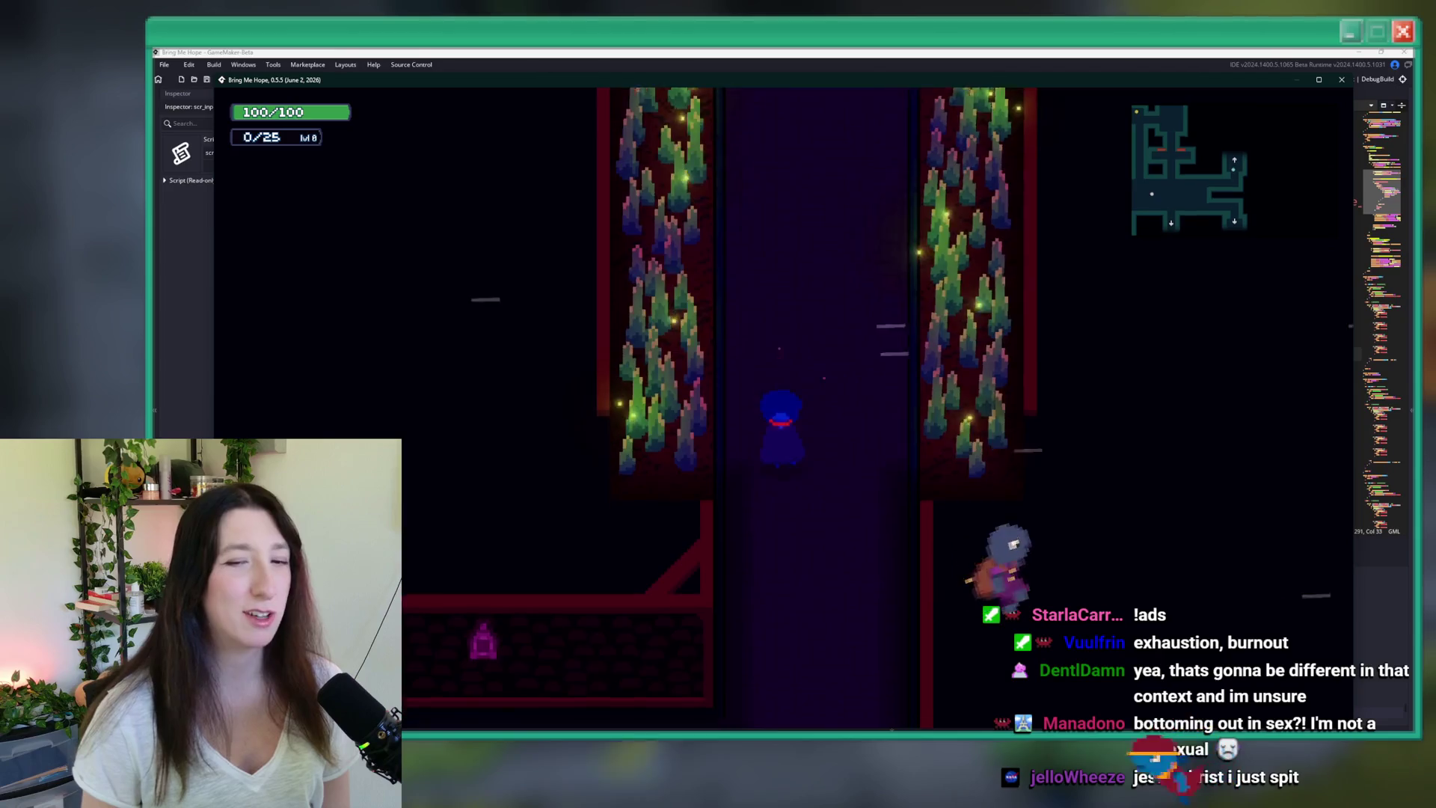
key(Down)
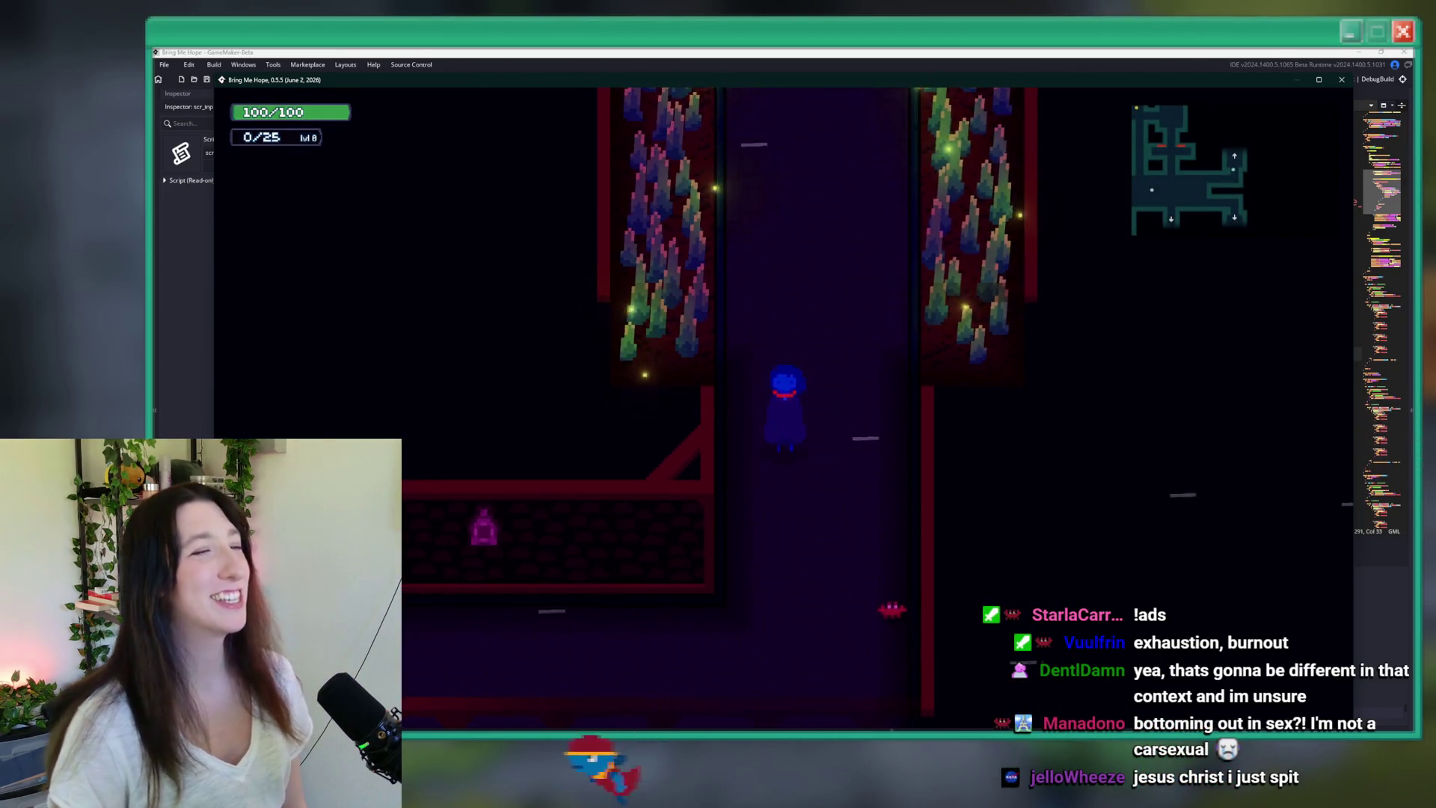
key(Down)
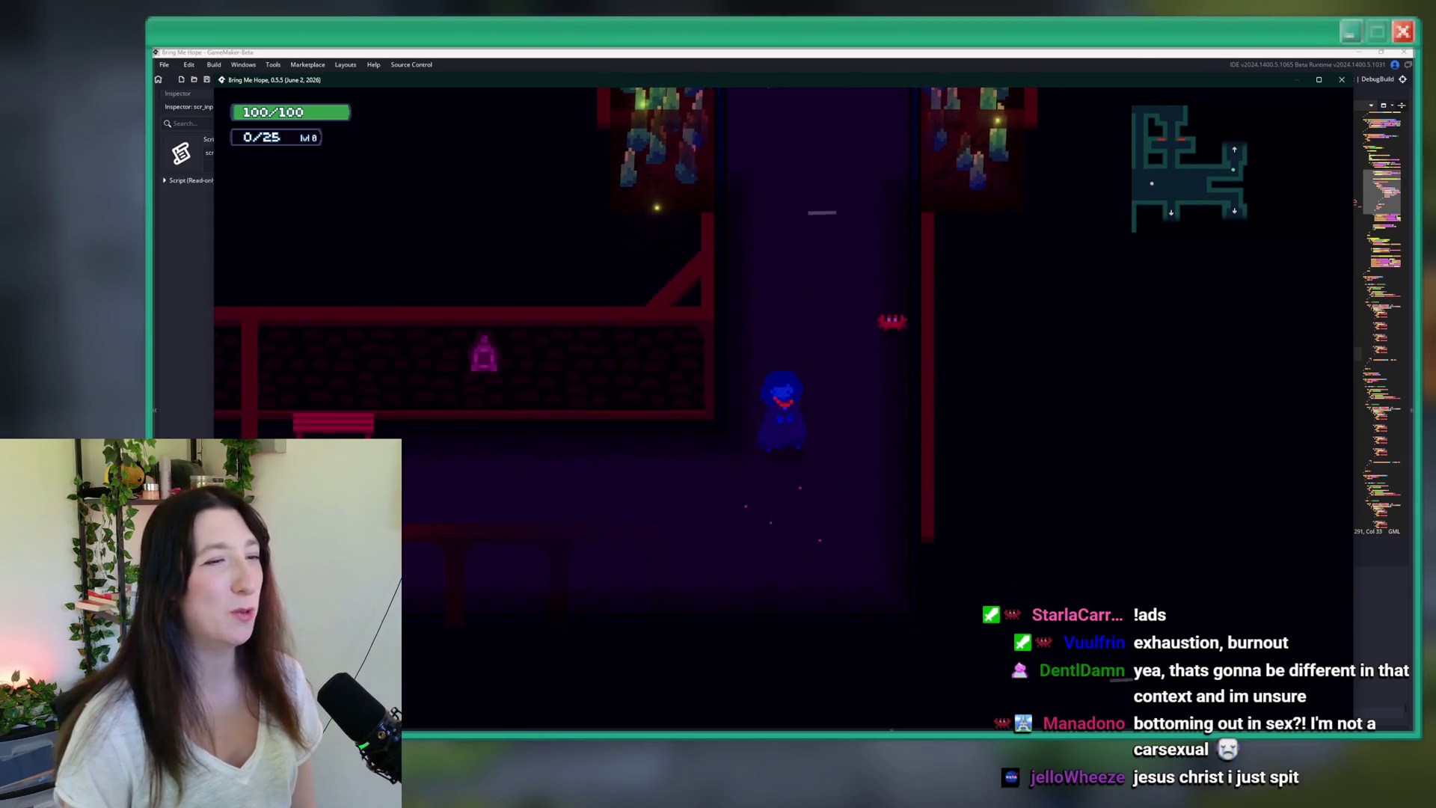
key(Up)
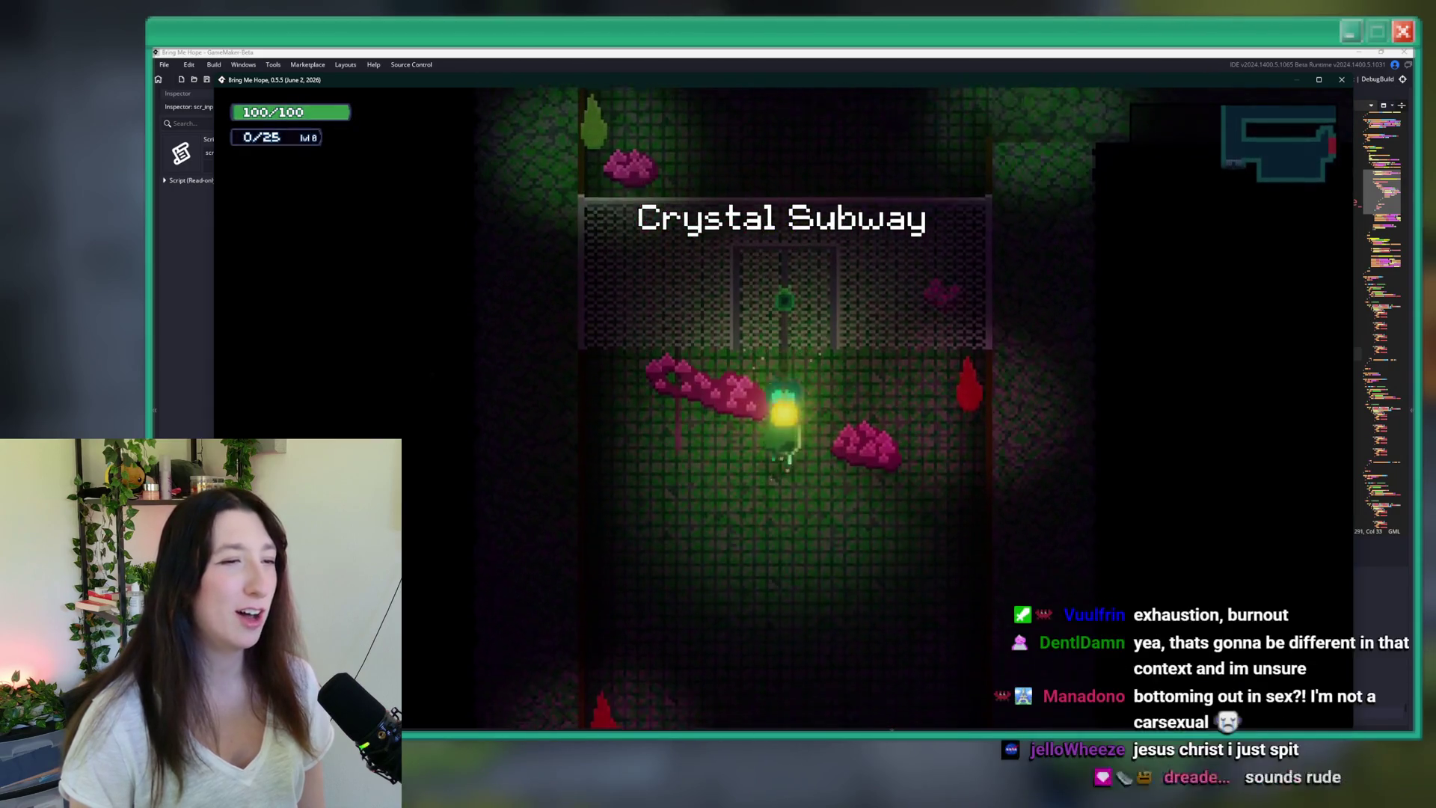
key(Down)
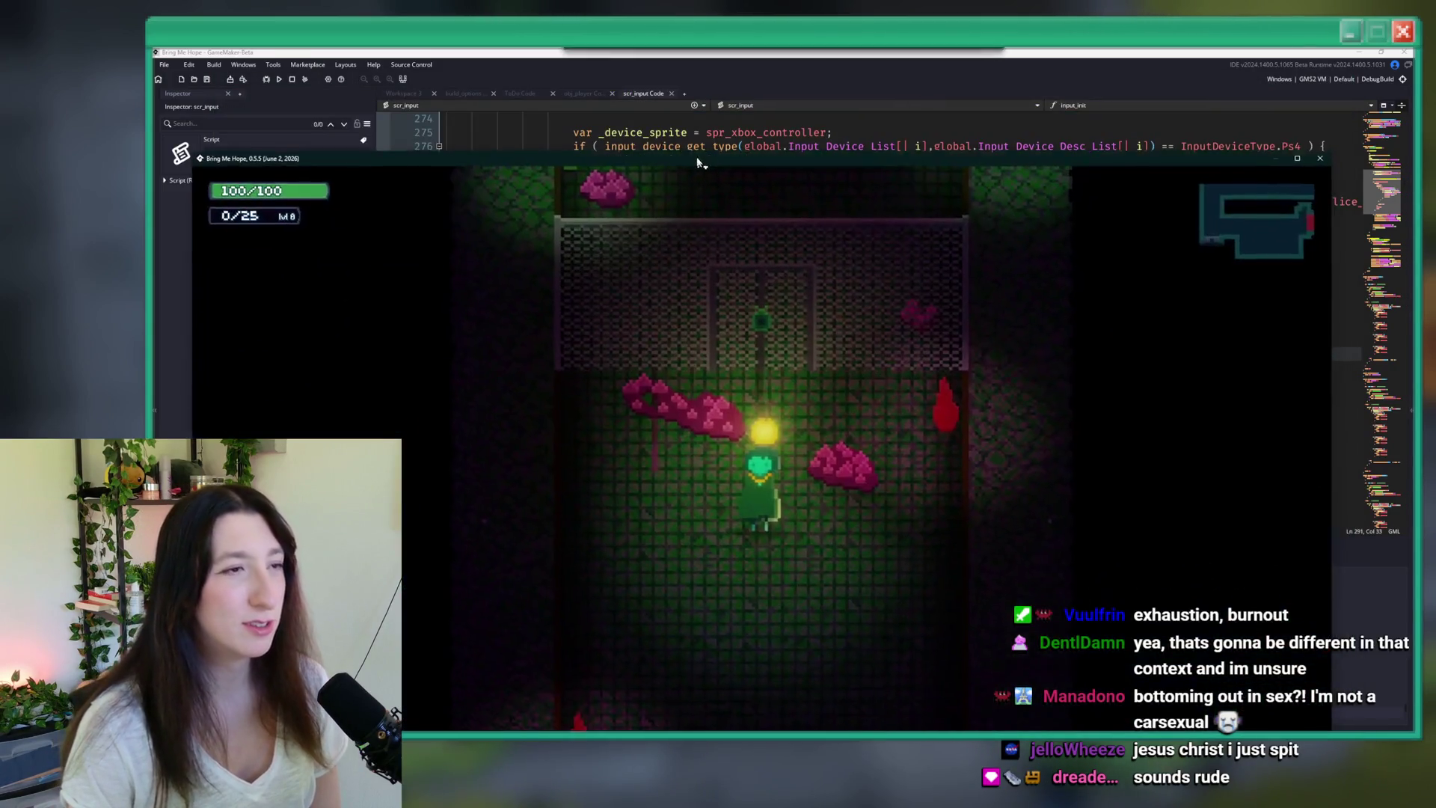
- Unlock the gate and walk the player on down into the room
mouse_move(703, 159)
mouse_down()
mouse_move(742, 75)
mouse_move(726, 75)
mouse_up()
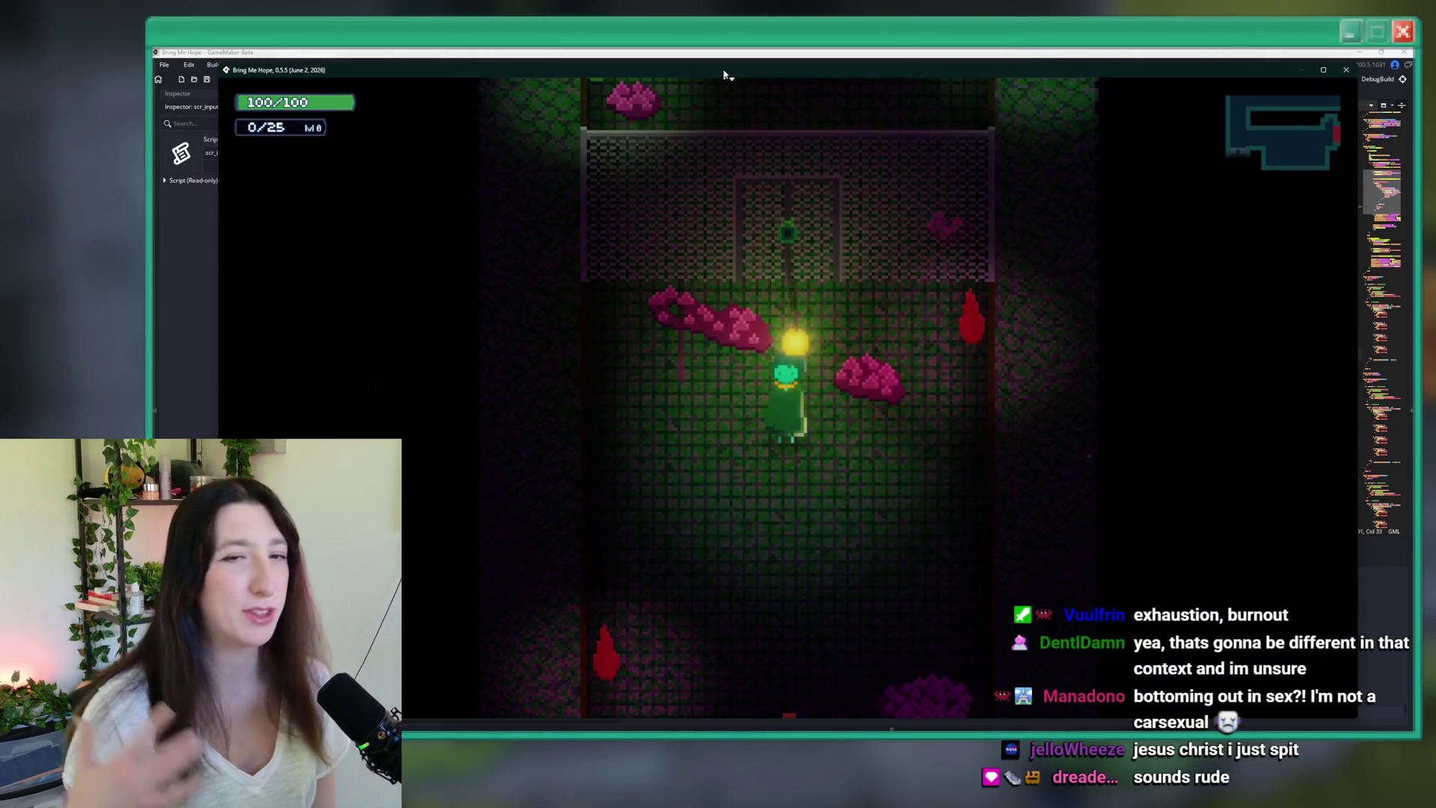
key(Up)
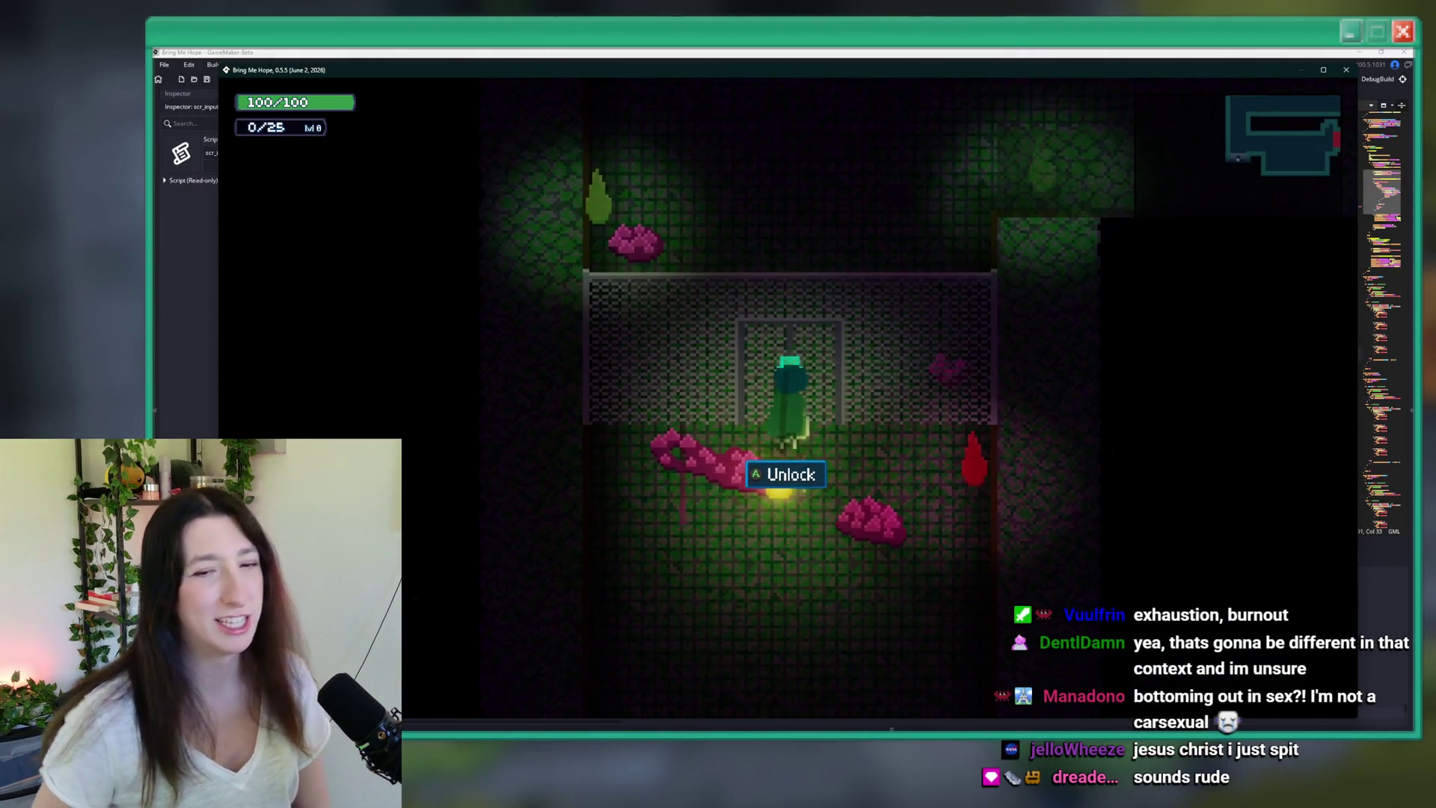
key(space)
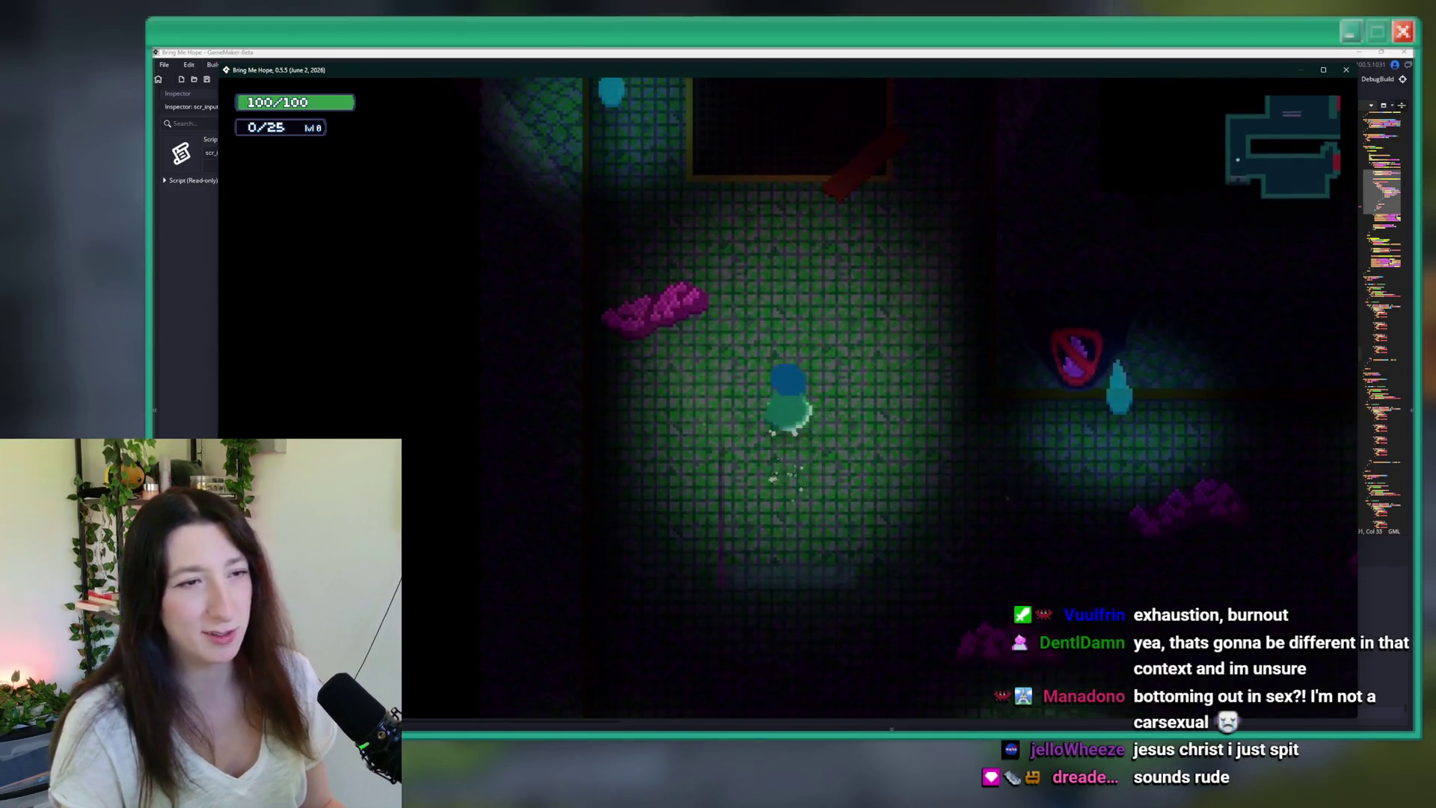
key(Down)
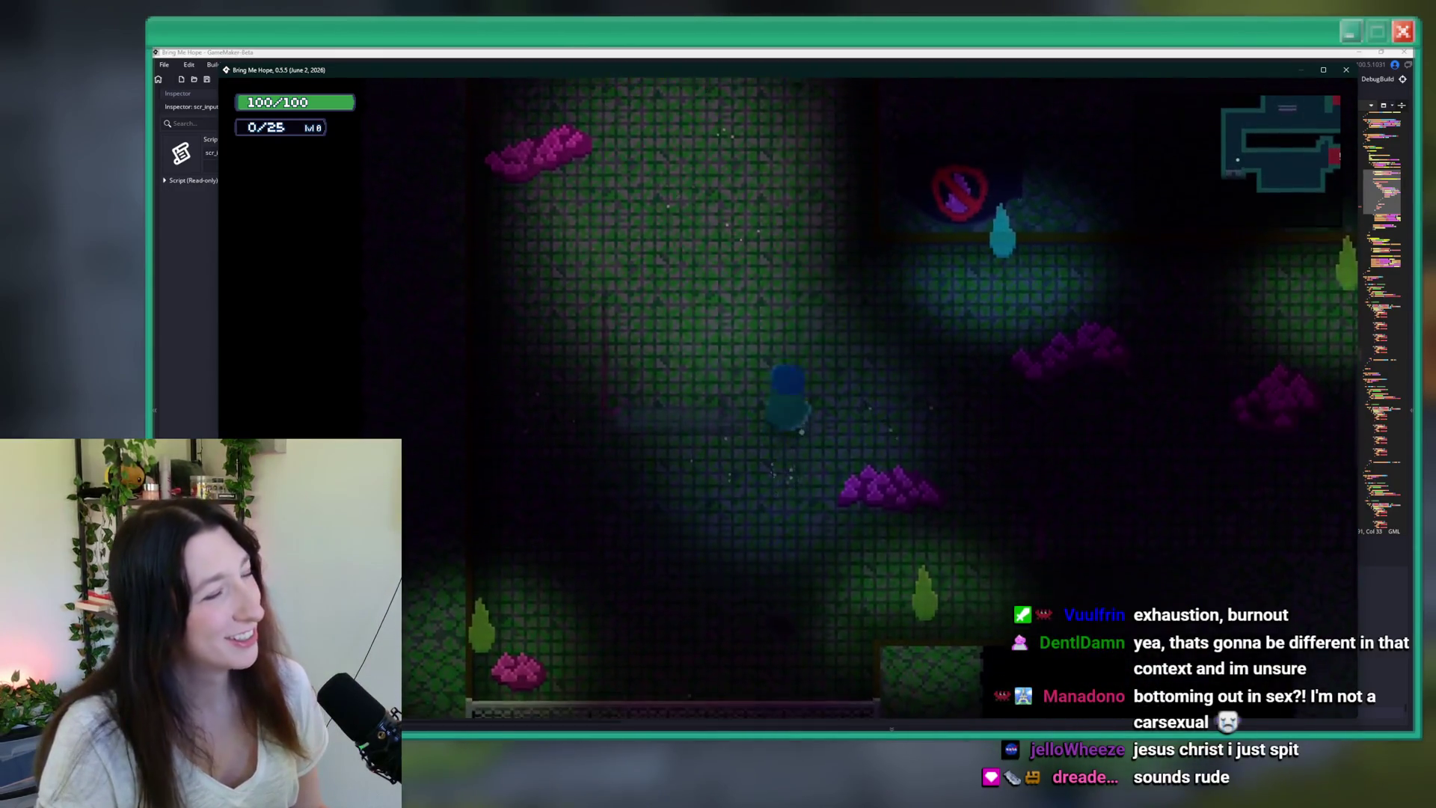
key(Right)
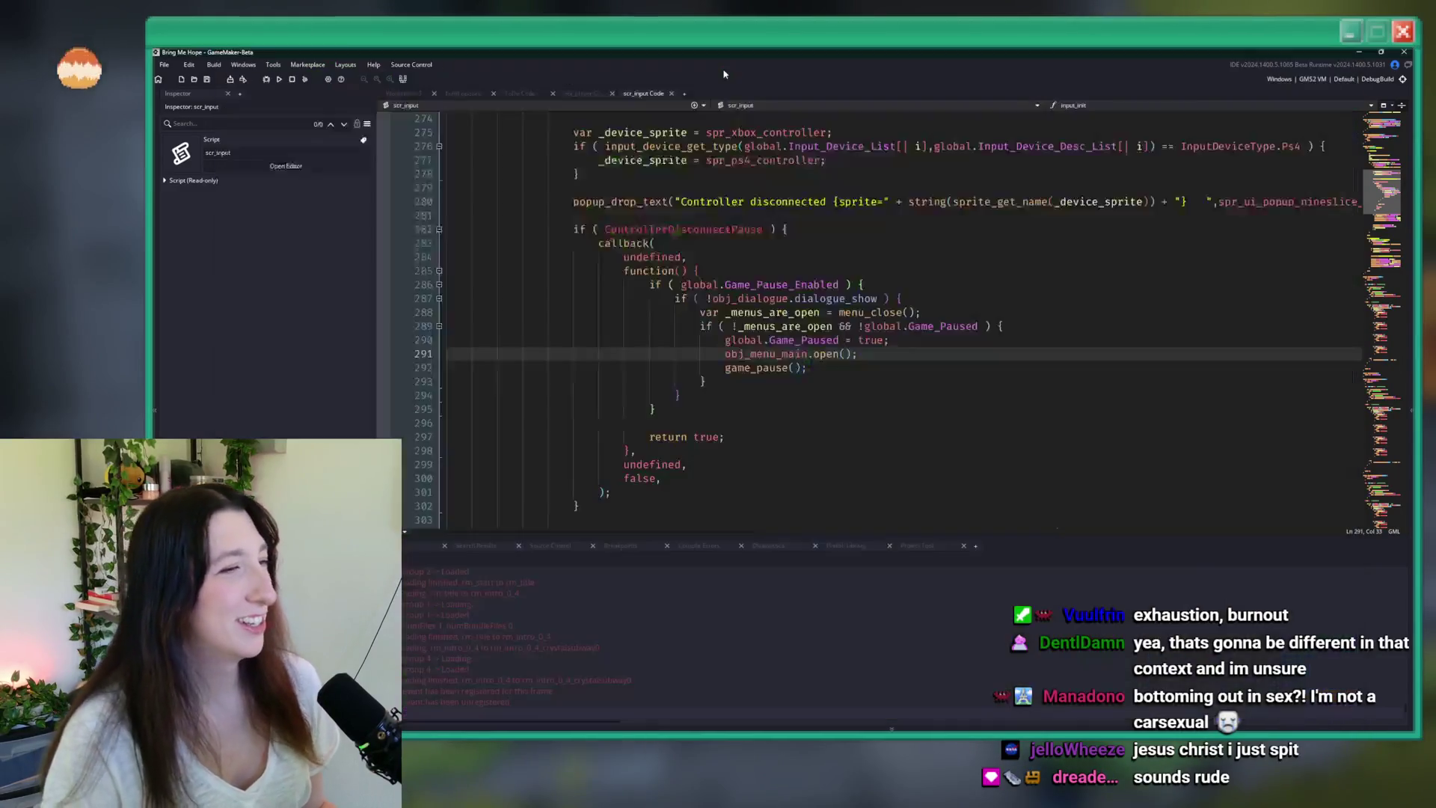
click(723, 54)
click(724, 71)
key(Down)
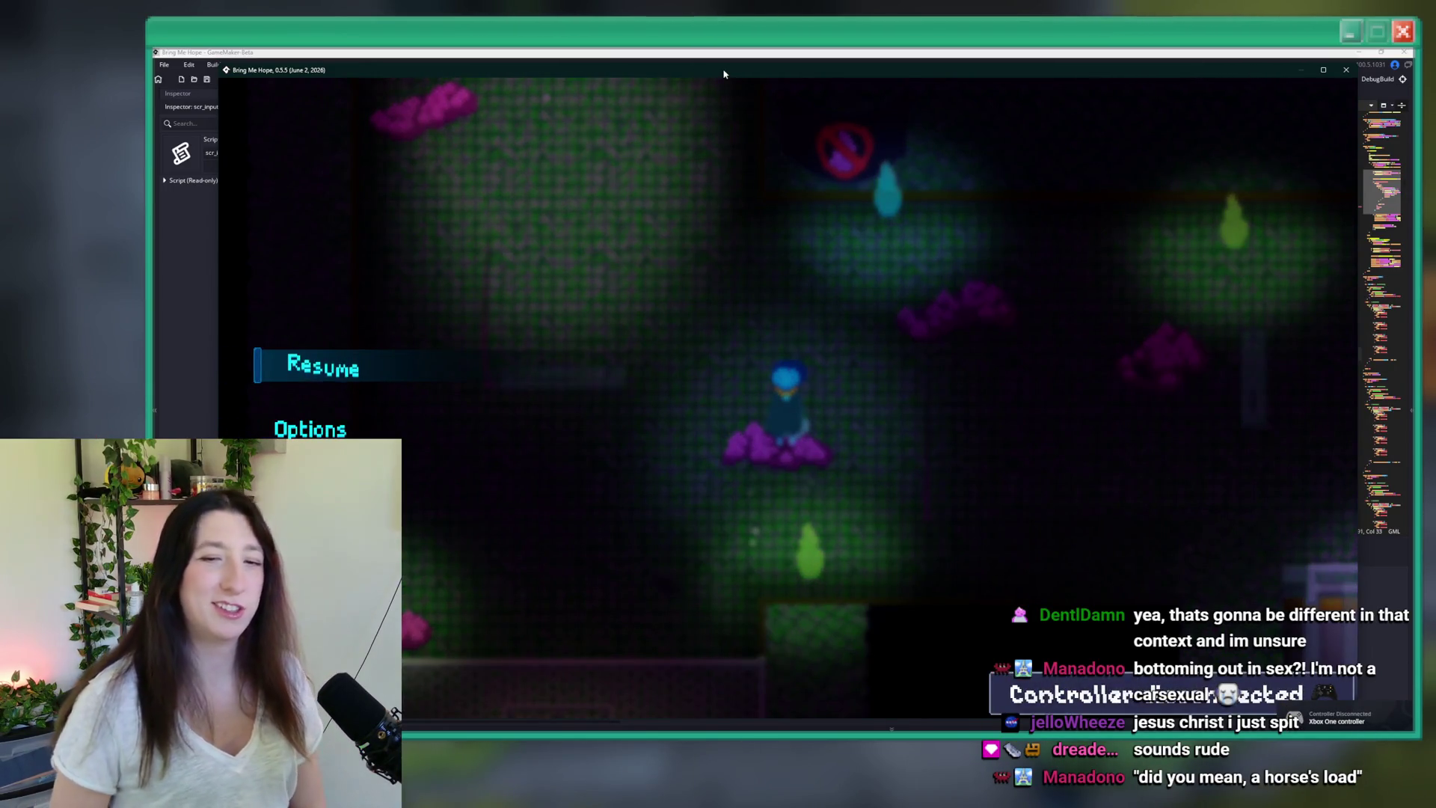
- Bring up the pause menu, browse into Options, and back out of it
key(Down)
key(Up)
key(Return)
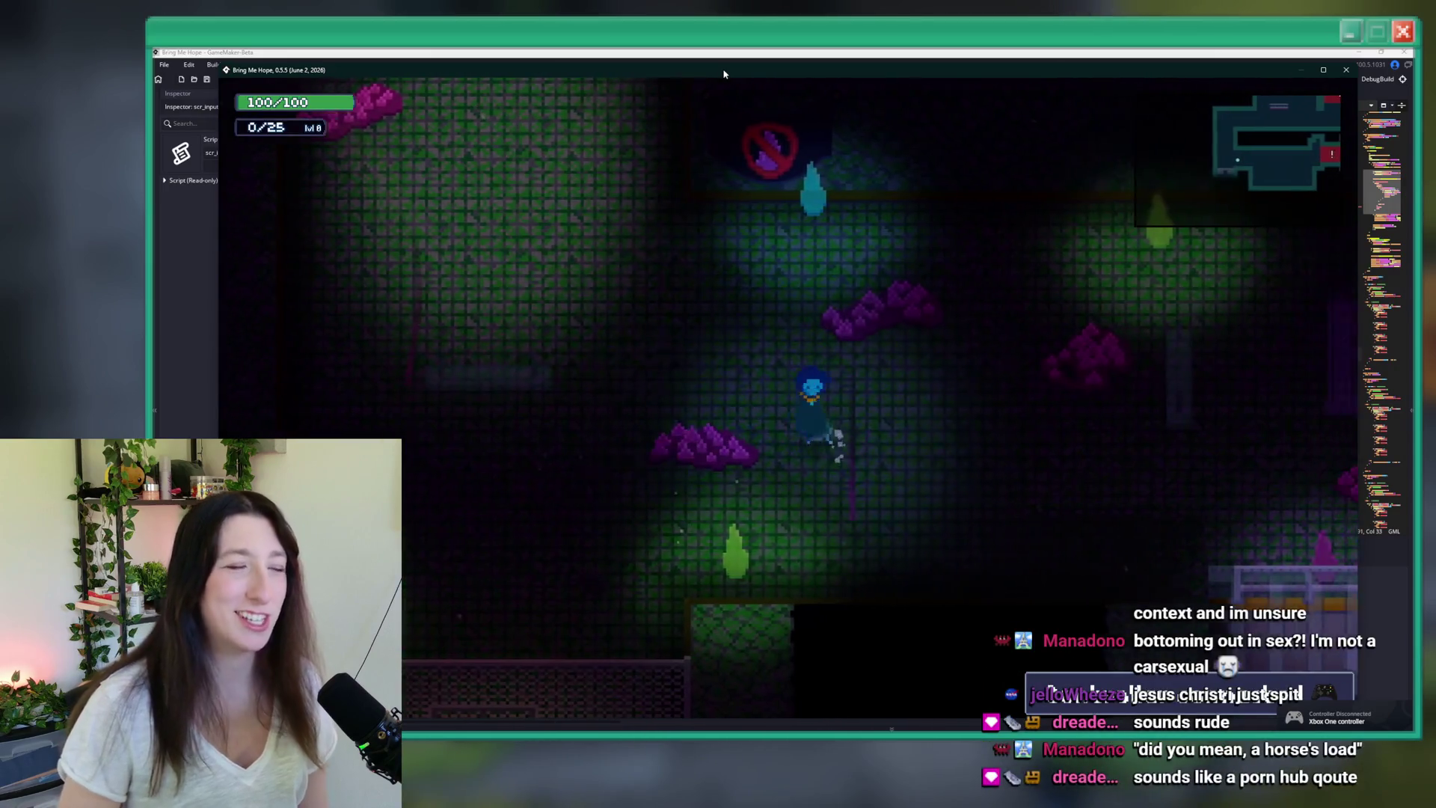
key(Down)
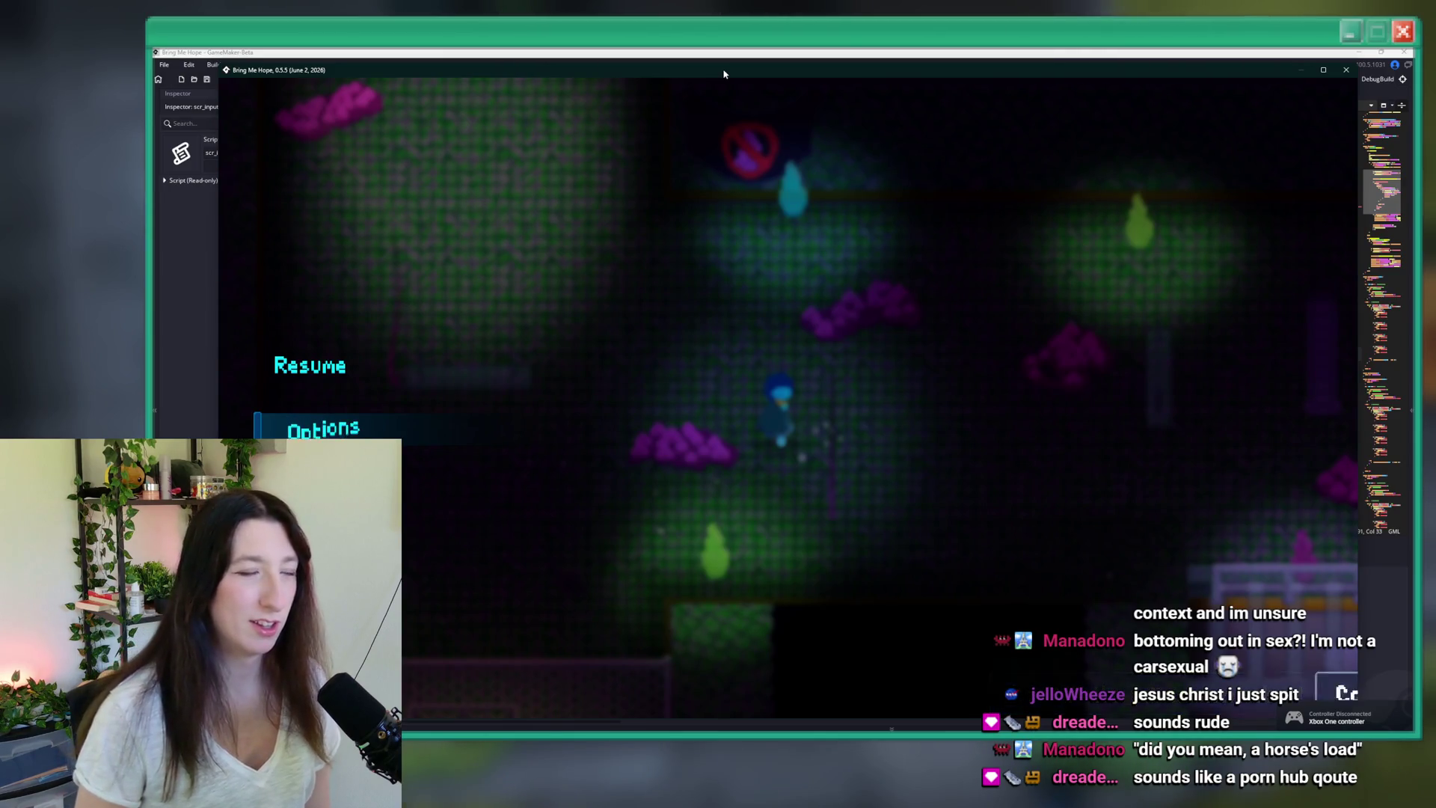
key(Return)
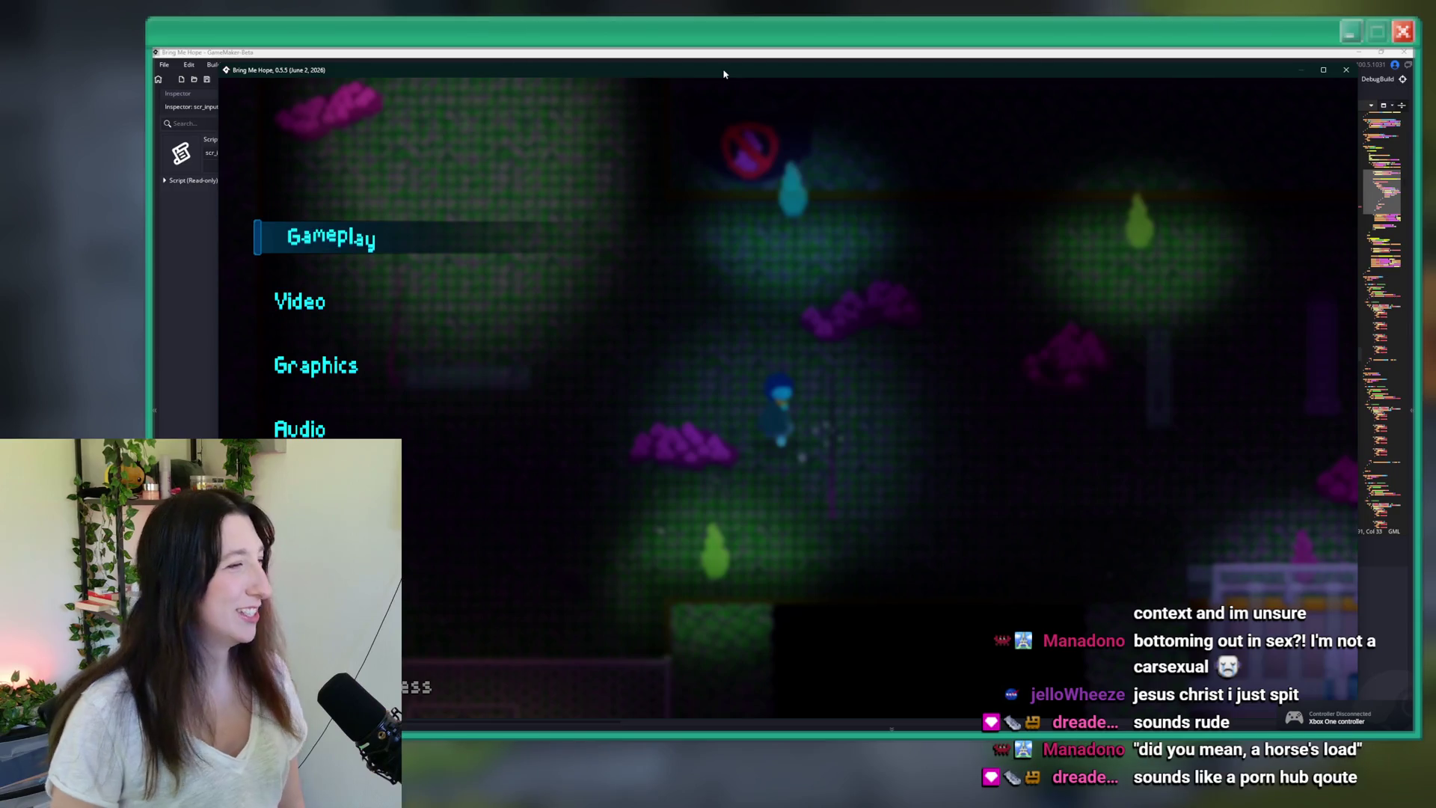
key(Down)
key(Up)
key(Escape)
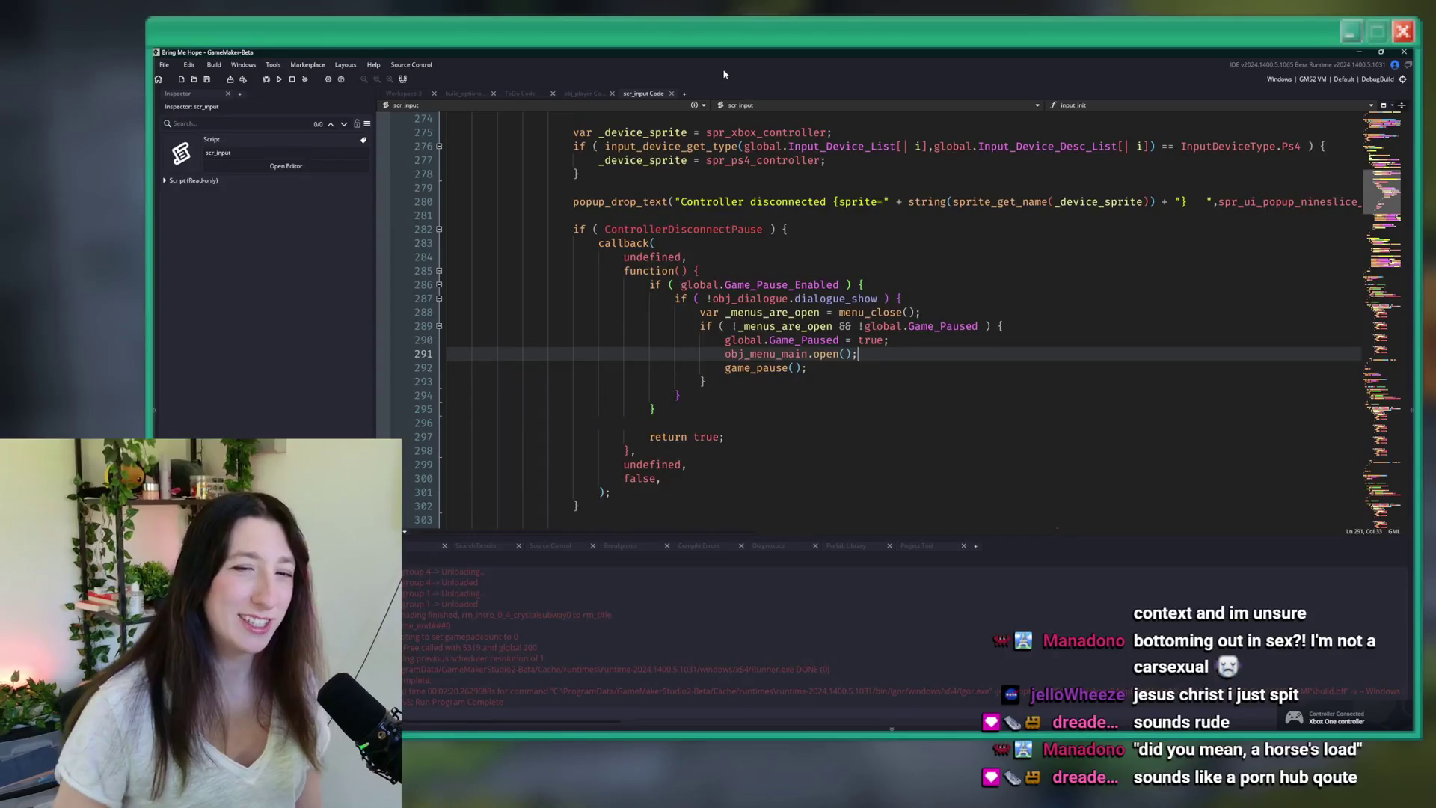
- Look at the ControllerDisconnectPause check on line 282 of scr_input, then switch to the ToDo note
click(784, 204)
click(793, 229)
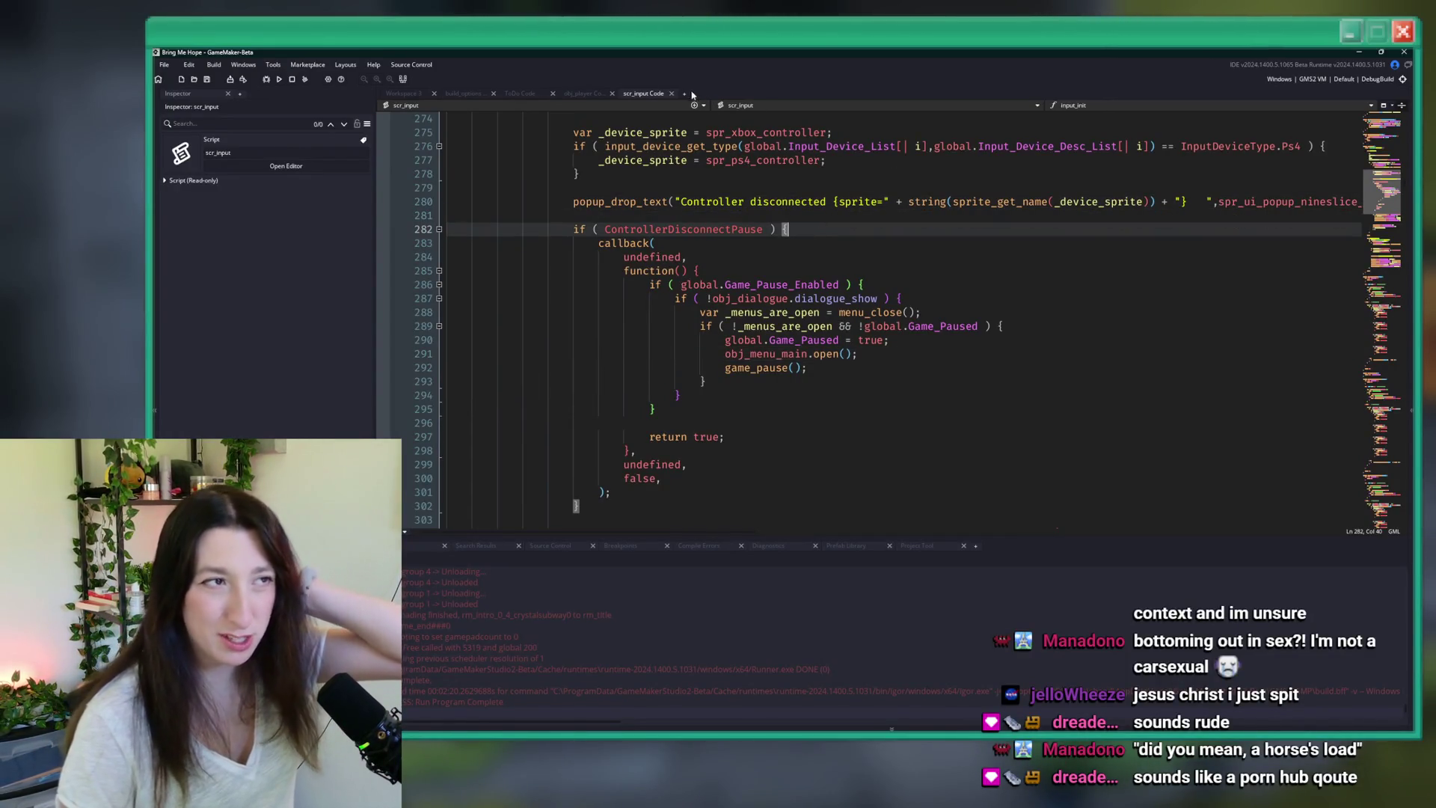
click(521, 93)
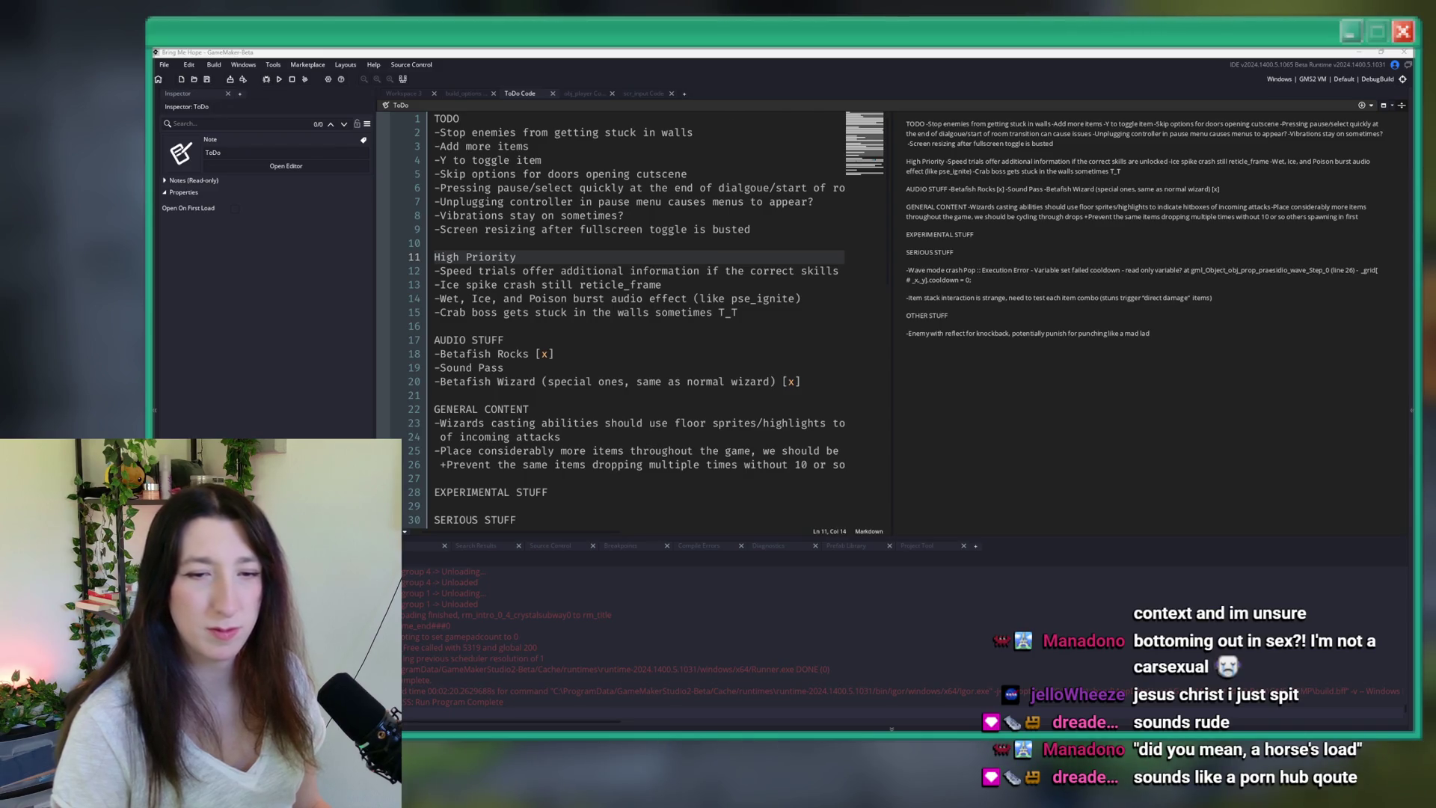
- Delete the 'Unplugging controller' item from the ToDo list and save the note
click(752, 233)
mouse_move(814, 202)
mouse_down()
mouse_move(624, 217)
mouse_move(429, 197)
mouse_up()
key(BackSpace)
key(BackSpace)
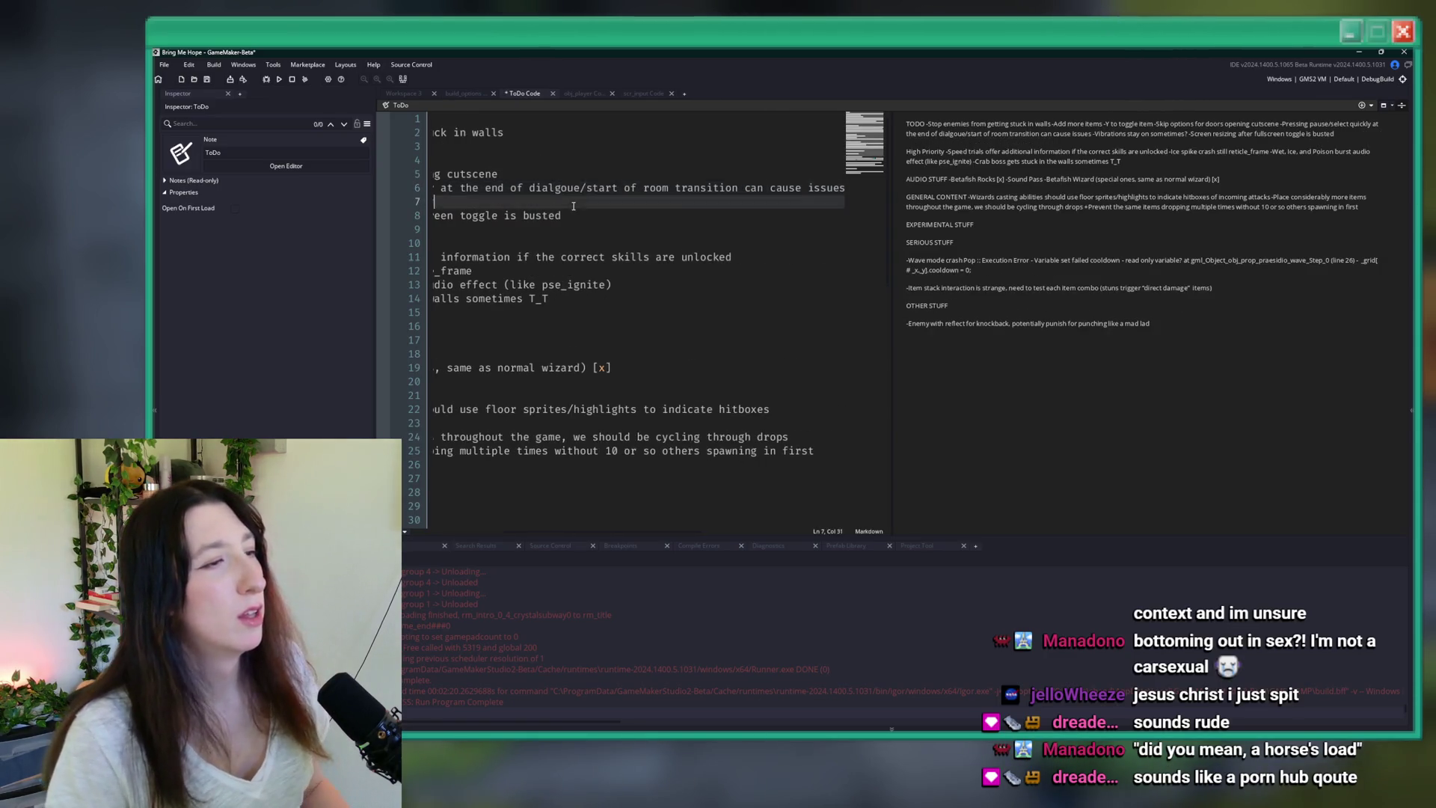
click(801, 213)
key(ctrl+s)
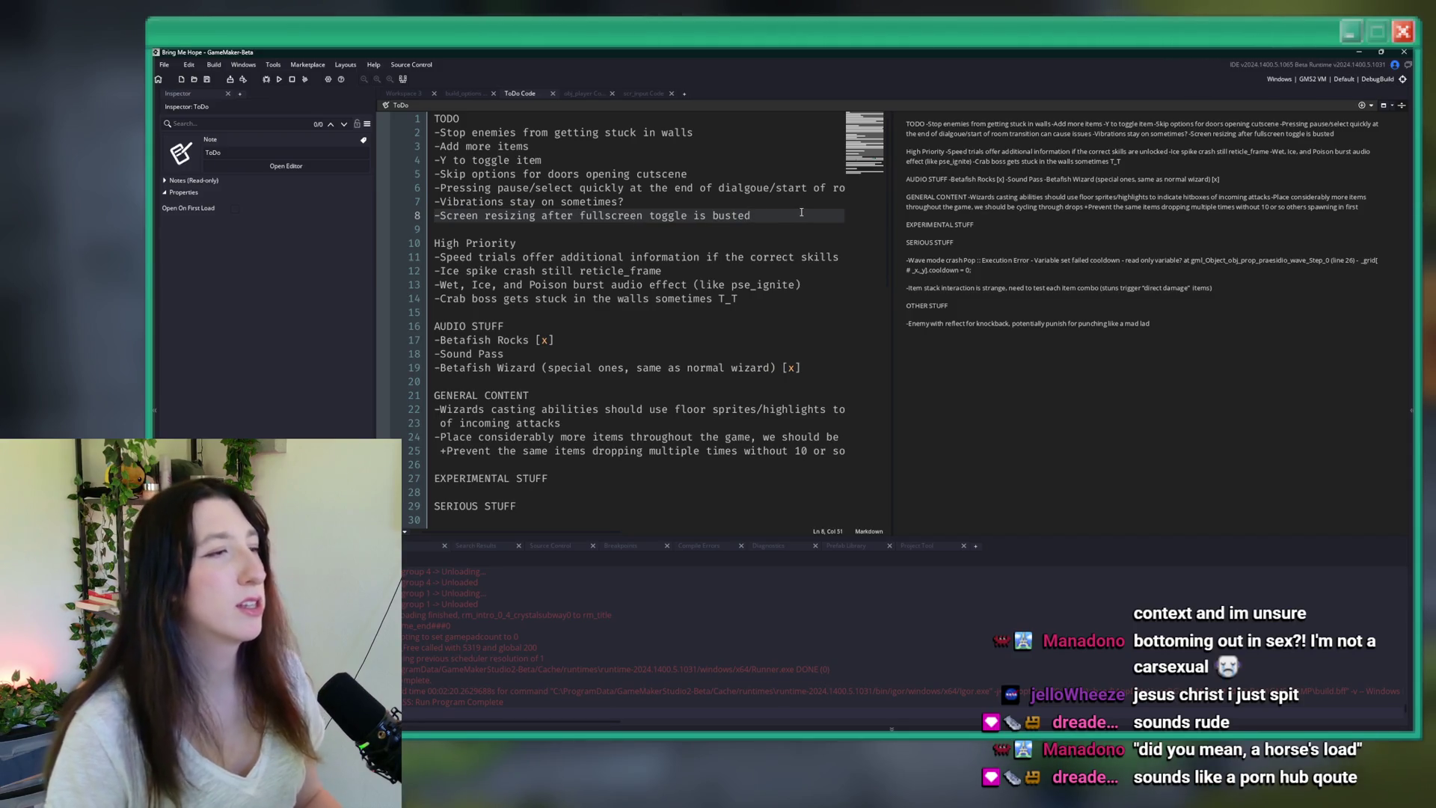
- Reopen the scr_input script through the asset search
key(ctrl+t)
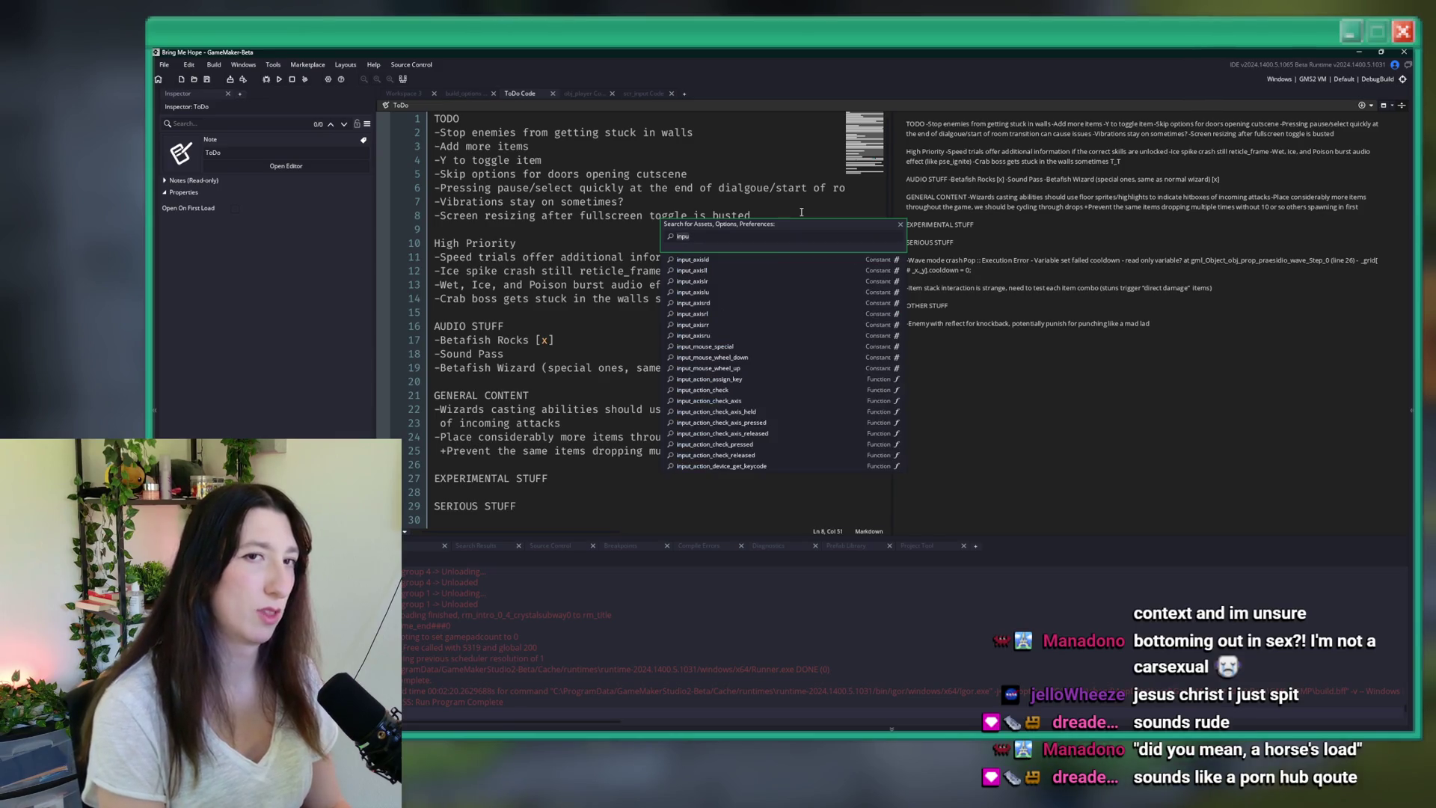
text(_in)
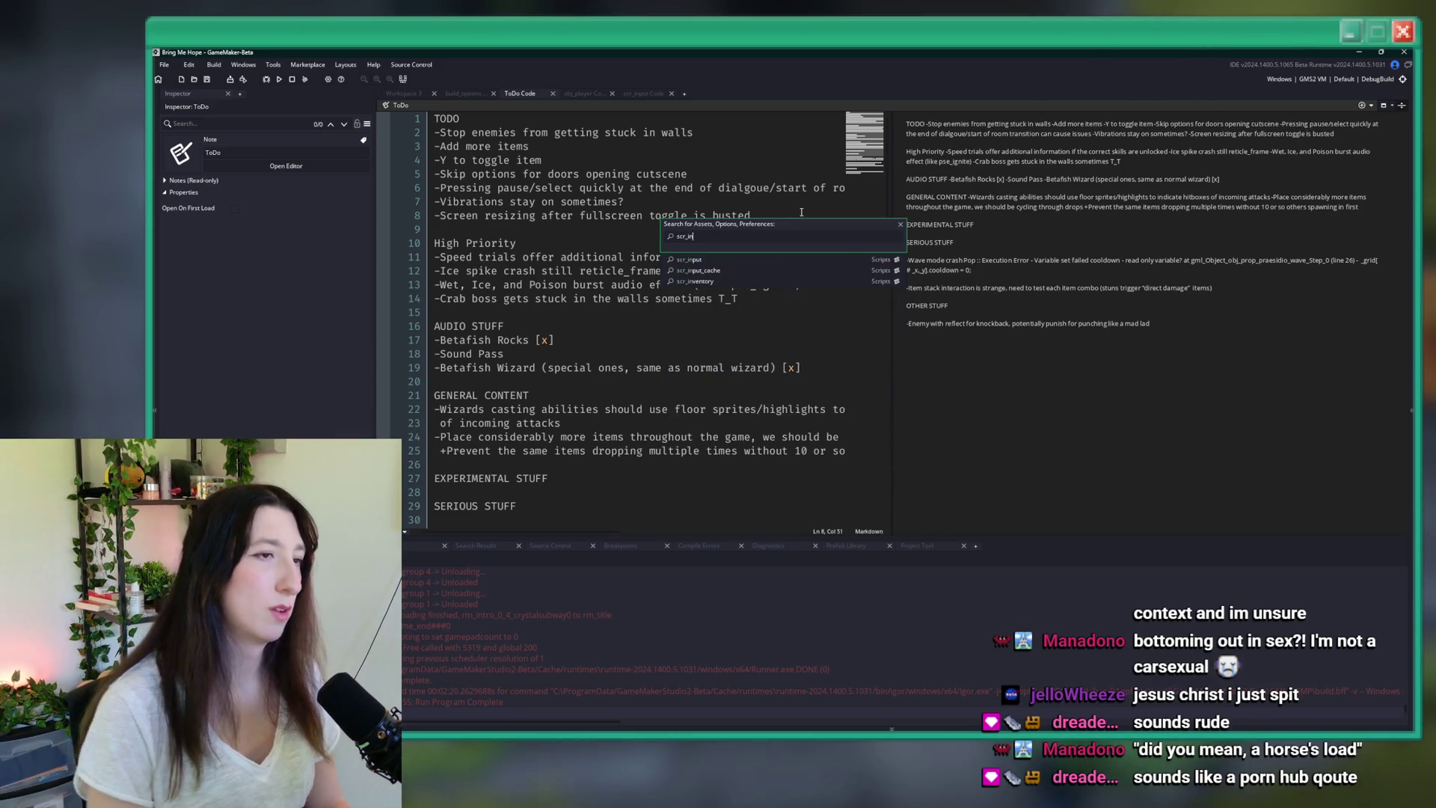
key(Return)
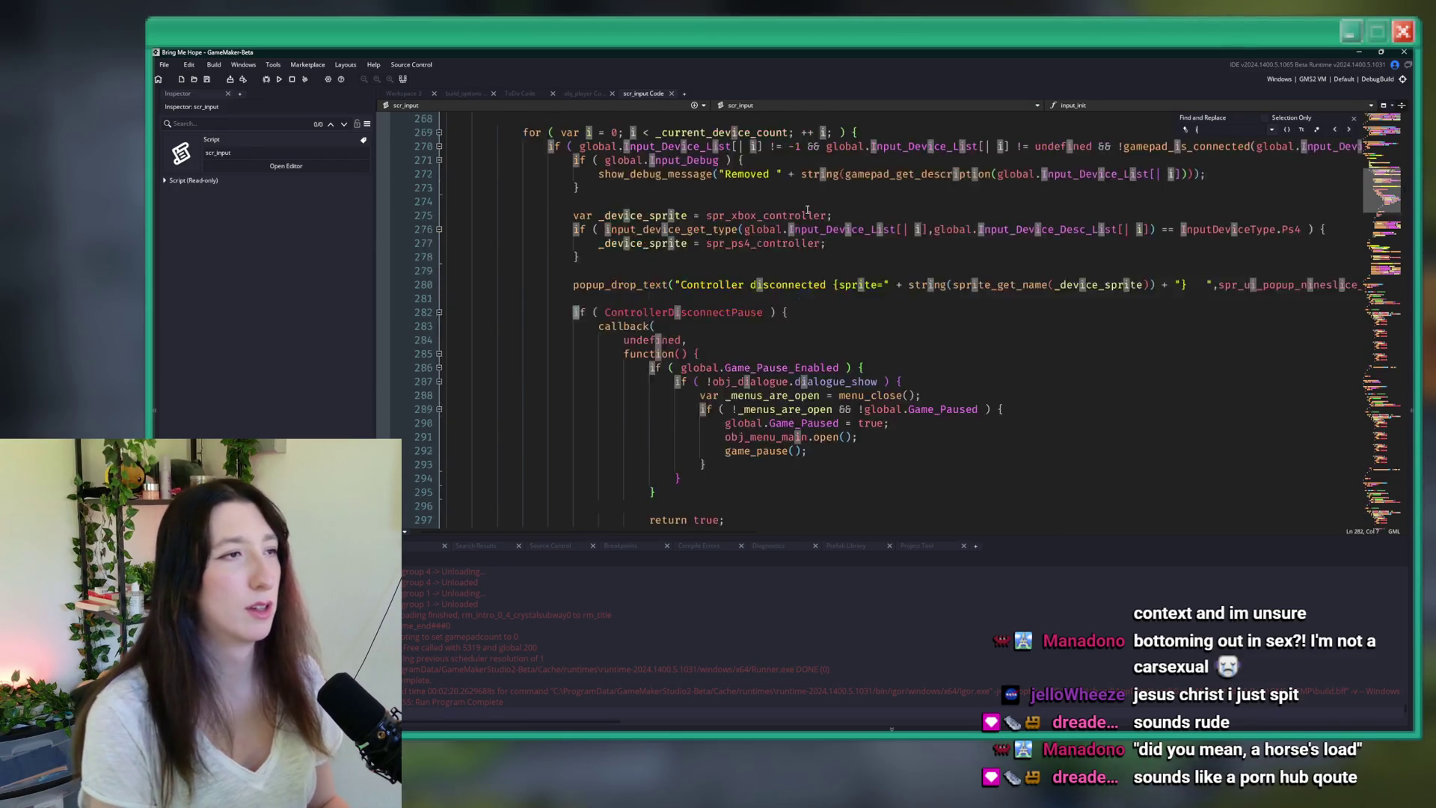
- Search scr_input for 'vibrat' and step back through the matches to line 244
text(vbra)
text(vibrat)
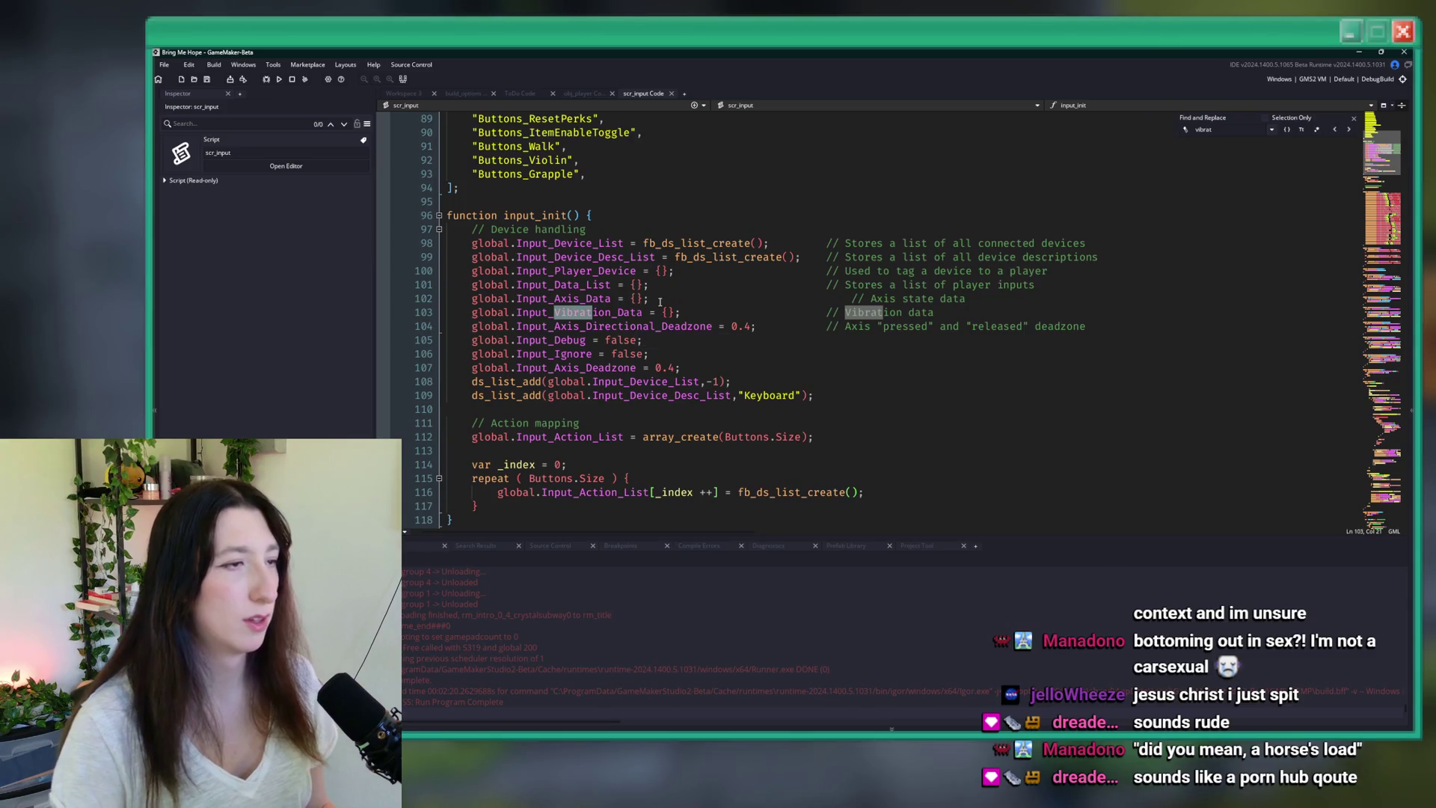
click(1336, 130)
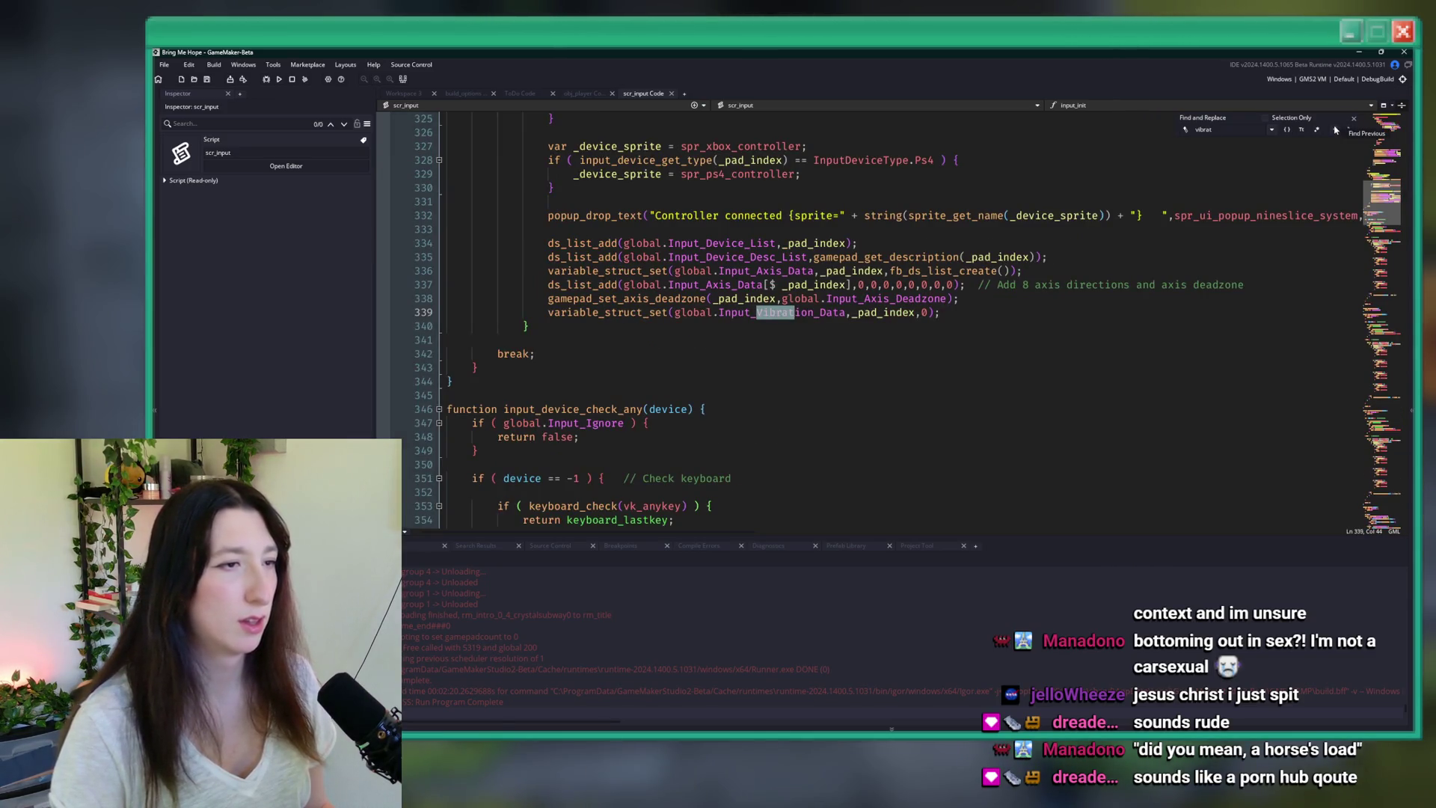
scroll(1004, 359, up, 4)
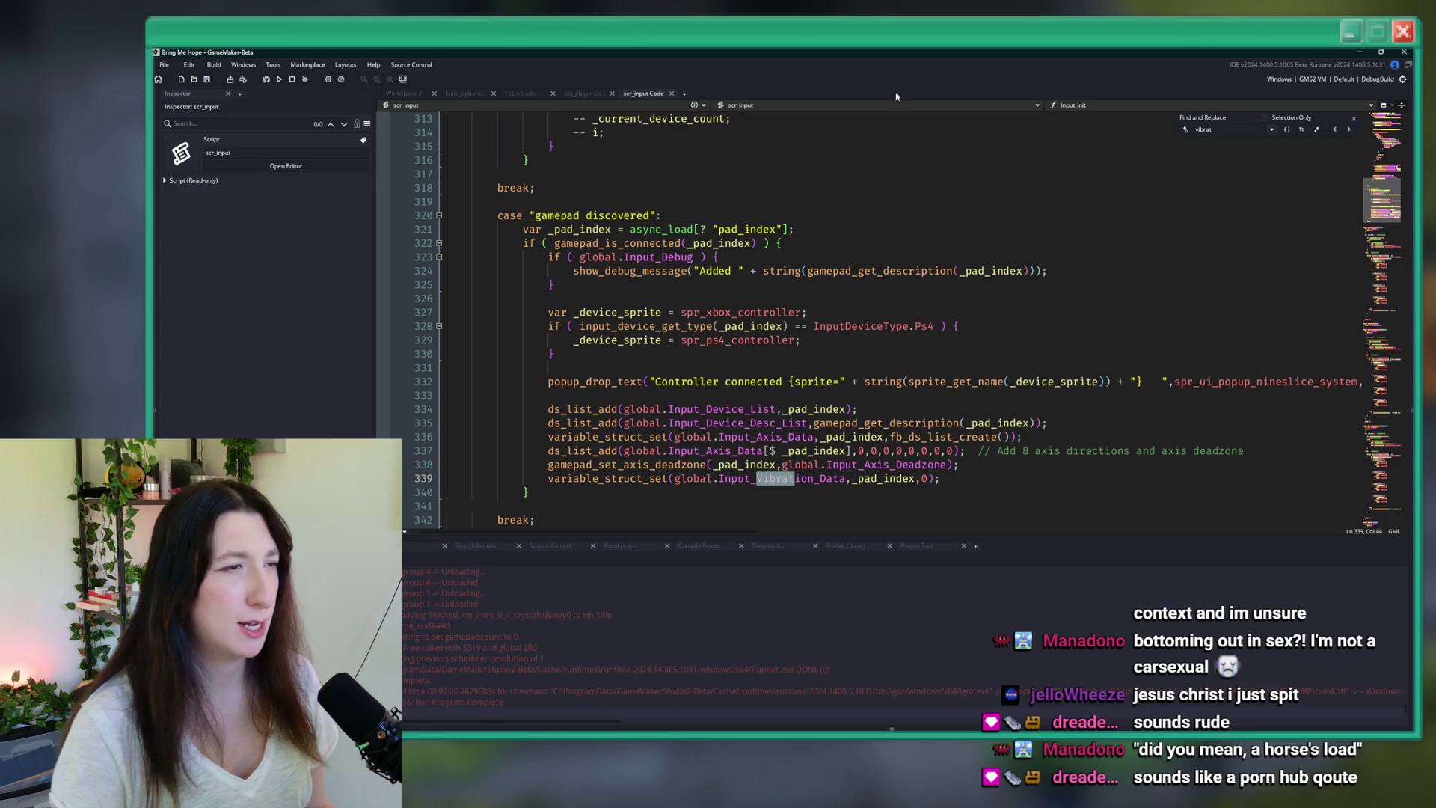
click(1336, 130)
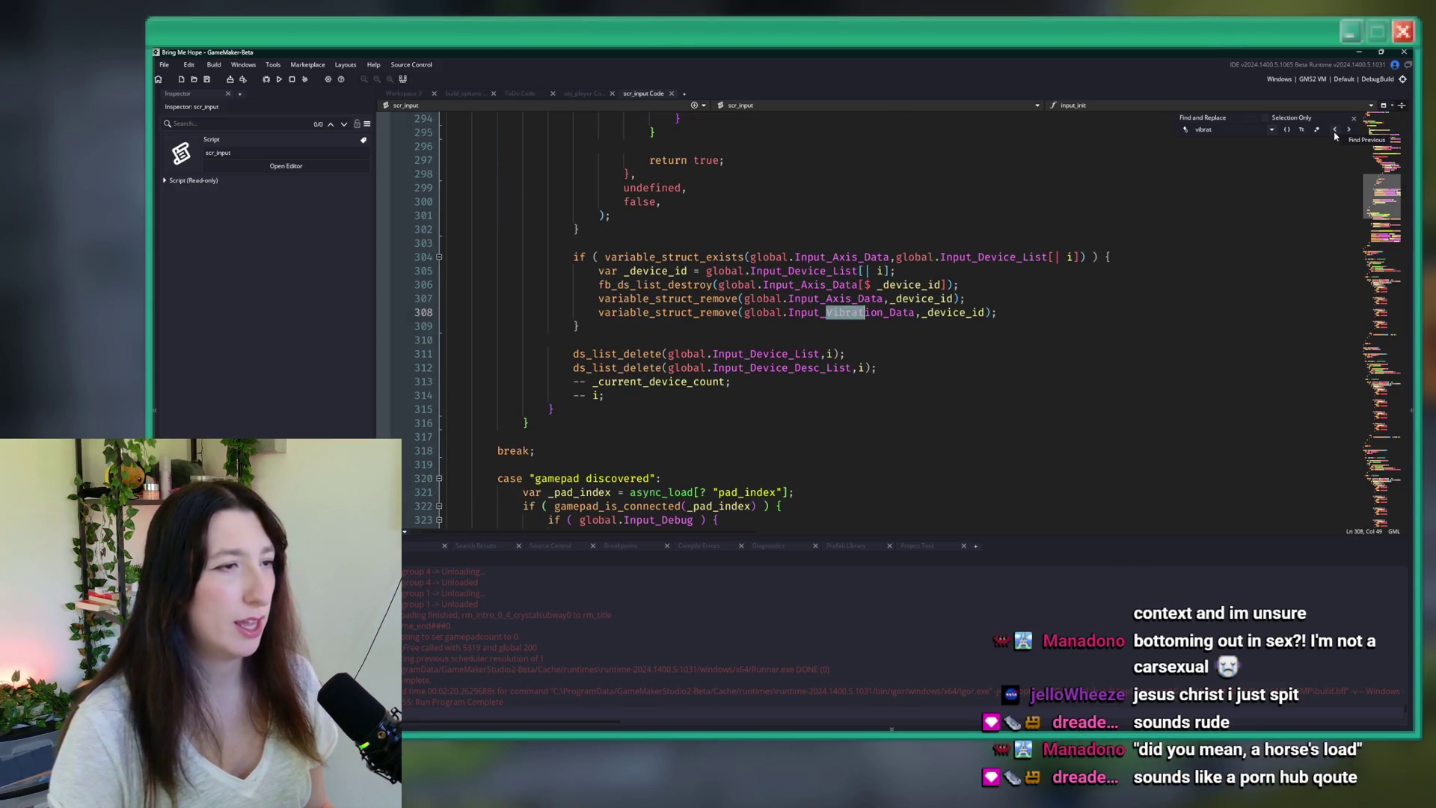
click(1336, 130)
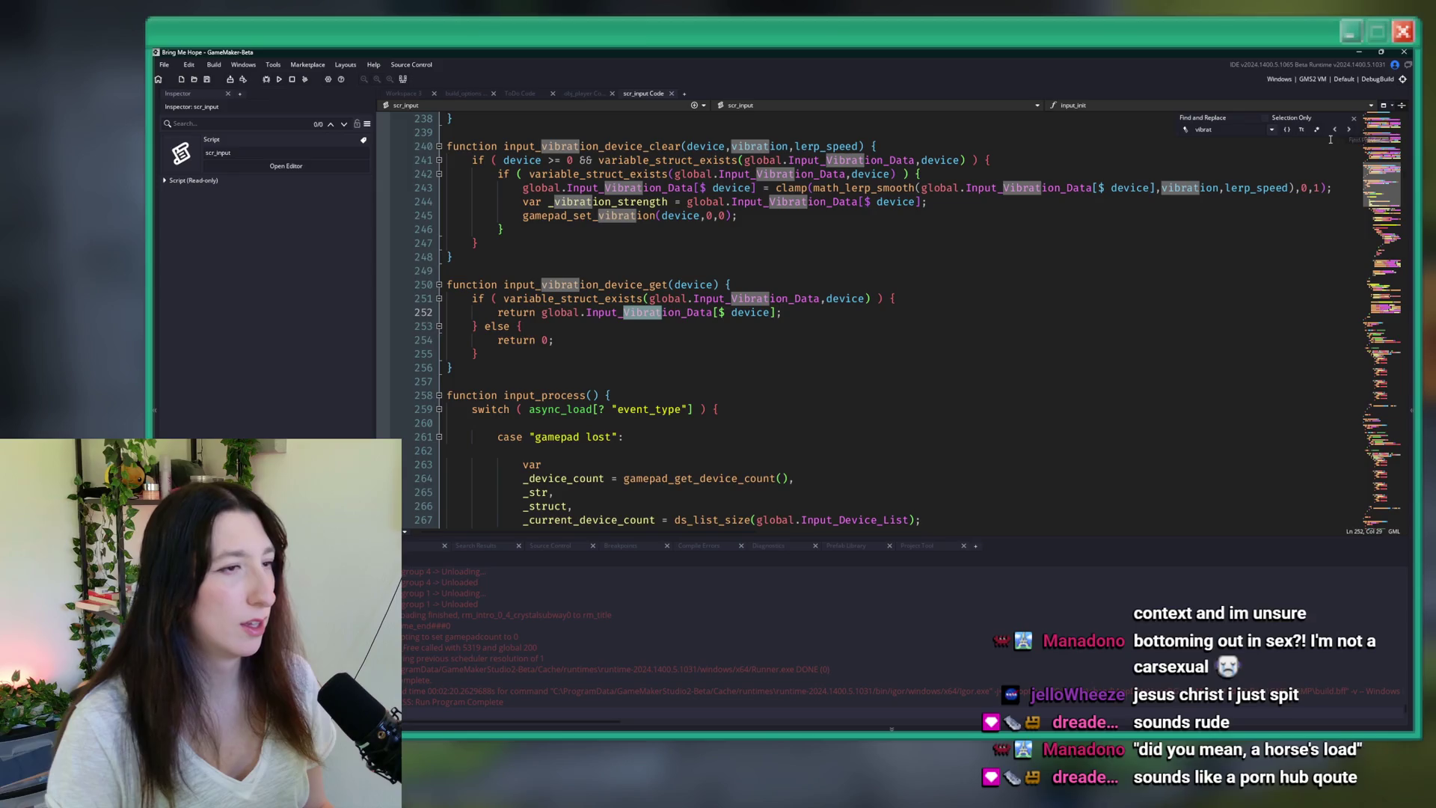
click(1336, 130)
scroll(971, 187, up, 10)
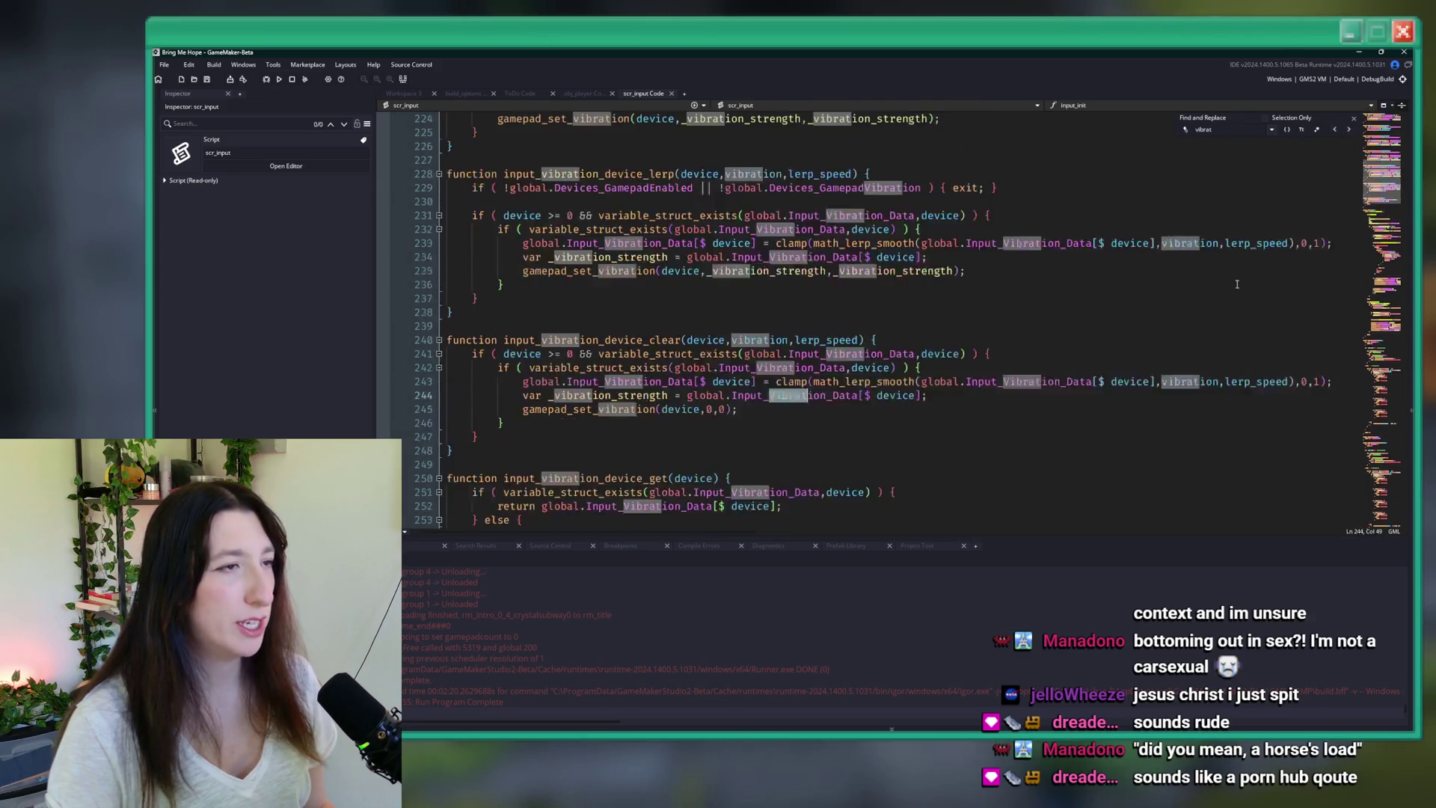
scroll(1088, 169, down, 2)
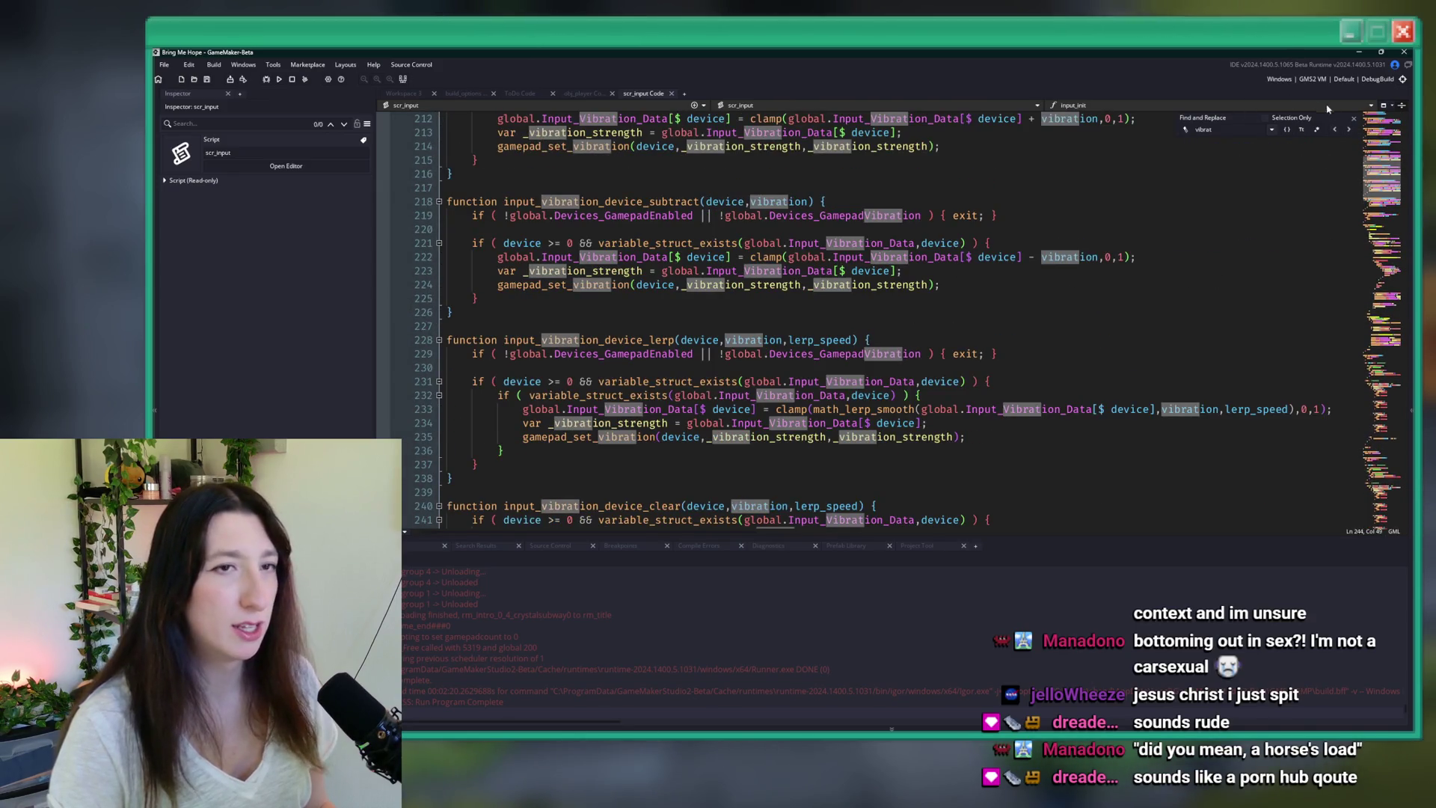
click(1353, 118)
- Search the whole project for uses of input_vibration_device_lerp
double_click(590, 340)
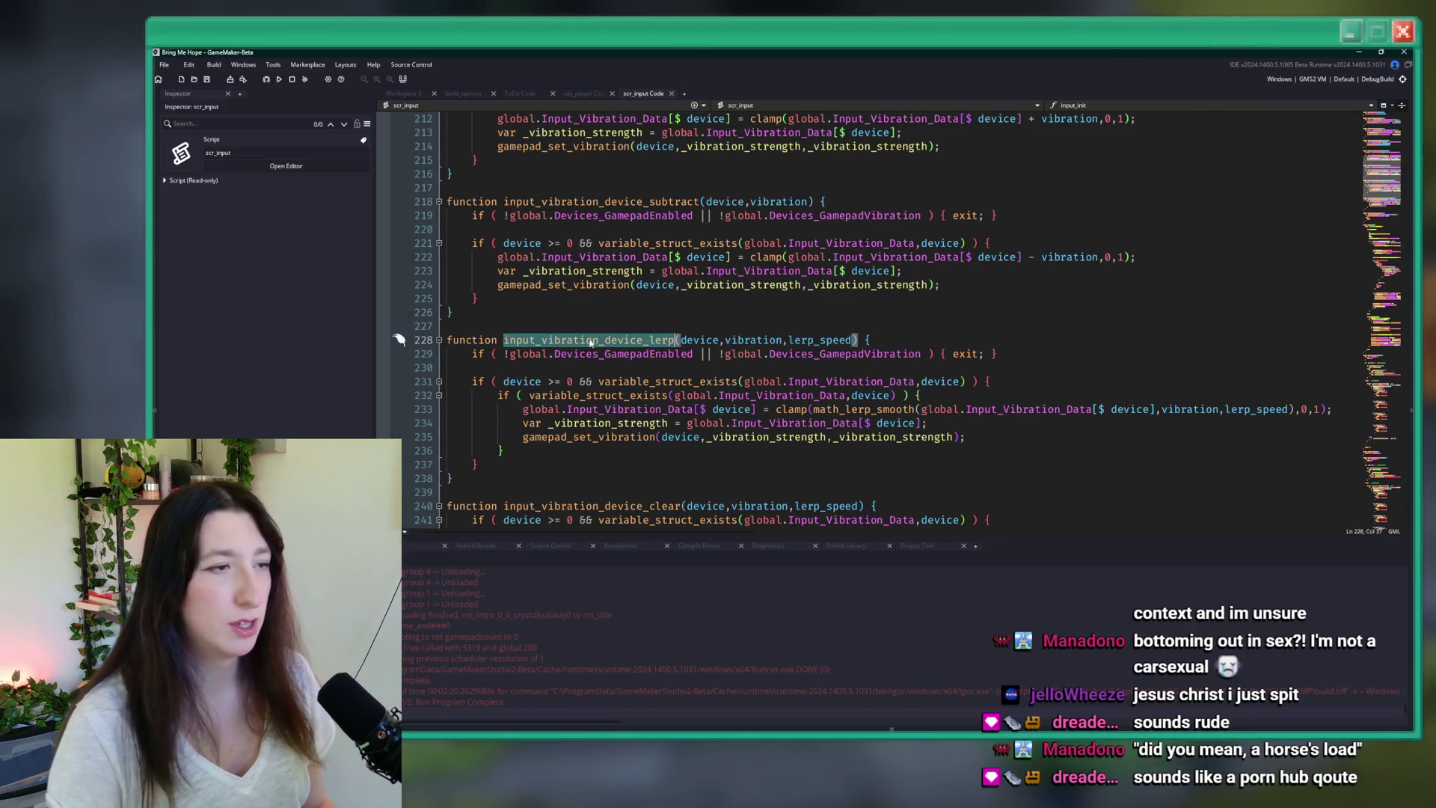
key(ctrl+shift+f)
key(Return)
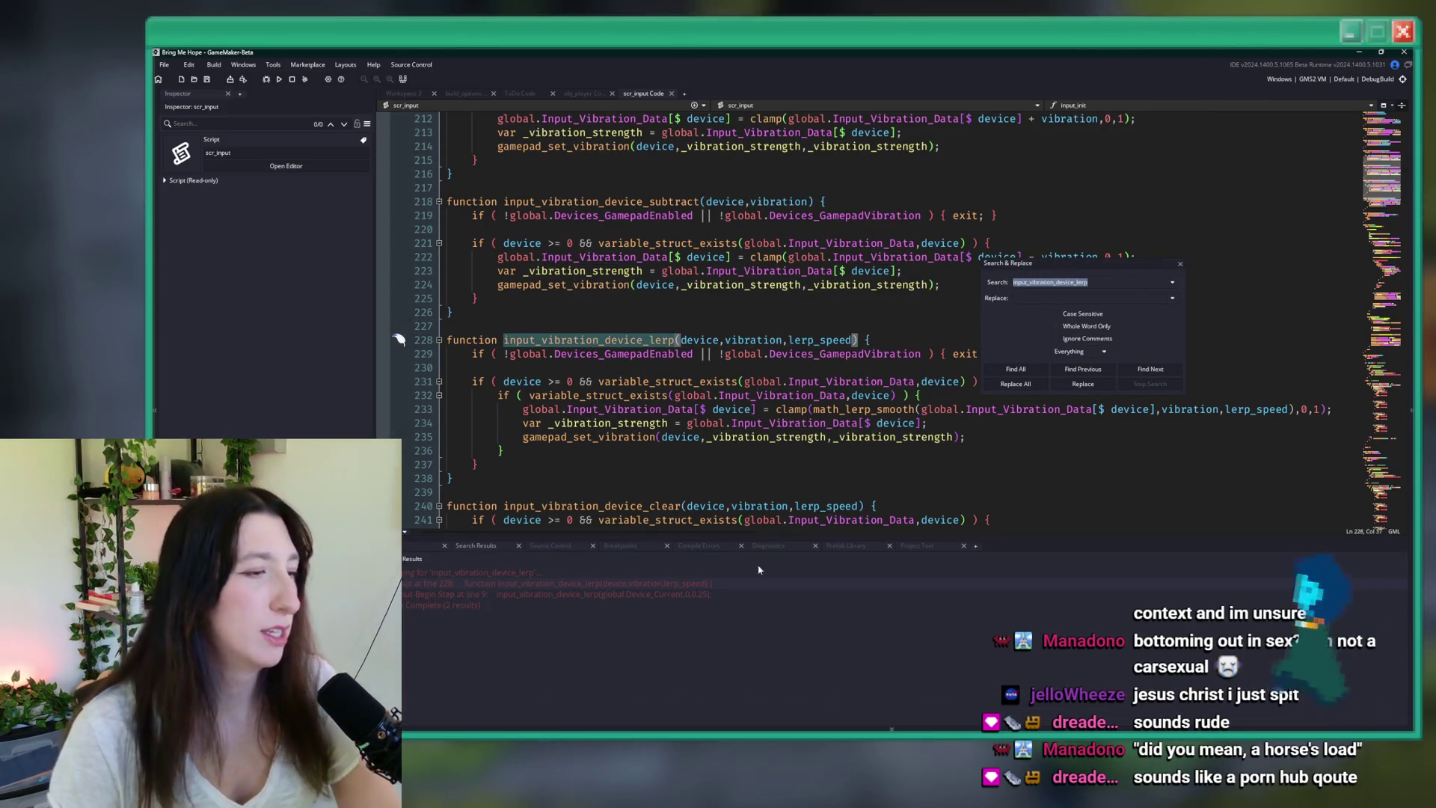
- In obj_input's Begin Step, insert a commented '//for ( )' line above the vibration call
double_click(568, 594)
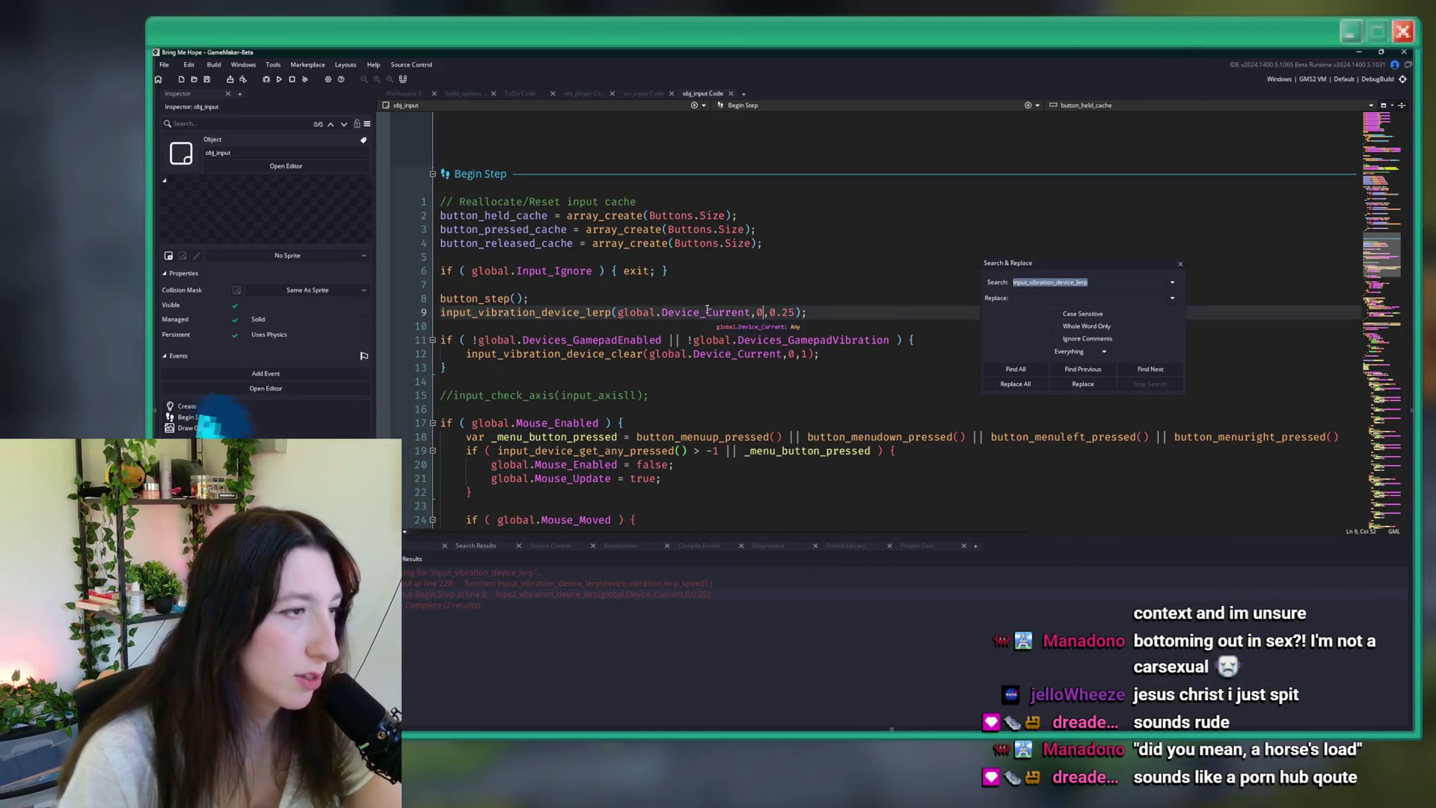
drag(750, 312, 617, 312)
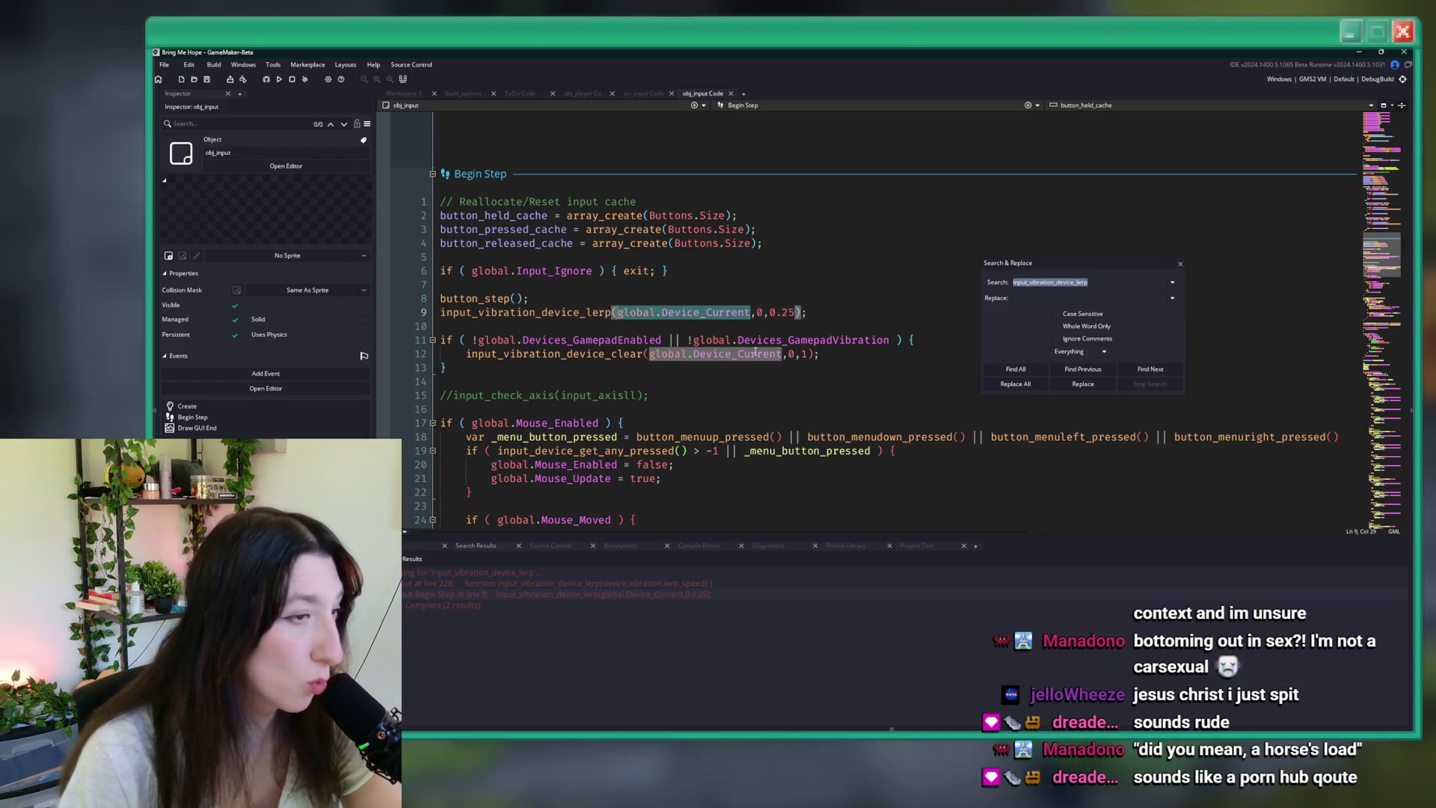
click(754, 321)
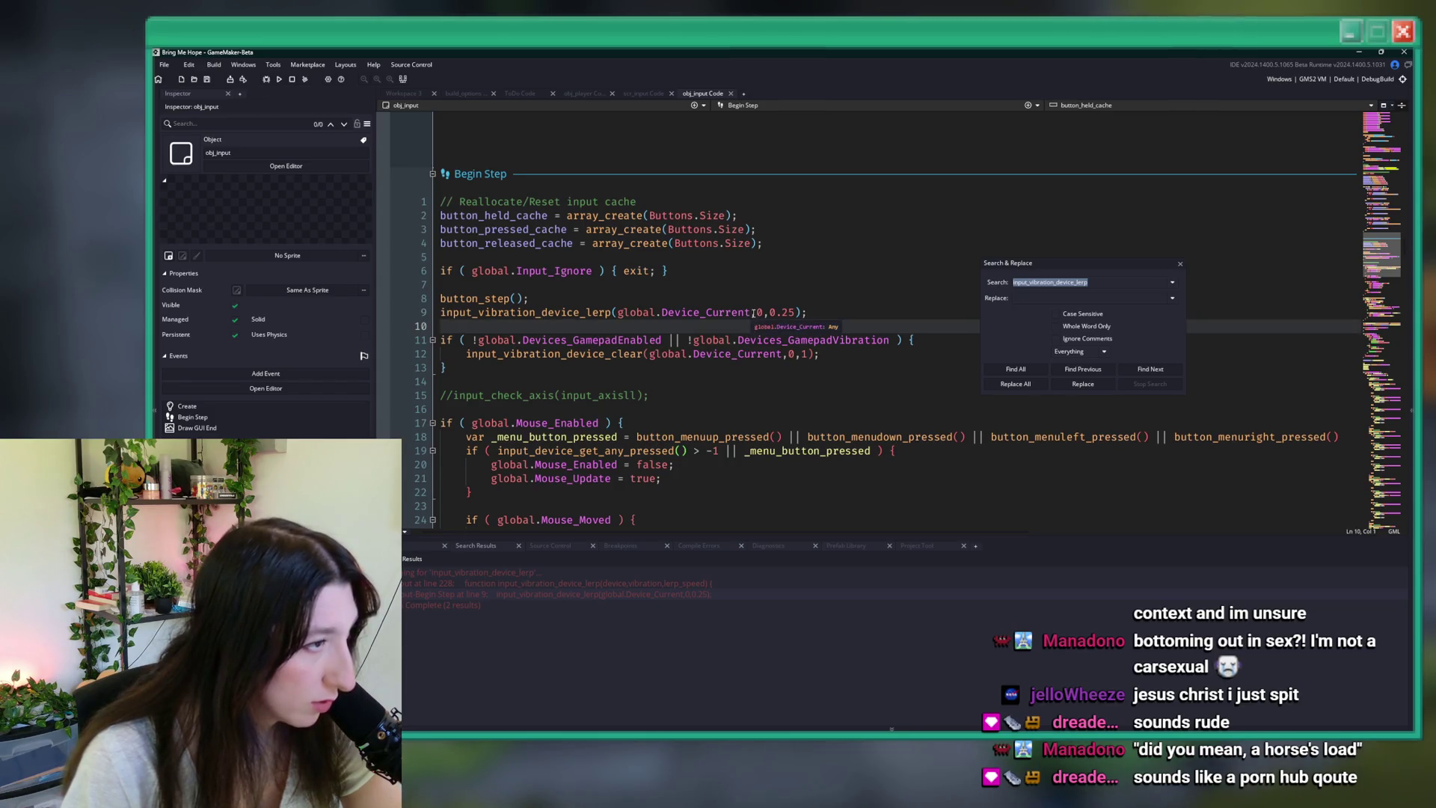
click(780, 297)
key(Return)
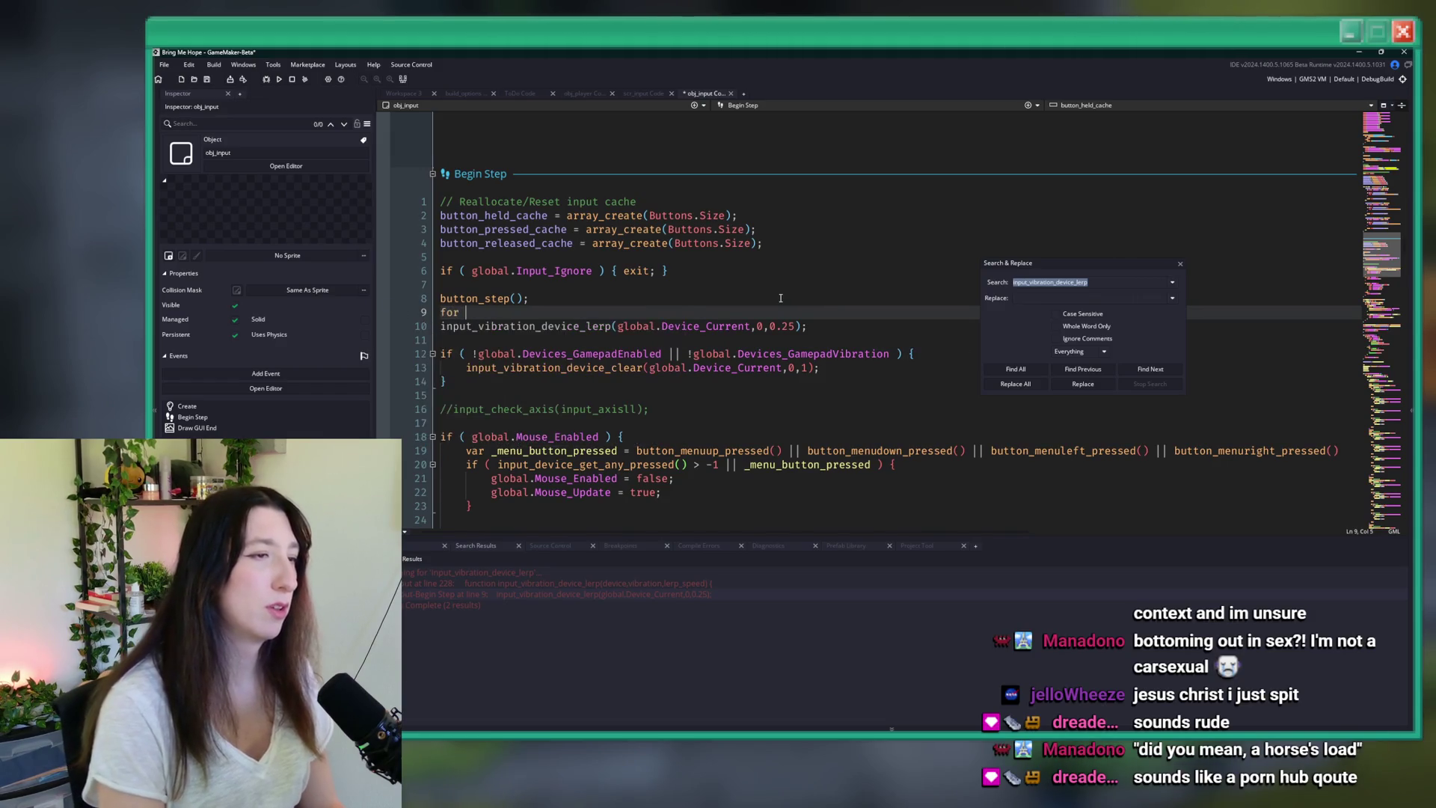
text(for ()
key(Up)
key(Up)
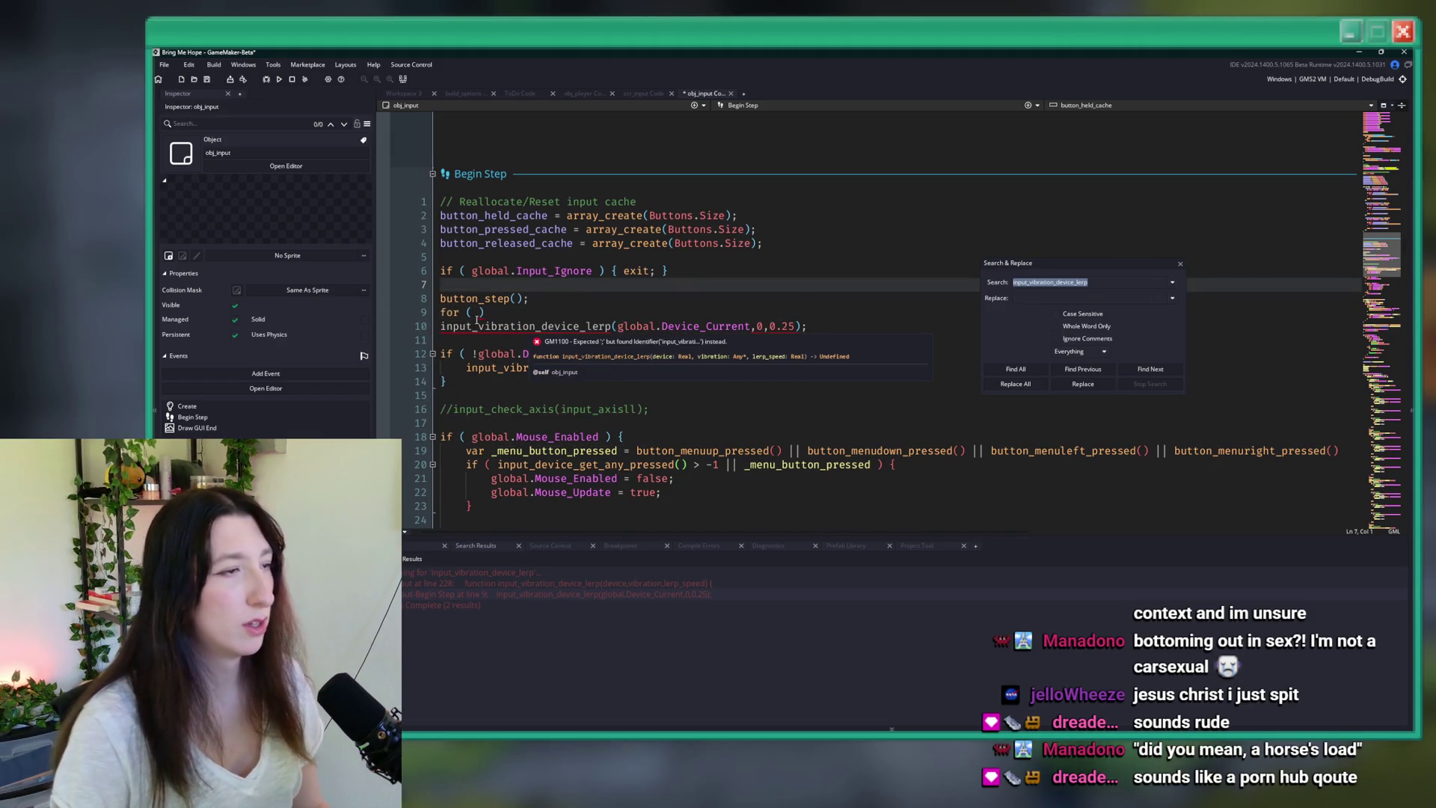
click(442, 314)
- Close the project search results and jump to the input_vibration_device_lerp definition
click(535, 326)
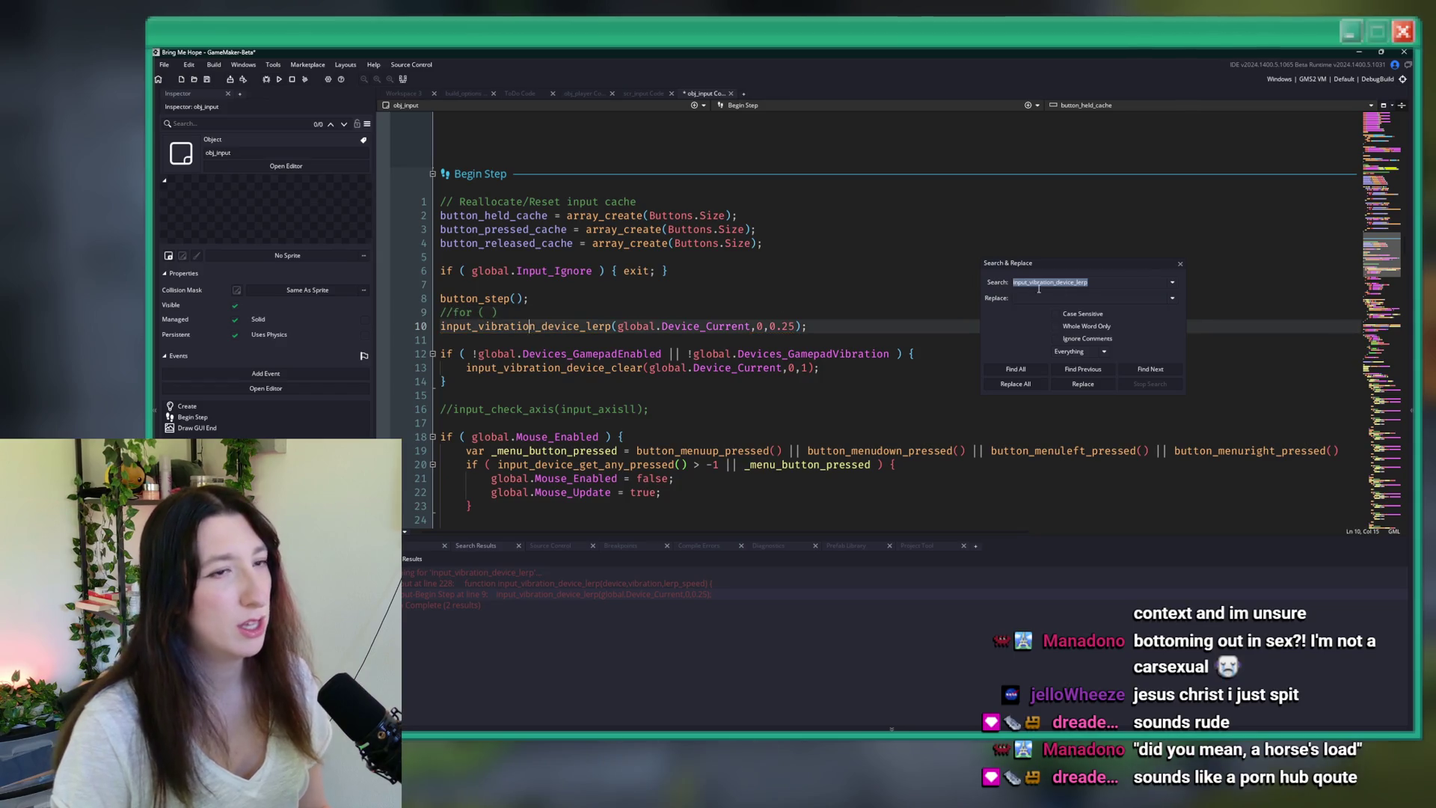
click(1180, 263)
key(F12)
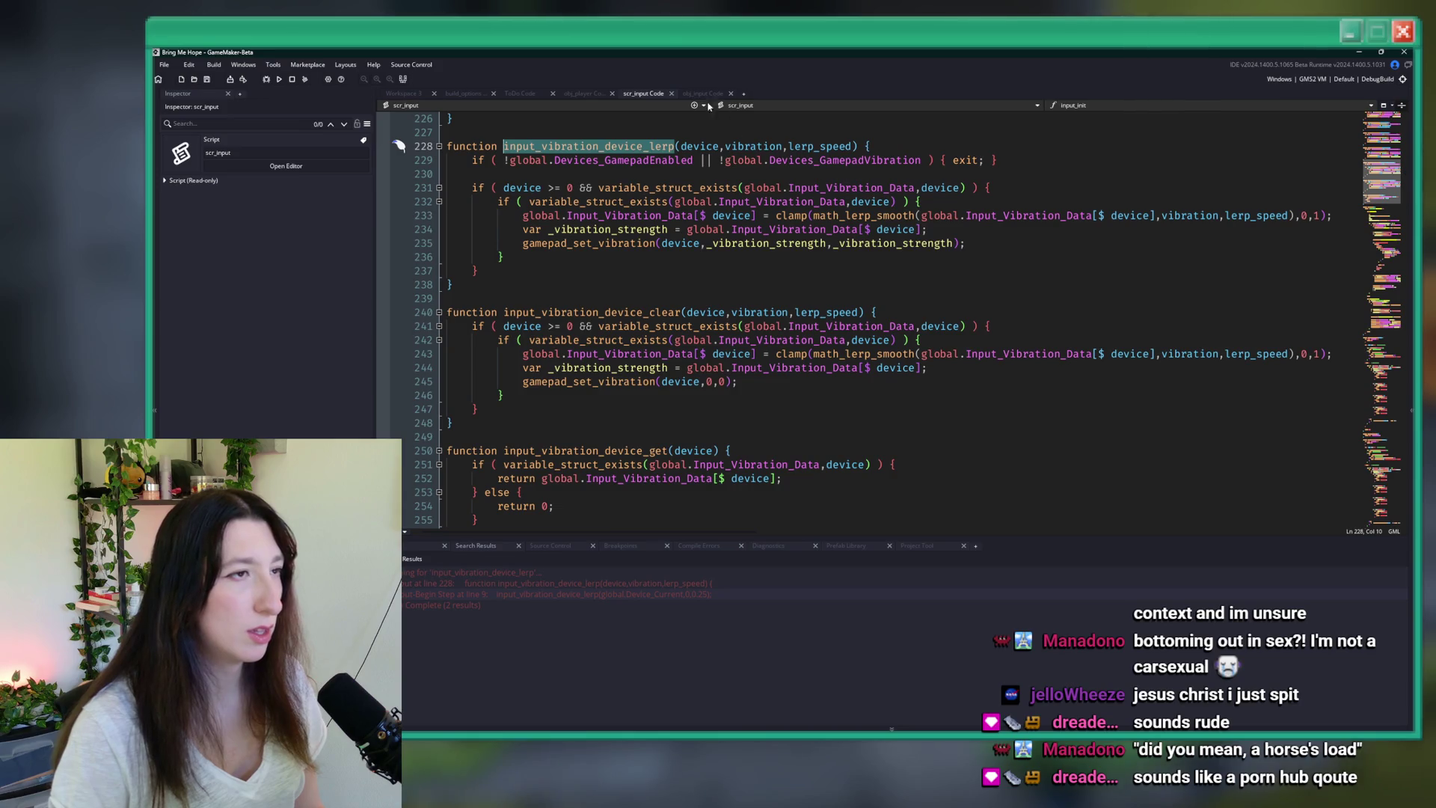
- Add an _override_enable=false parameter to input_vibration_device_lerp's signature
click(469, 160)
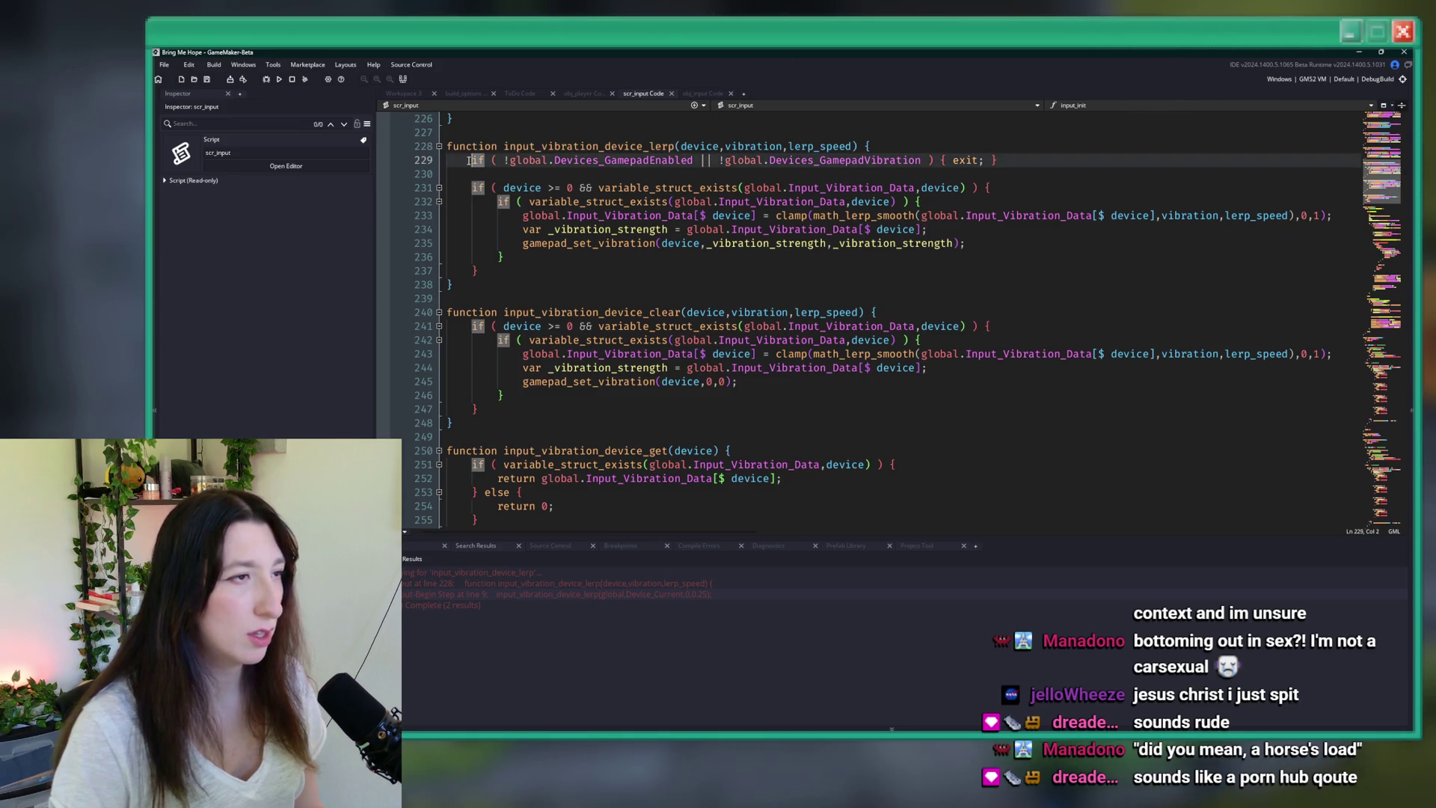
text(//)
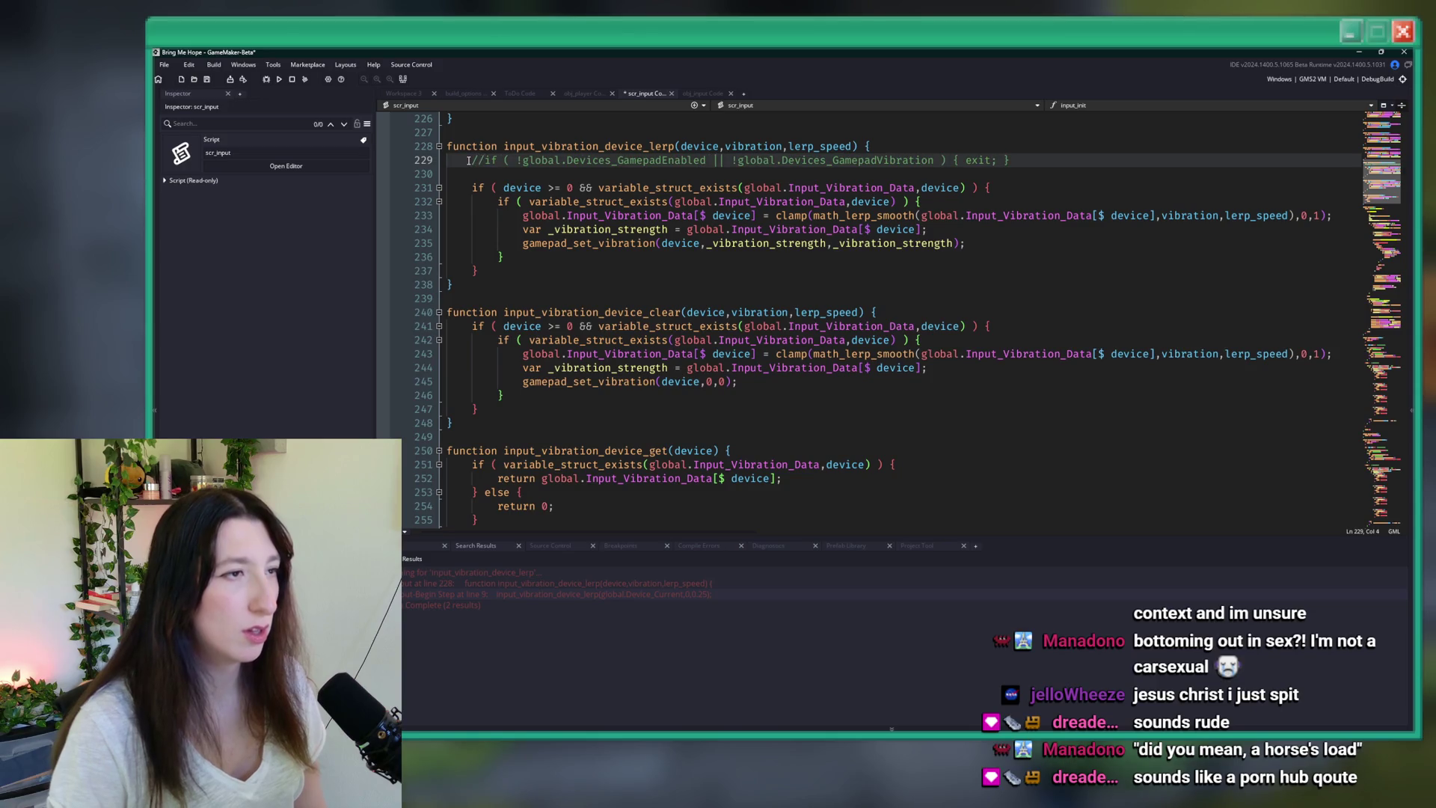
key(ctrl+z)
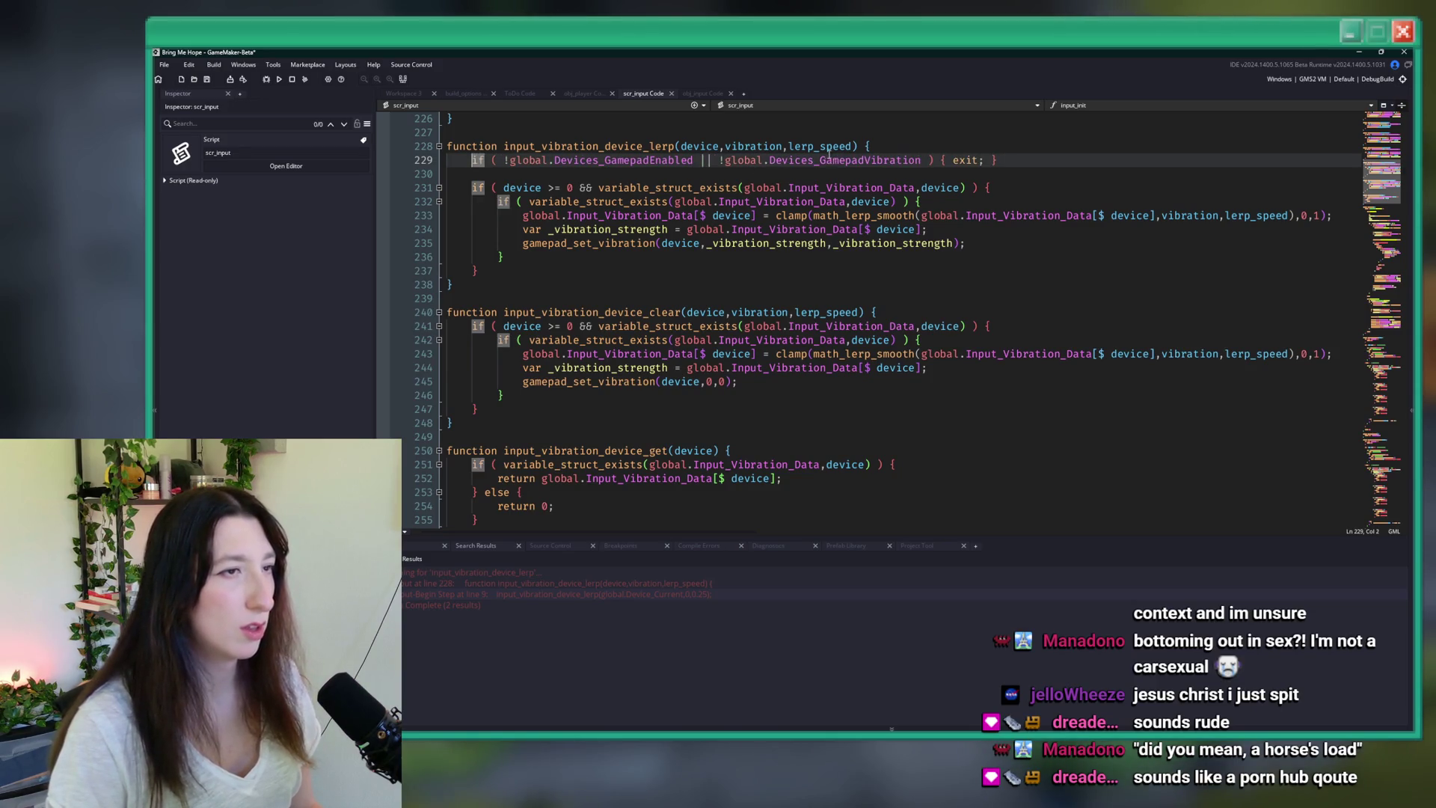
click(853, 147)
text(, )
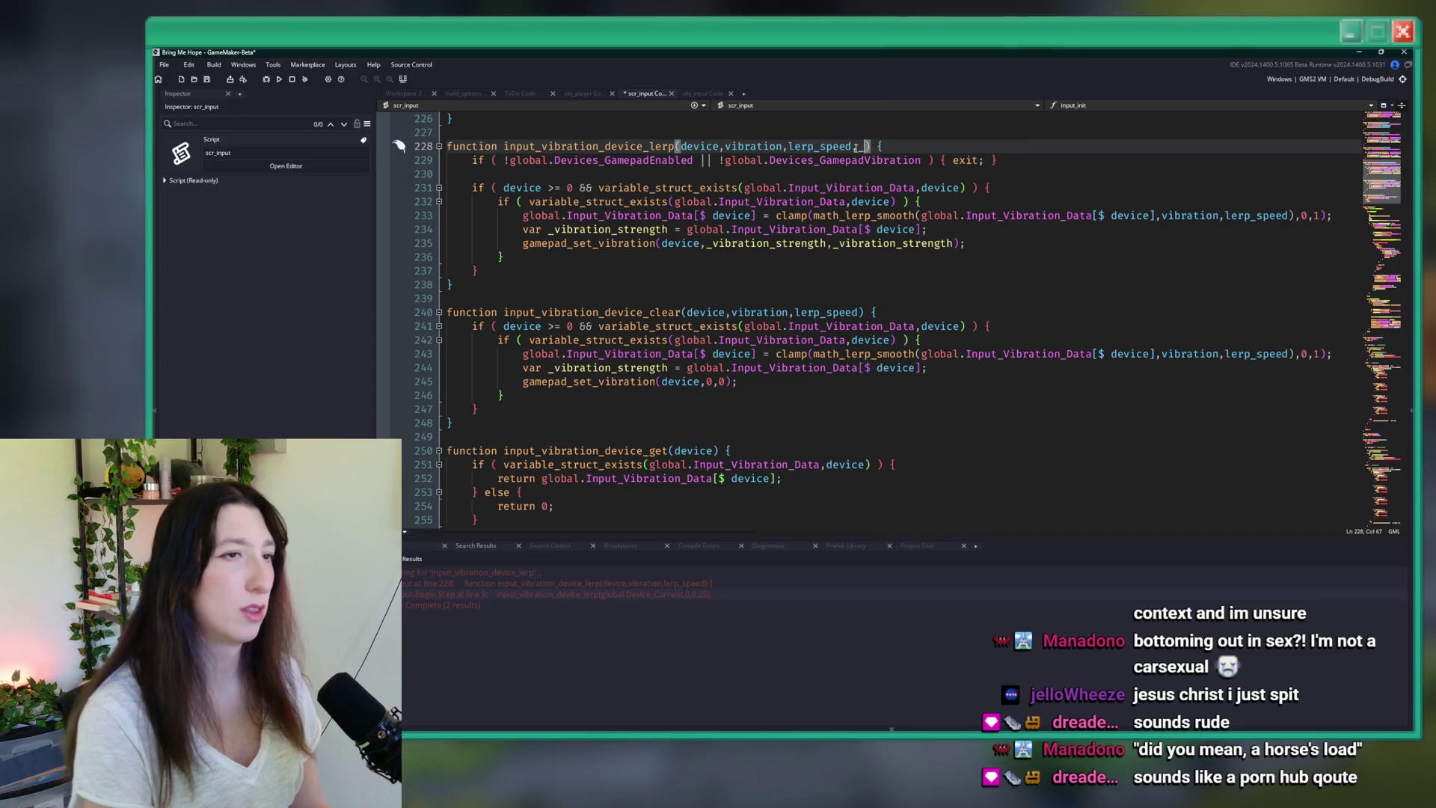
text(ridek)
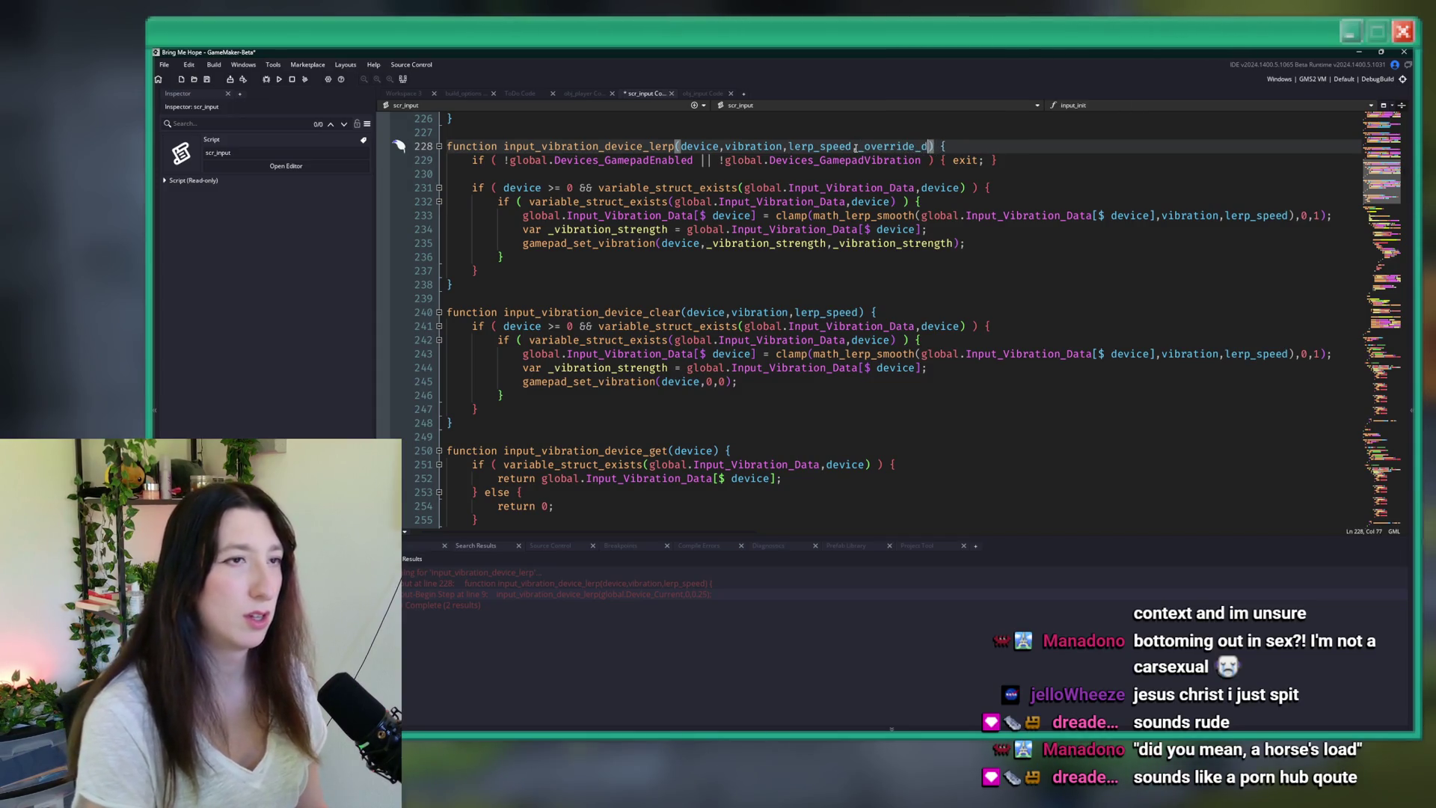
key(BackSpace)
text(enable)
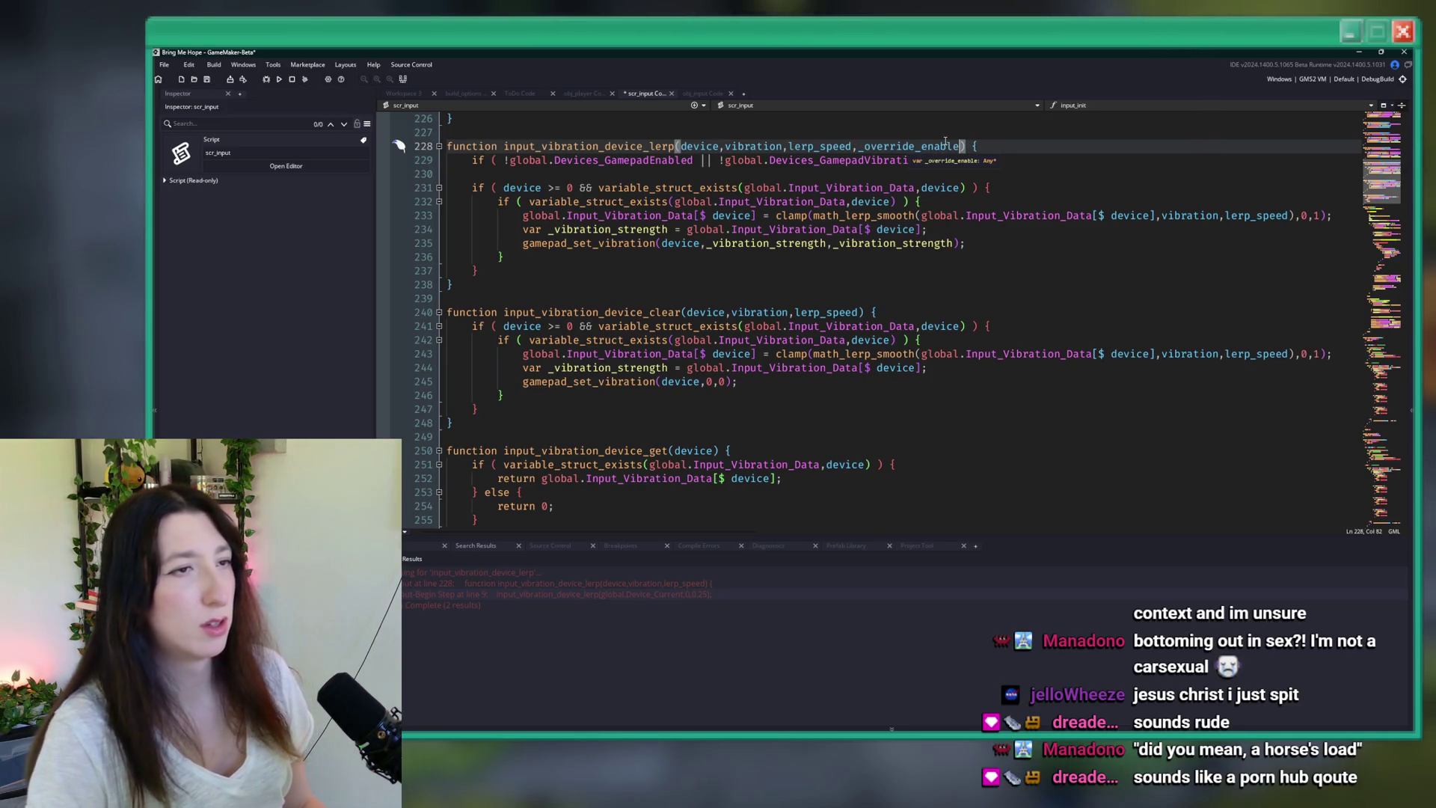
text(=false)
- Make line 229's early exit apply only when !_override_enable, and save the script
double_click(945, 145)
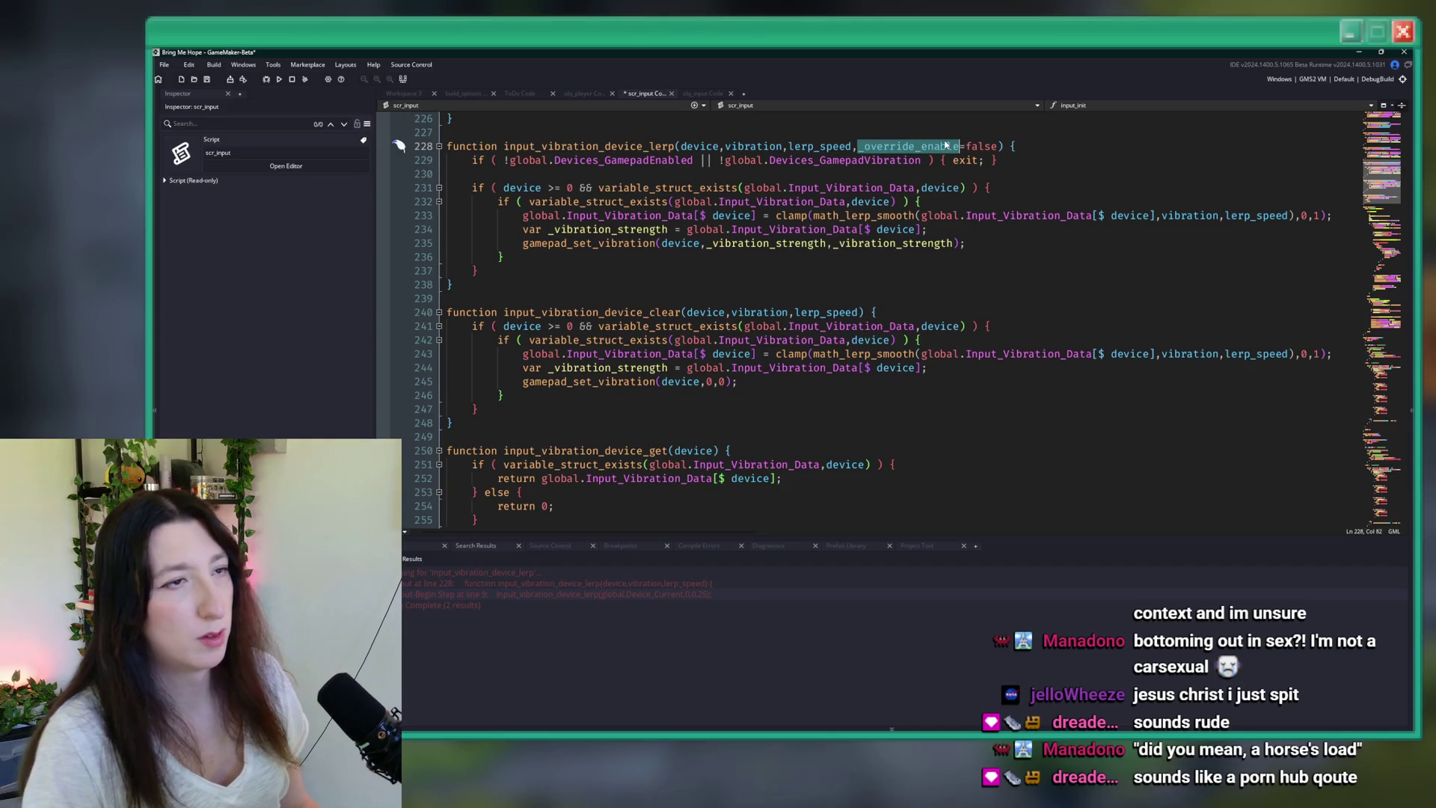
key(ctrl+c)
click(507, 159)
key(ctrl+v)
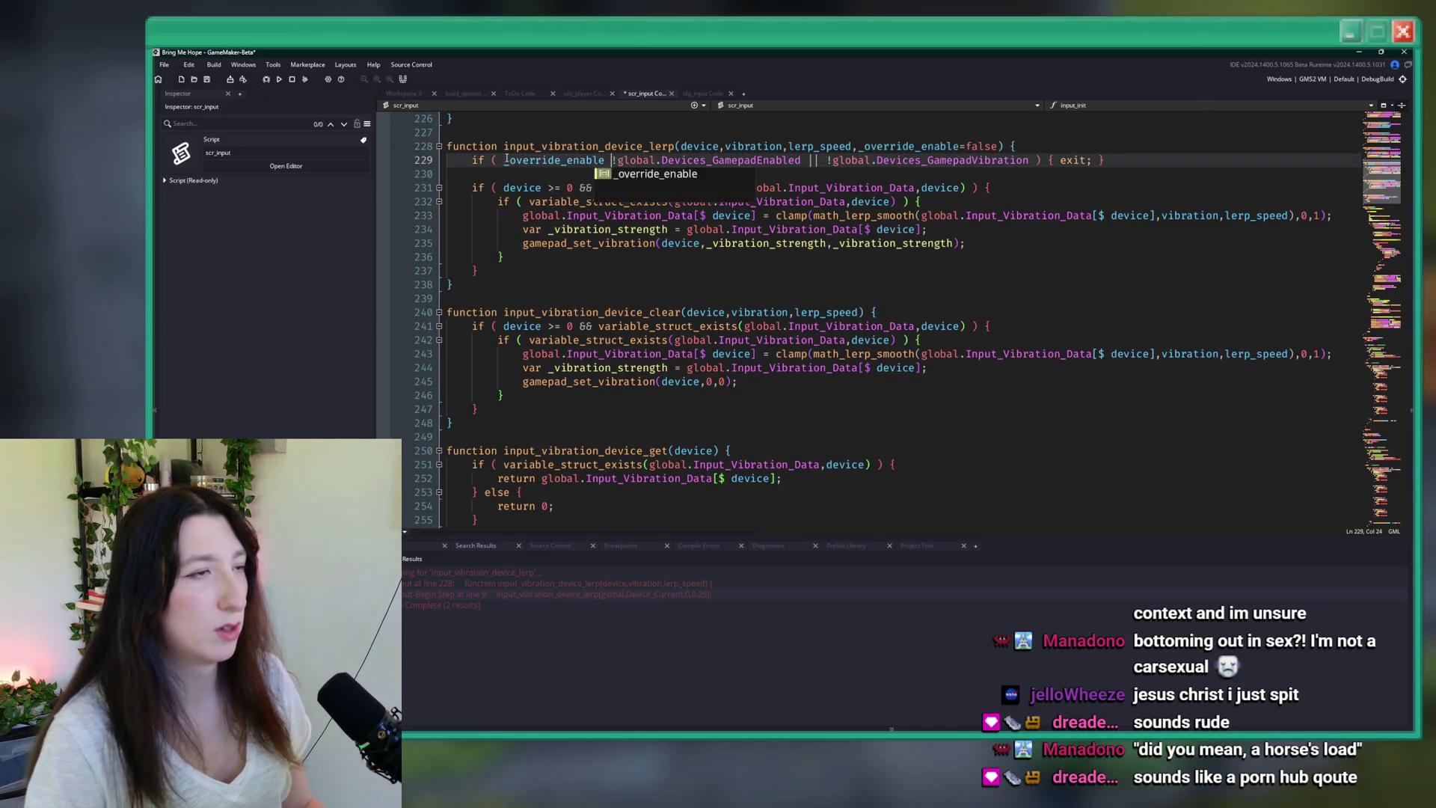
text(&&)
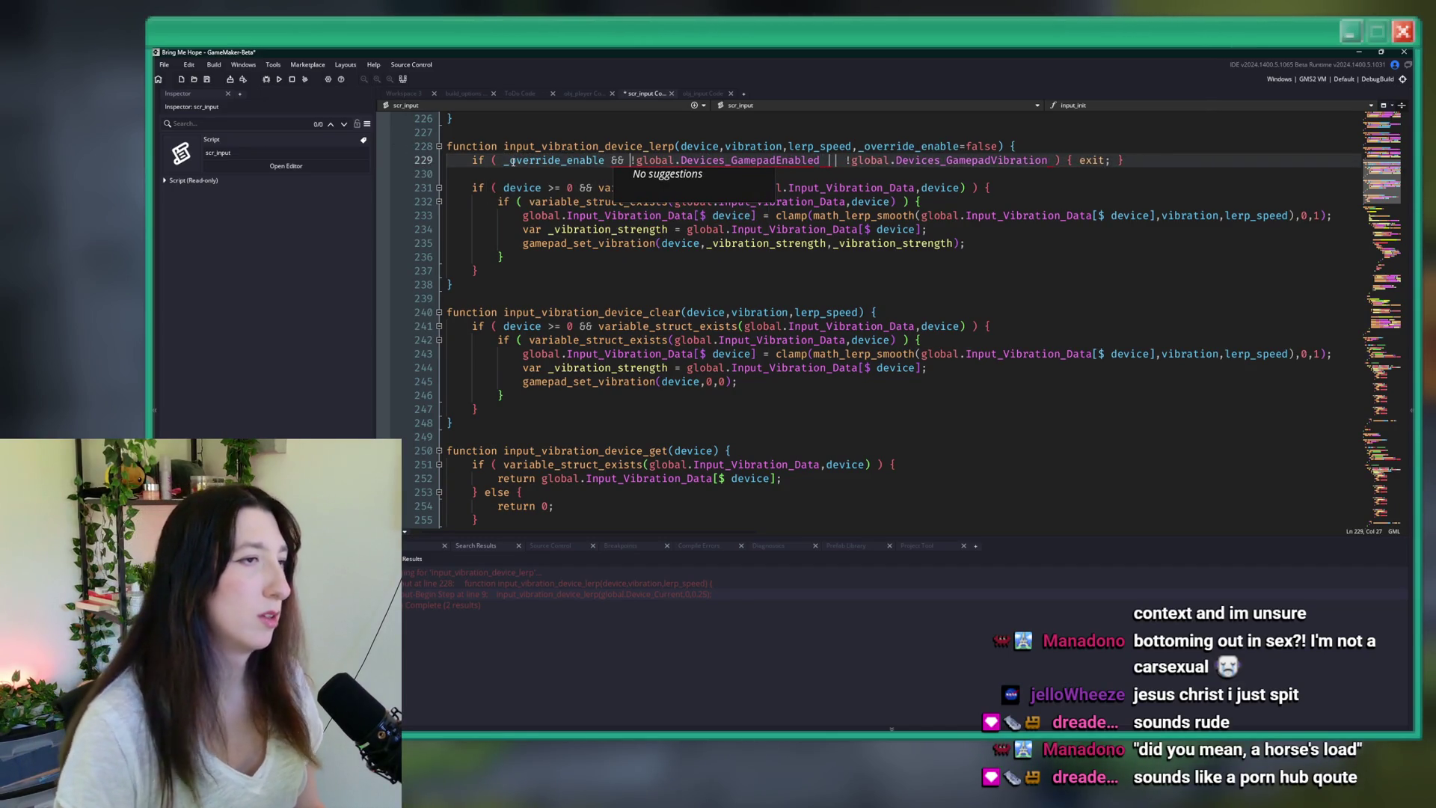
click(502, 160)
text(!)
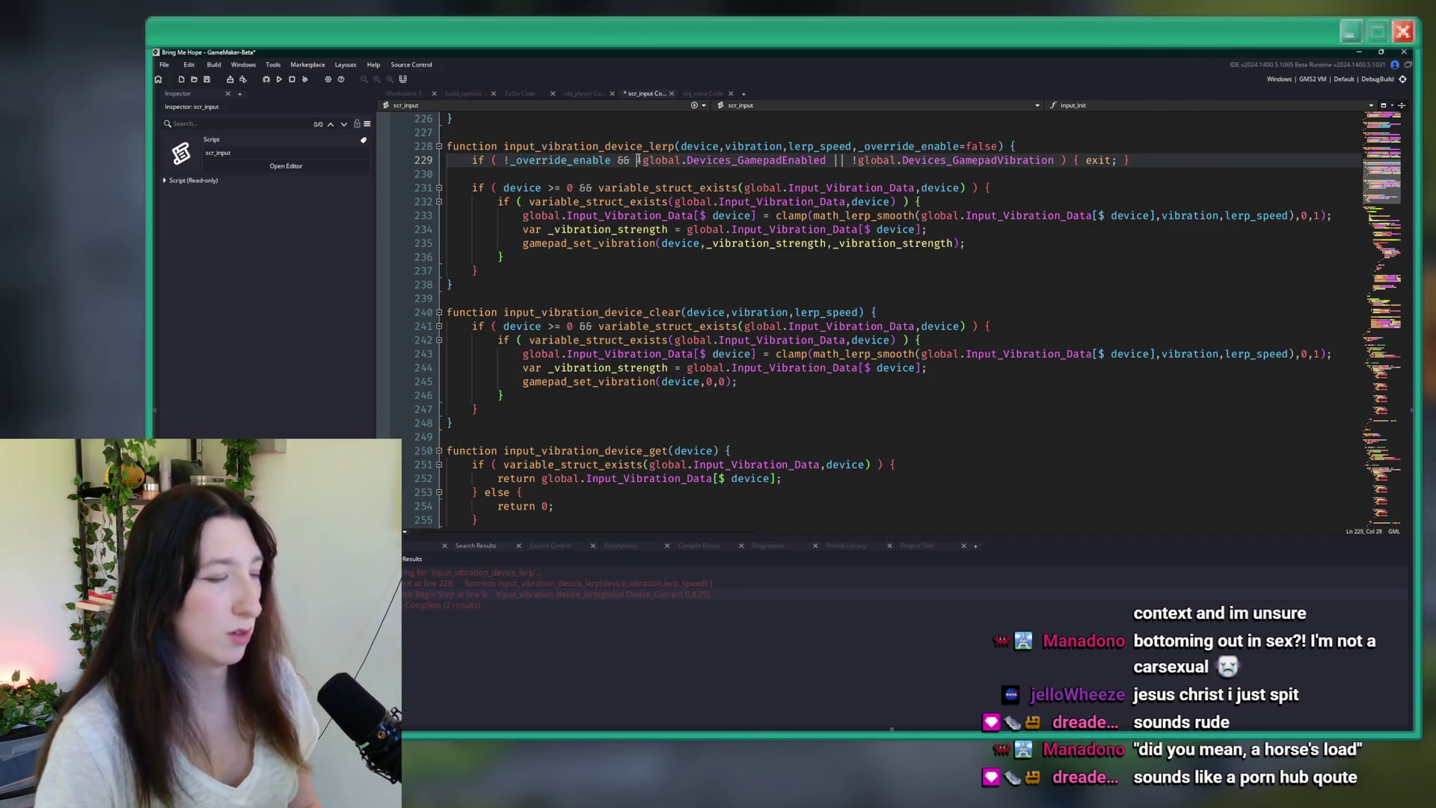
text(()
click(1061, 160)
text())
key(End)
key(ctrl+s)
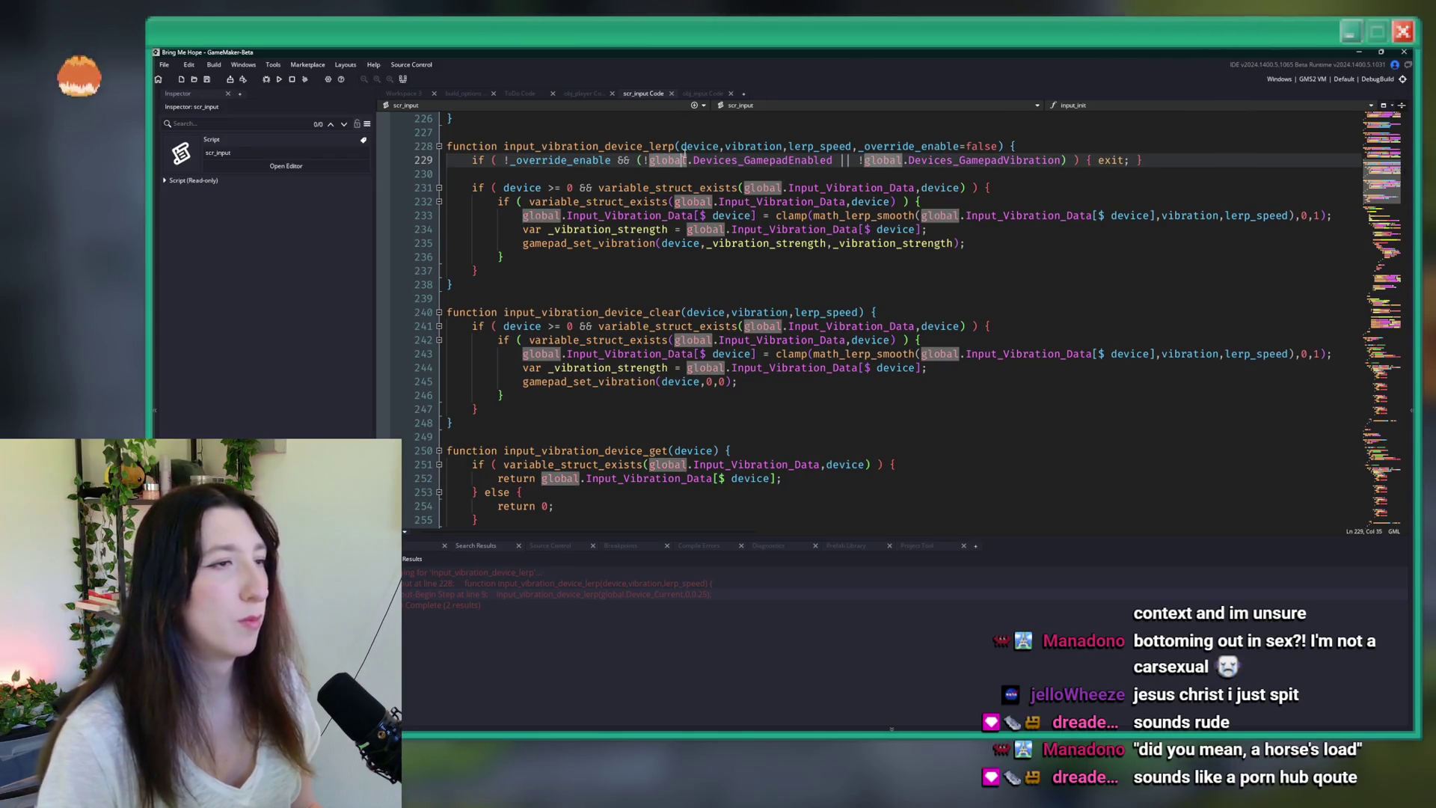
click(676, 146)
scroll(749, 155, up, 4)
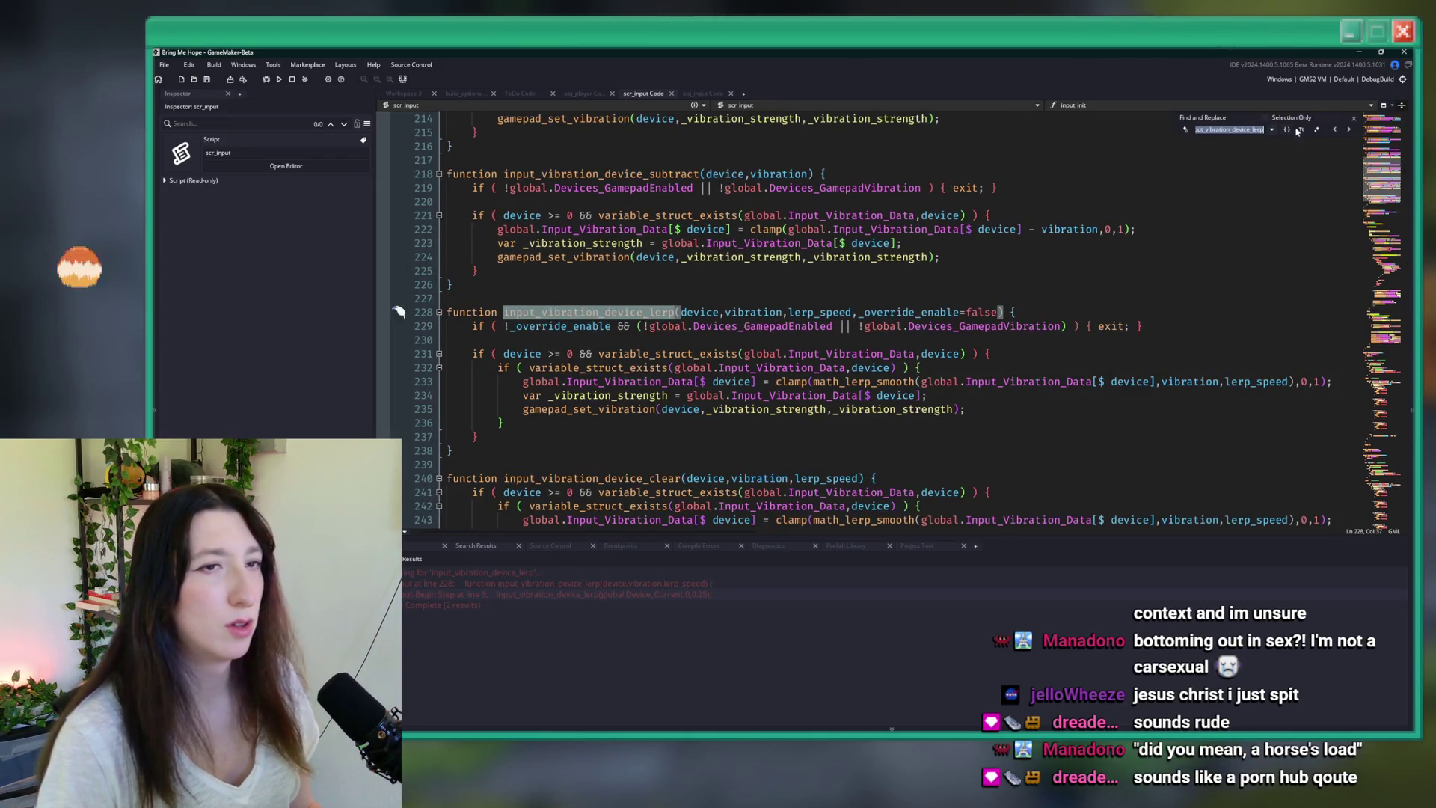
click(695, 95)
- Pass true as the override argument to the vibration call and uncomment the for line
click(797, 326)
text(,true);)
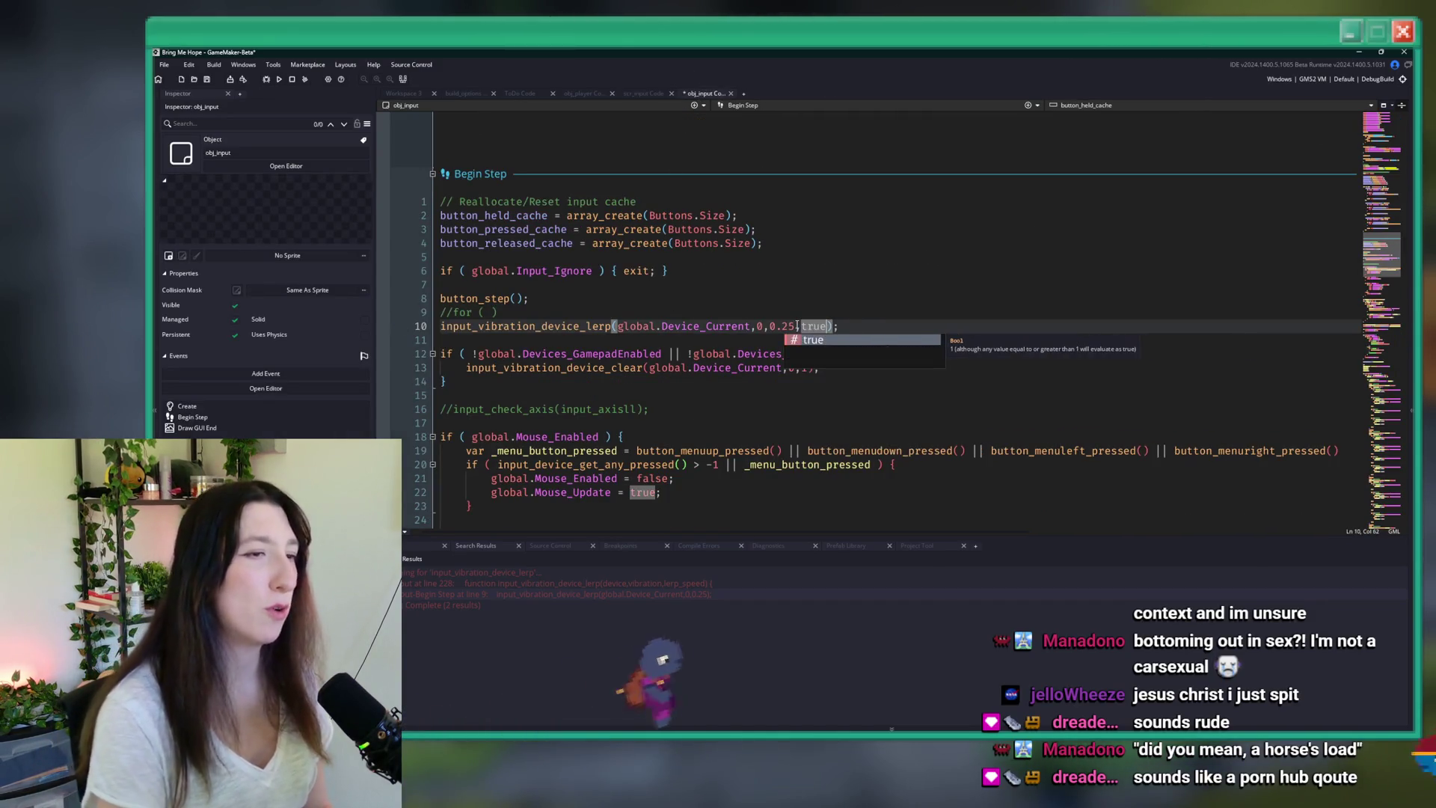
click(613, 309)
click(484, 312)
key(ctrl+shift+k)
- Fill in the loop header as 'var _i = 0; _i < global.Input_Device_Desc_List'
text(var _i = 0)
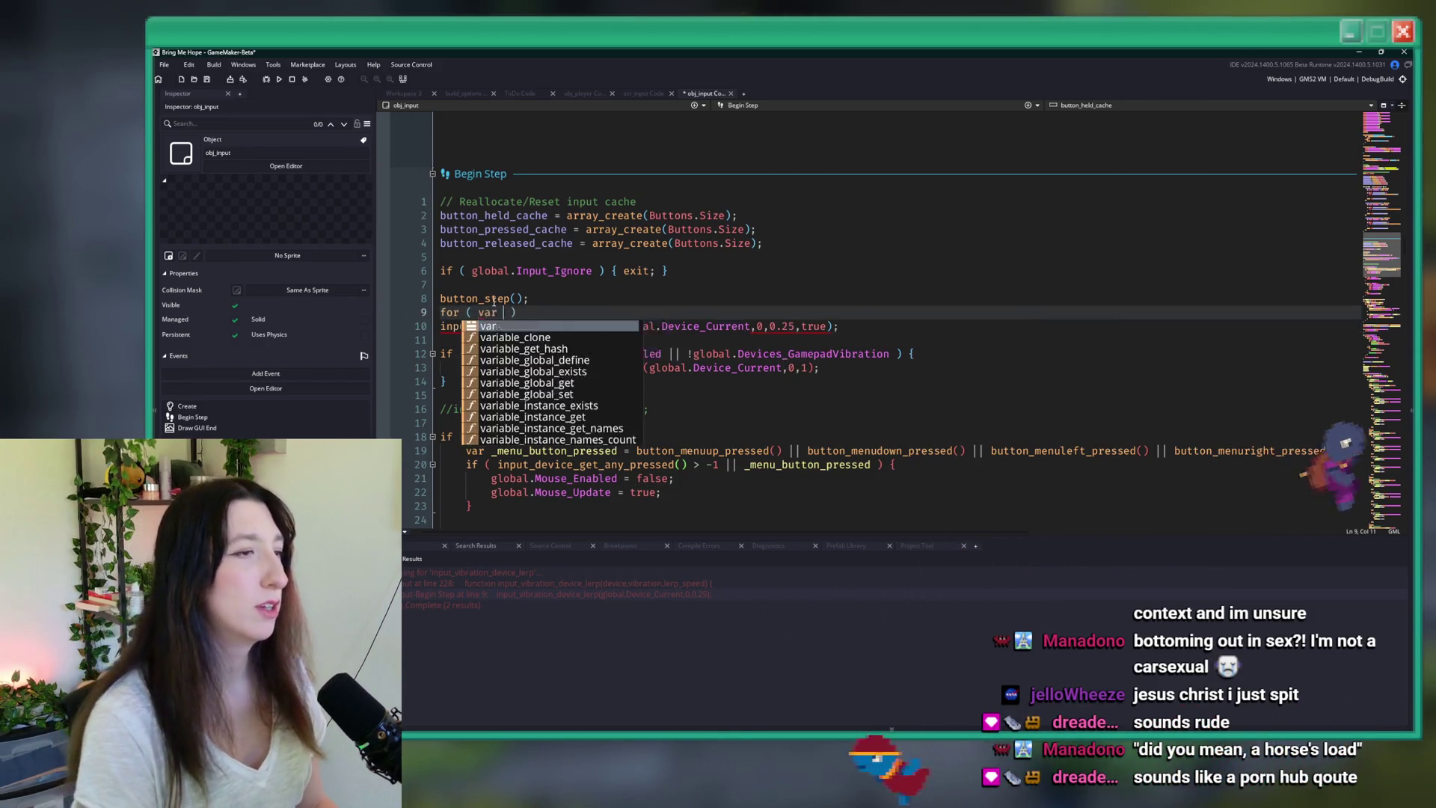
text(; _i < gl)
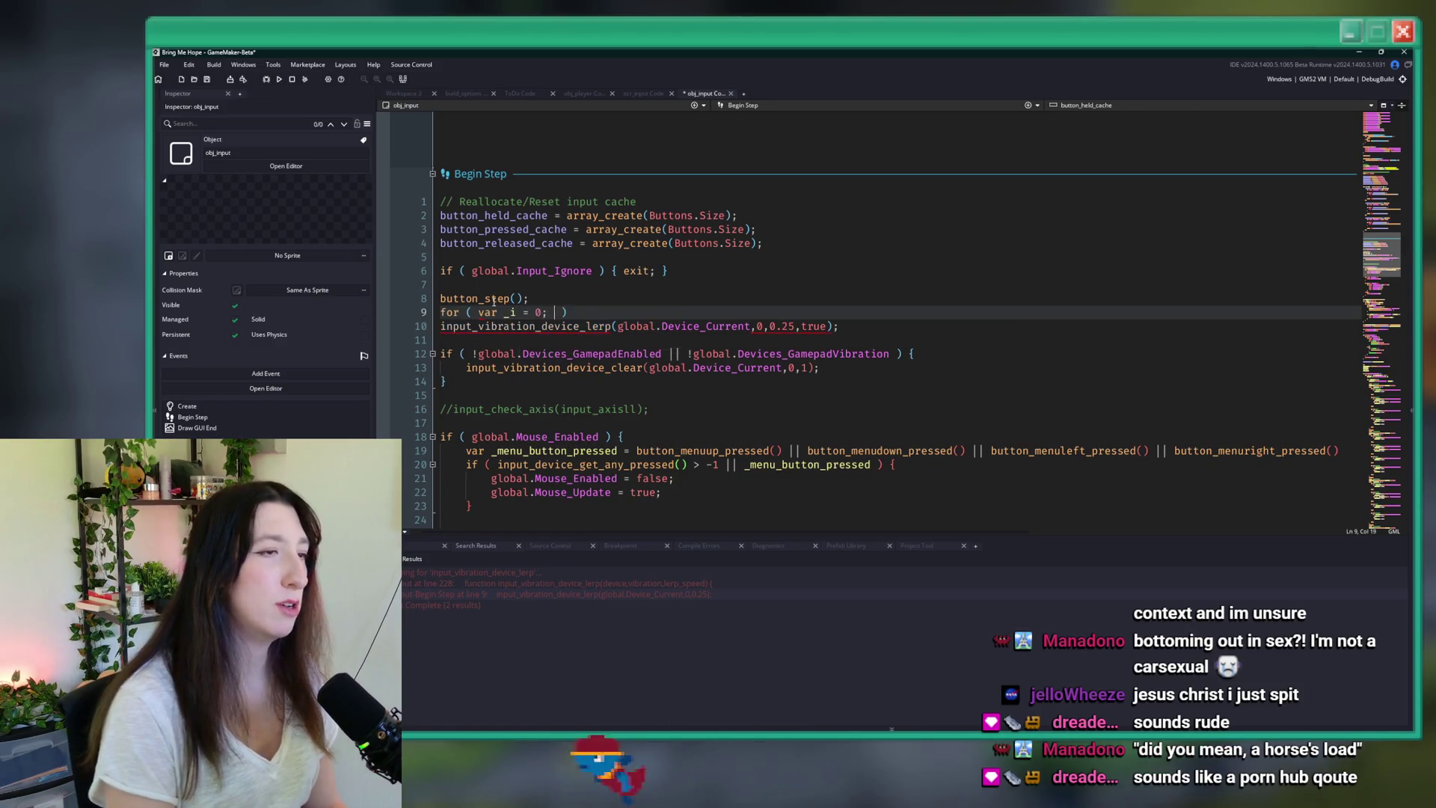
text(obal.Co)
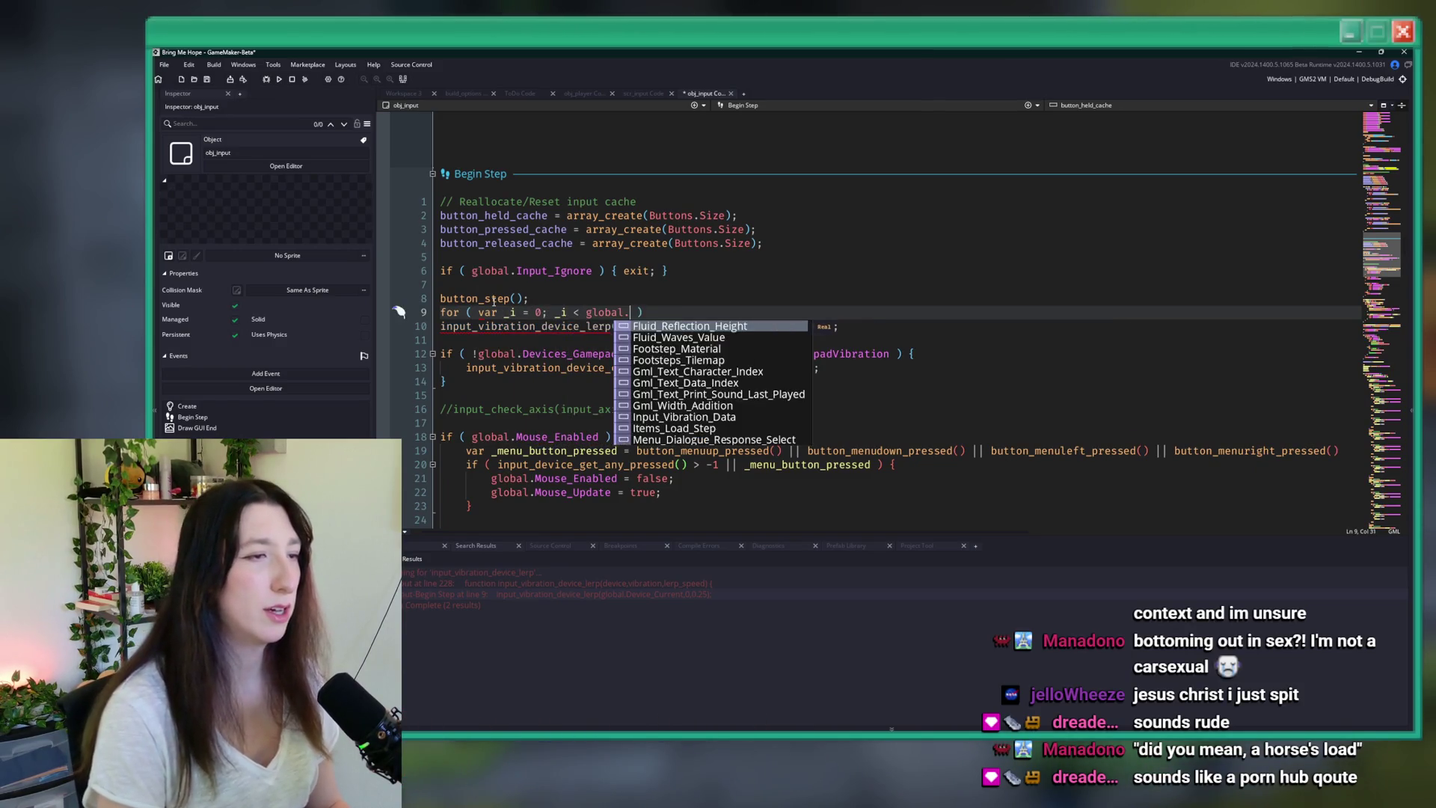
key(BackSpace)
key(BackSpace)
text(Inde)
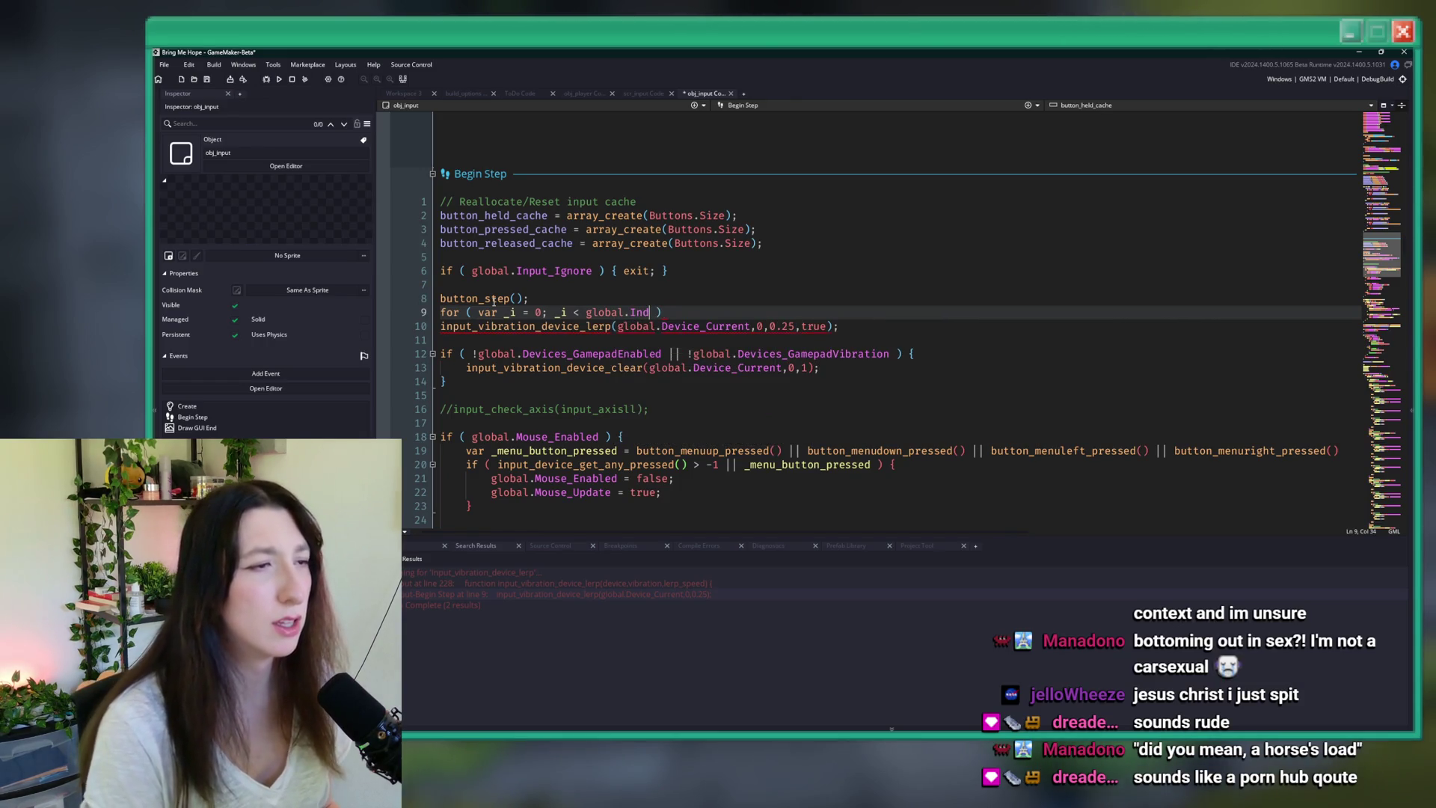
text(put)
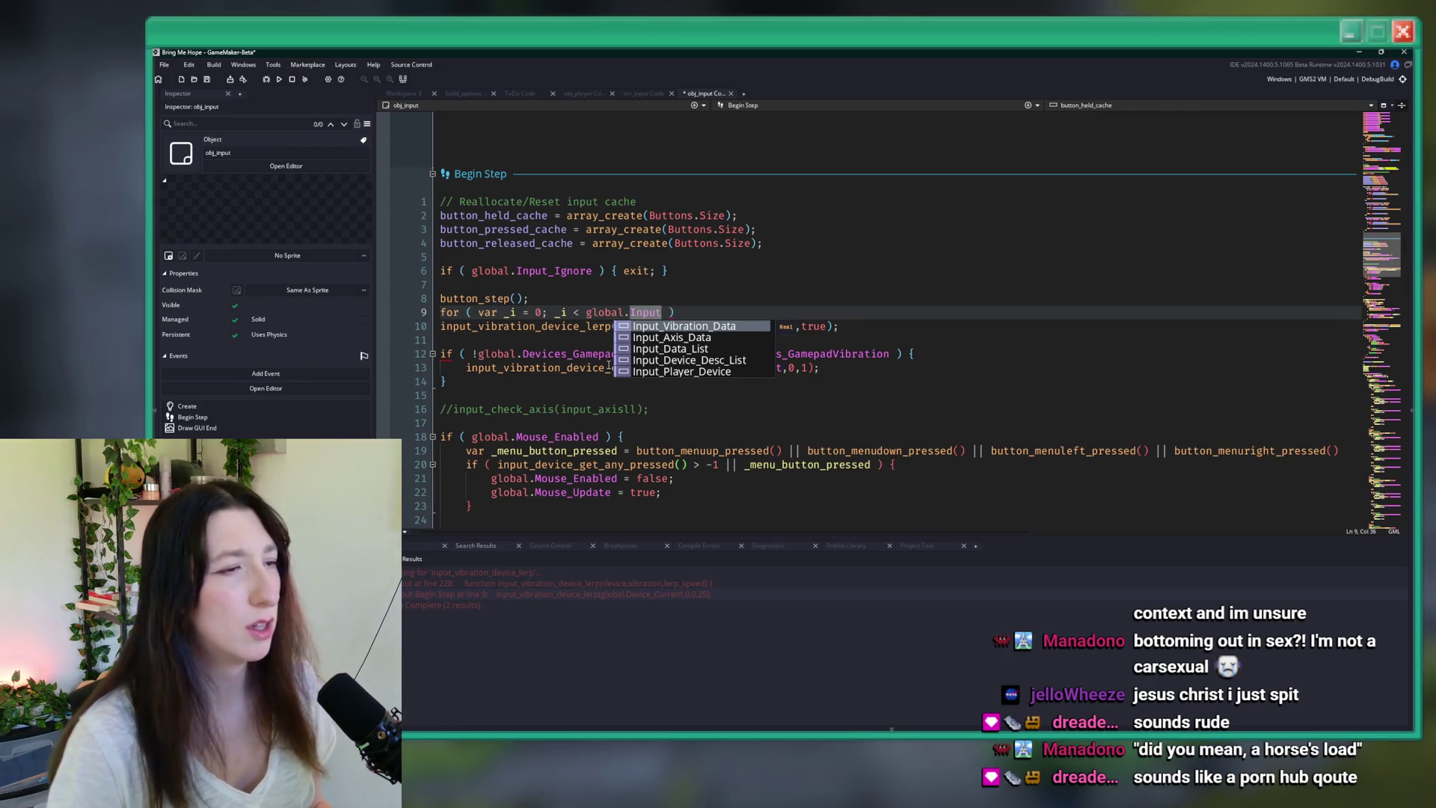
click(716, 360)
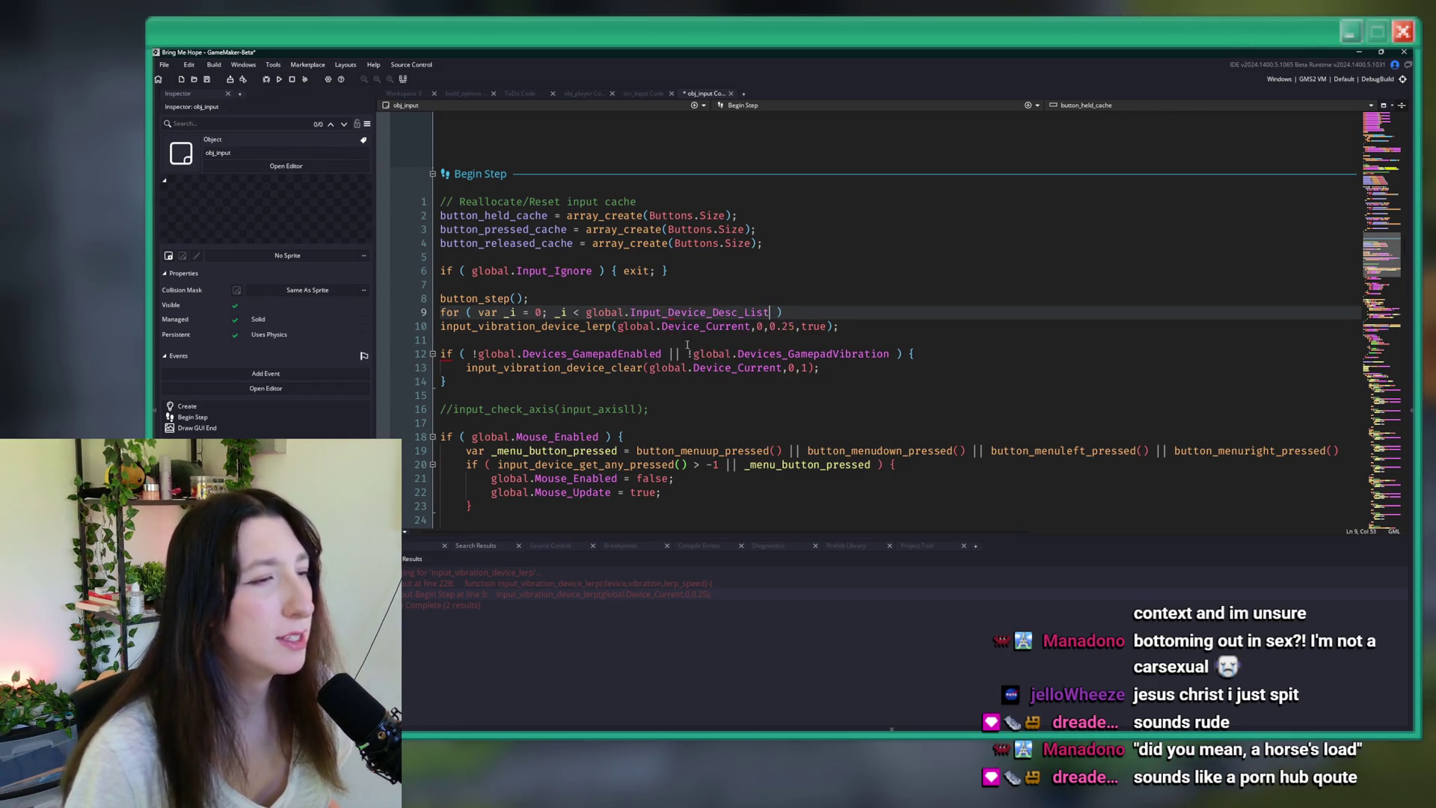
double_click(700, 314)
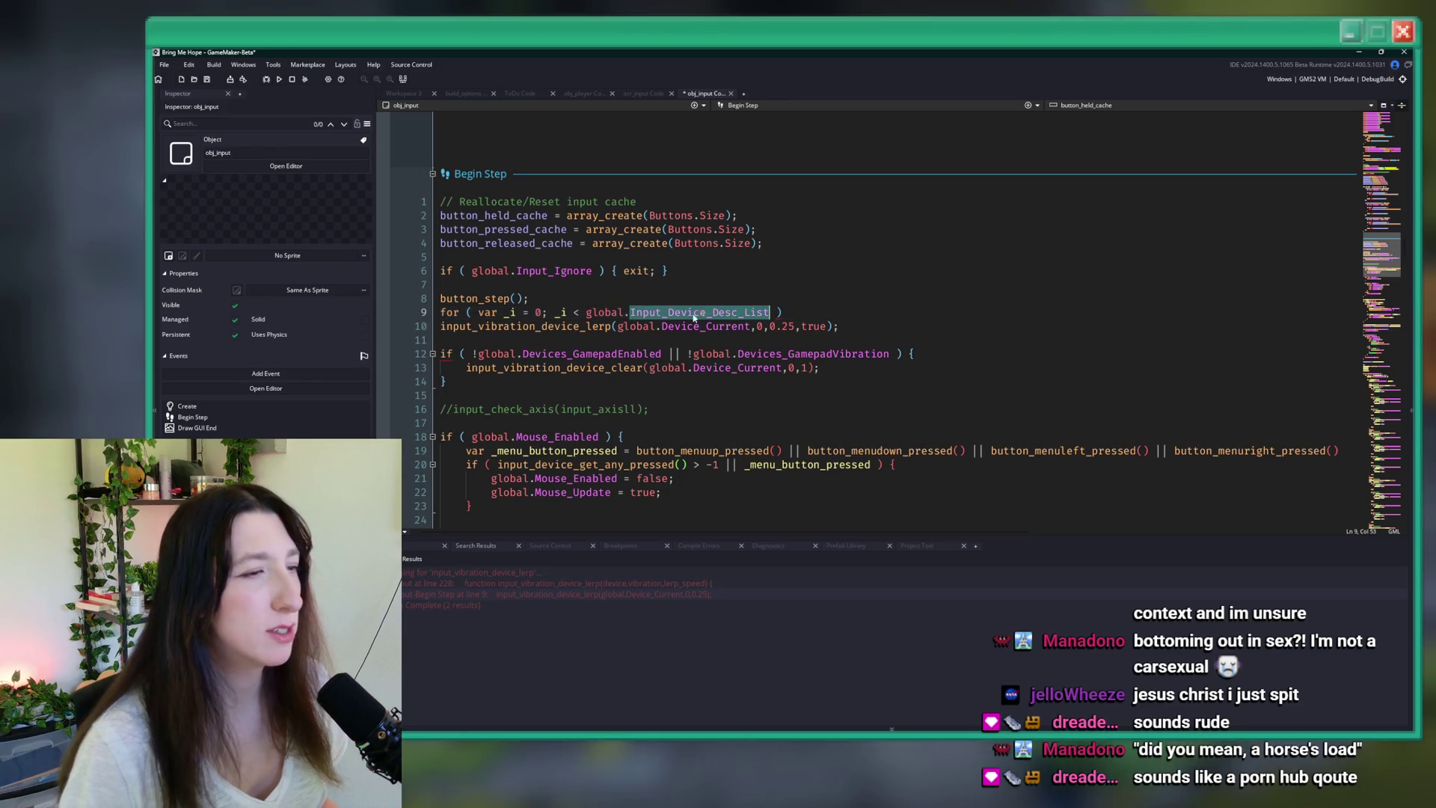
middle_click(593, 327)
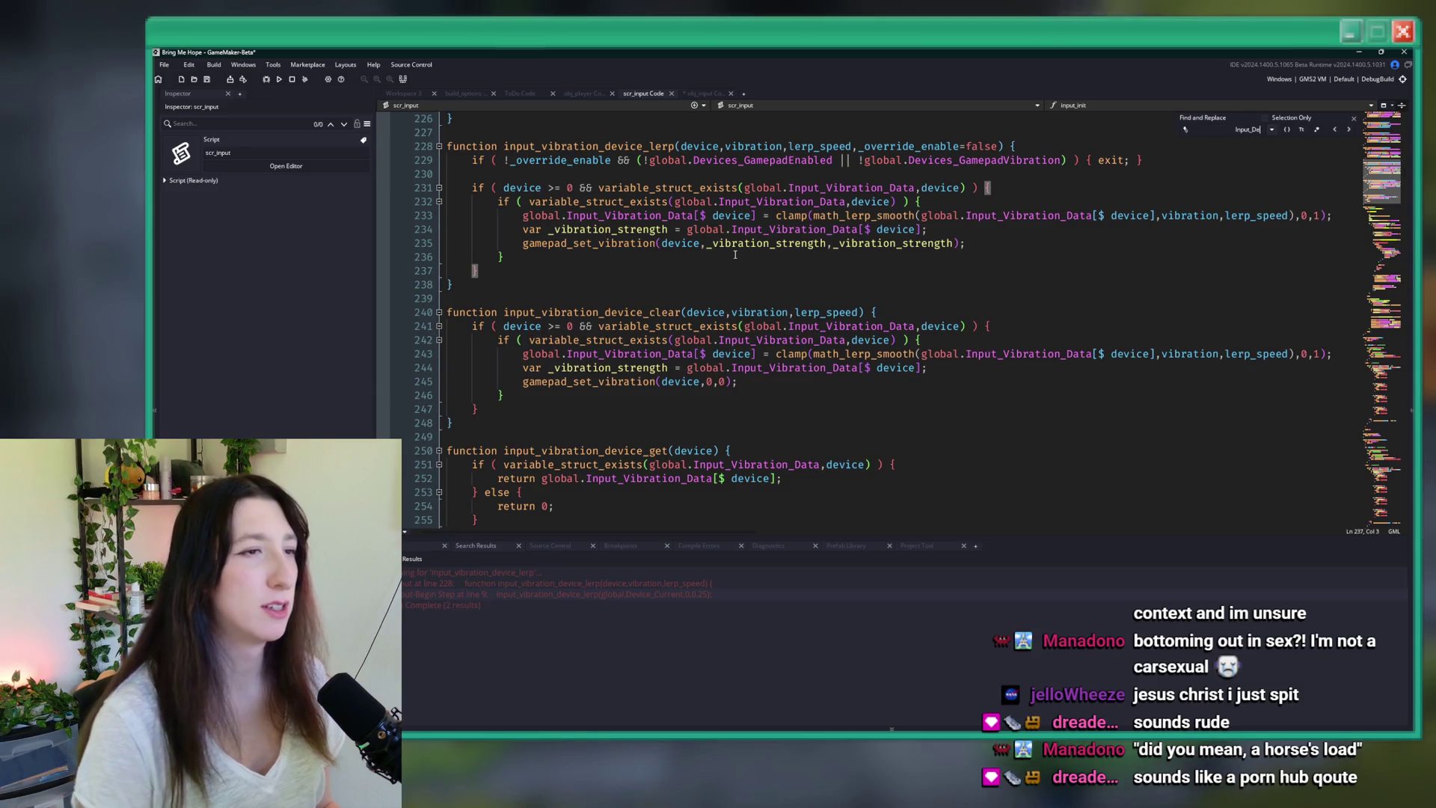
- Find 'Connec' in scr_input and take the global.Input_Device_List variable name
click(741, 254)
double_click(1239, 132)
text(Connec)
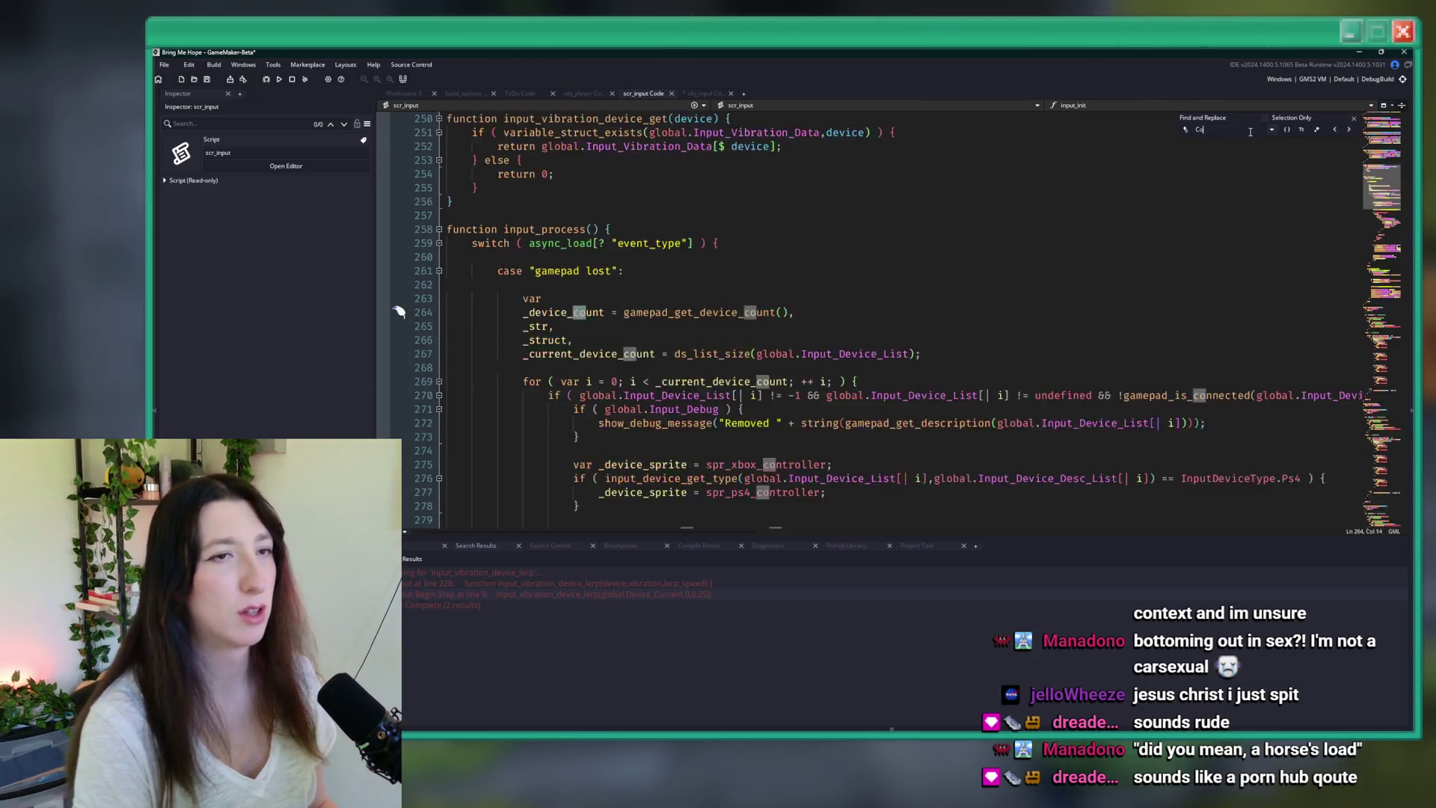
key(Return)
key(Return)
key(Return)
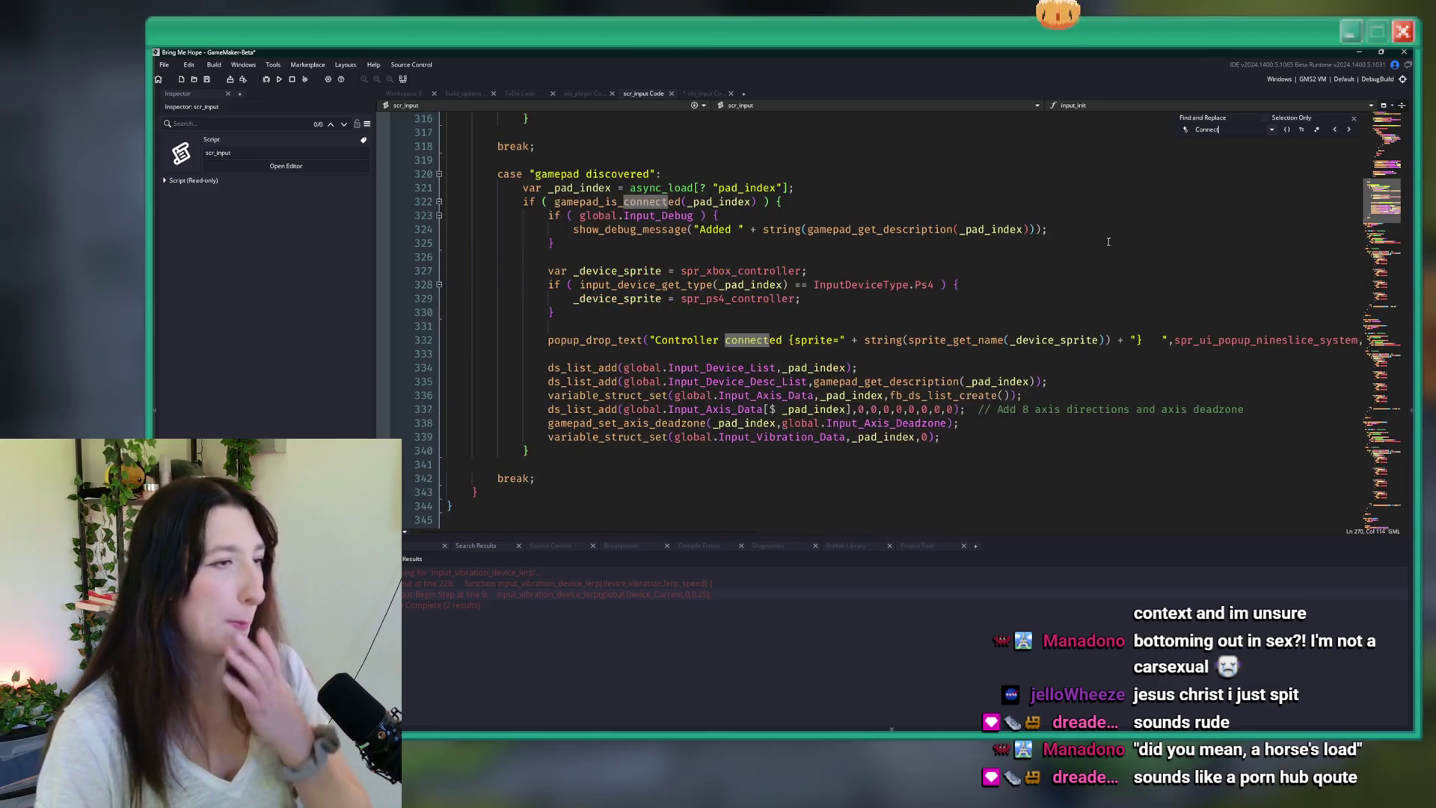
drag(775, 367, 623, 367)
key(ctrl+c)
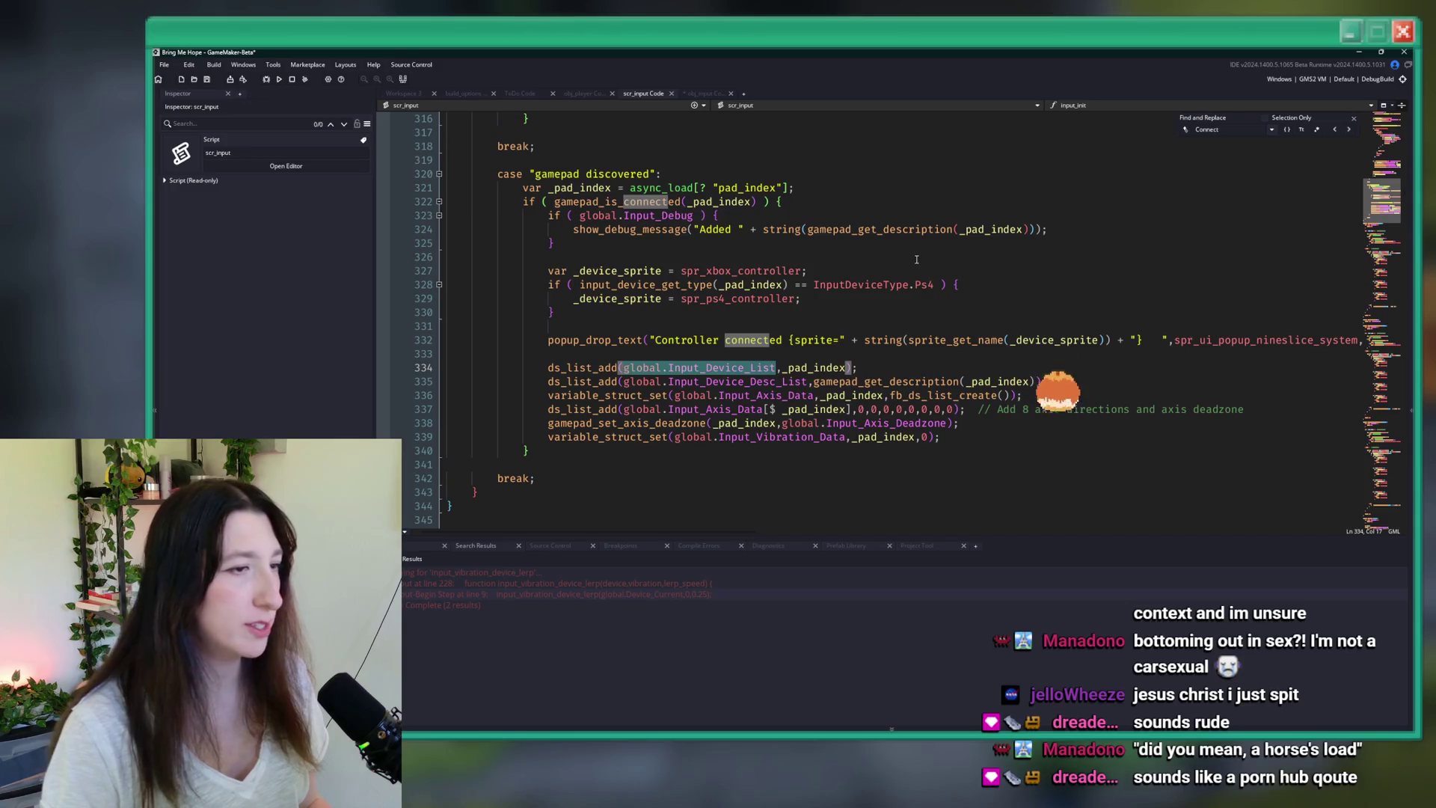
click(672, 93)
- Make the loop run to ds_list_size(global.Input_Device_List) with ++_i and braces
click(766, 312)
drag(767, 312, 585, 312)
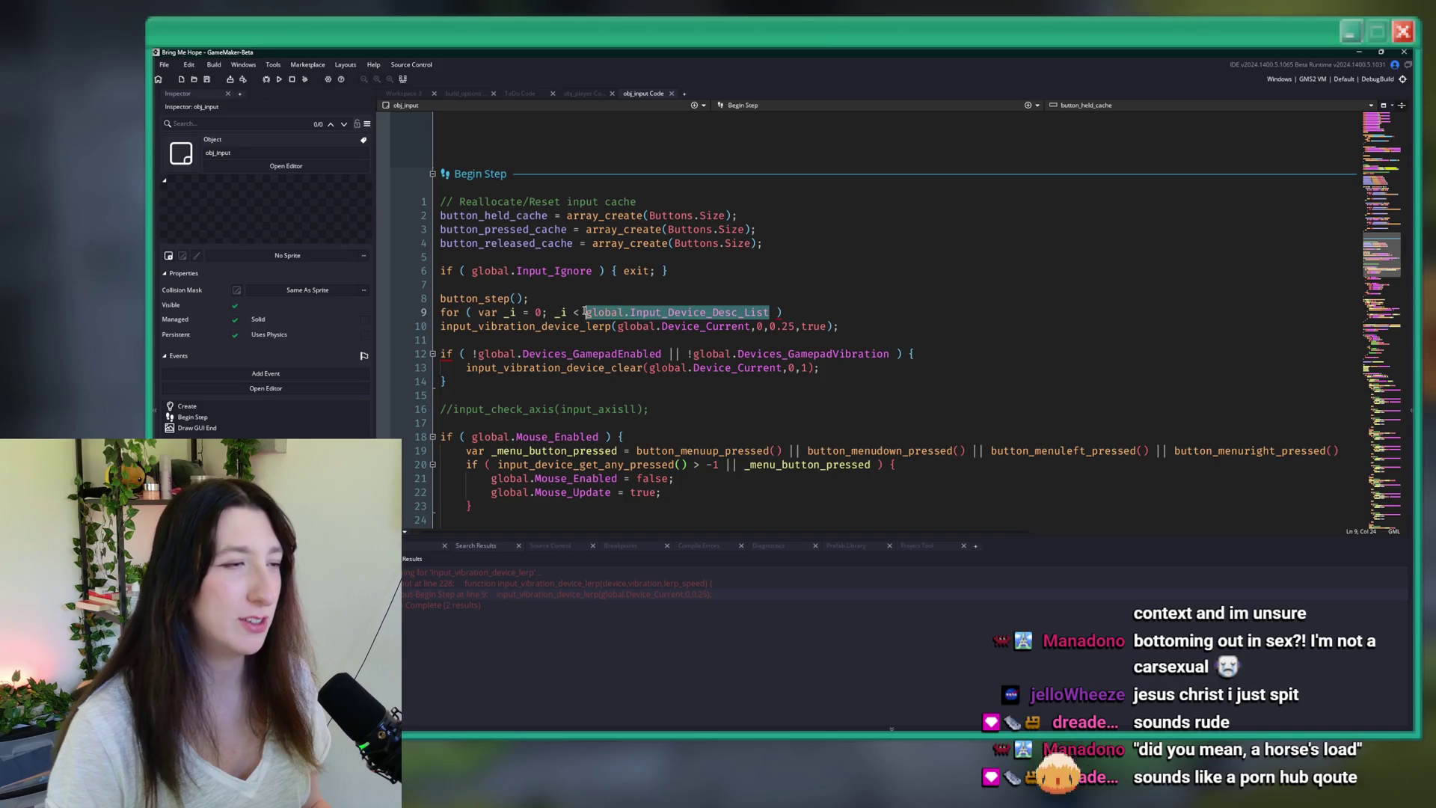
text(ds_list_size)
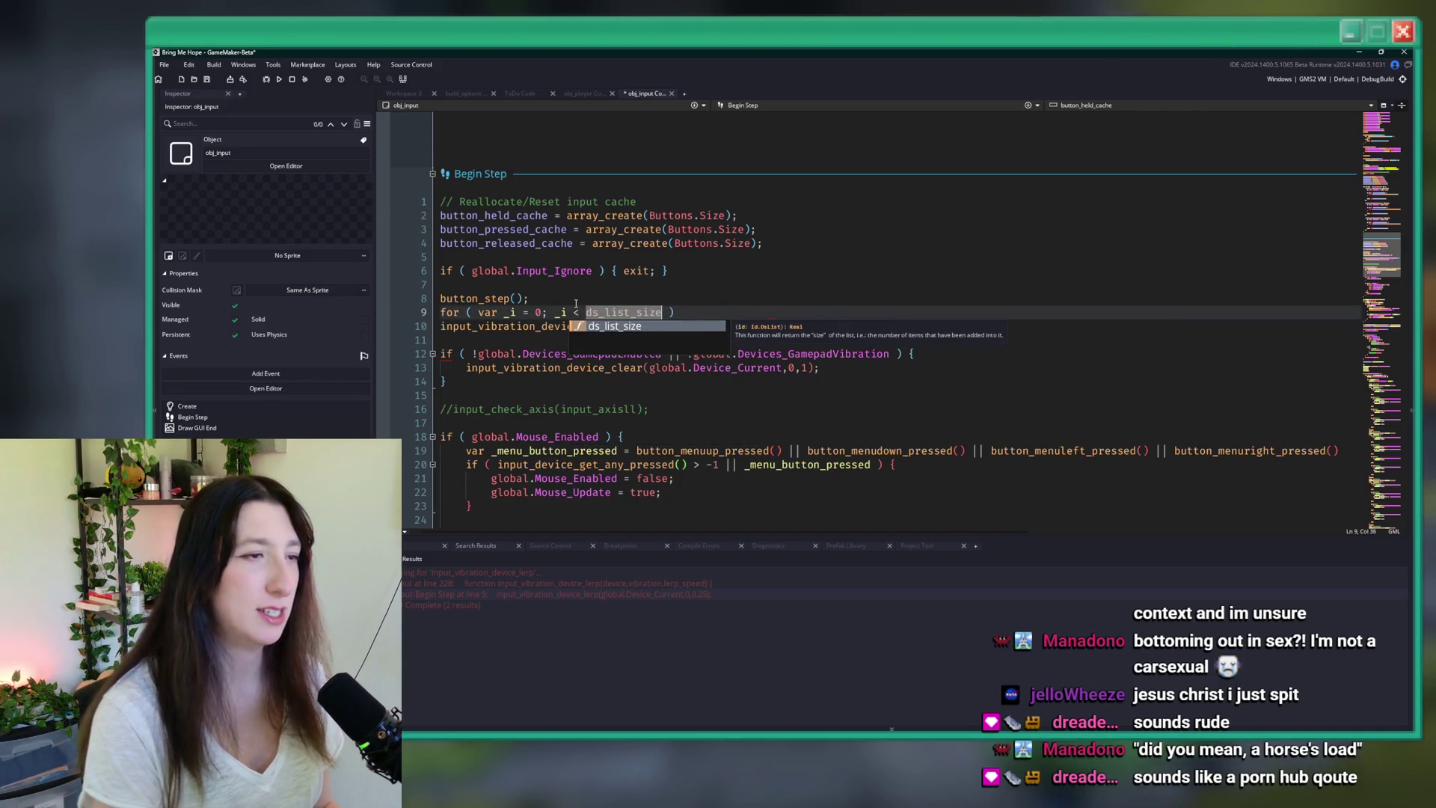
key(Return)
key(ctrl+v)
text(); ++ _i; ) )
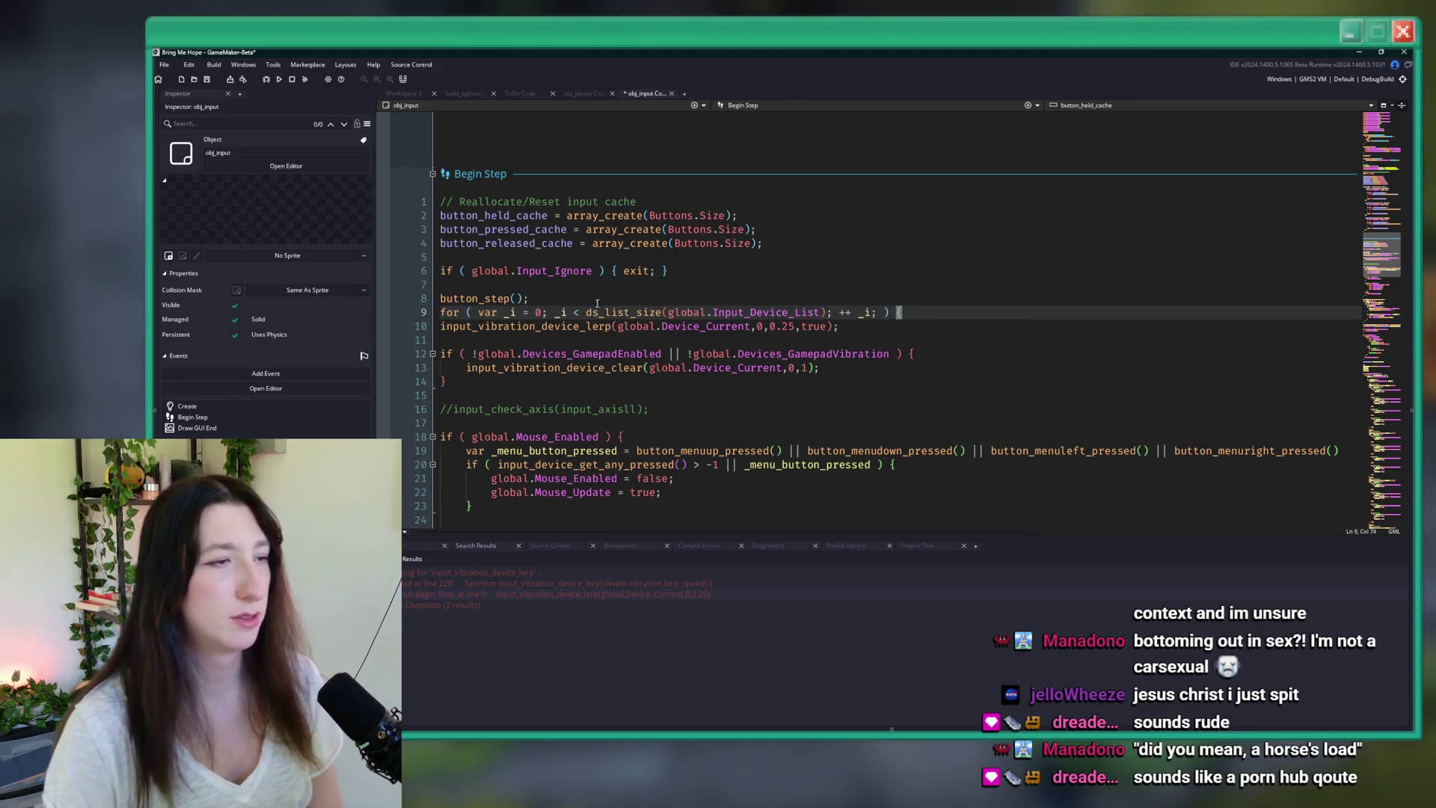
text({)
key(Down)
key(Return)
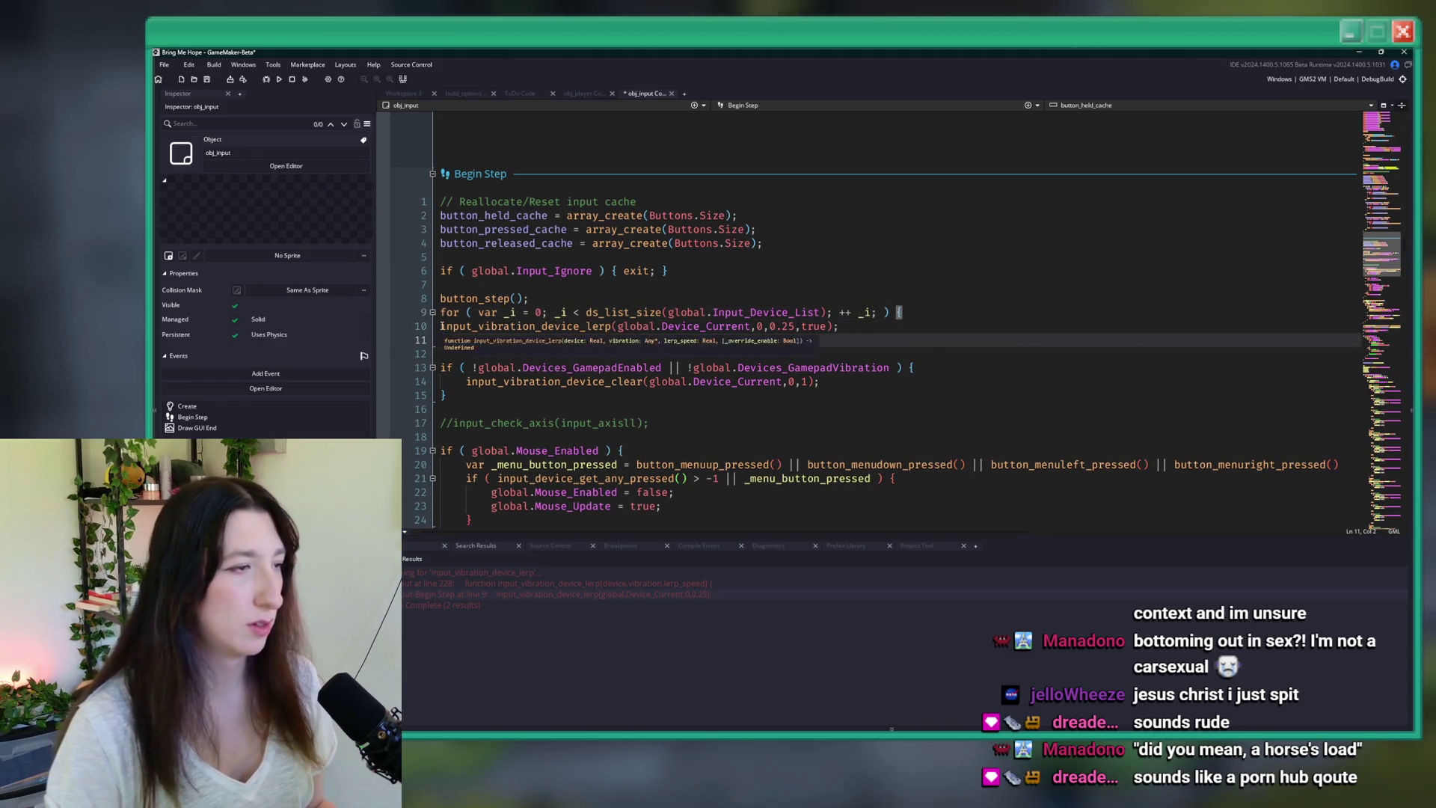
- Indent the vibration call into the loop and pass global.Input_Device_List[| _i] as its device
click(441, 326)
key(Tab)
click(649, 327)
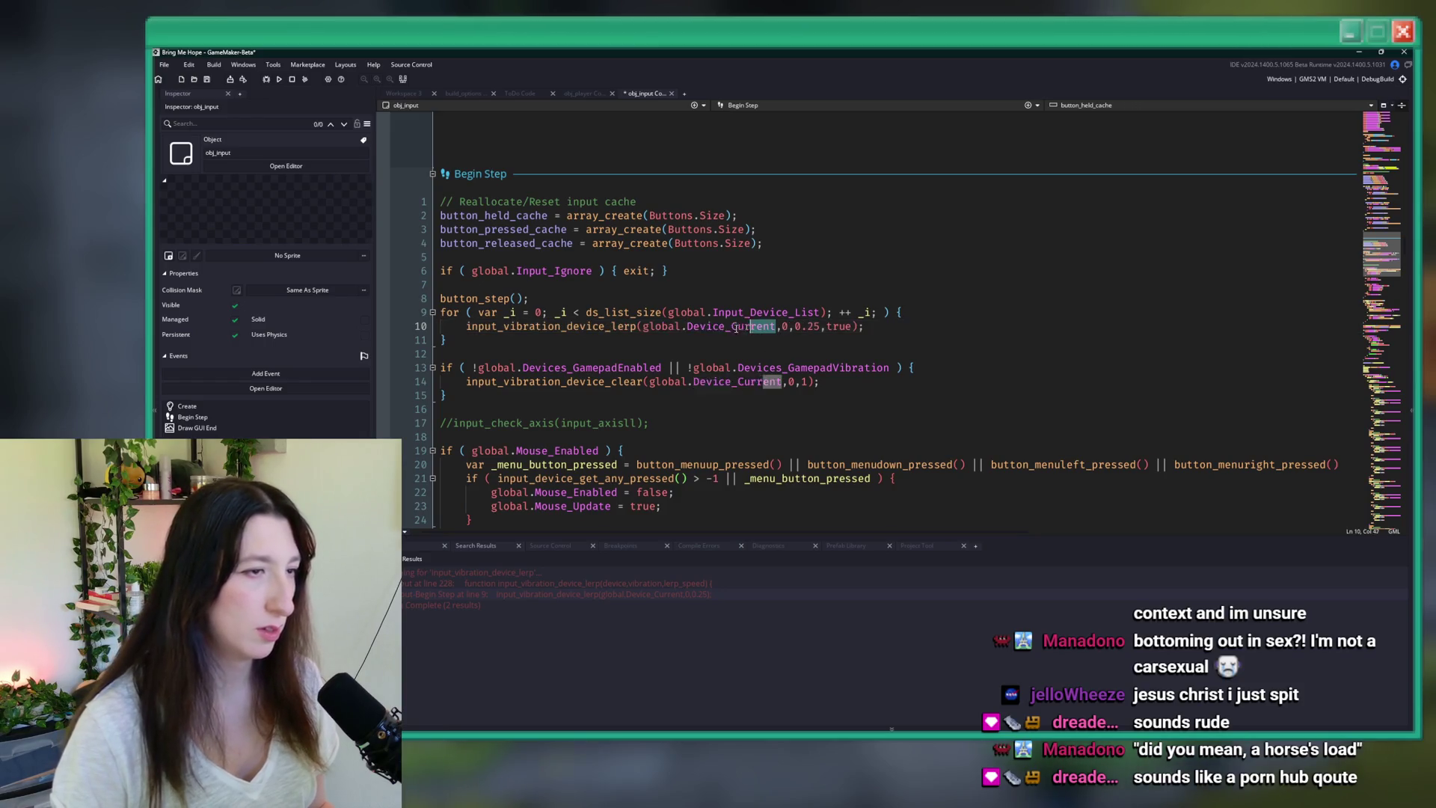
double_click(646, 326)
text(global.Input_Device_List[| _i])
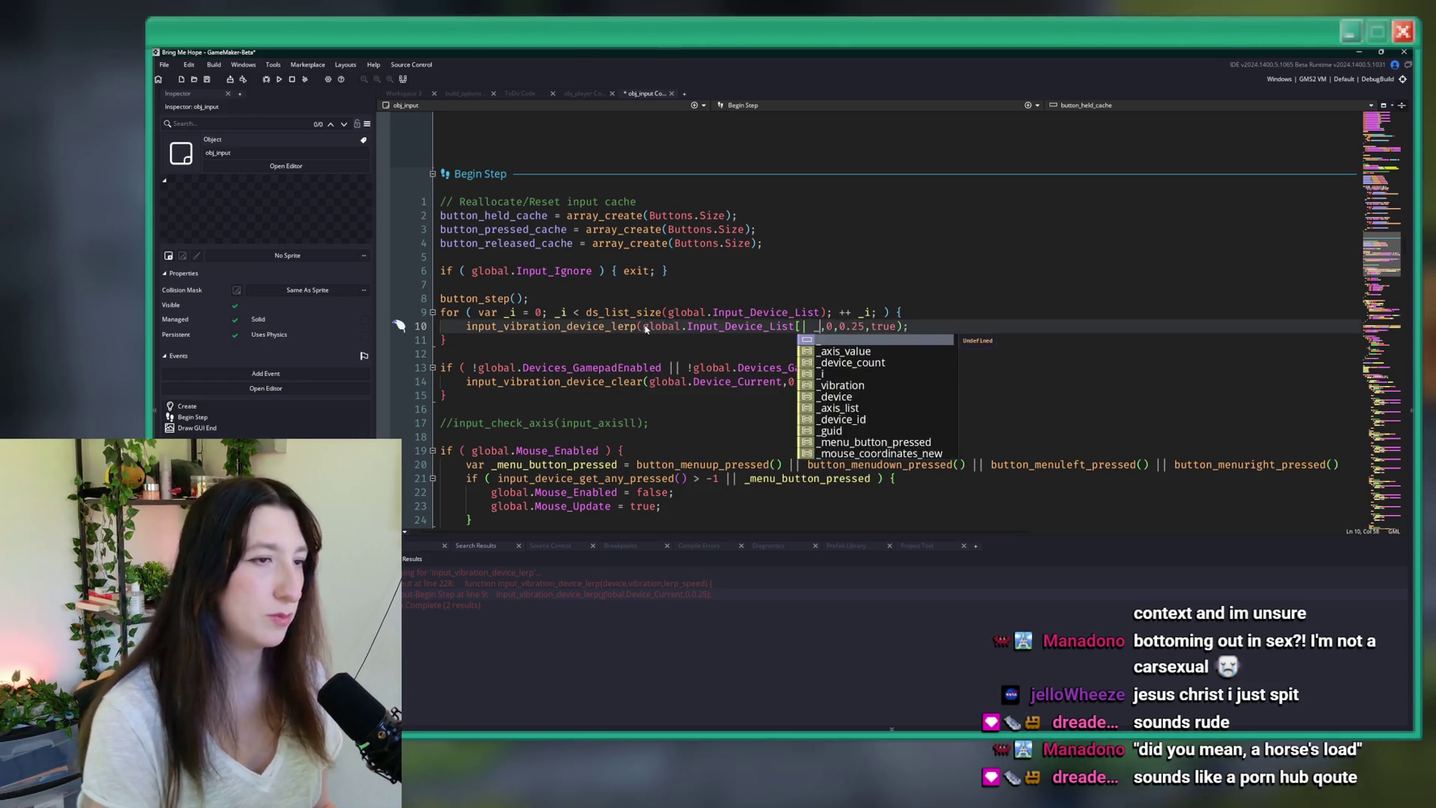
key(BackSpace)
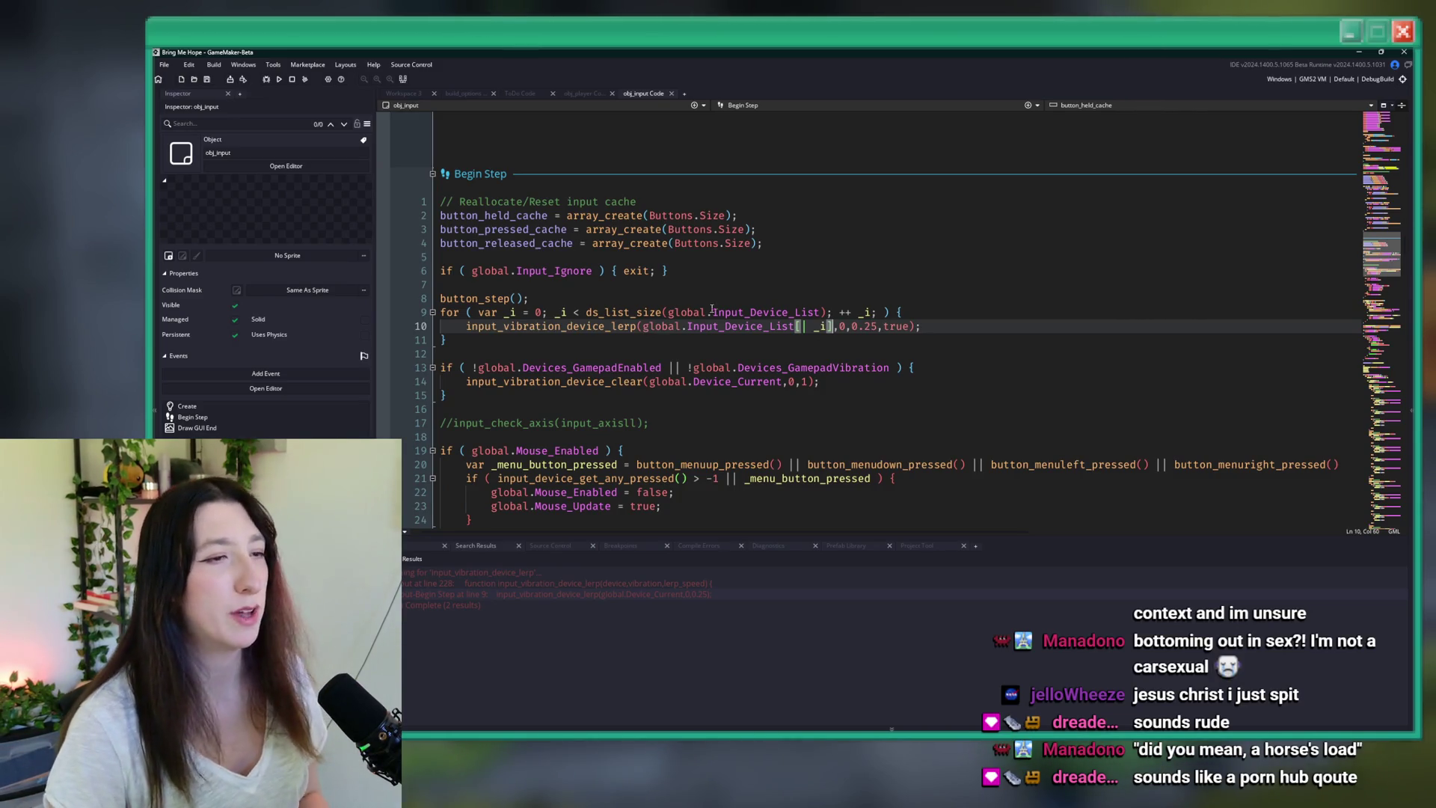
middle_click(603, 326)
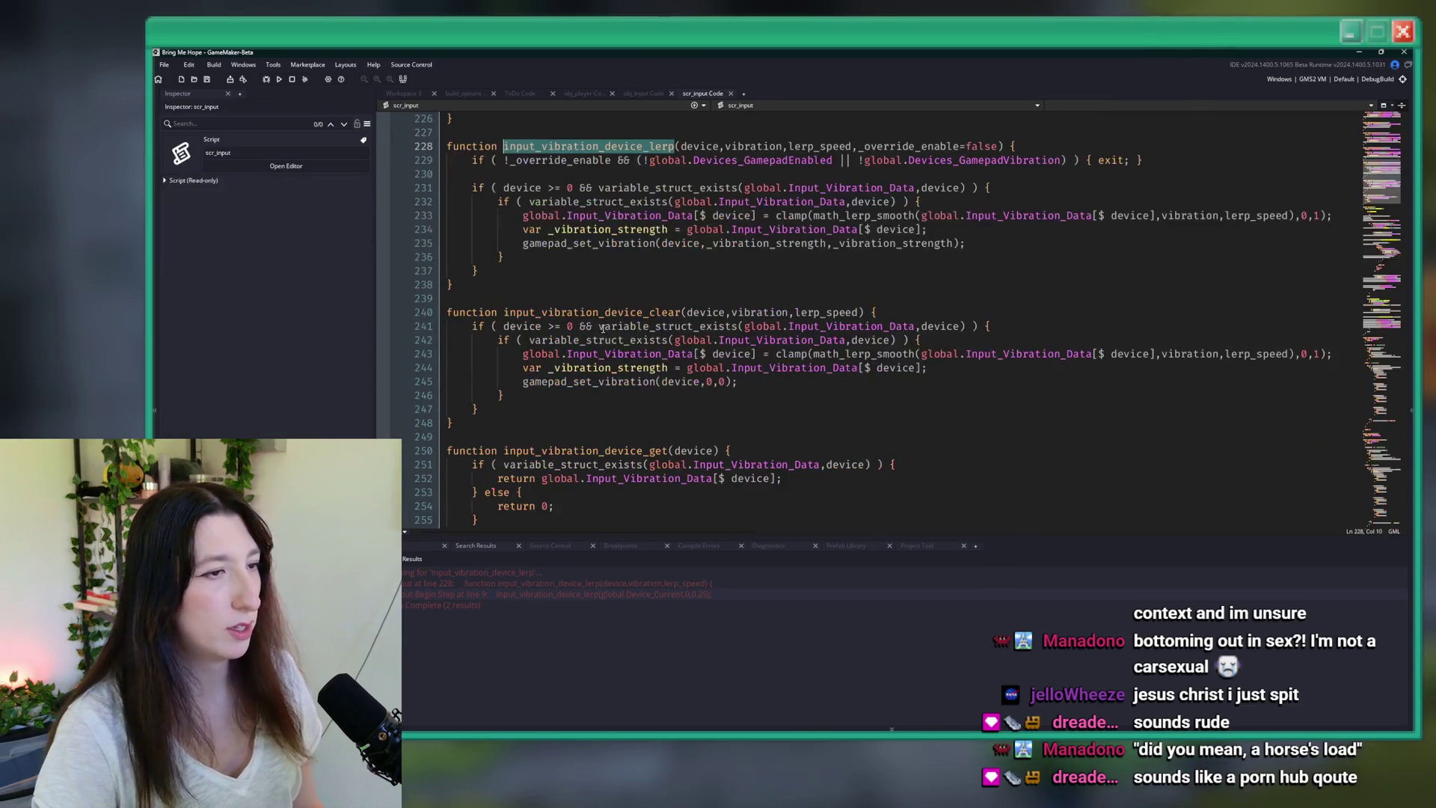
- Check the device argument handling in the lerp definition, then close scr_input
click(860, 202)
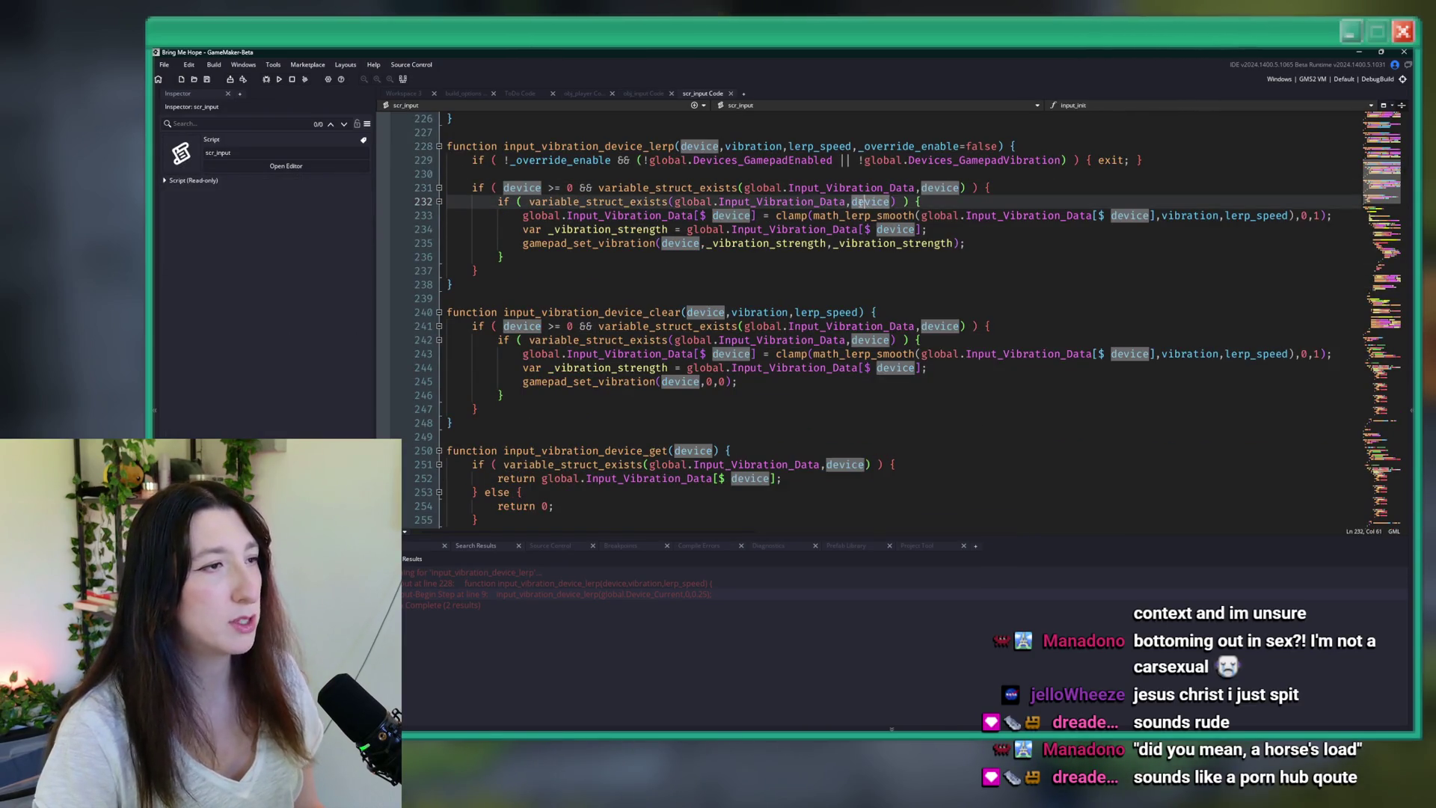
click(892, 202)
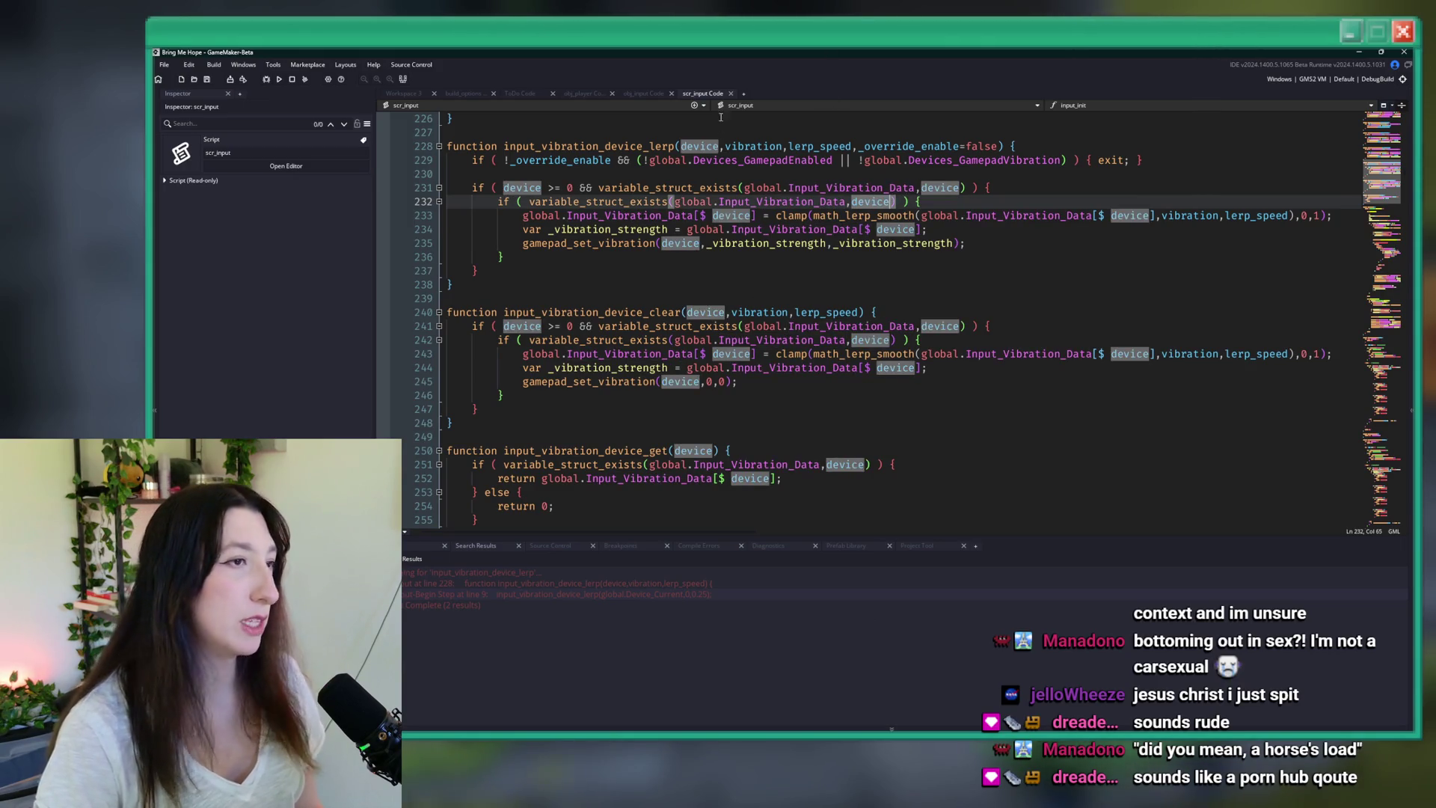
click(731, 93)
click(1000, 325)
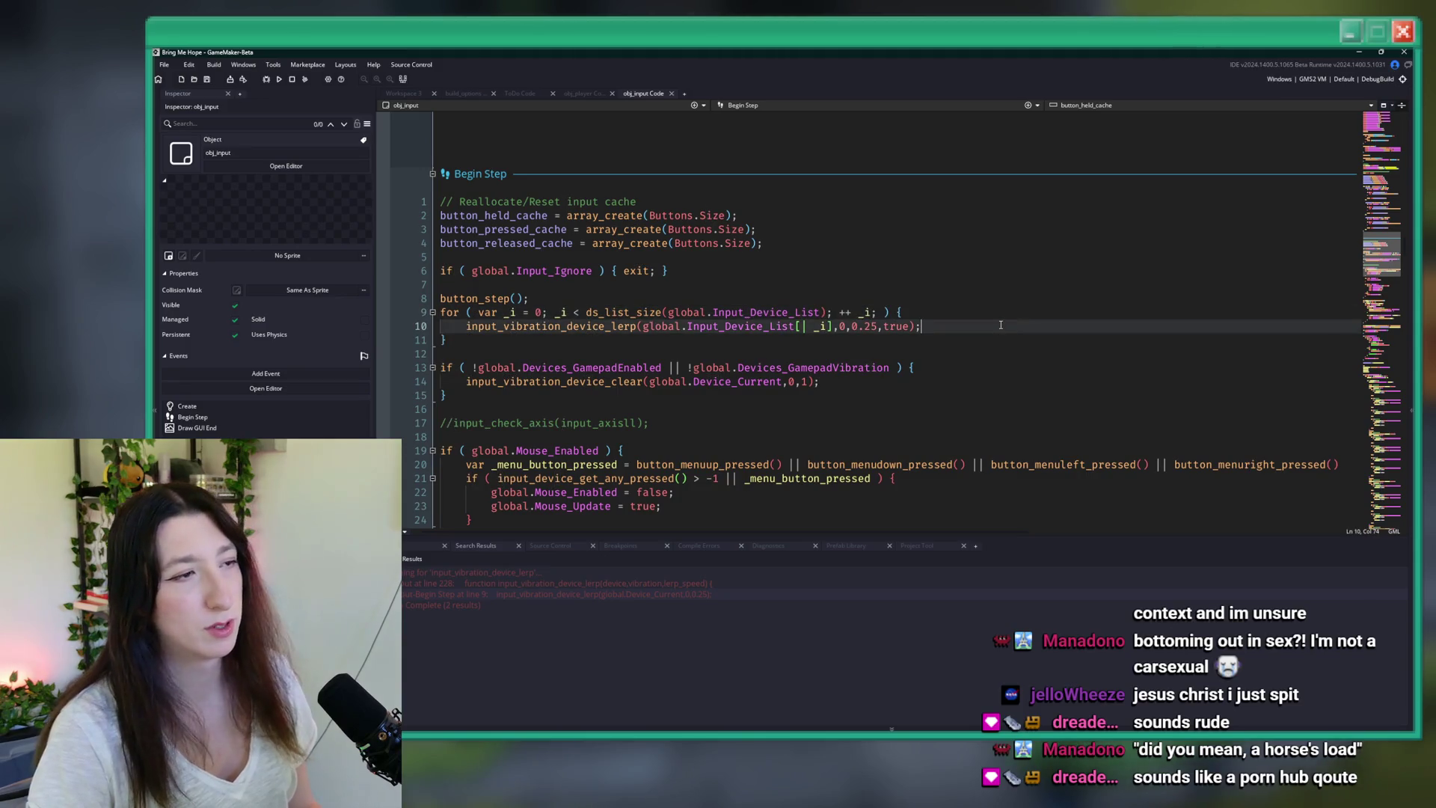
- Build and run the game with F5 and go to the ToDo note's vibrations item
key(F5)
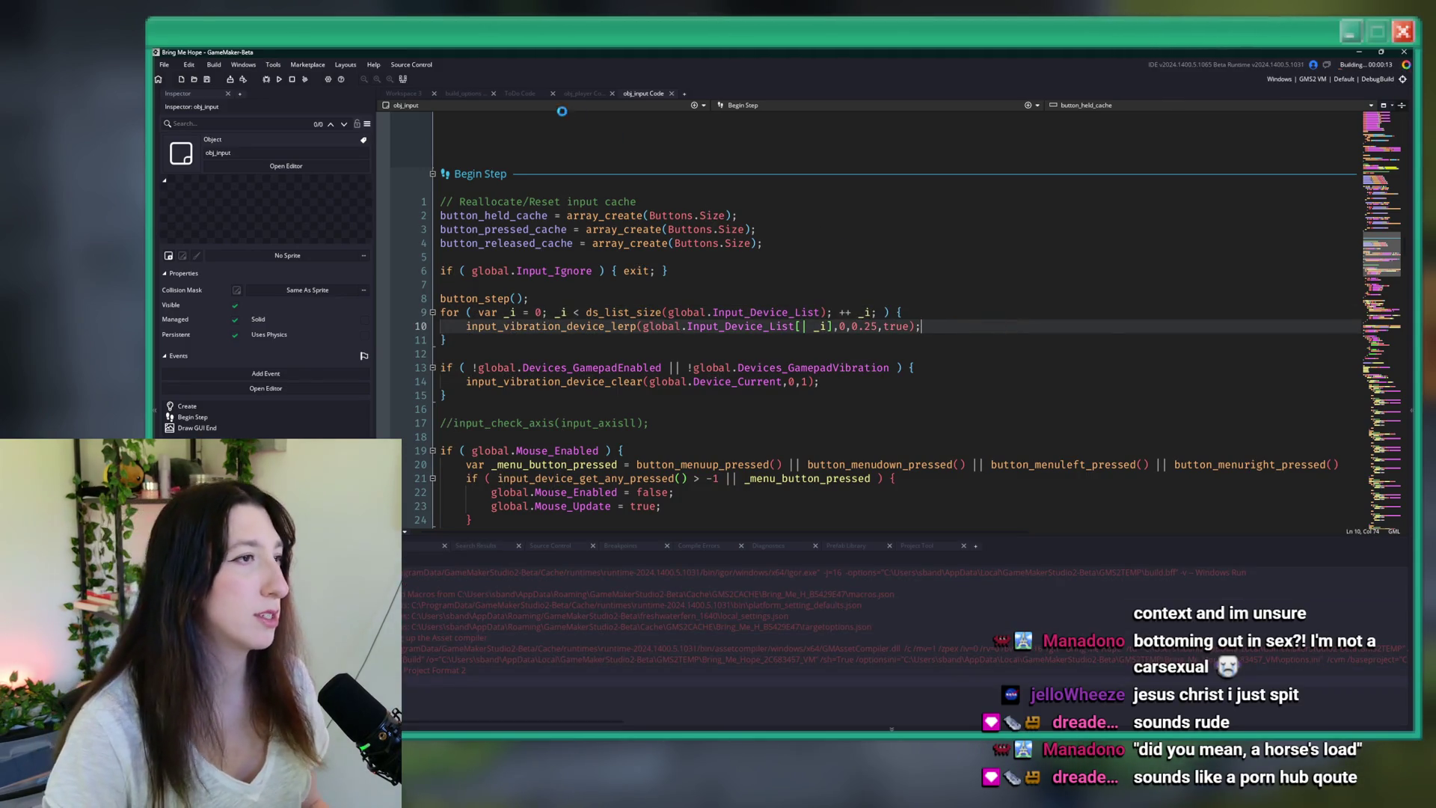
click(513, 92)
click(699, 207)
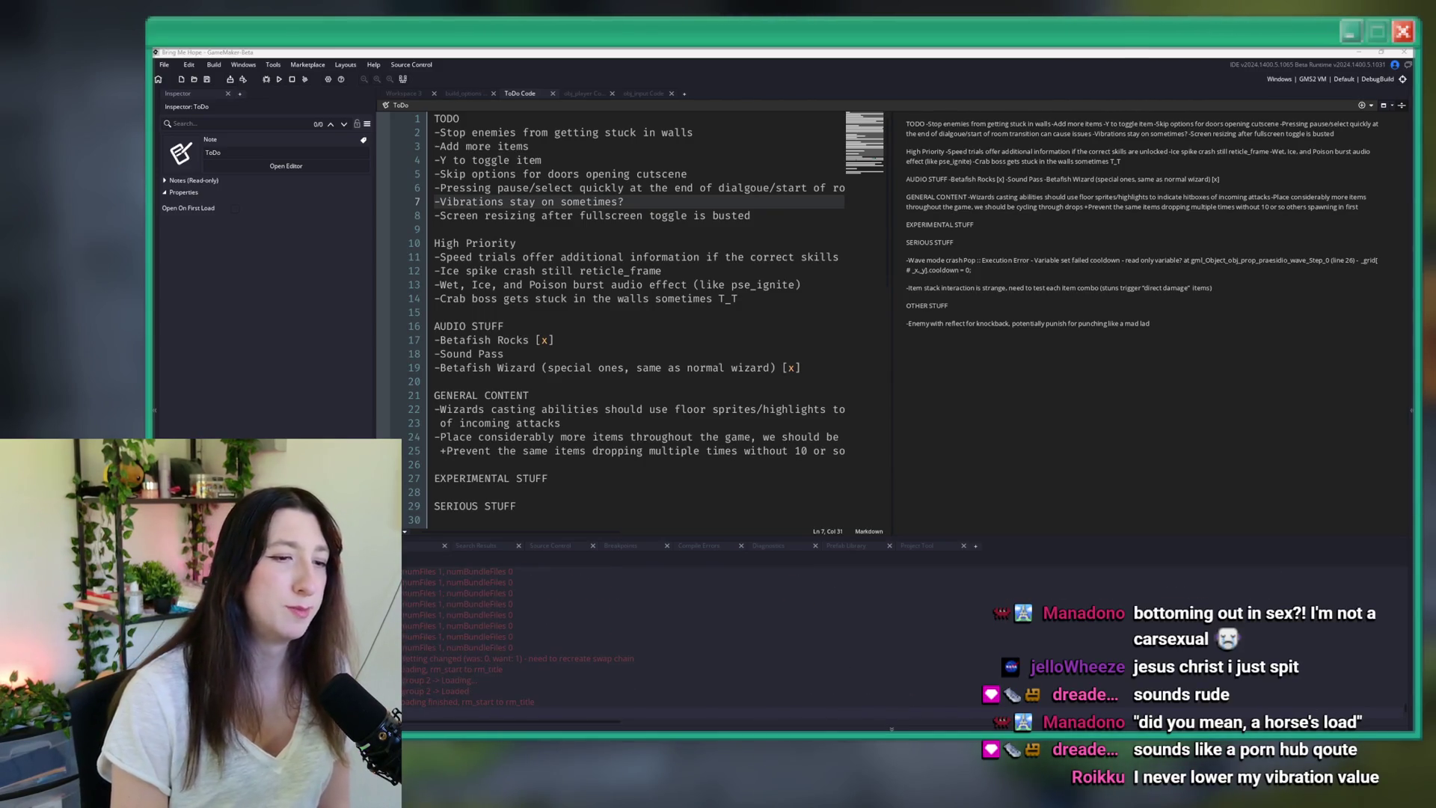
- Start a Story game and walk the player through the first few rooms
key(Return)
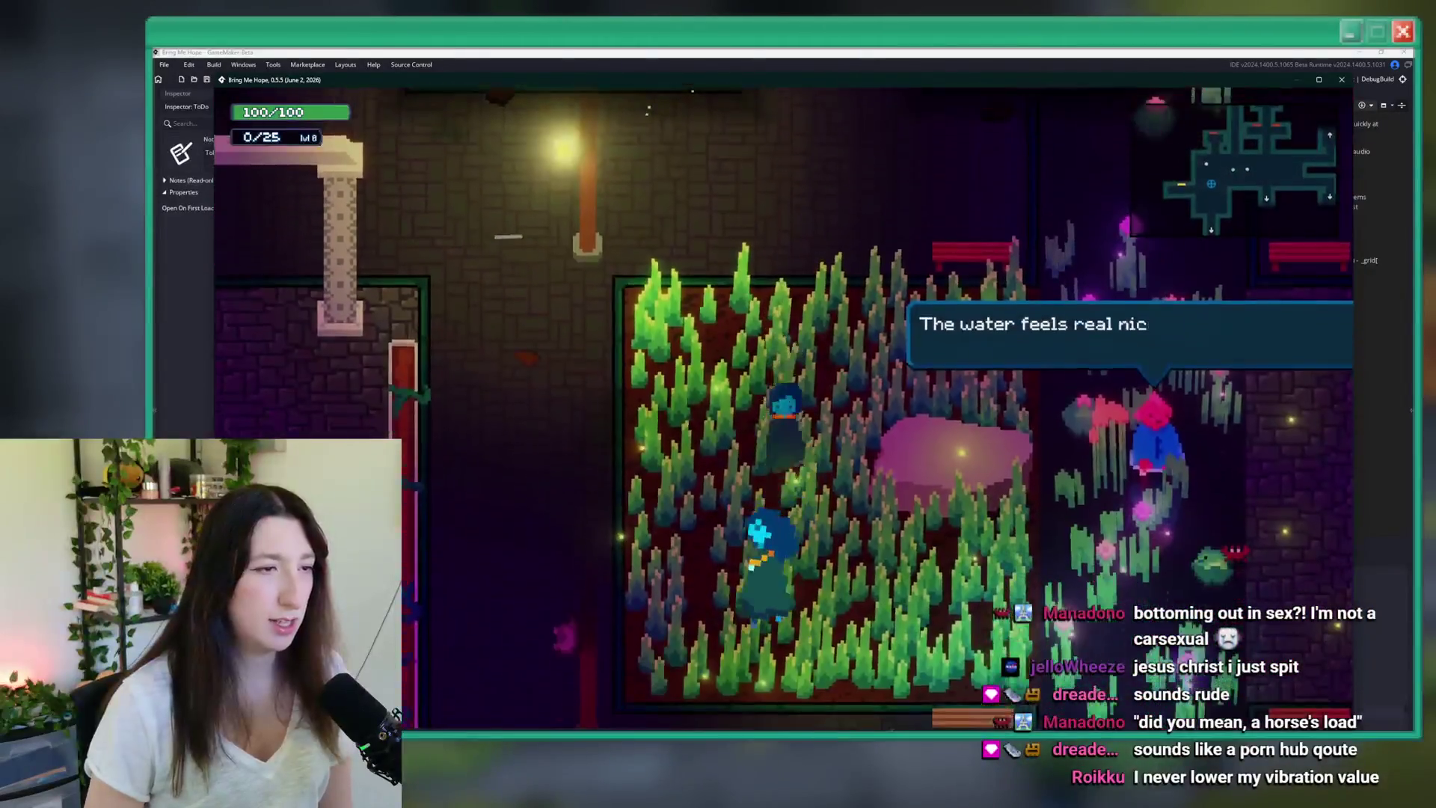
key(Up)
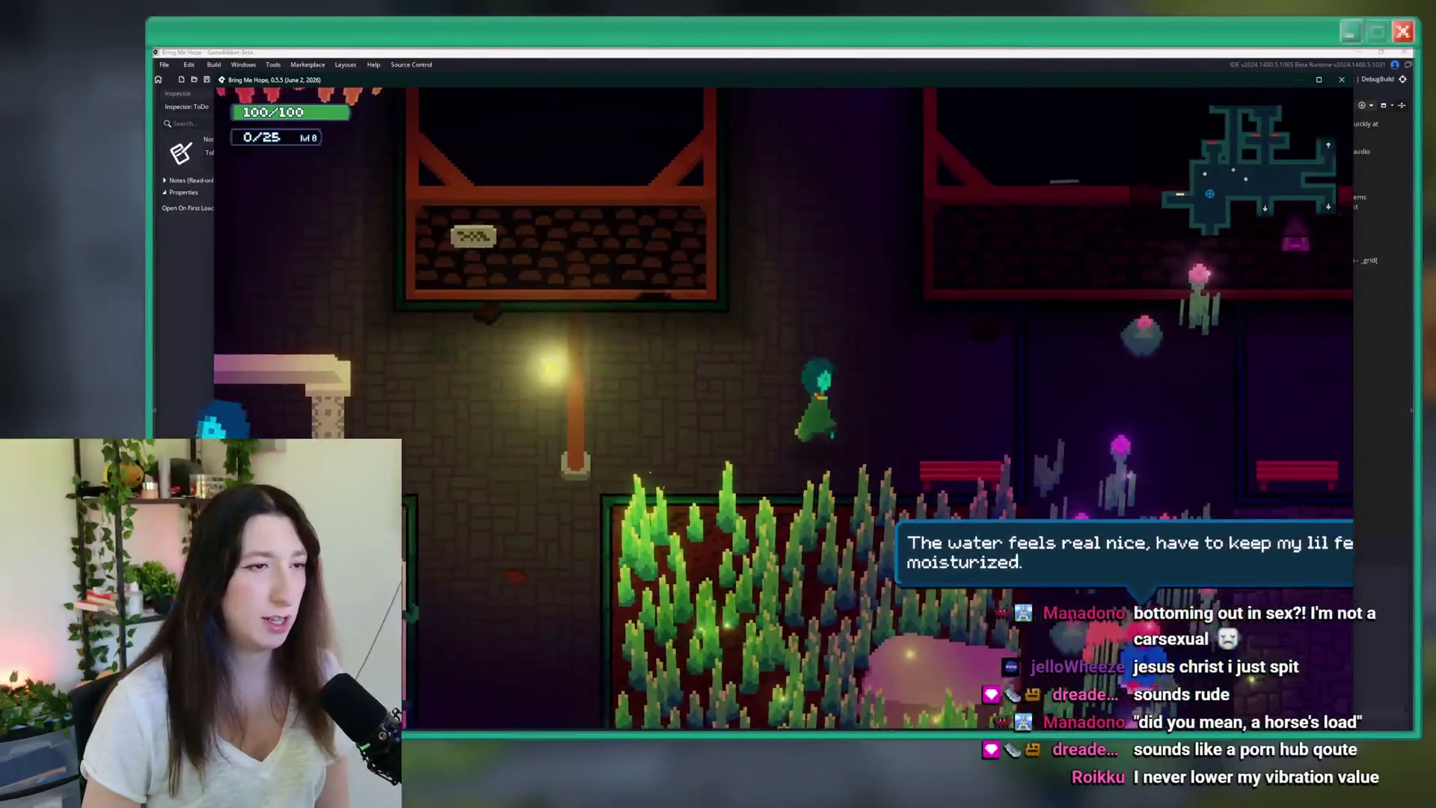
key(Right)
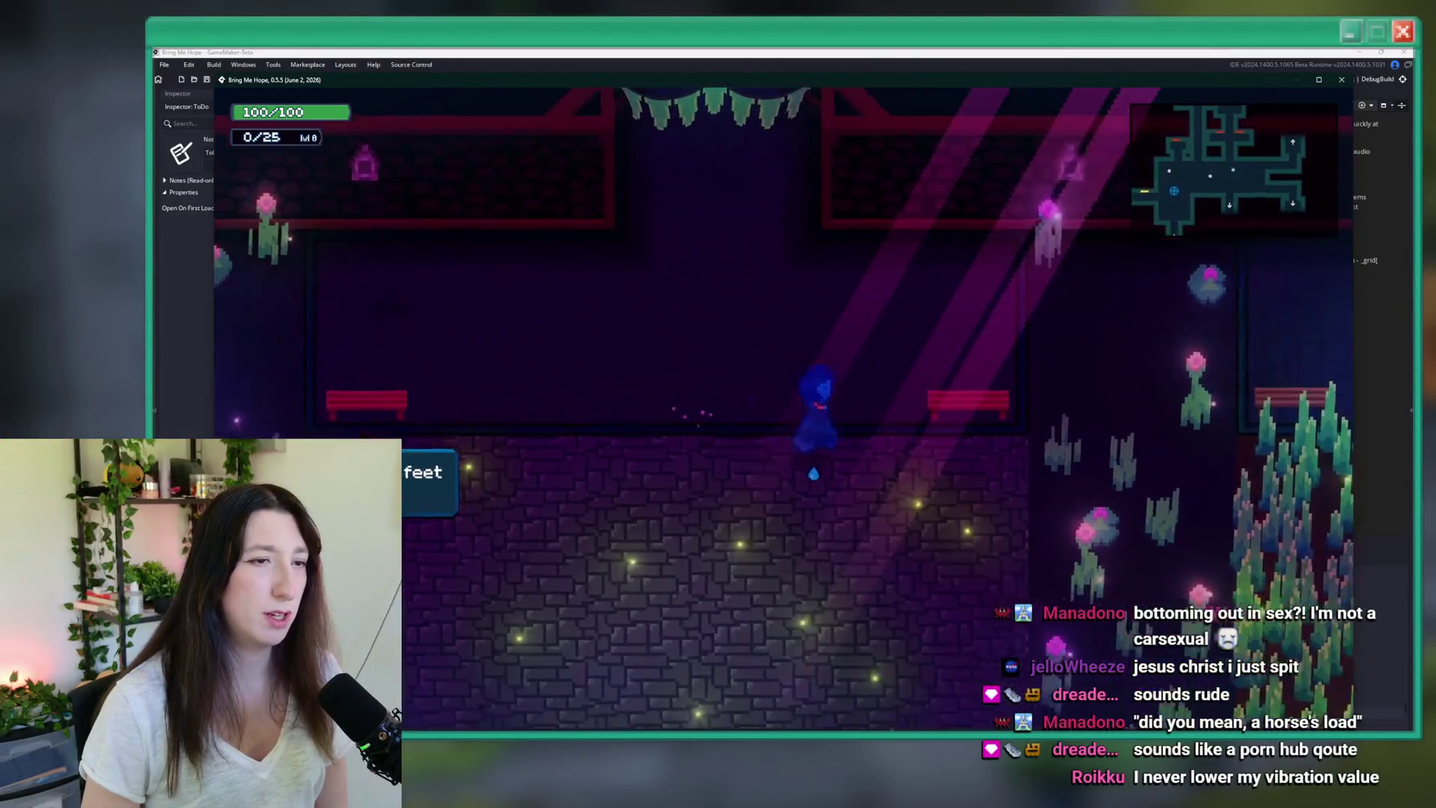
key(Right)
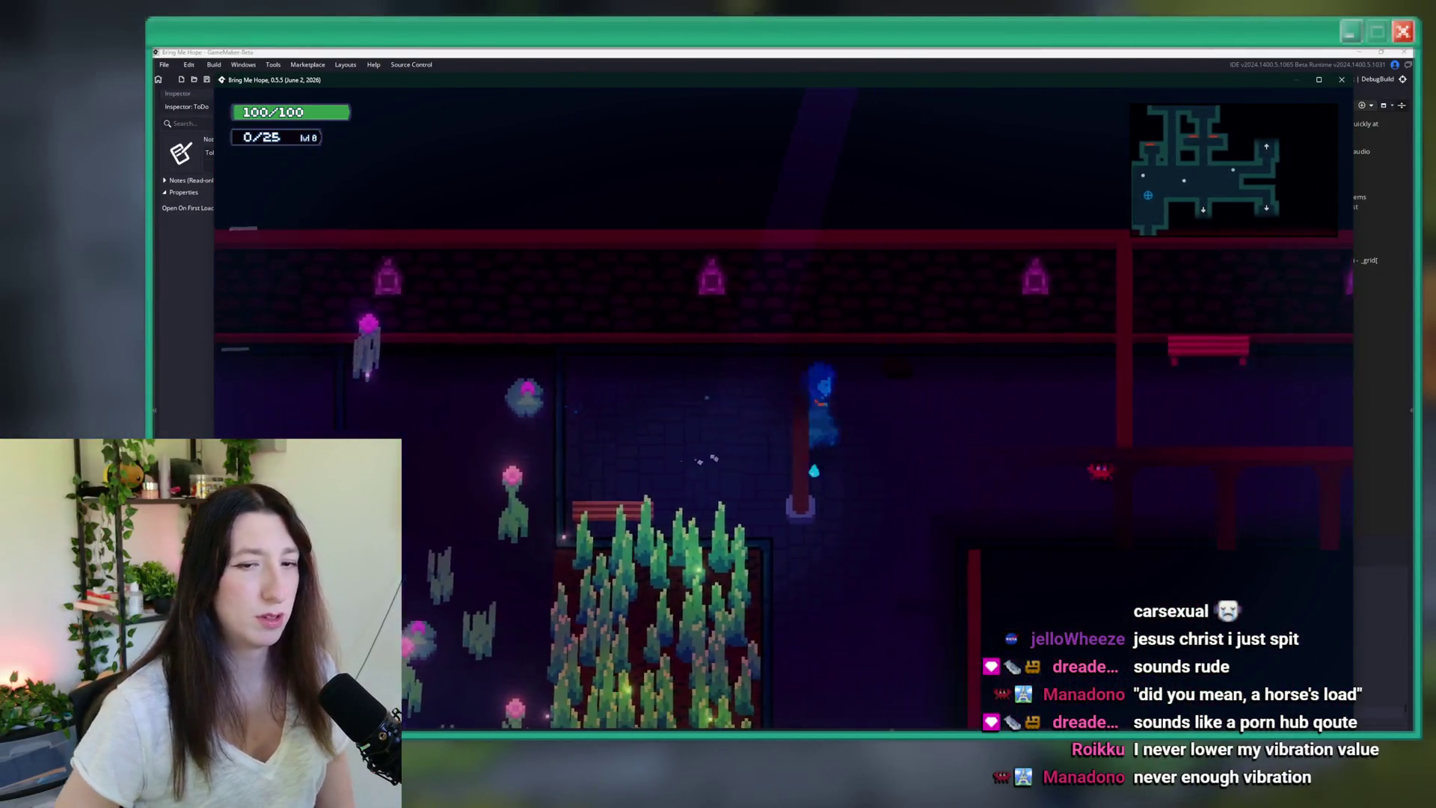
key(Down)
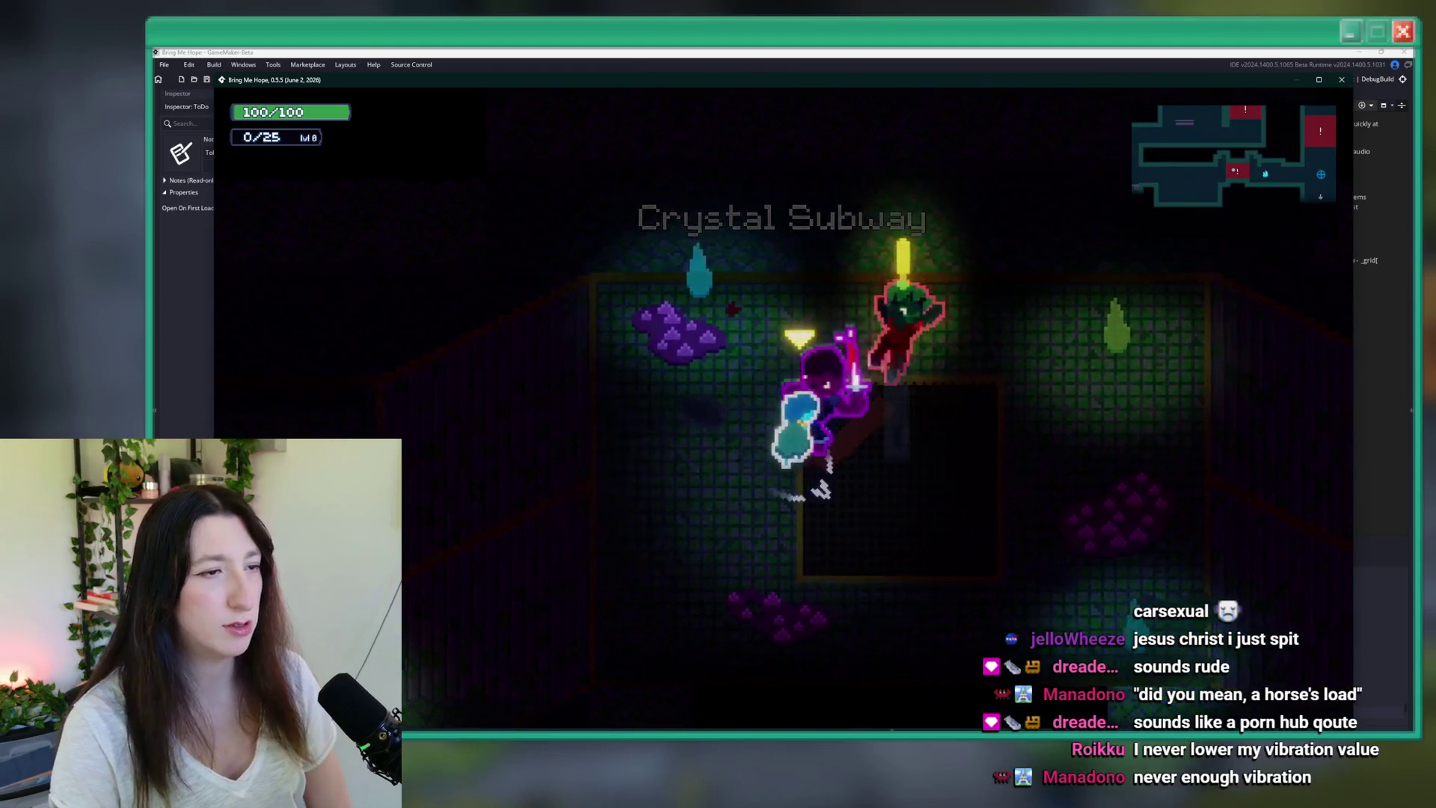
key(Down)
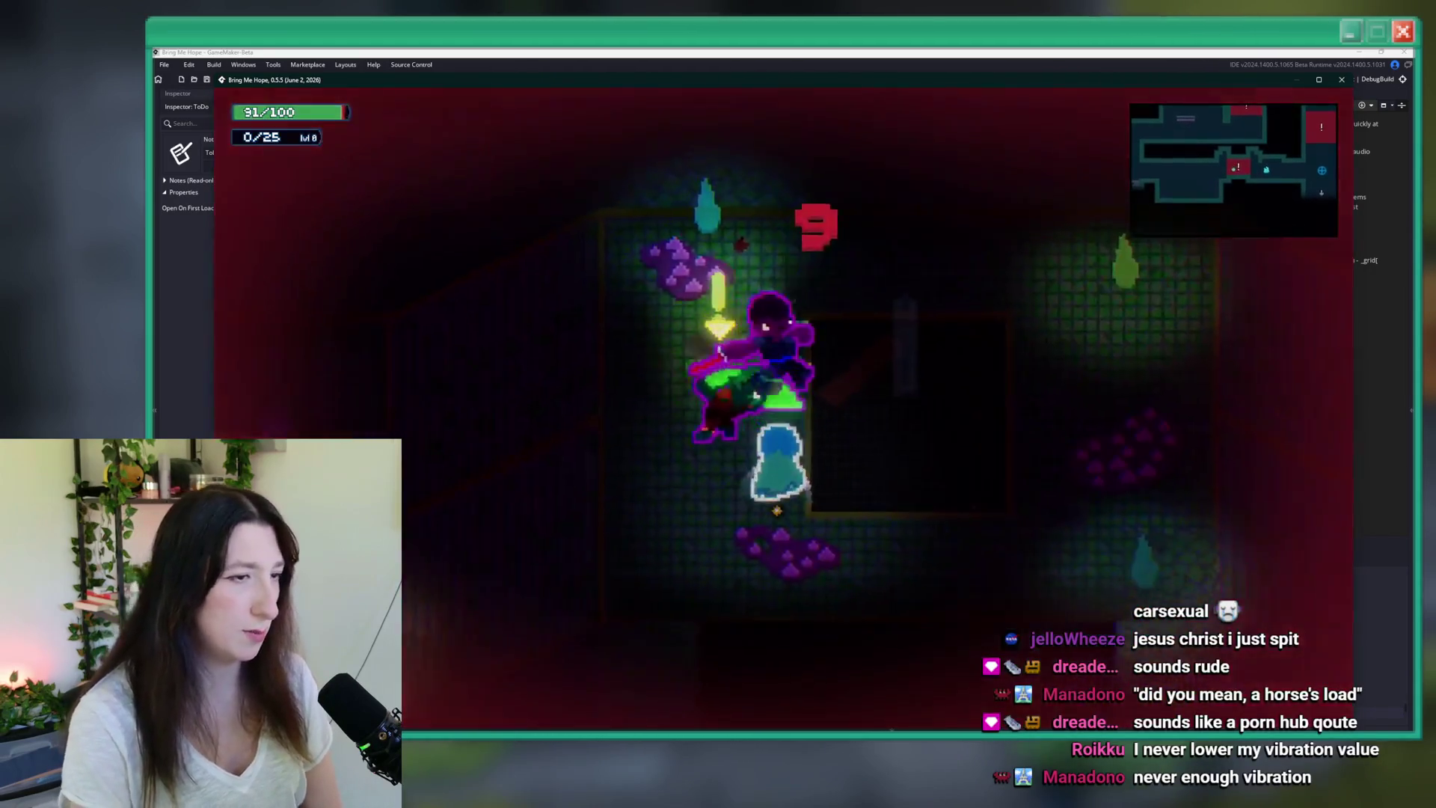
key(Right)
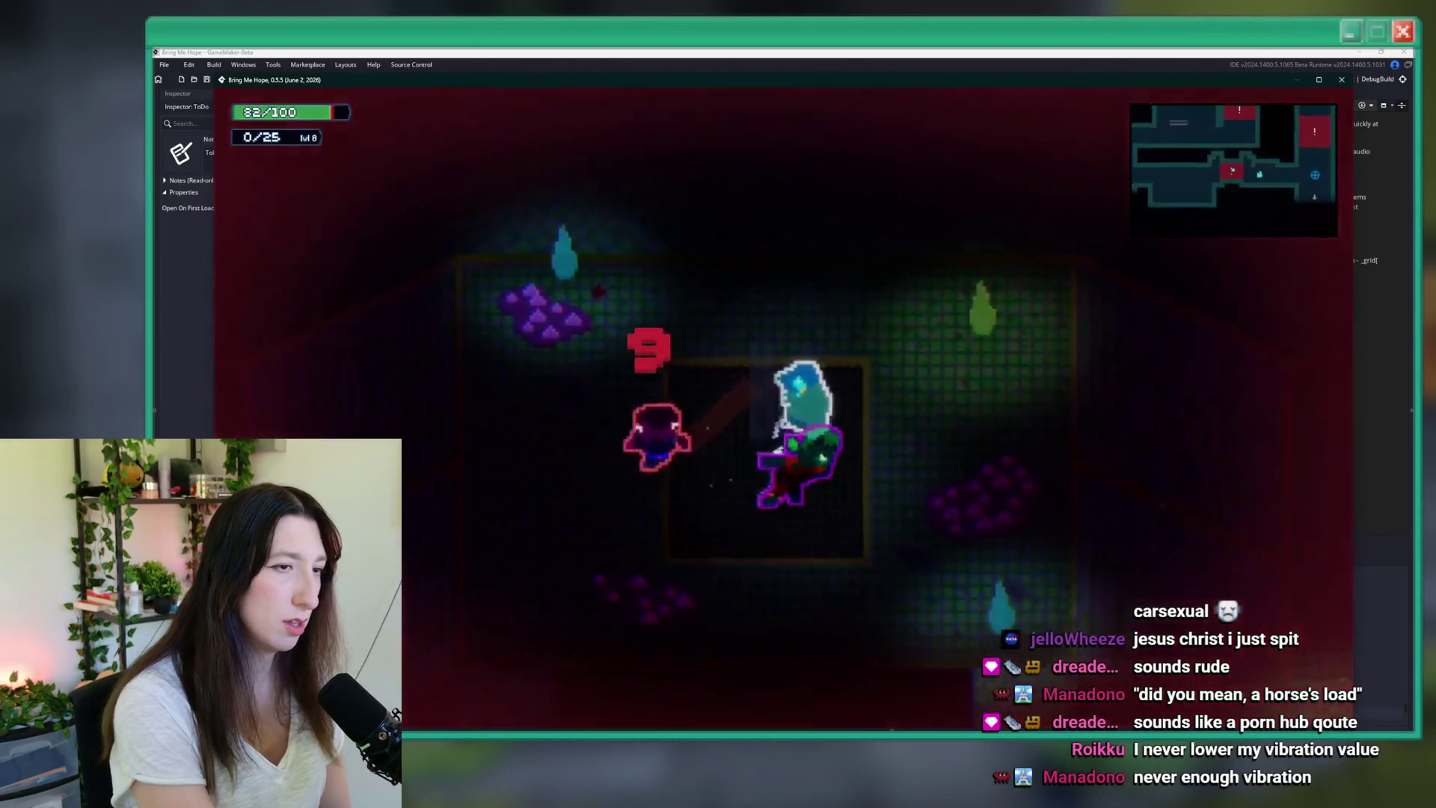
- Fight the enemies in the next rooms, then quit the game with Alt+F4
key(Up)
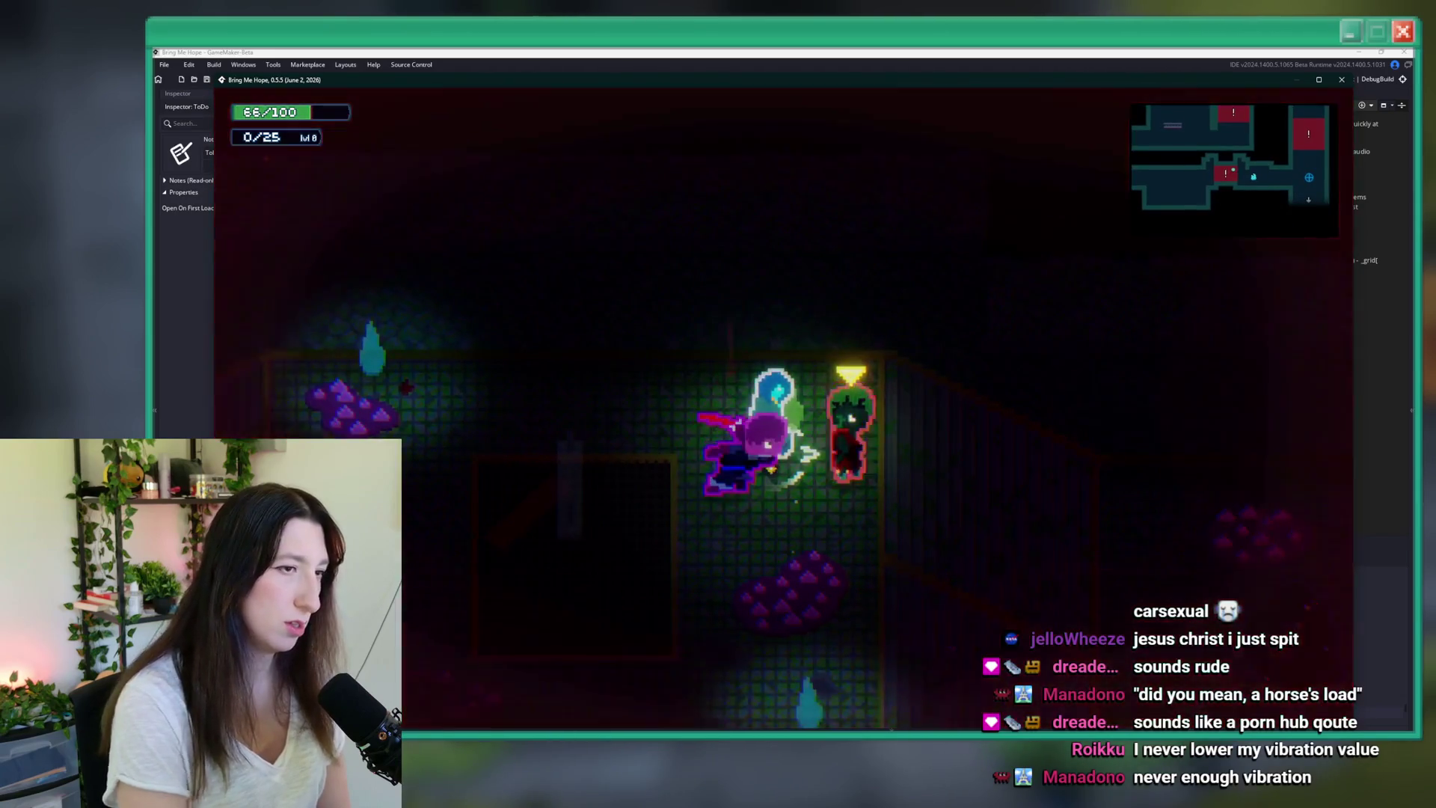
key(Escape)
key(Escape)
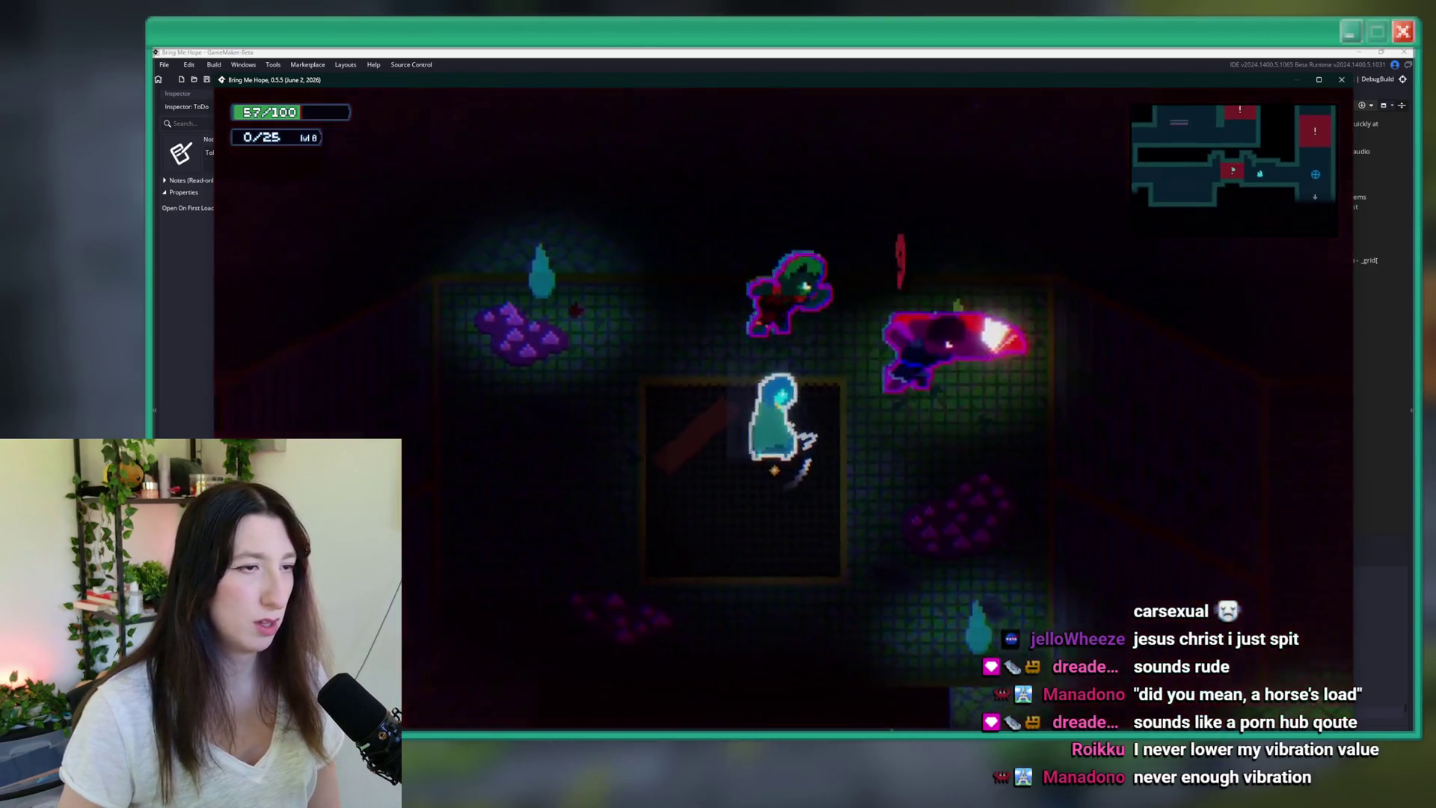
key(Down)
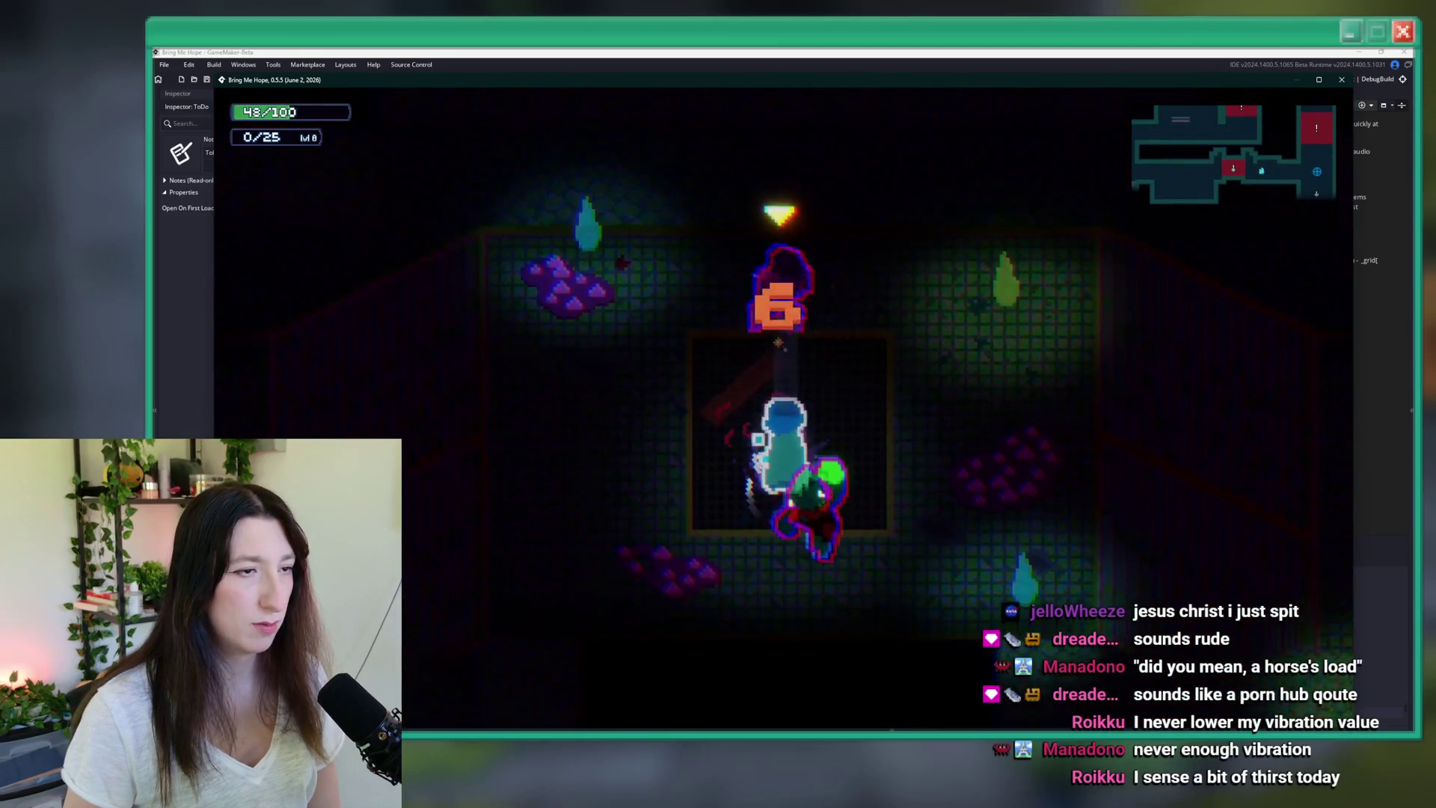
key(Left)
key(Up)
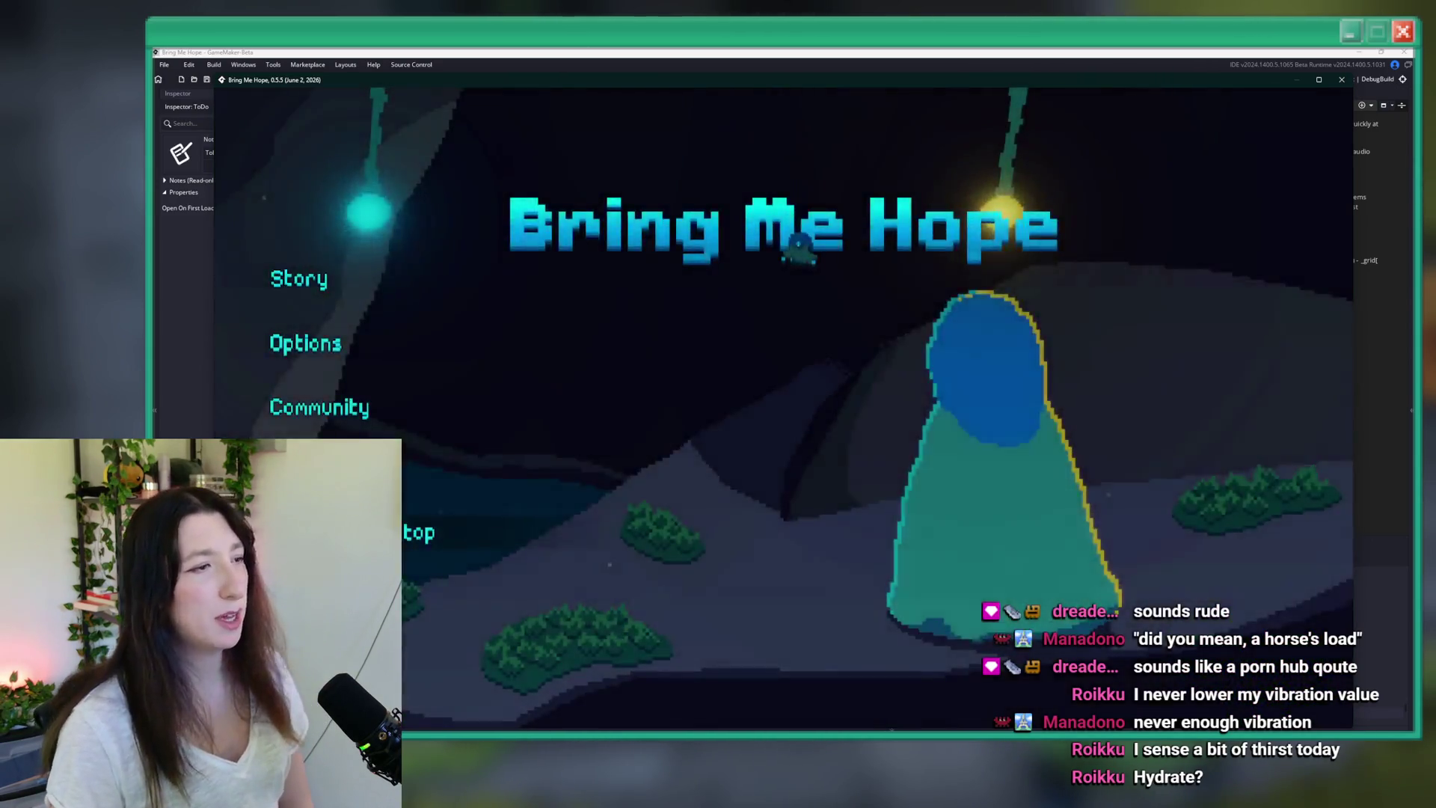
key(alt+F4)
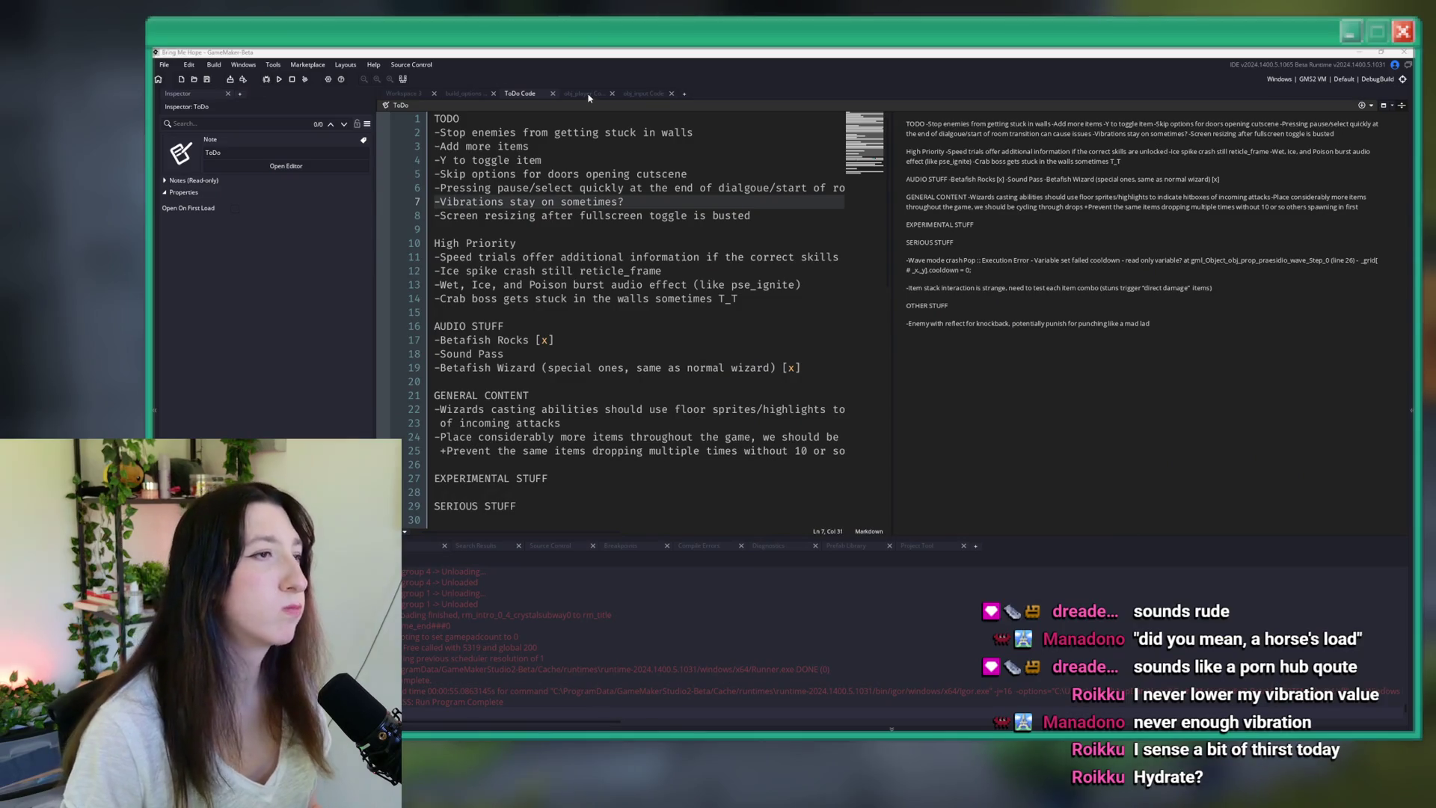
- Delete the '-Vibrations stay on sometimes?' line, then undo edits to restore earlier TODO lines
mouse_move(656, 193)
mouse_down()
mouse_move(523, 187)
mouse_move(598, 201)
mouse_move(486, 217)
mouse_move(394, 199)
mouse_up()
key(BackSpace)
key(BackSpace)
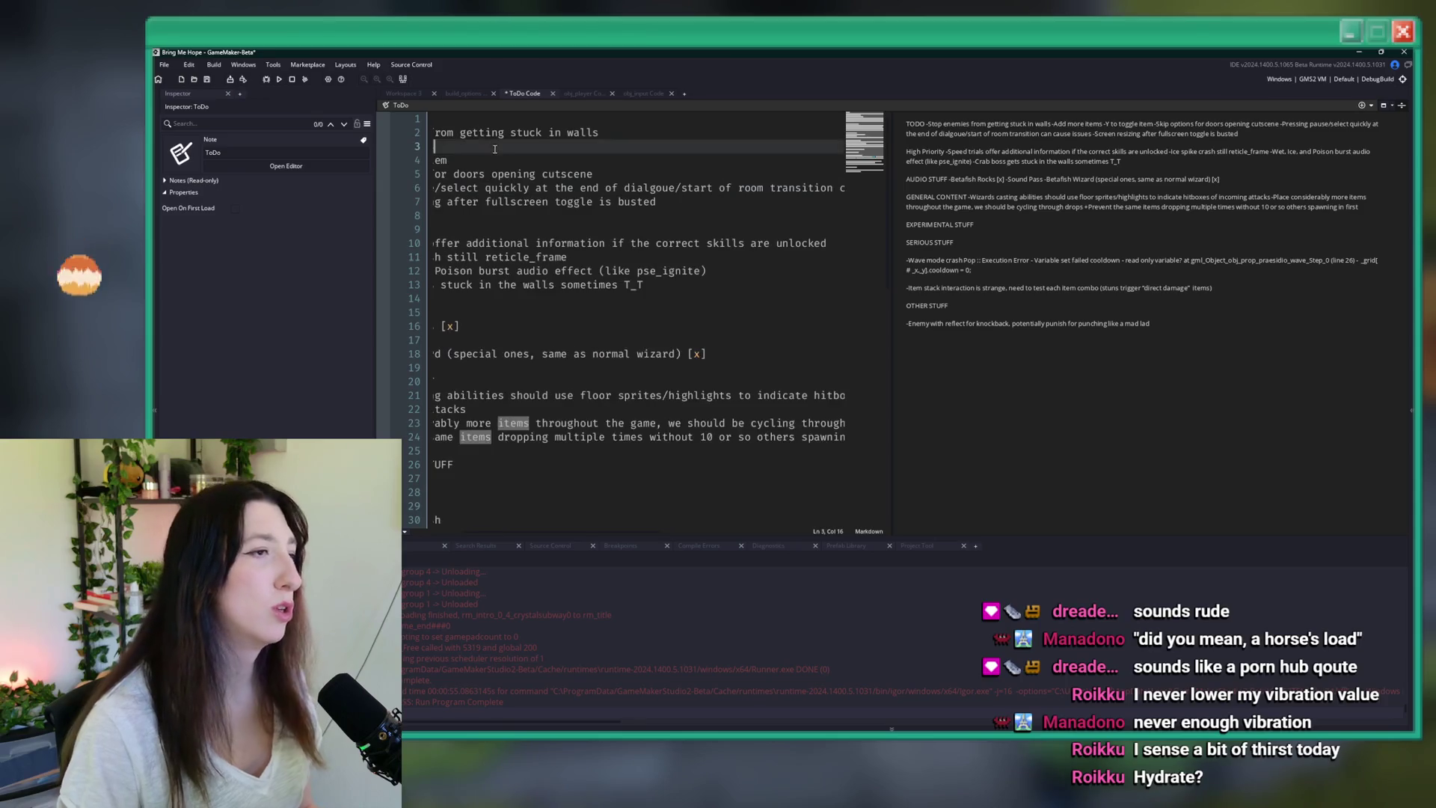
click(523, 214)
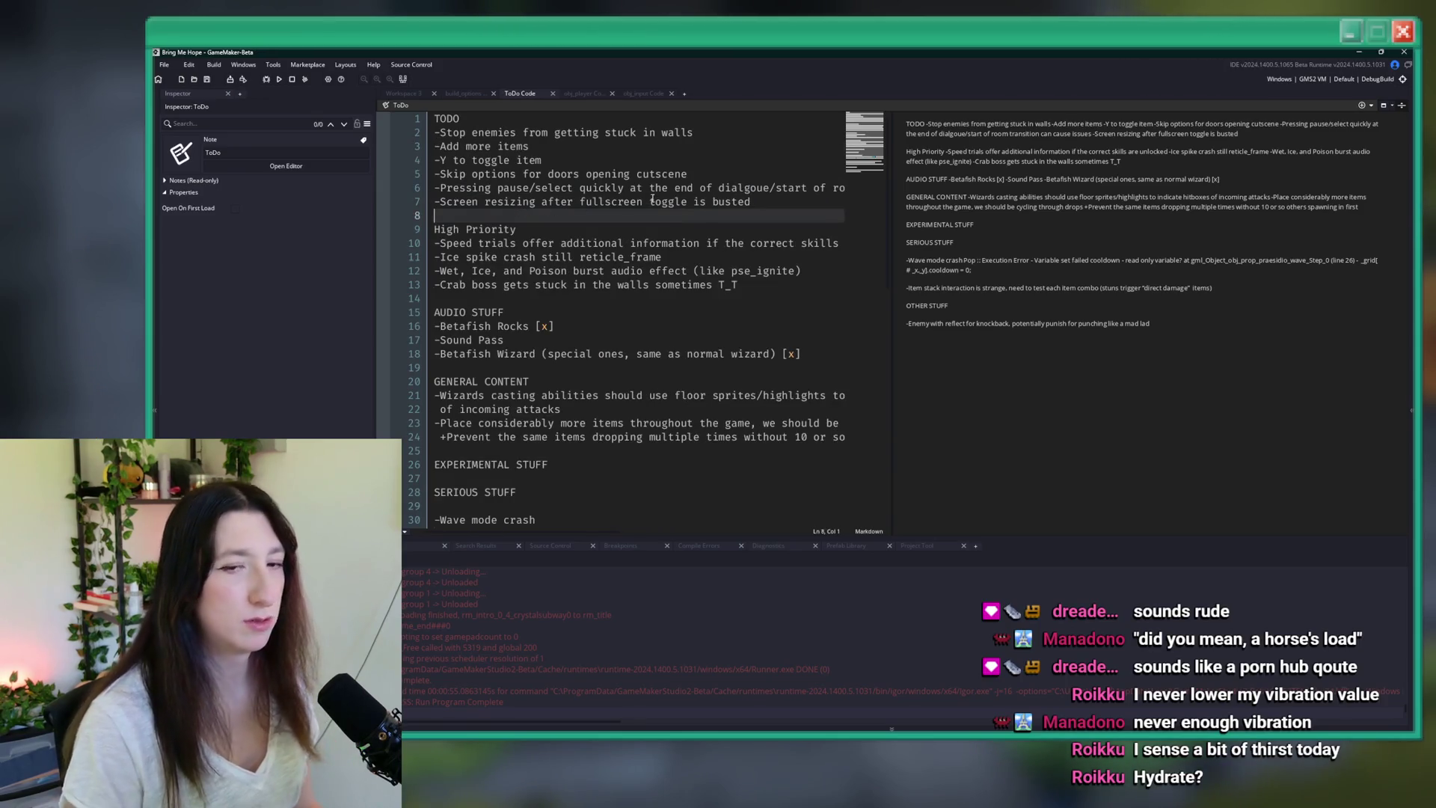
key(ctrl+z)
key(ctrl+z)
key(ctrl+z)
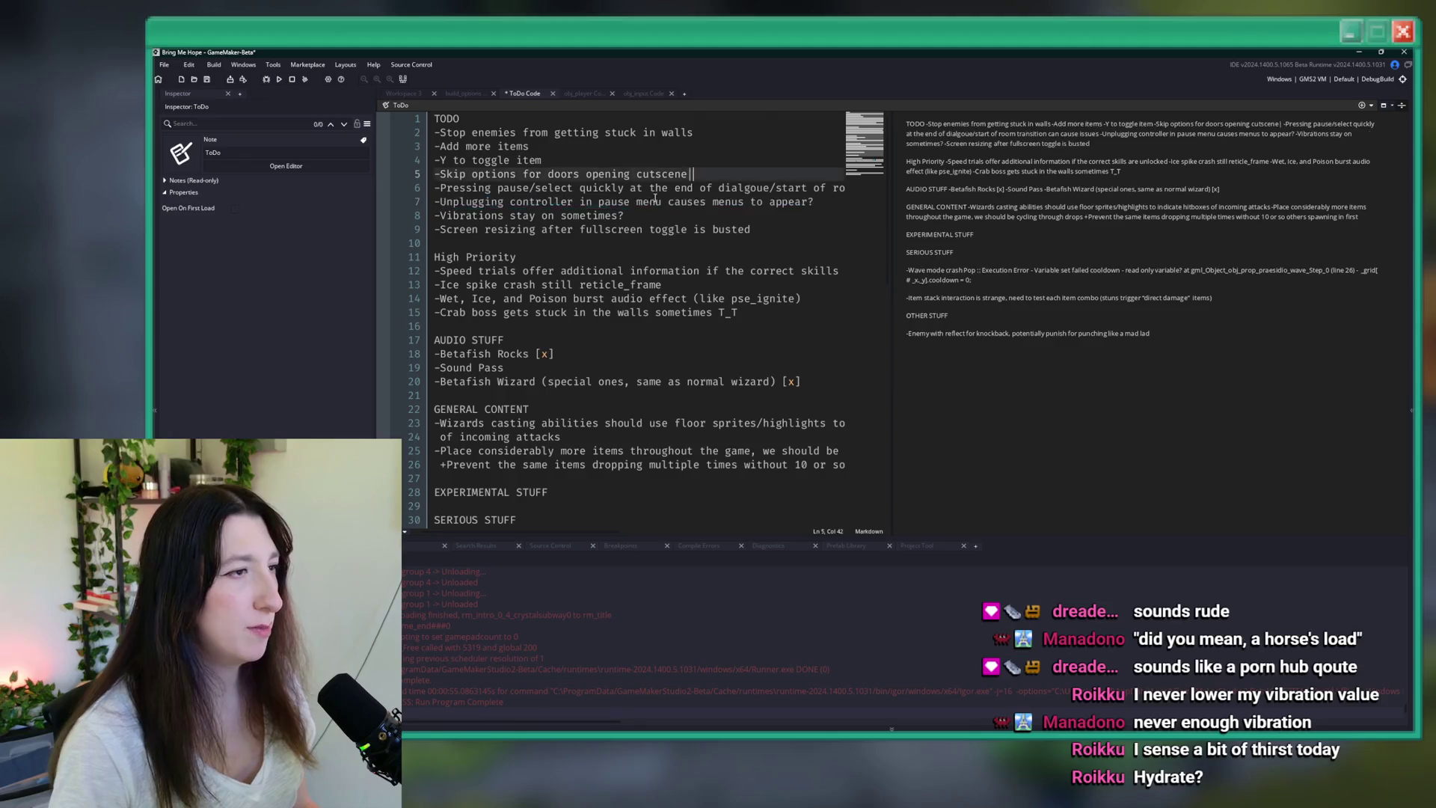
key(ctrl+z)
key(ctrl+z)
key(ctrl+z)
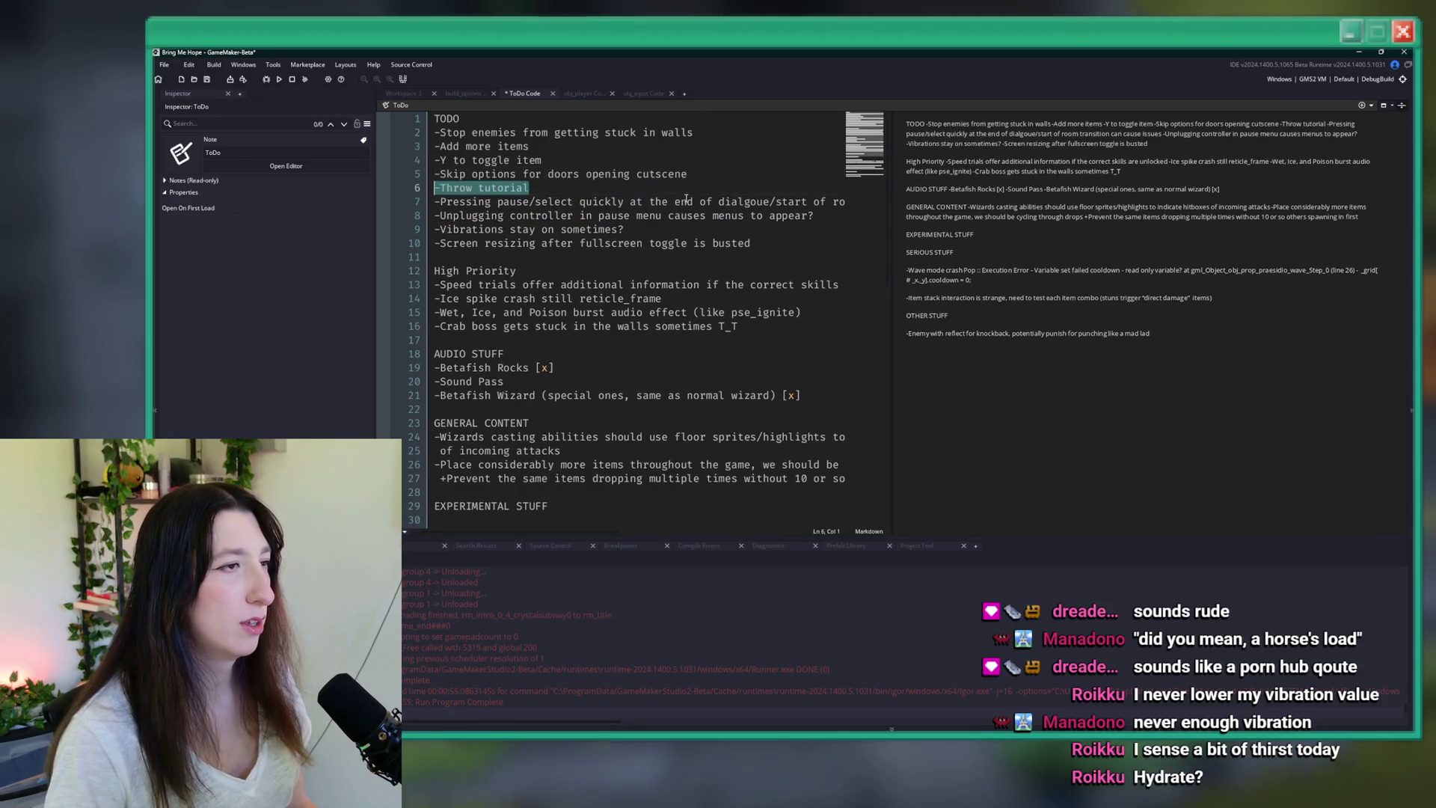
key(ctrl+z)
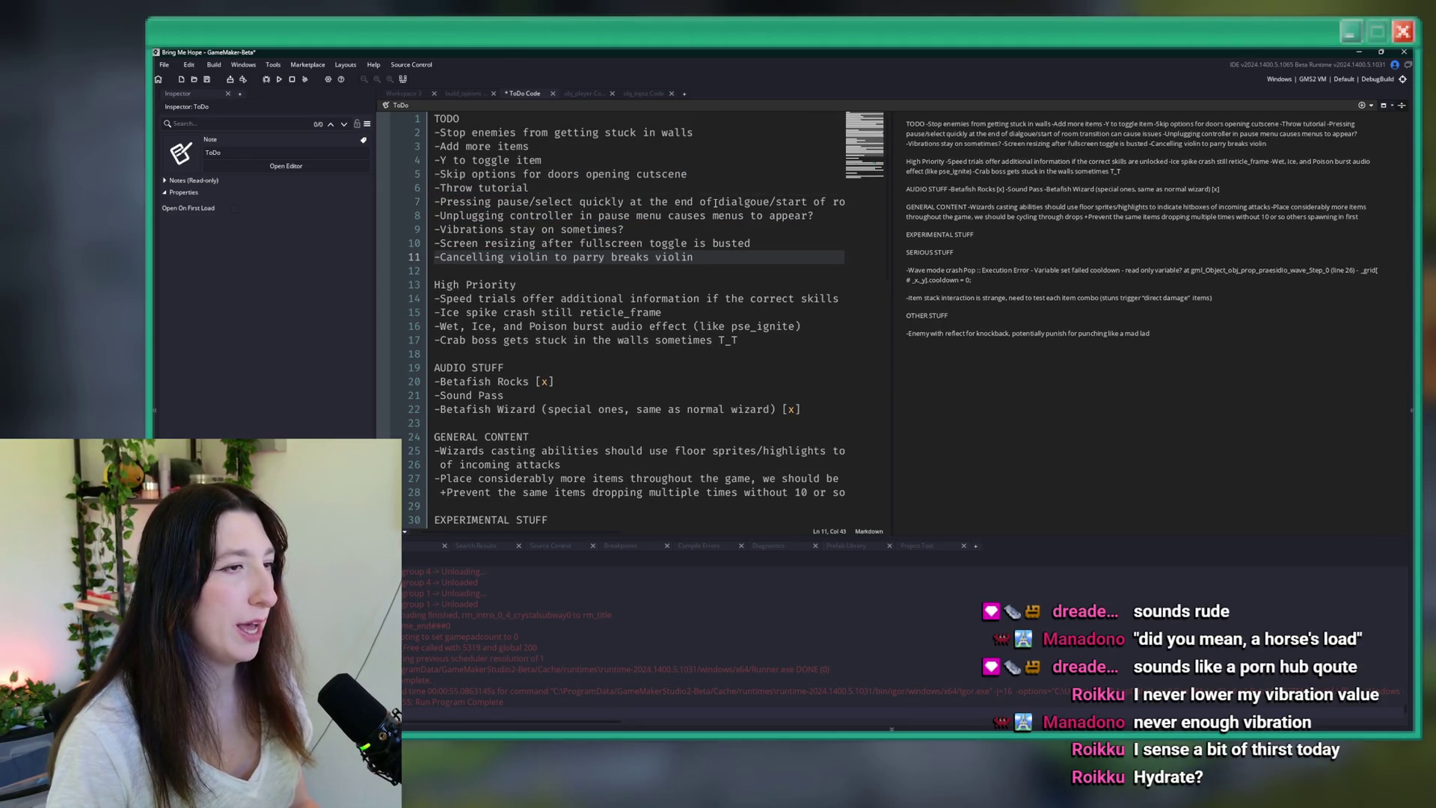
click(645, 179)
drag(645, 188, 378, 173)
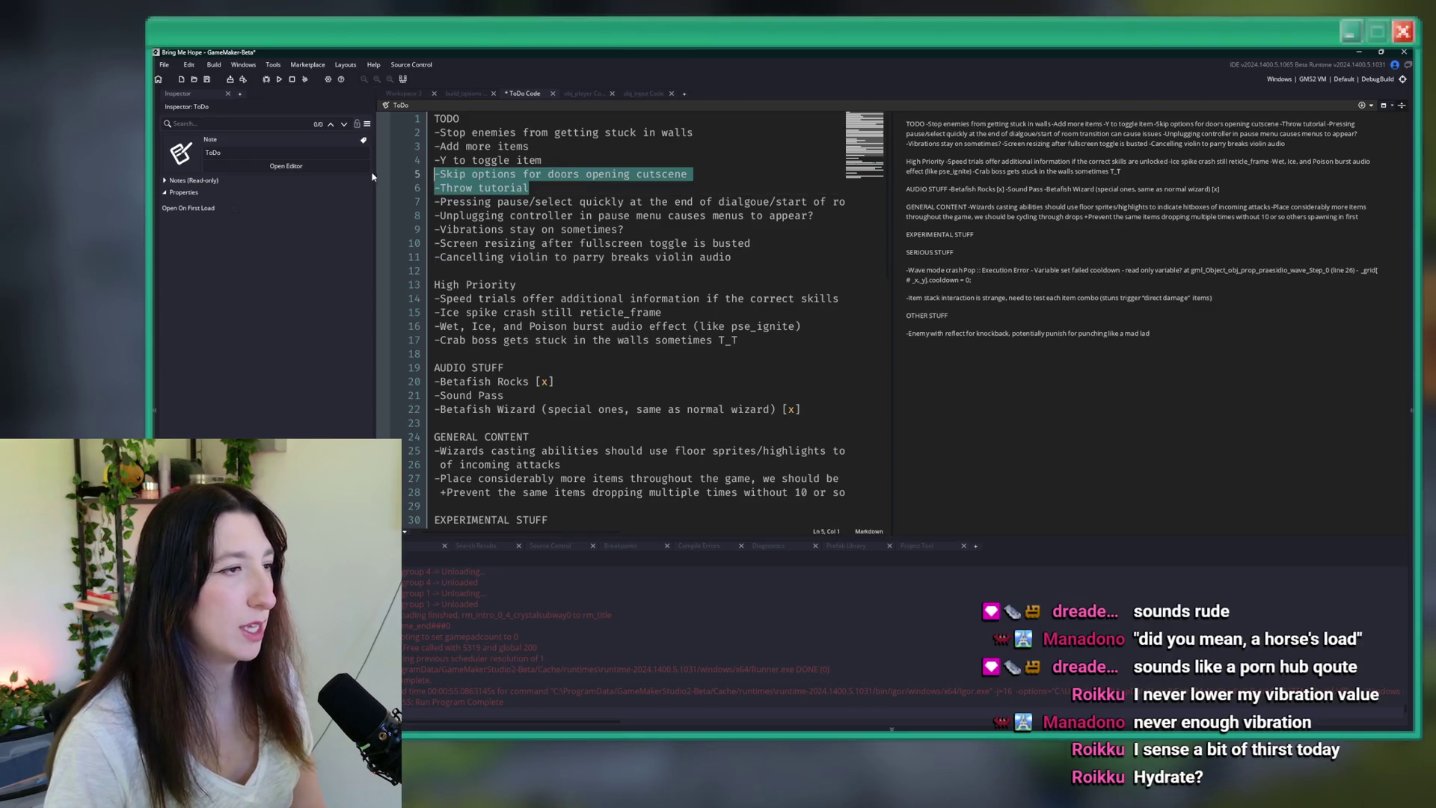
key(ctrl+z)
- Remove the Vibrations entry again so the TODO list ends with the screen-resizing bug
mouse_move(733, 247)
mouse_down()
mouse_move(523, 246)
mouse_move(567, 217)
mouse_move(384, 212)
mouse_move(380, 199)
mouse_up()
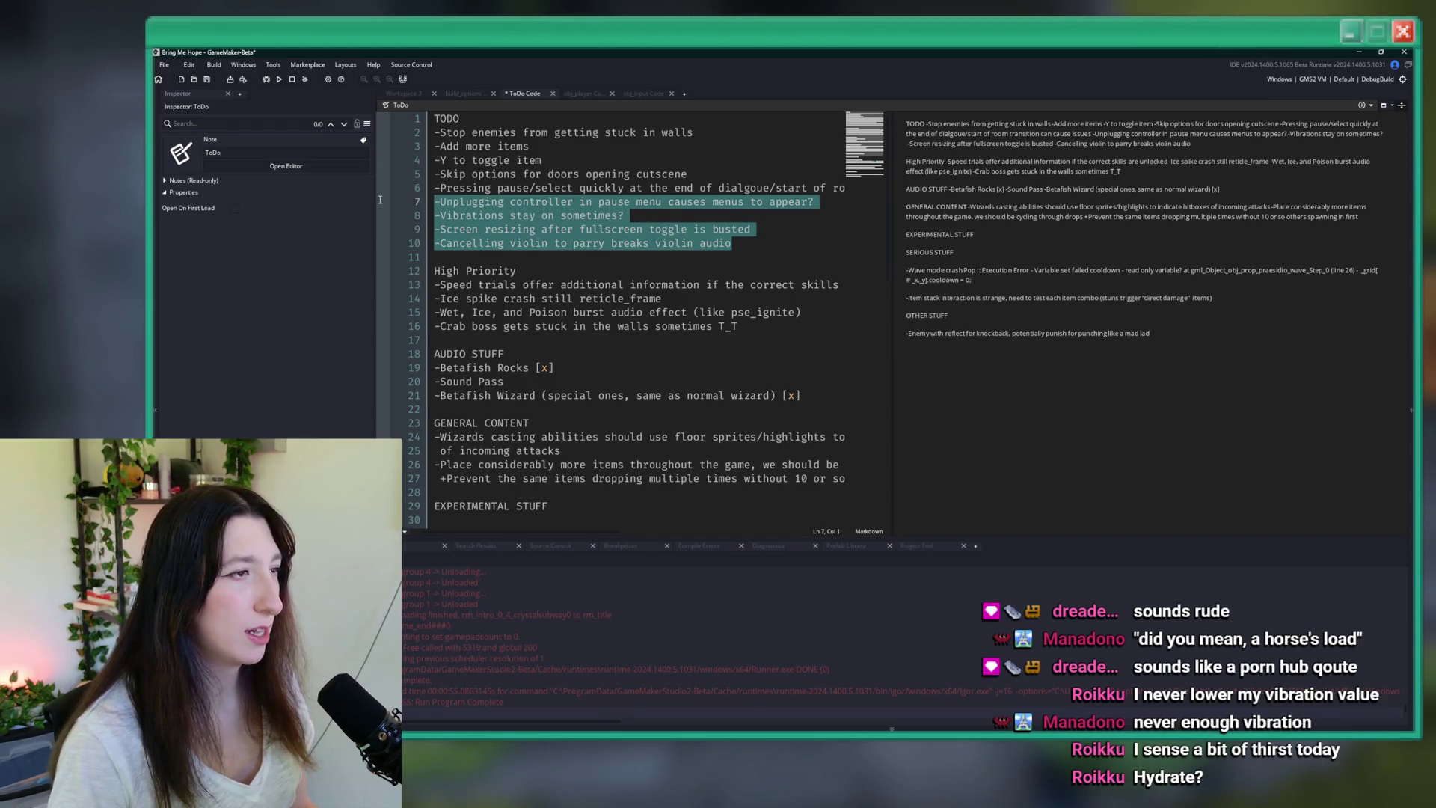
click(380, 200)
click(750, 231)
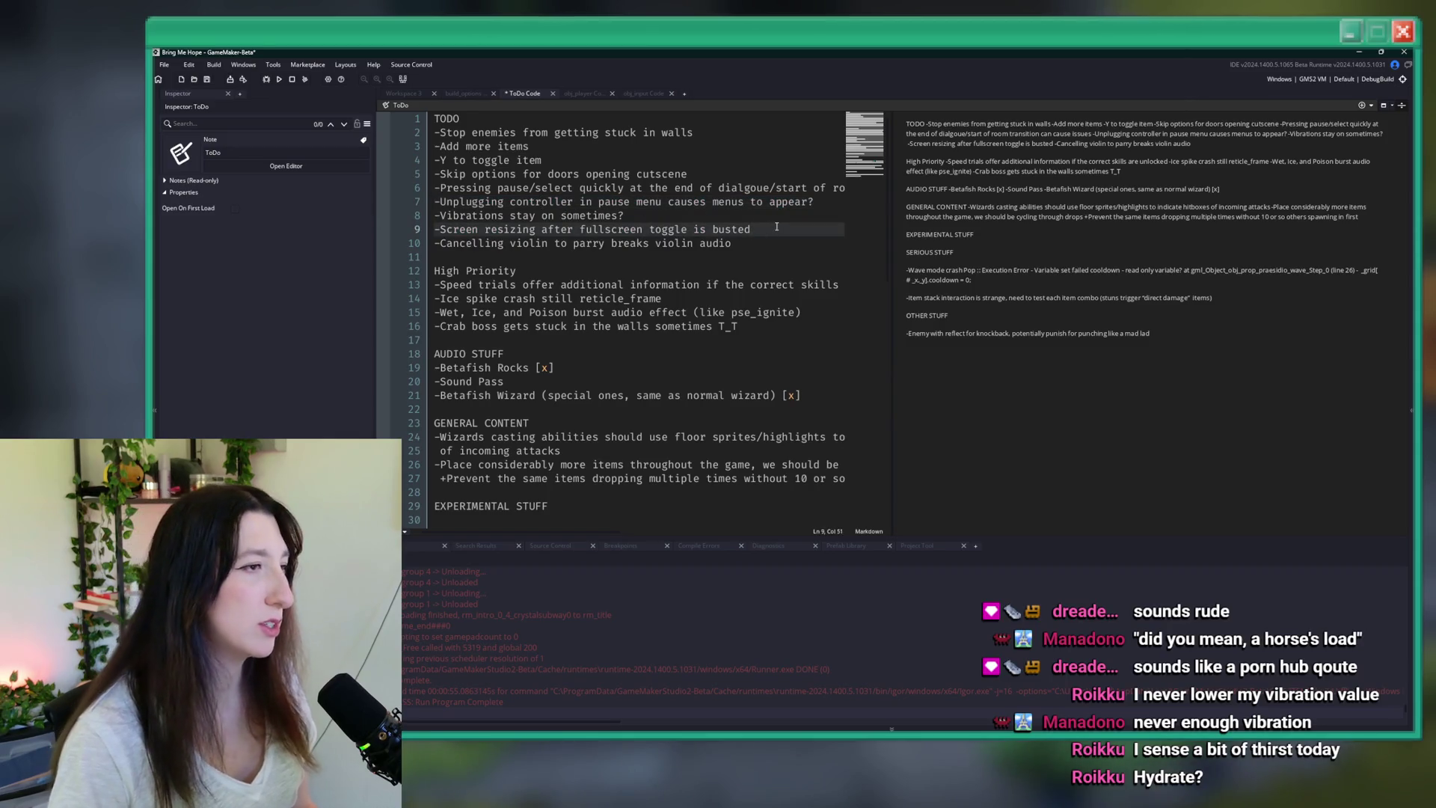
double_click(754, 243)
mouse_move(759, 242)
mouse_down()
mouse_move(300, 191)
mouse_move(294, 206)
mouse_up()
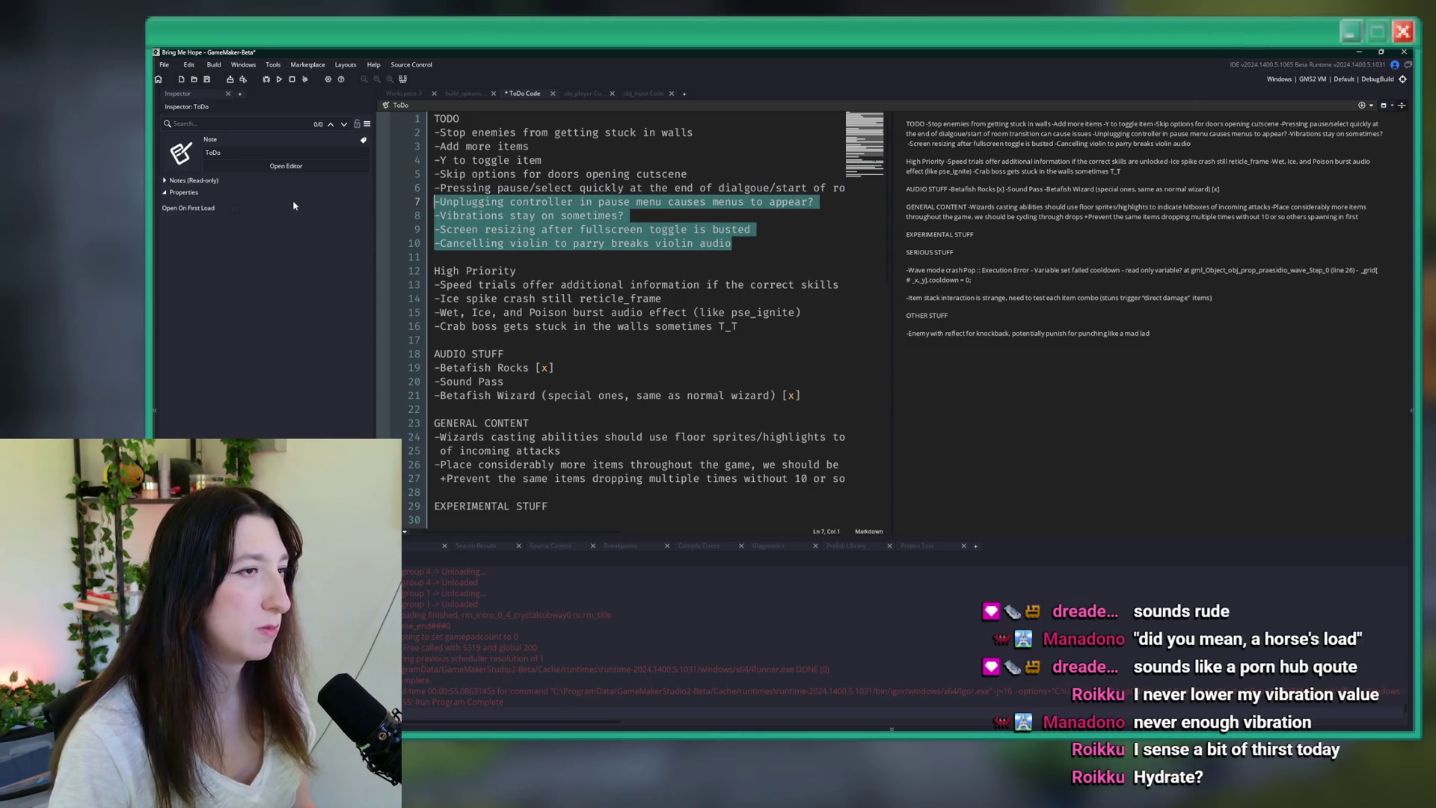
click(612, 229)
click(837, 200)
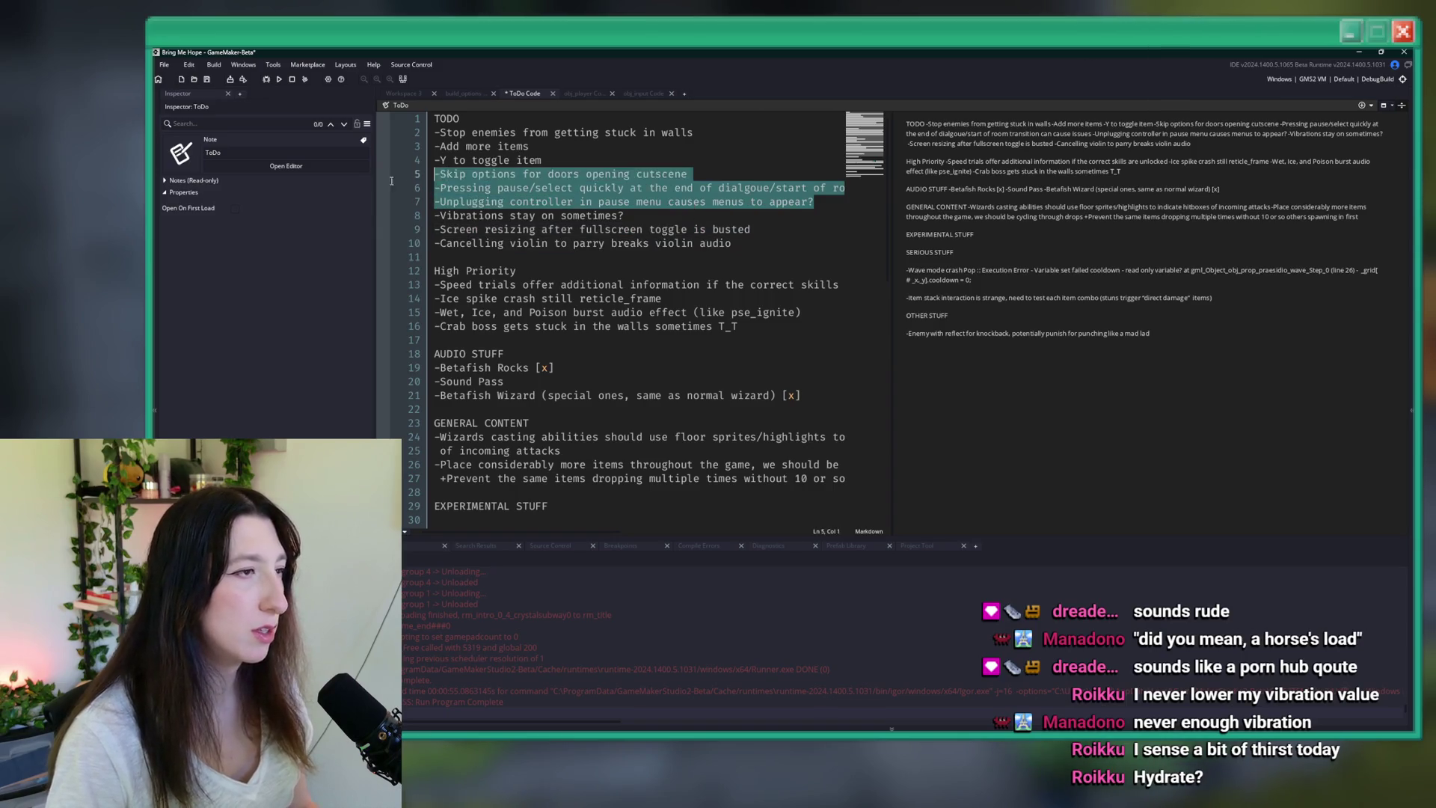
key(ctrl+d)
key(shift+Up)
key(shift+Up)
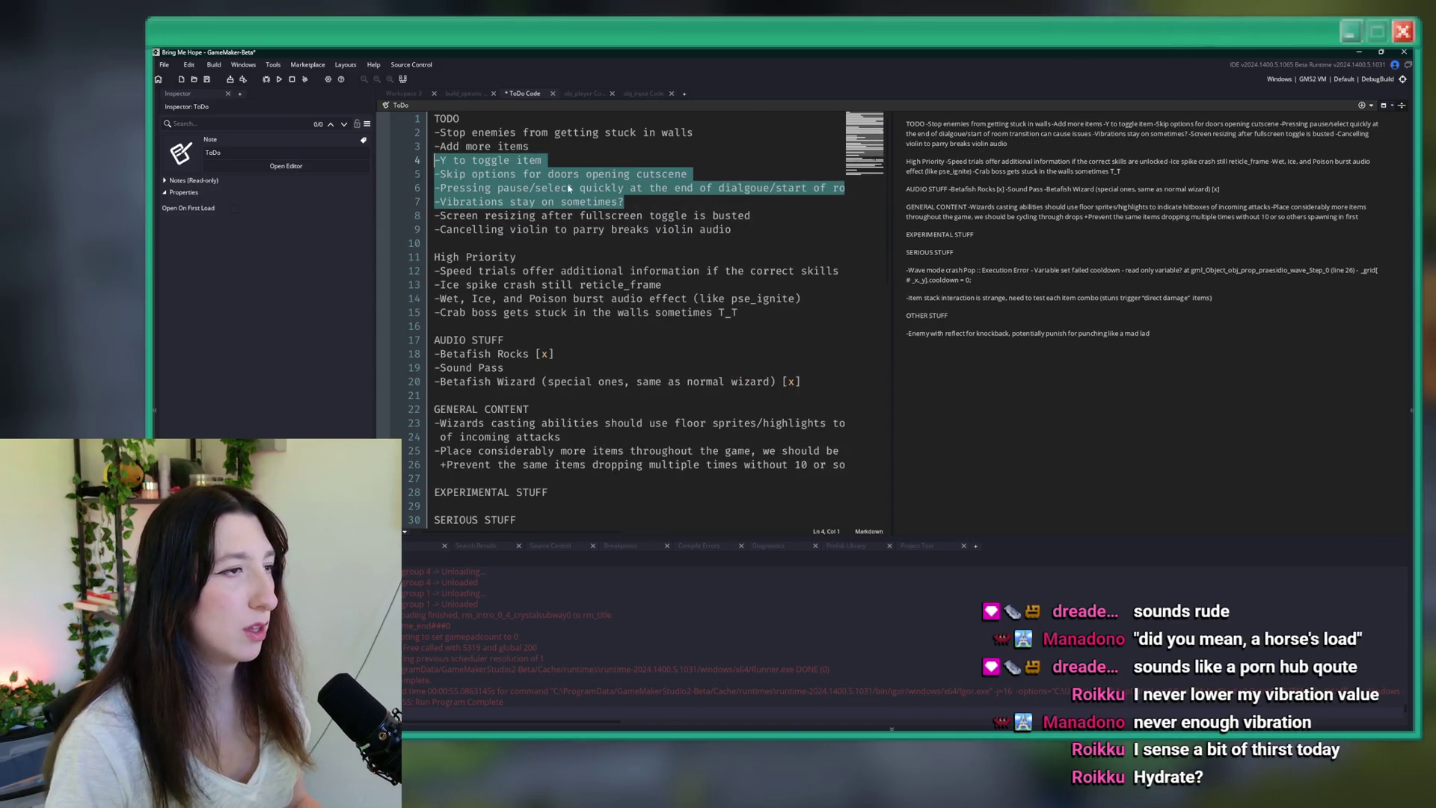
key(shift+Down)
key(shift+Down)
key(ctrl+d)
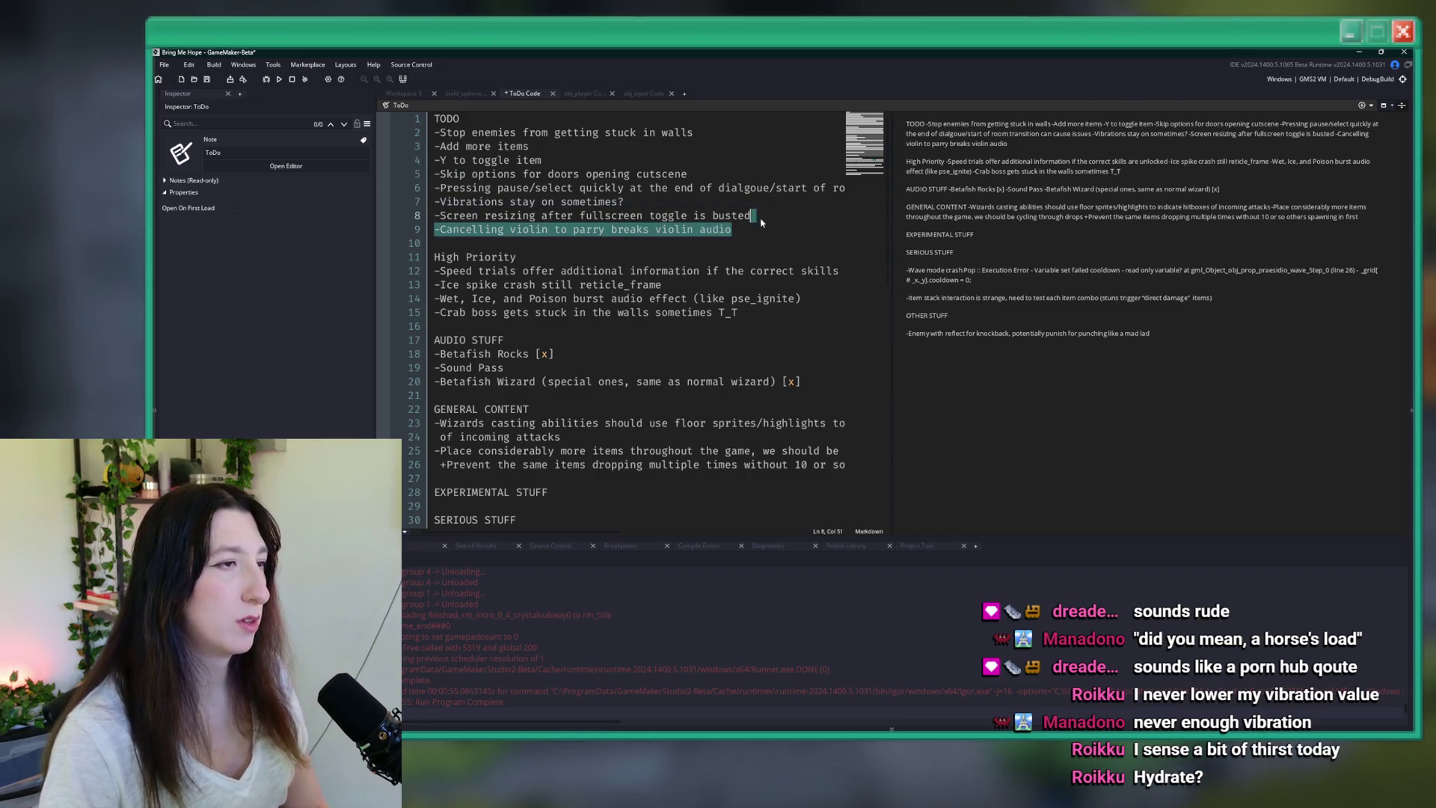
key(ctrl+d)
key(Up)
key(End)
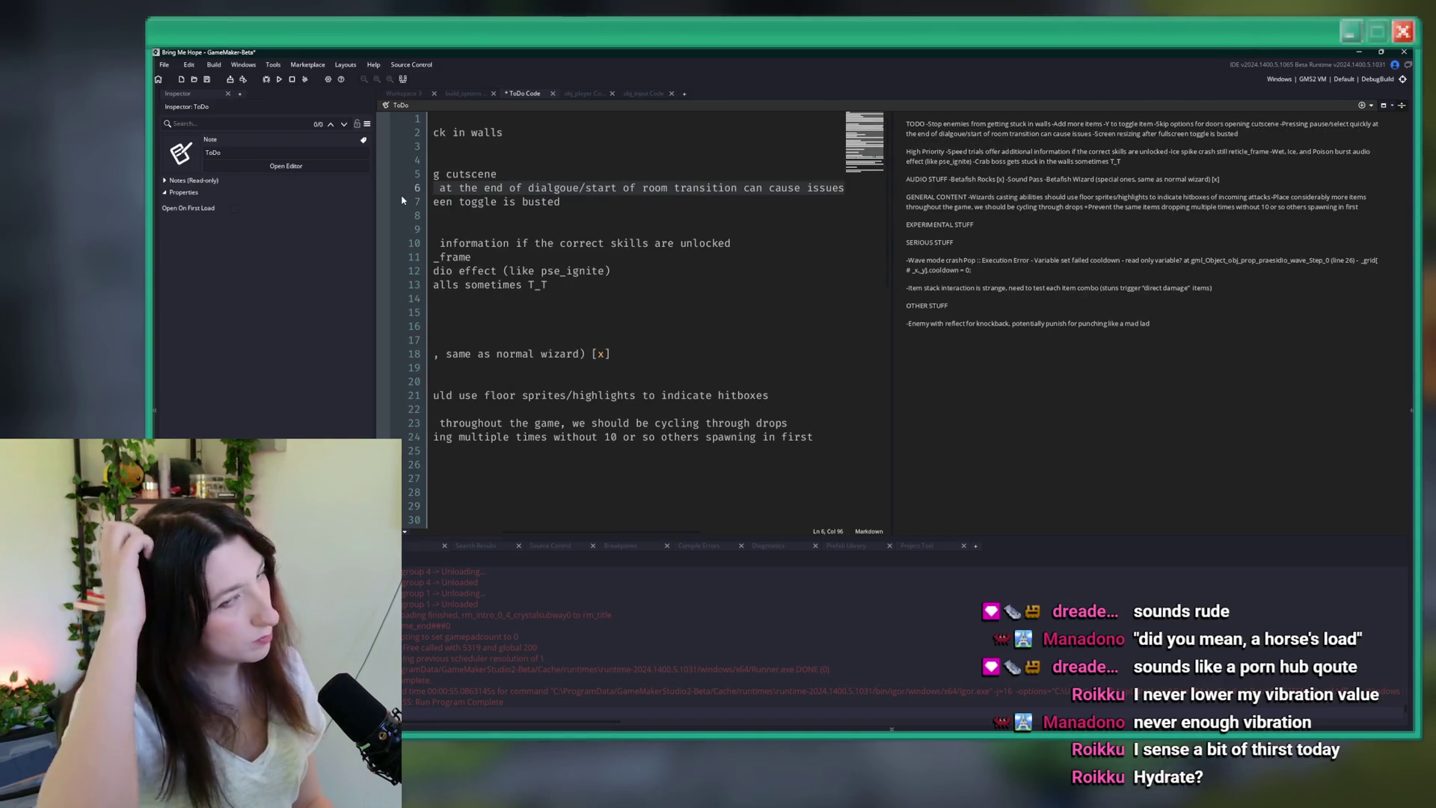
- Open the Changelog note through a 'change' asset search, then close it to return to ToDo
key(ctrl+t)
text(change)
key(Down)
key(Down)
key(Down)
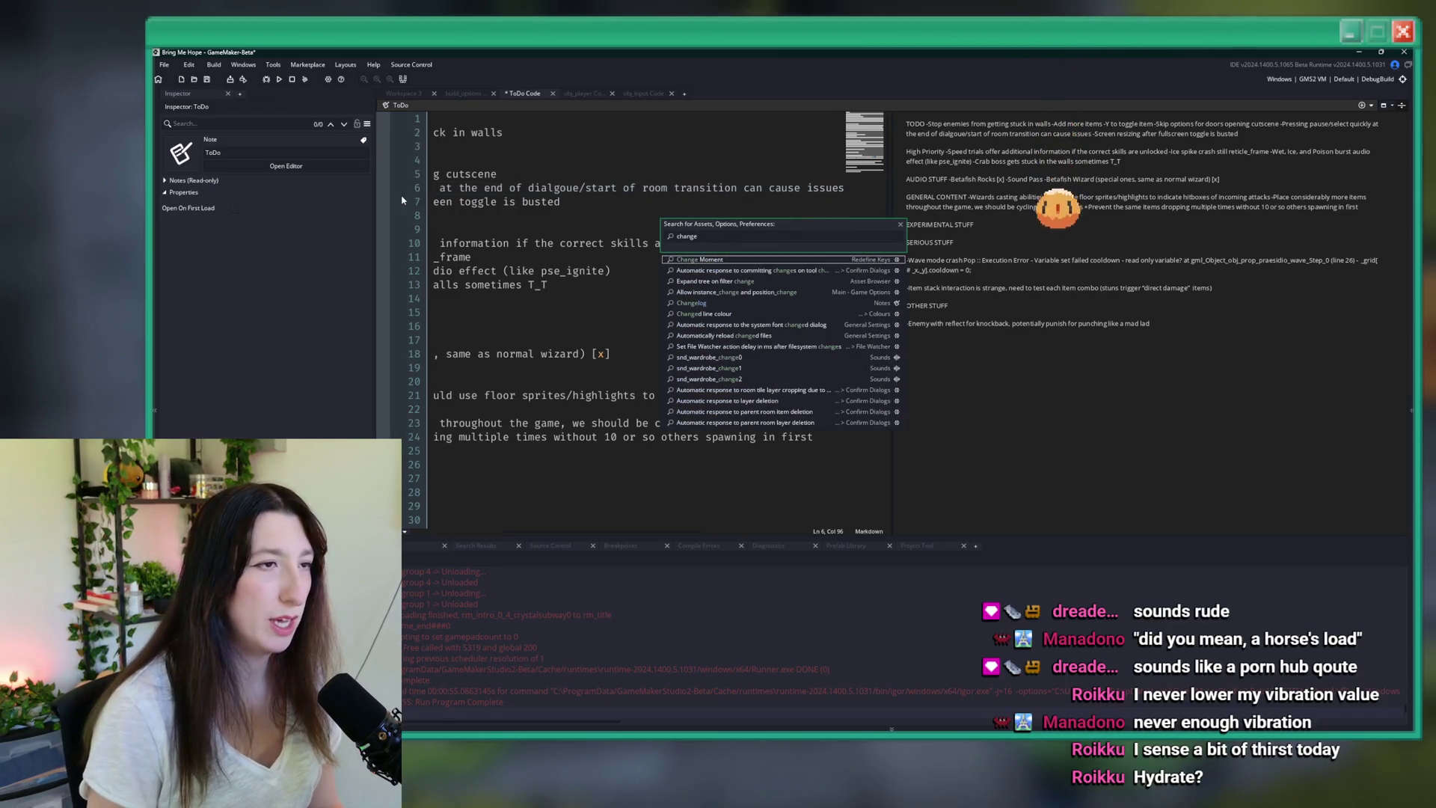
key(Down)
key(Return)
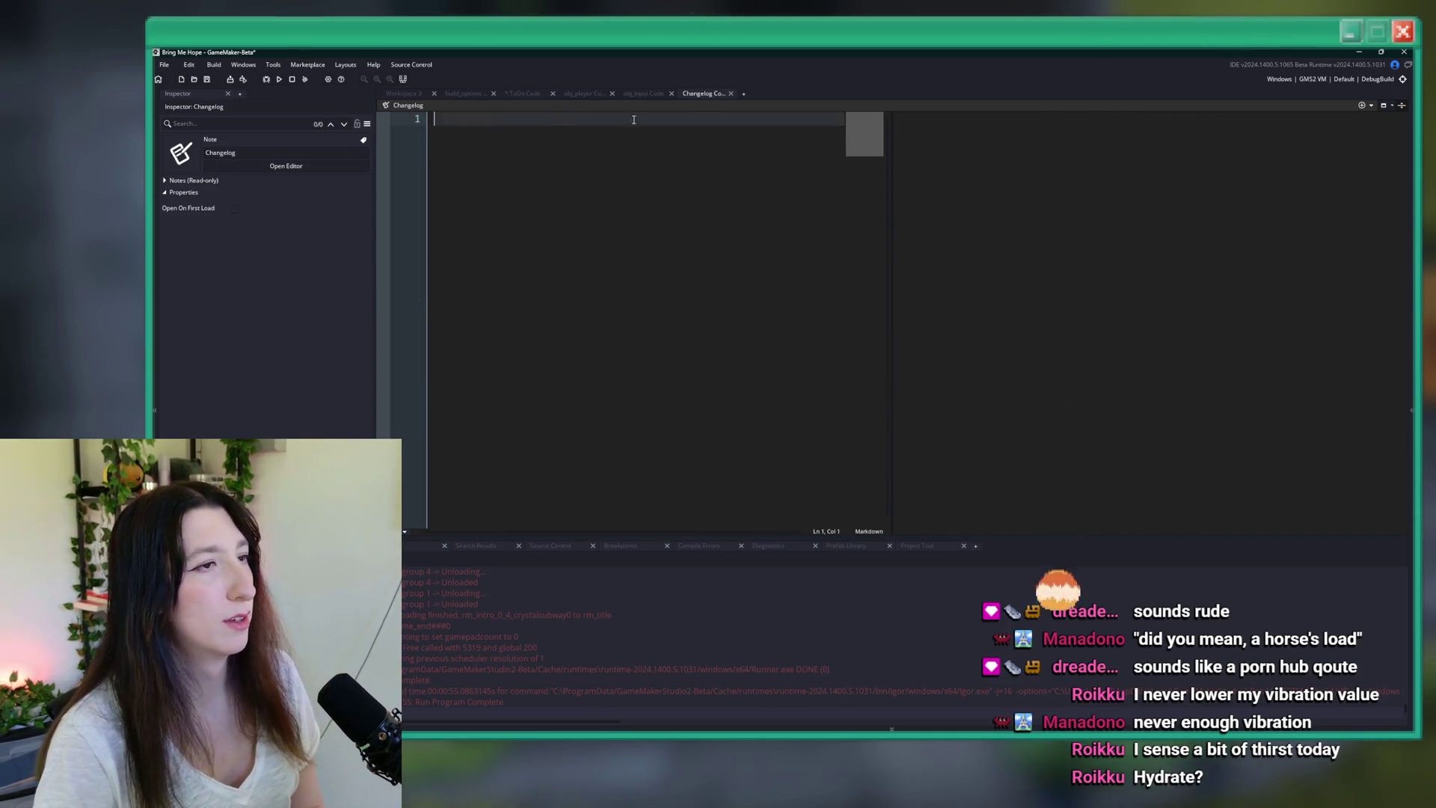
key(ctrl+w)
- Hide the side and output panels and widen the notes editor beside the preview
key(Right)
key(F12)
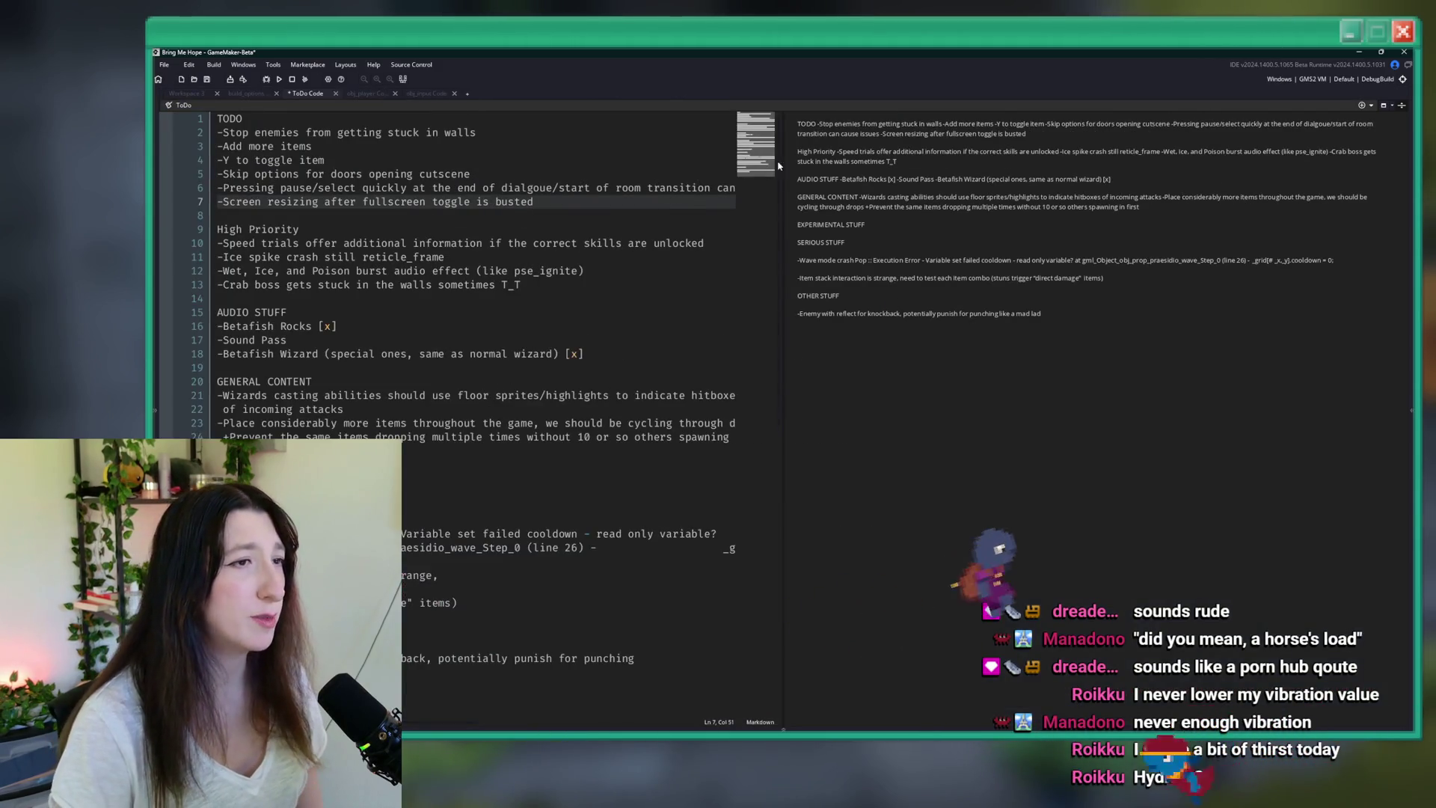
mouse_move(782, 156)
mouse_down()
mouse_move(986, 156)
mouse_move(958, 156)
mouse_up()
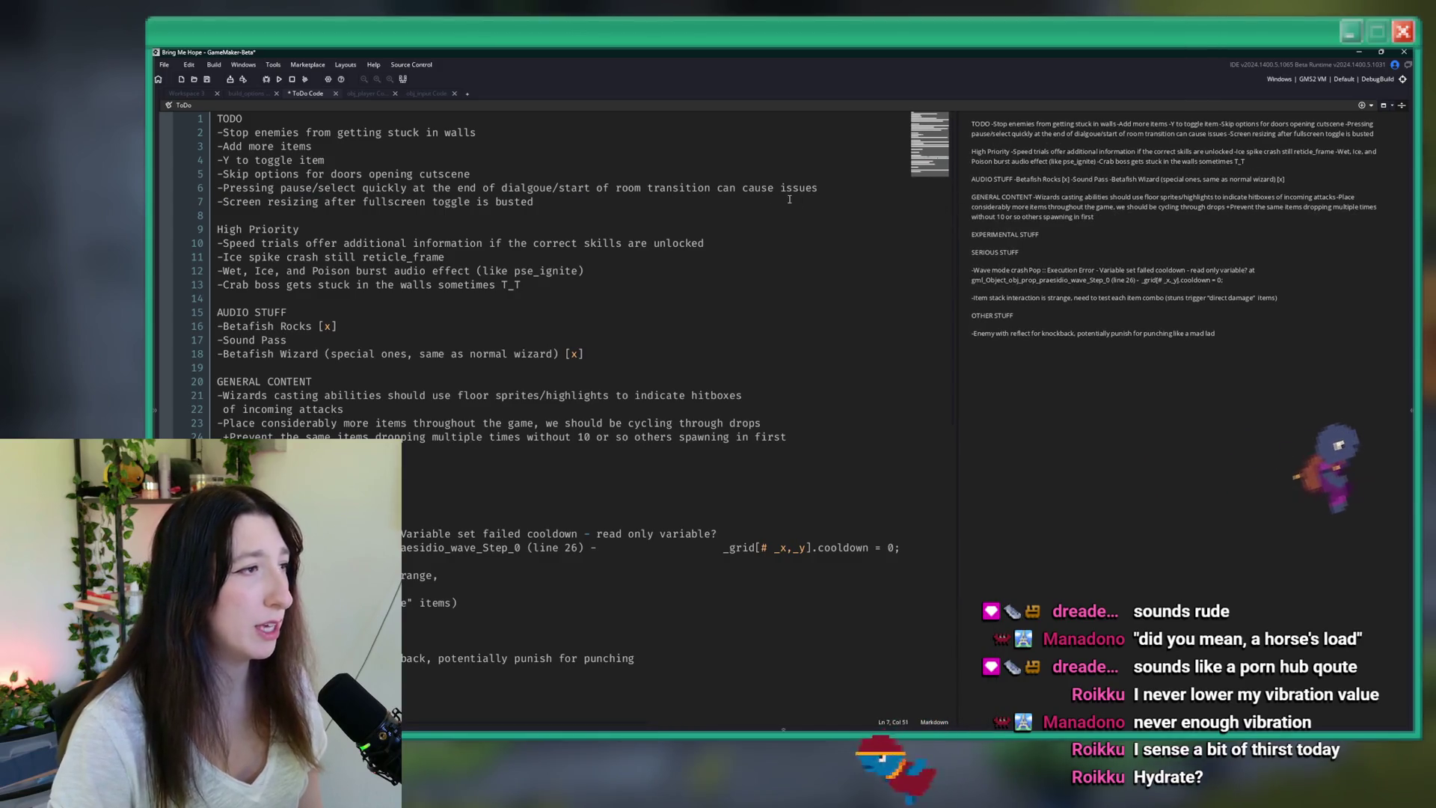
- Save the edited ToDo notes and bring up obj_player's code
click(489, 201)
key(ctrl+s)
click(423, 93)
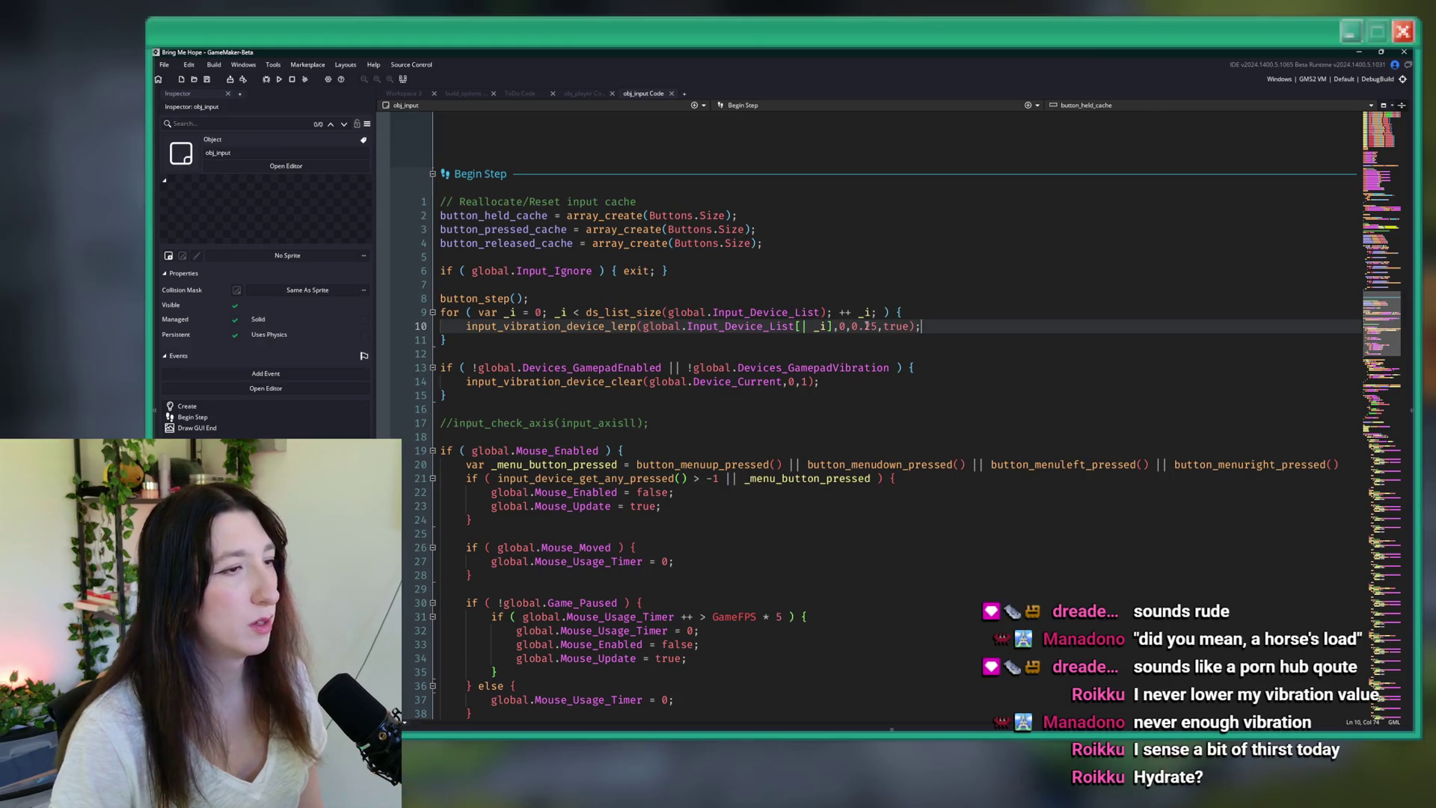
key(ctrl+t)
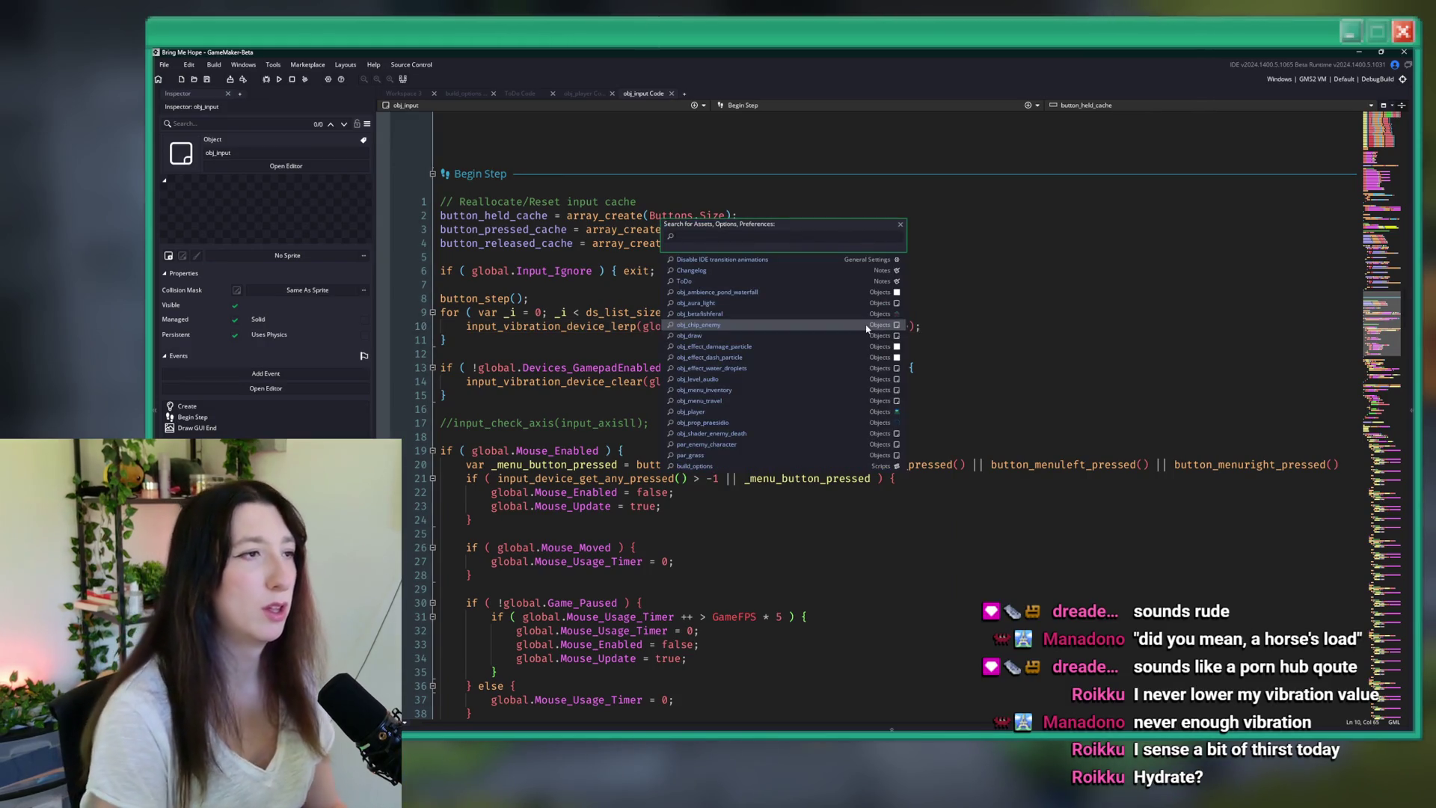
click(583, 94)
click(677, 293)
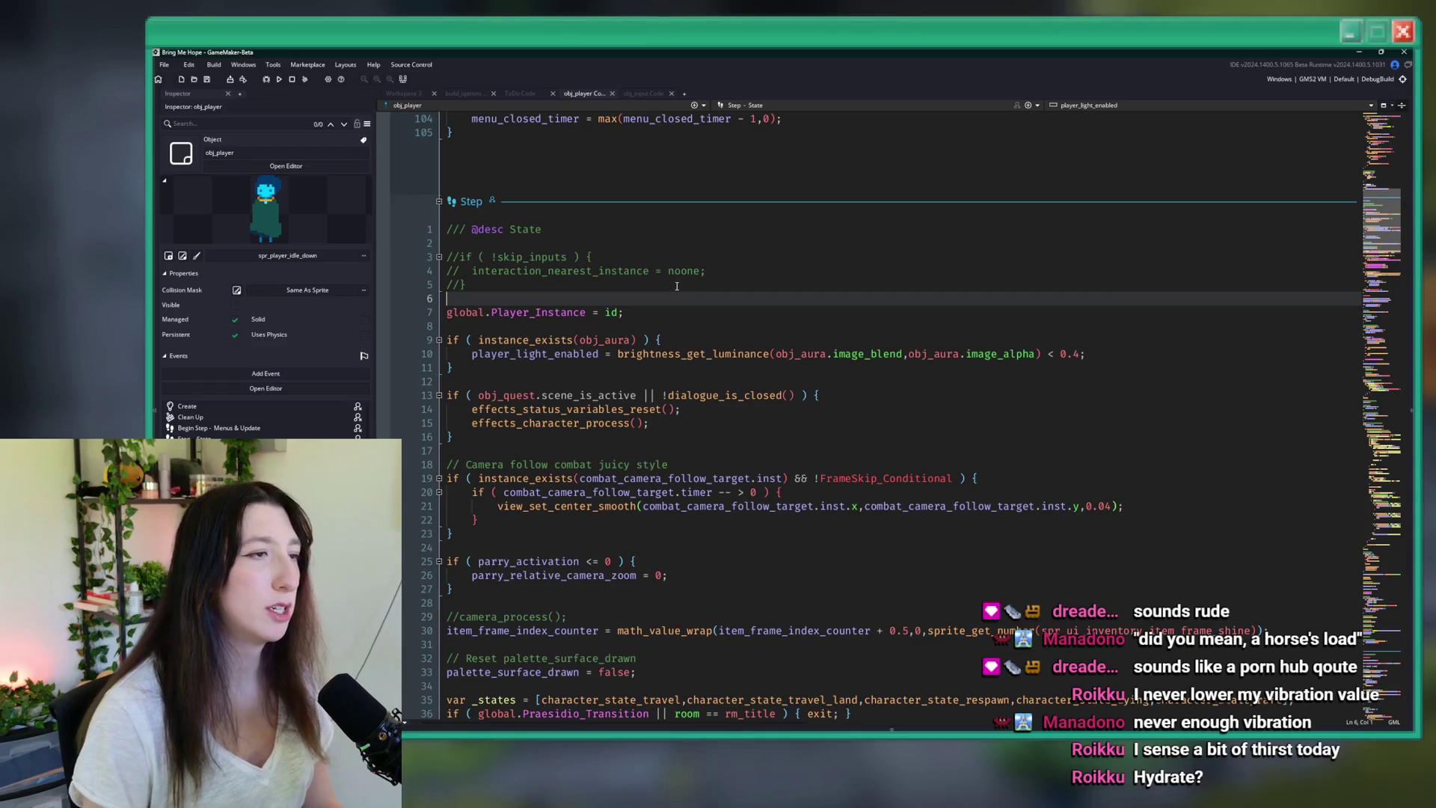
- Search obj_player's code for vibration calls and select the GamepadVibrationStart(0.8,10); statement
key(ctrl+f)
text(grapple)
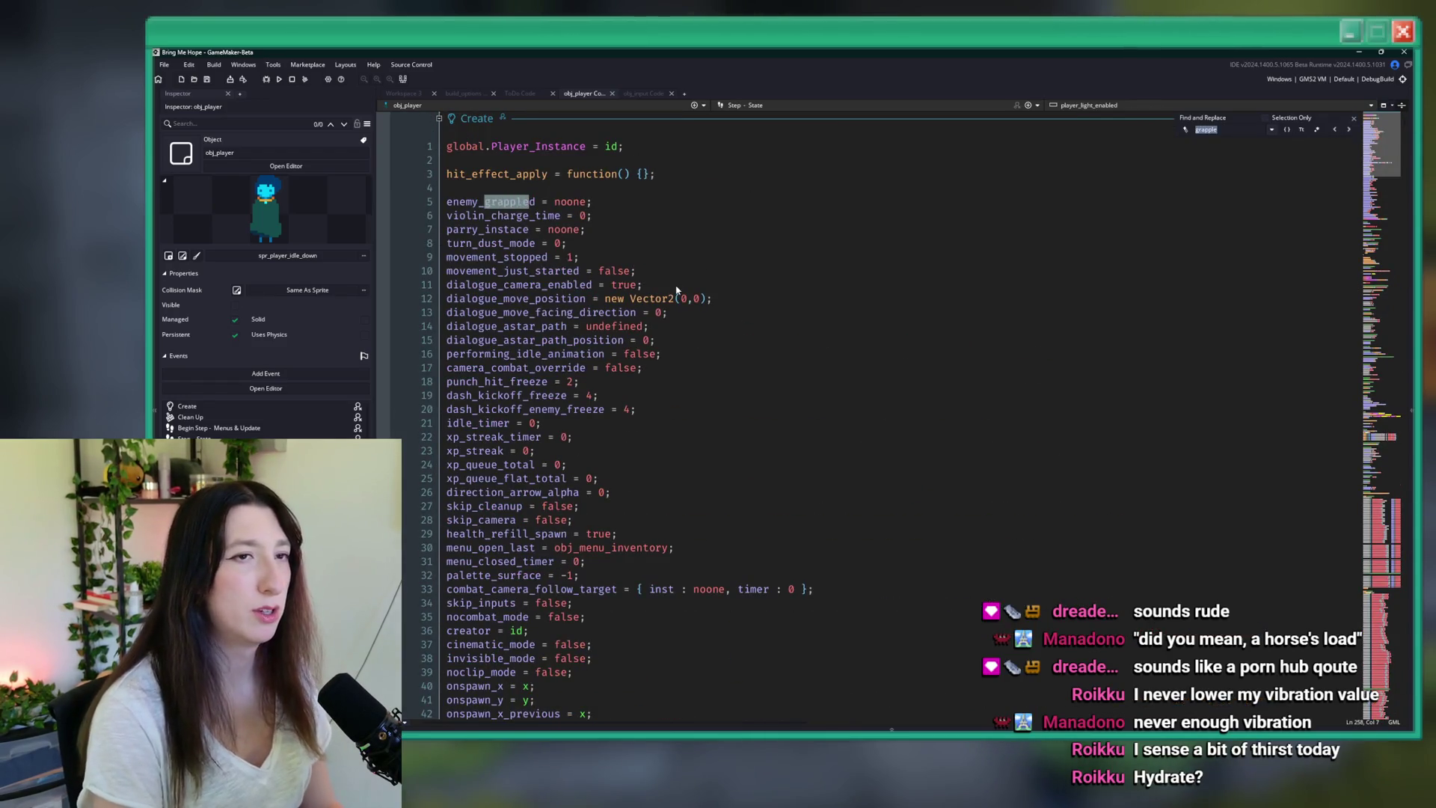
text(vibrat)
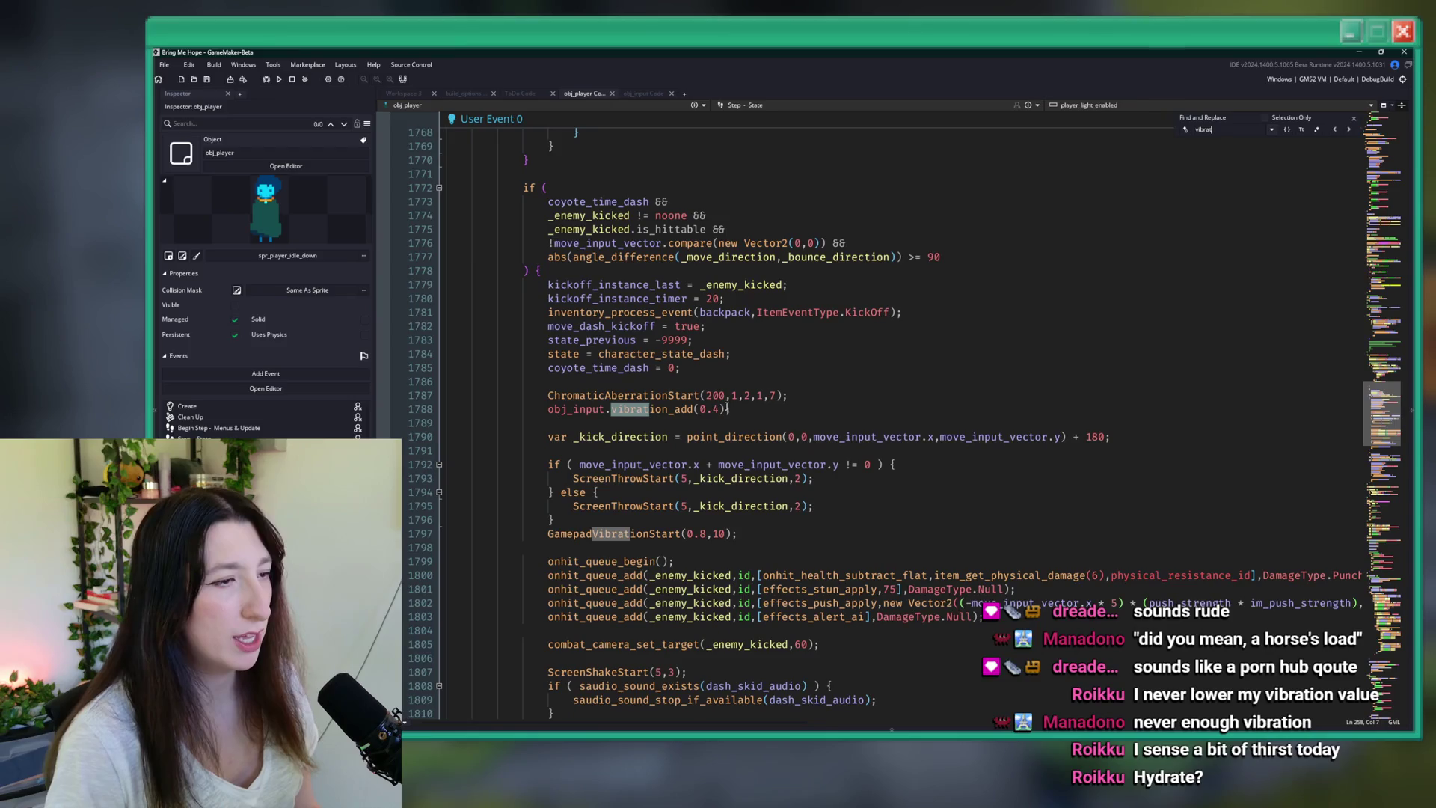
drag(699, 409, 554, 409)
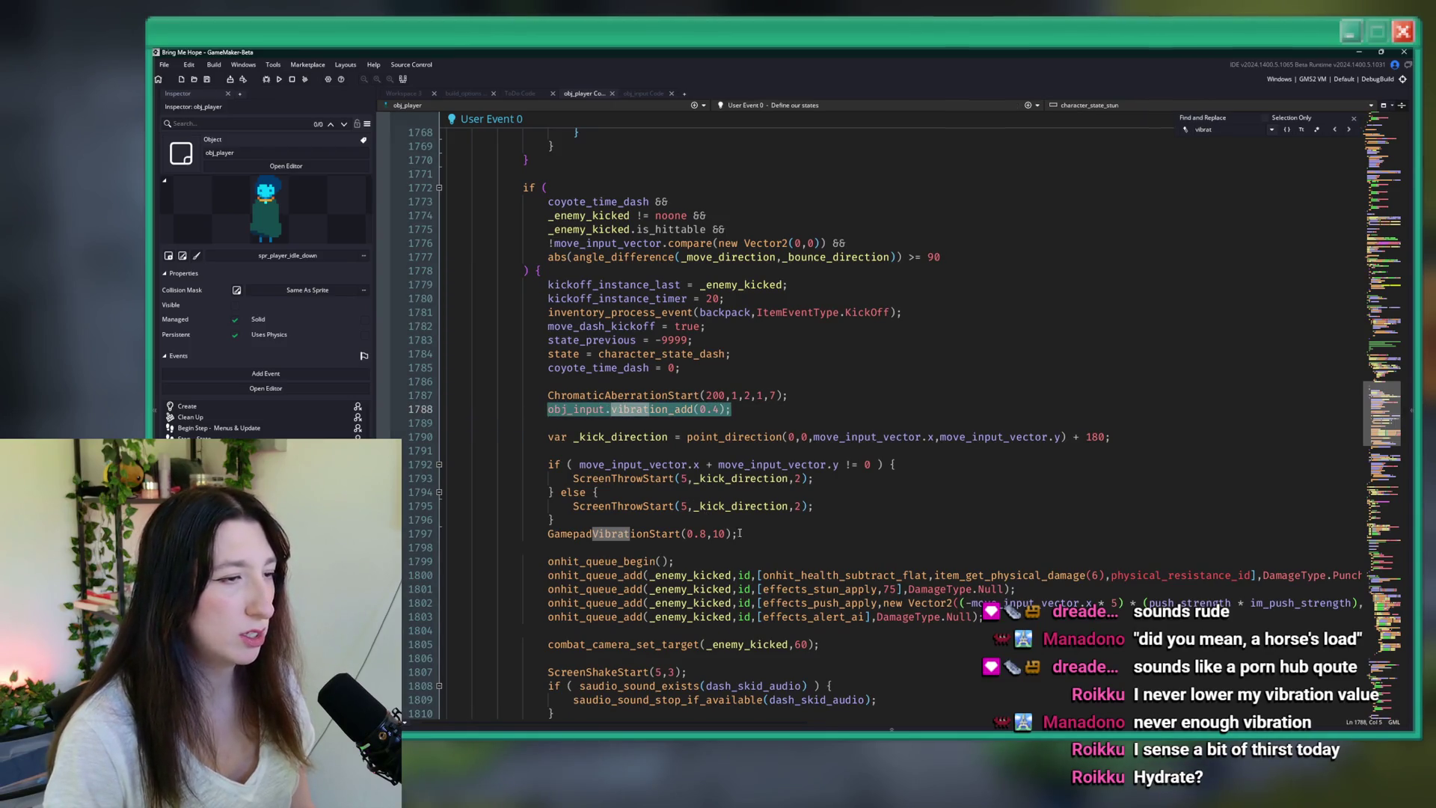
key(Down)
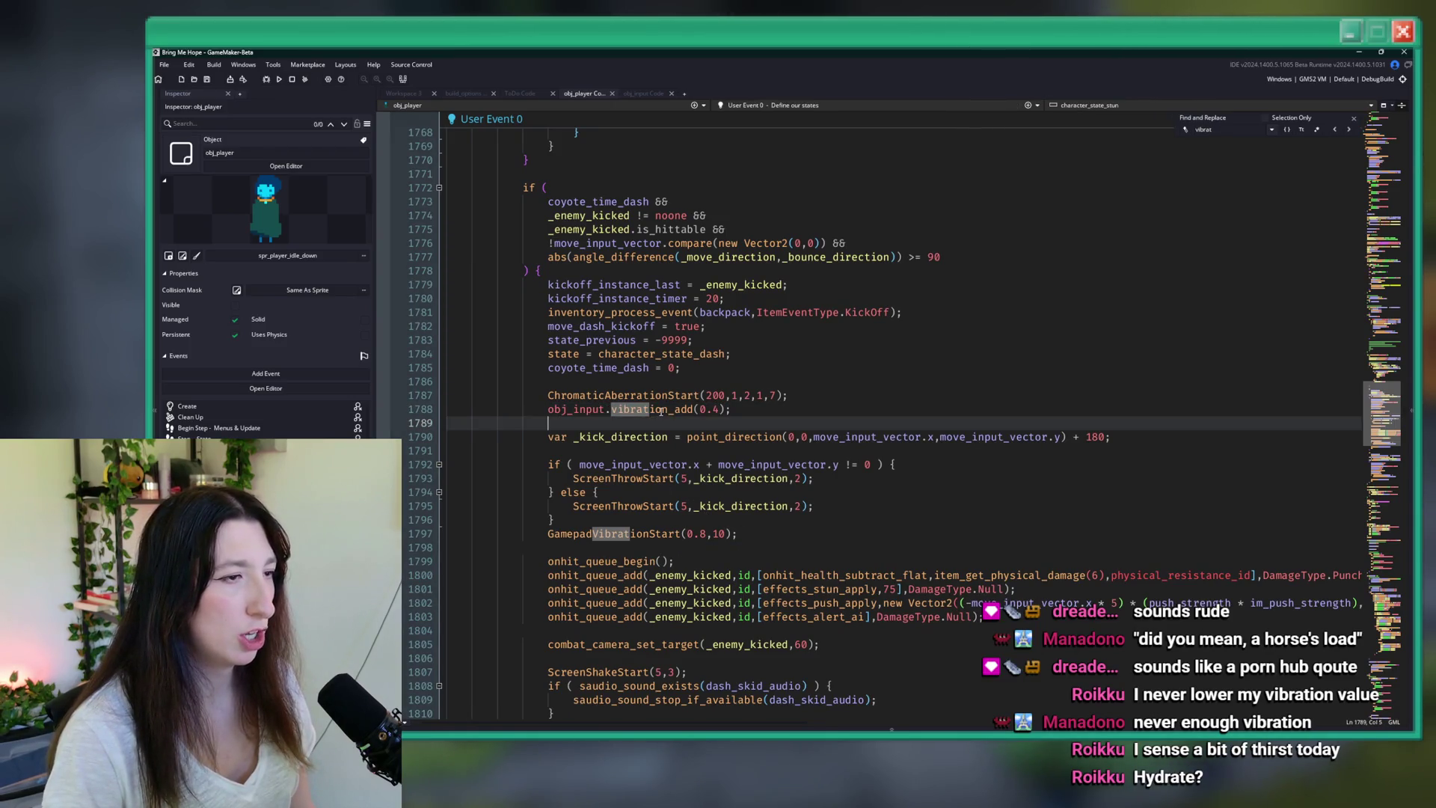
drag(739, 533, 579, 526)
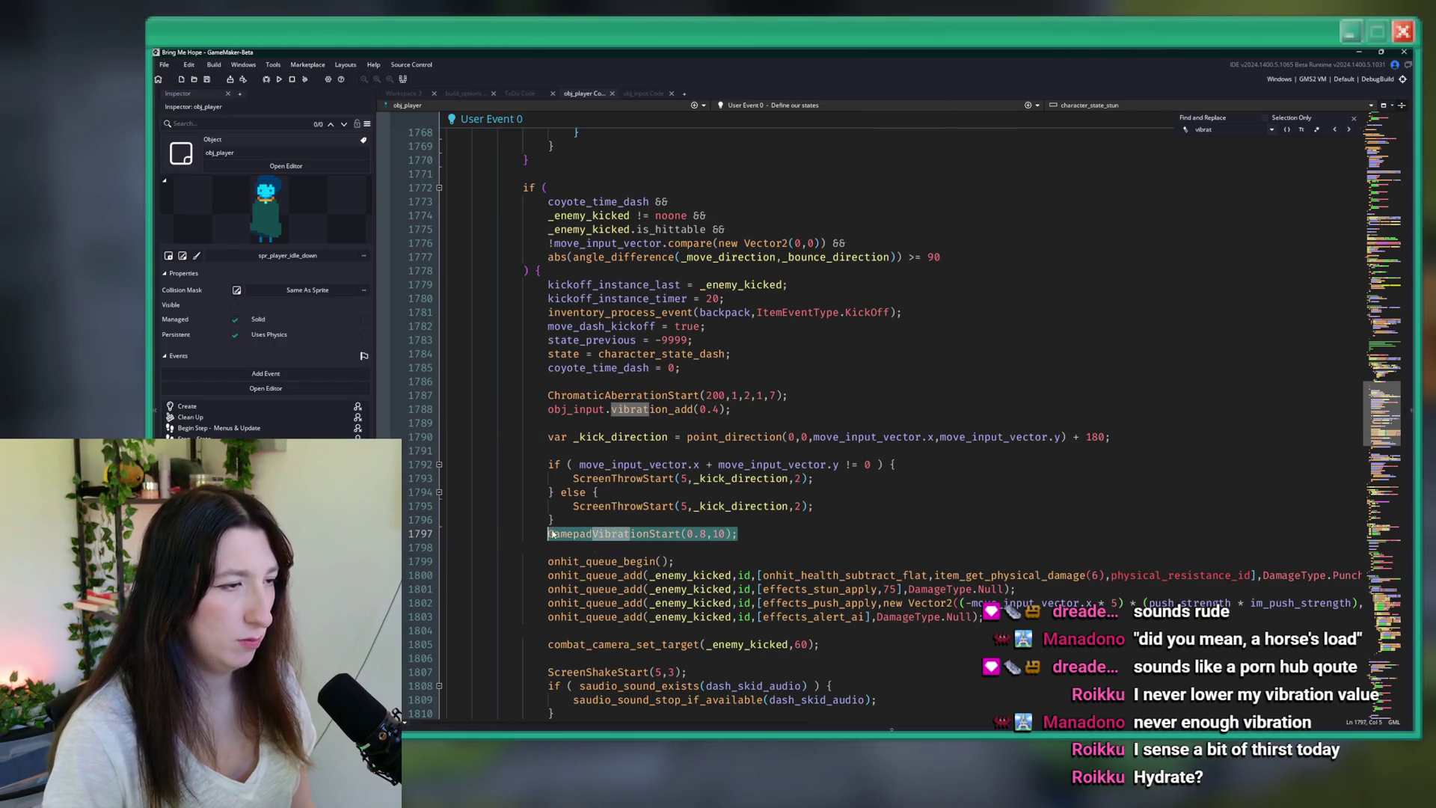
click(566, 534)
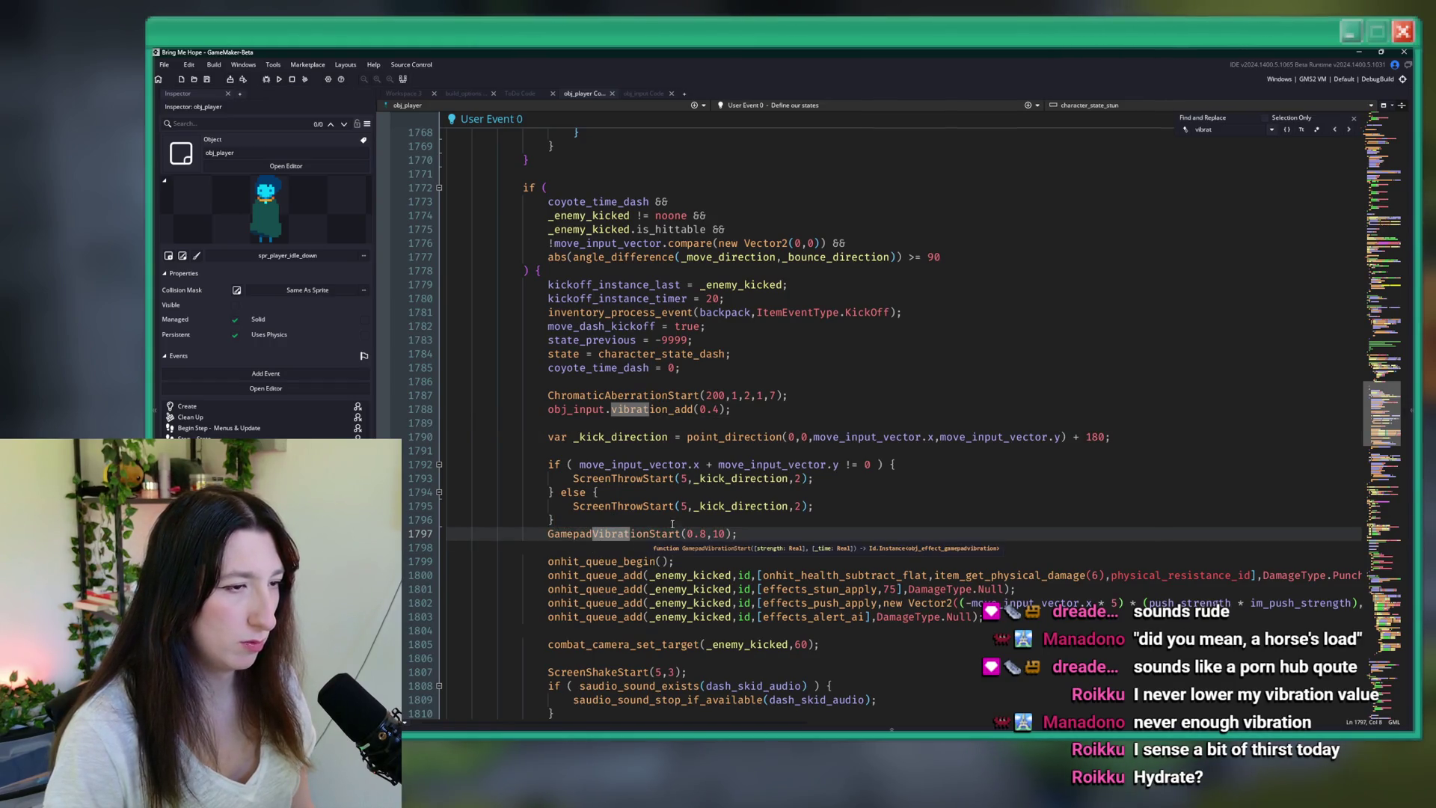
click(1213, 129)
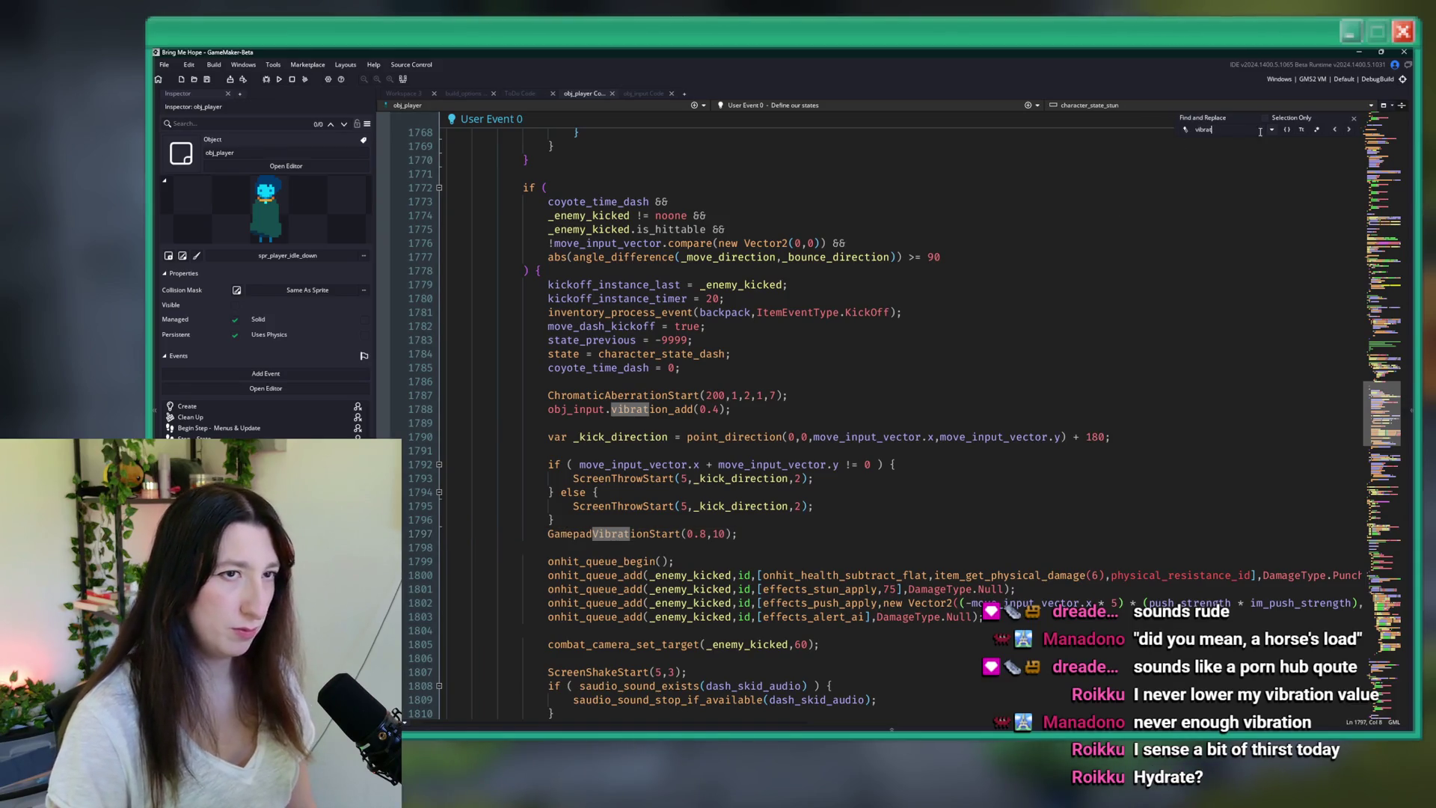
- Jump to character_state_grapple and paste GamepadVibrationStart(0.8,10) inside the image_frame >= 2 block
text(grapple)
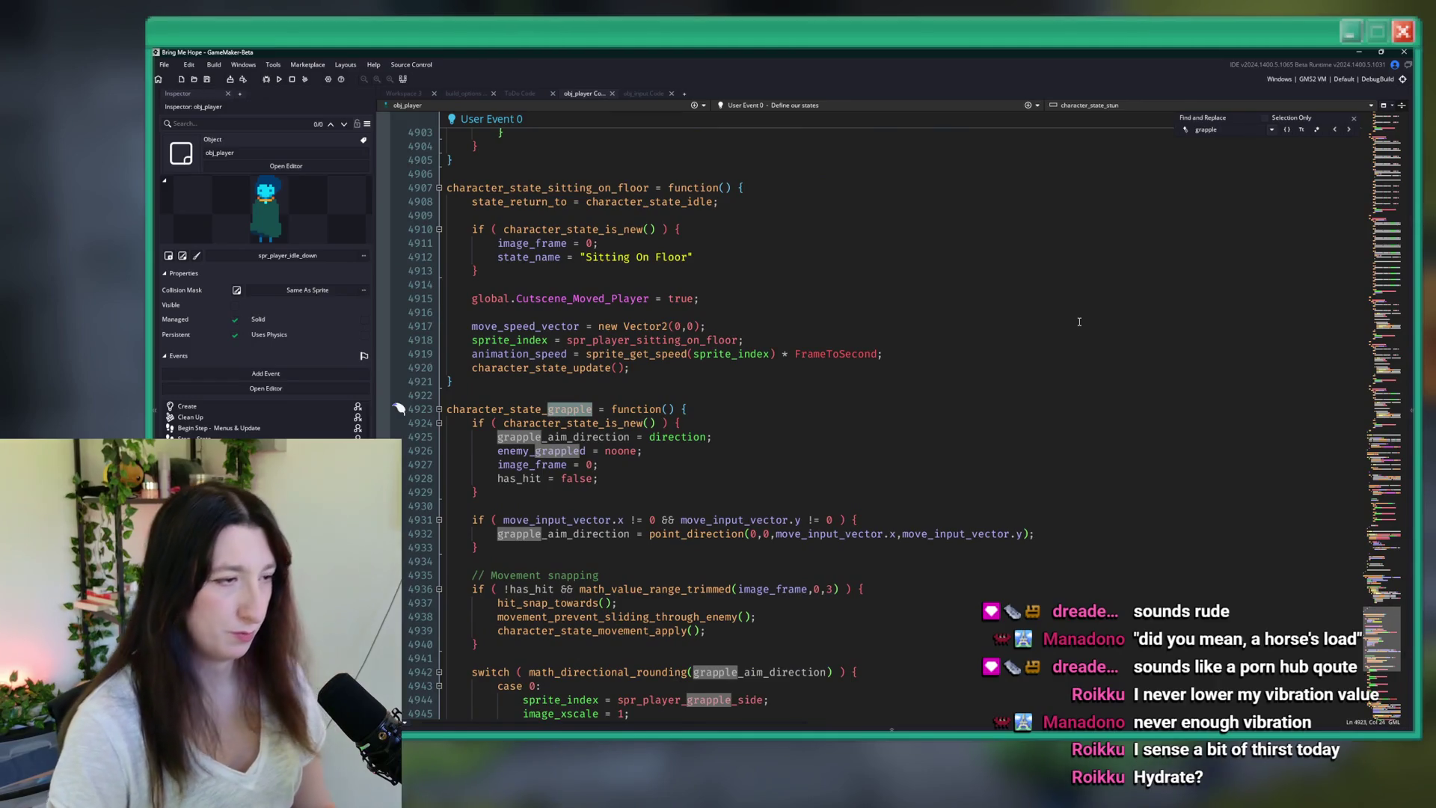
scroll(983, 348, down, 6)
click(784, 367)
scroll(782, 381, down, 10)
click(778, 367)
key(Up)
key(Up)
key(Return)
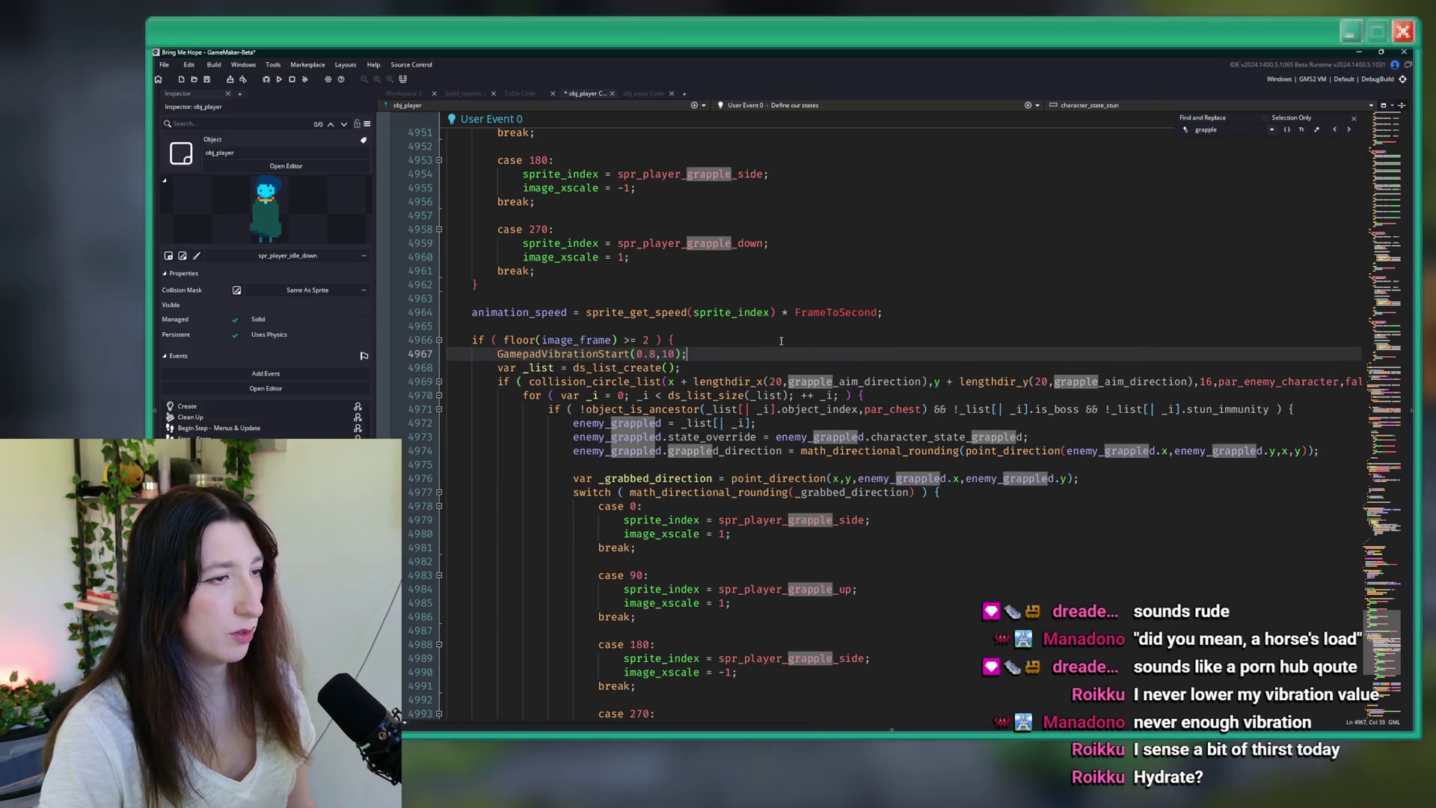
key(Return)
- Change the pasted call to GamepadVibrationStart(0.5,8) and save the code
click(650, 359)
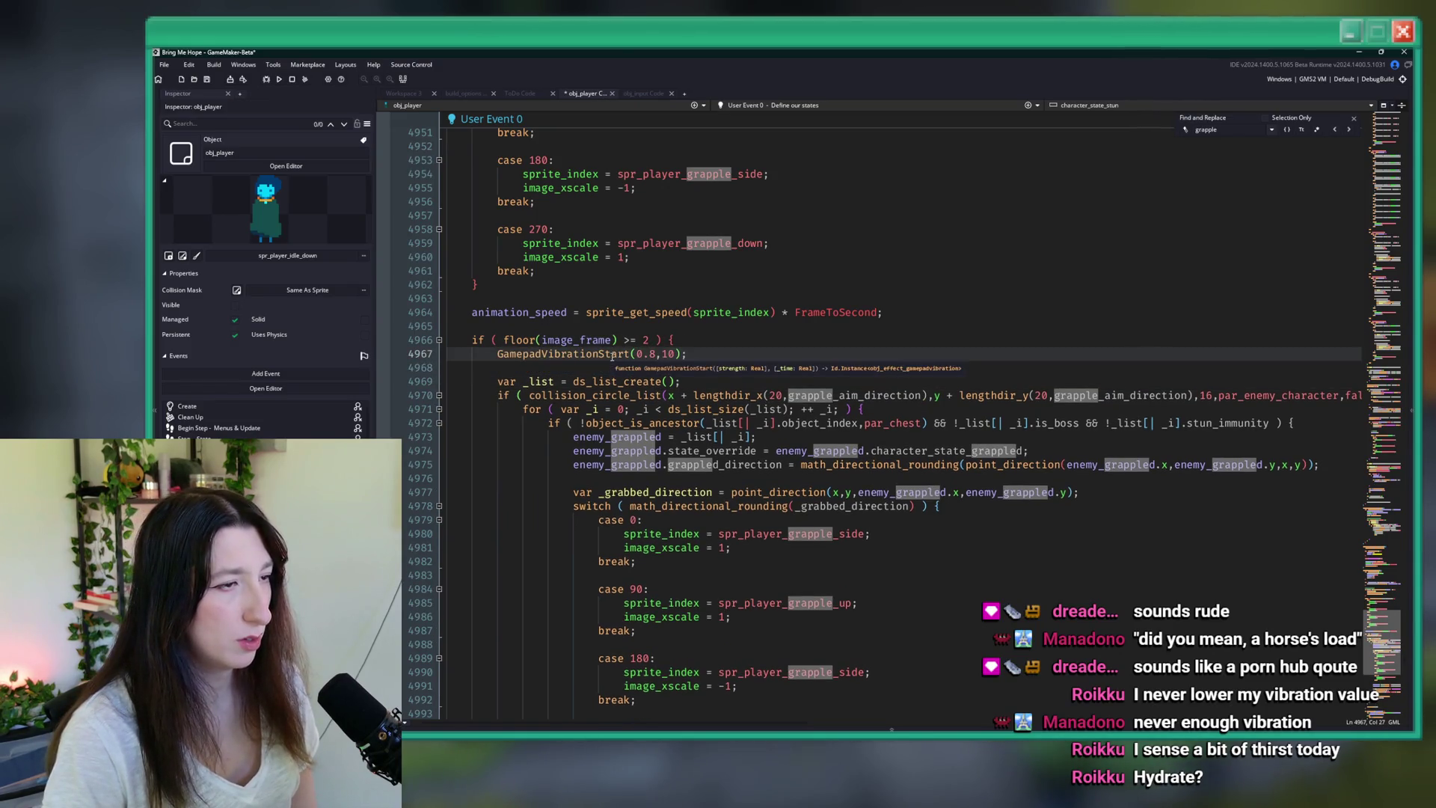
double_click(649, 353)
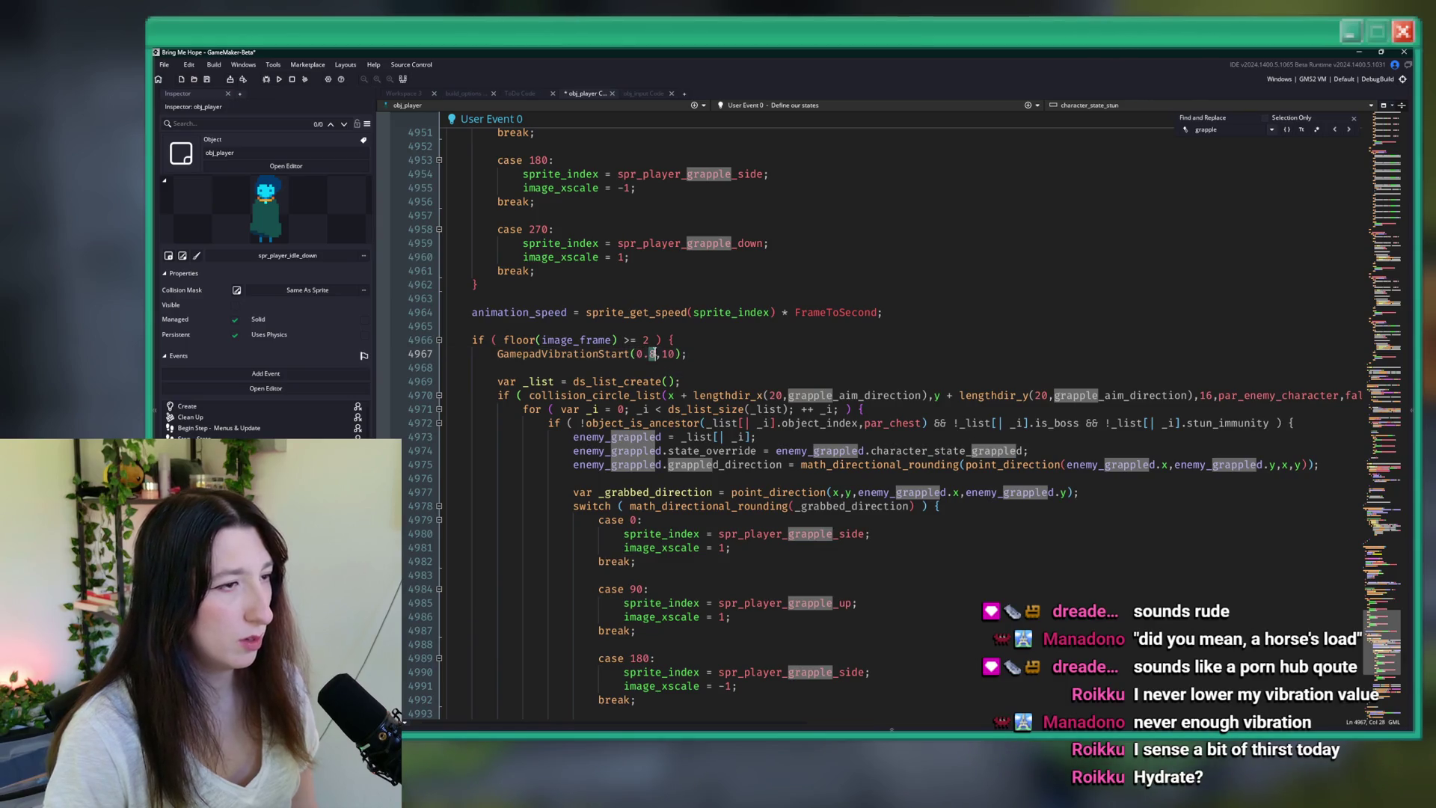
text(5)
double_click(668, 354)
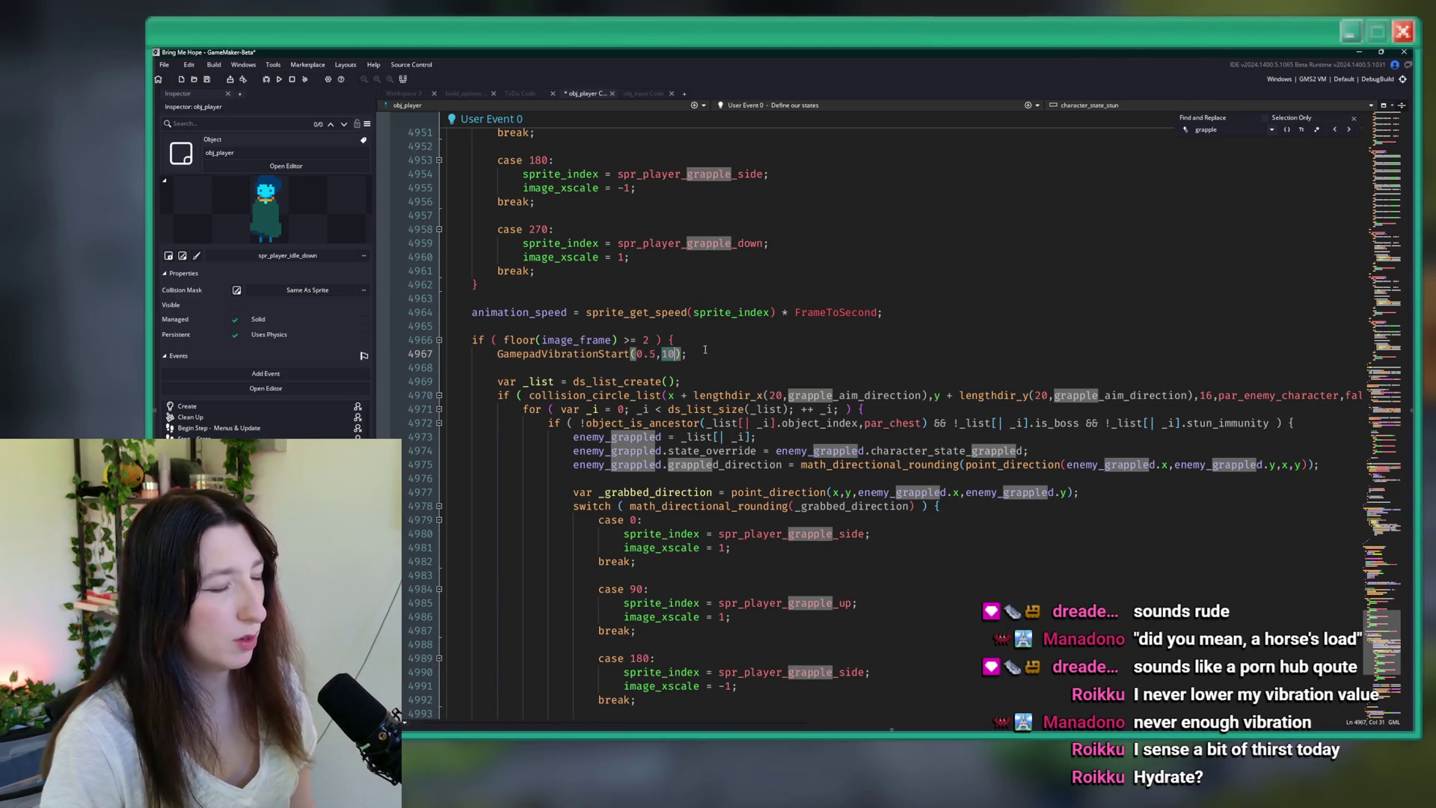
text(5)
drag(701, 350, 488, 353)
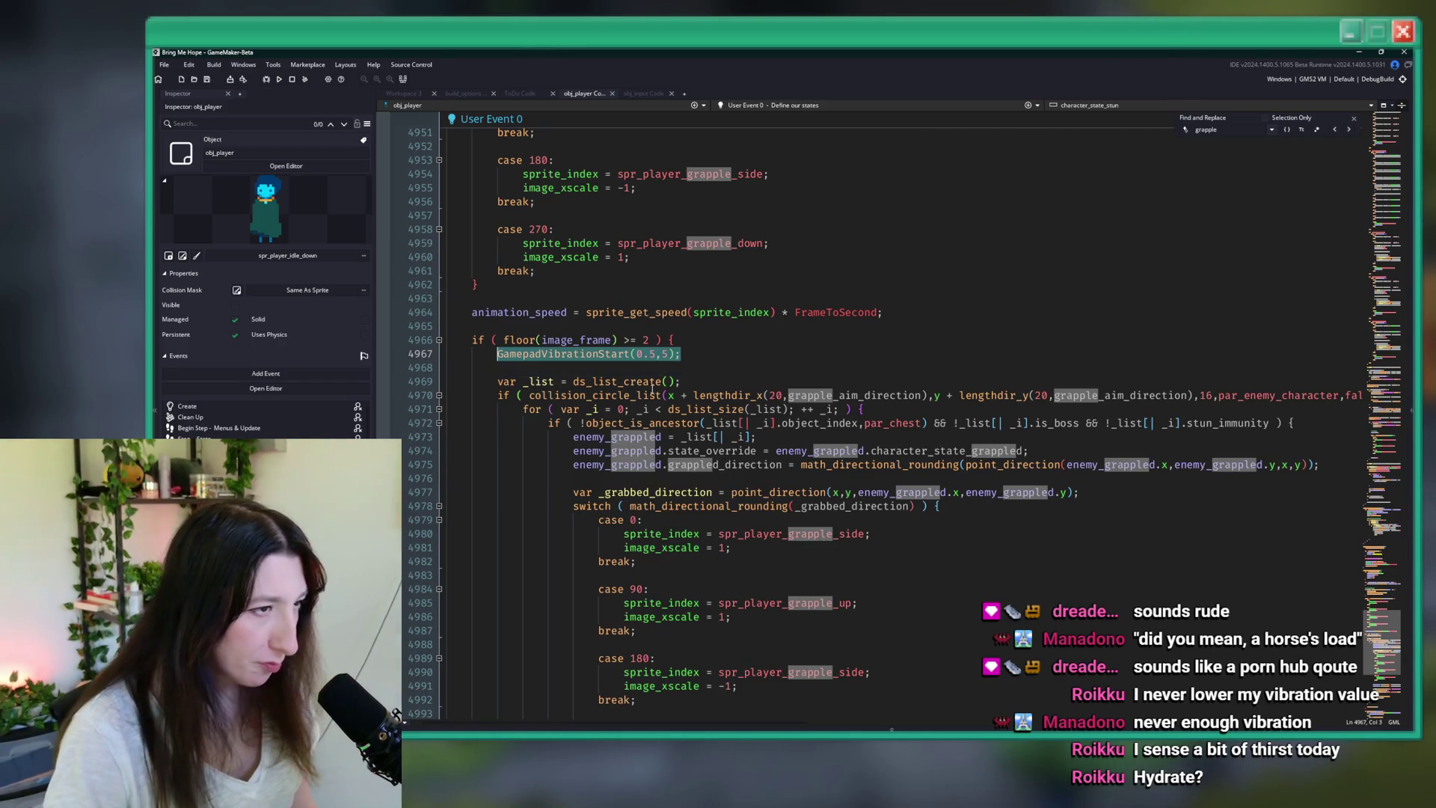
scroll(568, 321, down, 2)
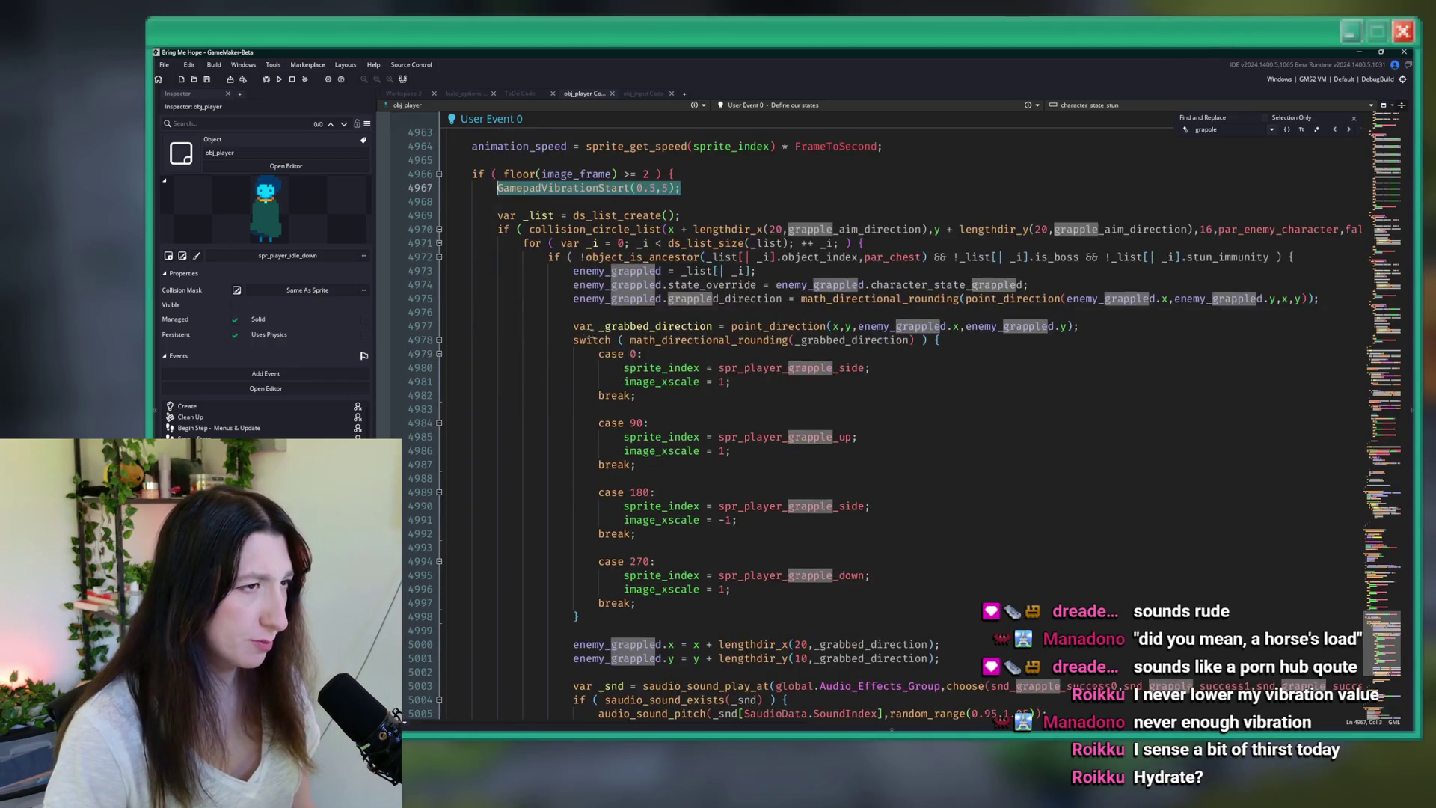
click(645, 285)
click(671, 270)
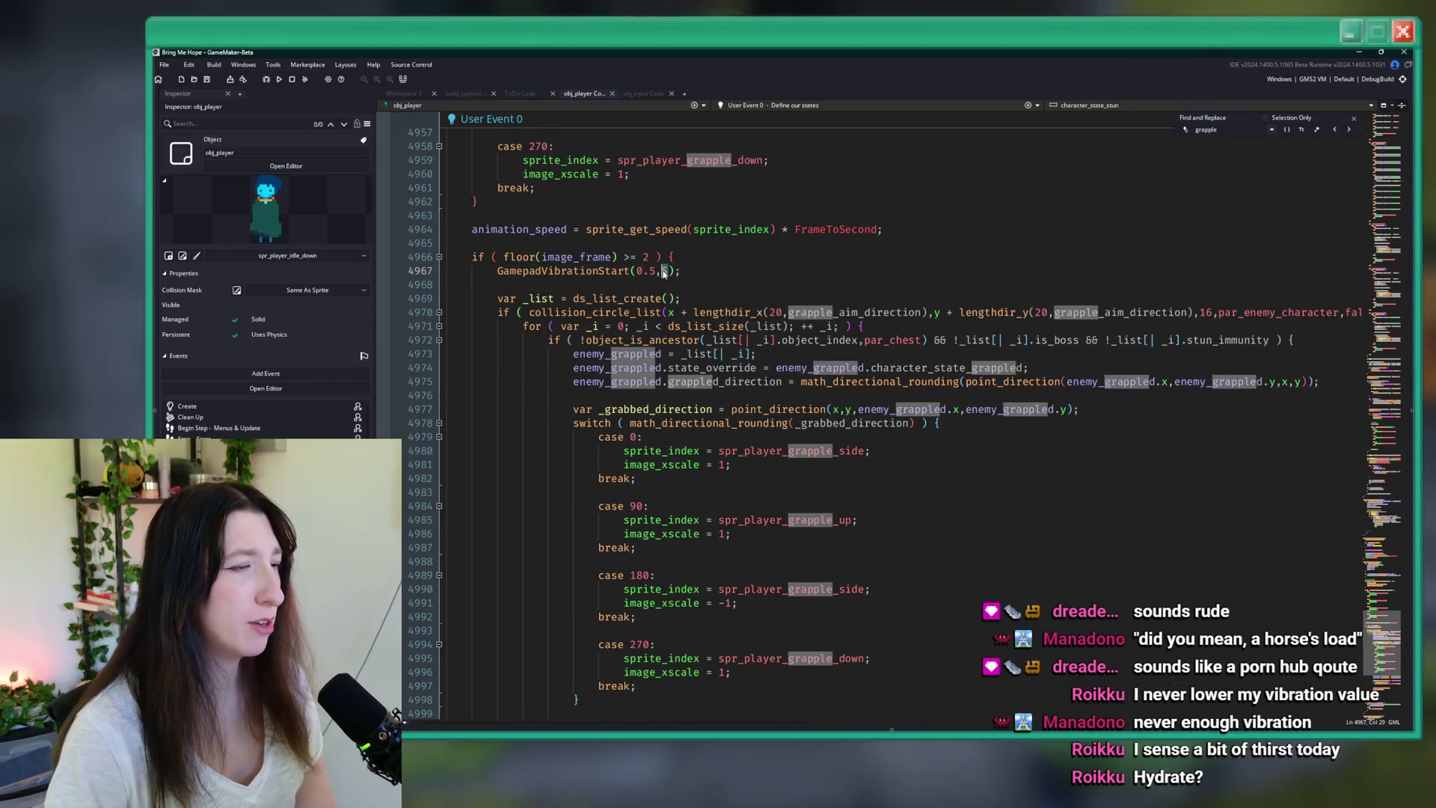
key(BackSpace)
text(8)
drag(680, 271, 555, 271)
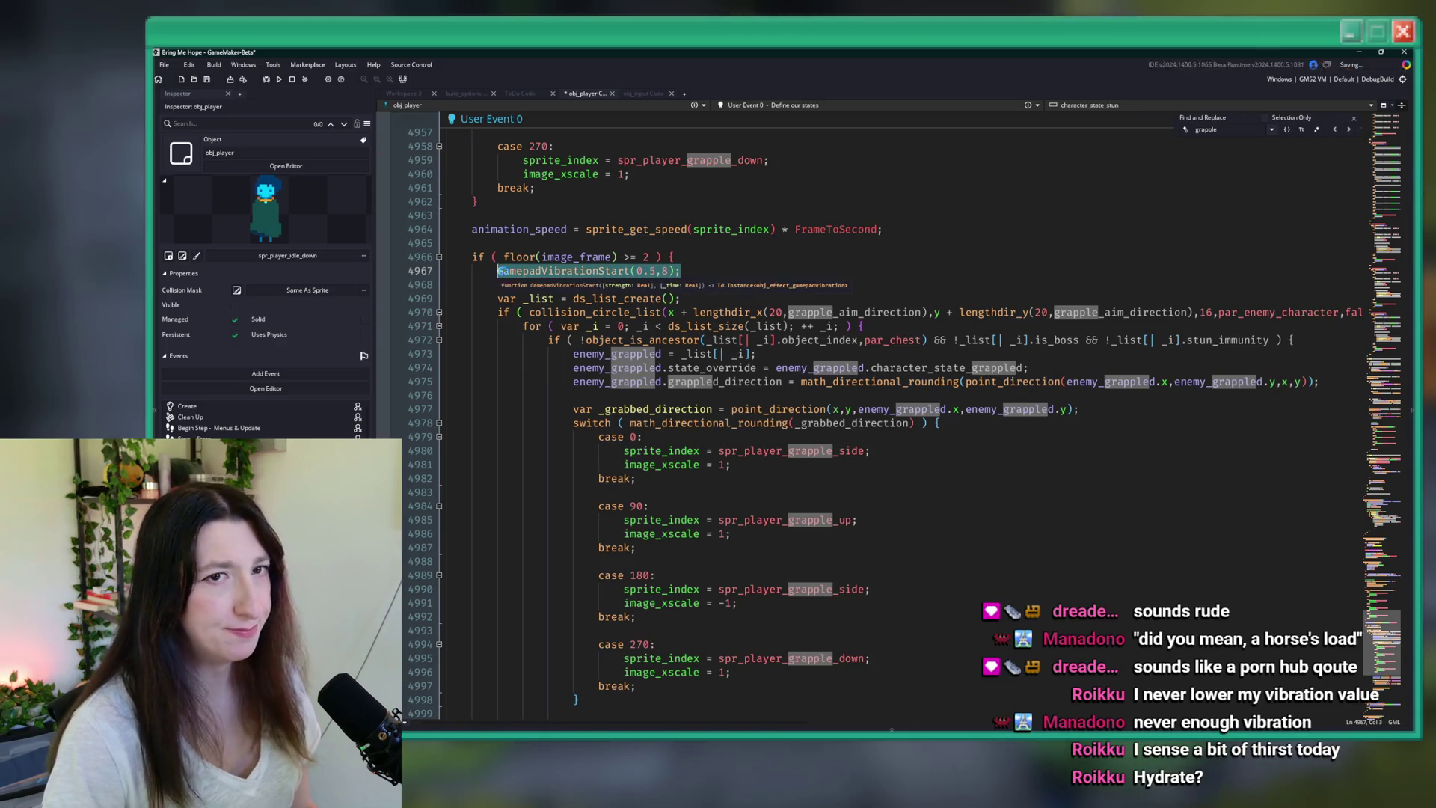
key(ctrl+s)
scroll(577, 366, down, 20)
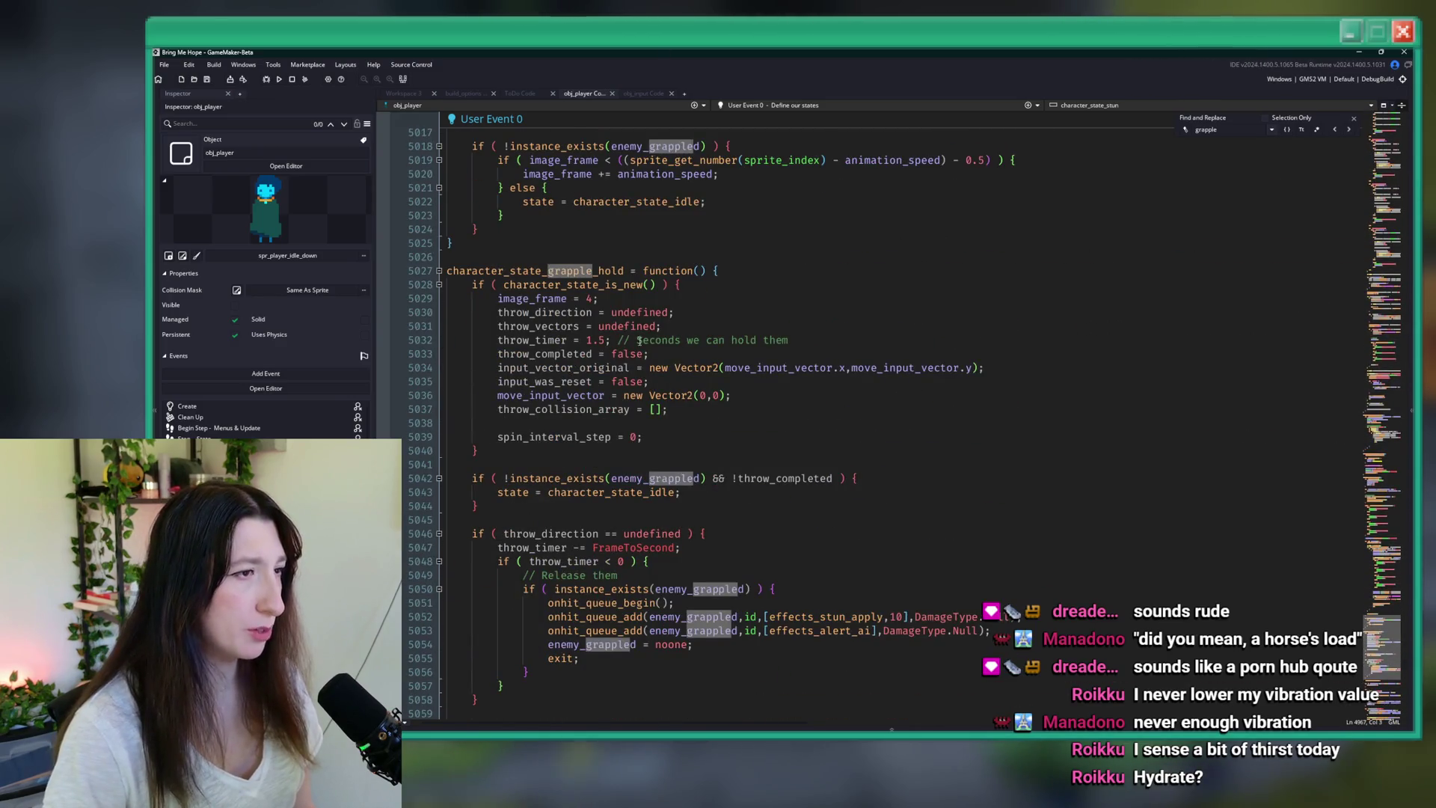
- Locate the spin_interval_step spin-sound condition in the grapple hold code
scroll(631, 319, down, 12)
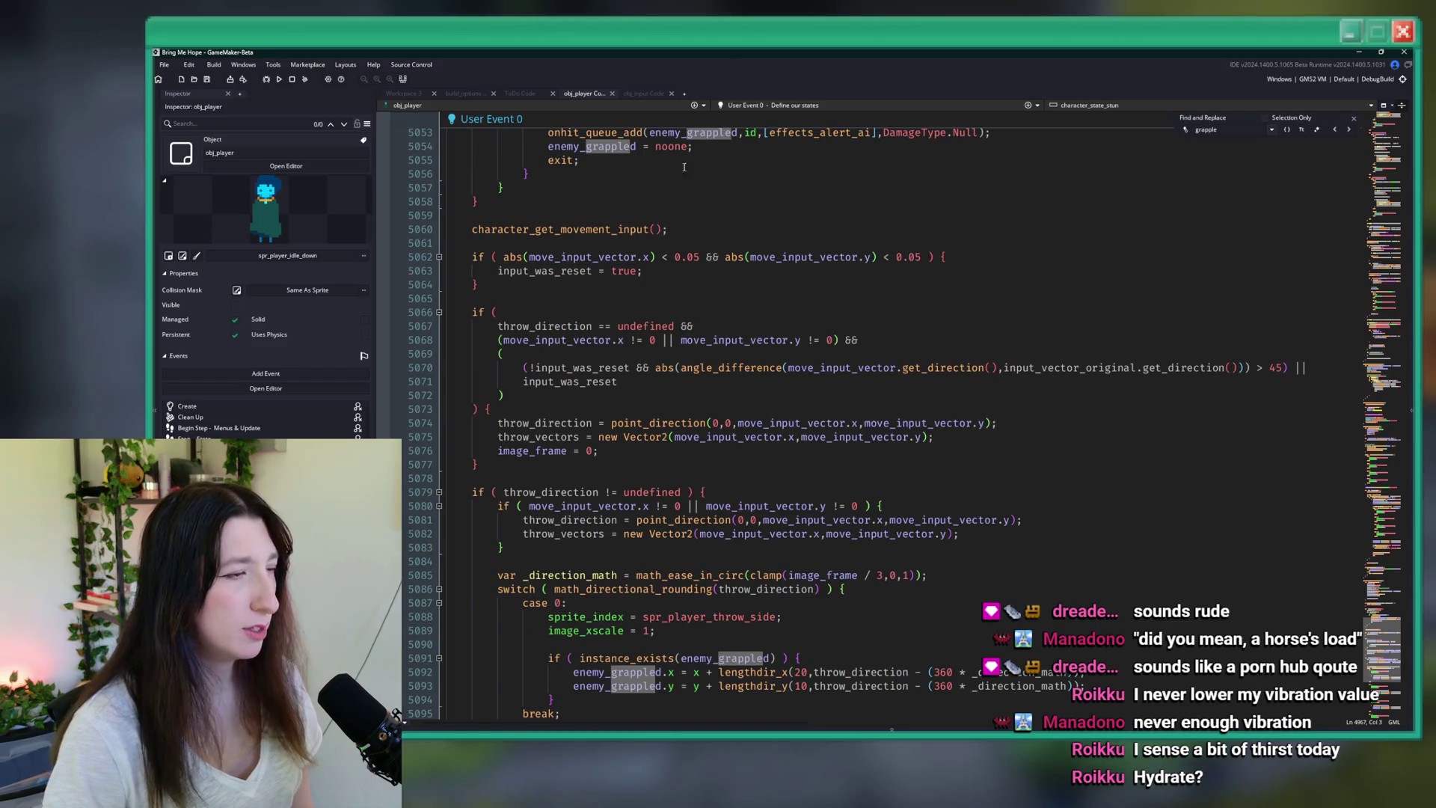
scroll(696, 122, up, 2)
scroll(699, 112, up, 2)
click(719, 217)
click(722, 227)
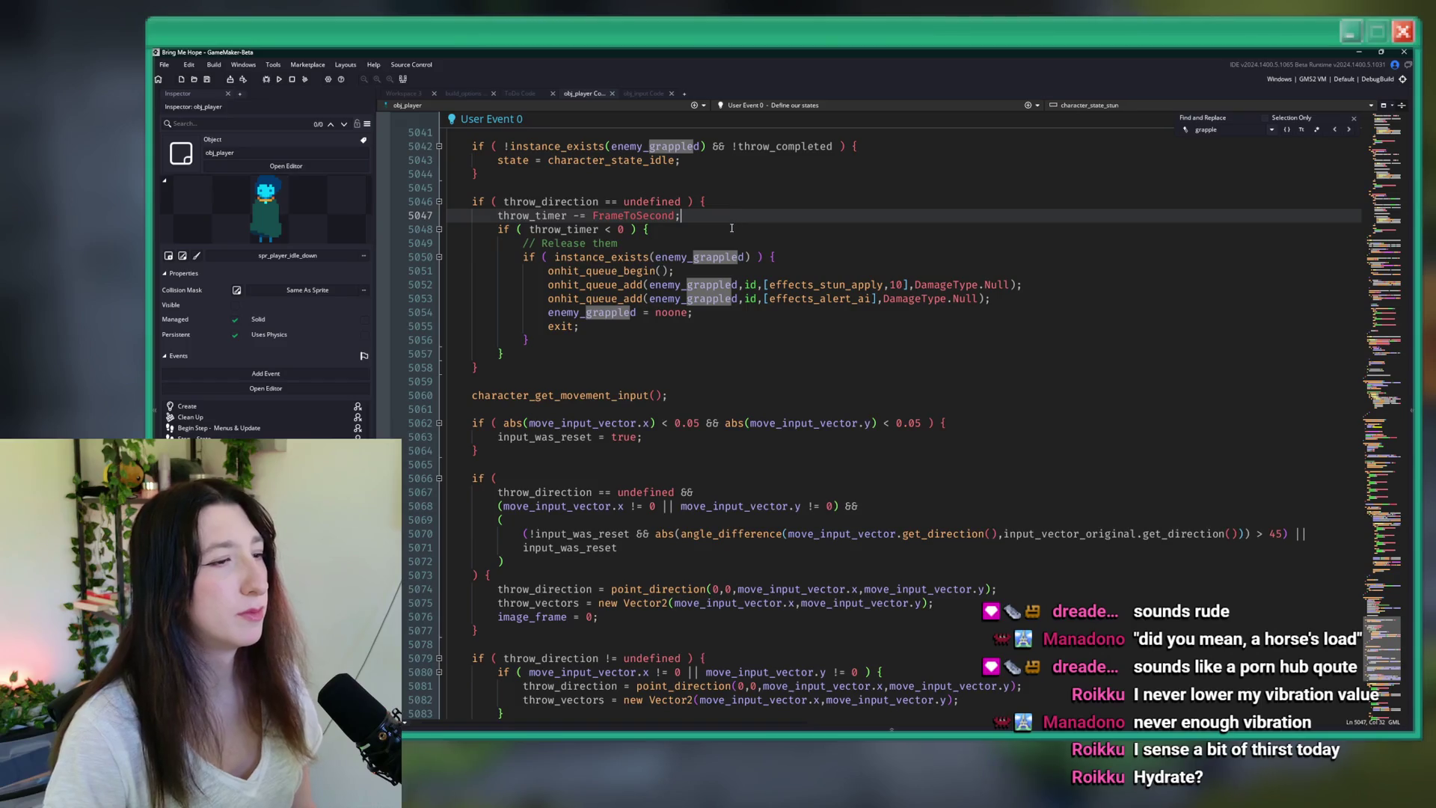
scroll(821, 292, down, 6)
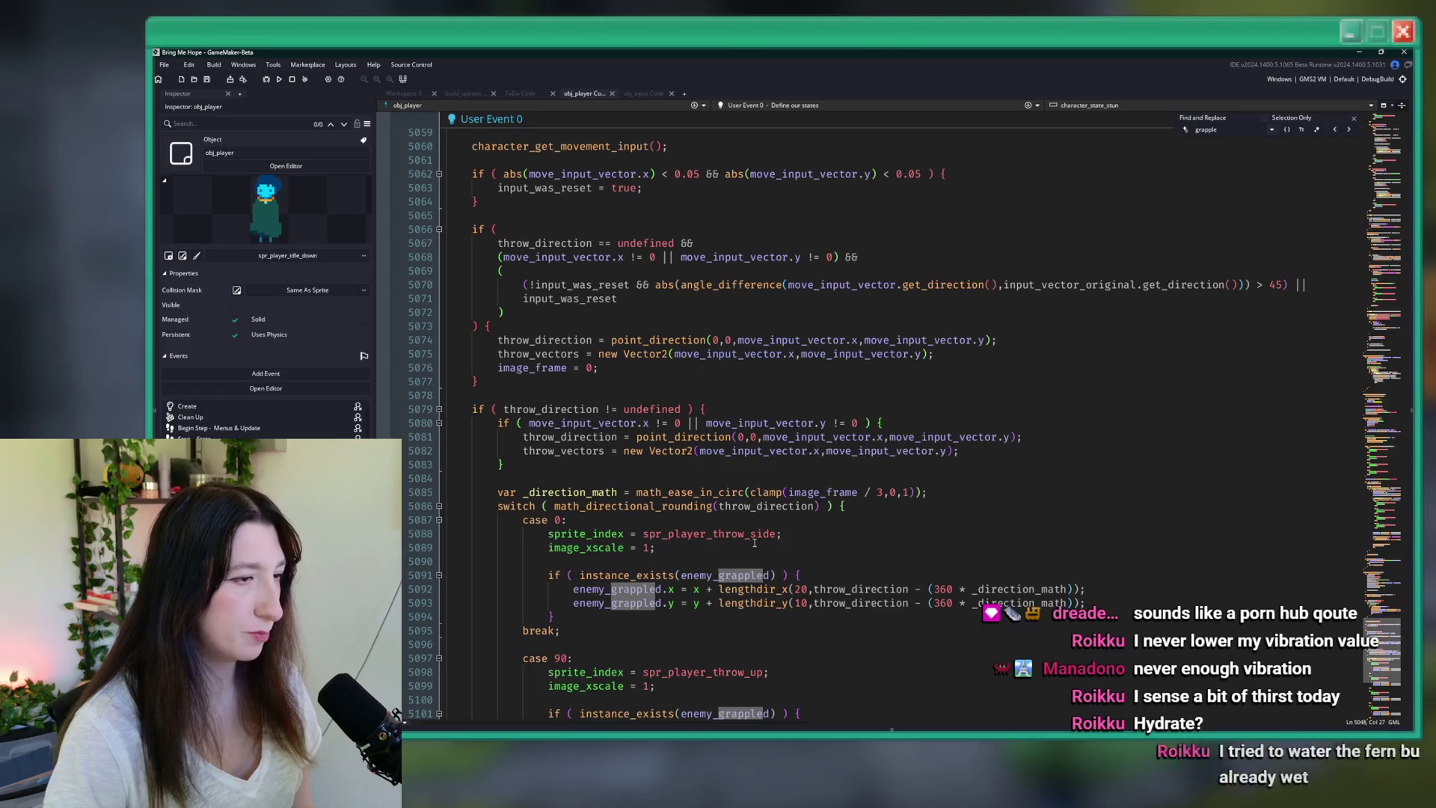
scroll(675, 401, down, 12)
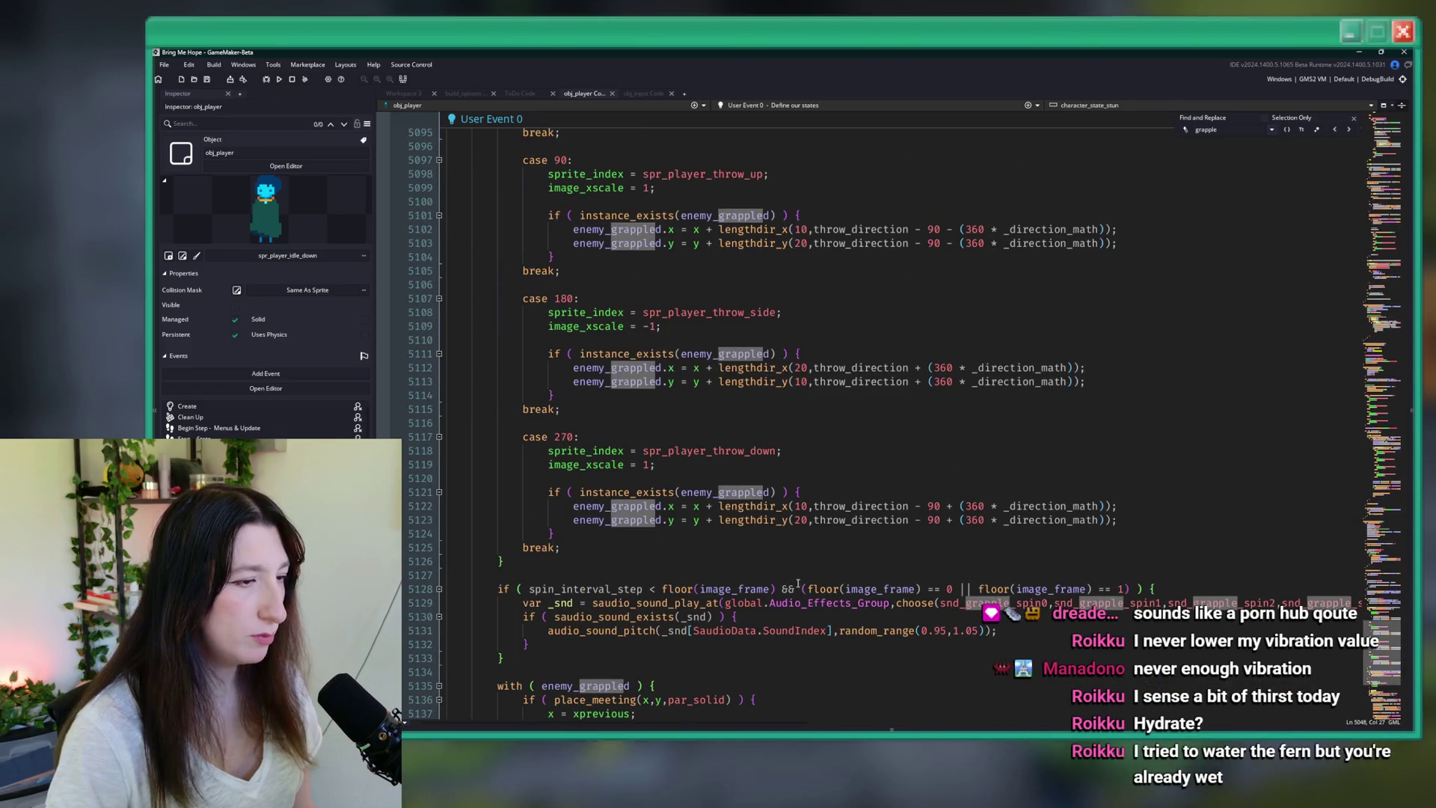
click(1175, 589)
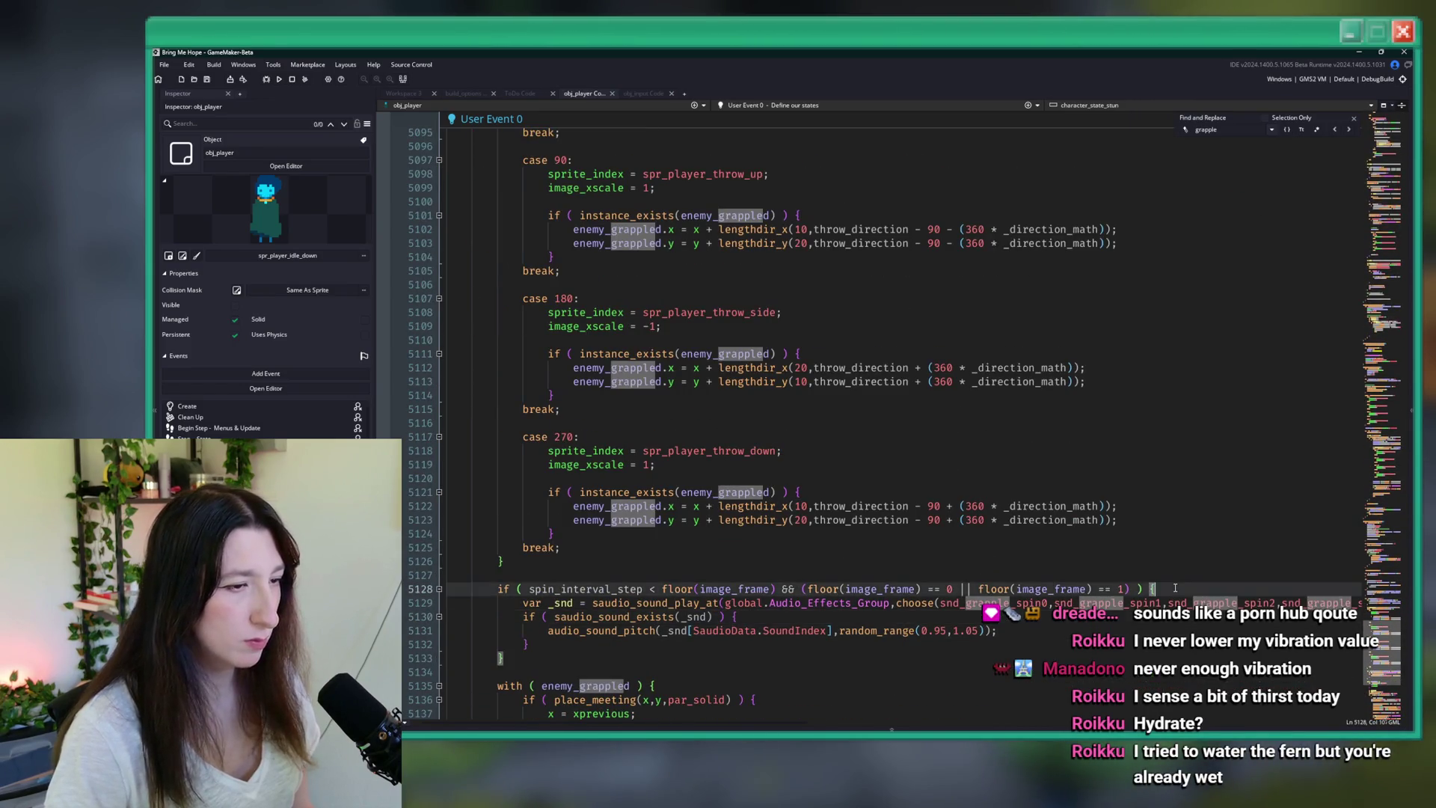
- Add GamepadVibrationStart(0.5,8); below the spin condition, then save and rebuild with F5
scroll(1175, 588, down, 2)
scroll(960, 570, down, 4)
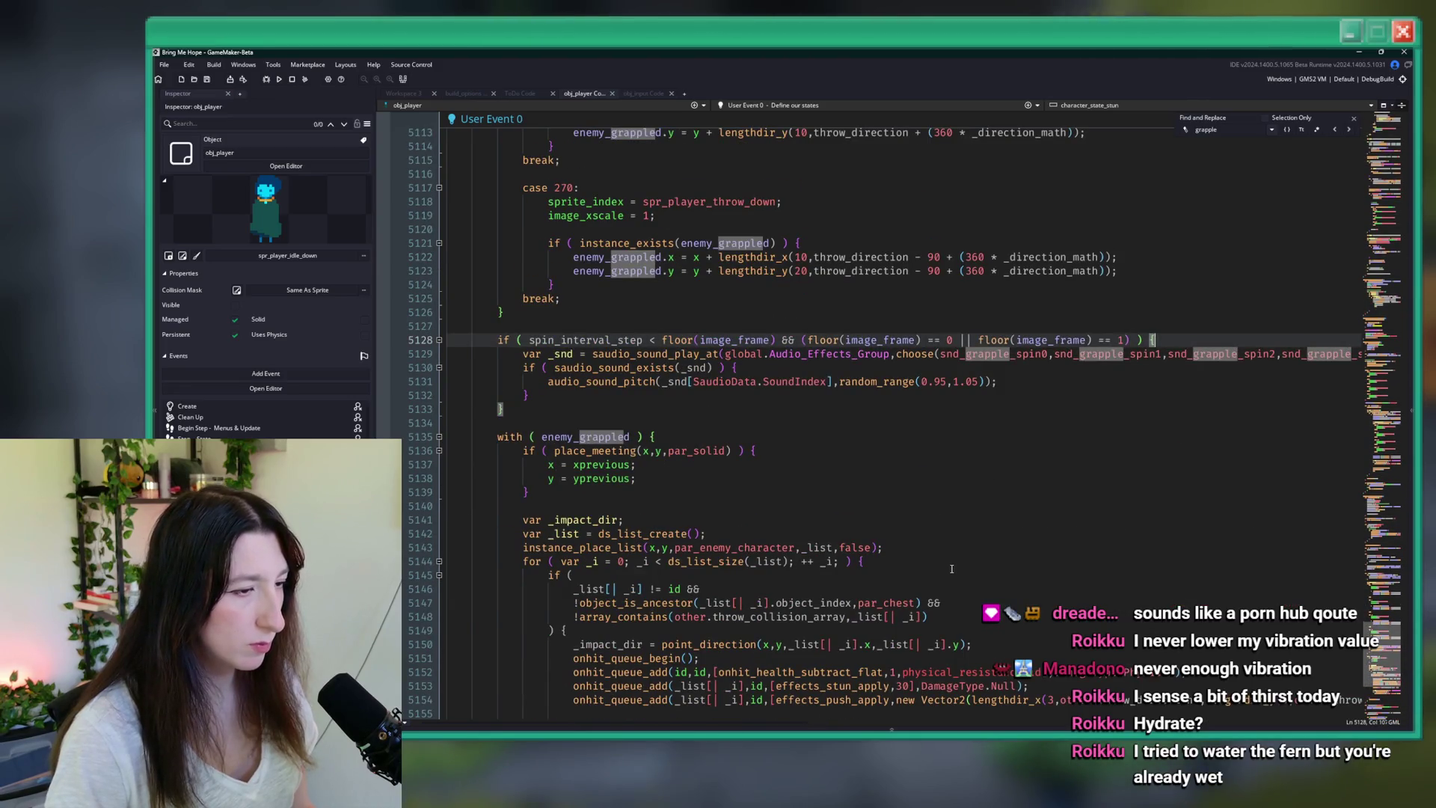
scroll(951, 569, down, 2)
scroll(952, 569, down, 4)
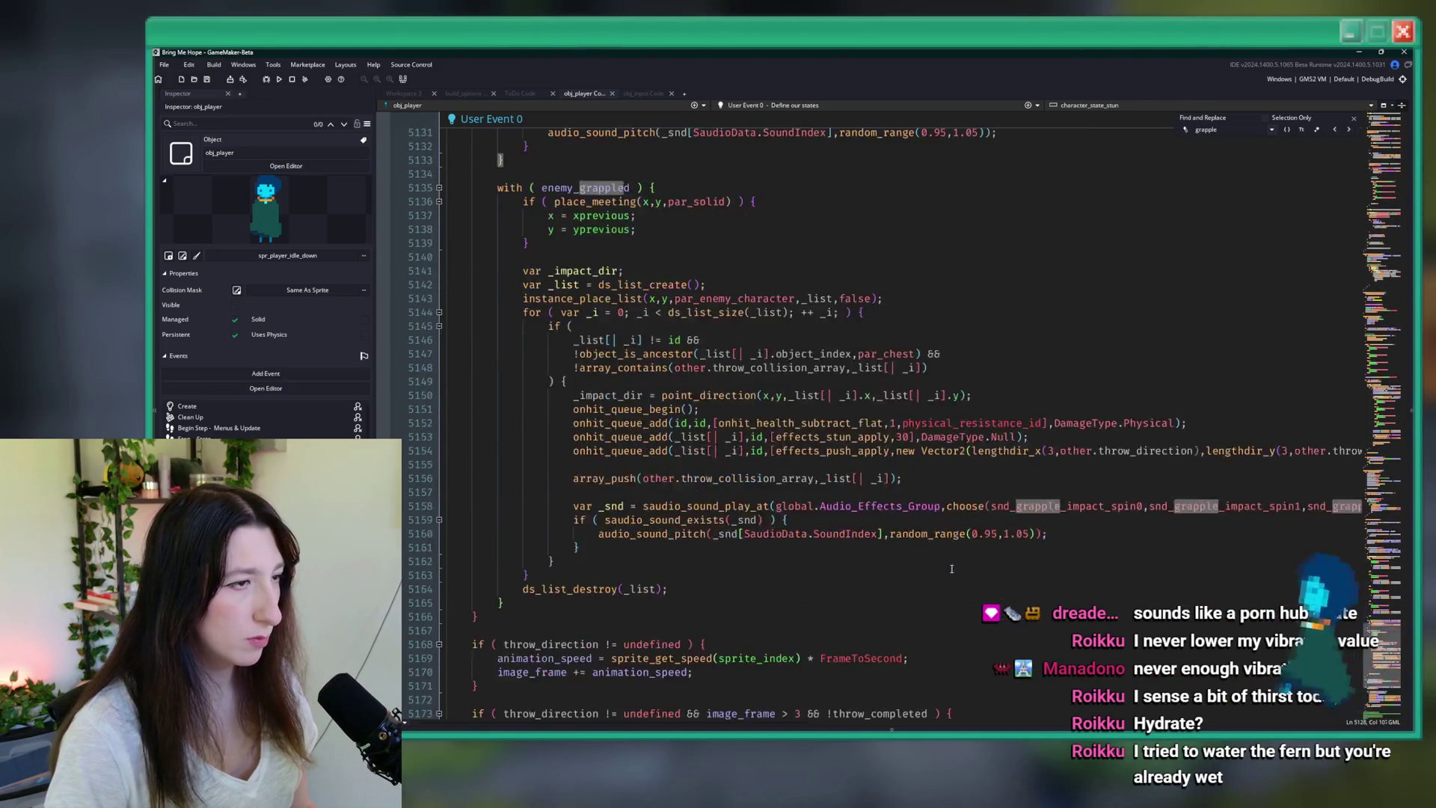
scroll(951, 569, up, 6)
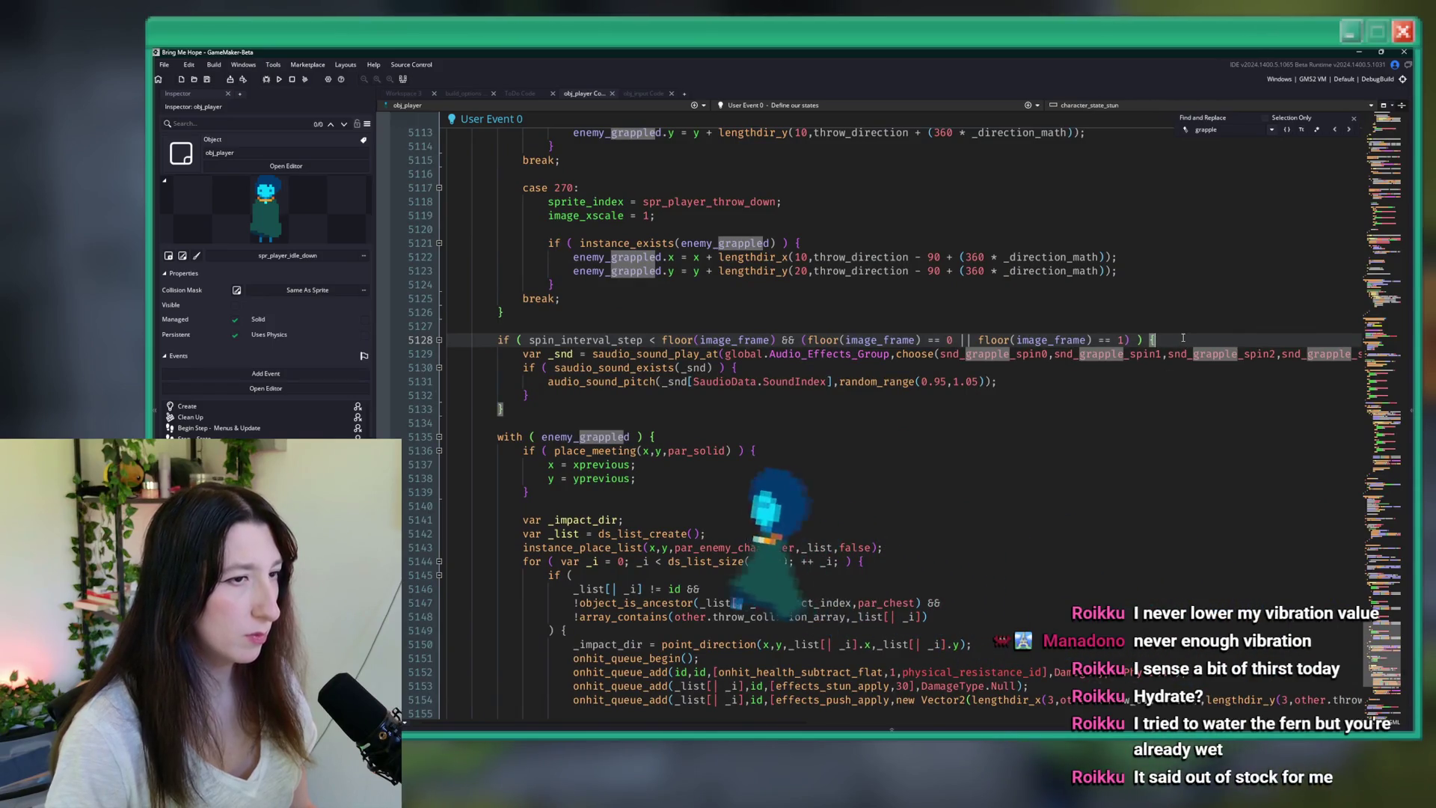
key(Return)
text(GamepadVibrationStart(0.5,8);)
key(Return)
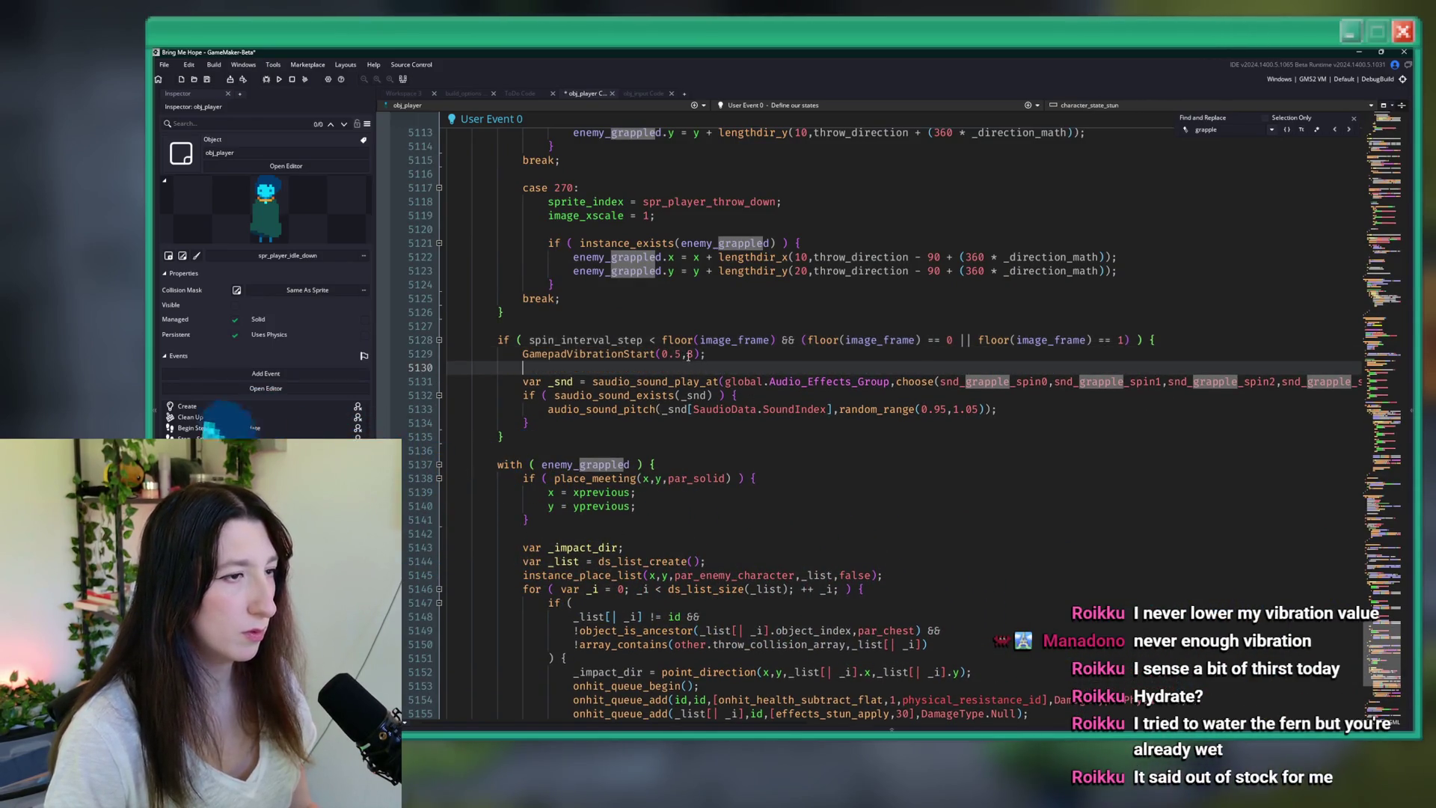
click(724, 353)
key(F5)
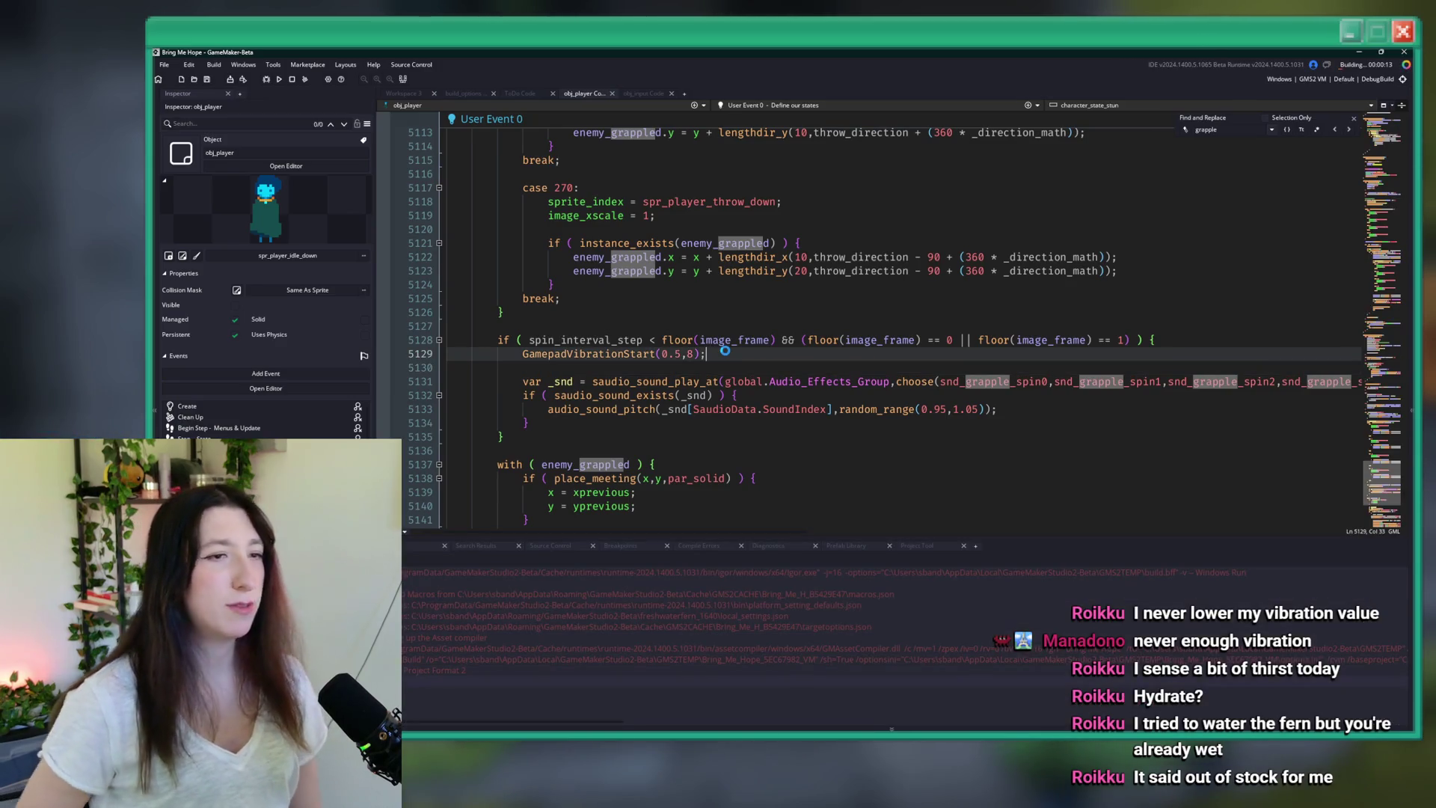
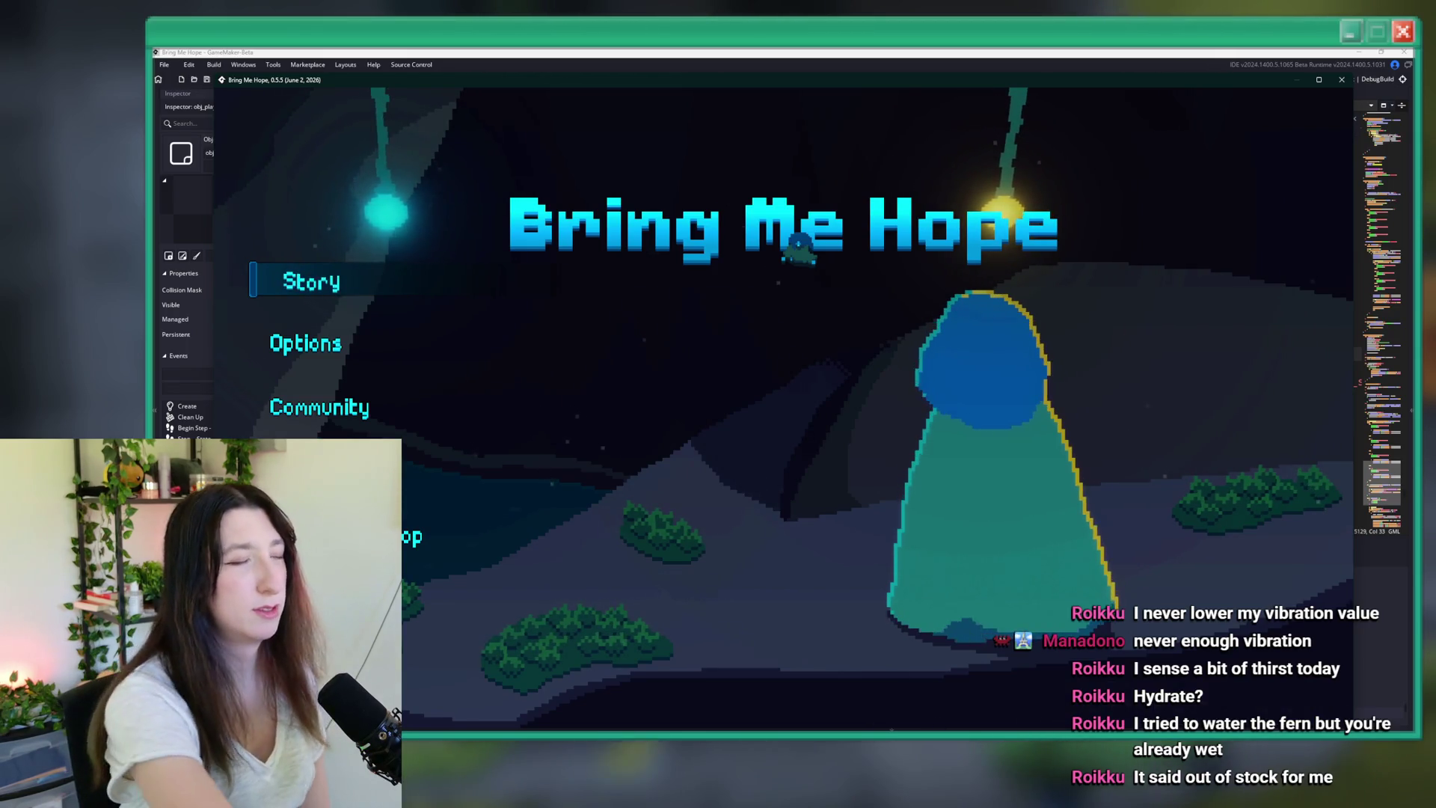
- Start Bring Me Hope from the title menu and walk through Sea Cave City
key(Return)
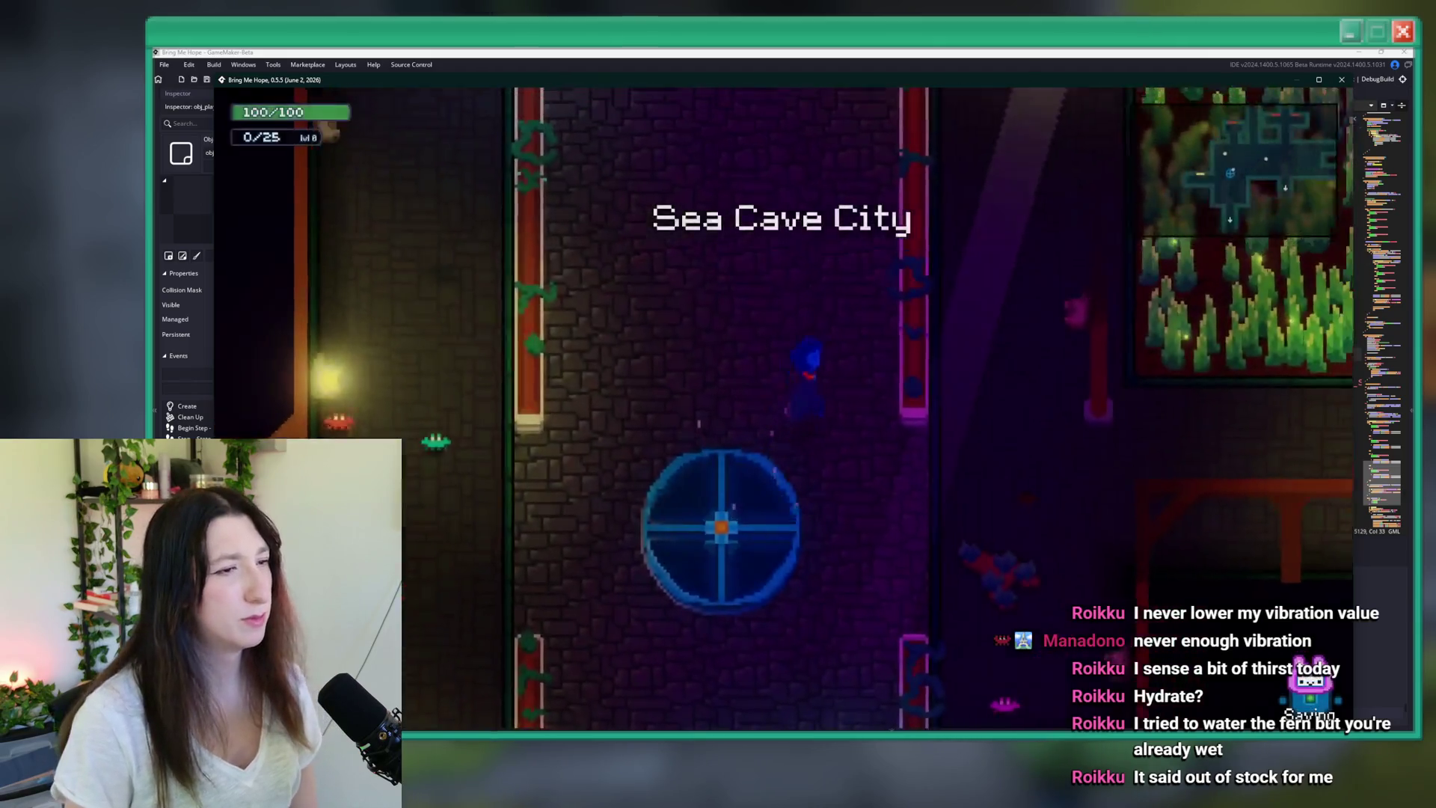
key(Up)
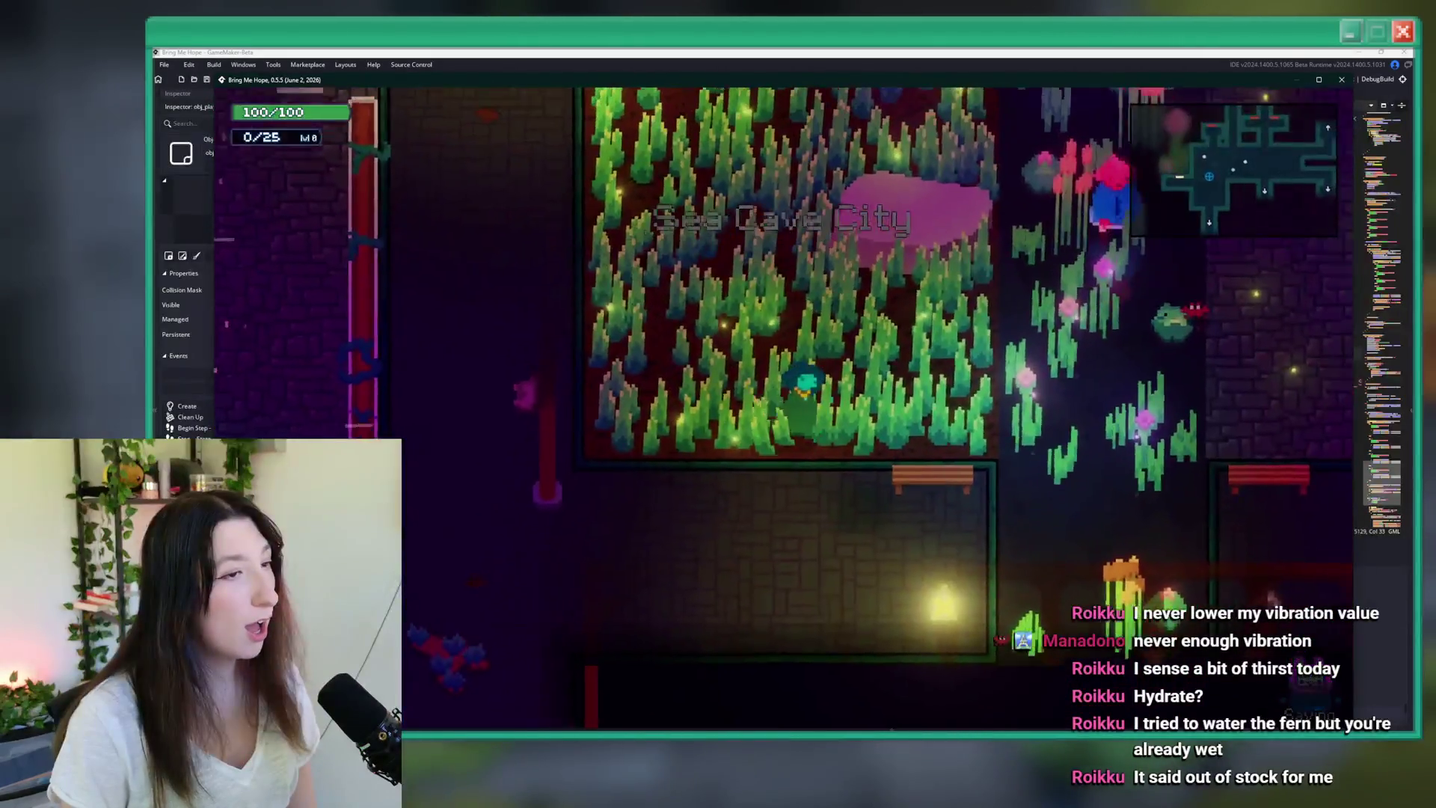
key(Right)
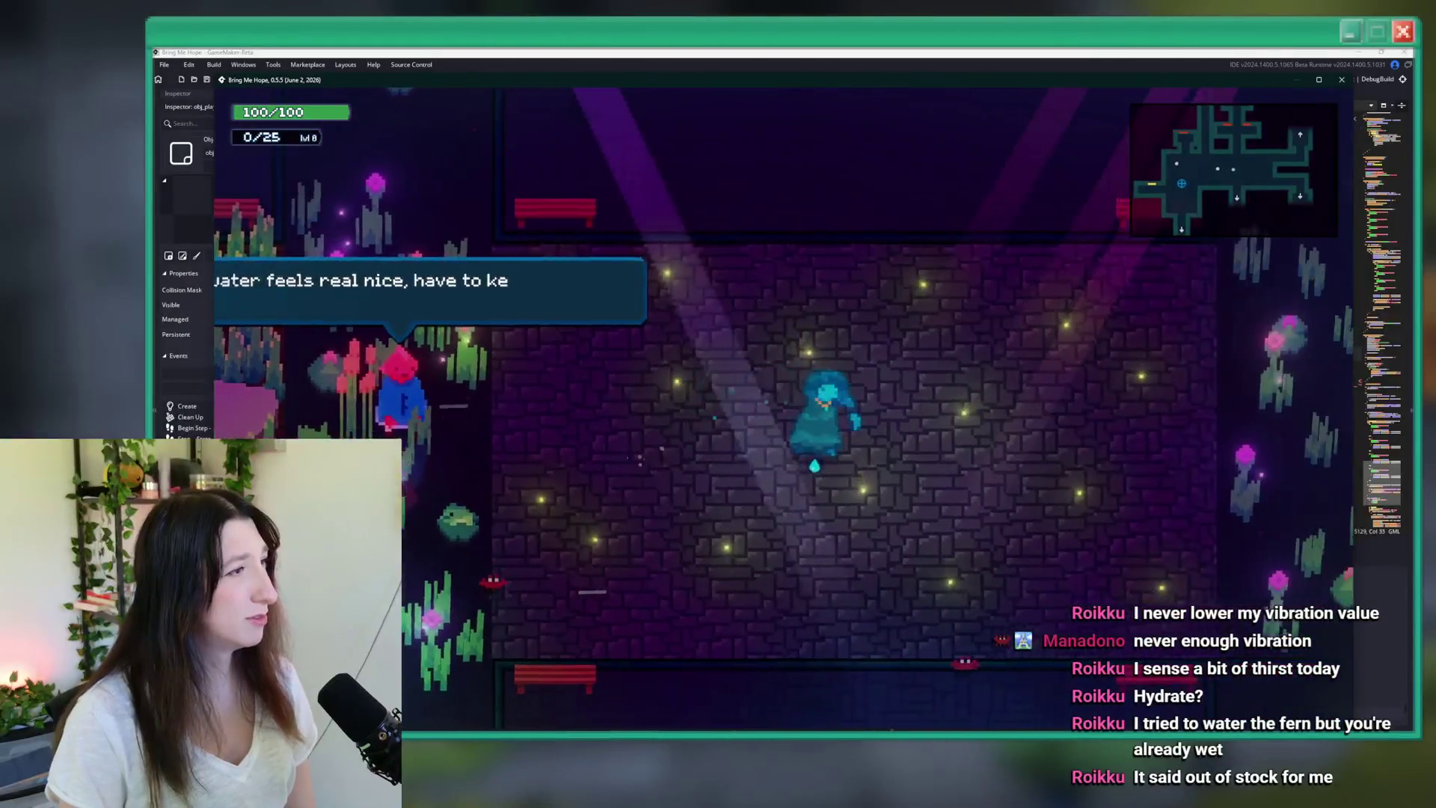
key(Right)
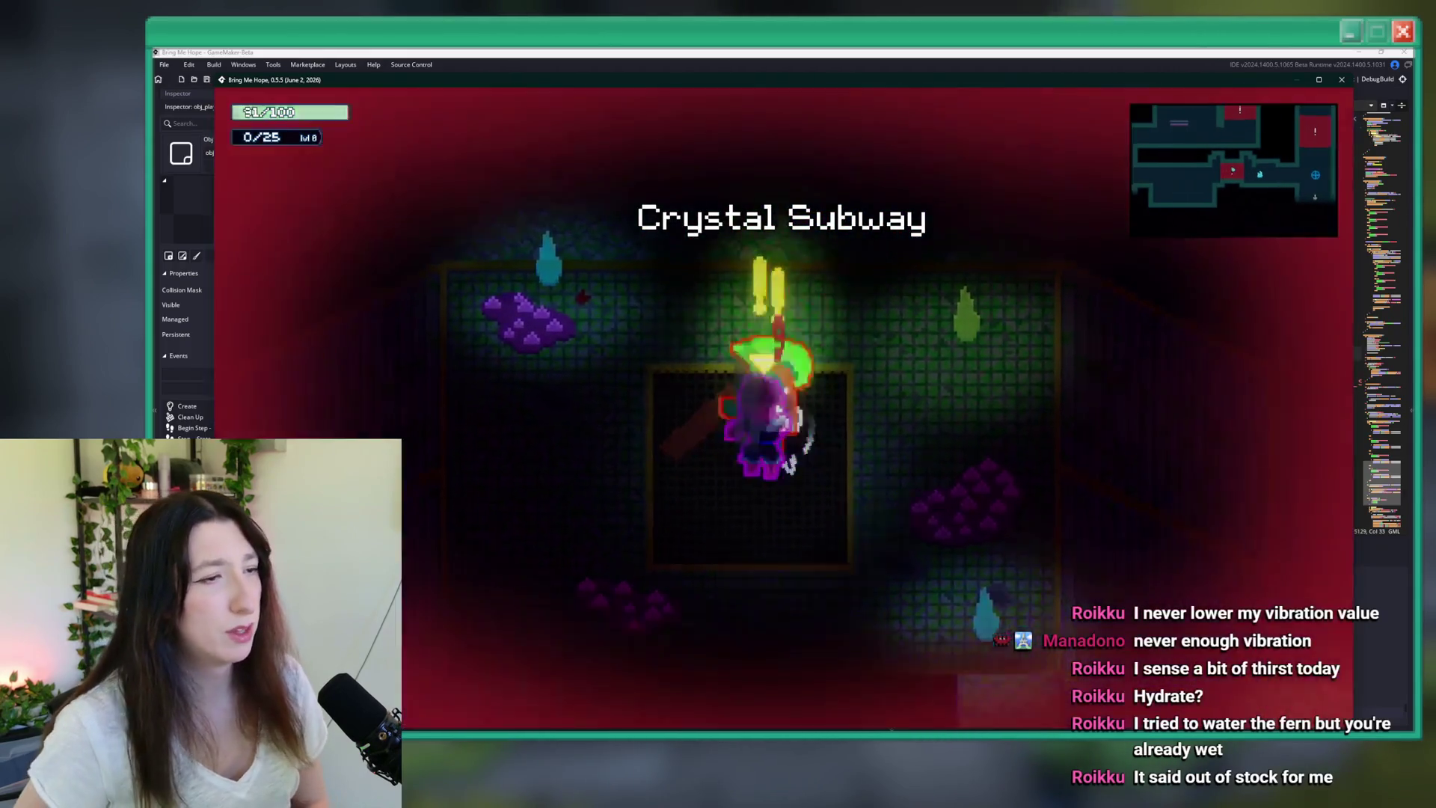
key(Down)
- Move through the Crystal Subway rooms, attacking enemies until they die
key(Left)
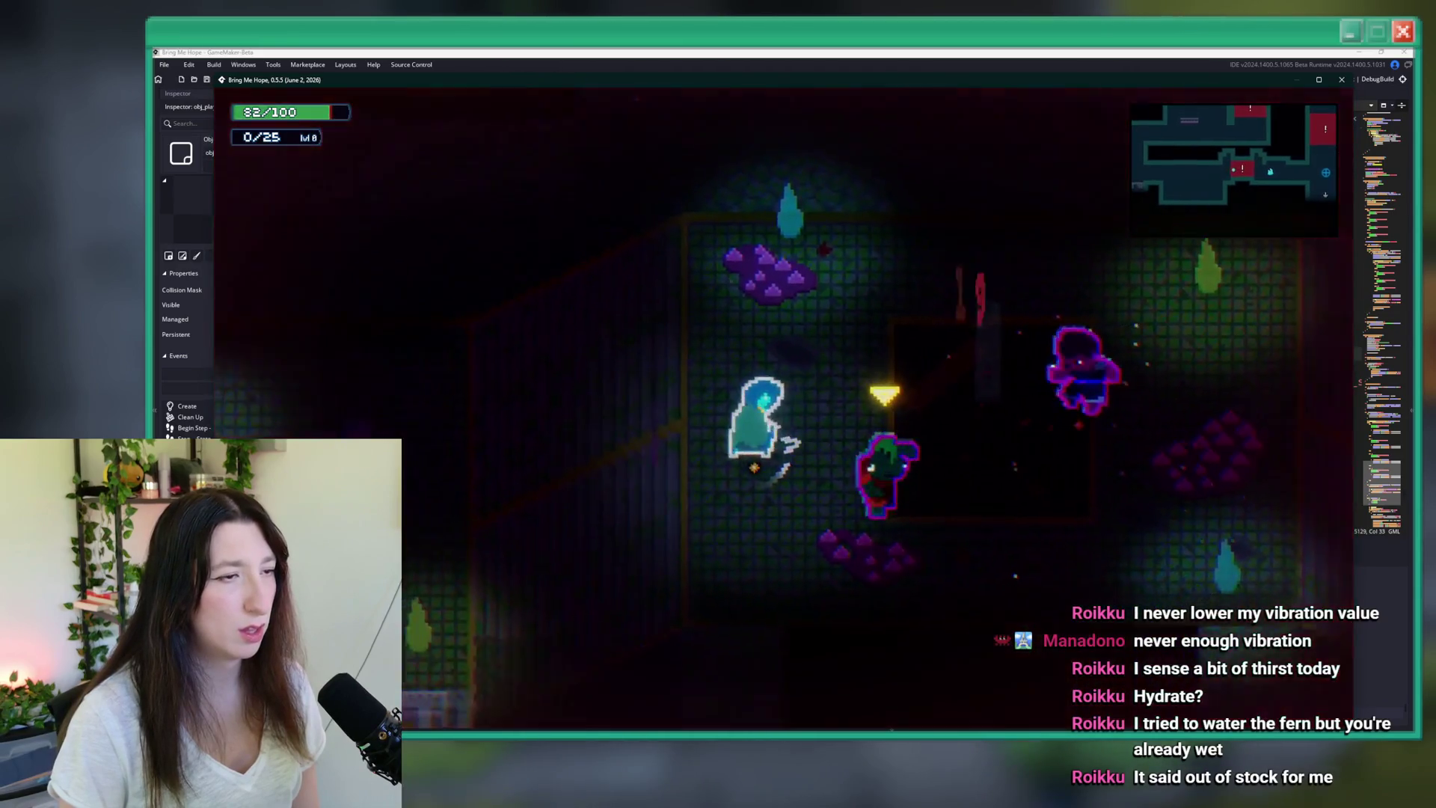
key(Left)
key(space)
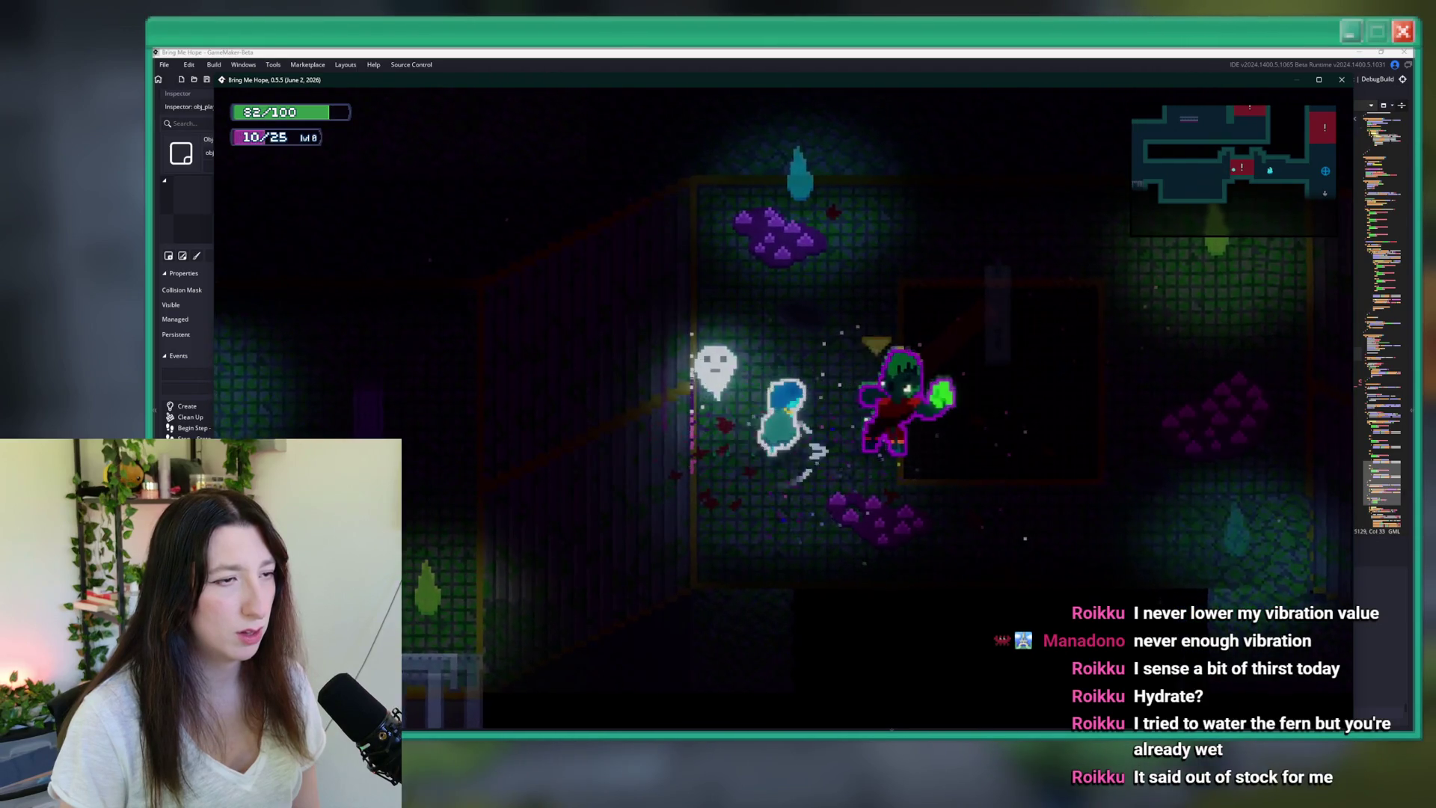
key(Up)
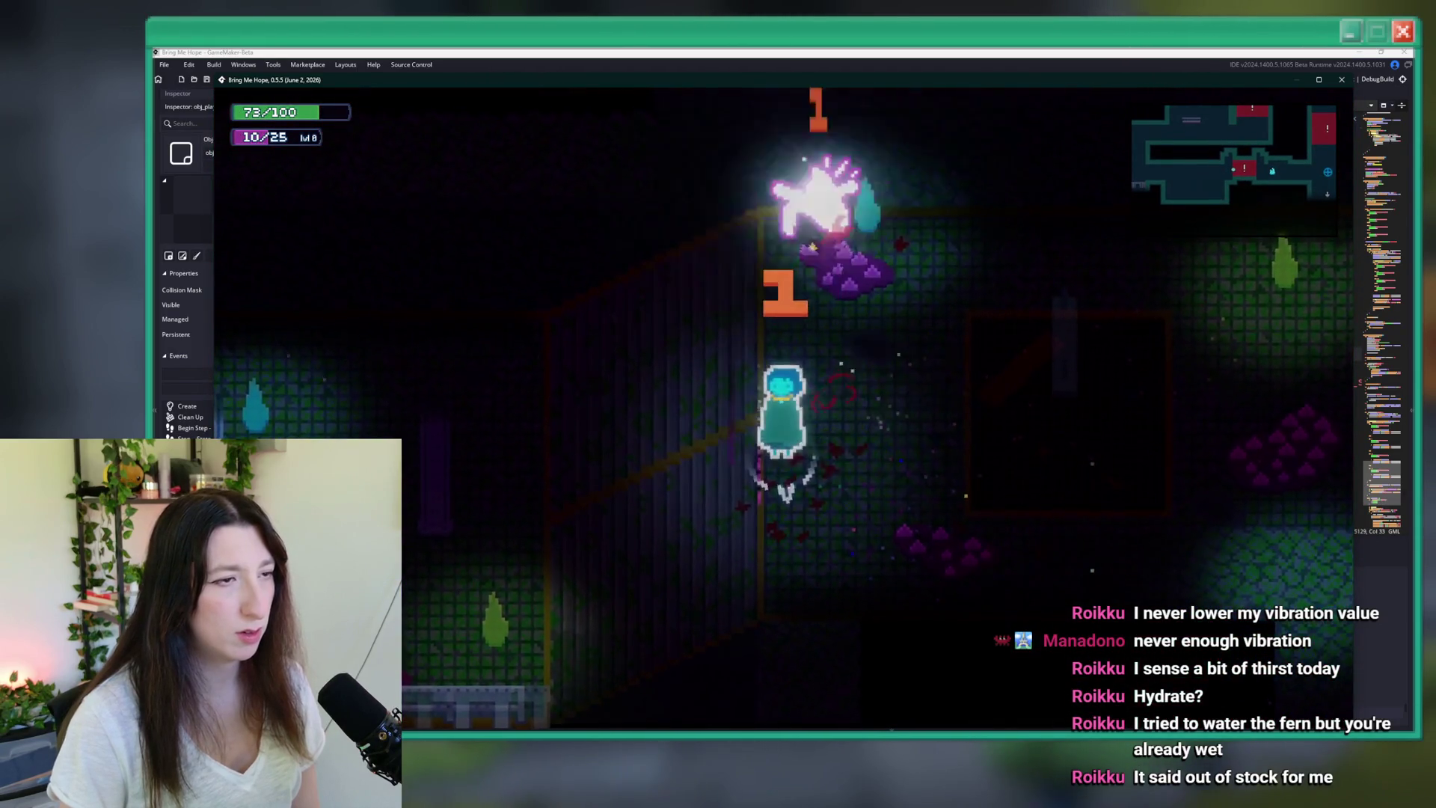
key(Up)
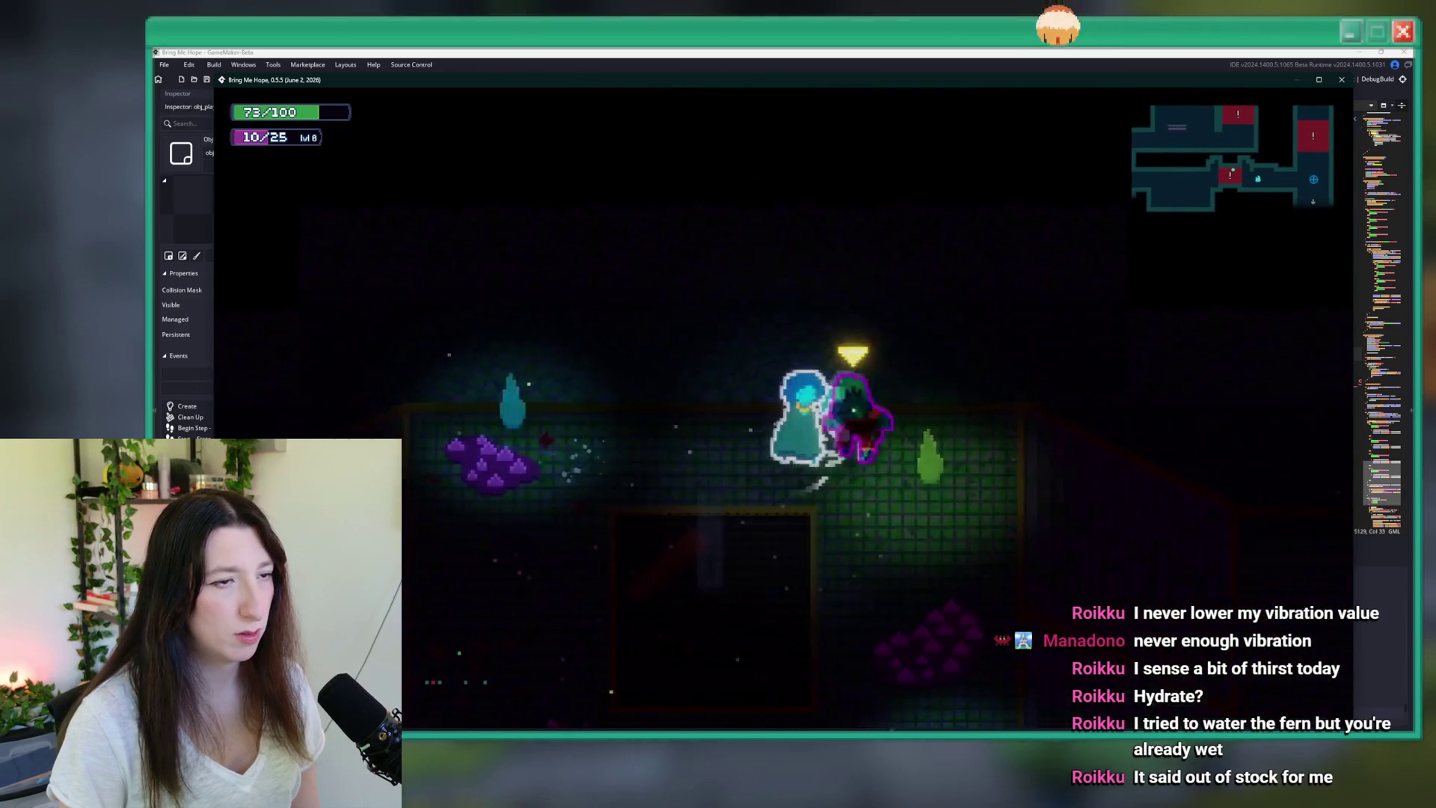
key(Left)
key(space)
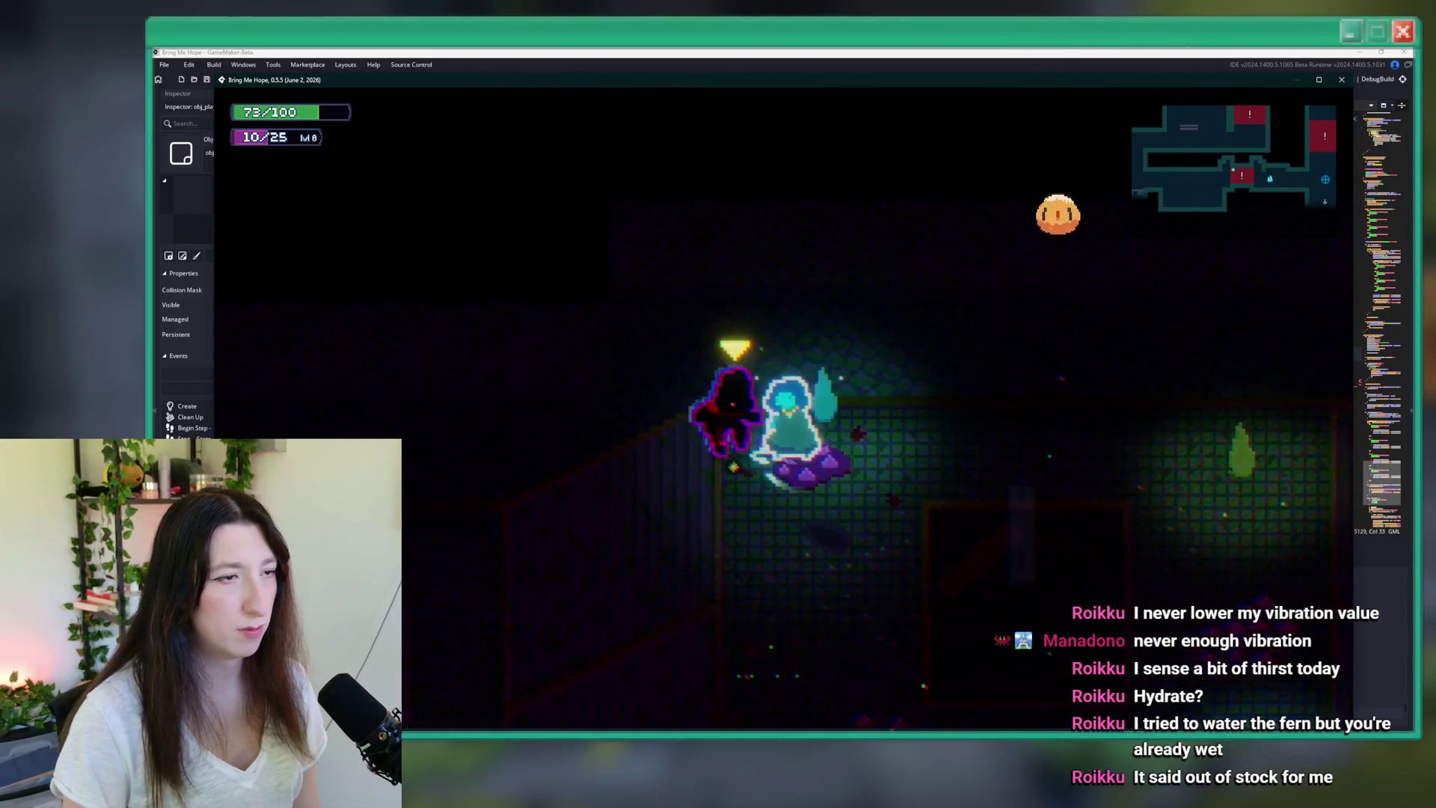
key(Right)
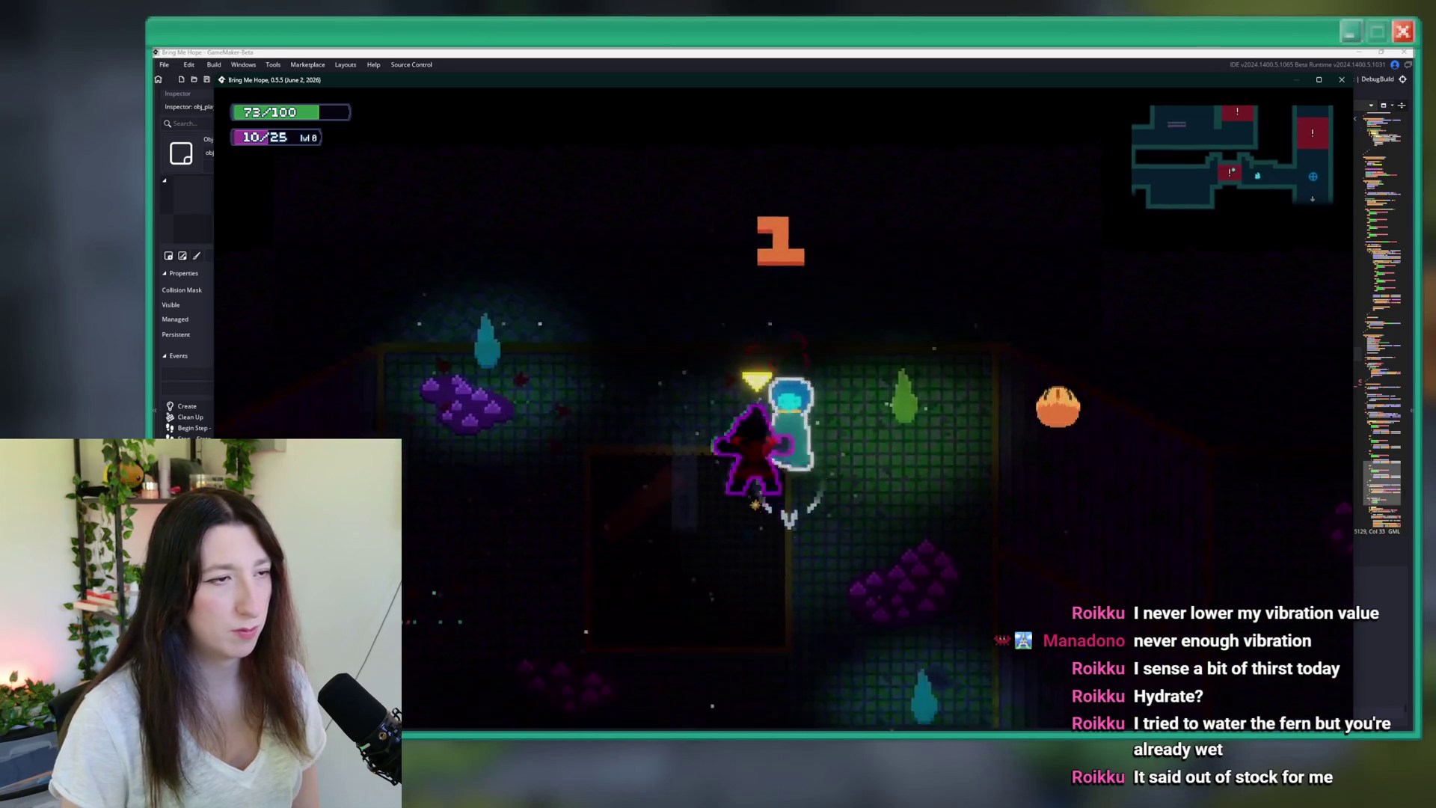
key(space)
key(Up)
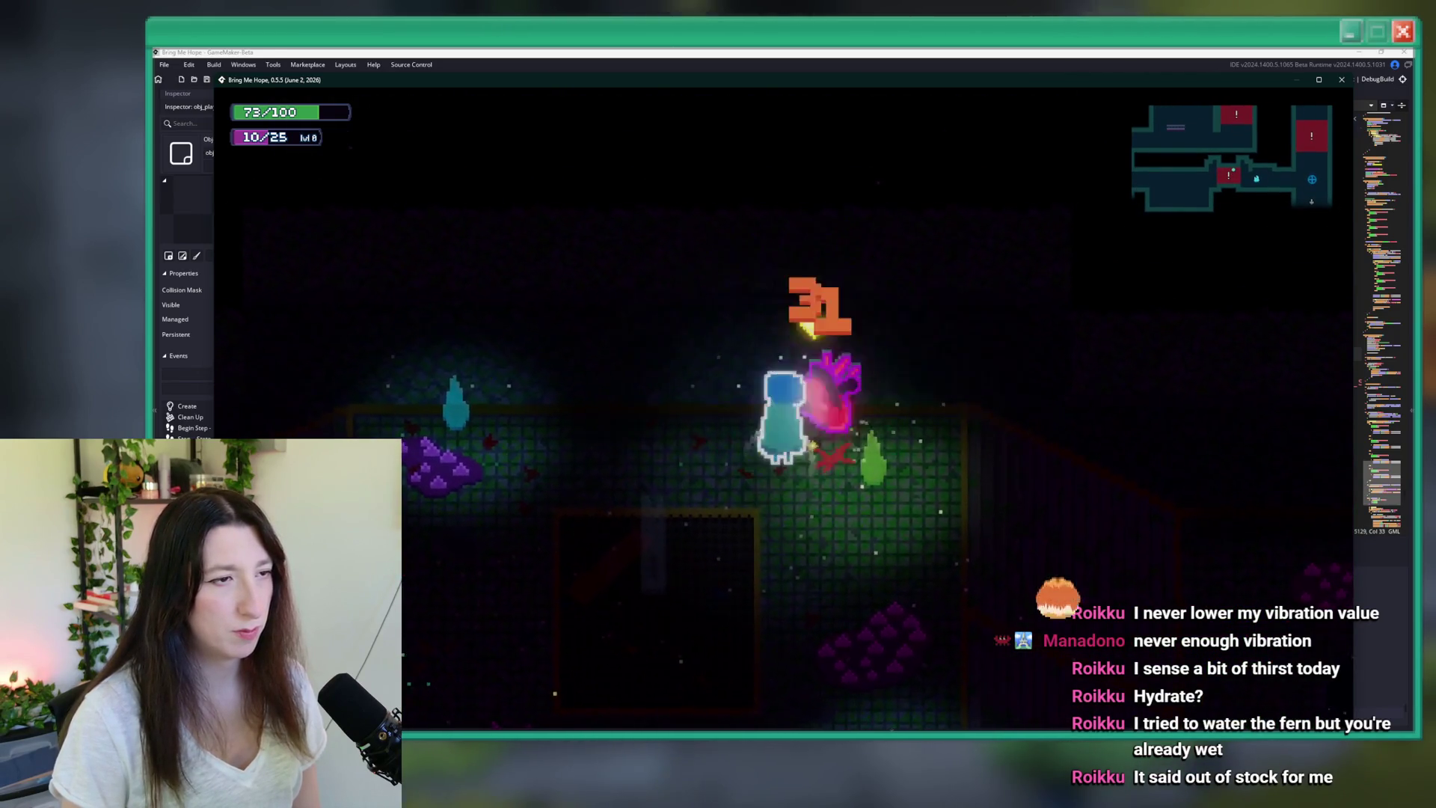
key(space)
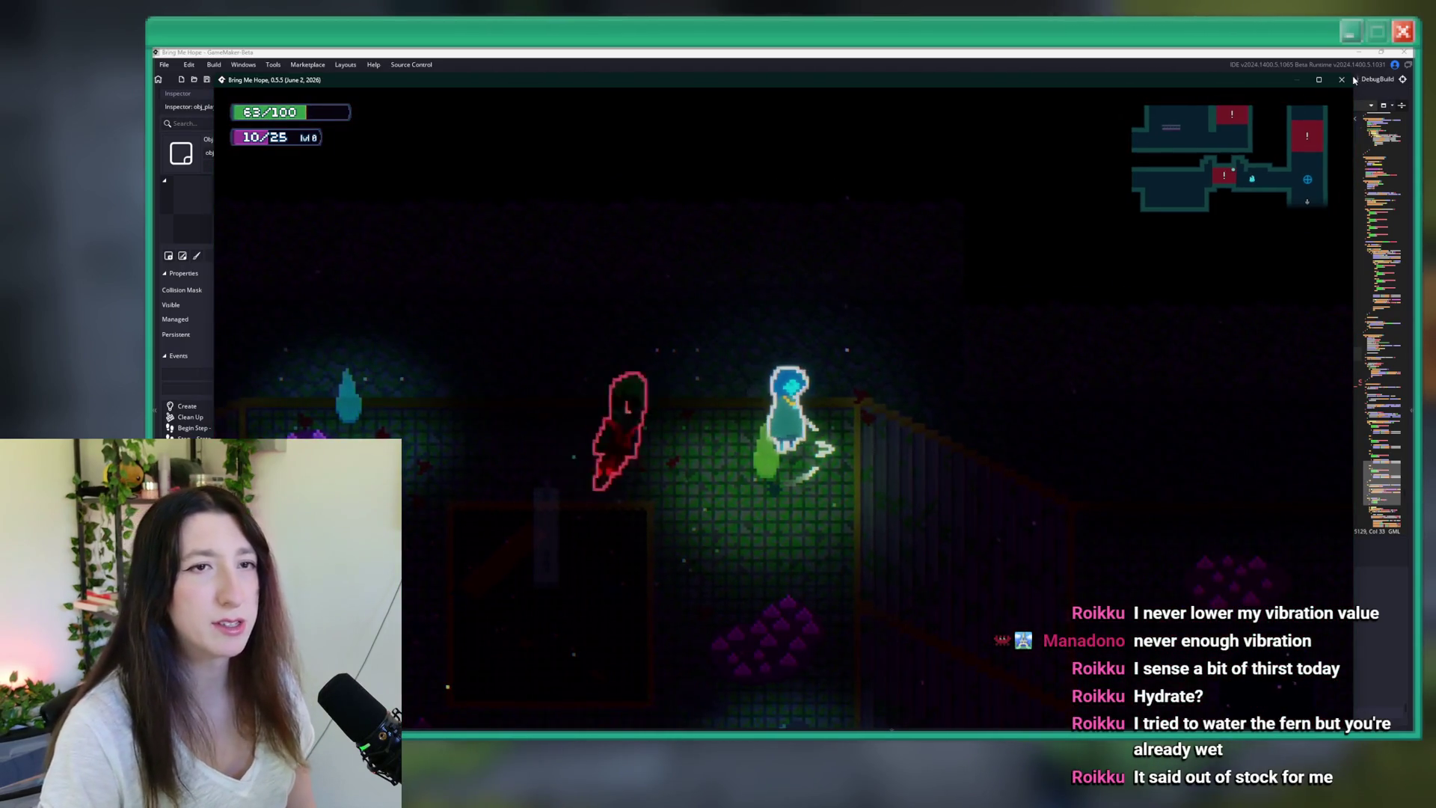
- Close the game and change line 5129 to GamepadVibrationStart(0.6,10)
click(1342, 80)
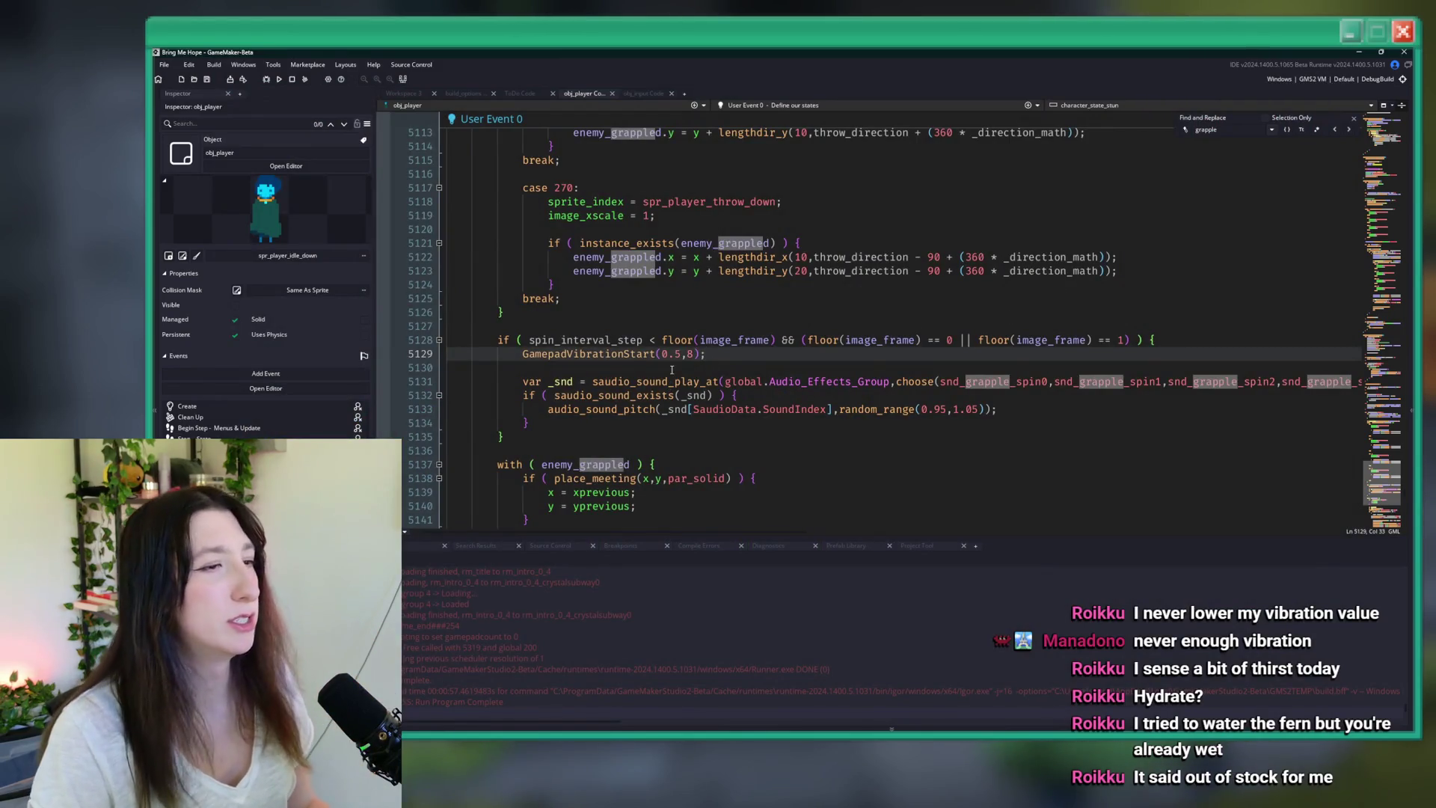
drag(706, 354, 567, 354)
click(688, 353)
text(10)
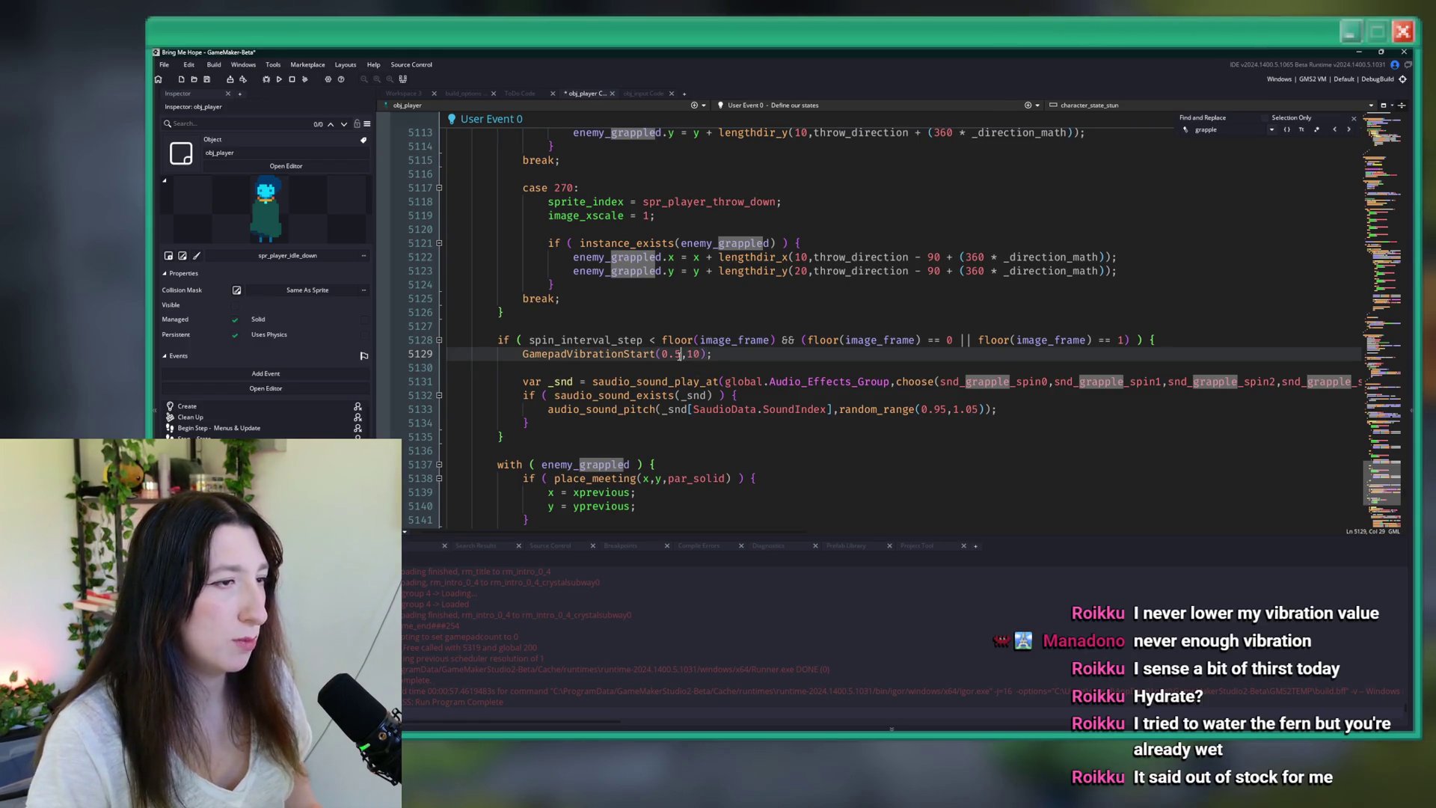
key(BackSpace)
text(6)
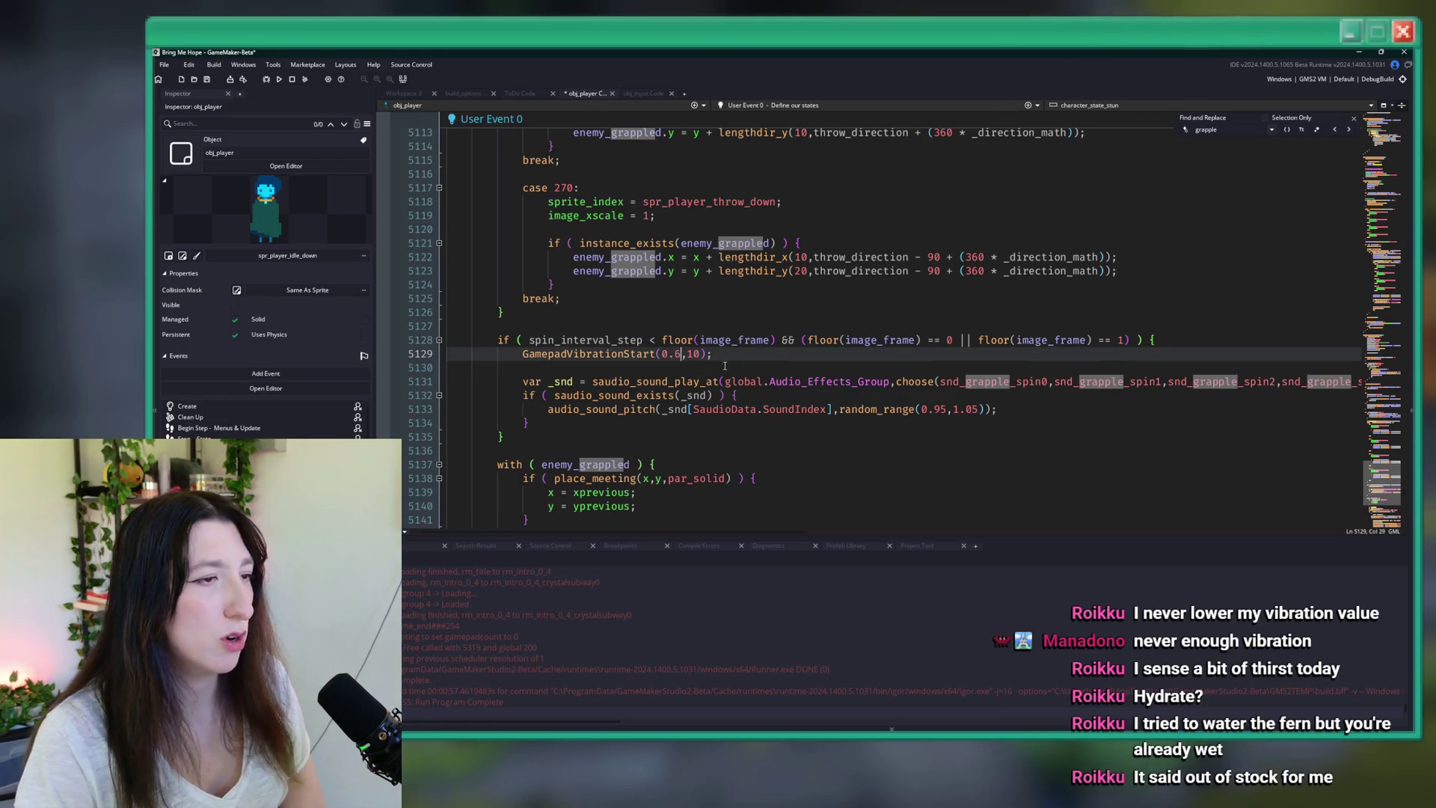
- Search obj_player's code for 'Grass' and check the nearby empty lines
click(1212, 130)
text(Grass)
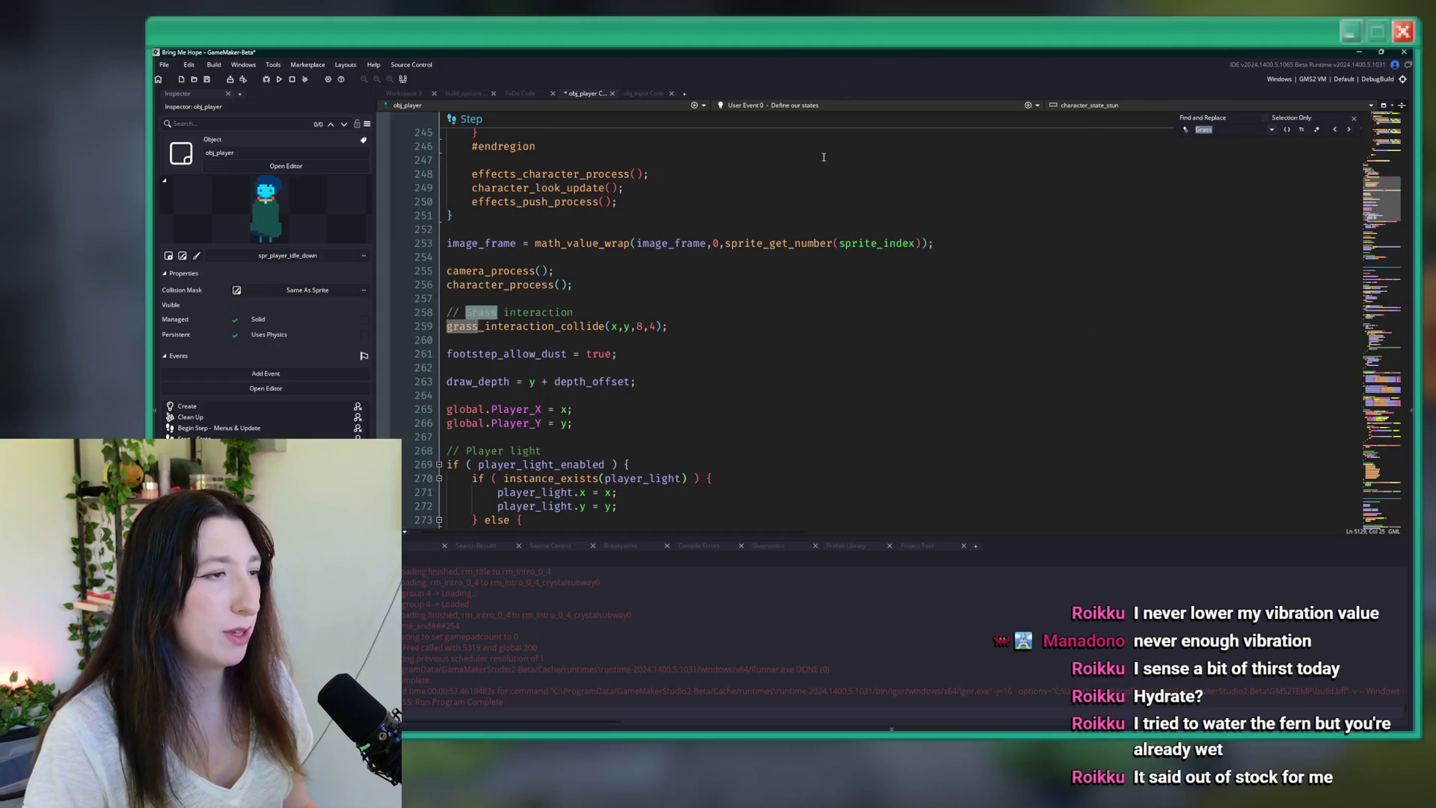
click(1139, 299)
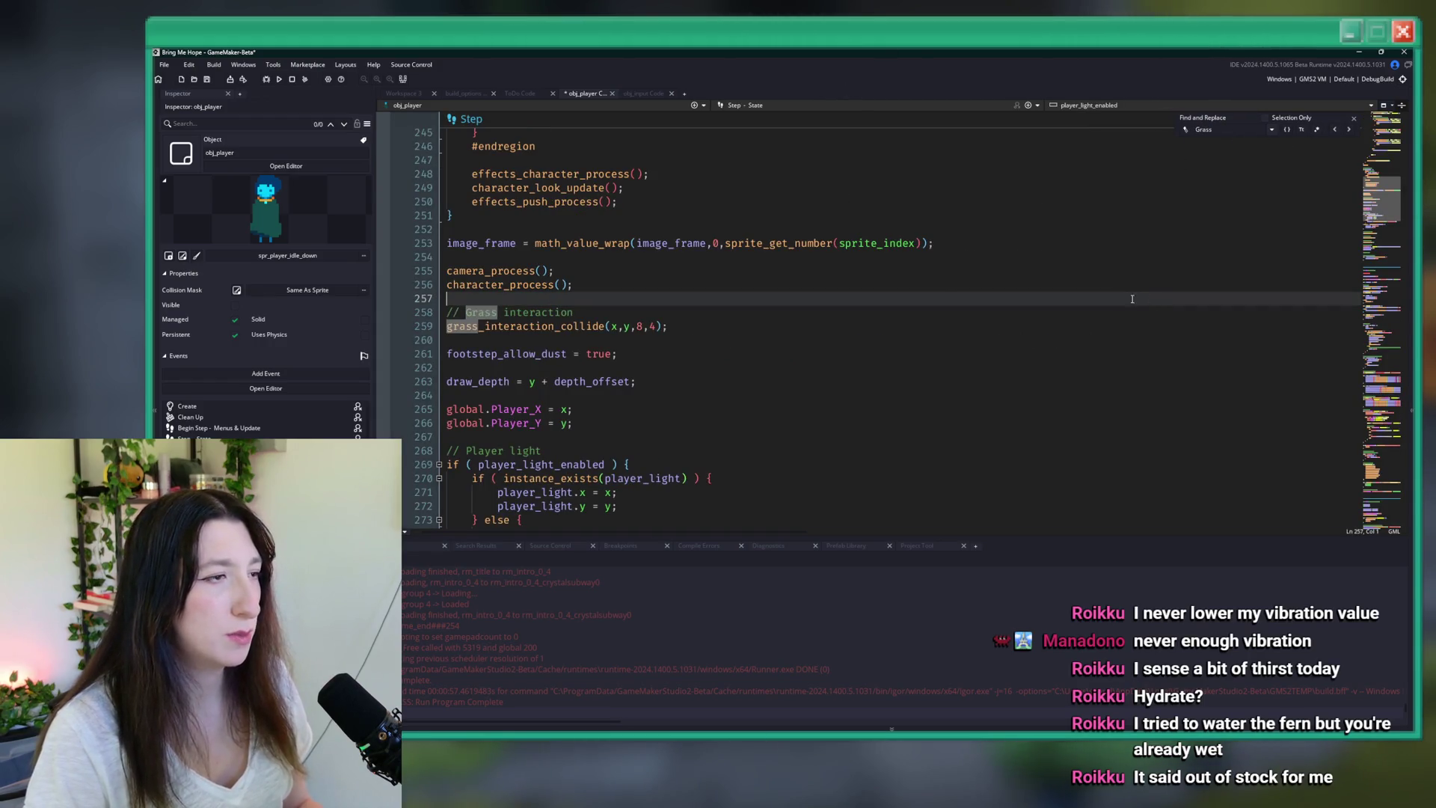
click(1129, 261)
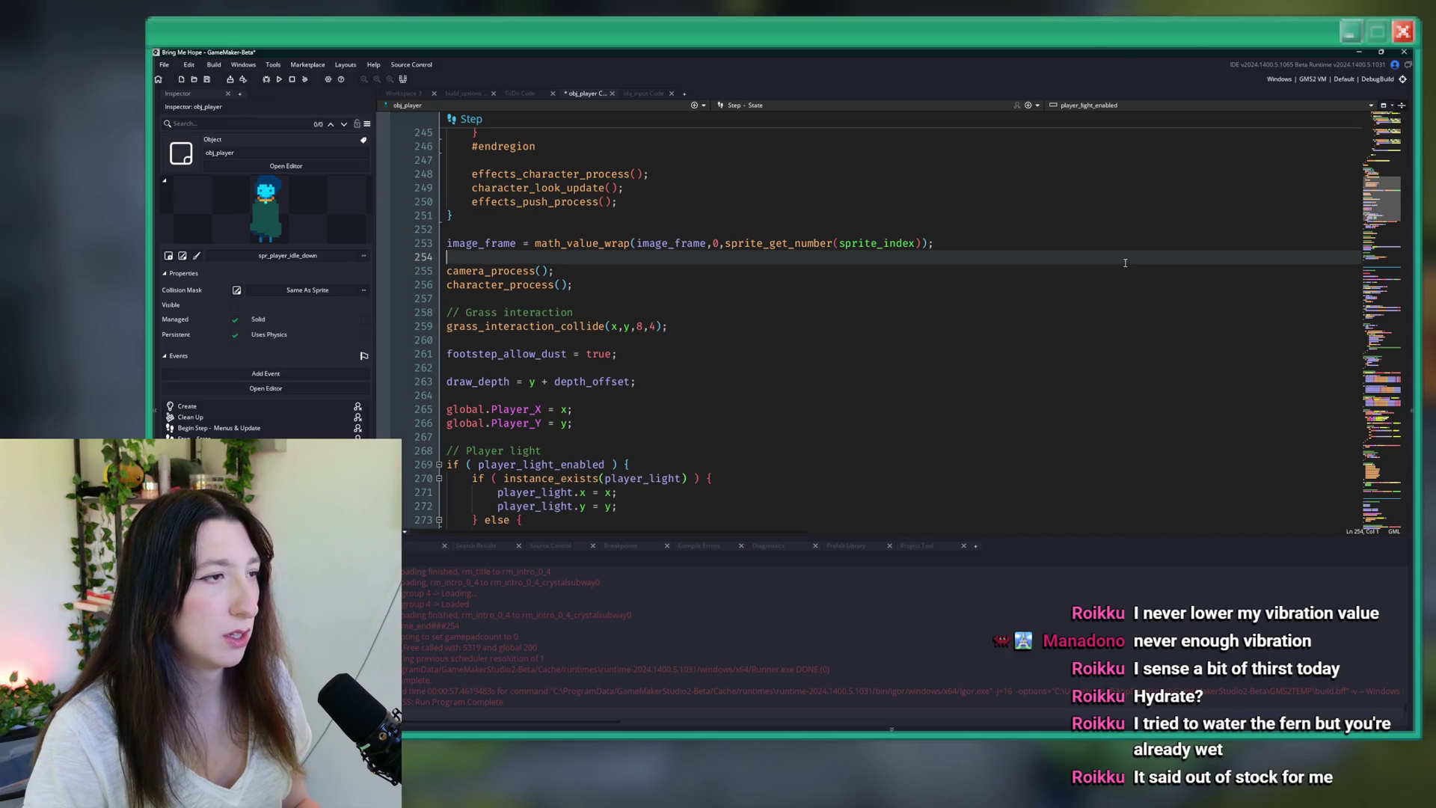
- Jump to character_state_stun with Ctrl+T, then browse up to the grapple code with docks hidden
key(ctrl+t)
text(character_state_stun)
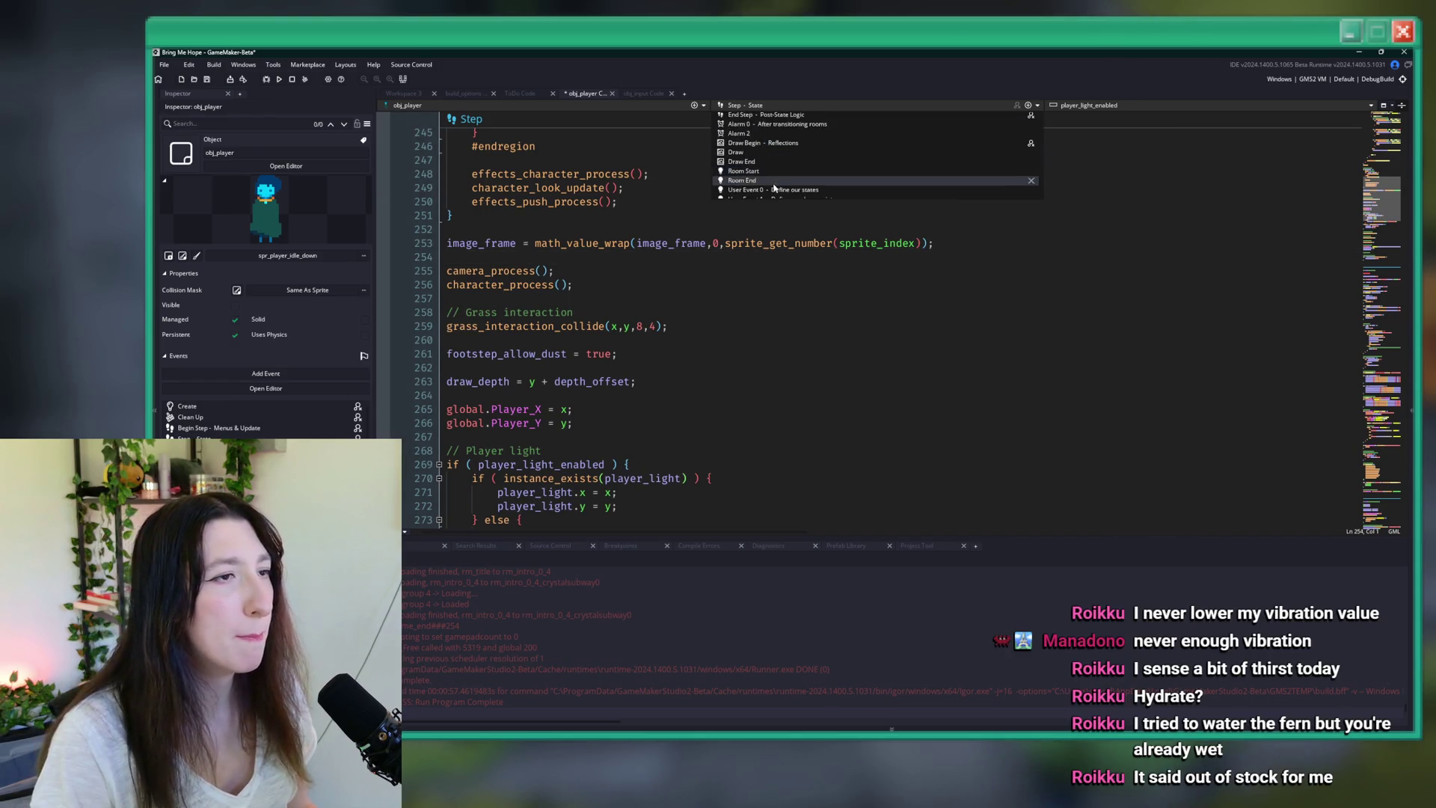
click(769, 196)
key(Right)
key(Right)
key(Right)
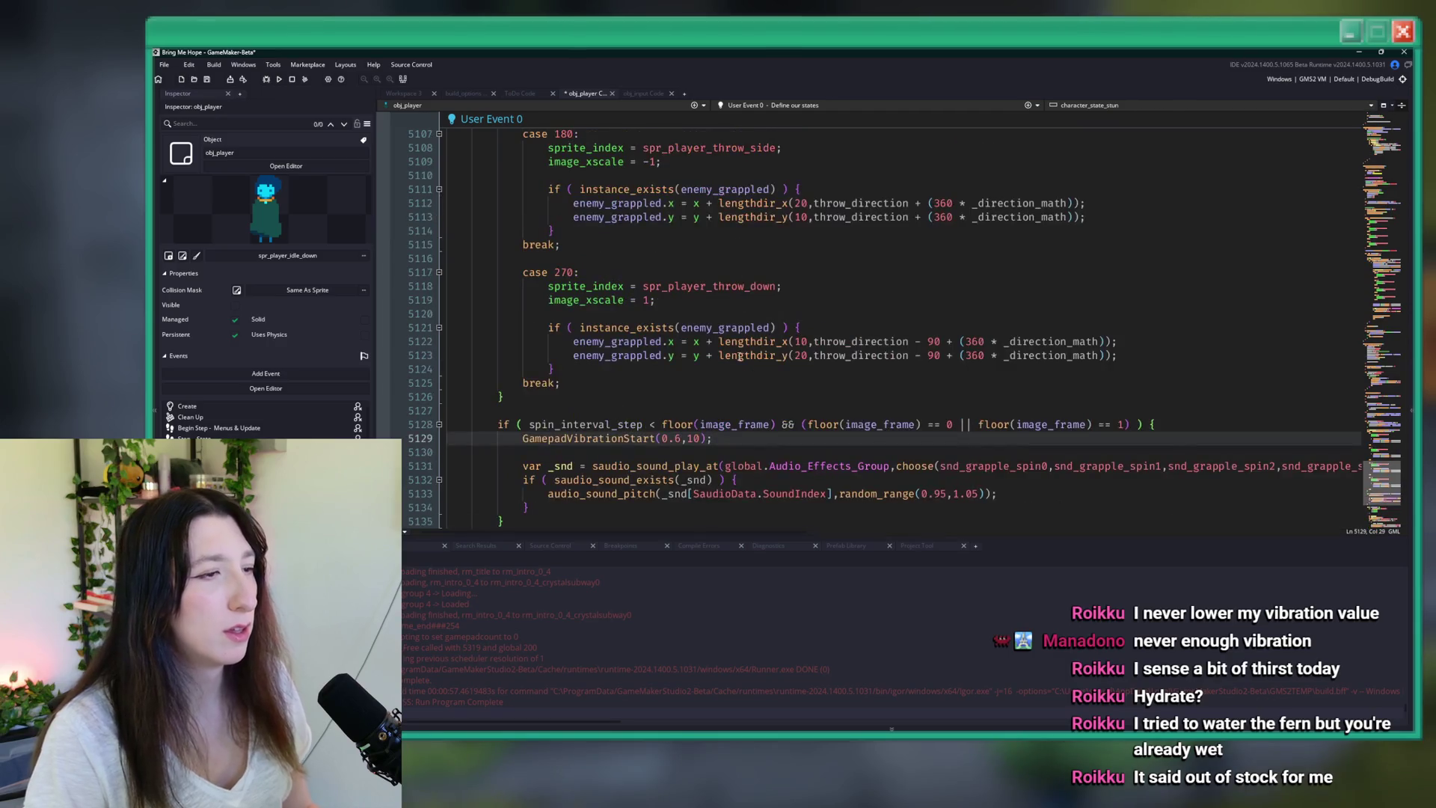
scroll(725, 372, up, 15)
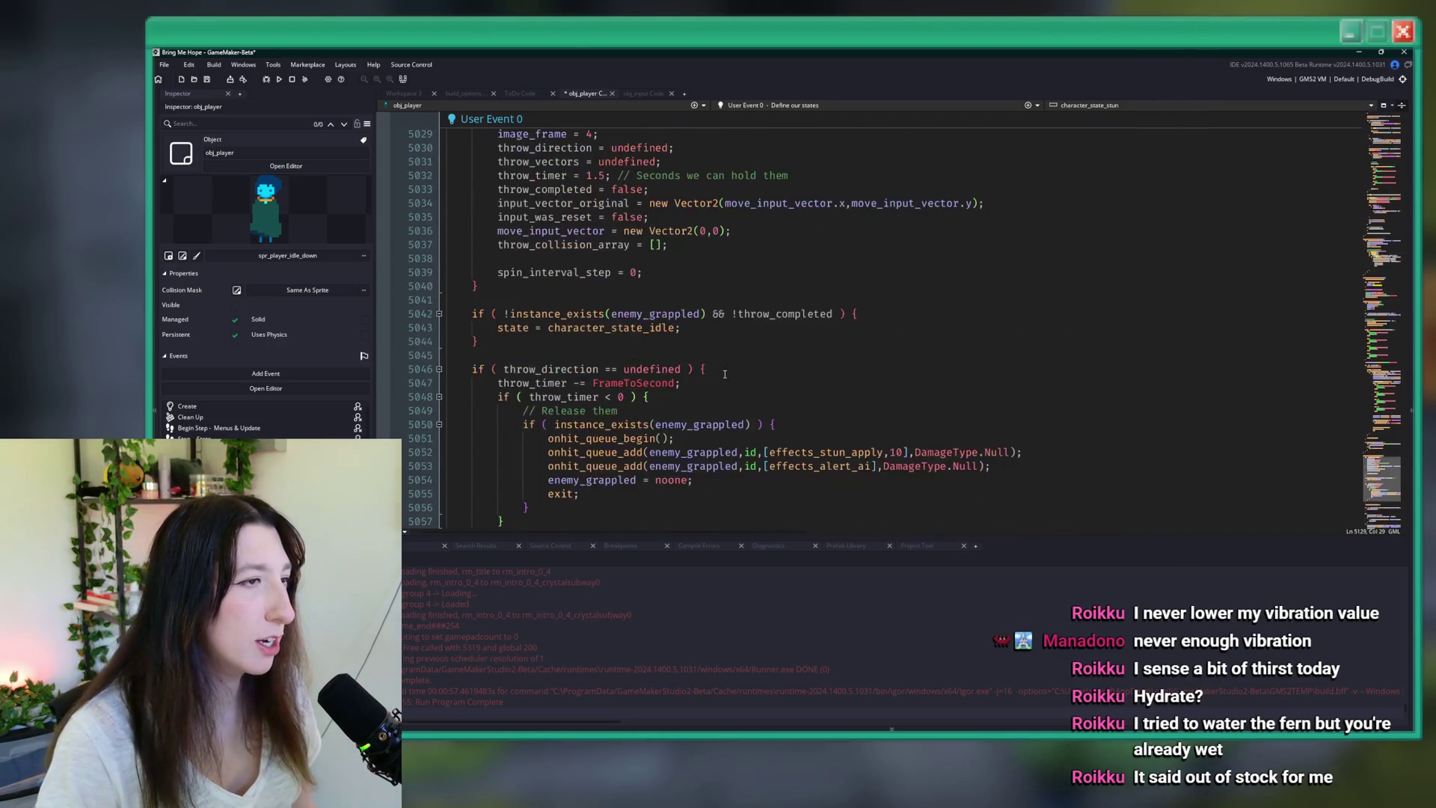
scroll(725, 374, up, 10)
click(739, 342)
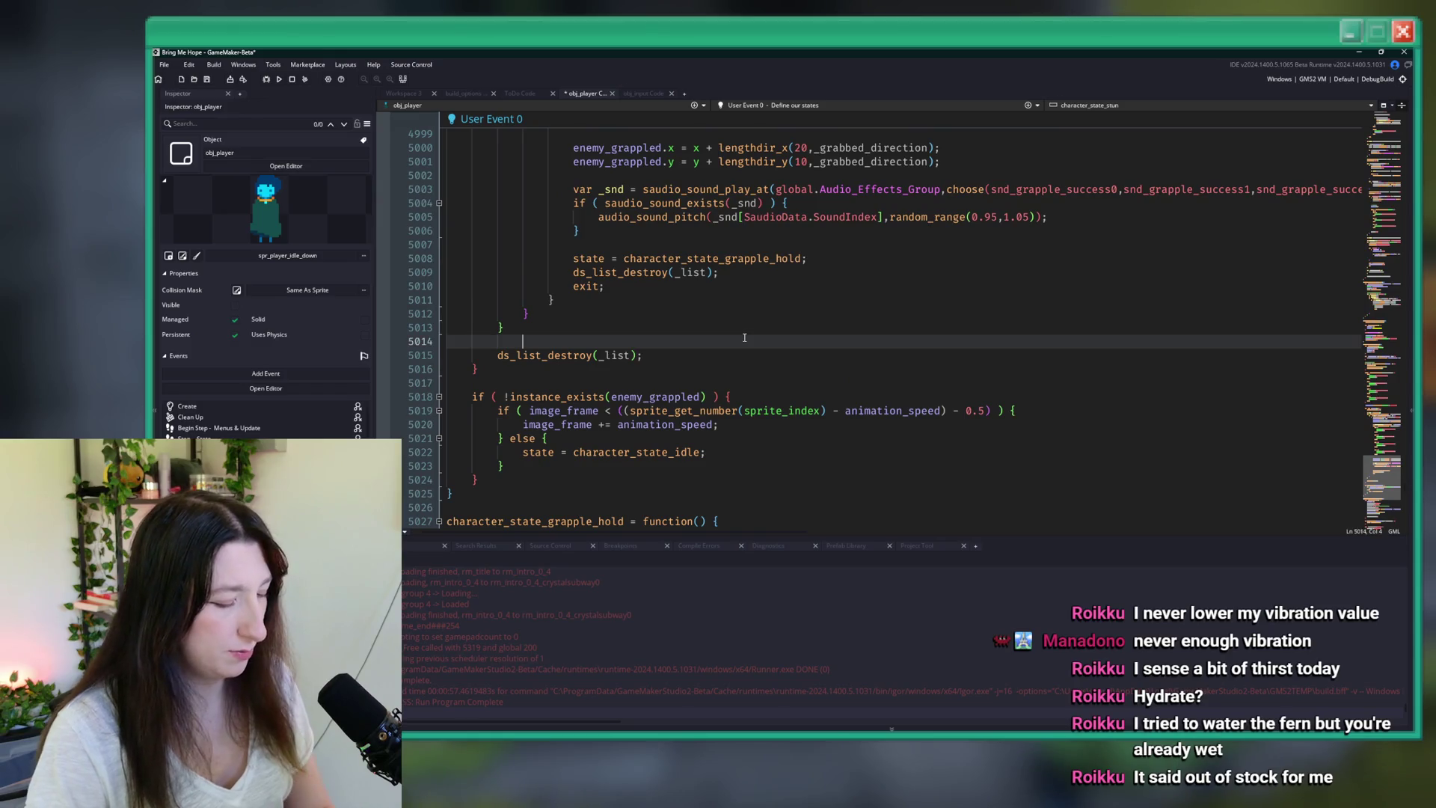
key(F12)
scroll(738, 340, up, 10)
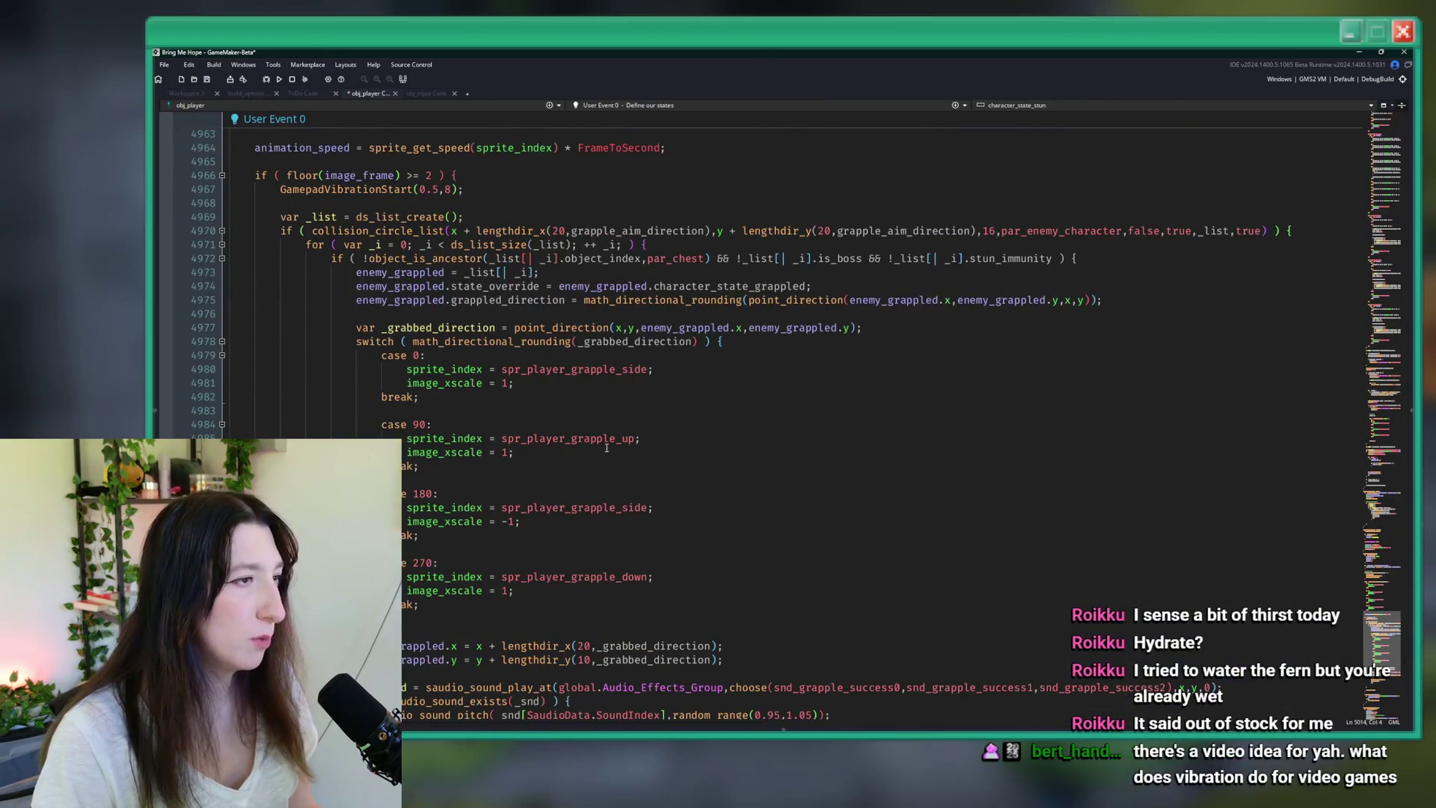
- Save, then move the grapple vibration call inside the object_is_ancestor enemy-grab check
scroll(487, 291, up, 4)
drag(459, 337, 471, 368)
key(ctrl+s)
click(464, 356)
key(BackSpace)
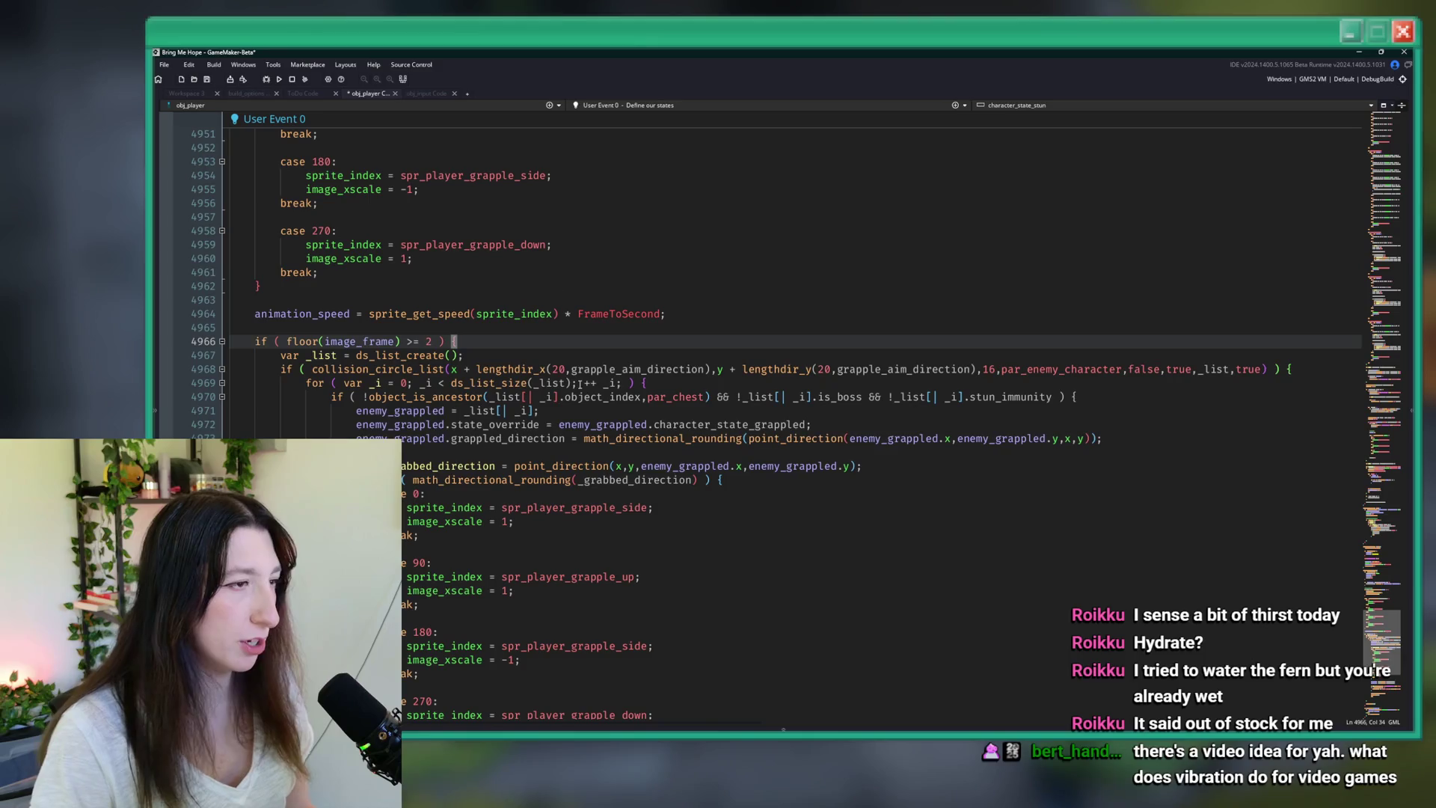
key(Return)
click(1122, 410)
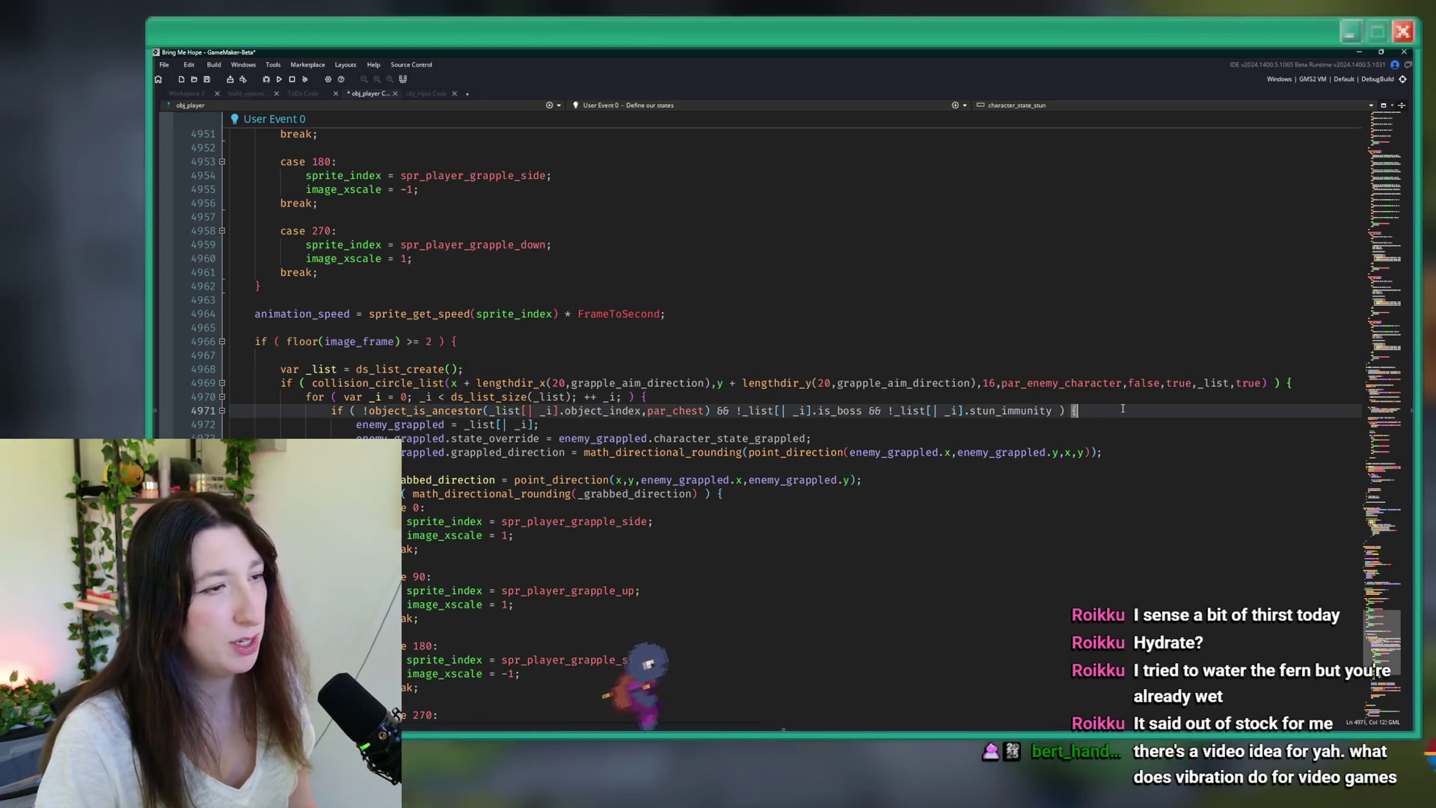
key(Return)
key(ctrl+v)
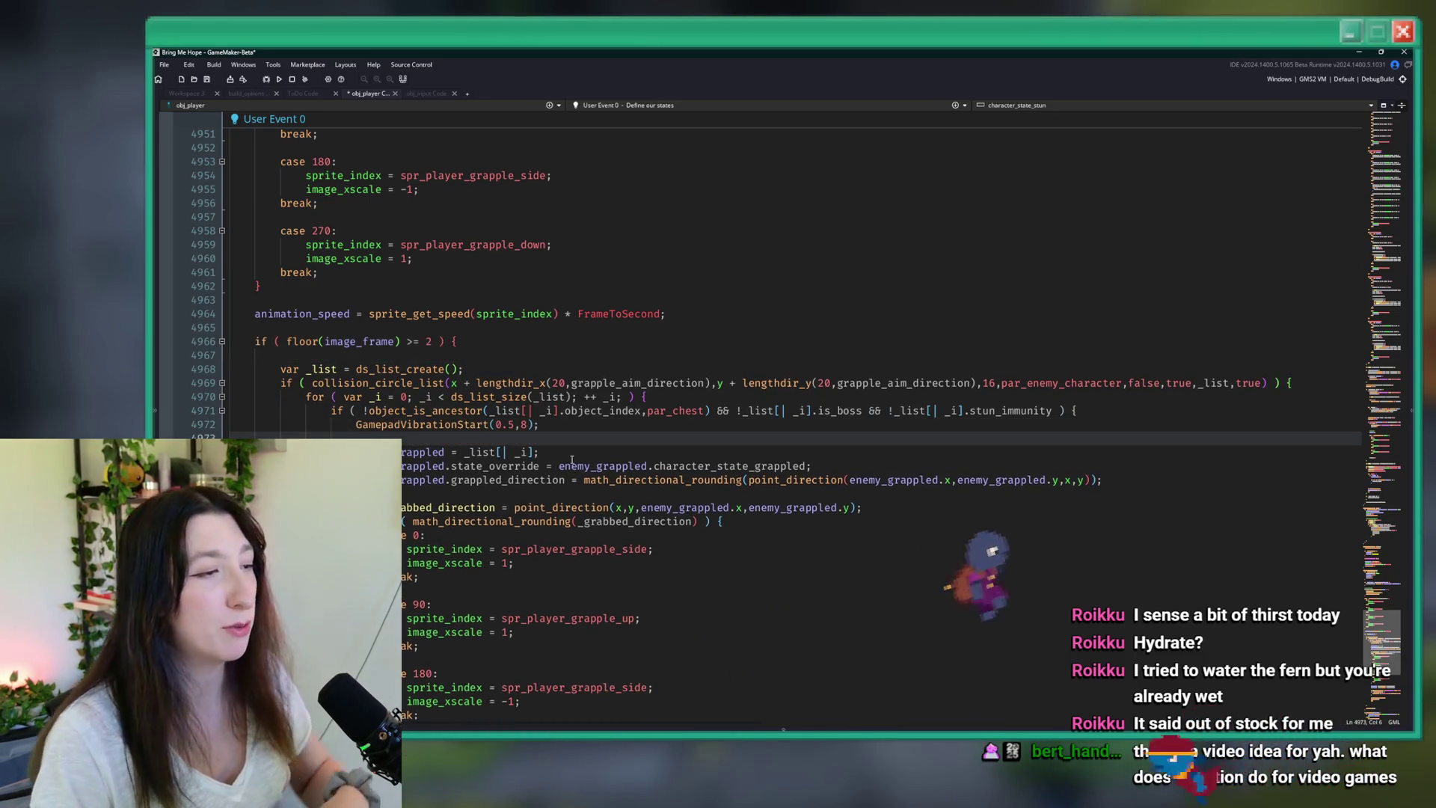
- Set the call's duration to 5, making GamepadVibrationStart(0.5,5), and run the game with F5
double_click(523, 424)
text(10)
click(553, 424)
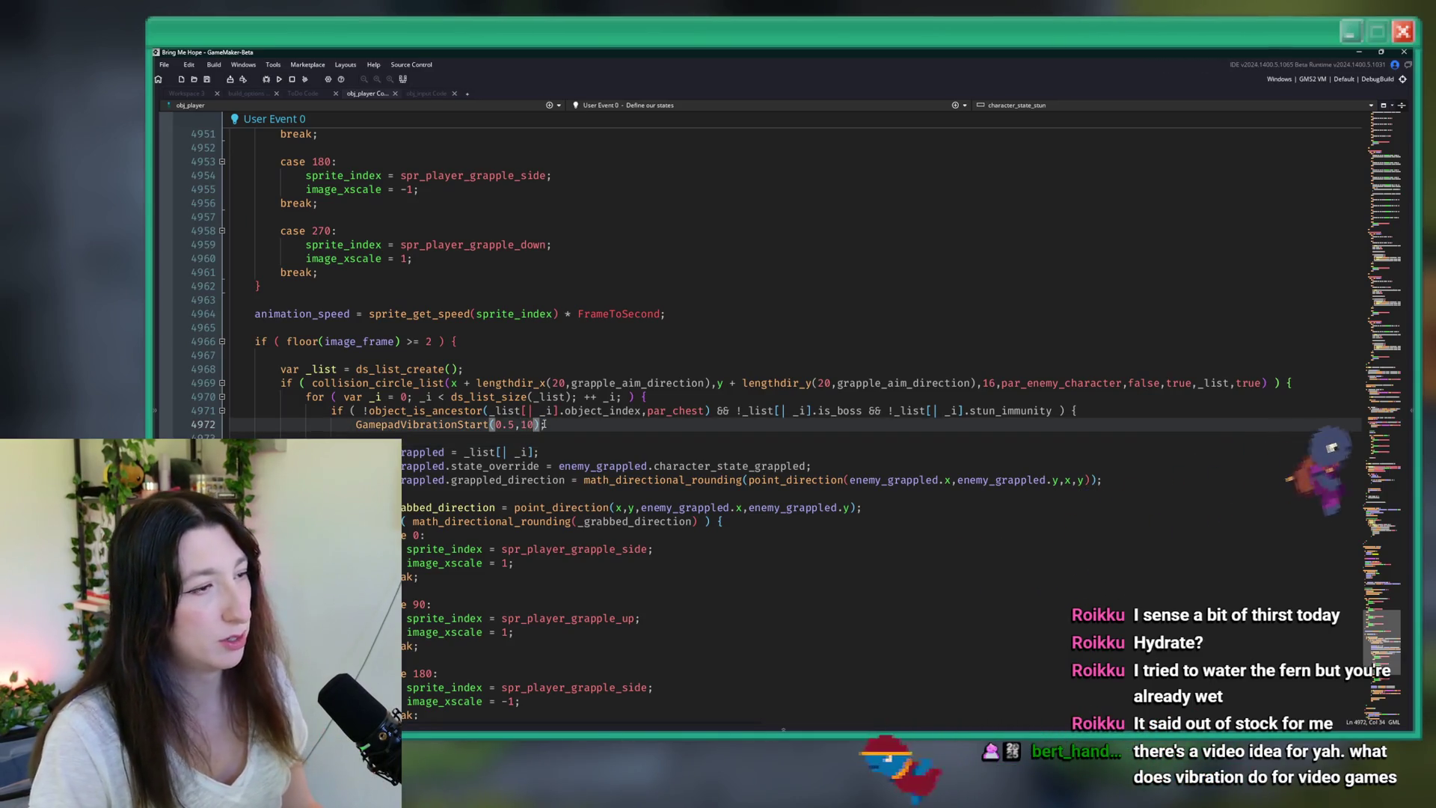
double_click(528, 424)
text(5)
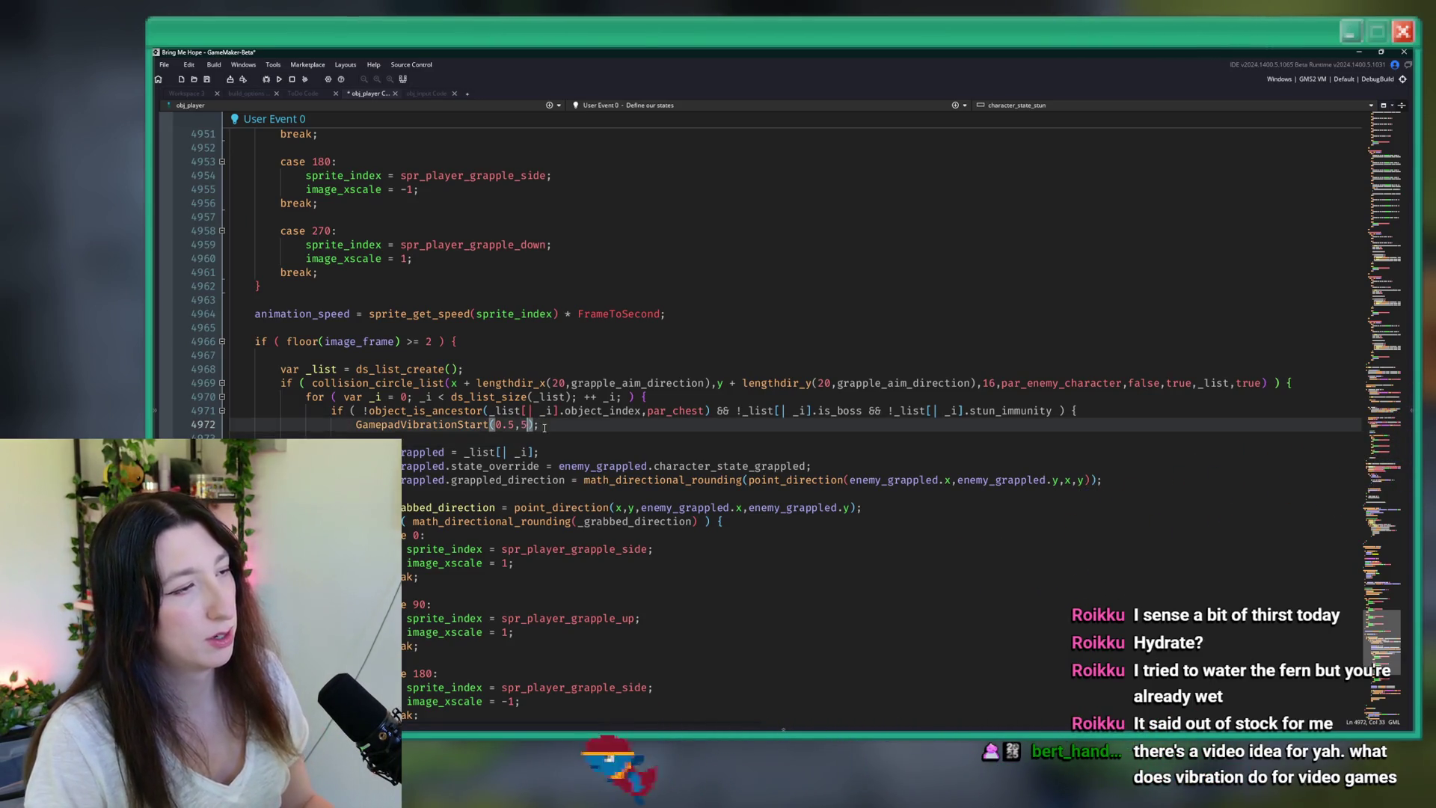
click(544, 424)
key(F5)
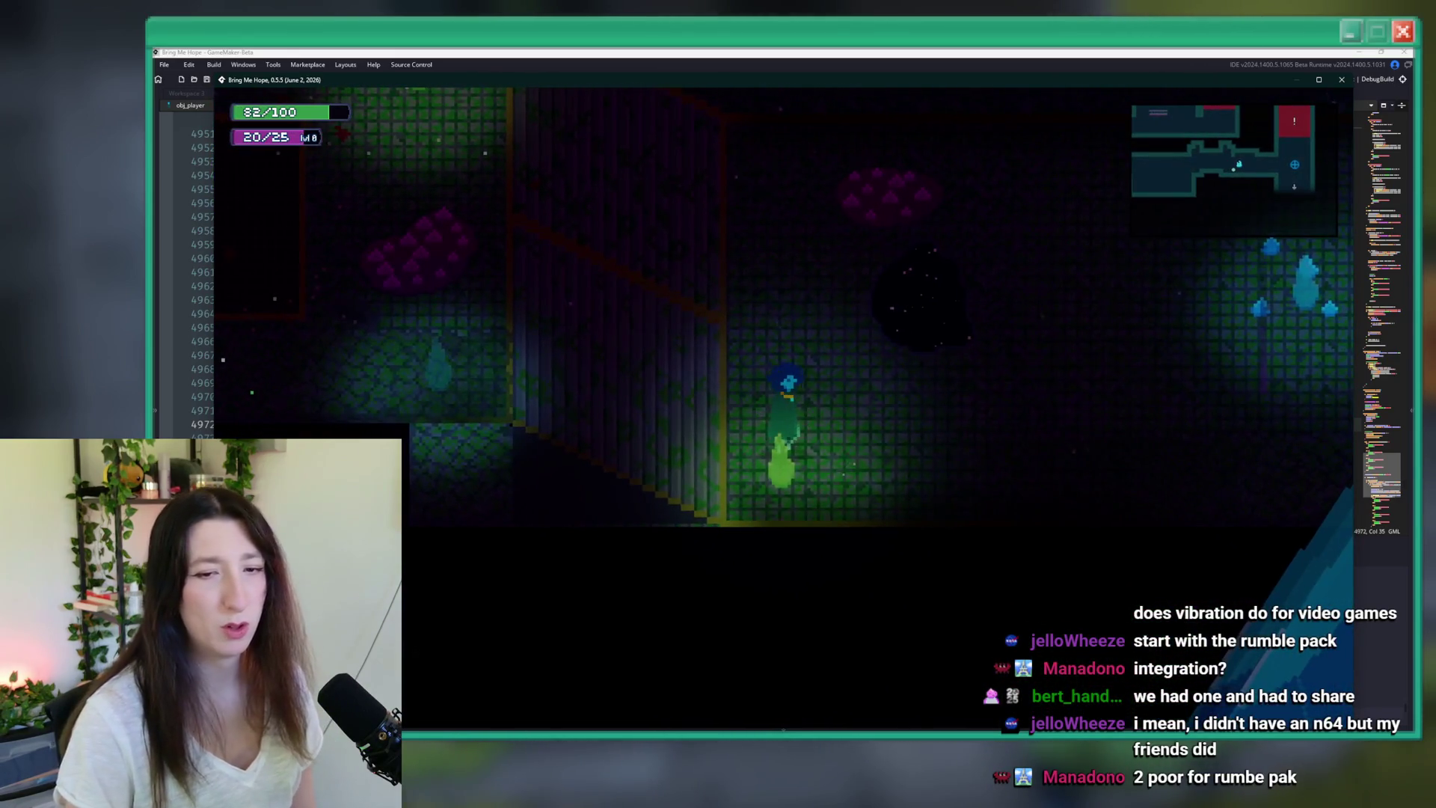
- Close the game and change line 4972 to GamepadVibrationStart(0.6,8)
click(1340, 79)
click(613, 382)
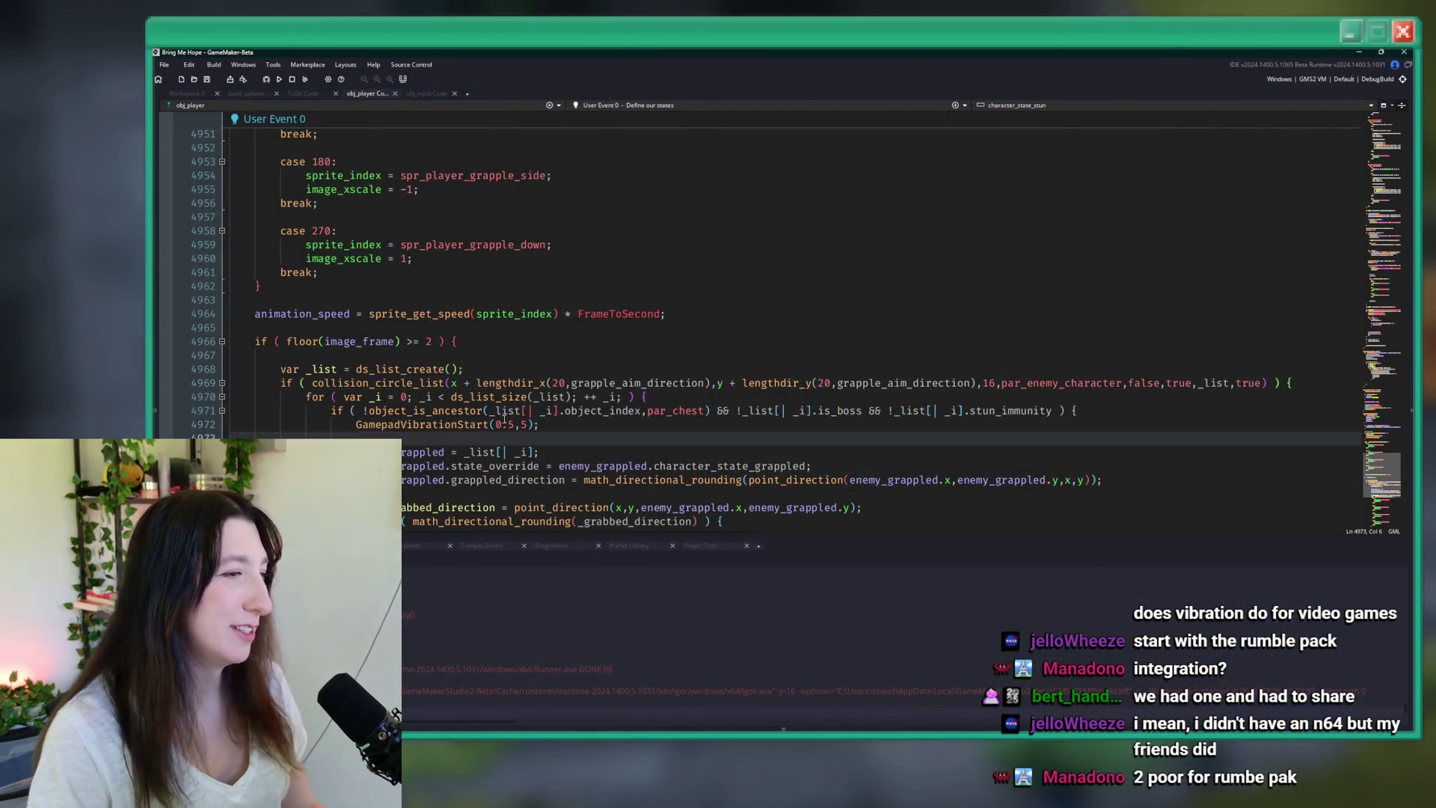
click(514, 424)
click(527, 410)
text(7)
key(ctrl+z)
key(ctrl+z)
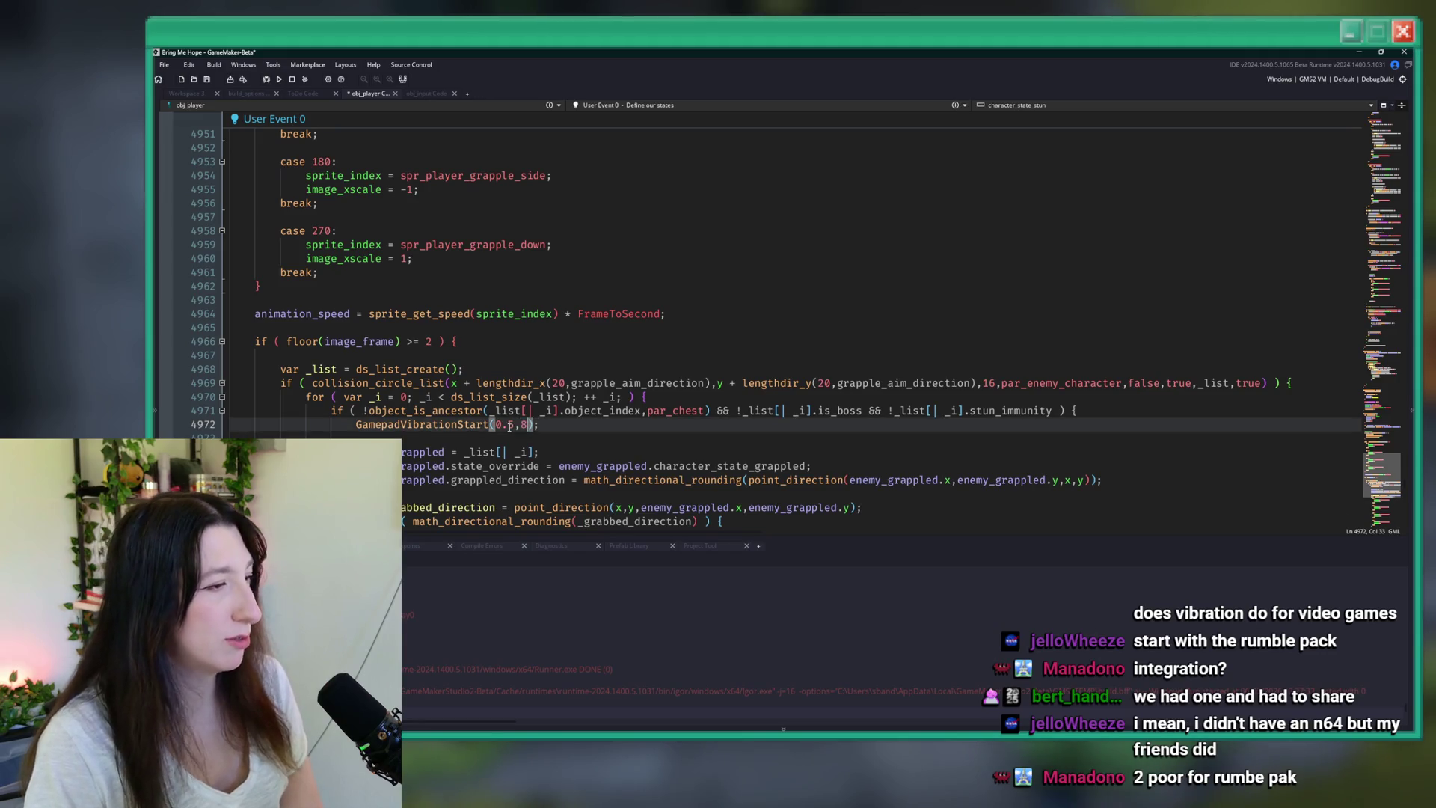
text(8)
double_click(511, 425)
text(6)
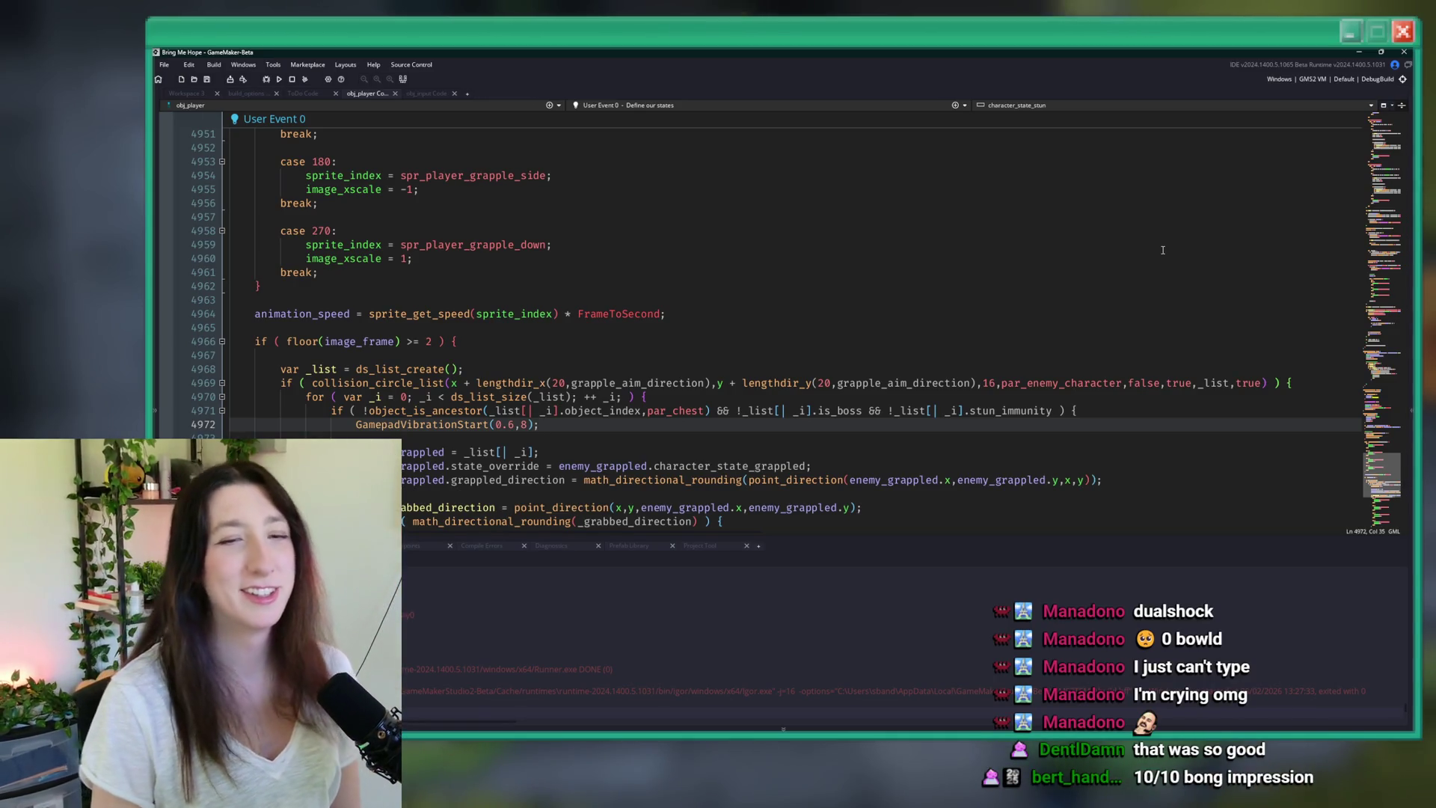
- Look over the grapple code in obj_player's User Event 0, around the case 270 and animation_speed lines
click(823, 300)
click(770, 231)
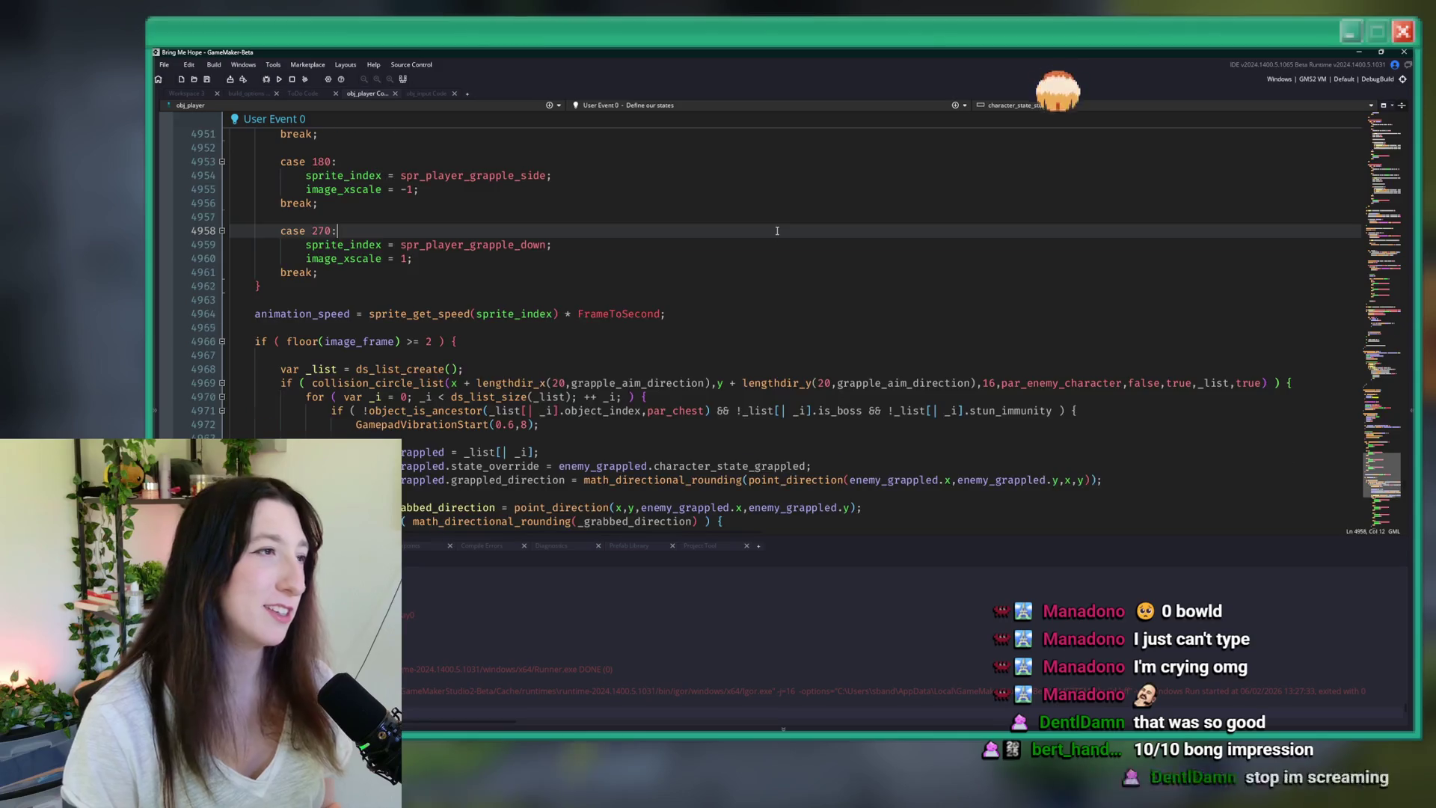
scroll(722, 218, up, 4)
click(721, 218)
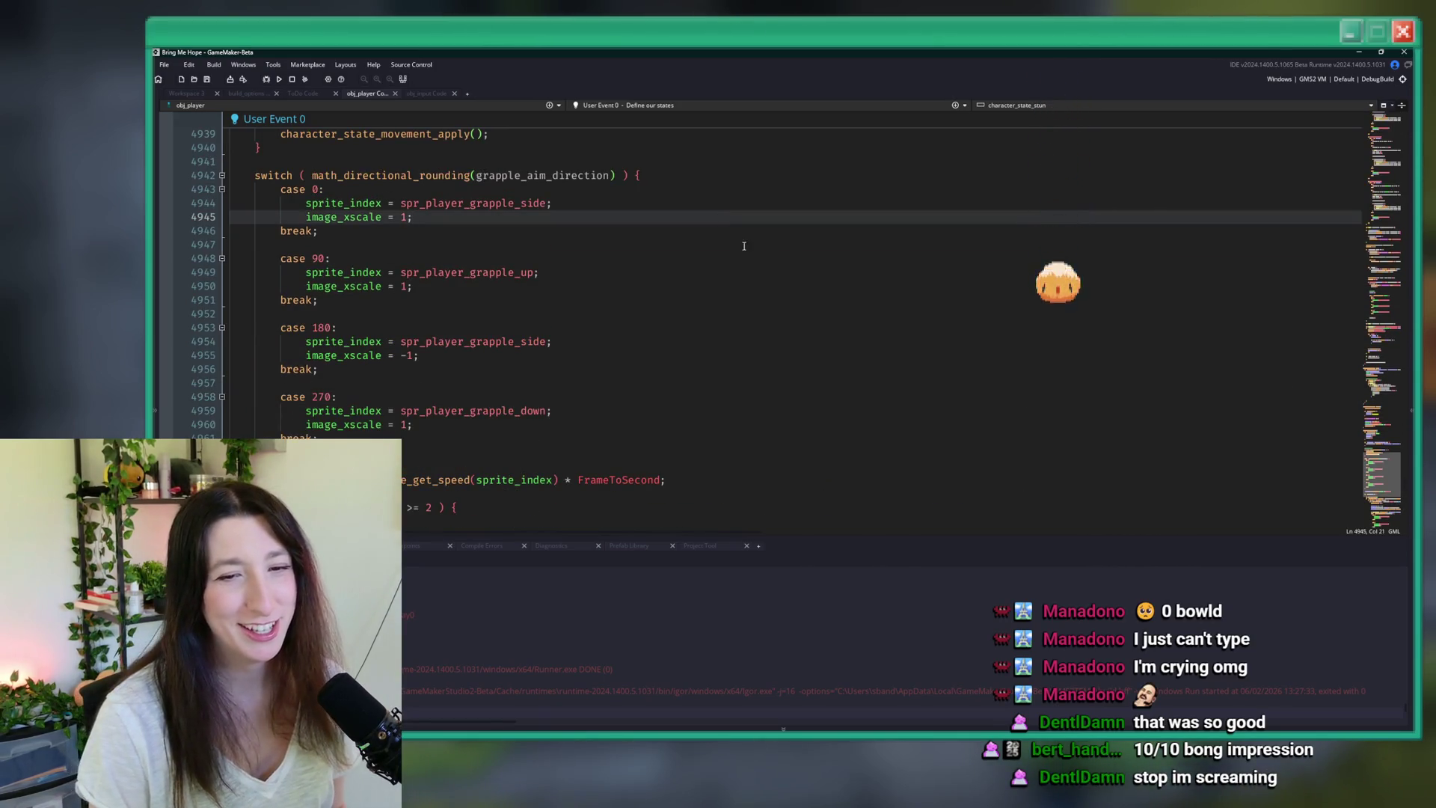
scroll(740, 240, up, 4)
scroll(609, 234, down, 6)
scroll(612, 236, down, 2)
click(612, 236)
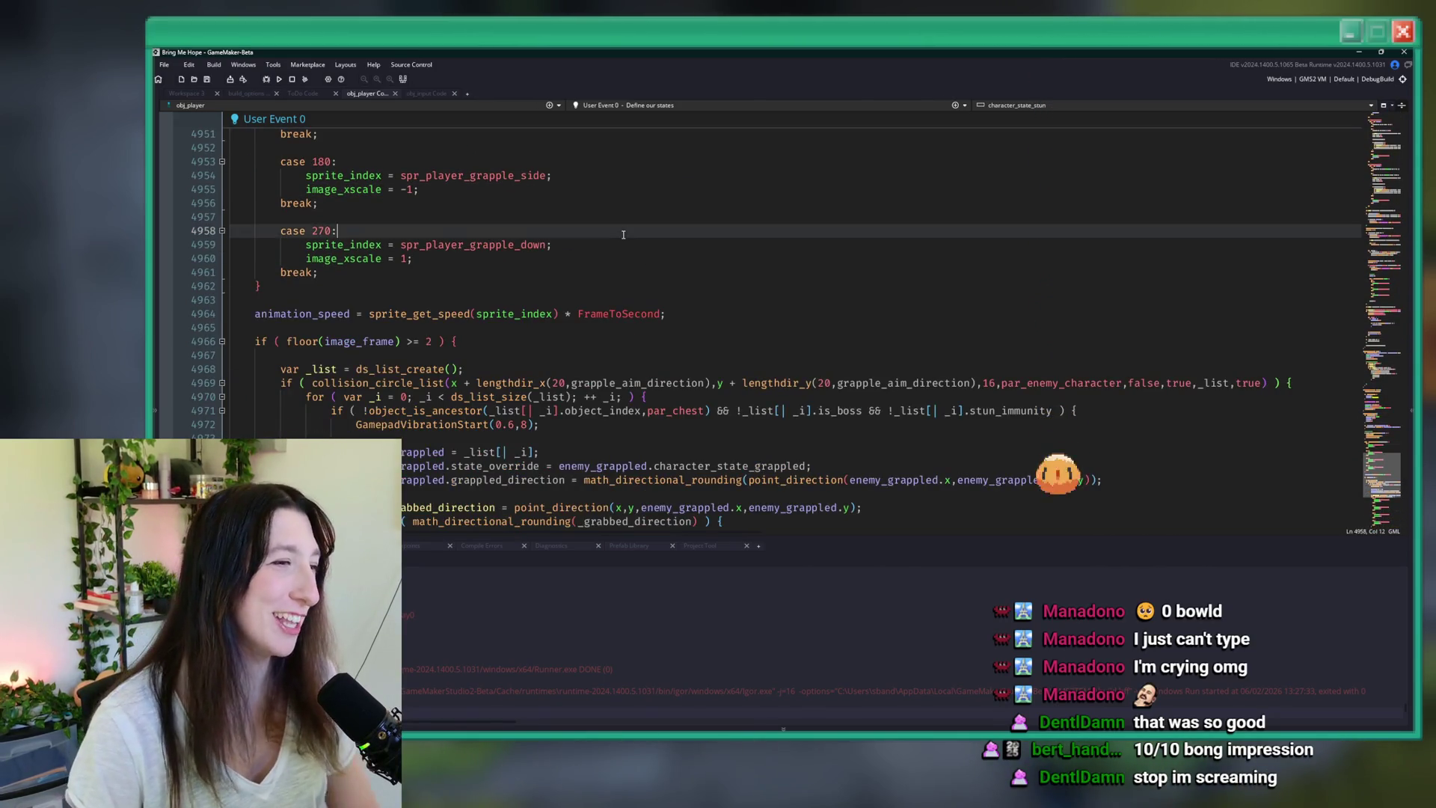
click(700, 317)
scroll(700, 319, down, 8)
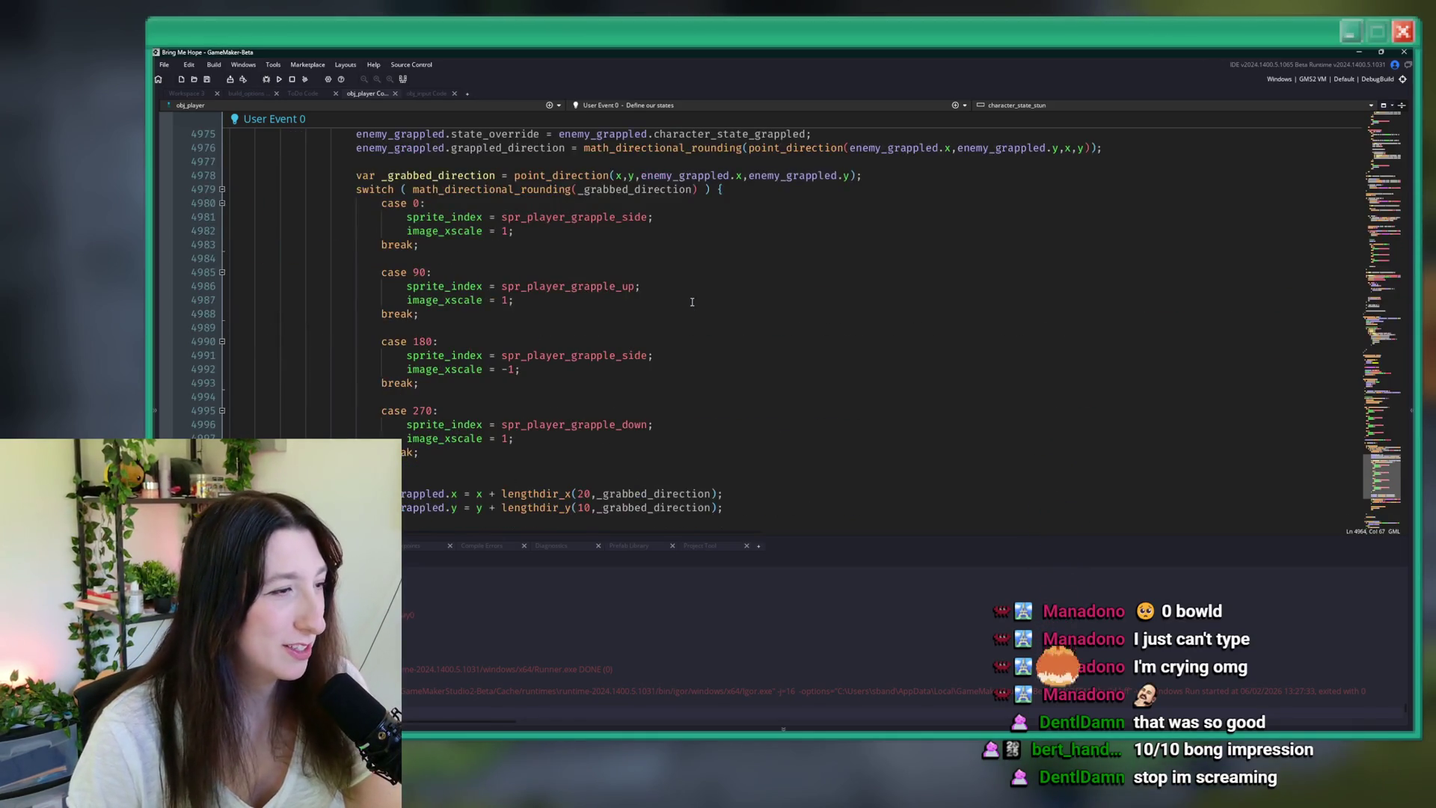
scroll(696, 240, up, 6)
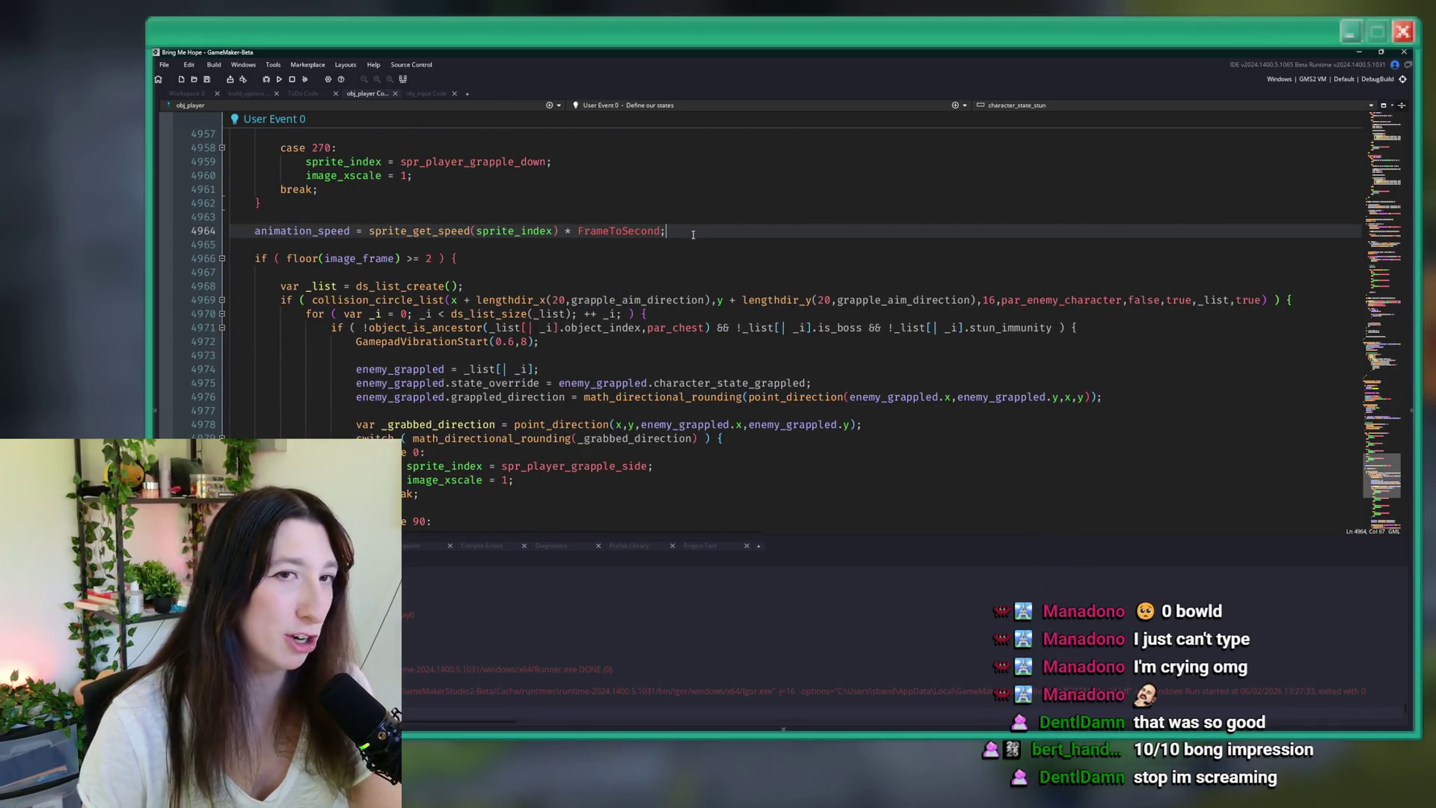
- Switch to obj_input's Begin Step code, close it, and bring up the asset search
click(426, 94)
middle_click(650, 96)
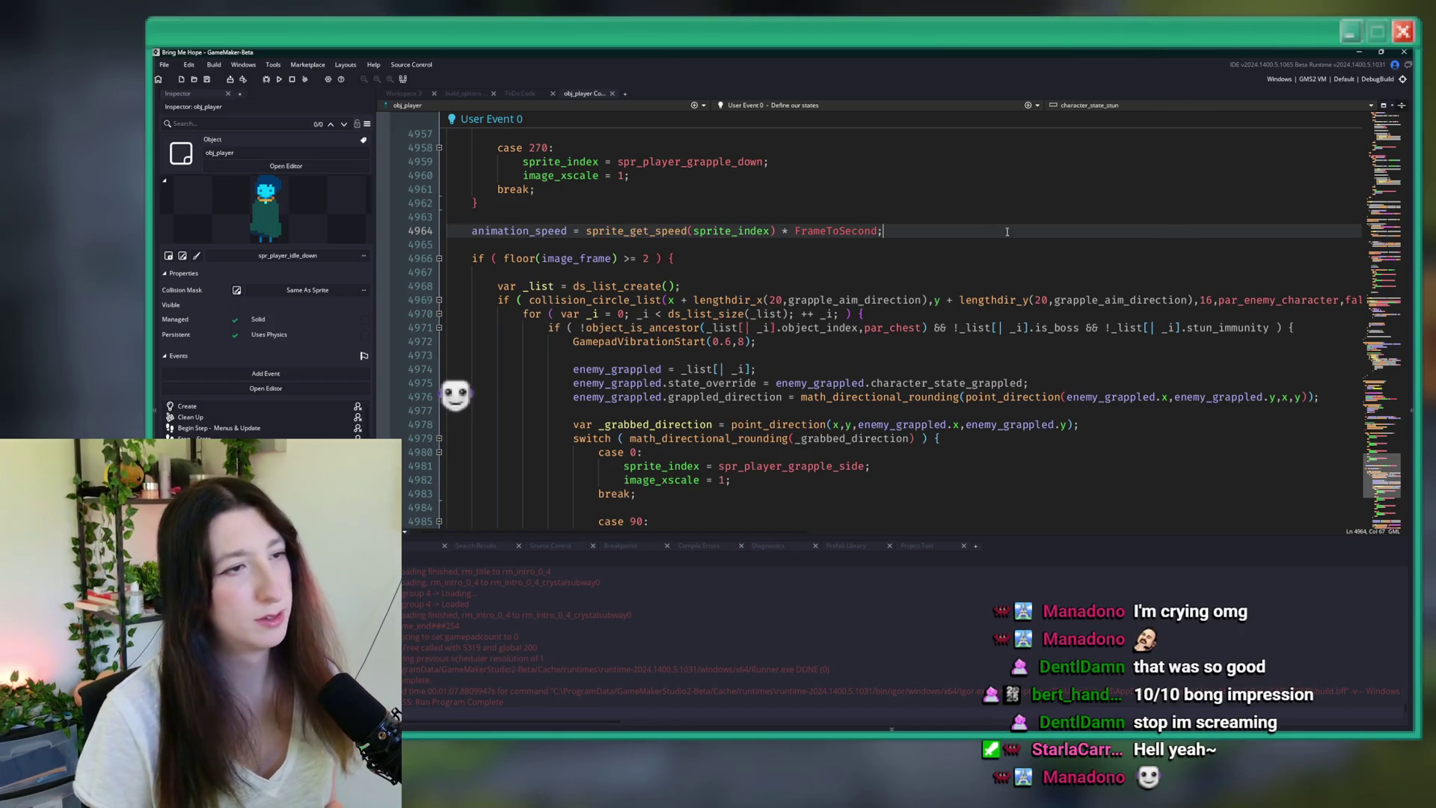
key(ctrl+t)
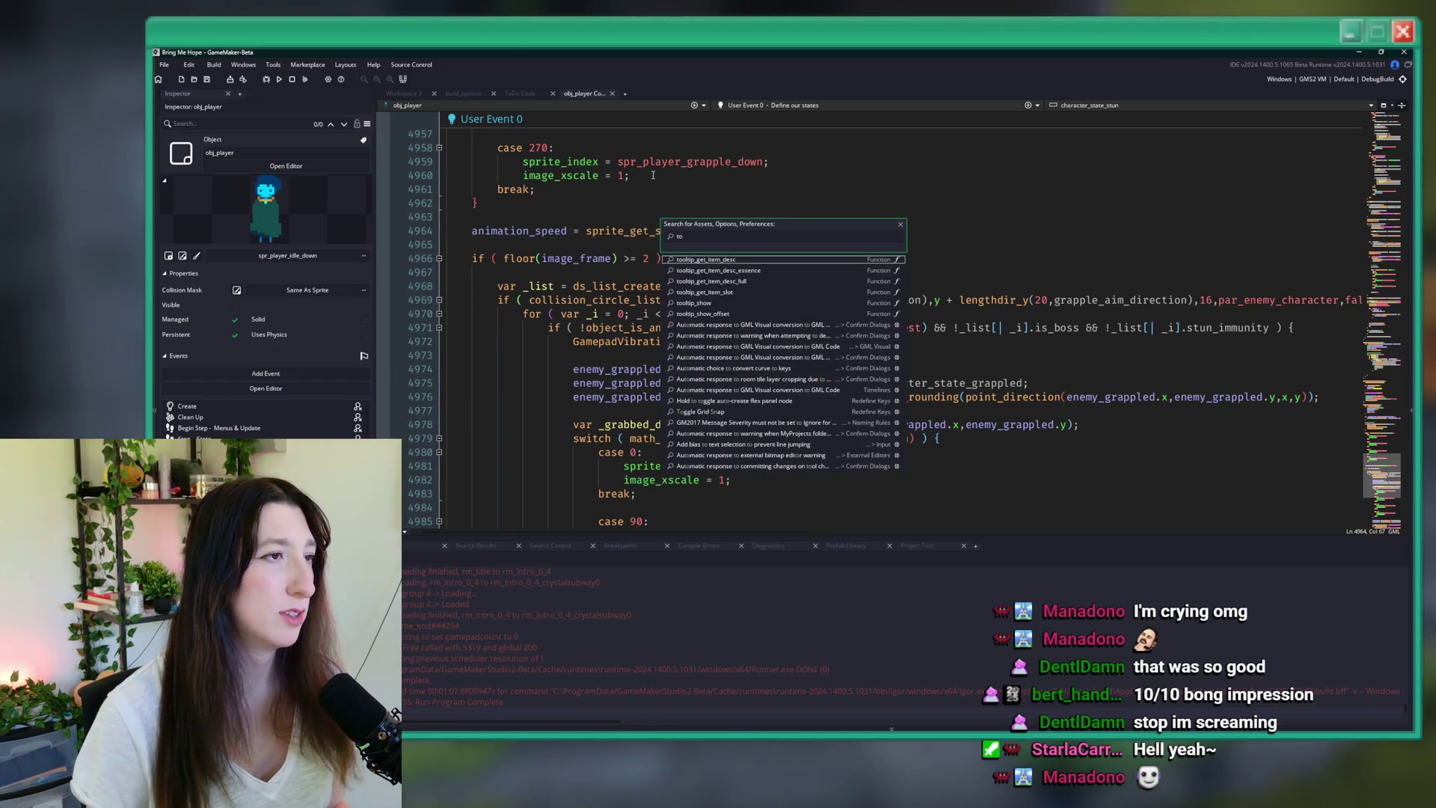
- Open the ToDo note and read lines 6–8, including the busted fullscreen resizing bug
click(530, 92)
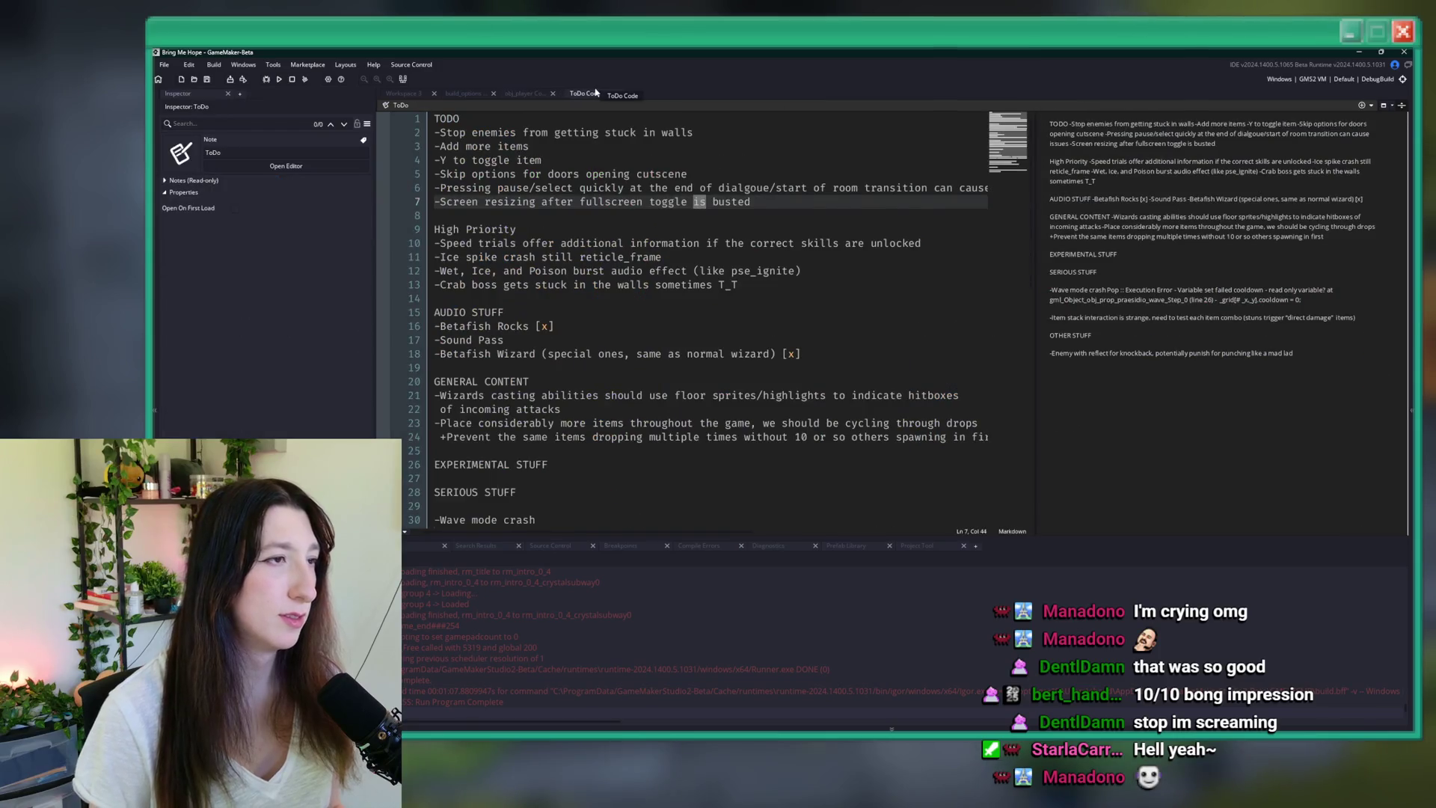
click(818, 188)
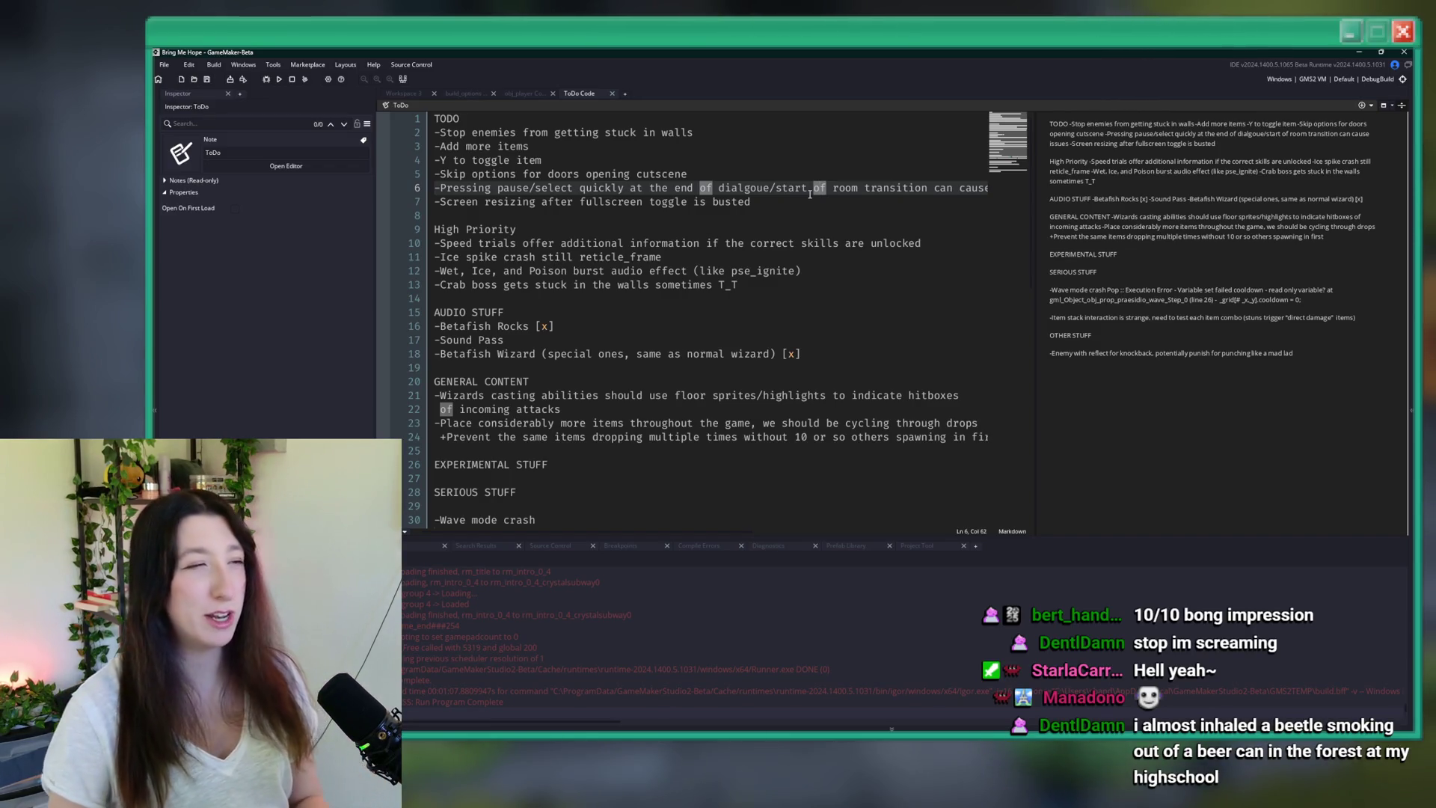
click(785, 203)
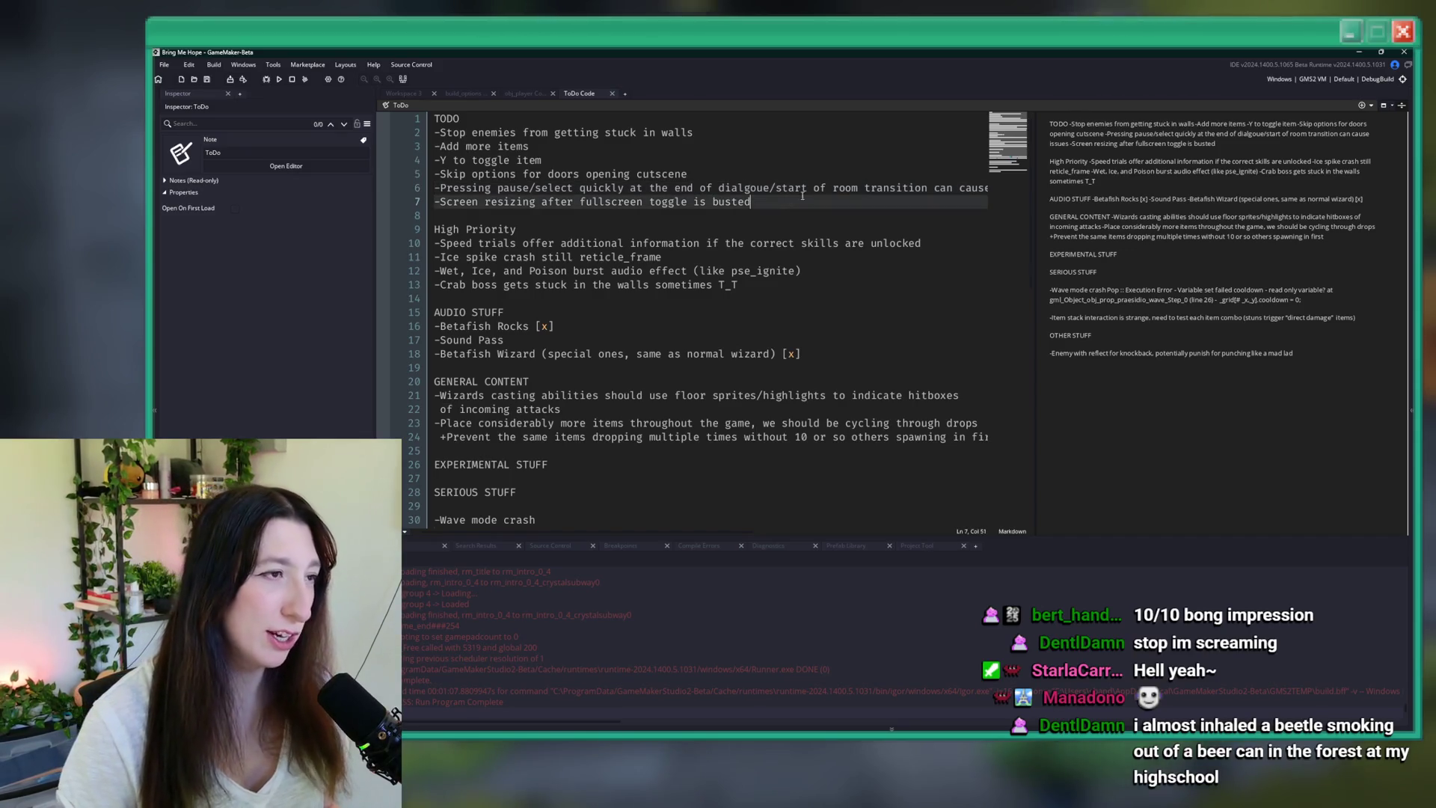
click(838, 189)
key(Up)
key(Down)
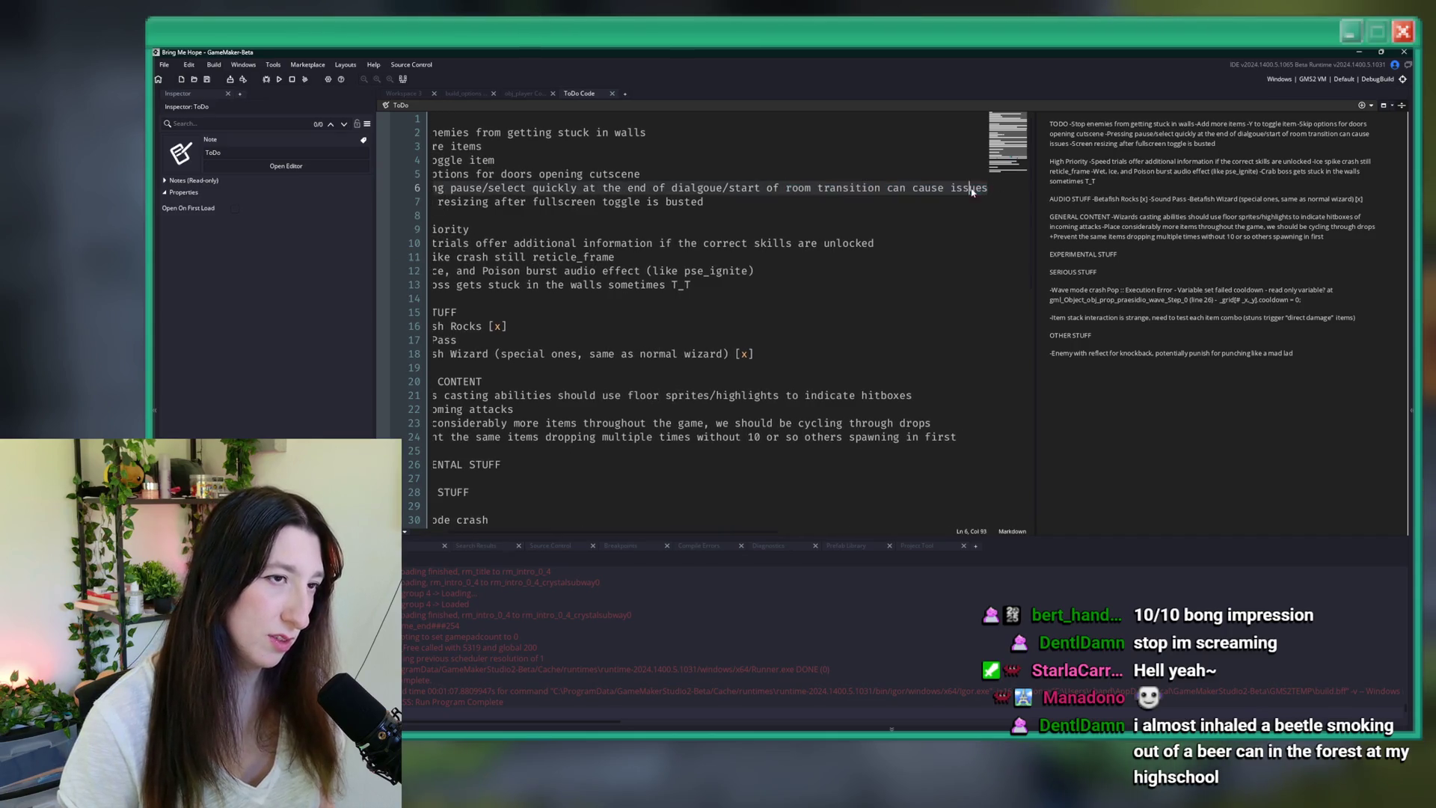
click(830, 216)
key(ctrl+t)
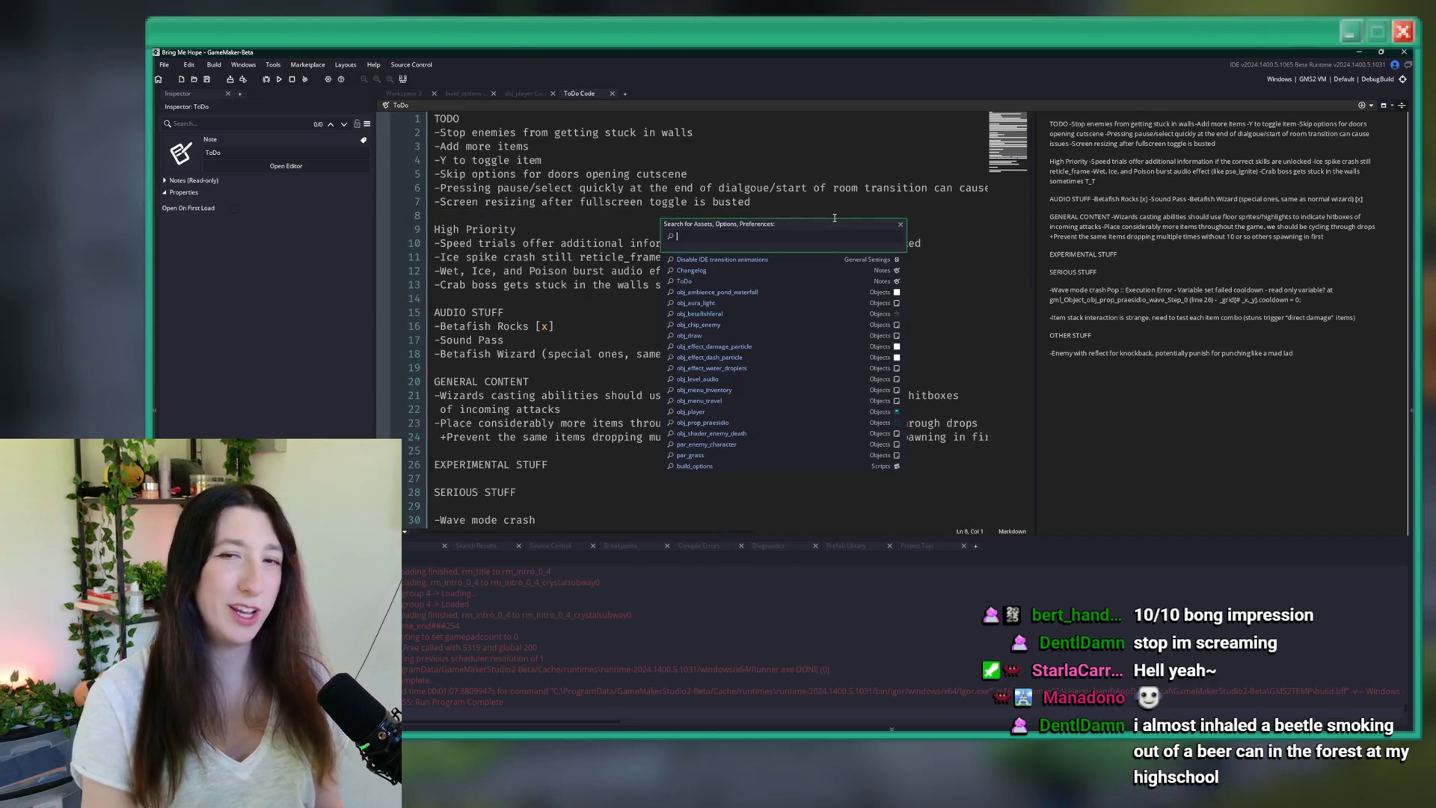
- Search the whole project for 'fullscreen' and scroll through the matching code lines
key(ctrl+shift+f)
text(fullscreen)
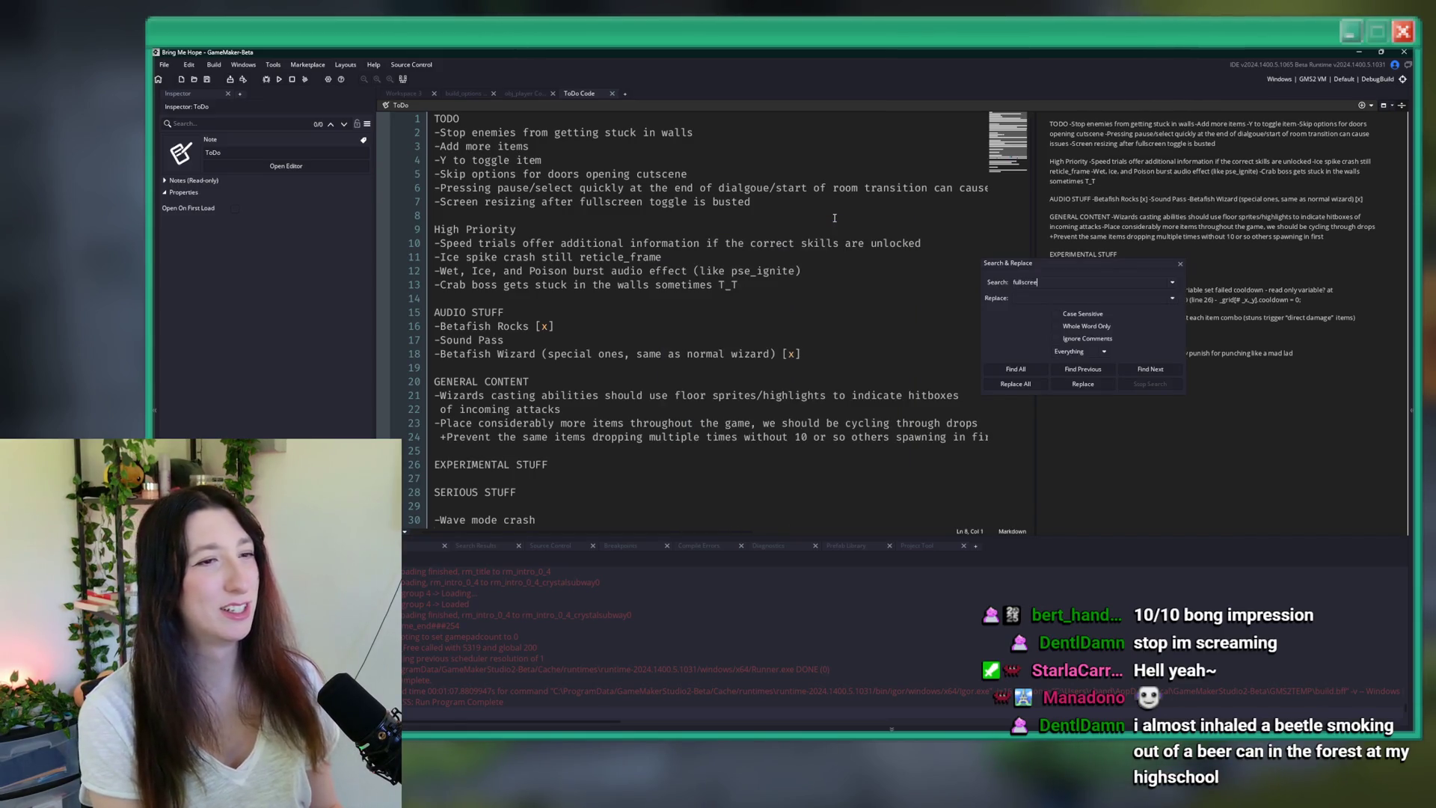
key(Return)
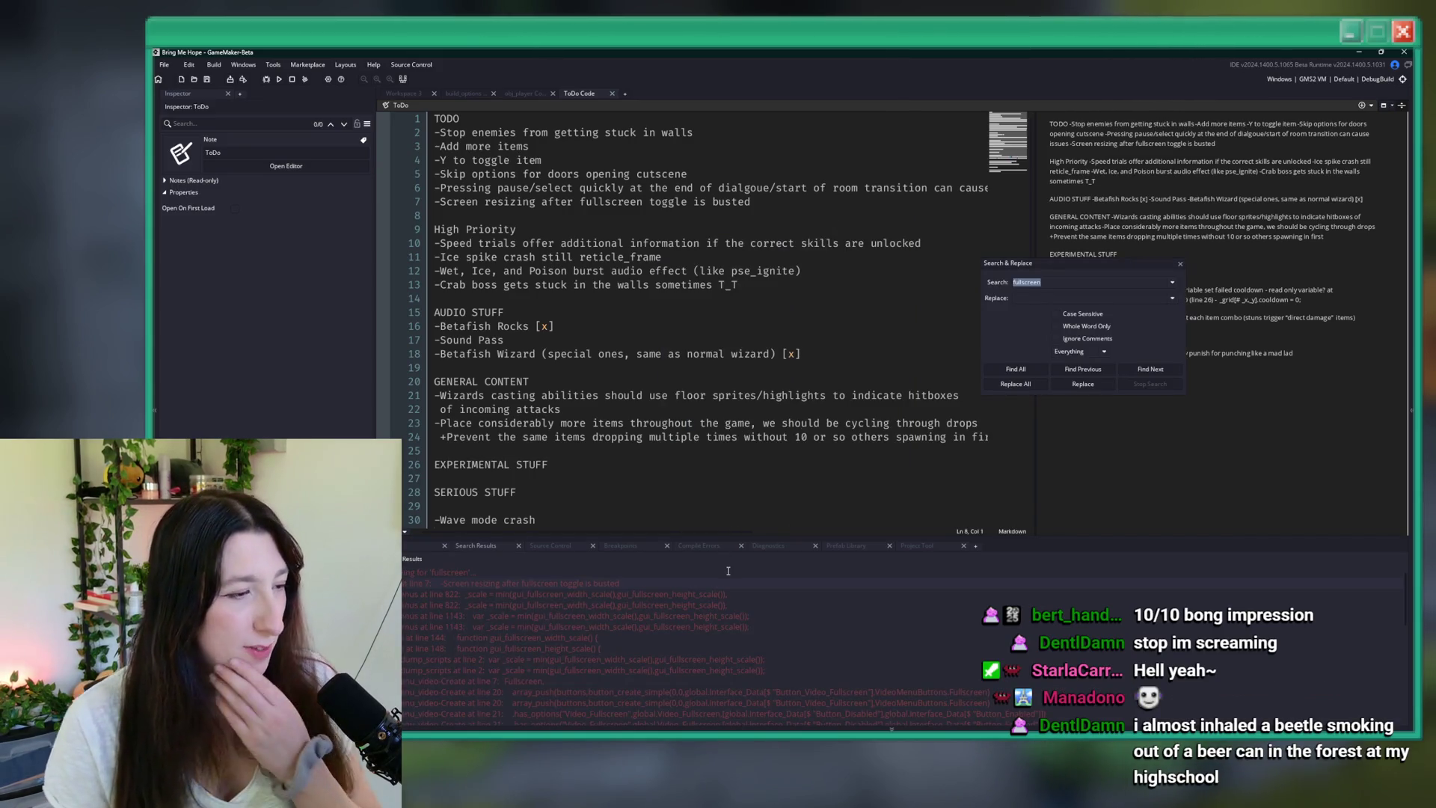
scroll(513, 659, down, 3)
scroll(514, 659, down, 5)
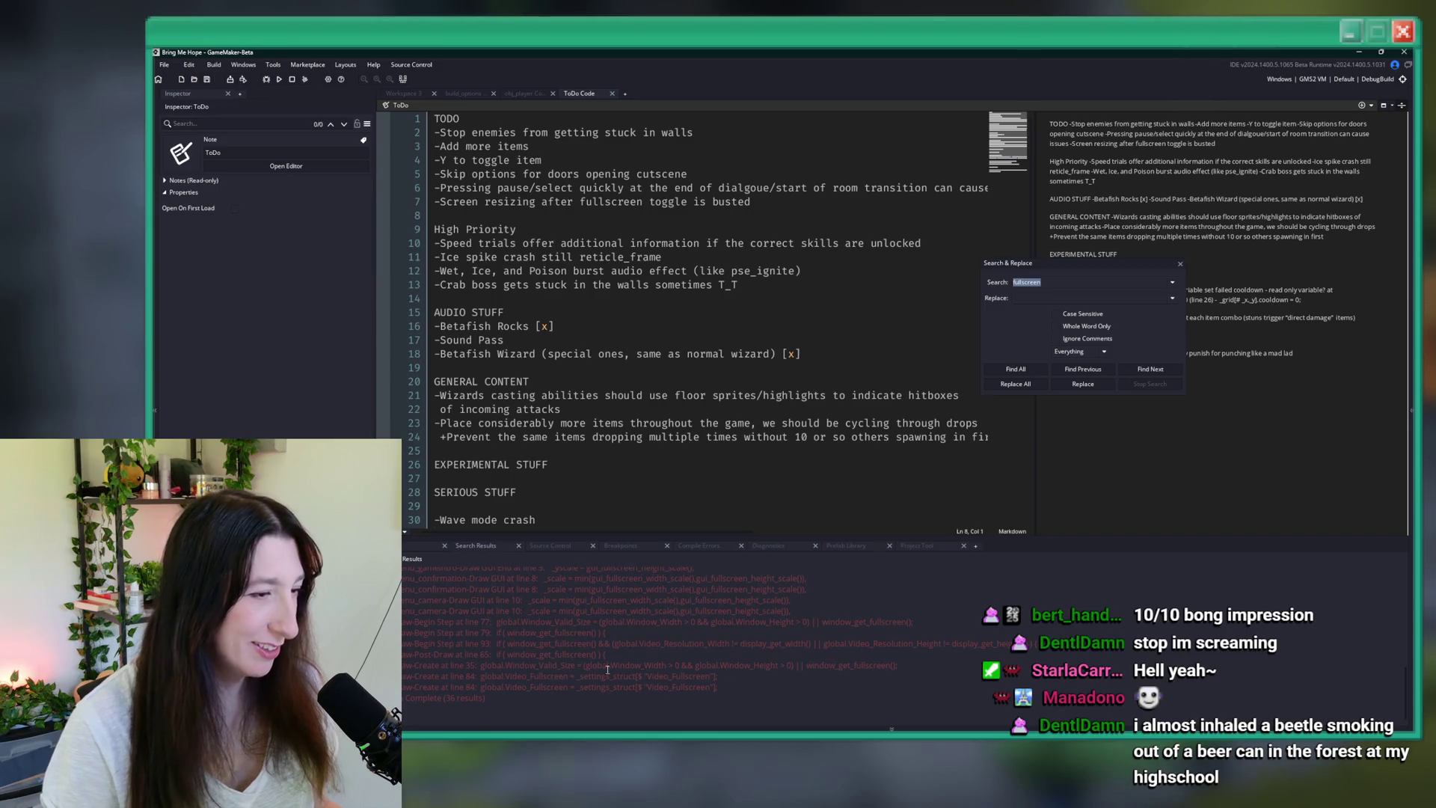
scroll(633, 665, up, 5)
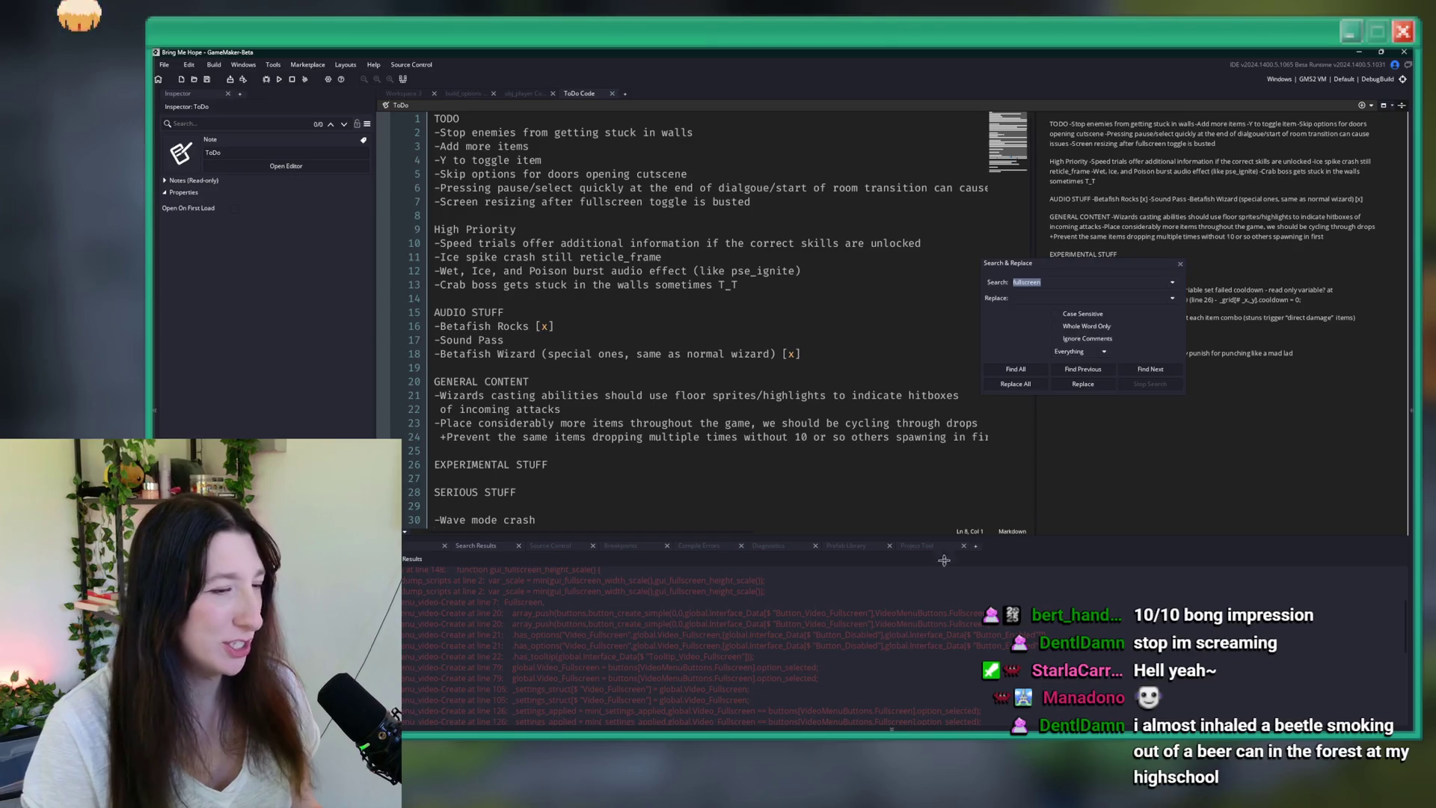
click(1181, 263)
key(super)
- Launch Steam and follow the Gum Squad 1.0 announcement from the Library to its store page
text(steam)
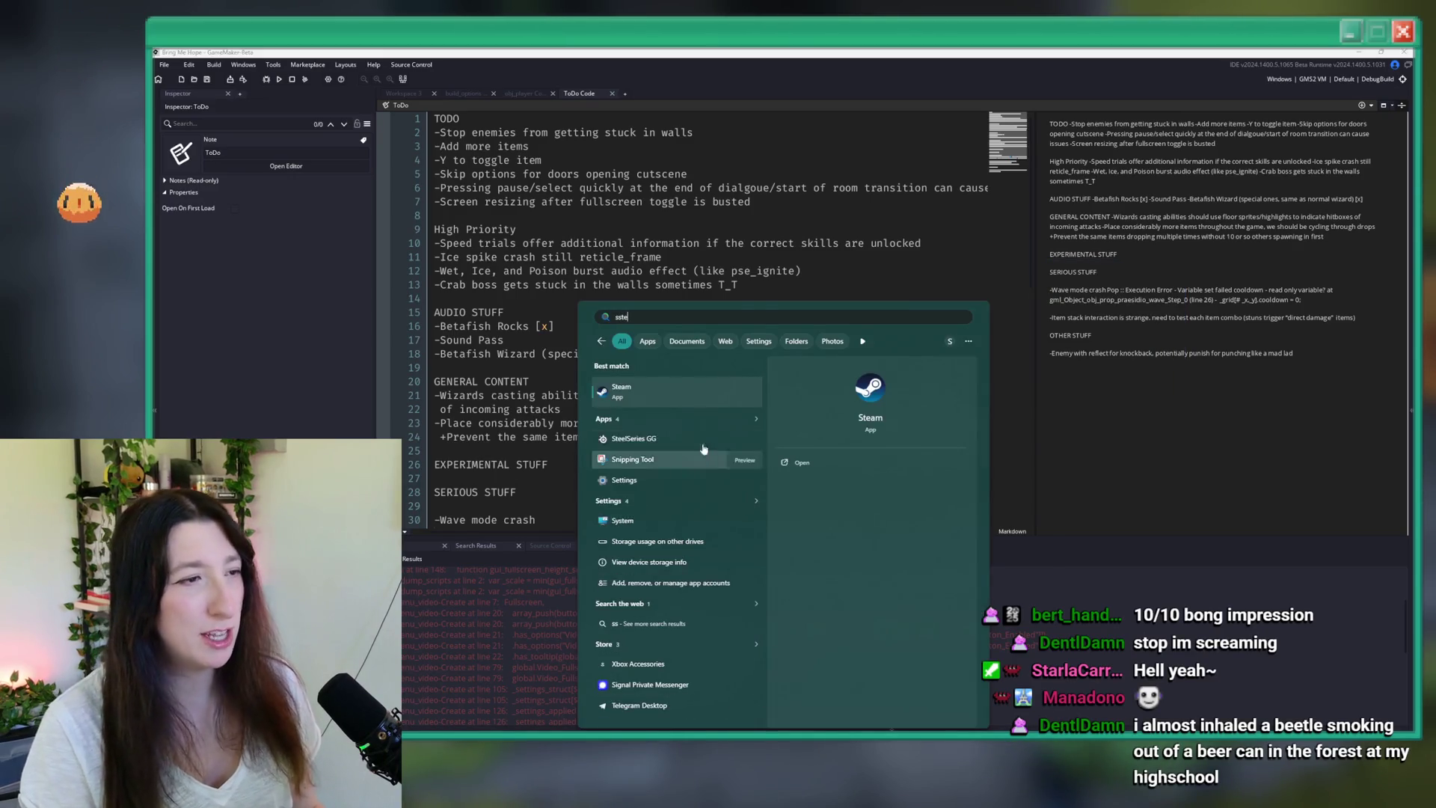
key(Return)
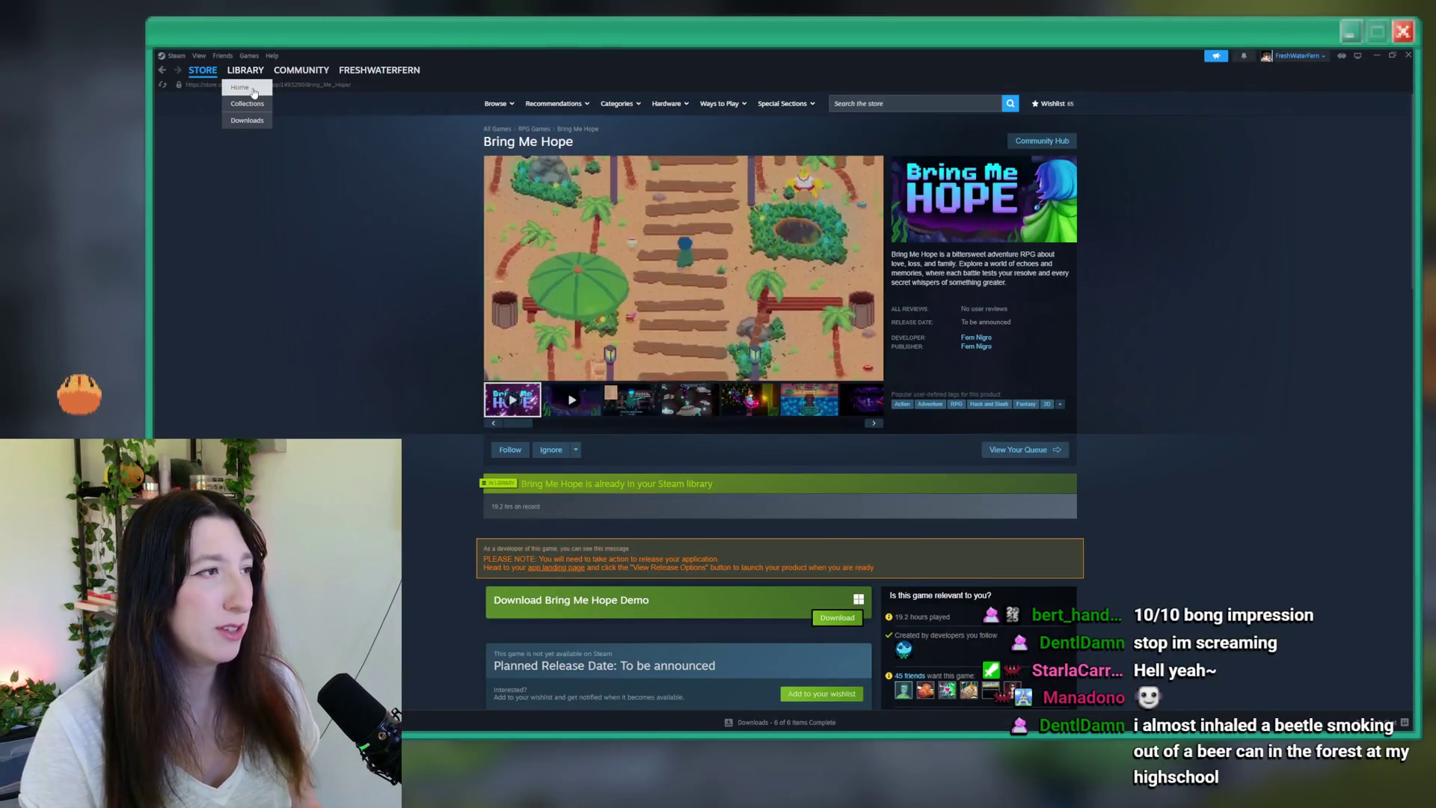
click(245, 70)
click(418, 158)
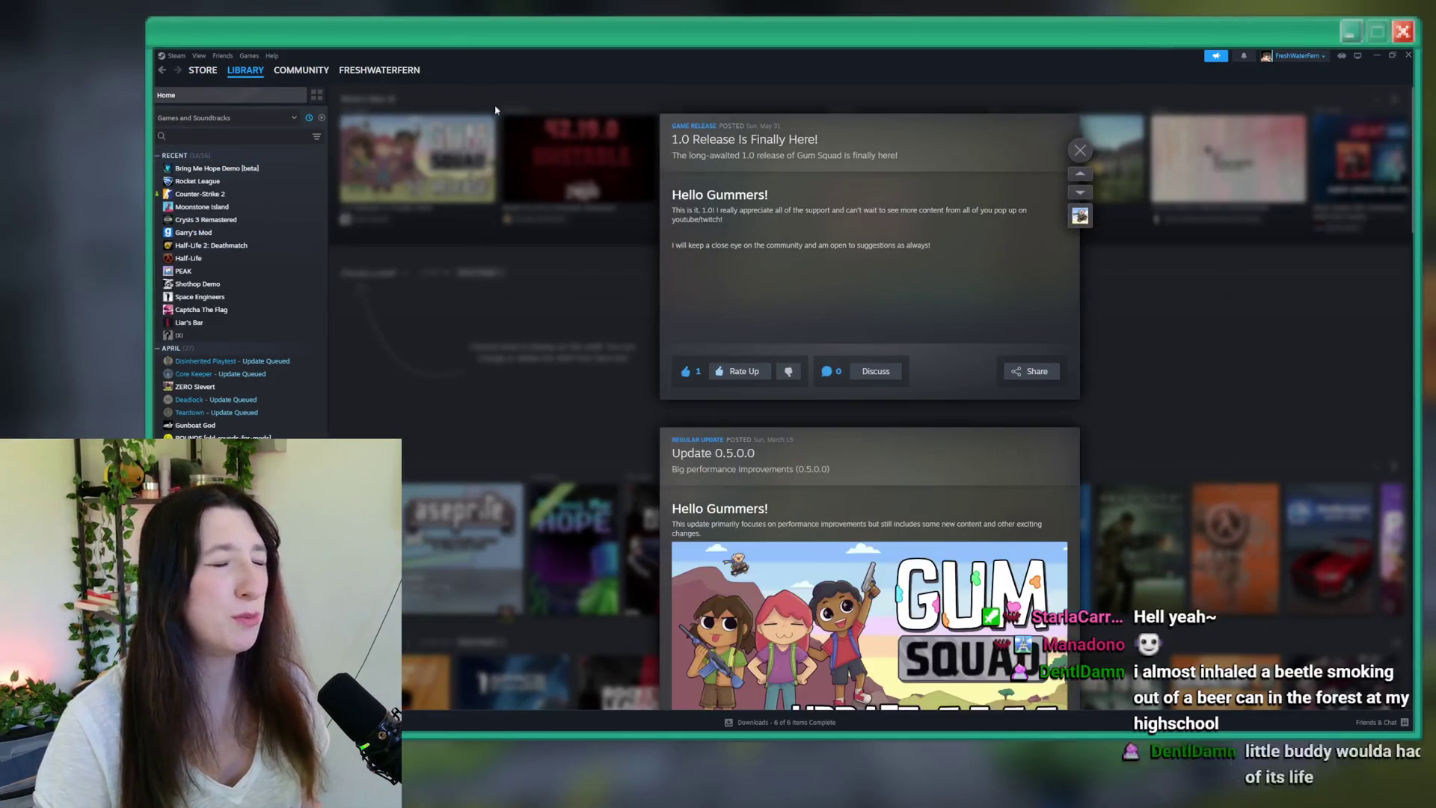
click(739, 139)
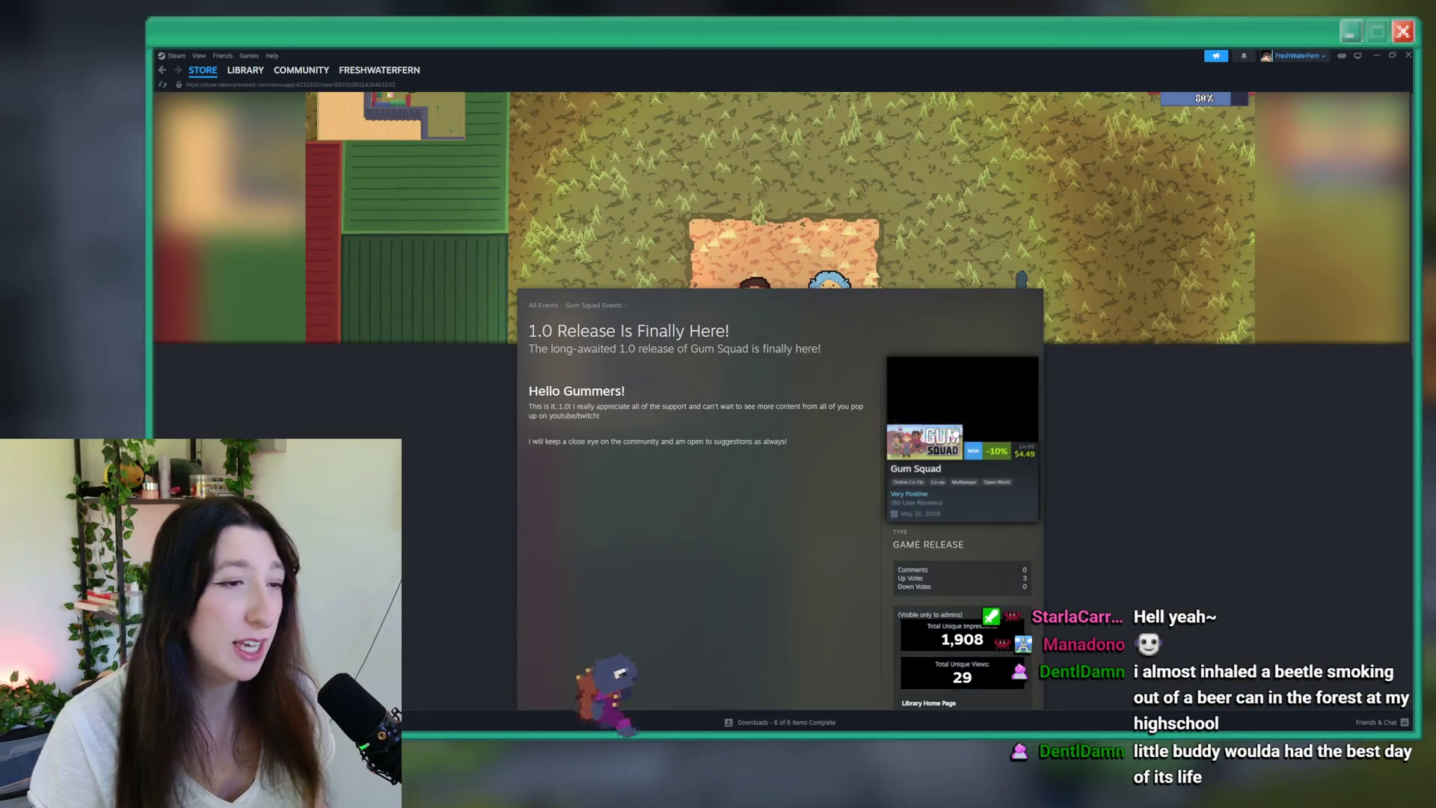
click(955, 433)
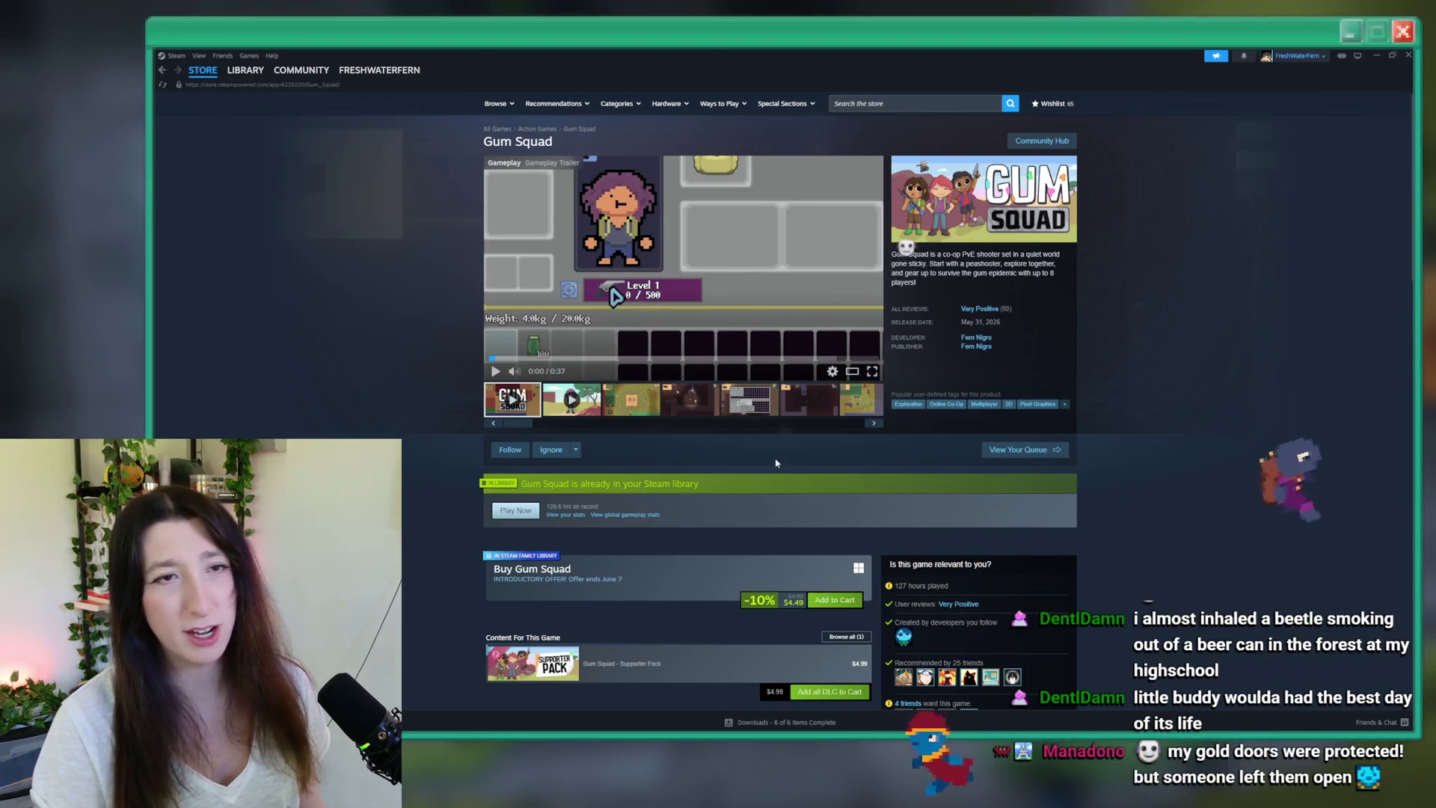
mouse_move(991, 317)
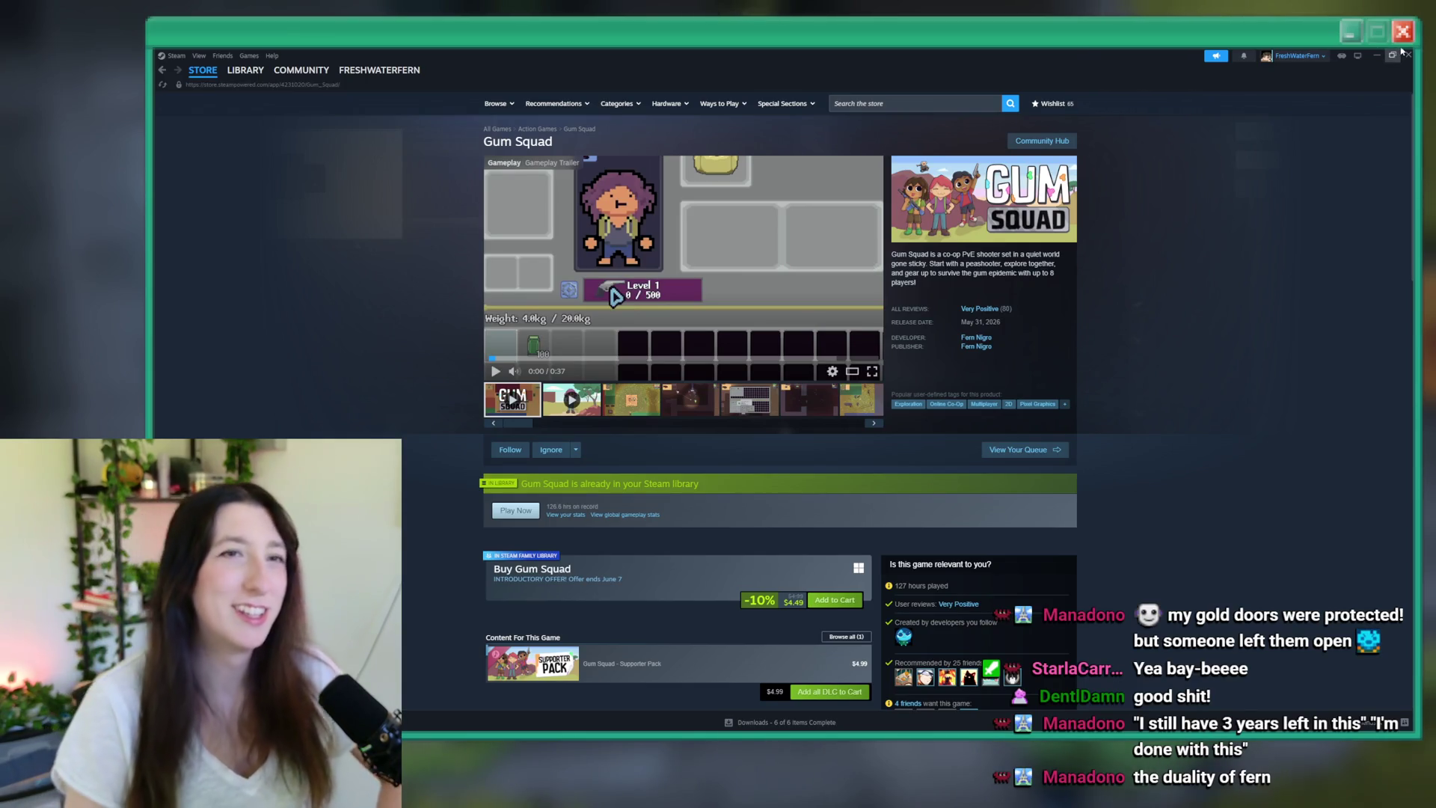
- Browse the Gum Squad screenshots full-size through to the last one, then close Steam
click(700, 399)
click(702, 367)
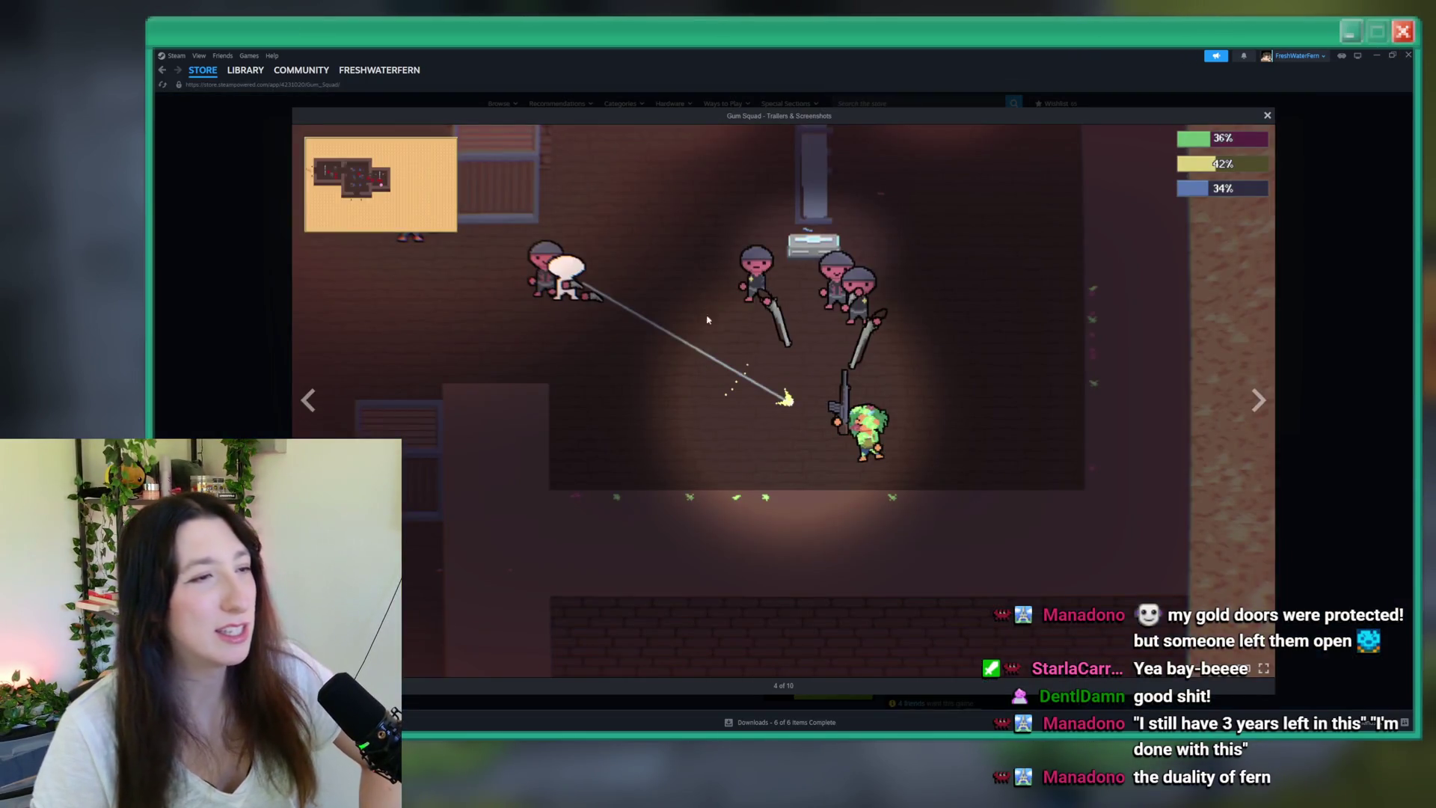
click(1257, 399)
click(1258, 400)
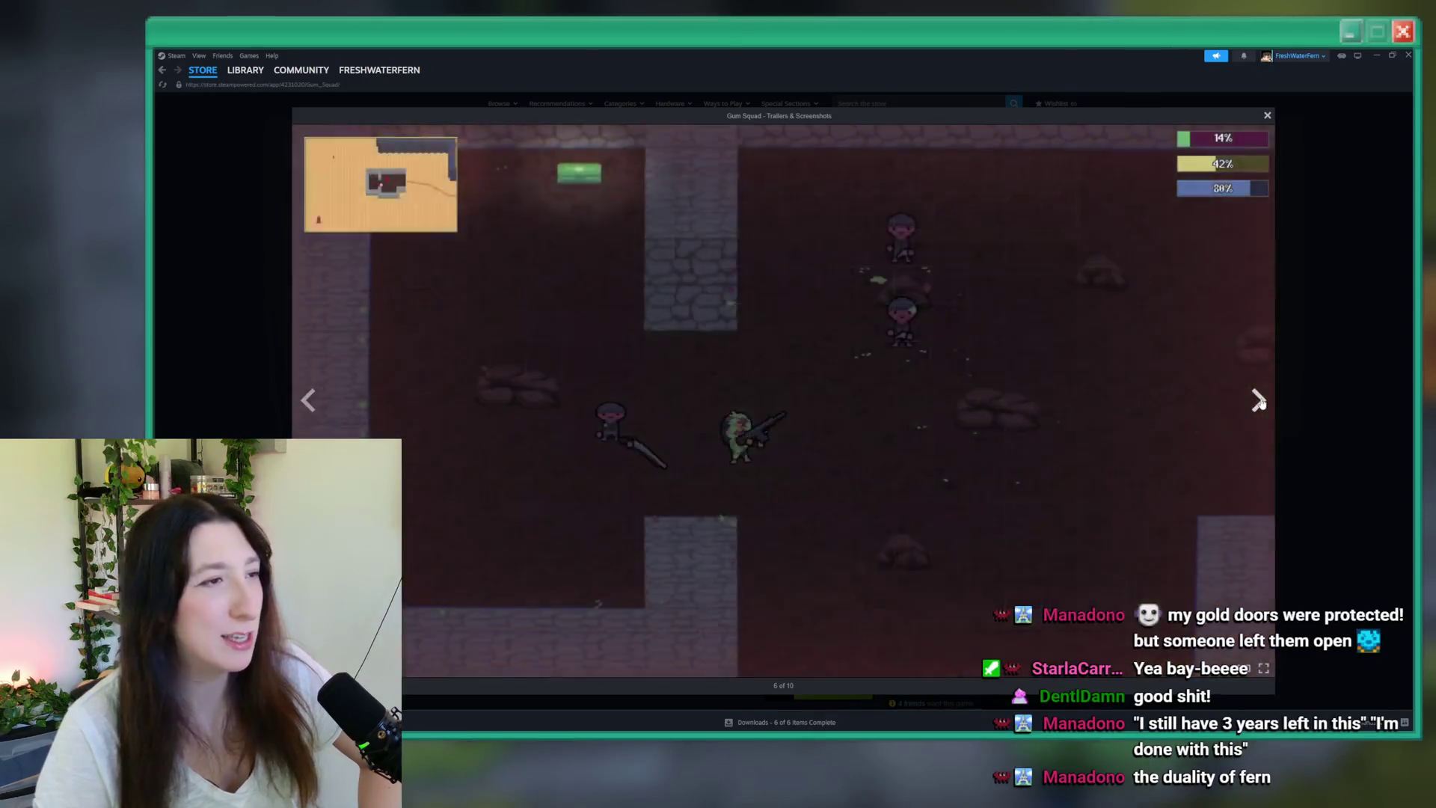
click(1259, 401)
click(1260, 402)
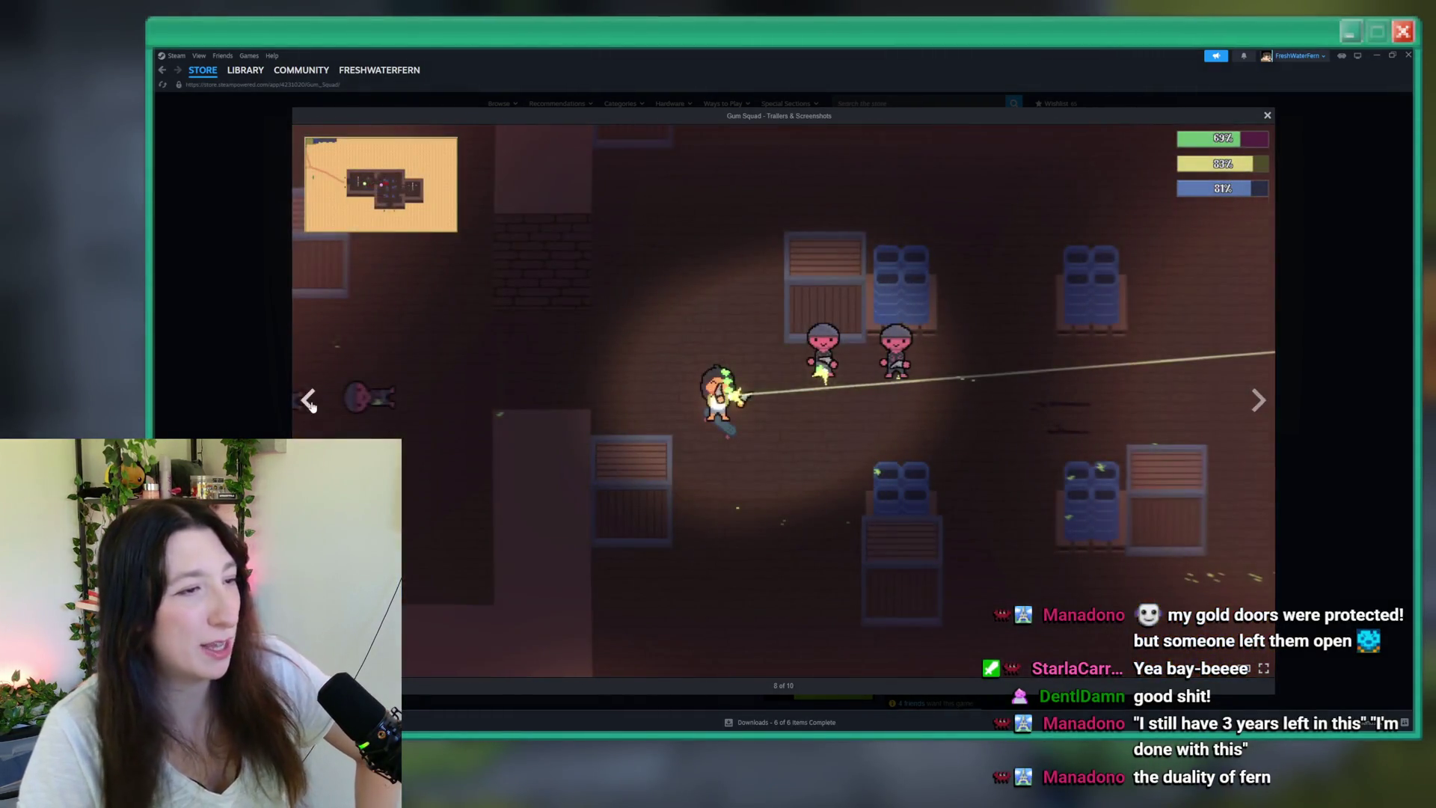
click(309, 400)
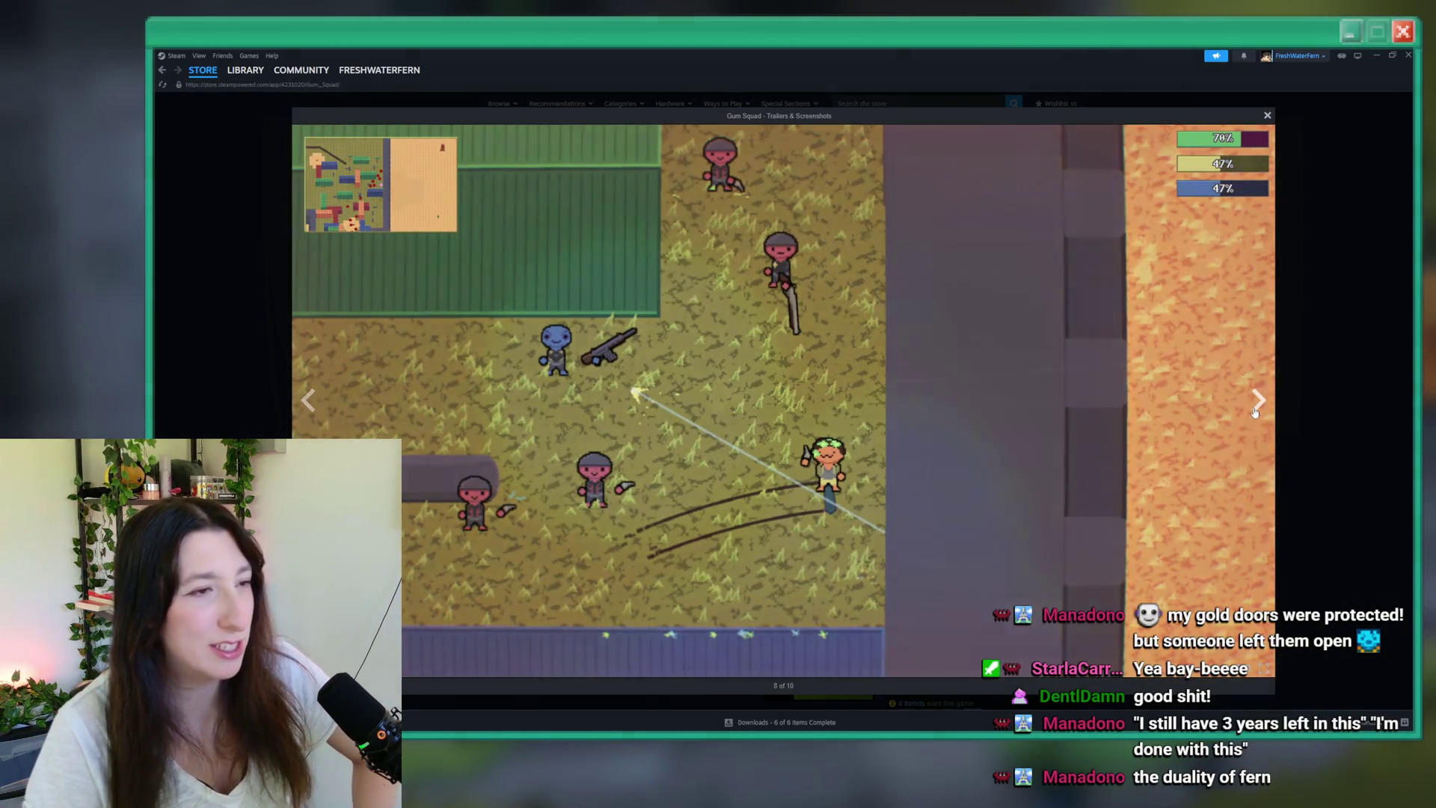
click(1258, 401)
click(1258, 401)
click(1258, 402)
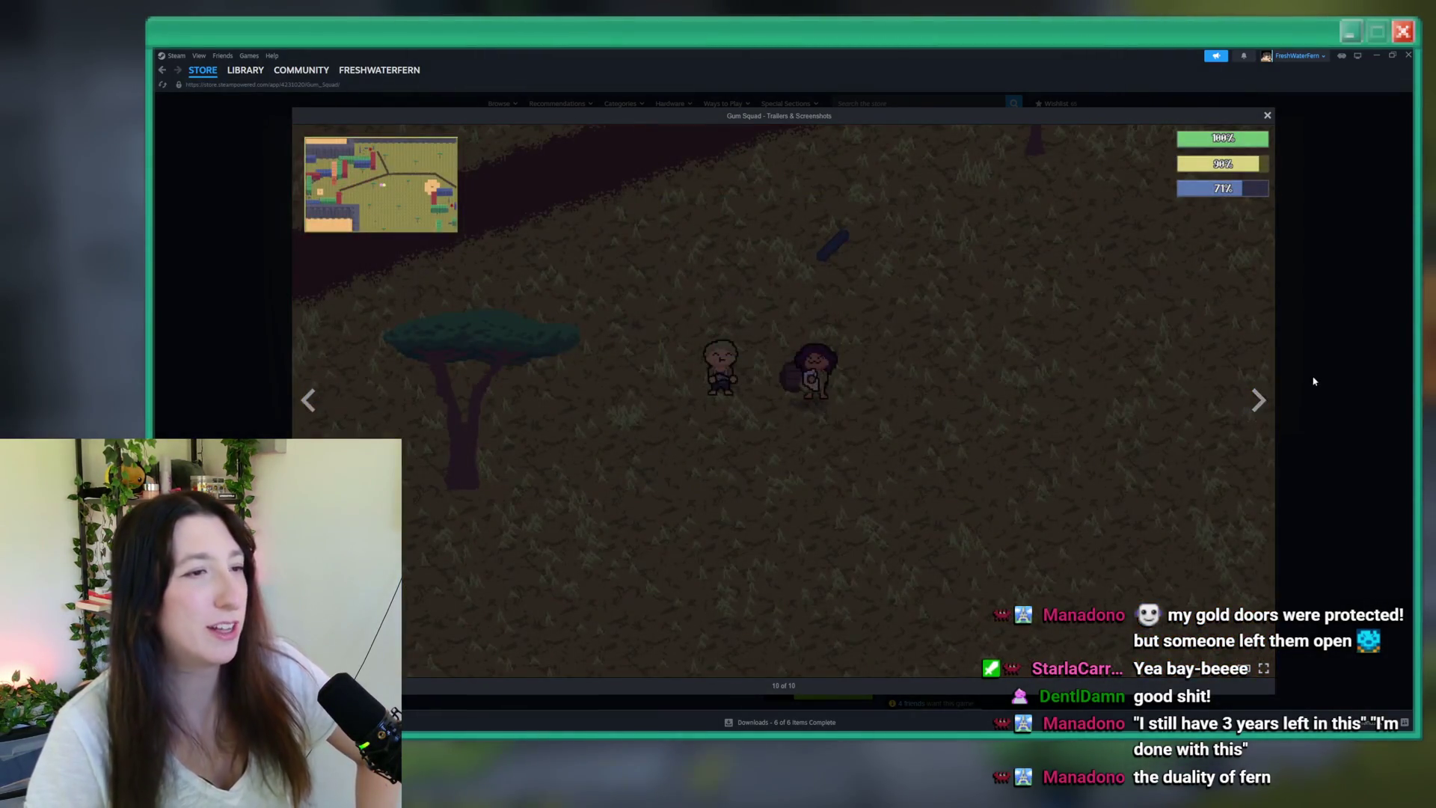
key(Escape)
click(1406, 54)
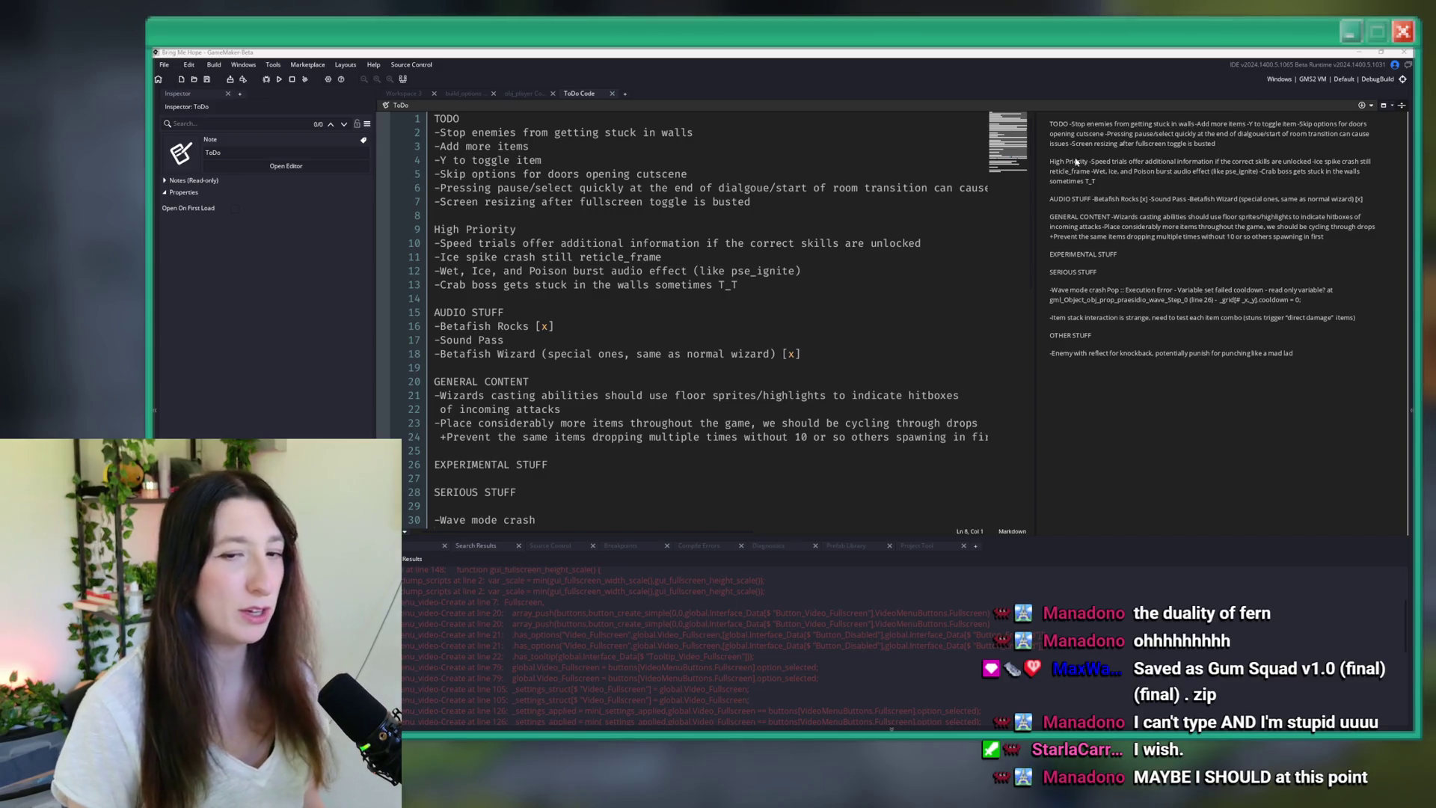
- Focus the ToDo note at line 14 to review its High Priority entries
click(805, 293)
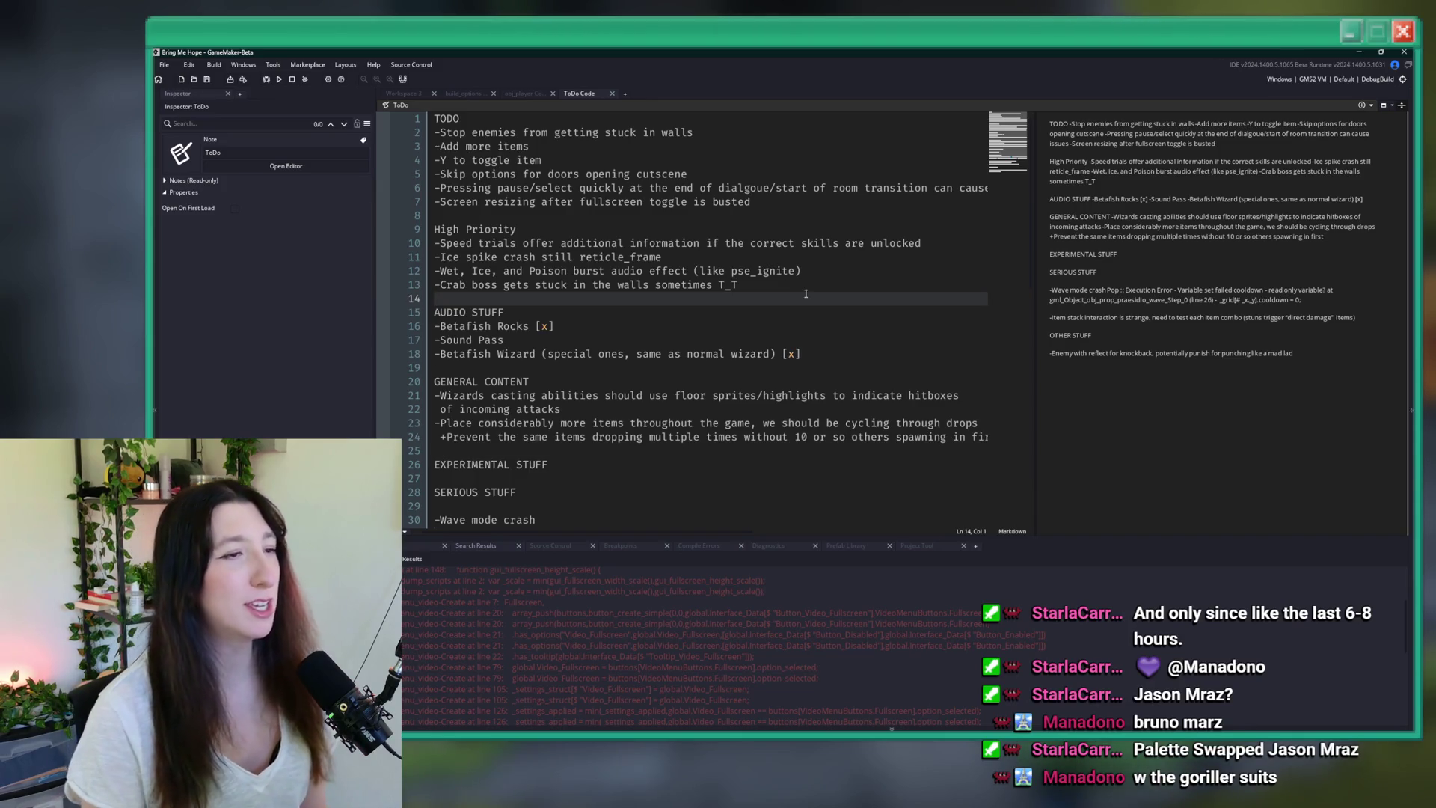
- Select the end of the fullscreen bug line in the ToDo note
click(827, 271)
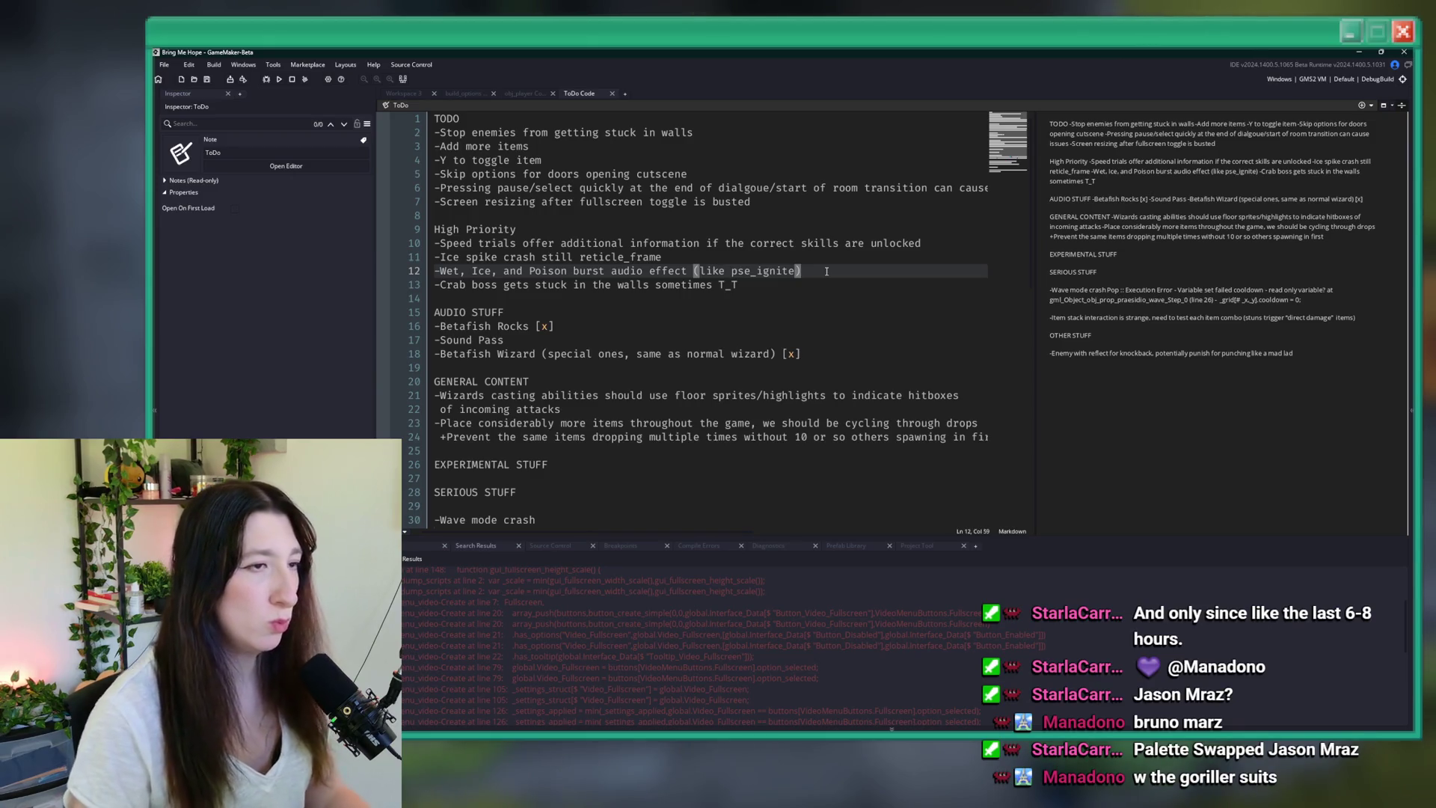
key(Down)
key(Up)
key(Up)
key(Up)
key(Down)
key(Down)
key(Down)
mouse_move(754, 201)
mouse_down()
mouse_move(698, 210)
mouse_move(785, 185)
mouse_move(780, 202)
mouse_up()
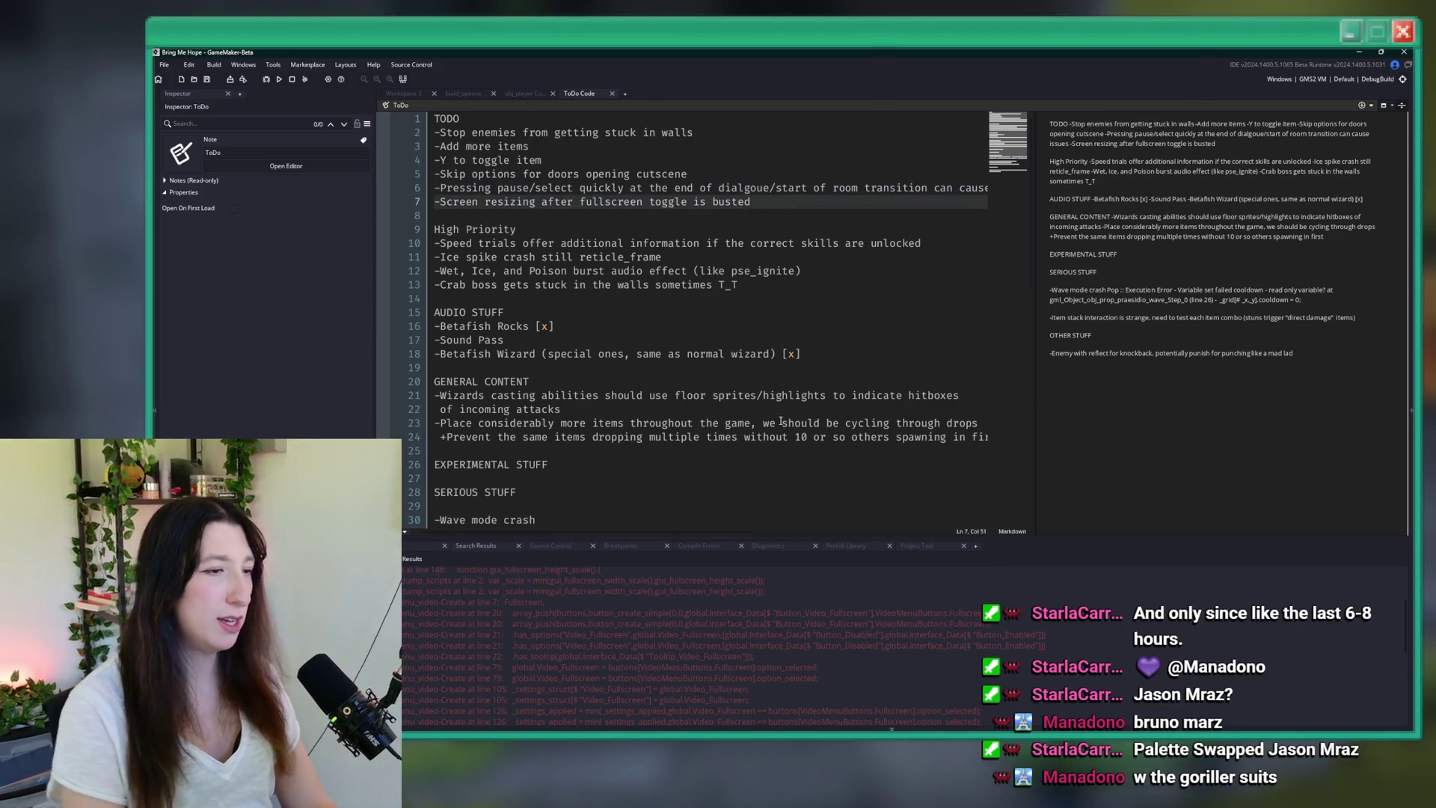
- Search the whole project for display_set_full, which returns 0 results
key(ctrl+f)
text(d)
text(isplay_se)
text(t_full)
key(Return)
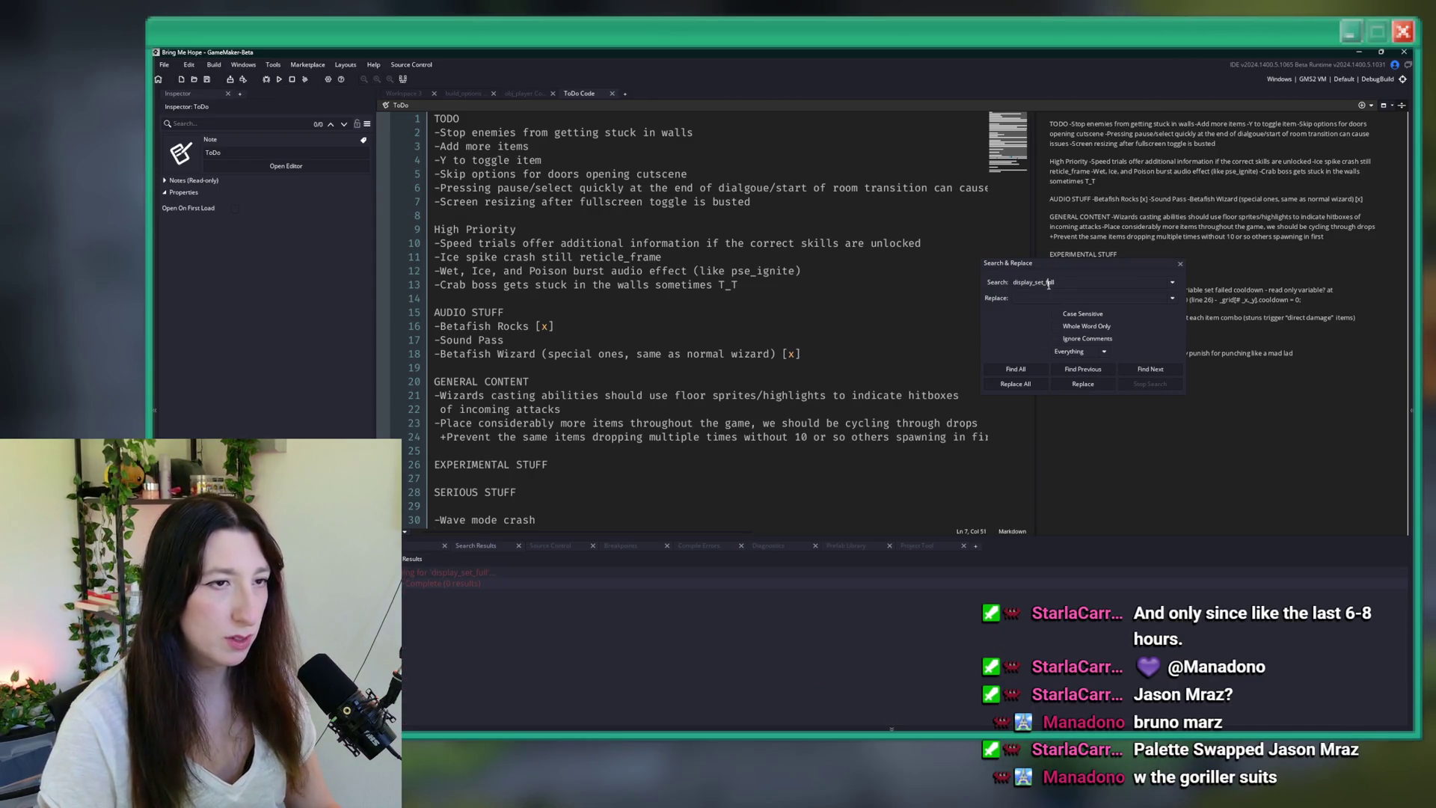
click(1180, 263)
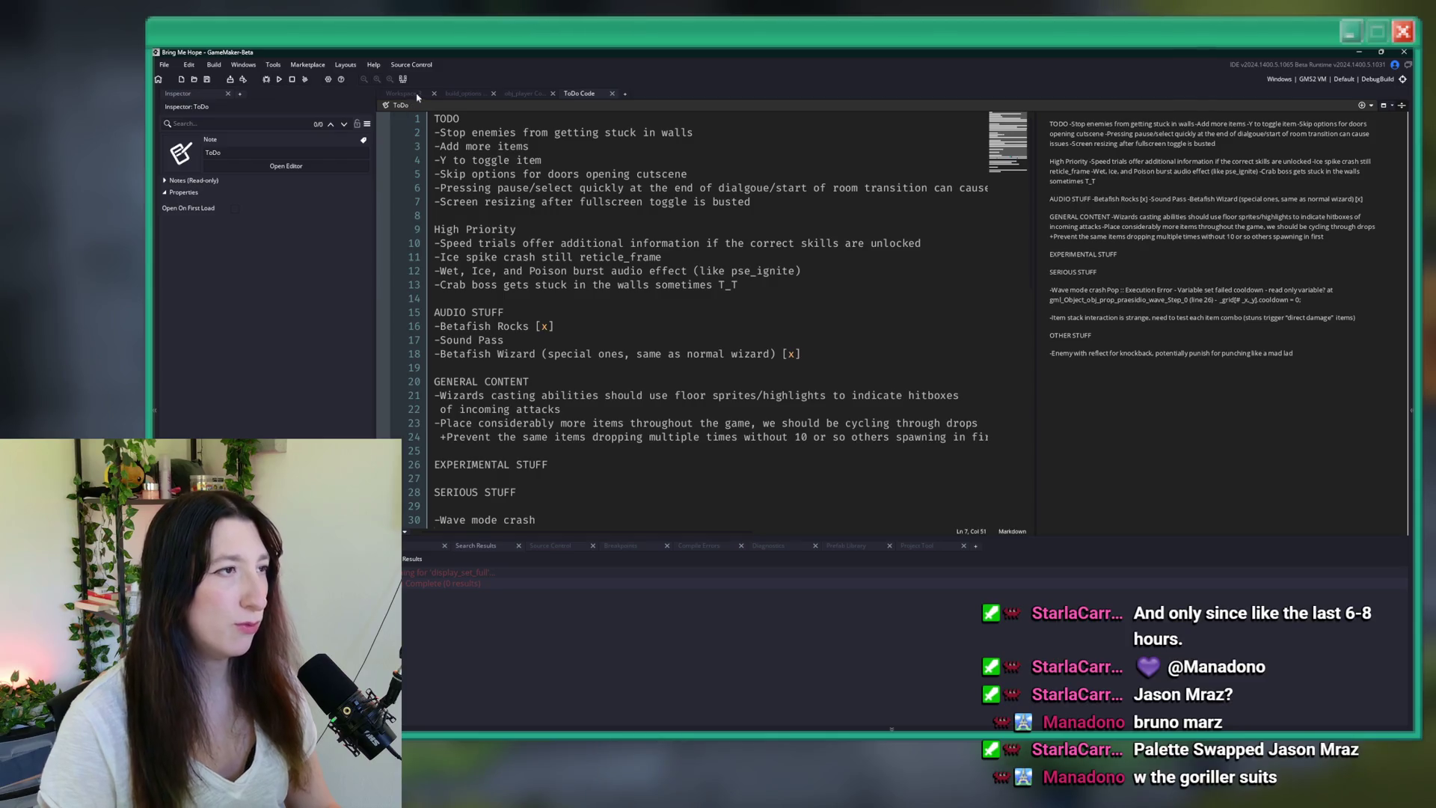
click(523, 93)
- Insert window_set_fullscreen on line 4962, look up its project uses, then undo it
click(585, 200)
text(f)
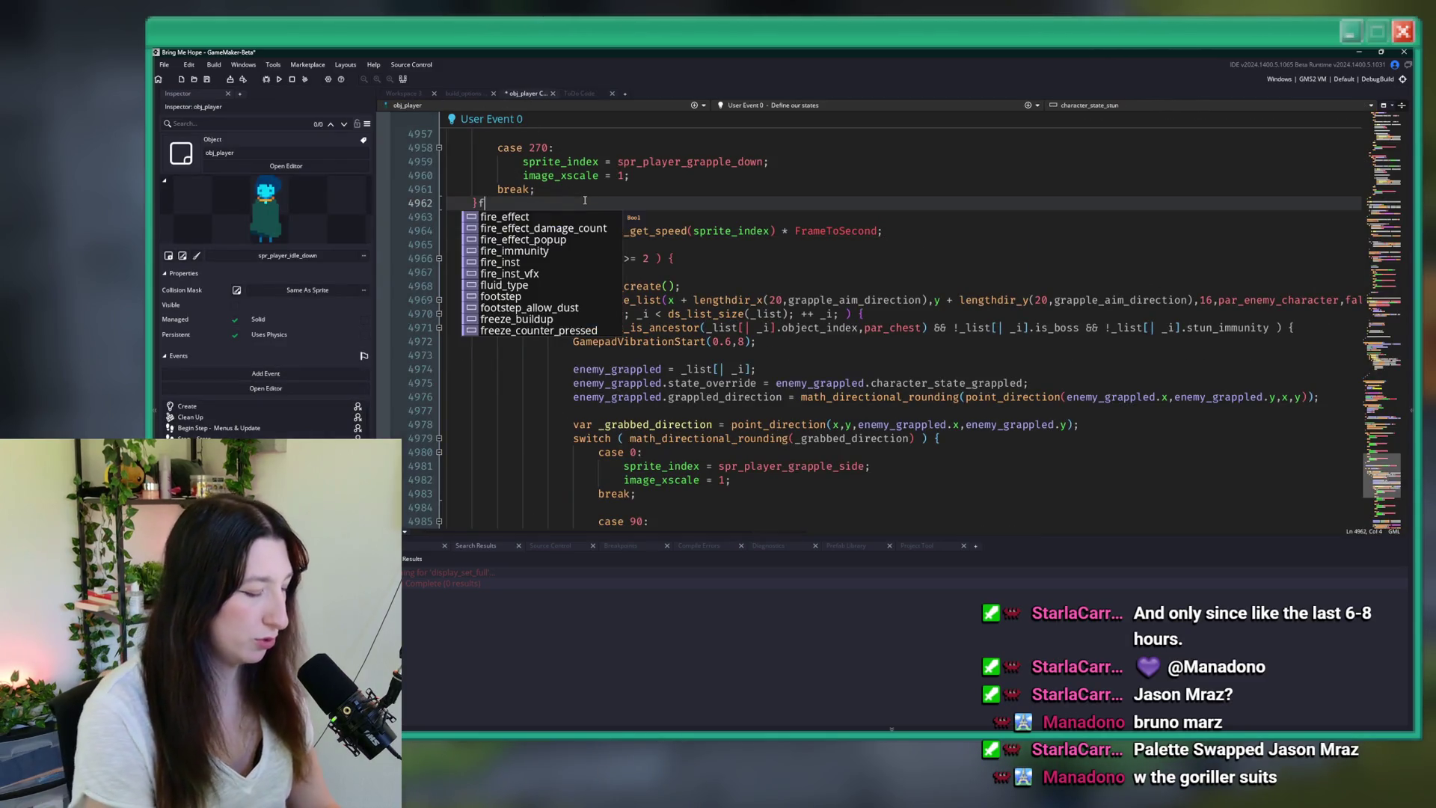
text(ullscreen)
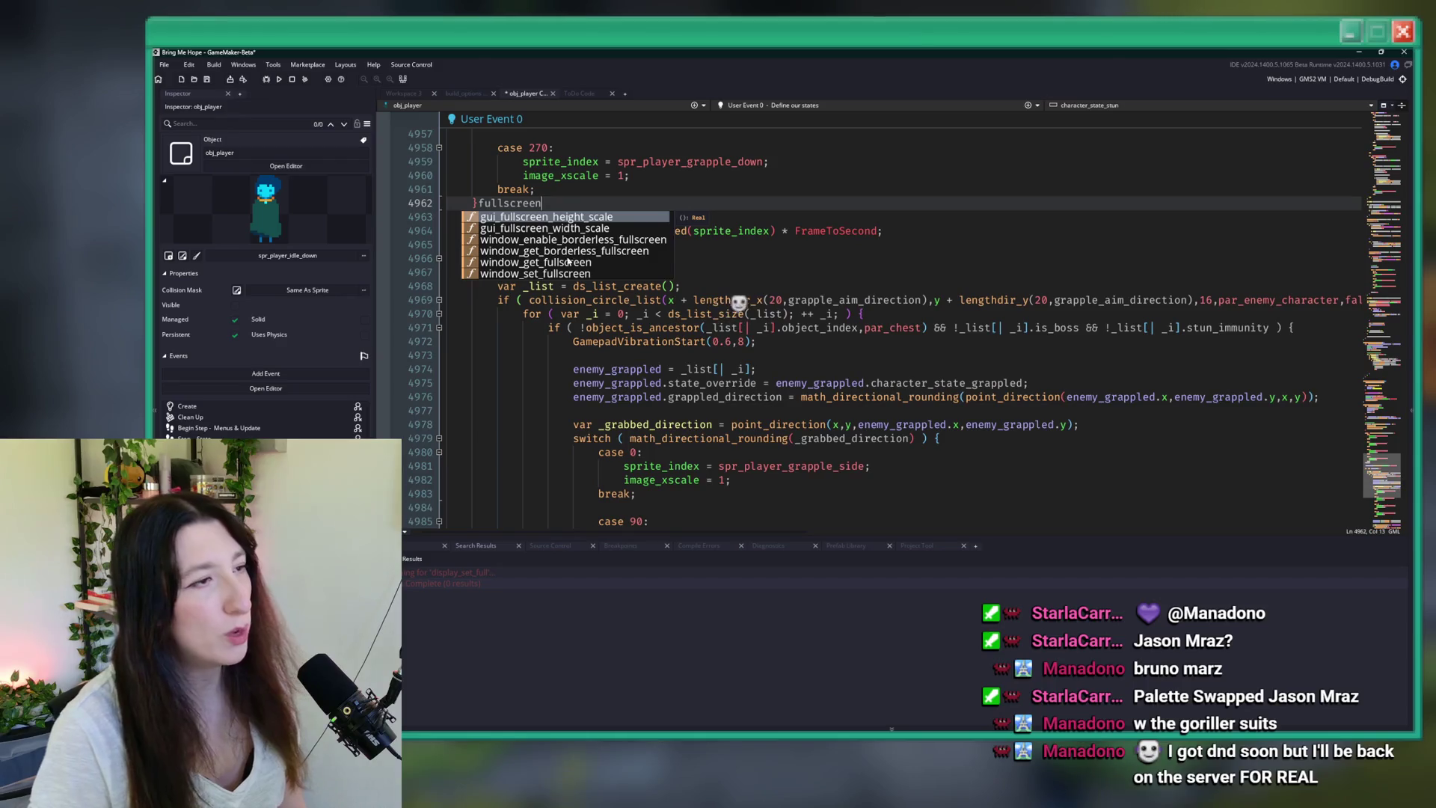
double_click(535, 273)
double_click(496, 207)
double_click(610, 206)
key(ctrl+f)
key(ctrl+z)
key(ctrl+z)
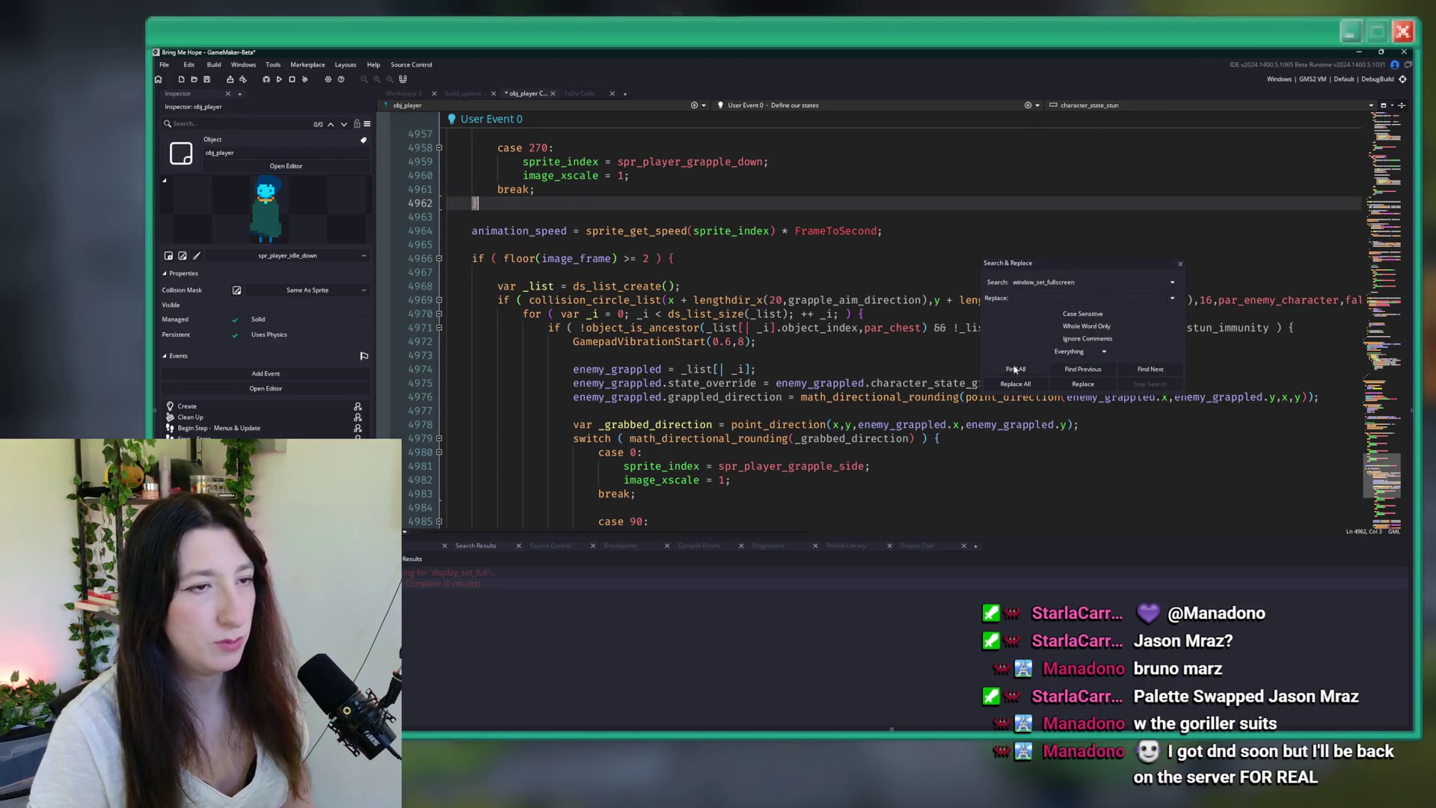
click(1016, 369)
click(1181, 264)
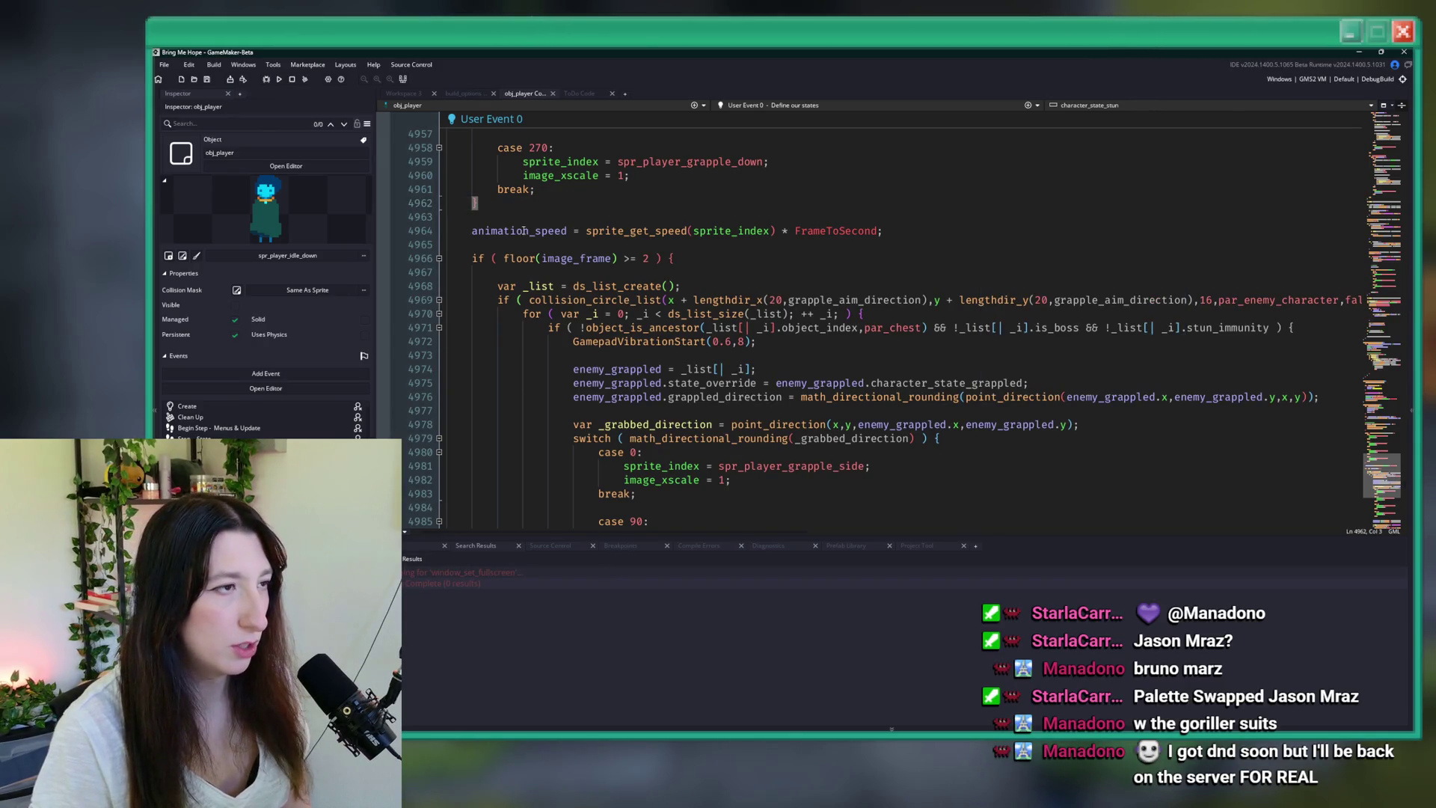
- Type window_set_ on line 4962 to browse suggestions, then erase it
click(617, 218)
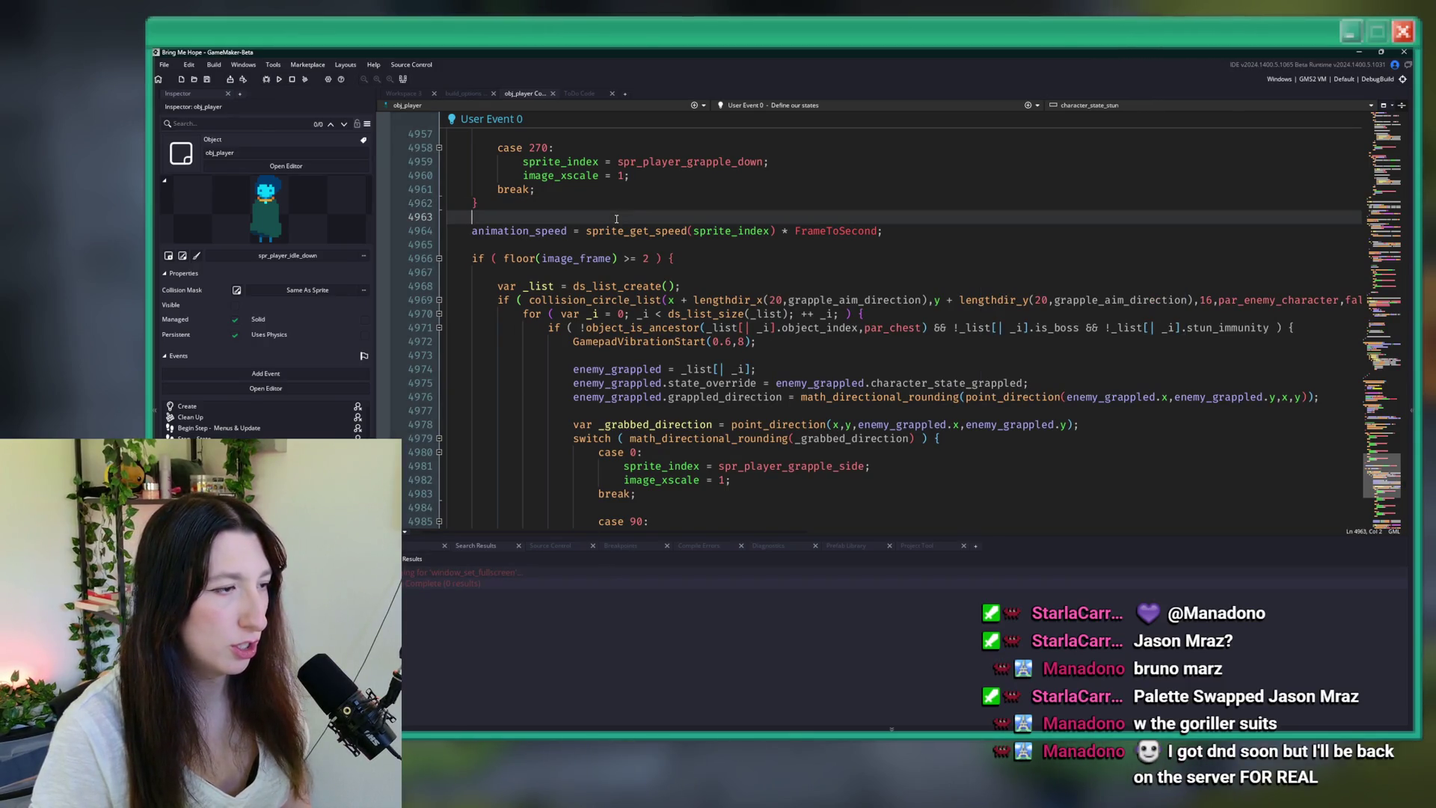
click(581, 201)
text(window_set_)
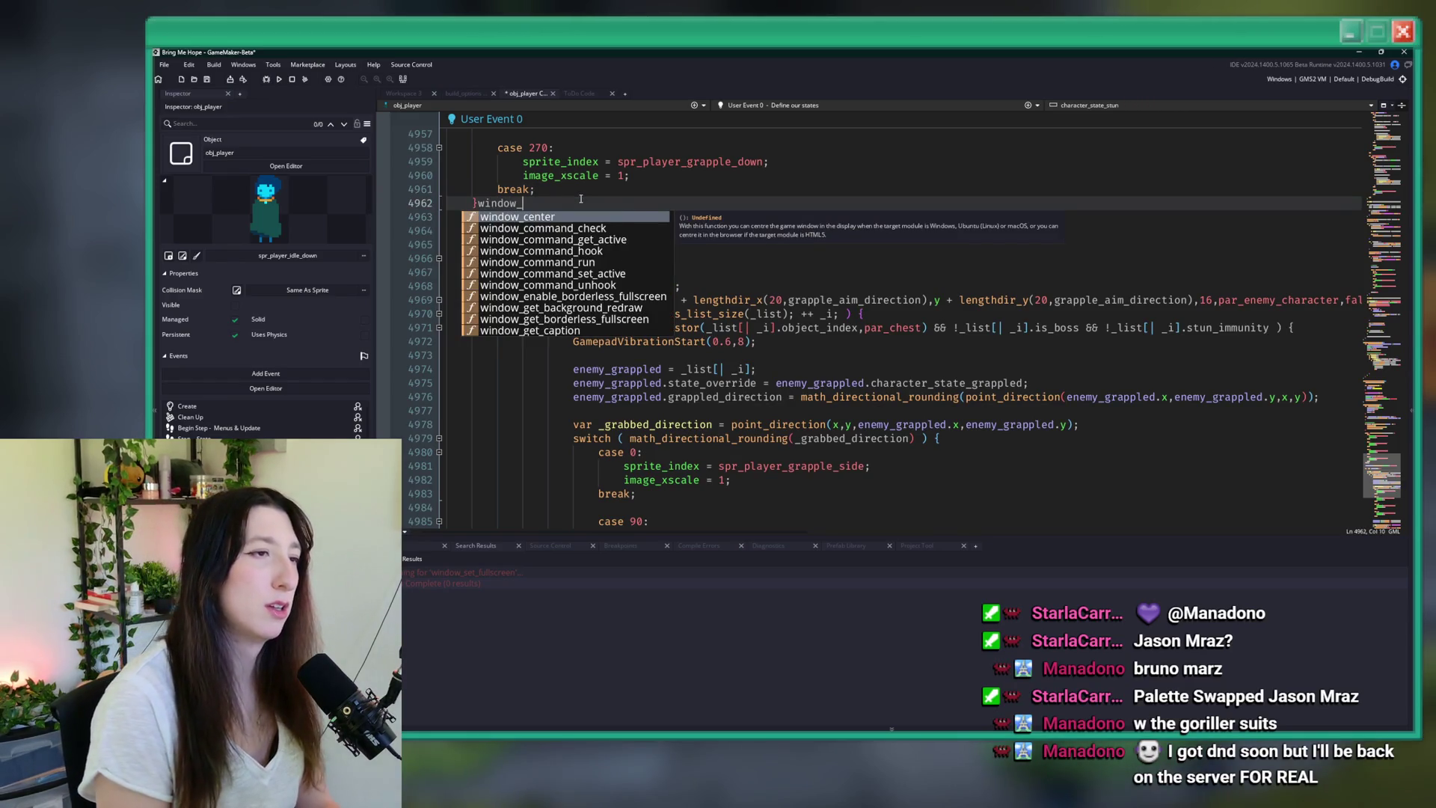
key(BackSpace)
key(BackSpace)
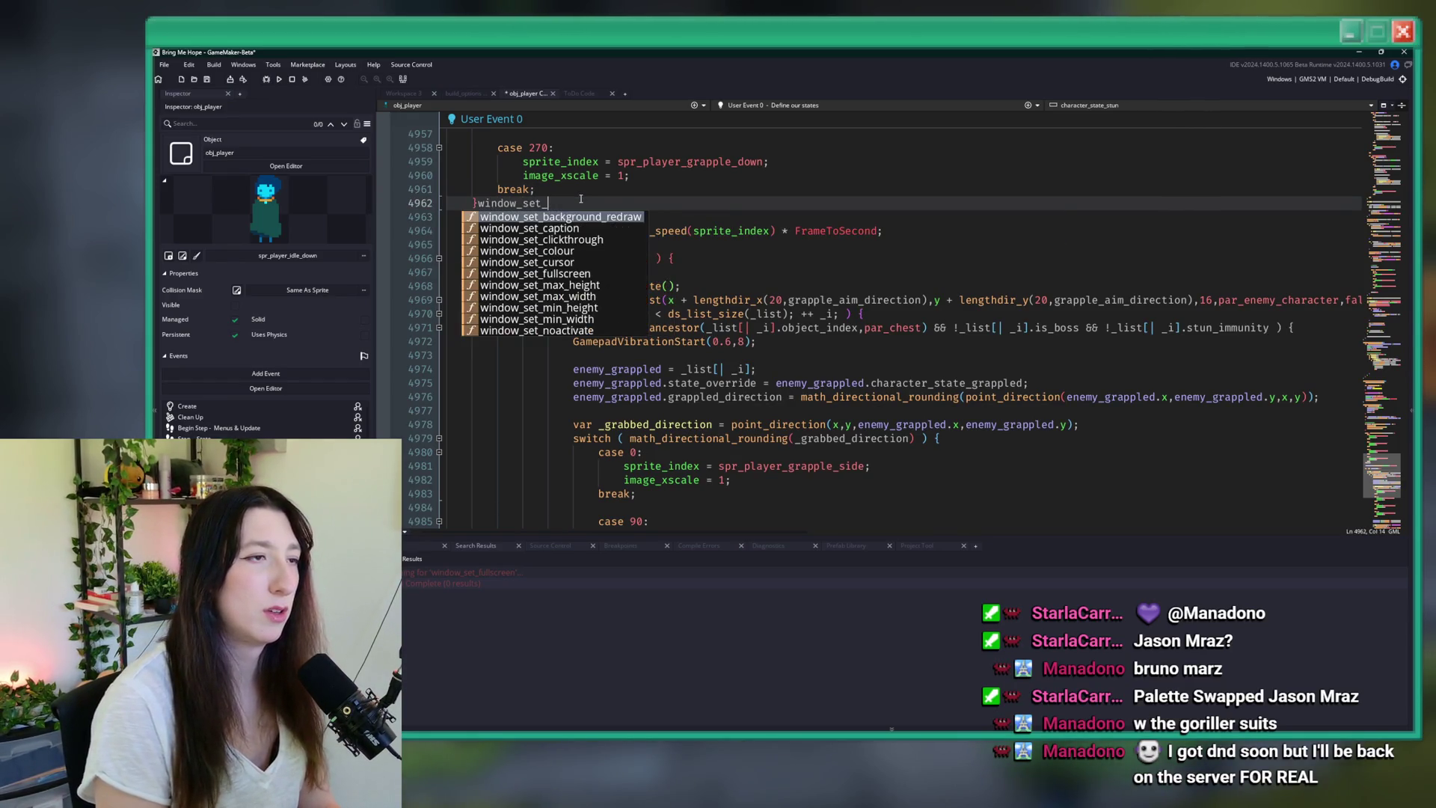
scroll(583, 297, down, 3)
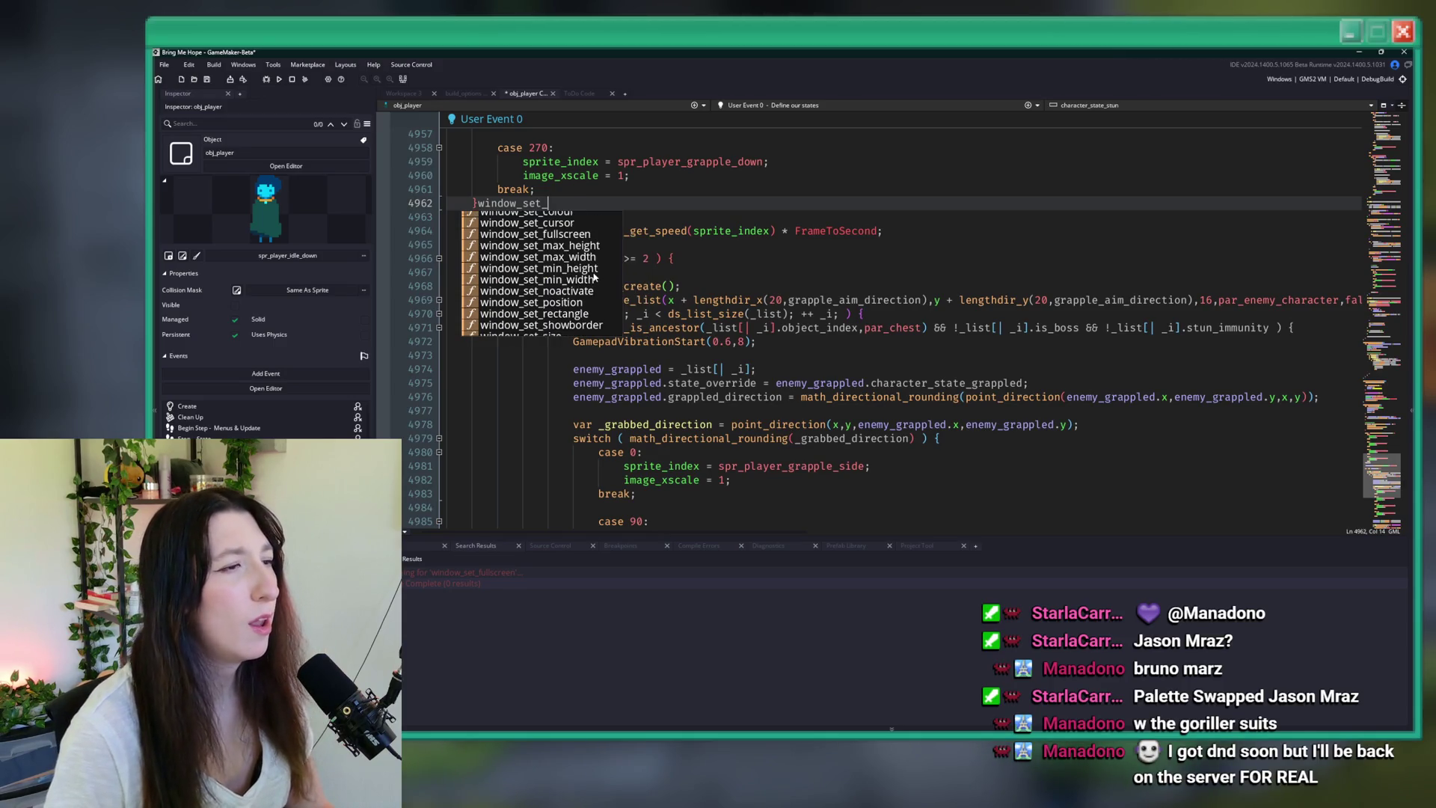
scroll(583, 297, down, 1)
scroll(578, 307, up, 4)
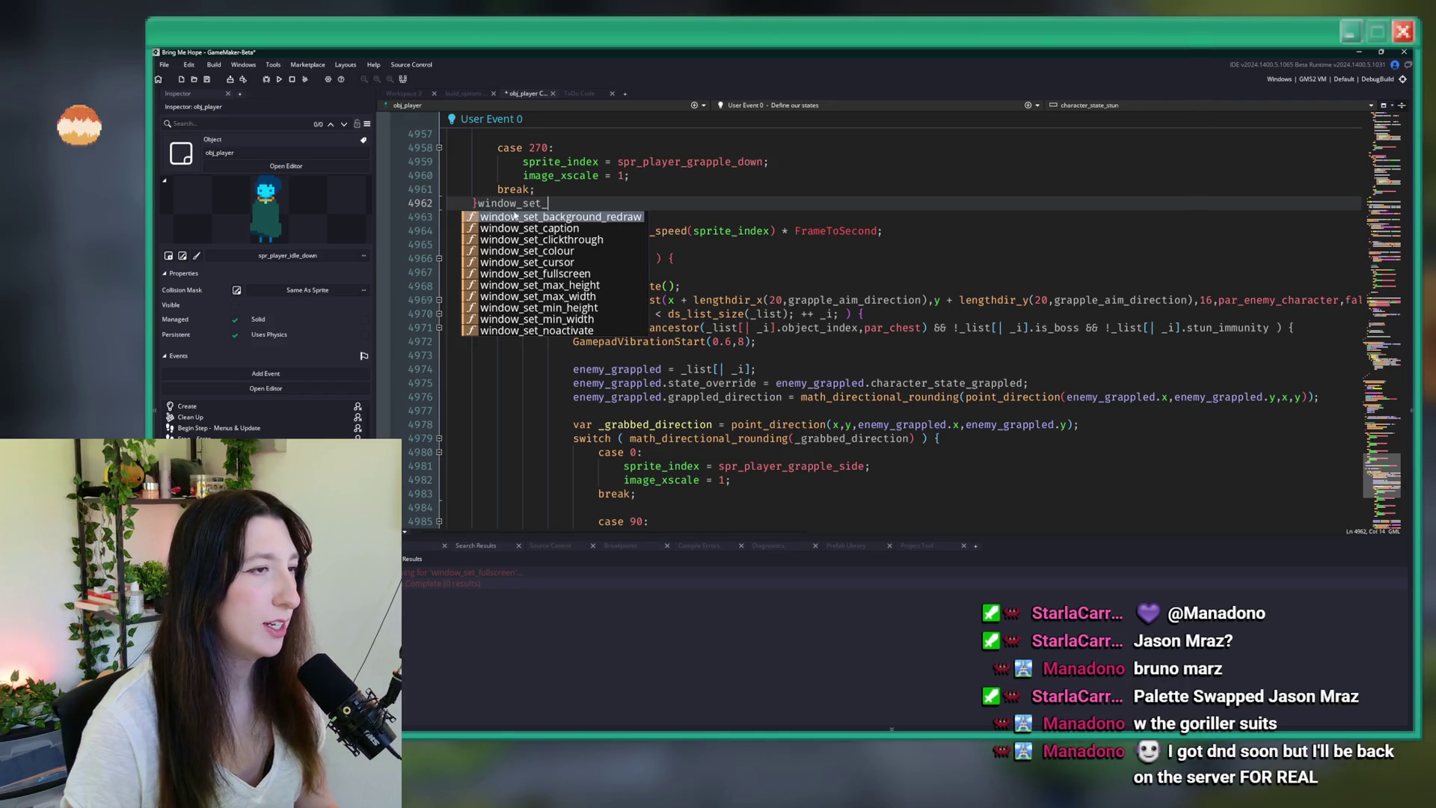
key(ctrl+BackSpace)
- Try display_set suggestions, delete the partial name, and start a project-wide search
text(d)
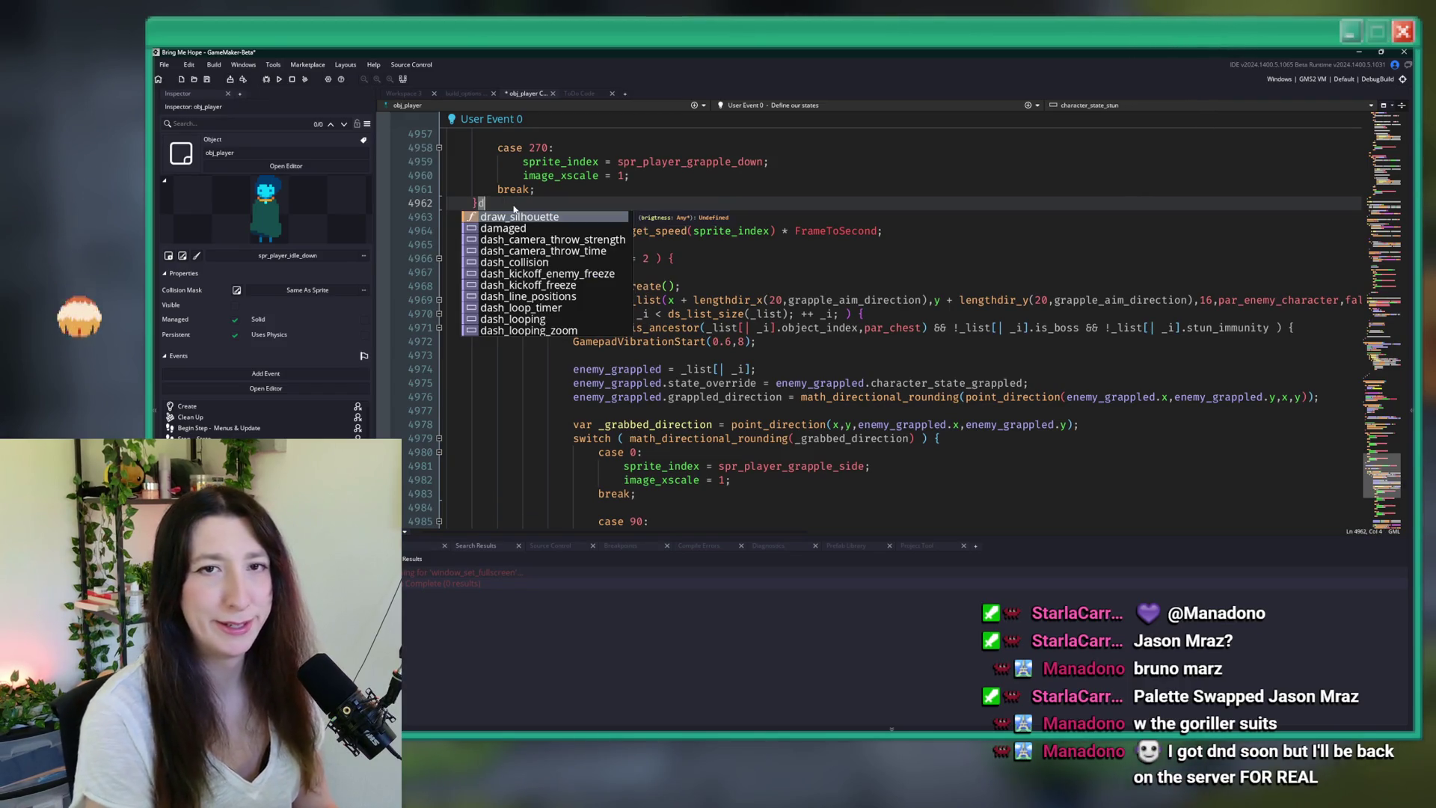
text(-)
key(BackSpace)
text(isplay)
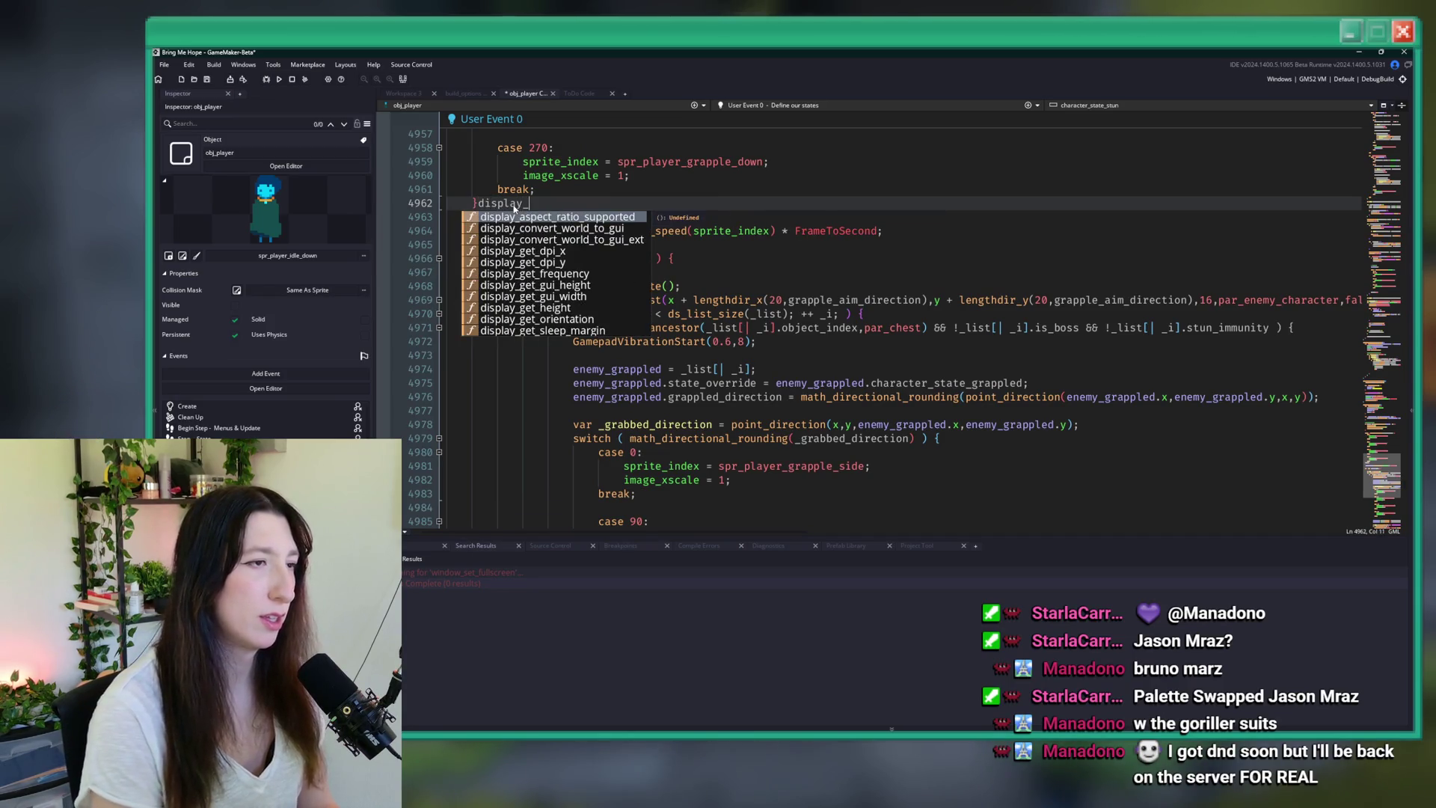
text(_set)
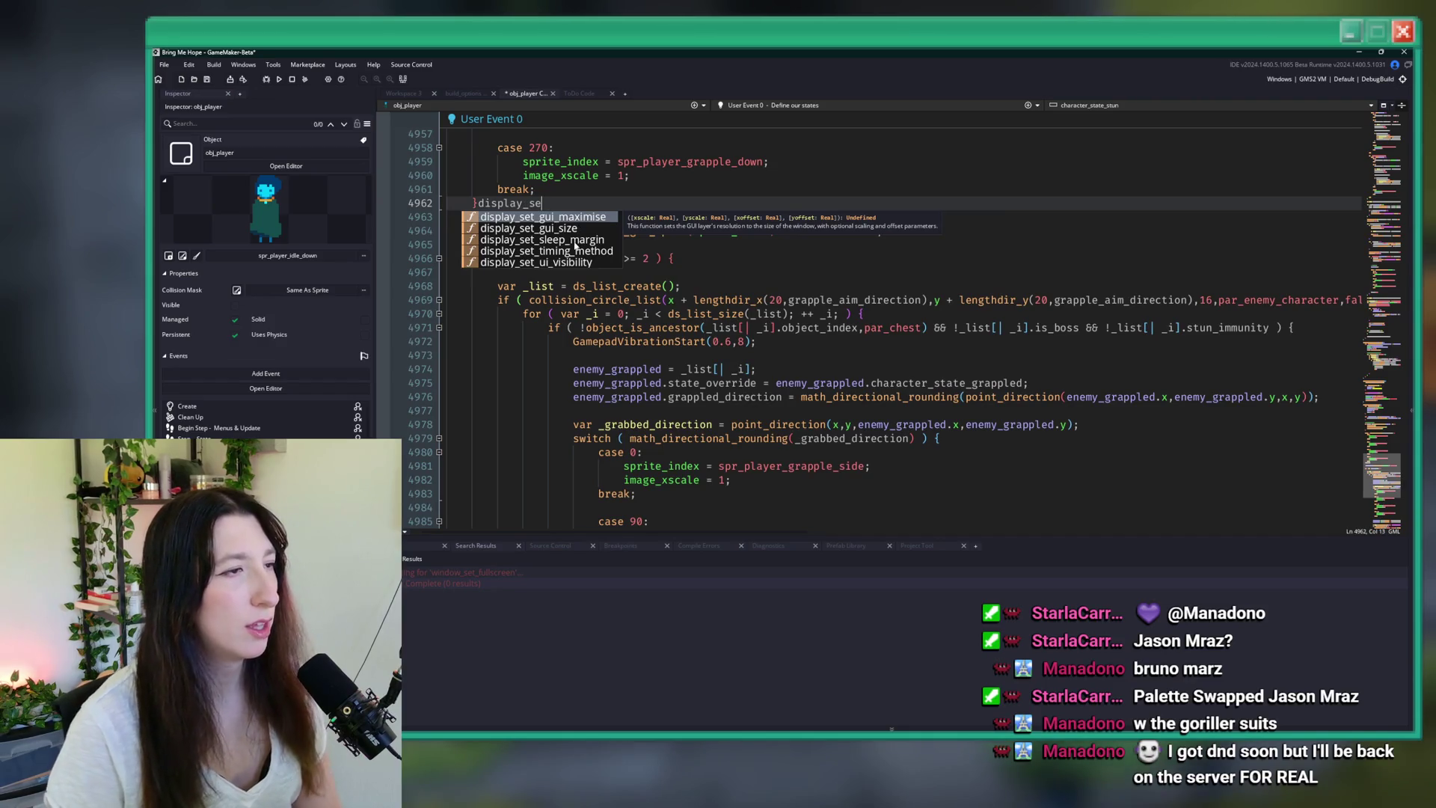
key(BackSpace)
key(BackSpace)
key(BackSpace)
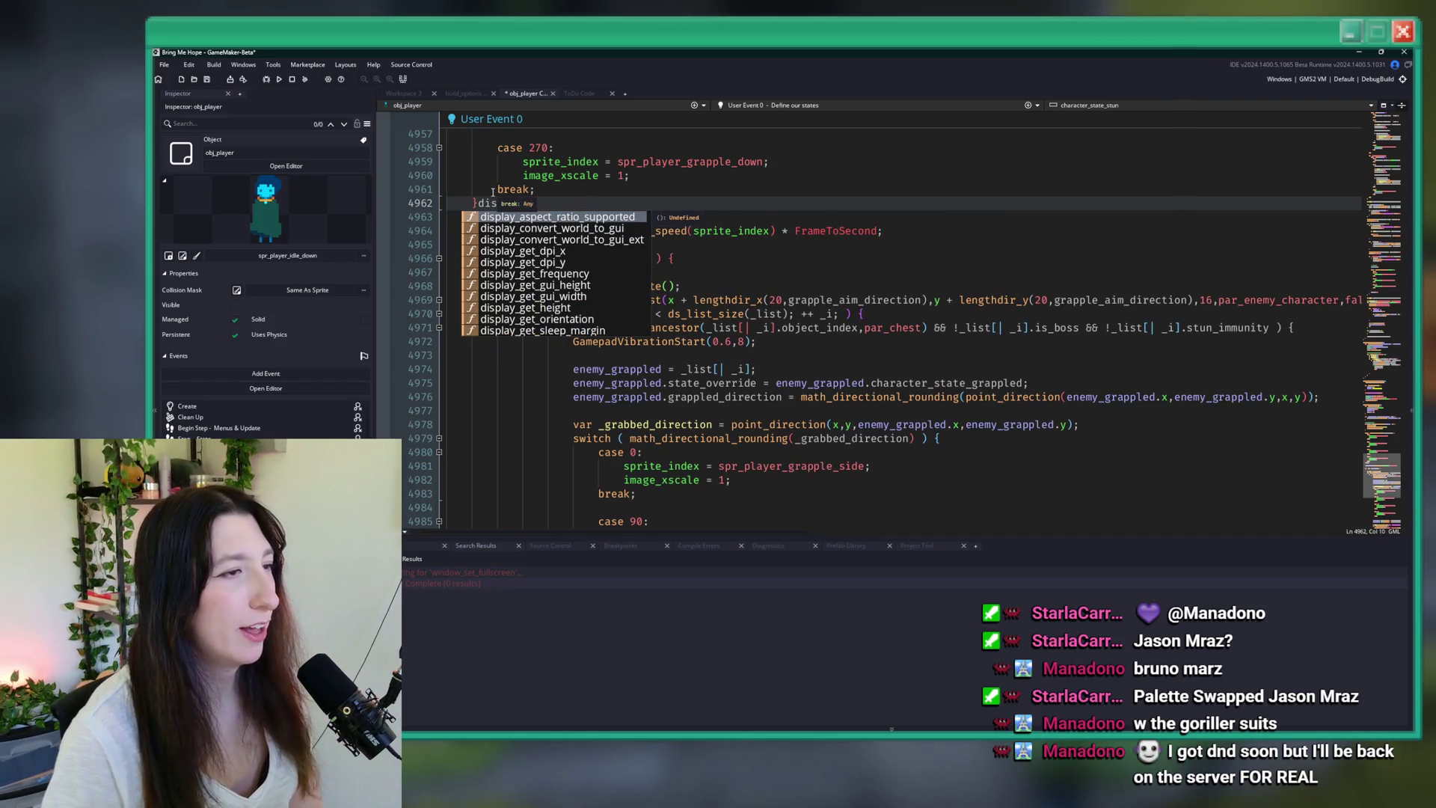
key(BackSpace)
key(BackSpace)
key(BackSpace)
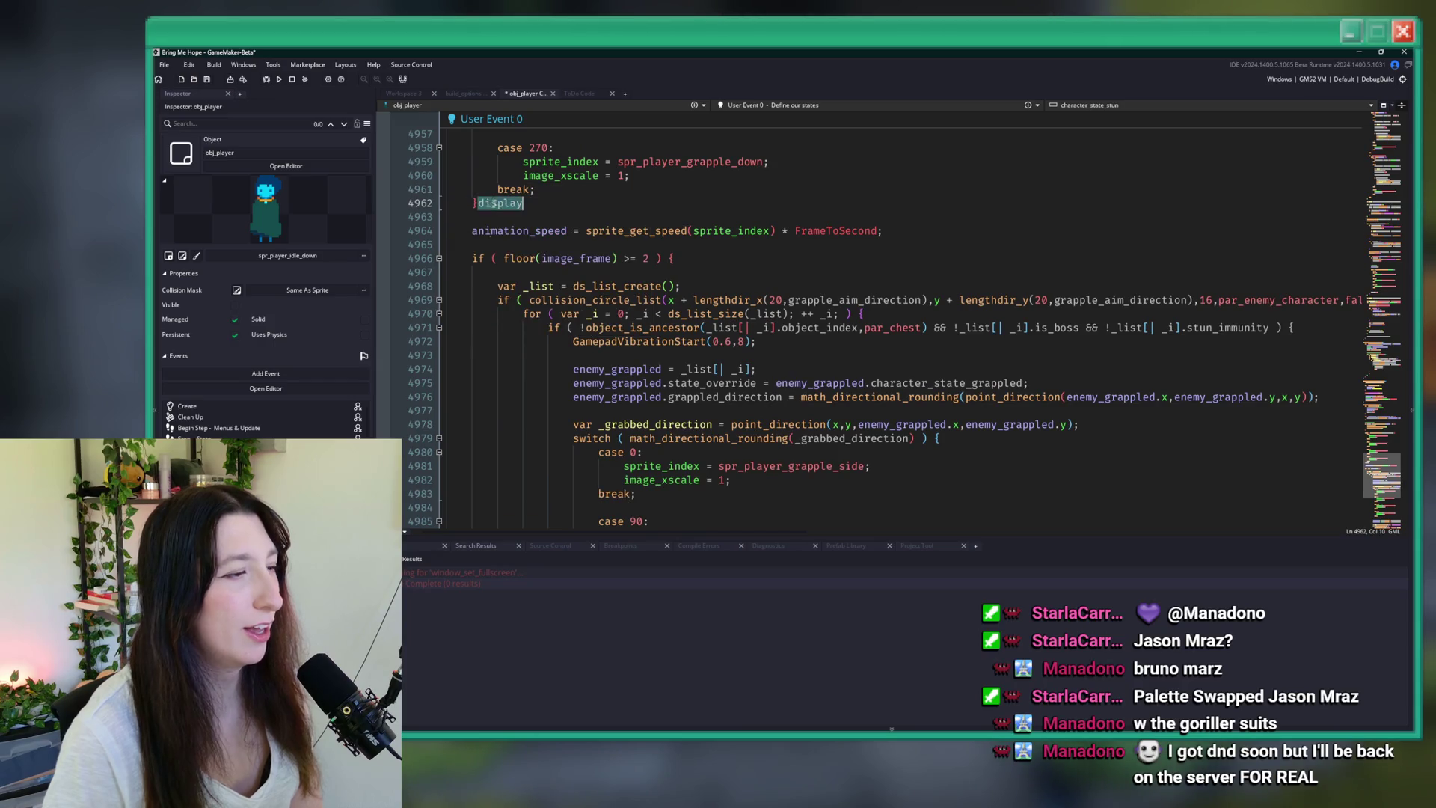
key(ctrl+f)
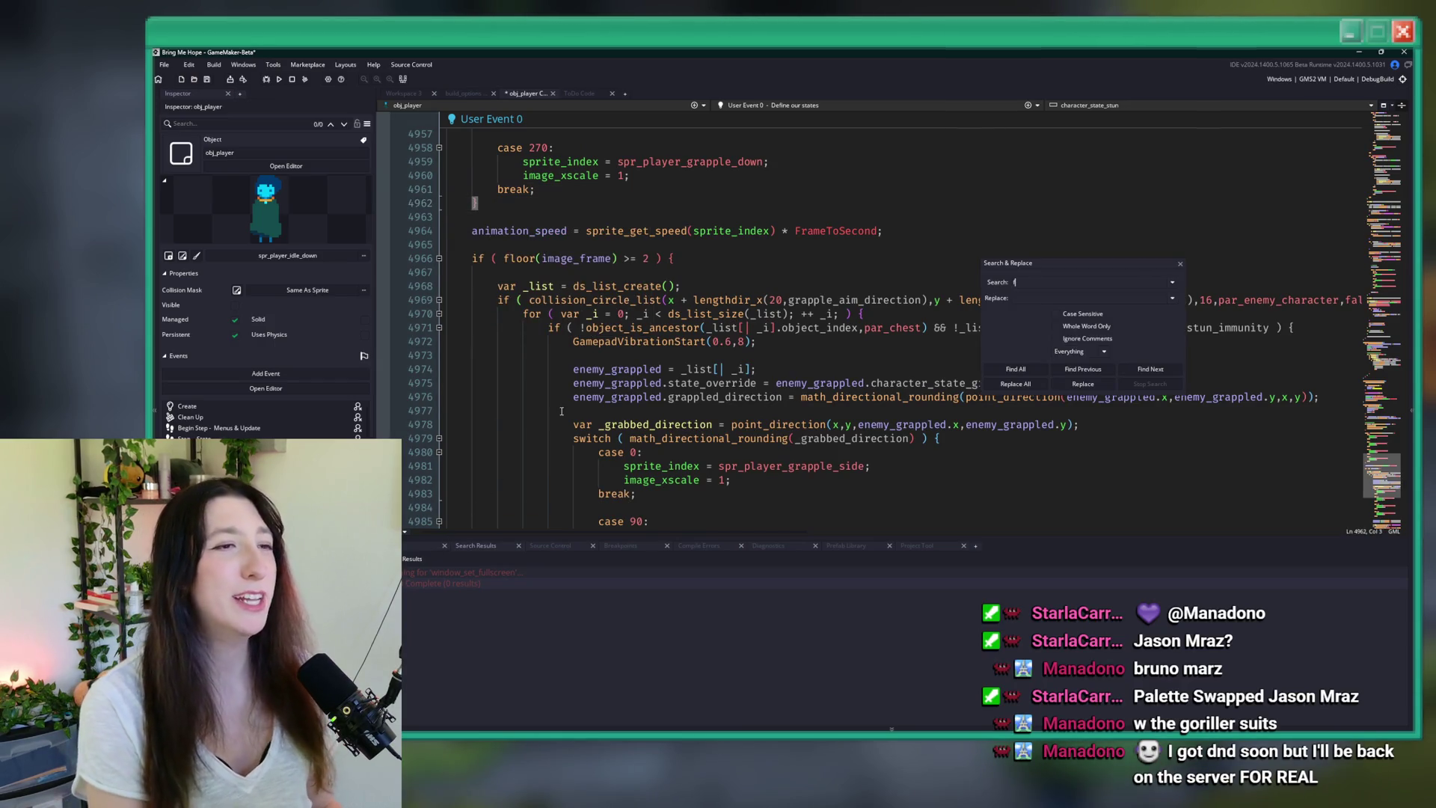
- Search the project for fullscreen and jump to obj_draw's fullscreen matches, including the Create event
text(fullscreen)
key(Return)
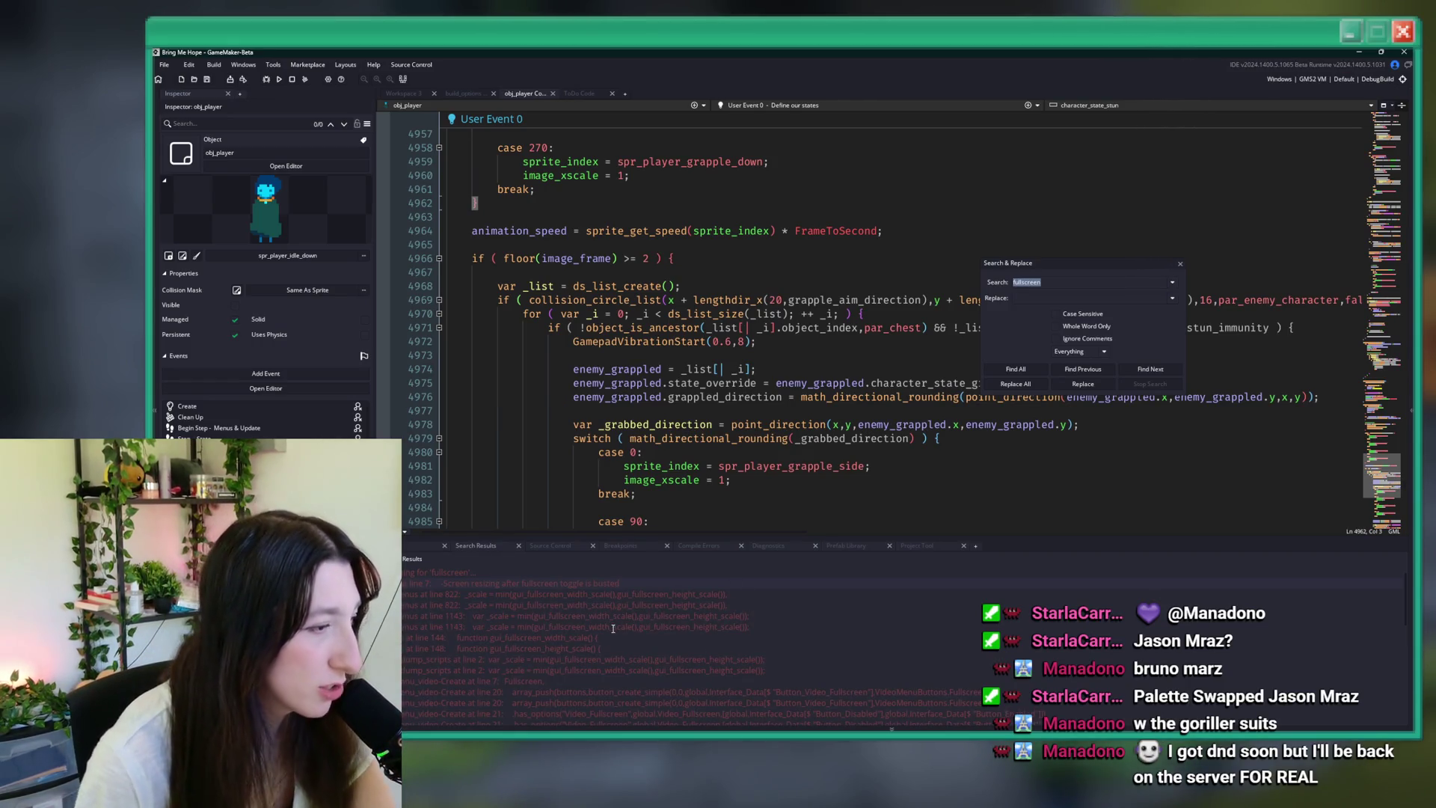
scroll(613, 629, down, 3)
scroll(634, 627, down, 5)
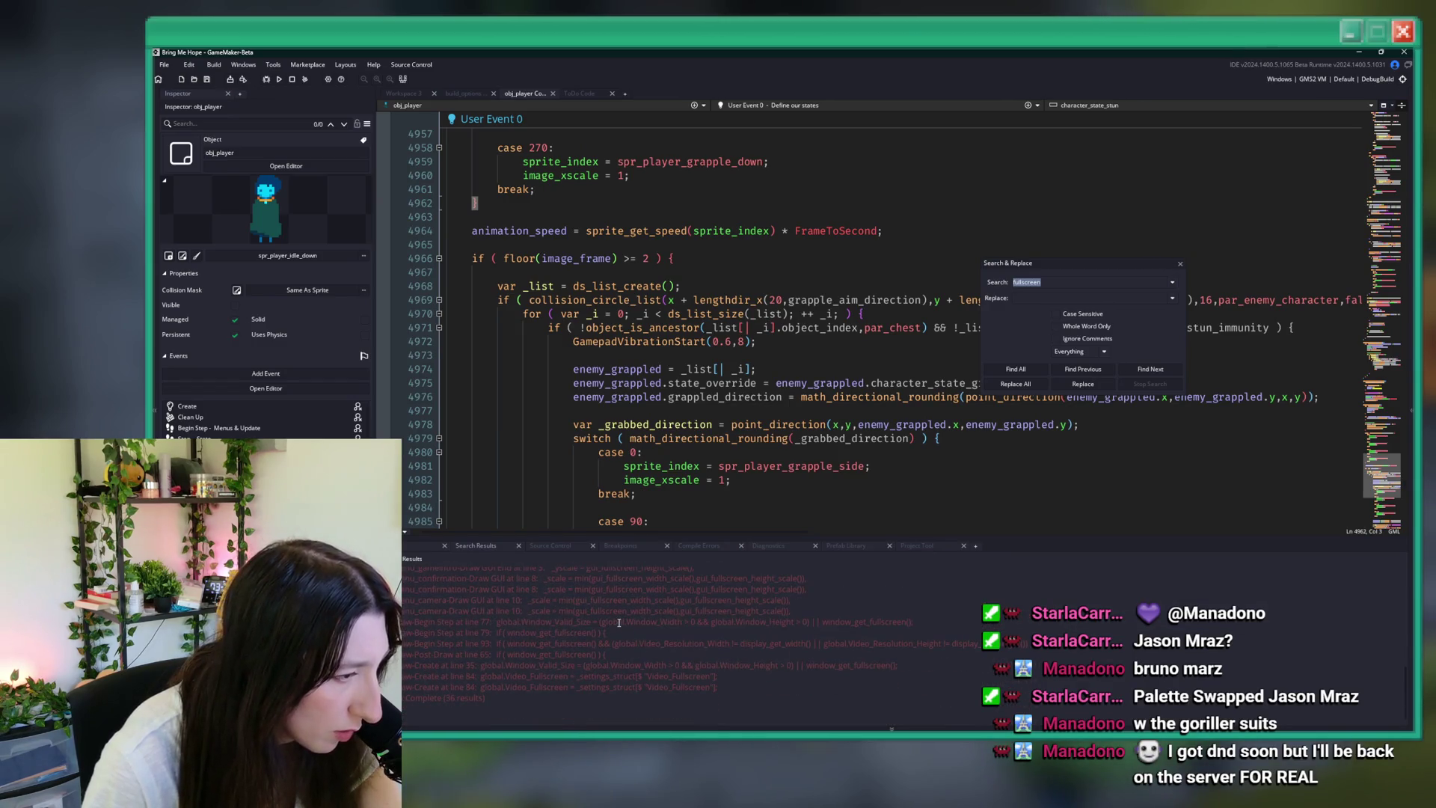
double_click(619, 622)
double_click(629, 632)
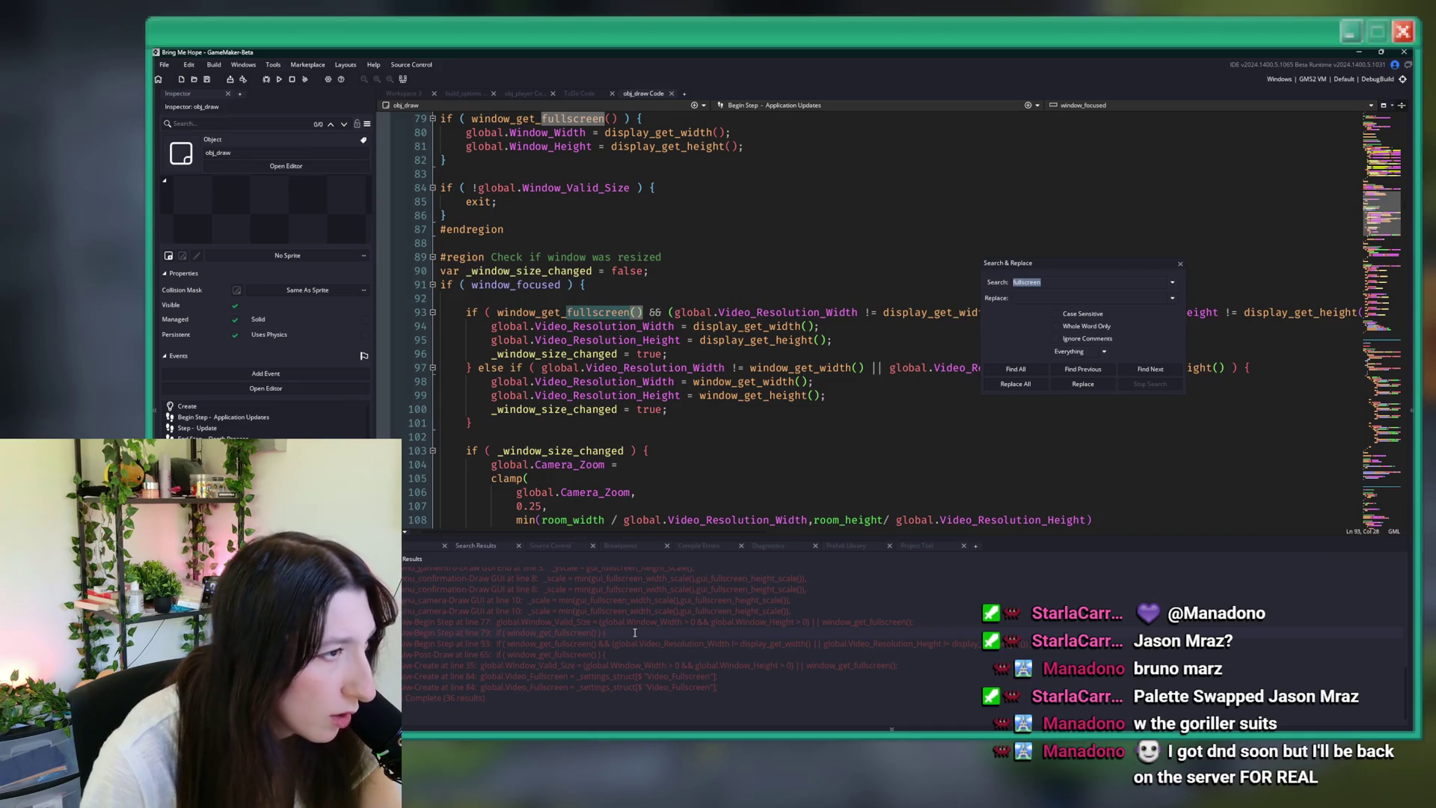
scroll(687, 399, up, 7)
scroll(688, 399, down, 6)
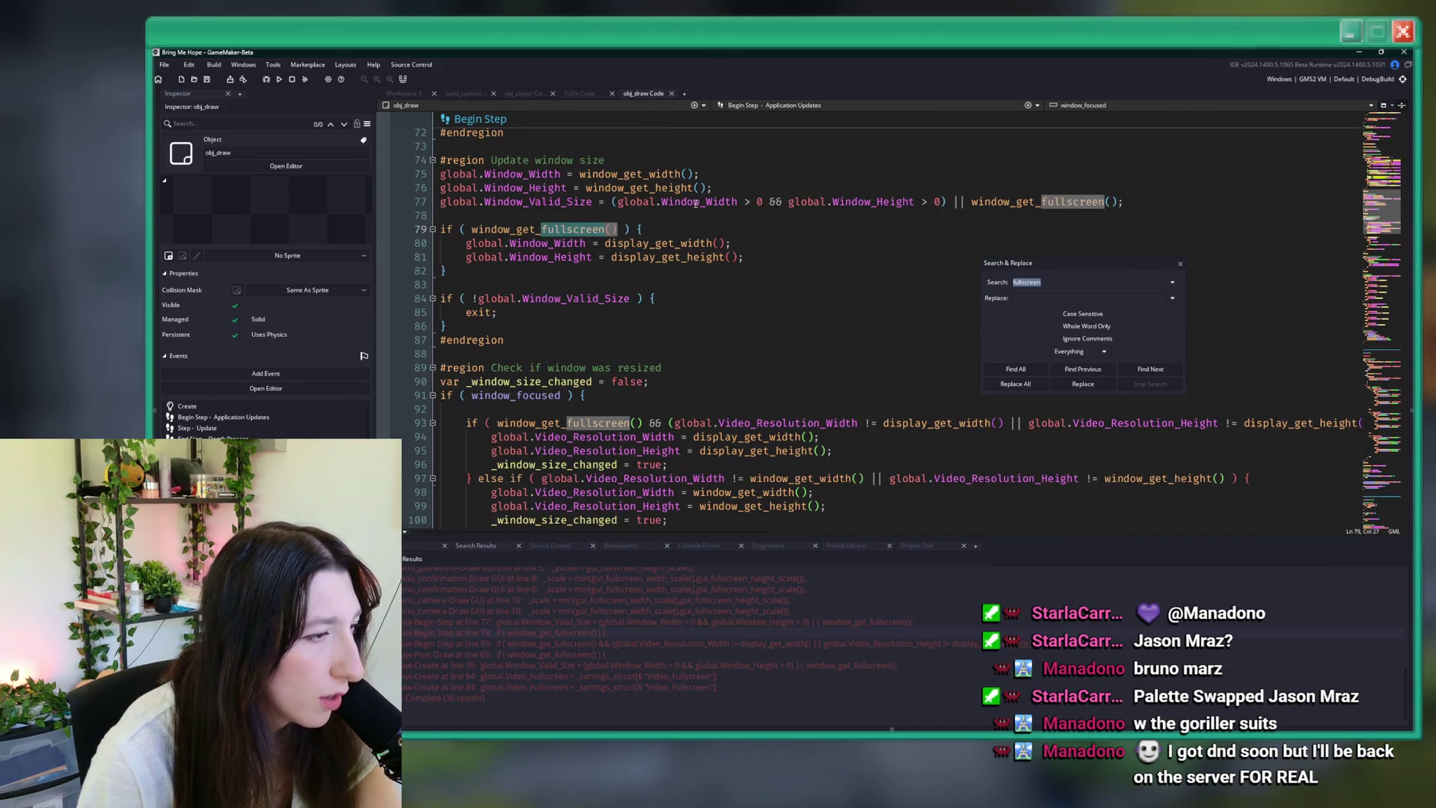
scroll(713, 124, down, 2)
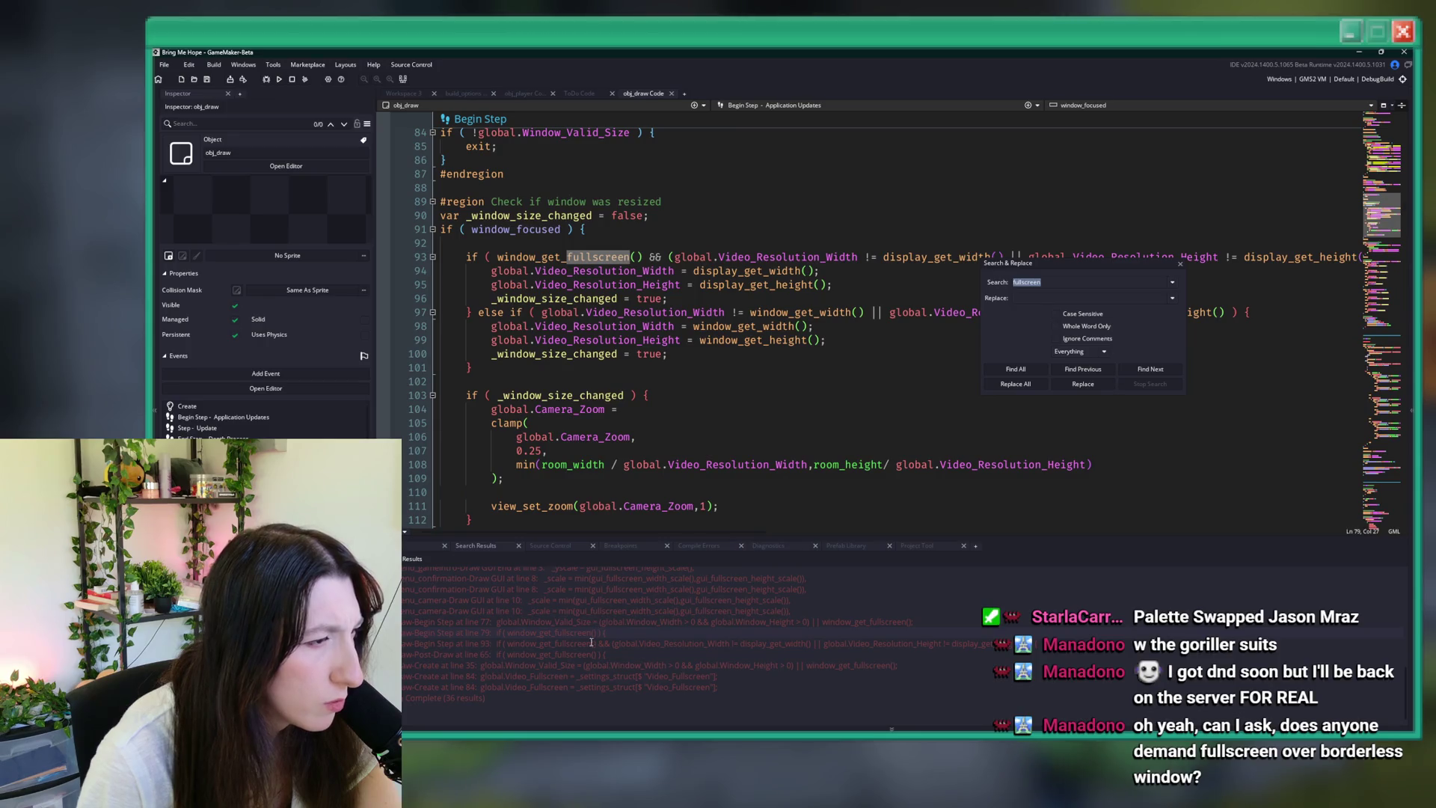
double_click(569, 677)
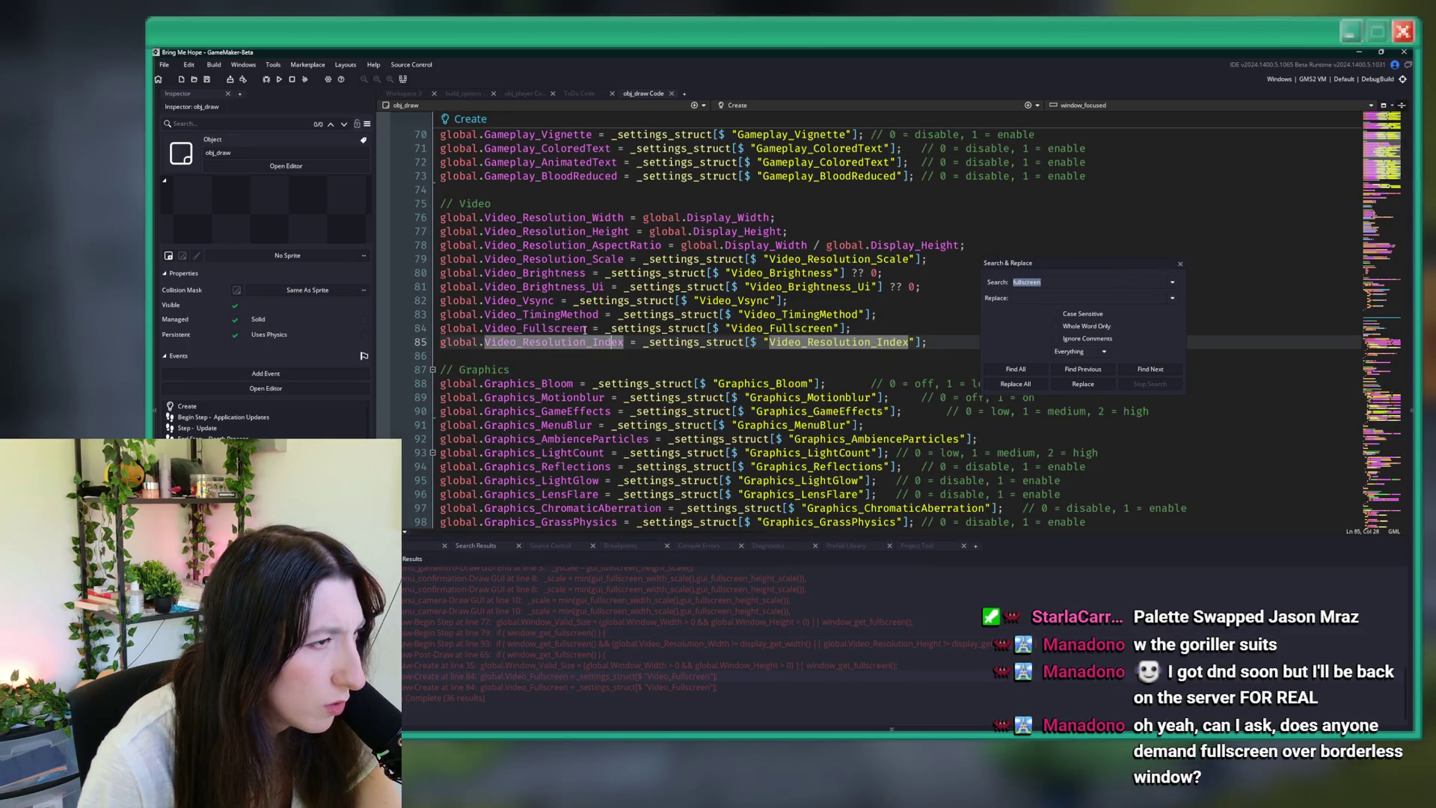
- Search for global.Video_Fullscreen, view where obj_menu_video saves it, then return to obj_draw's Create code
drag(587, 328, 431, 329)
key(ctrl+shift+f)
key(Return)
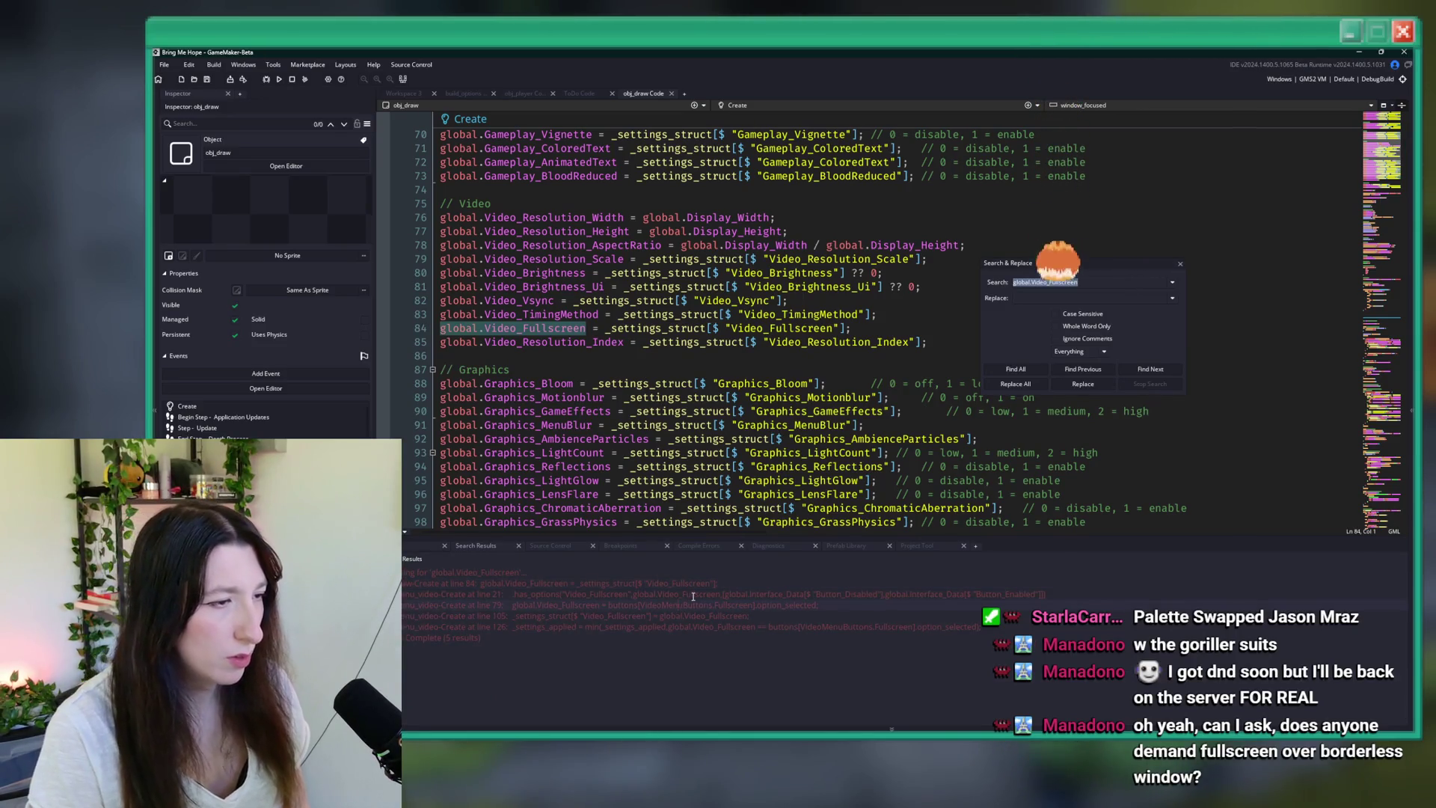
scroll(644, 389, down, 1)
click(643, 381)
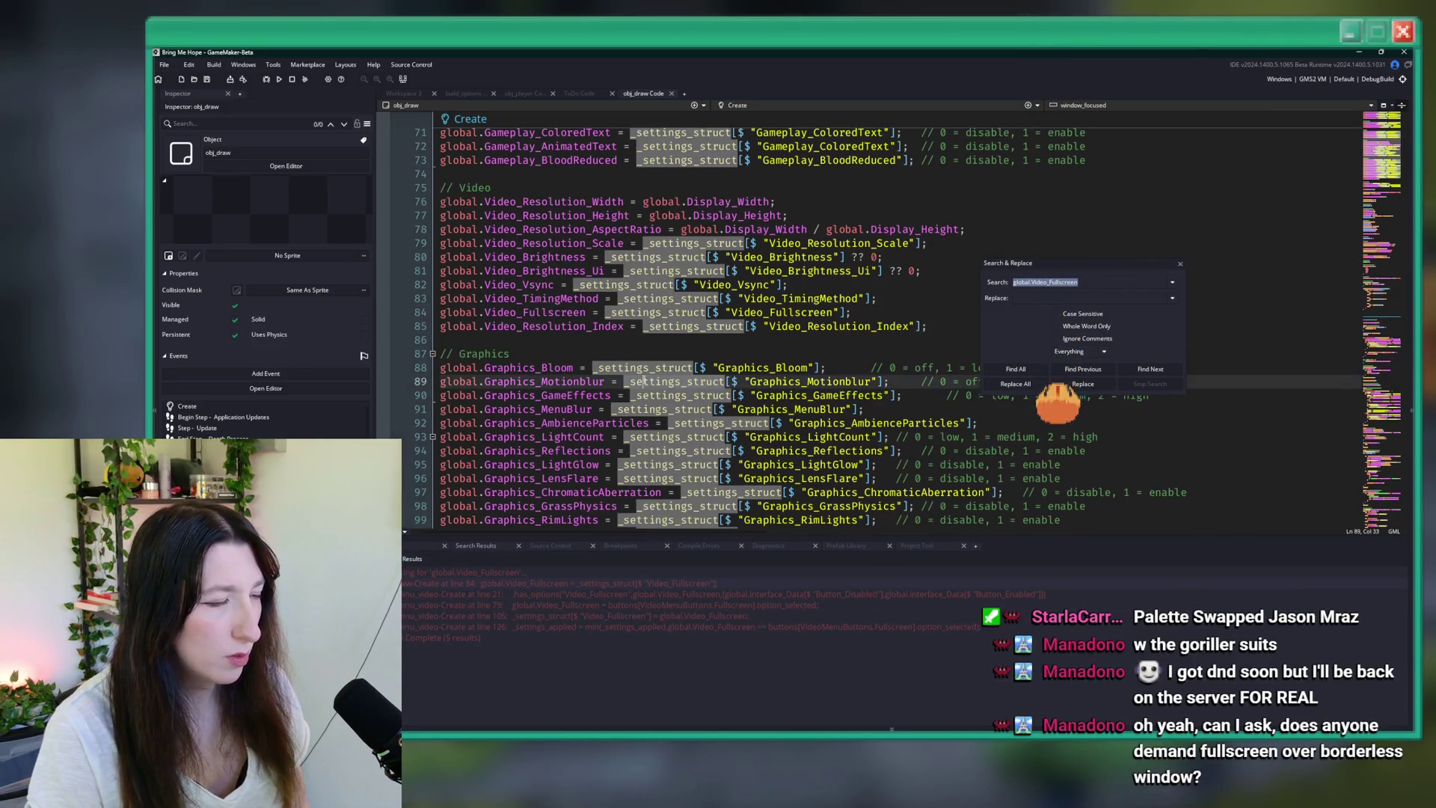
double_click(655, 605)
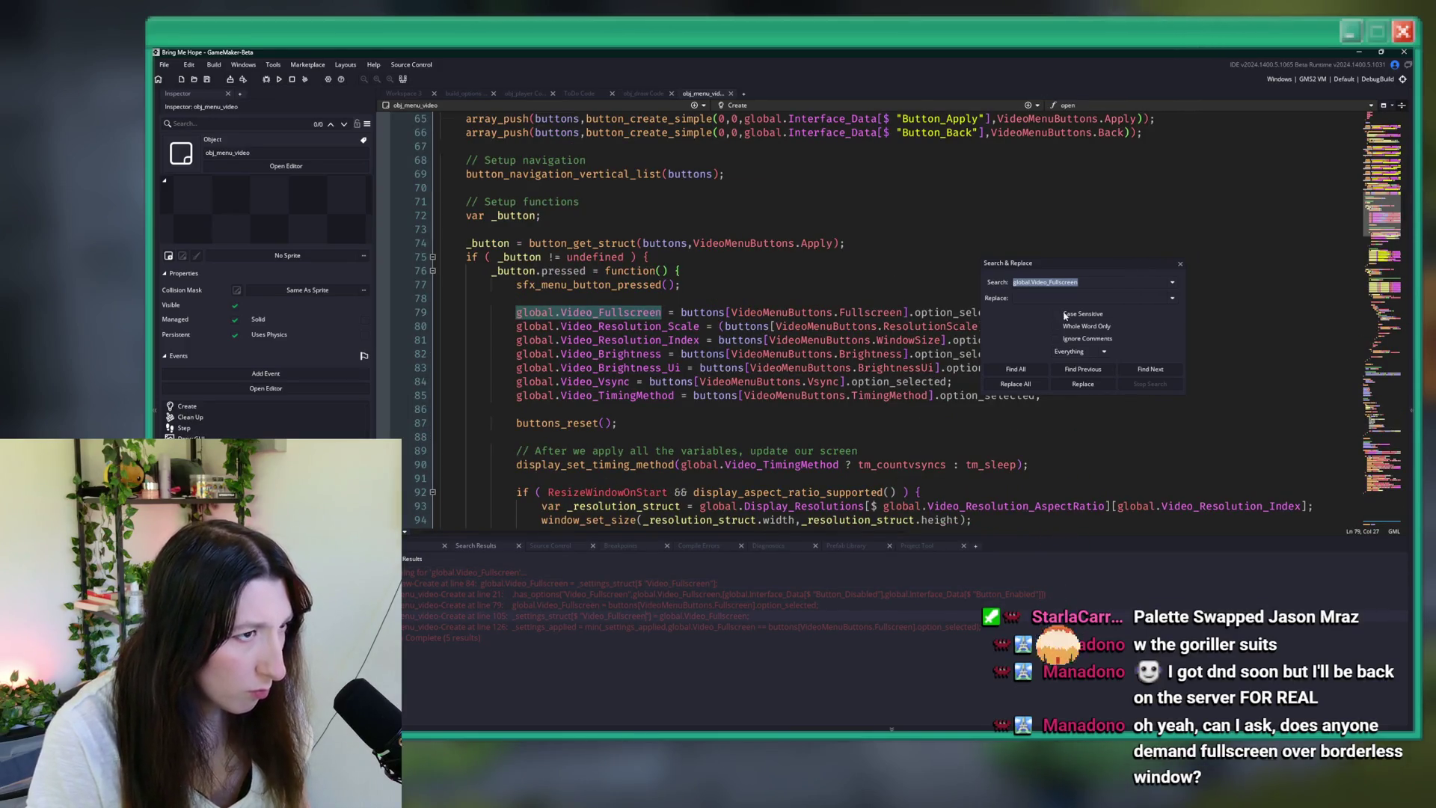
double_click(645, 616)
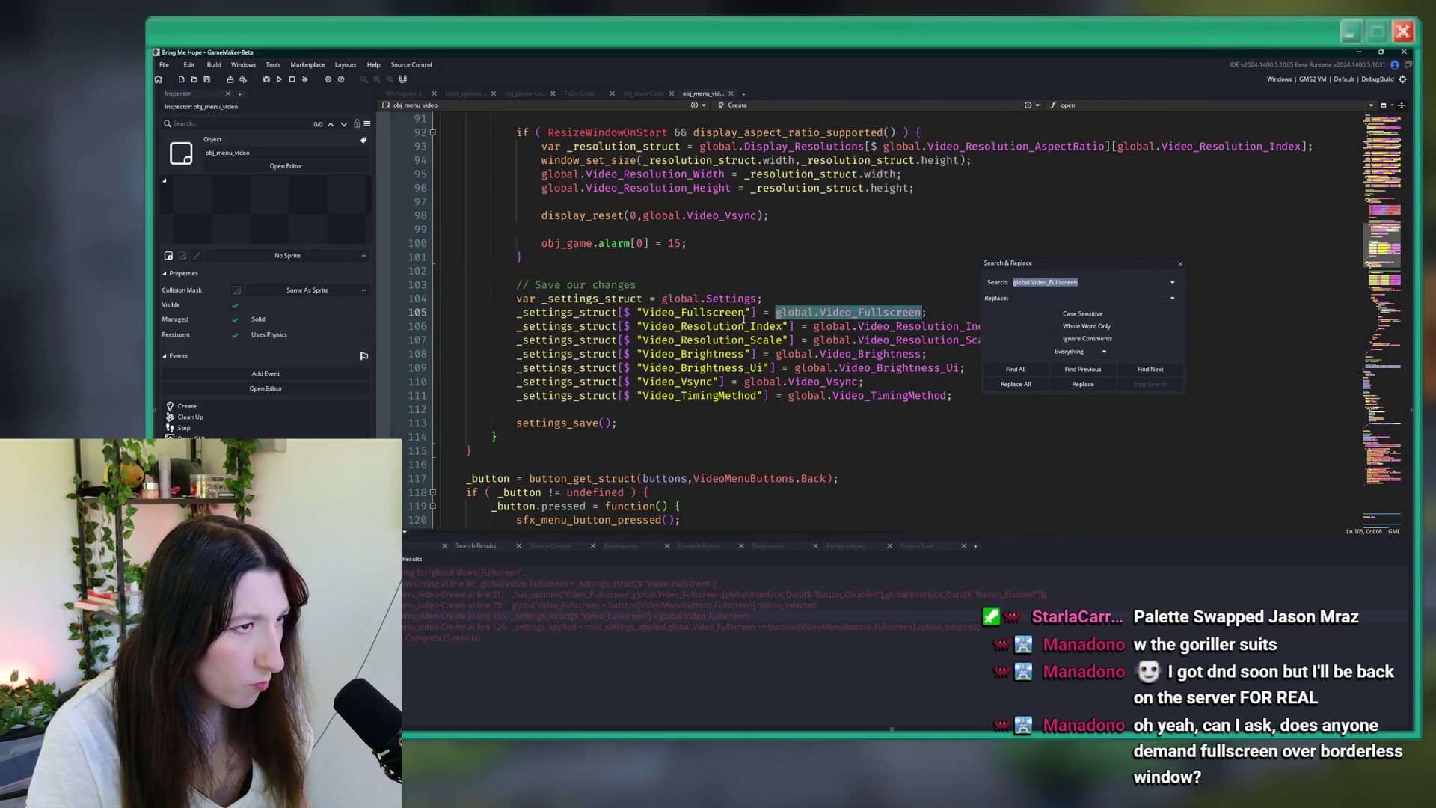
click(1178, 264)
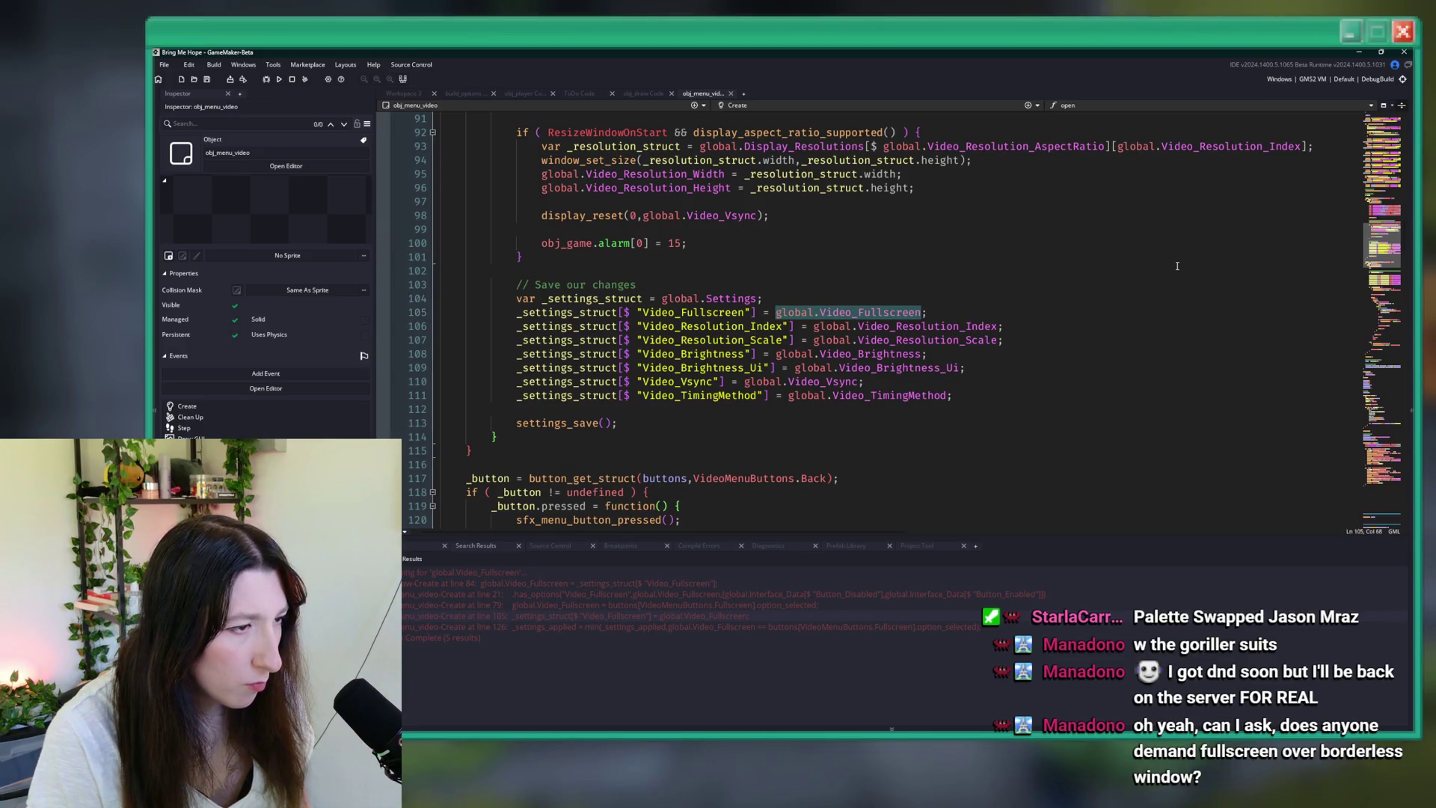
key(ctrl+Tab)
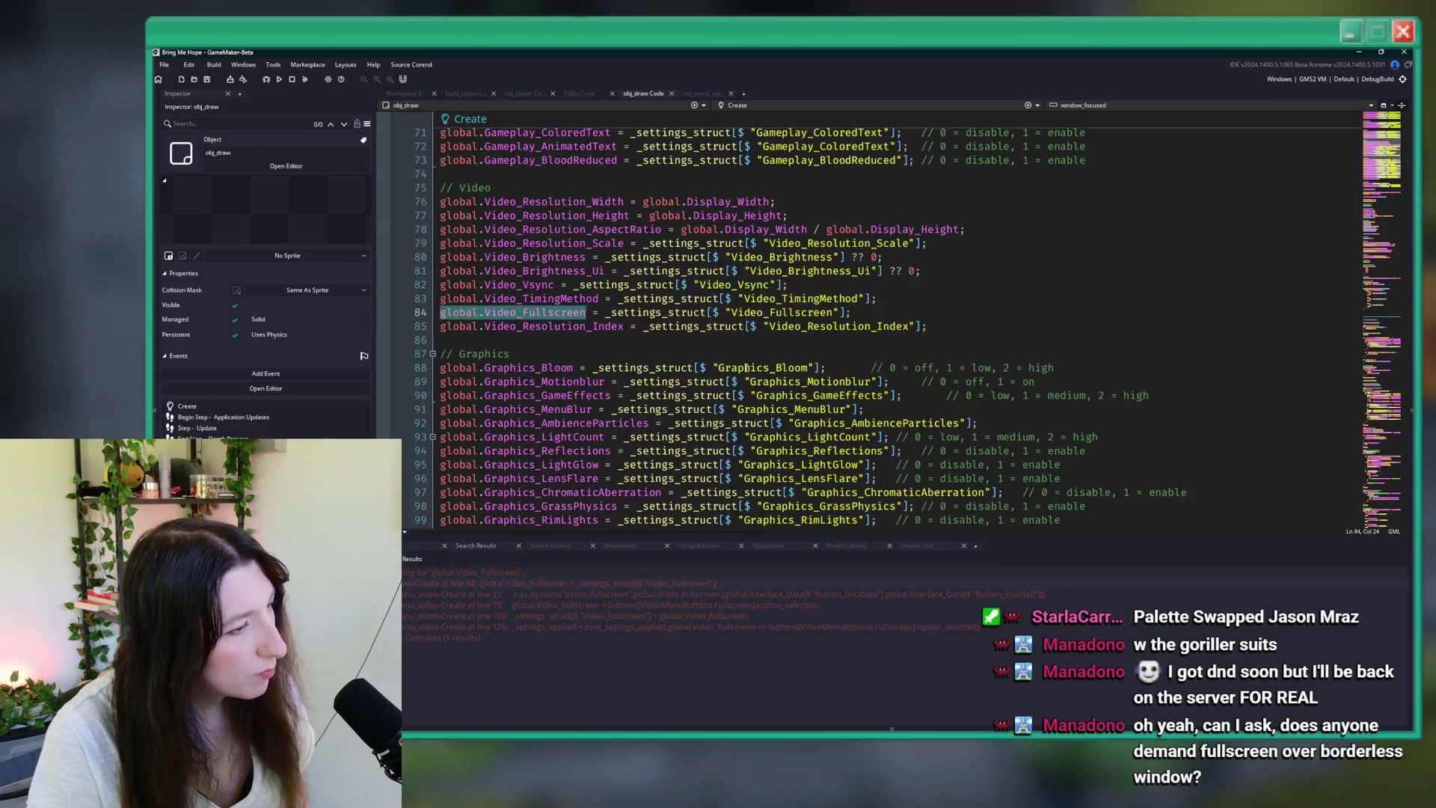
- Search 'fullscreen' and go to obj_draw Create line 35, where global.Window_Valid_Size uses window_get_fullscreen()
key(ctrl+t)
key(ctrl+f)
text(fullscr)
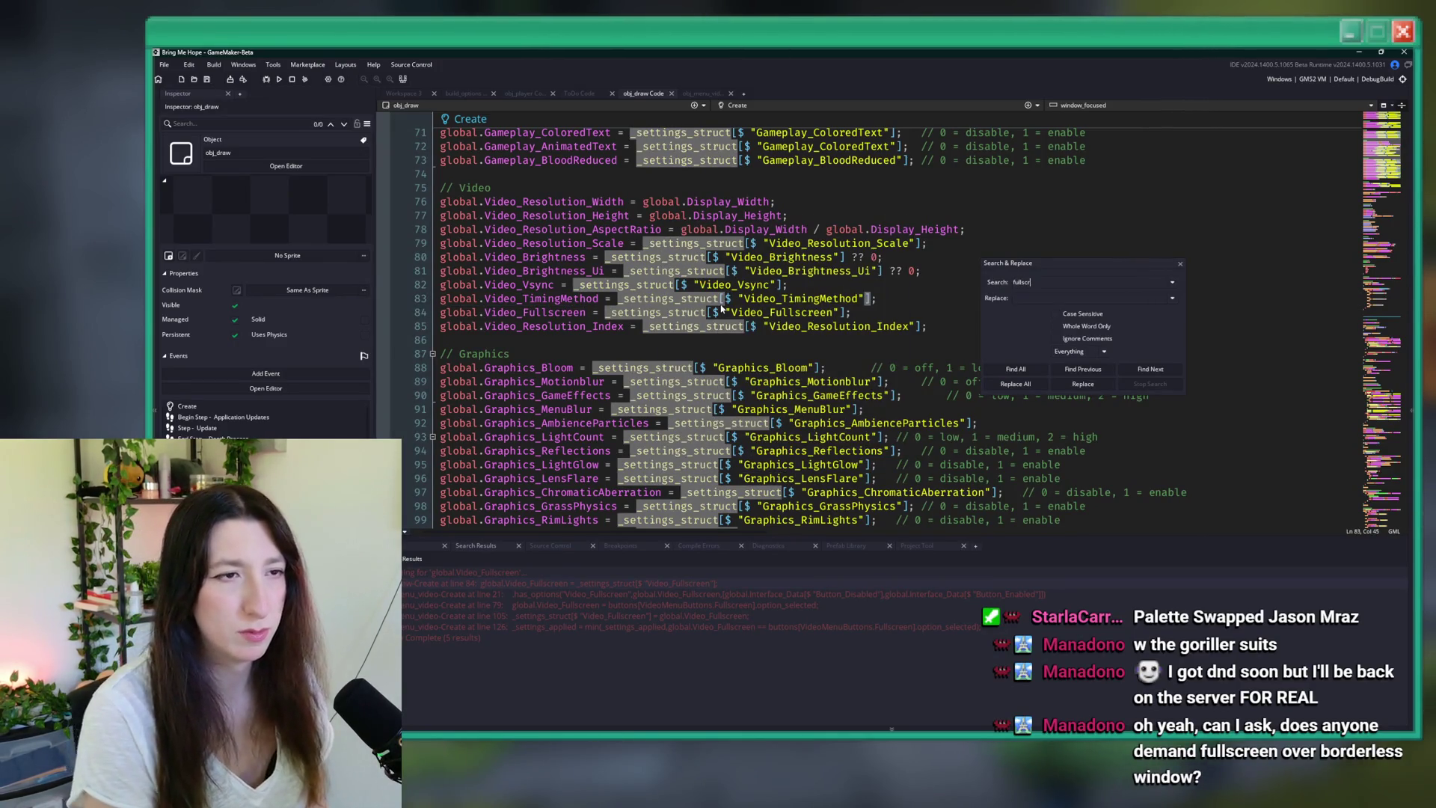
text(een)
key(Return)
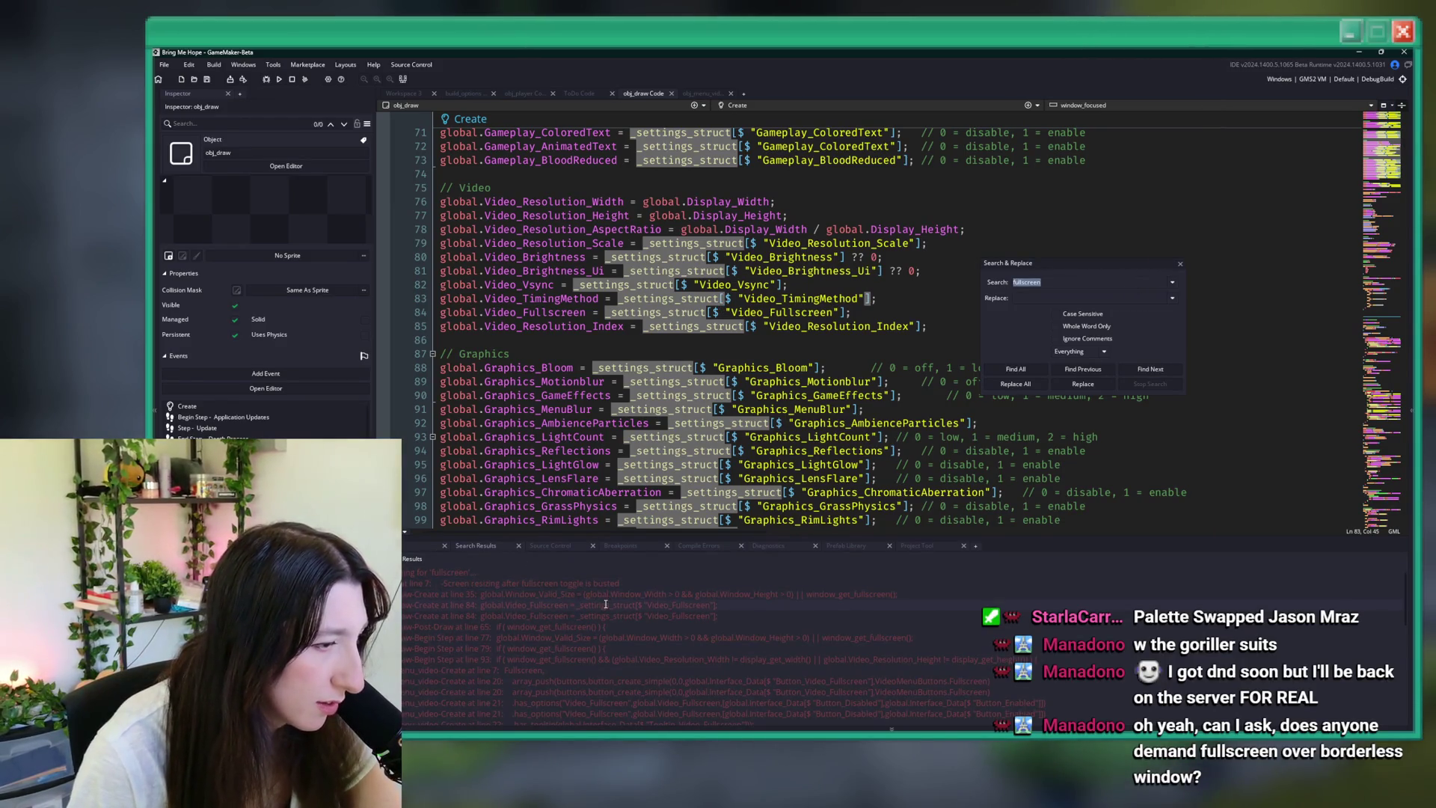
double_click(669, 594)
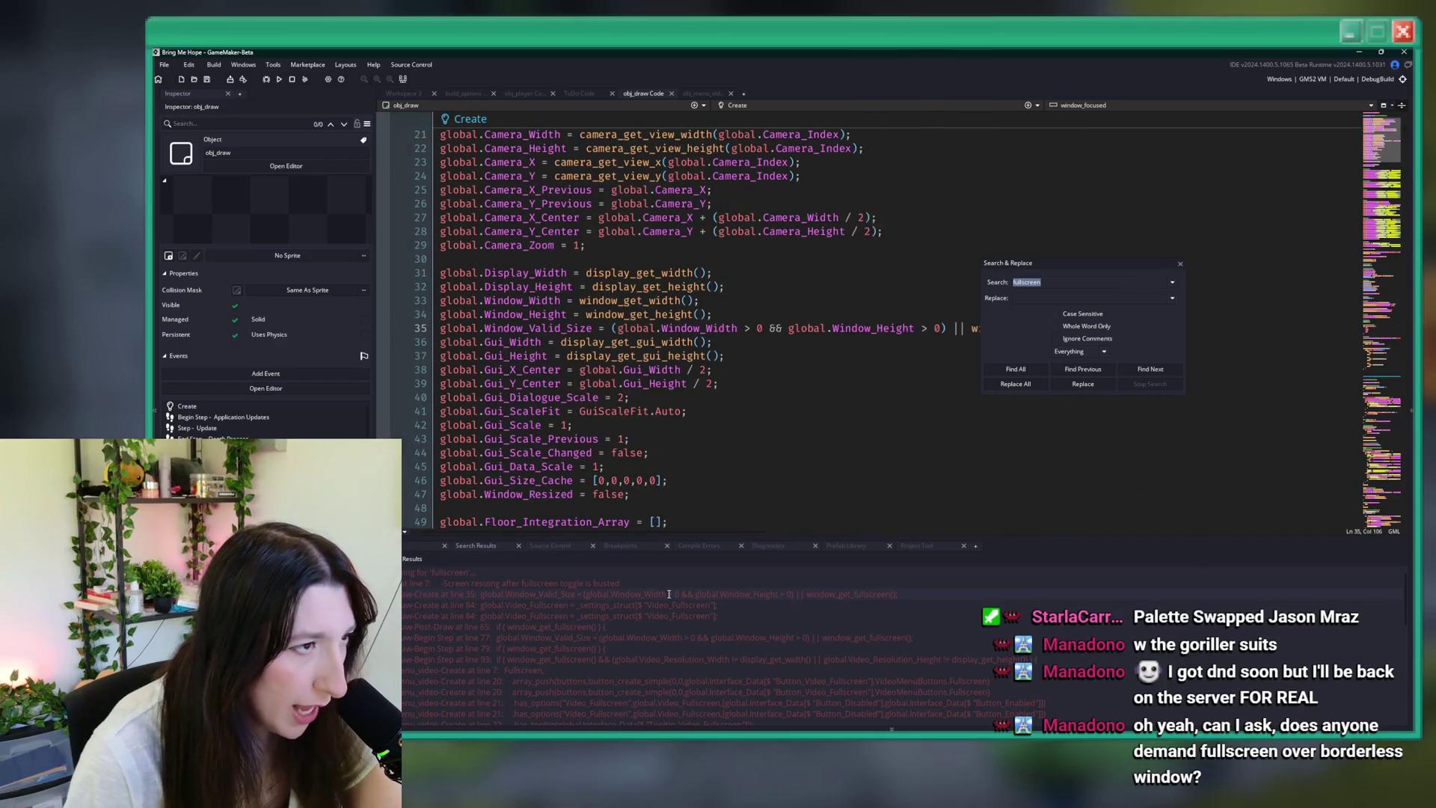
scroll(775, 404, down, 6)
double_click(700, 596)
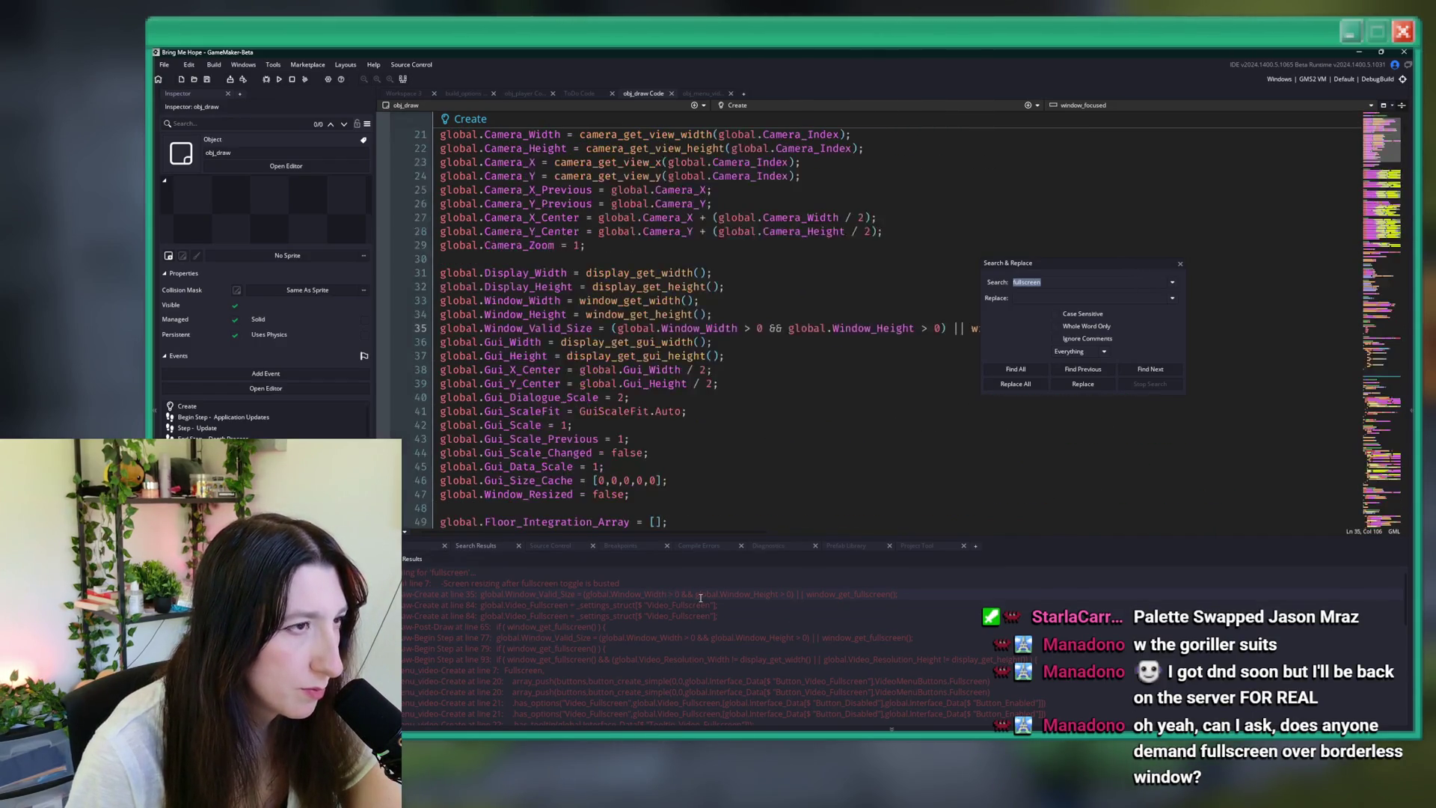
scroll(909, 376, down, 2)
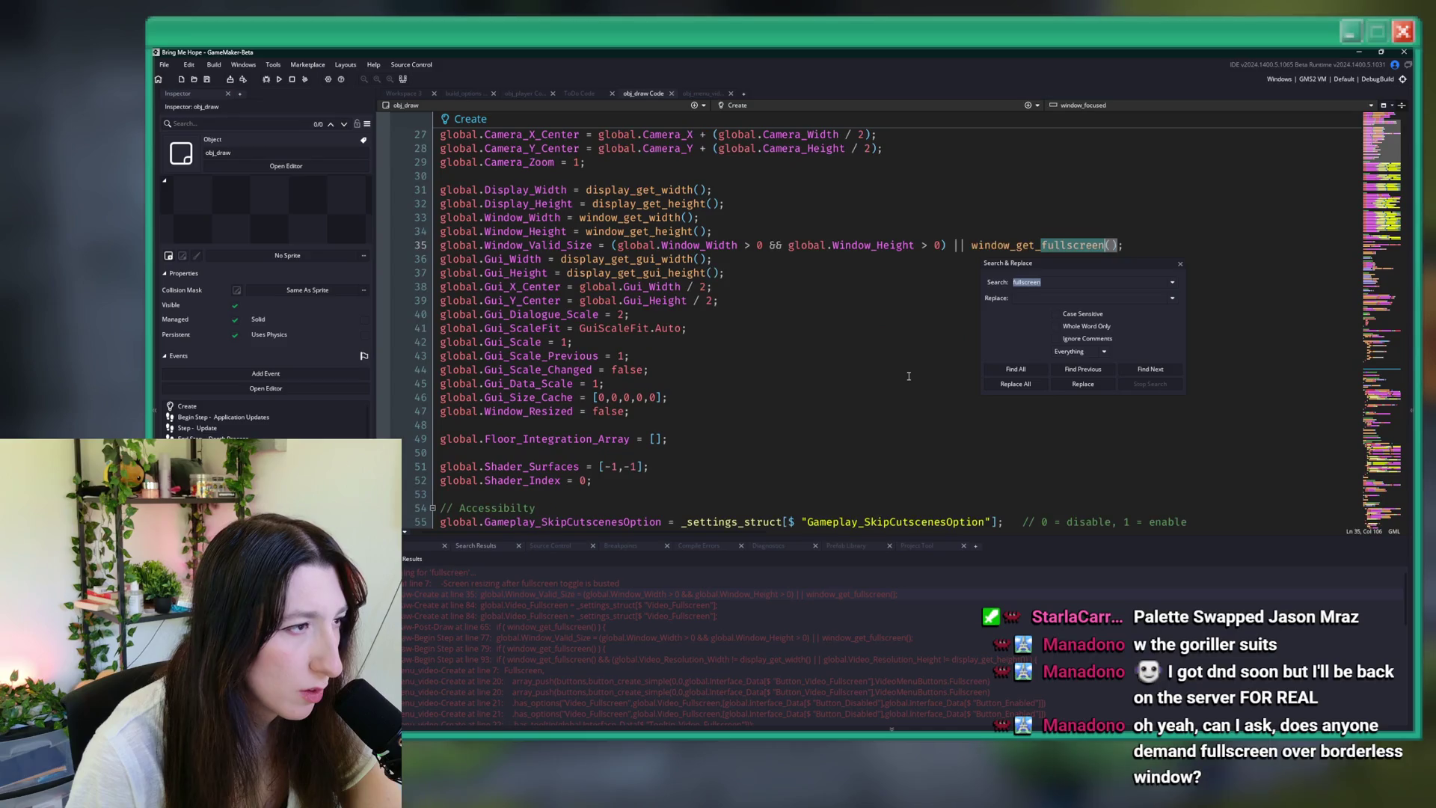
click(1181, 264)
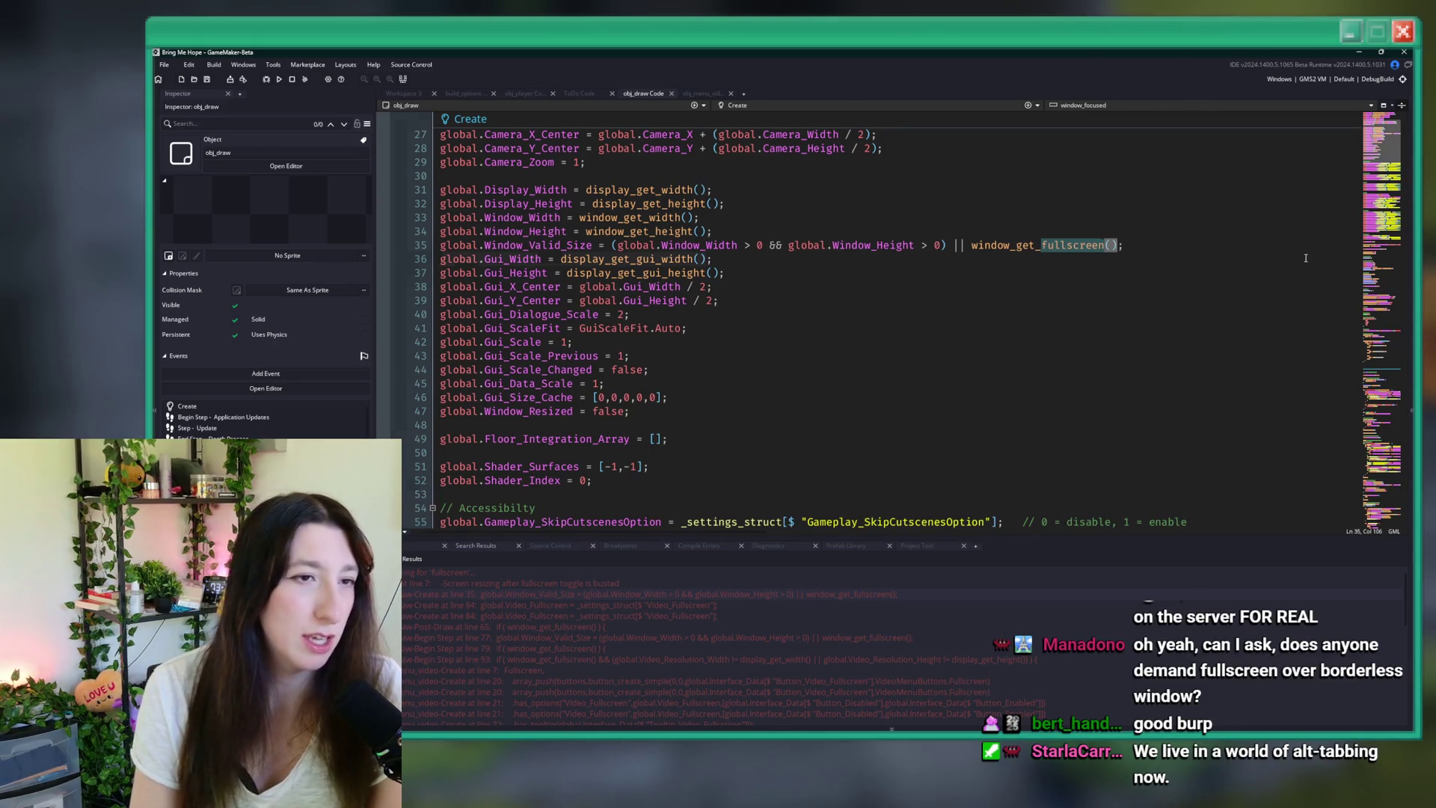
click(1229, 240)
- Review the Begin Step window_get_fullscreen() check on line 79, then open obj_menu_video's Create match
scroll(1228, 240, down, 8)
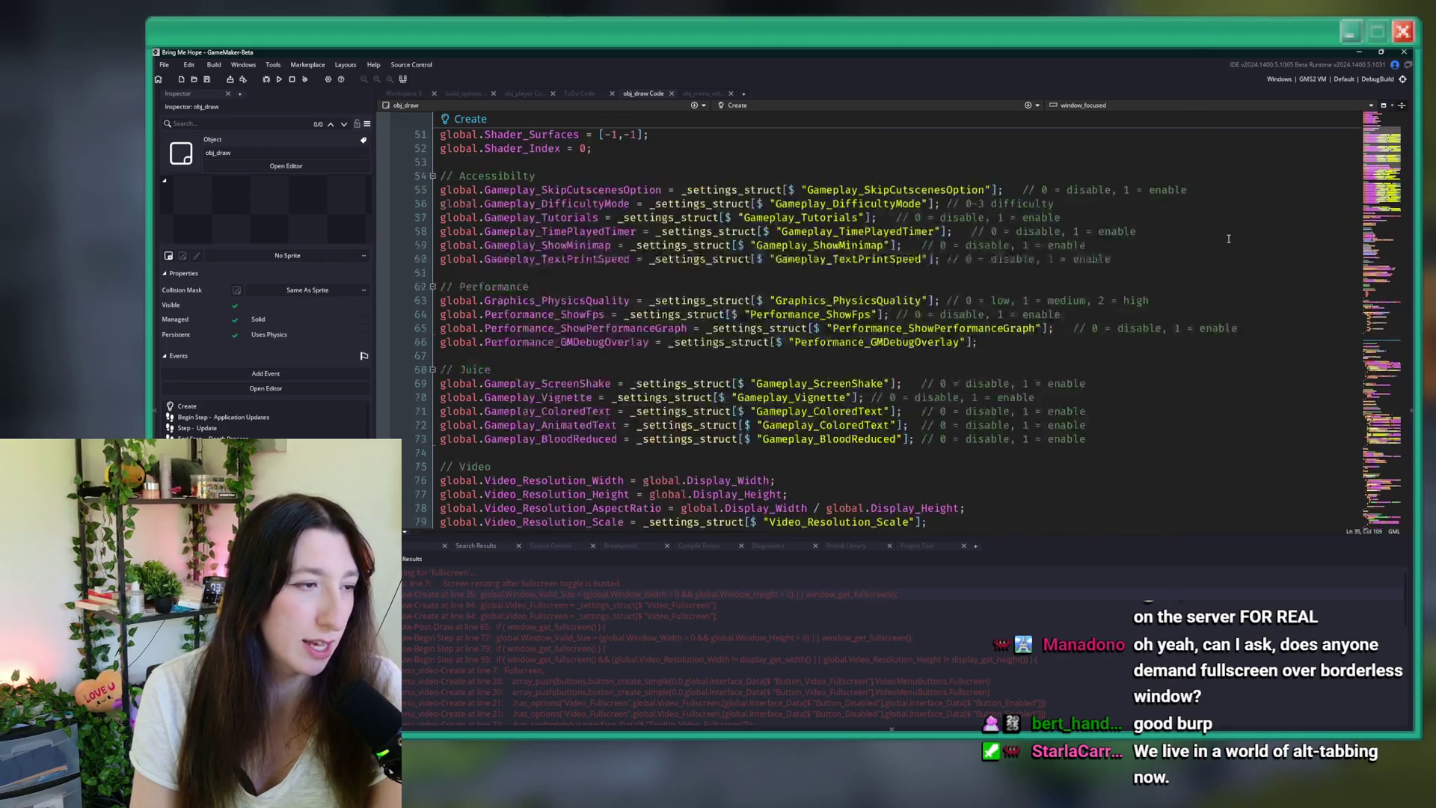
double_click(540, 641)
scroll(544, 670, down, 7)
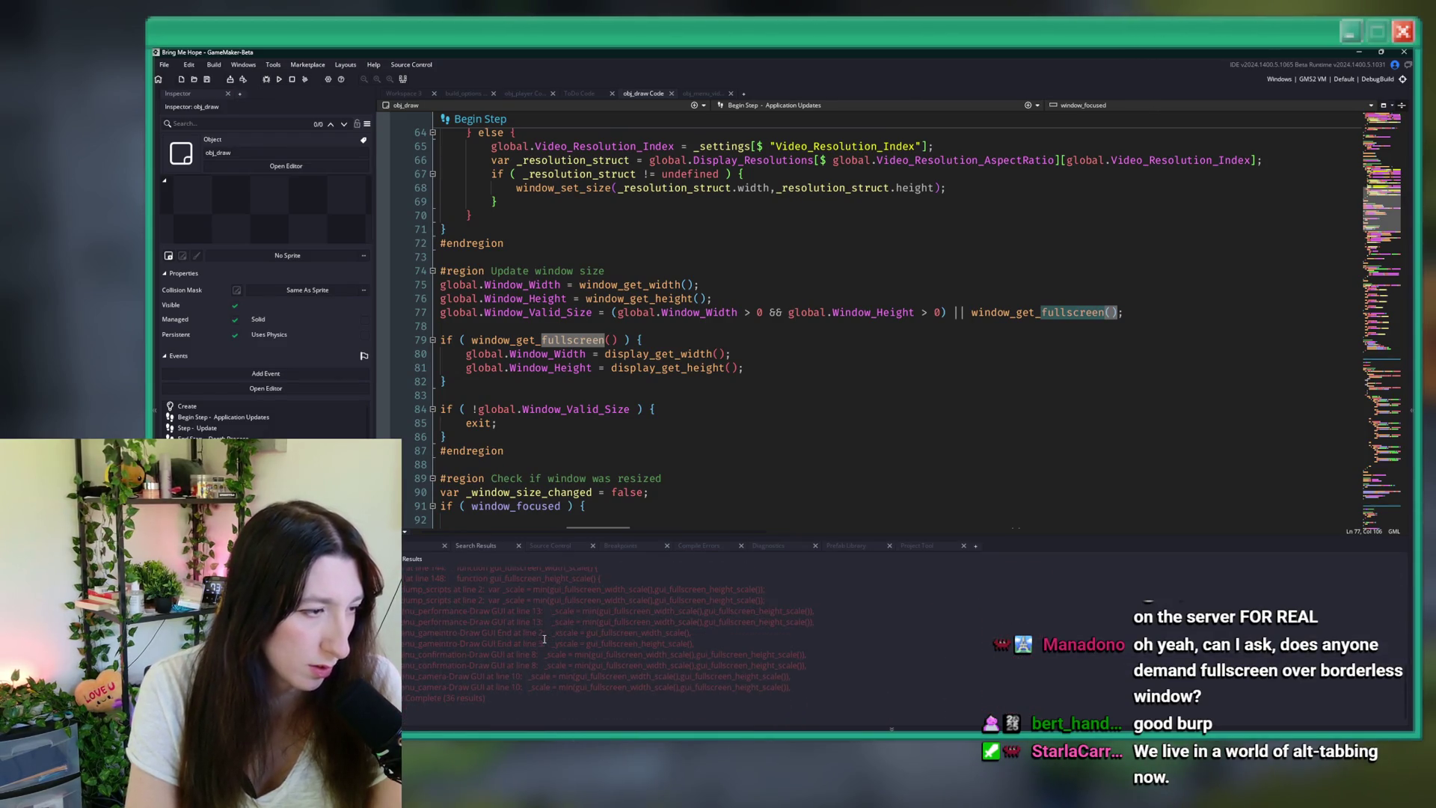
scroll(519, 661, up, 1)
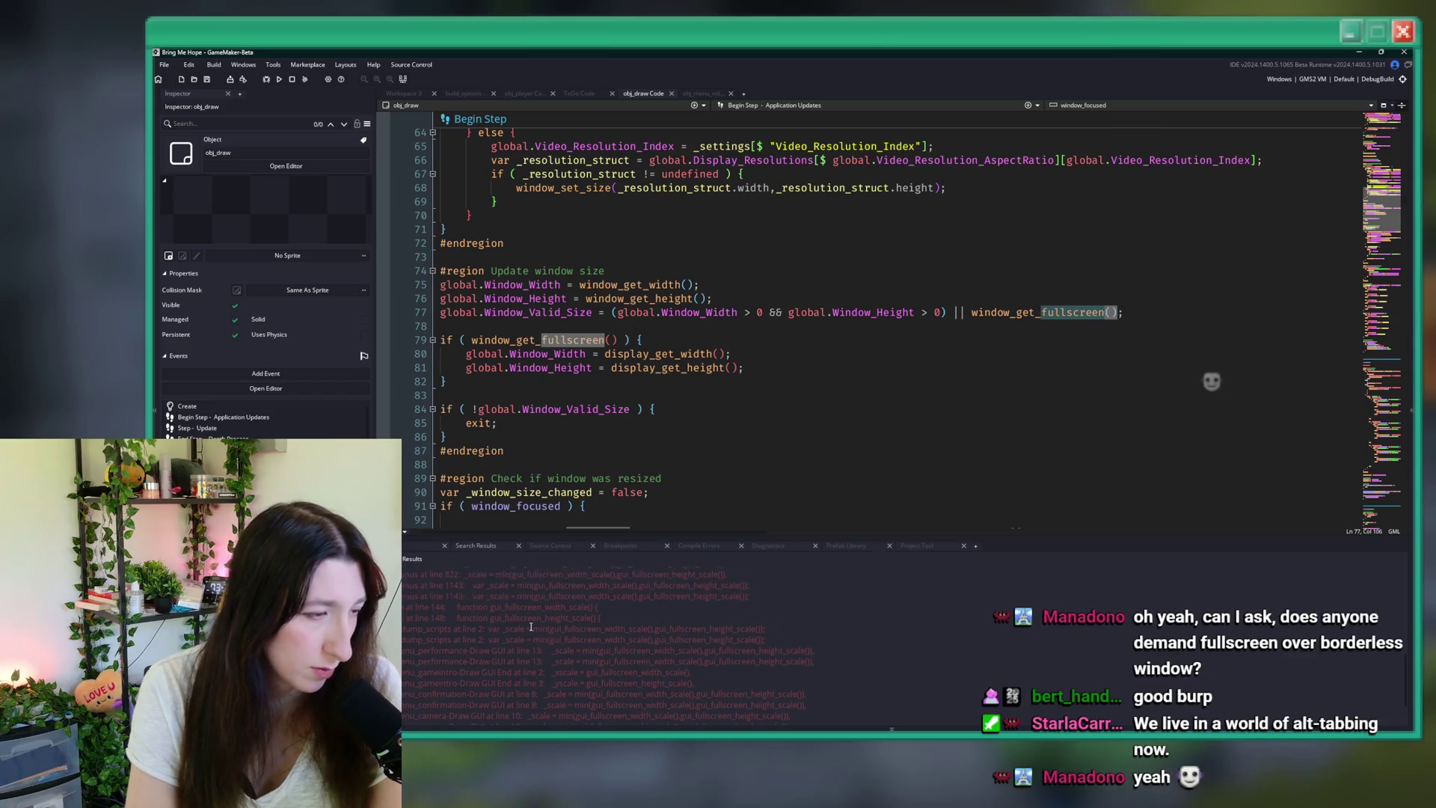
scroll(516, 649, up, 1)
scroll(518, 613, up, 1)
click(623, 340)
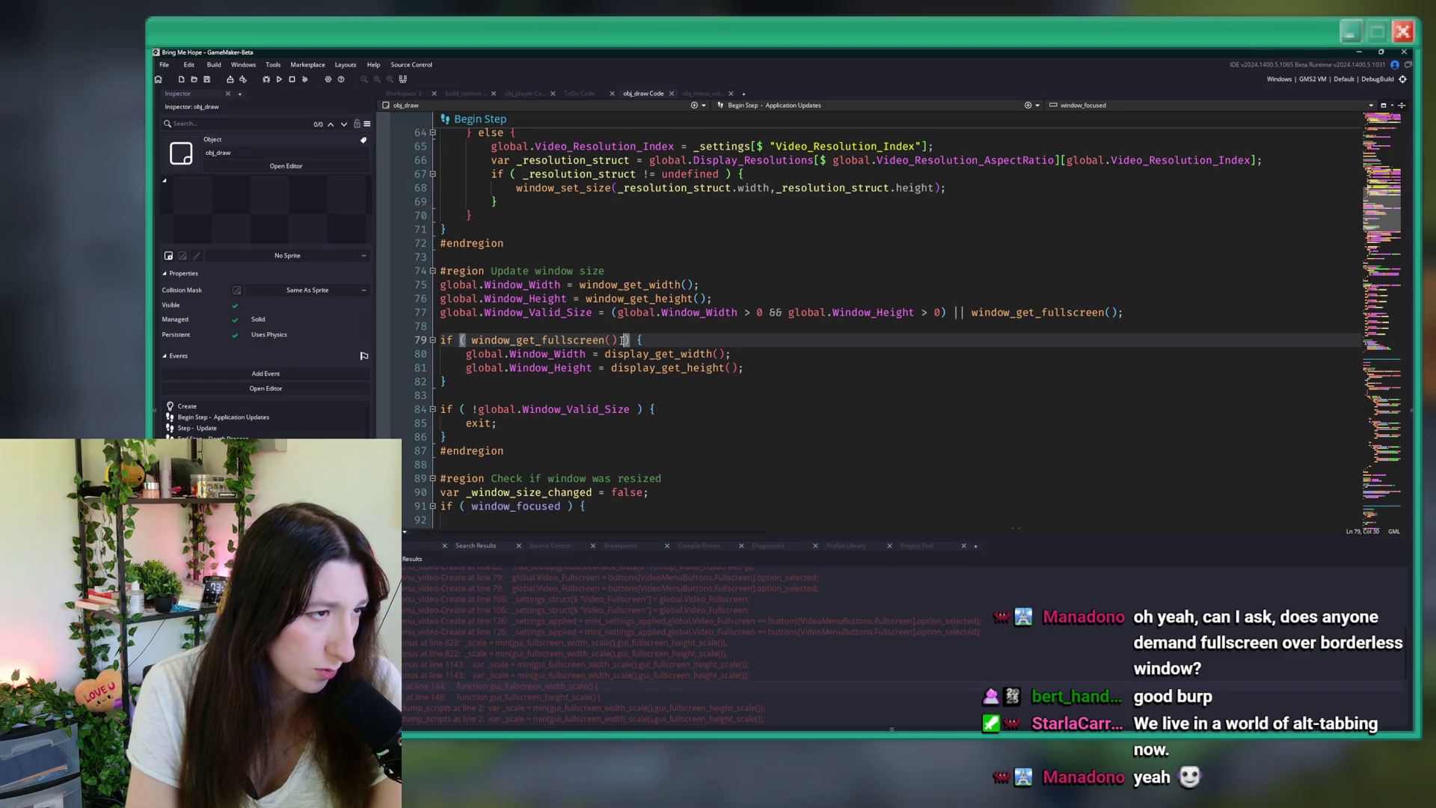
scroll(610, 630, up, 3)
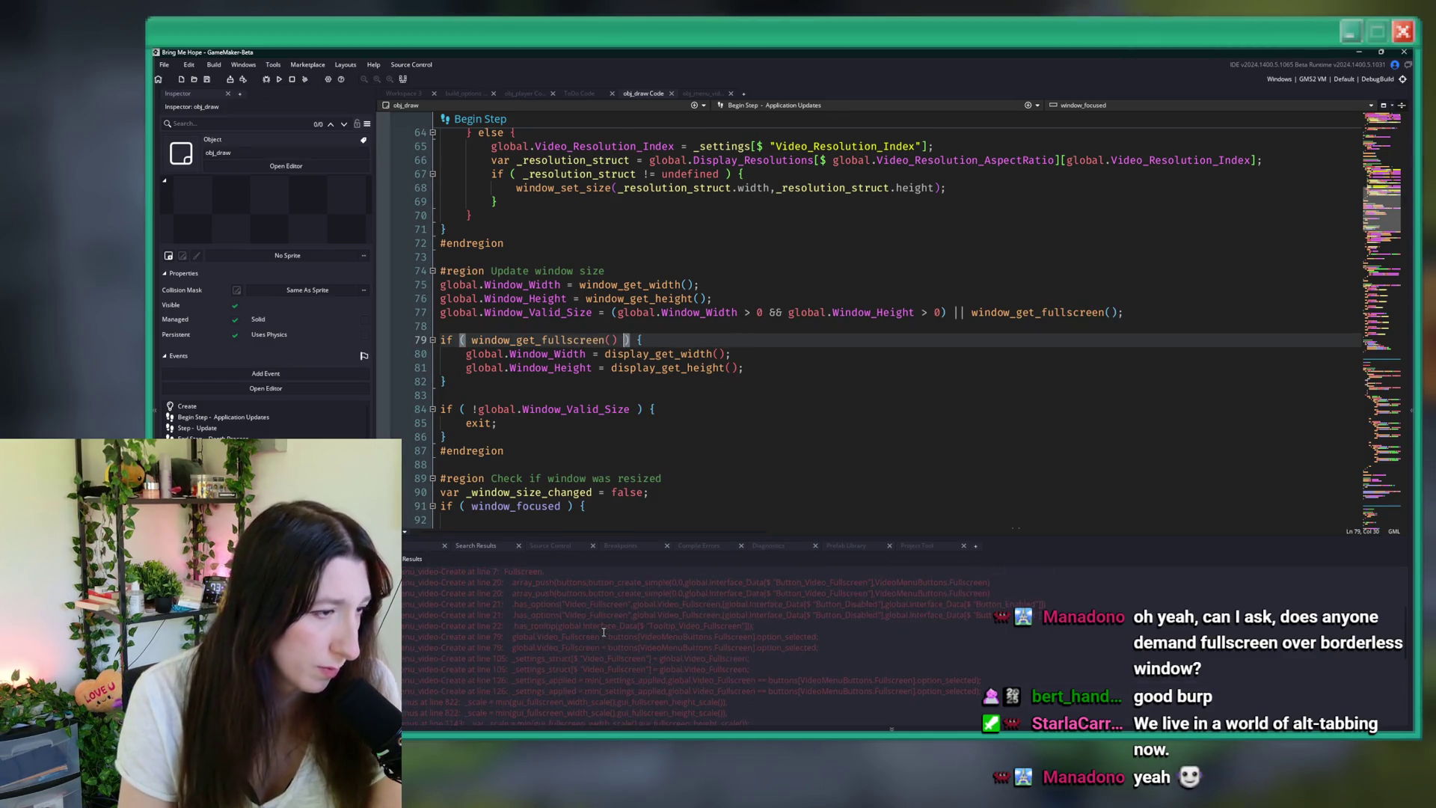
scroll(616, 611, up, 1)
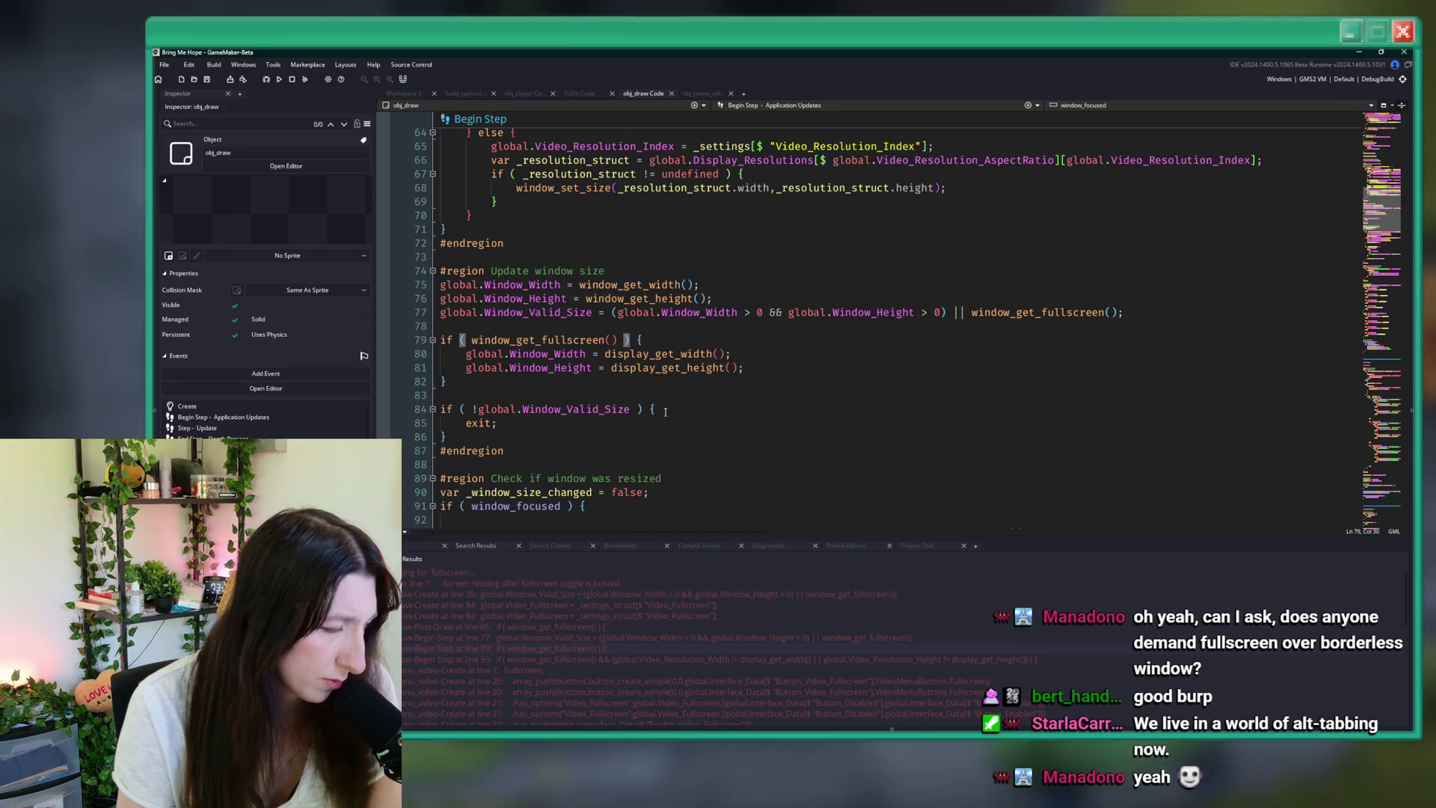
click(668, 400)
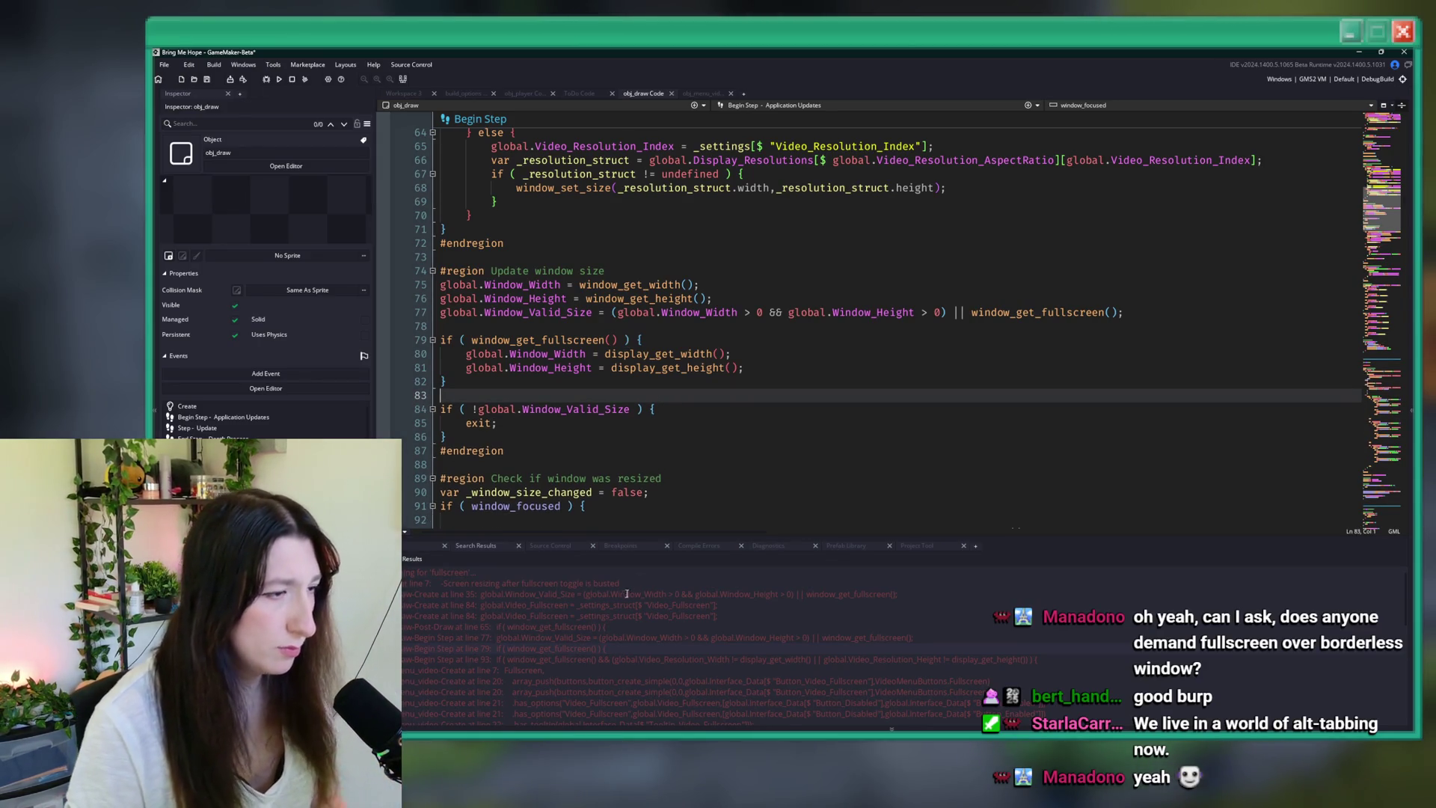
double_click(548, 681)
scroll(692, 387, down, 10)
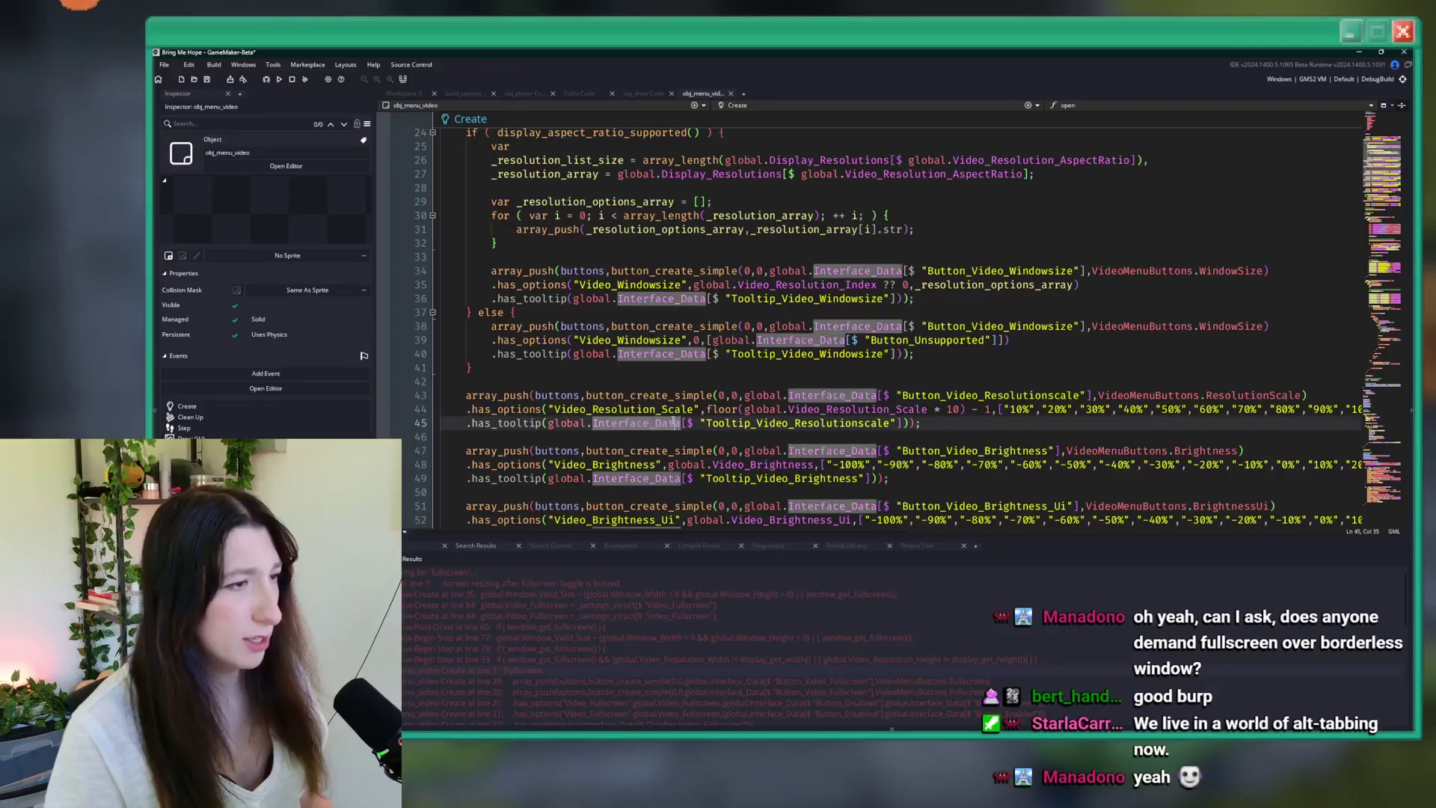
- Maximise the code editor and inspect the Apply handler's global.Settings usage on line 104
key(F12)
scroll(692, 387, down, 10)
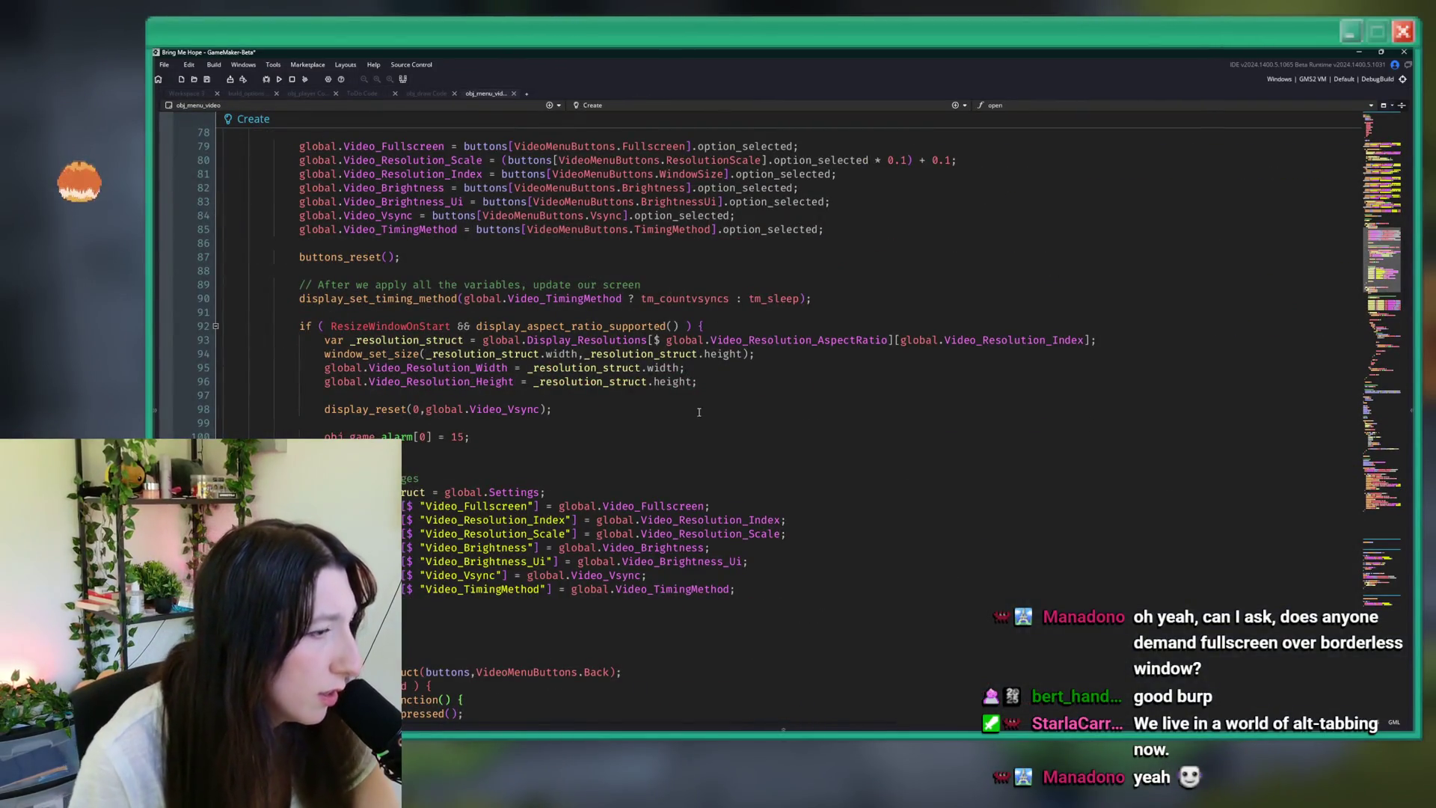
click(512, 507)
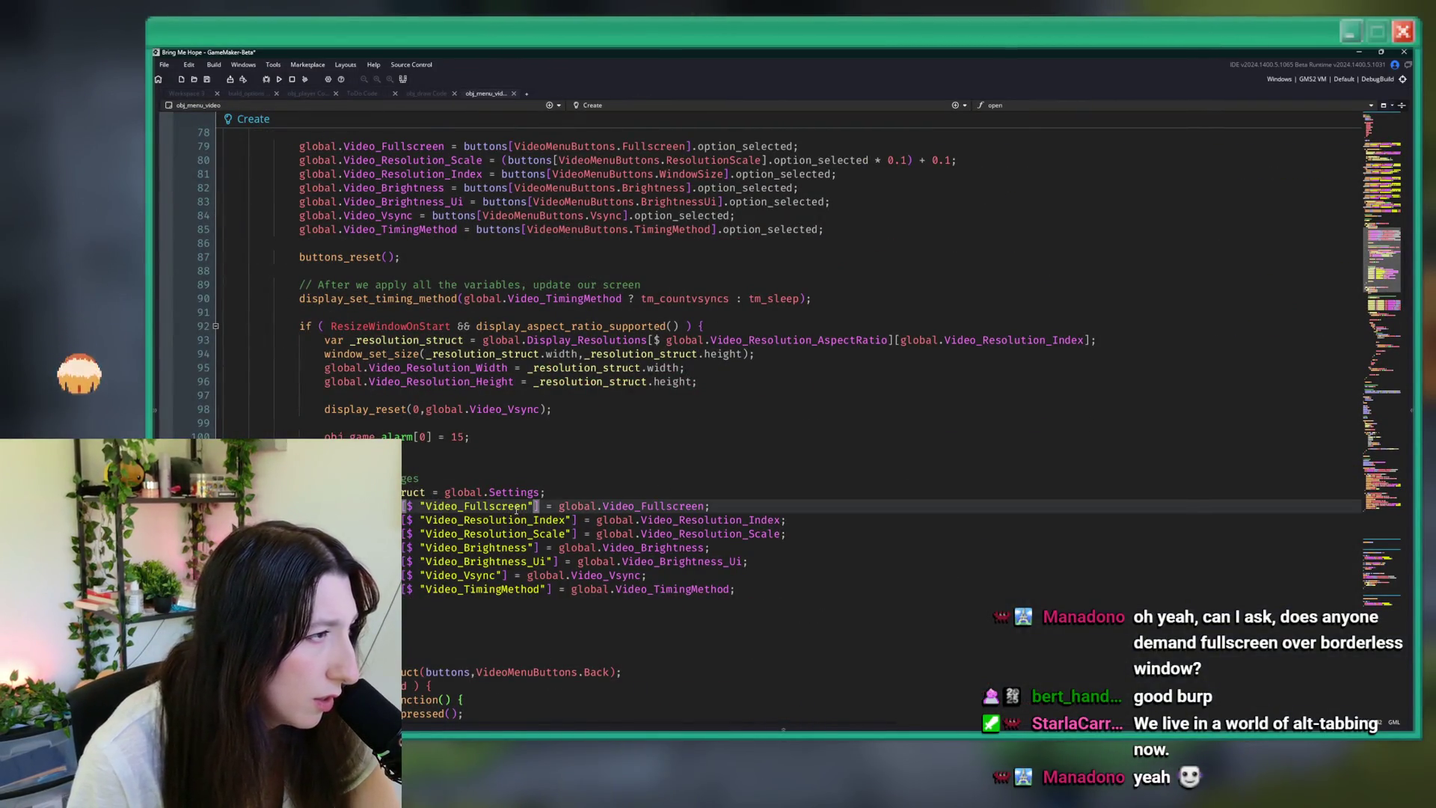
scroll(514, 499, up, 4)
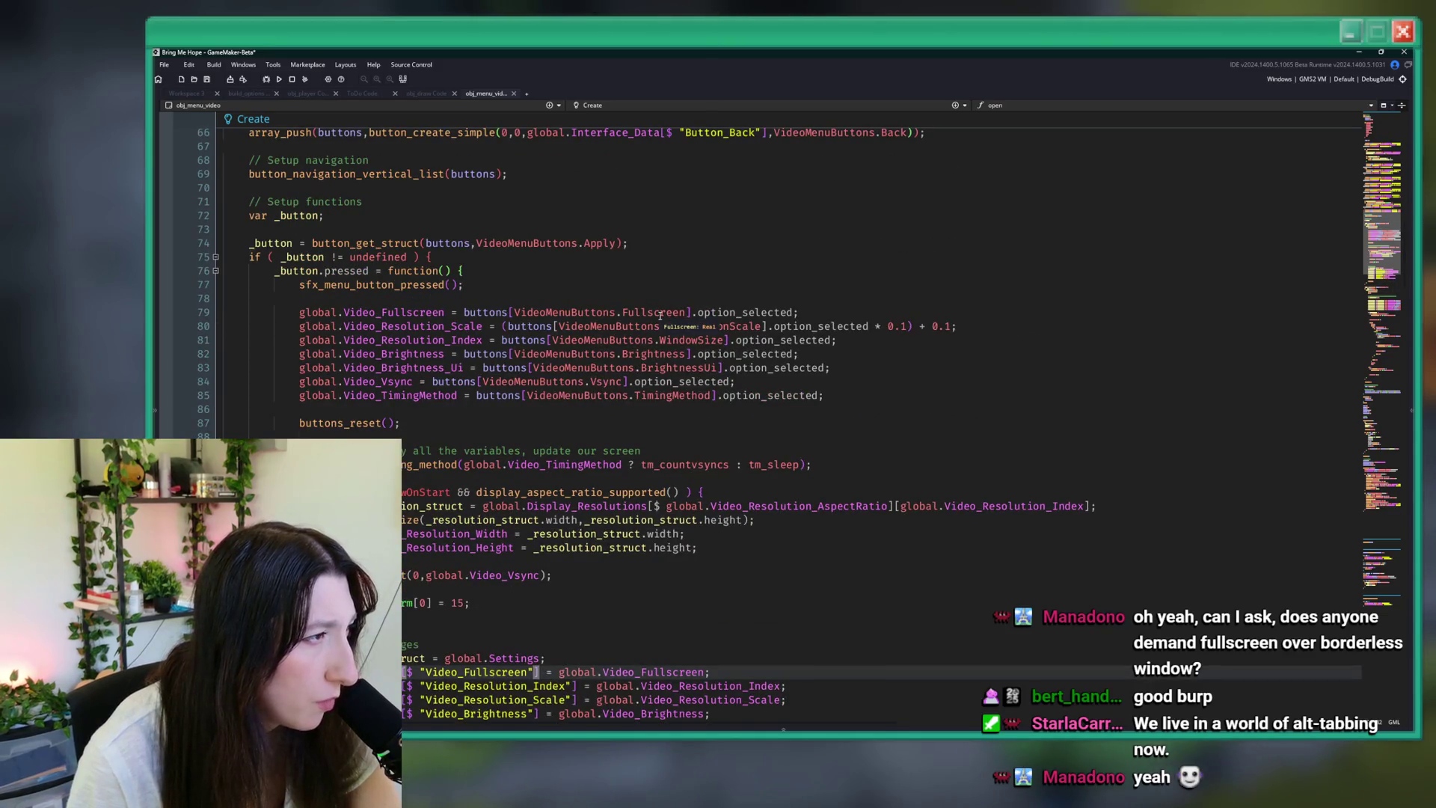
scroll(659, 315, up, 5)
scroll(660, 316, down, 9)
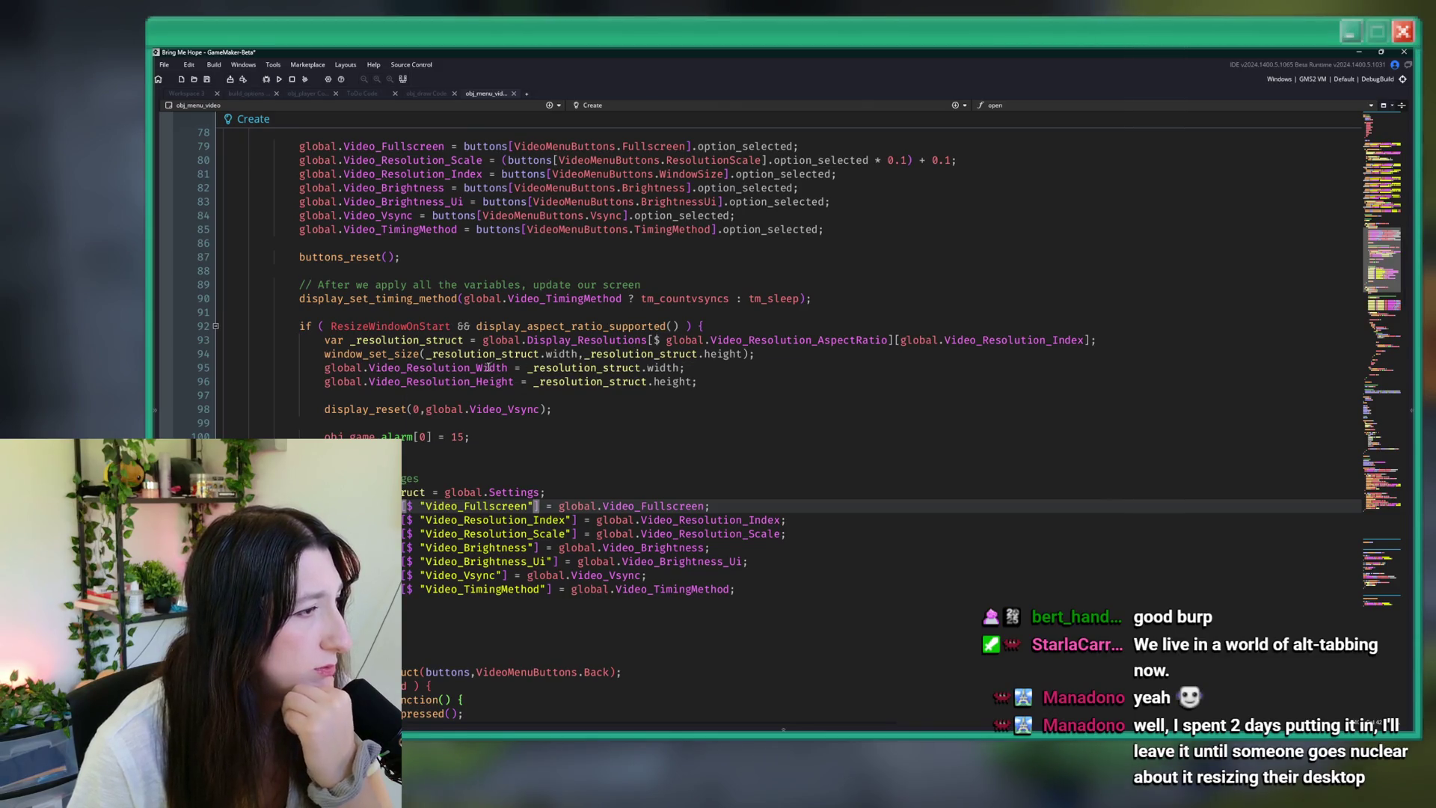
scroll(454, 442, down, 2)
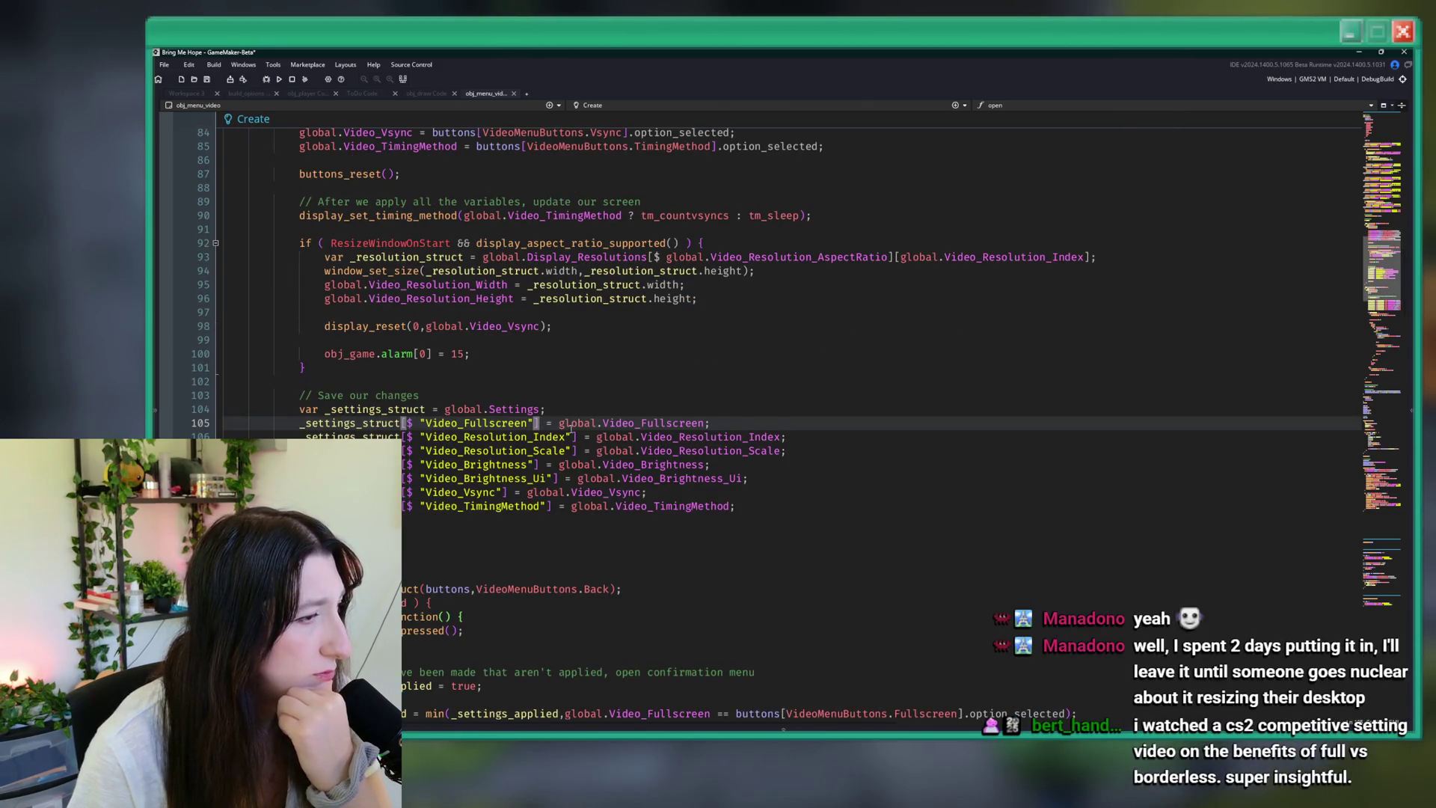
drag(539, 409, 444, 410)
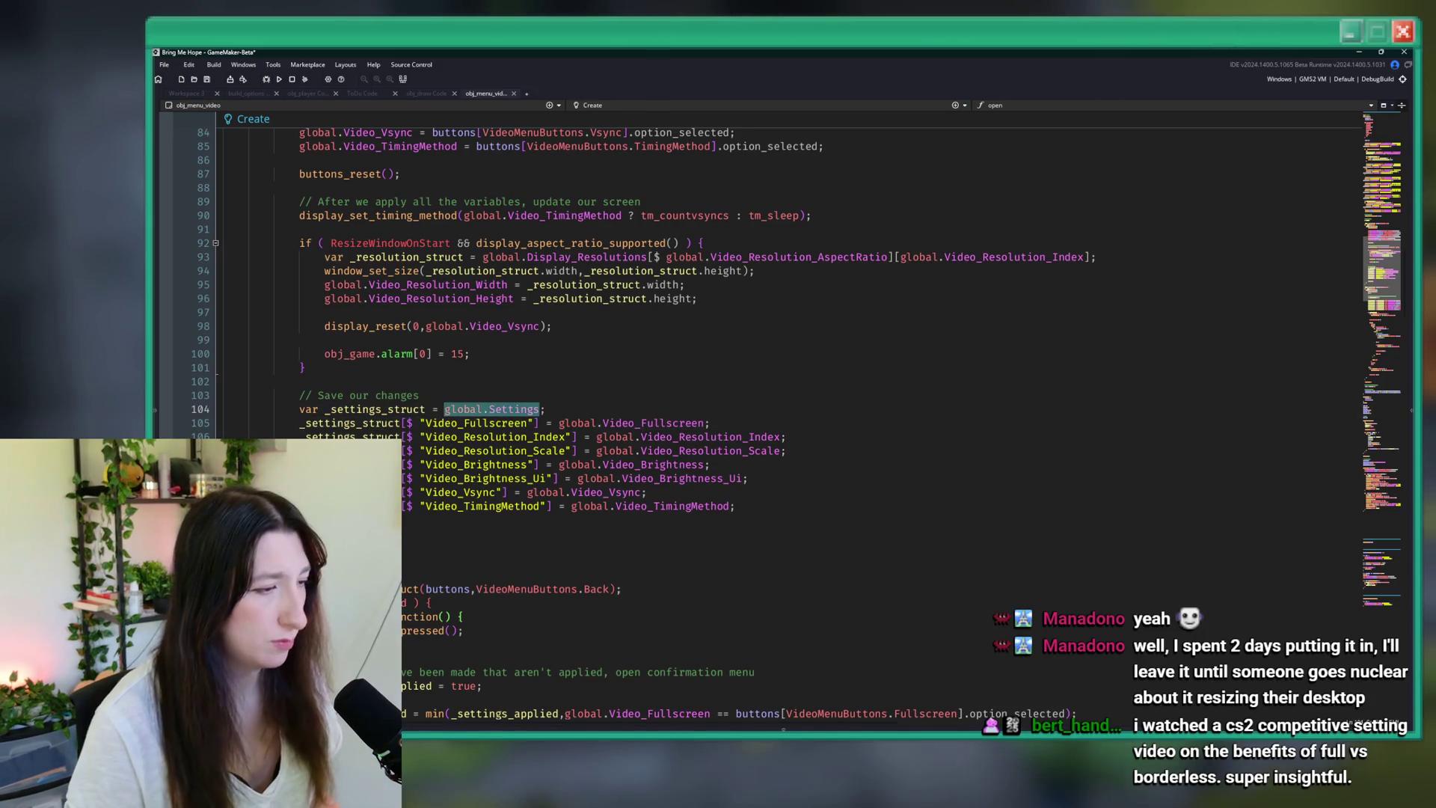
key(ctrl+shift+f)
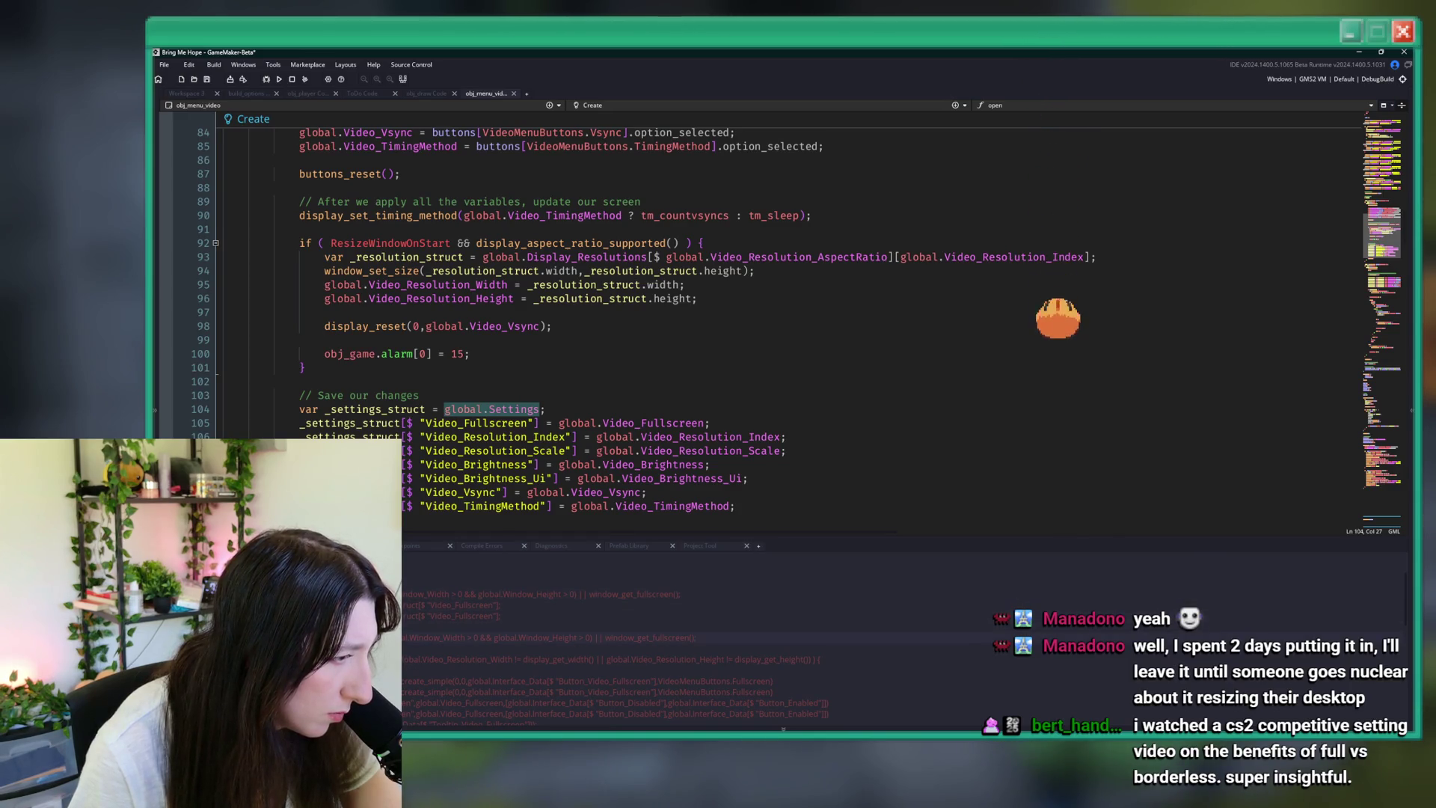
click(585, 423)
click(591, 411)
scroll(591, 411, down, 8)
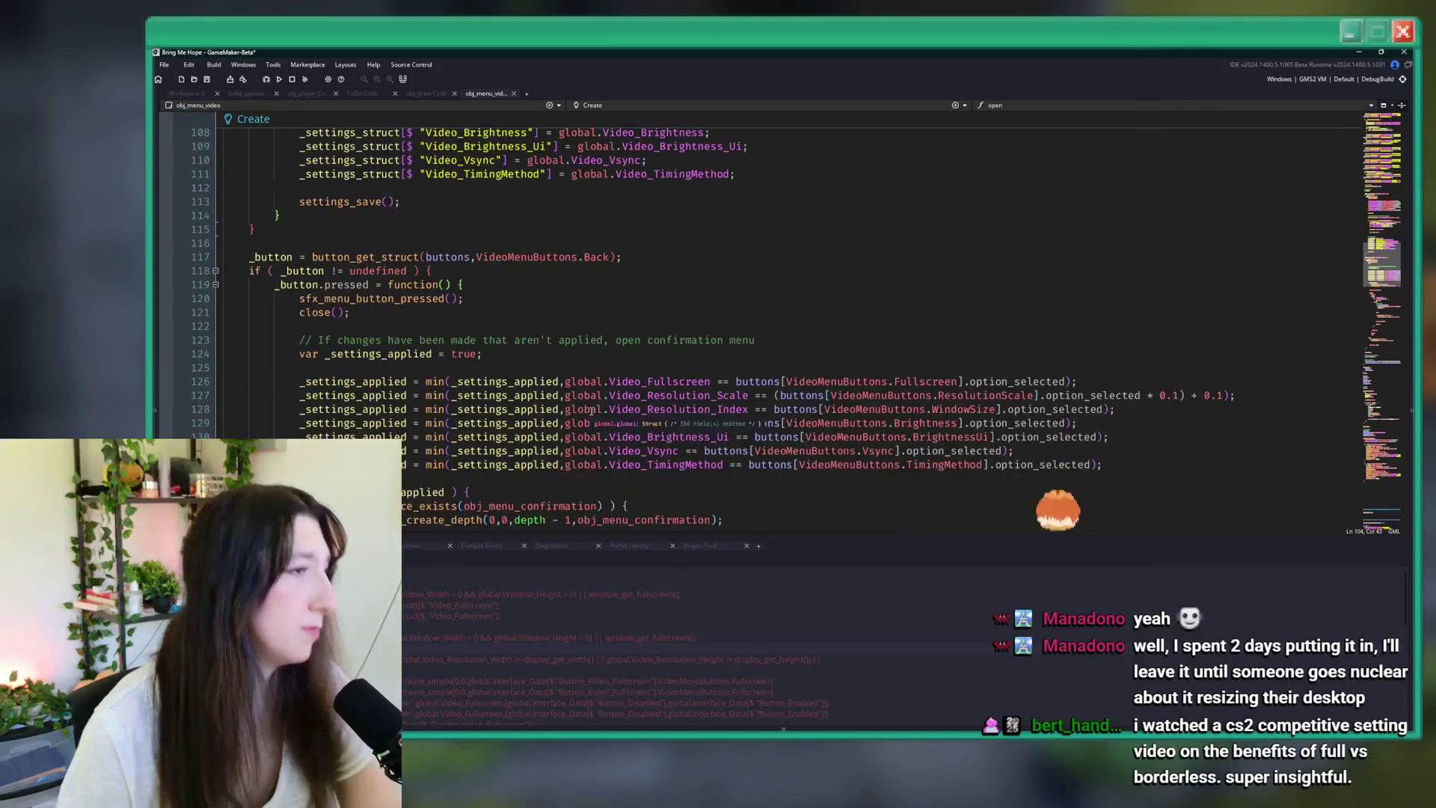
scroll(591, 410, up, 4)
scroll(590, 411, down, 10)
- Save the project and launch Bring Me Hope with F5
key(F5)
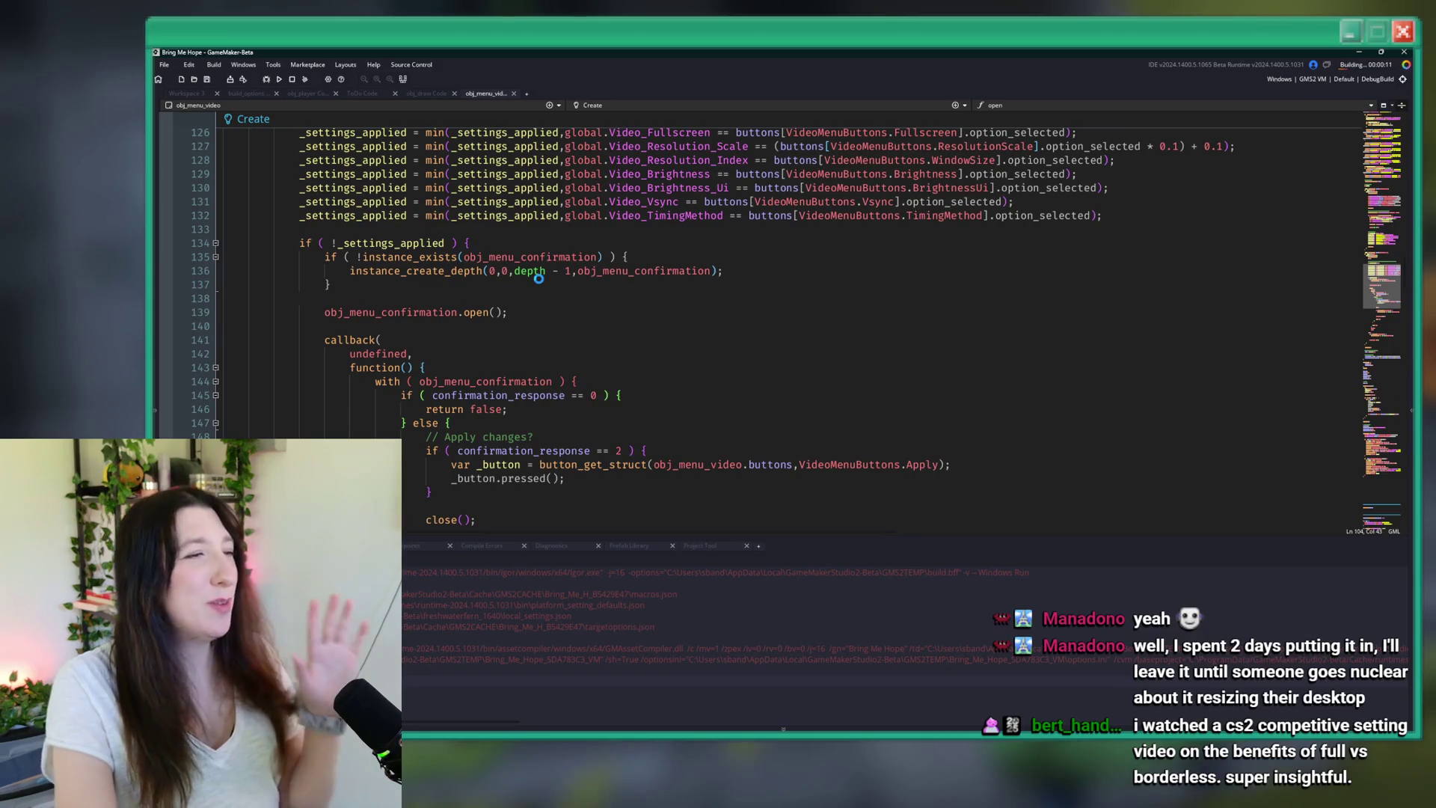
scroll(535, 273, down, 4)
scroll(531, 266, down, 6)
scroll(577, 250, up, 14)
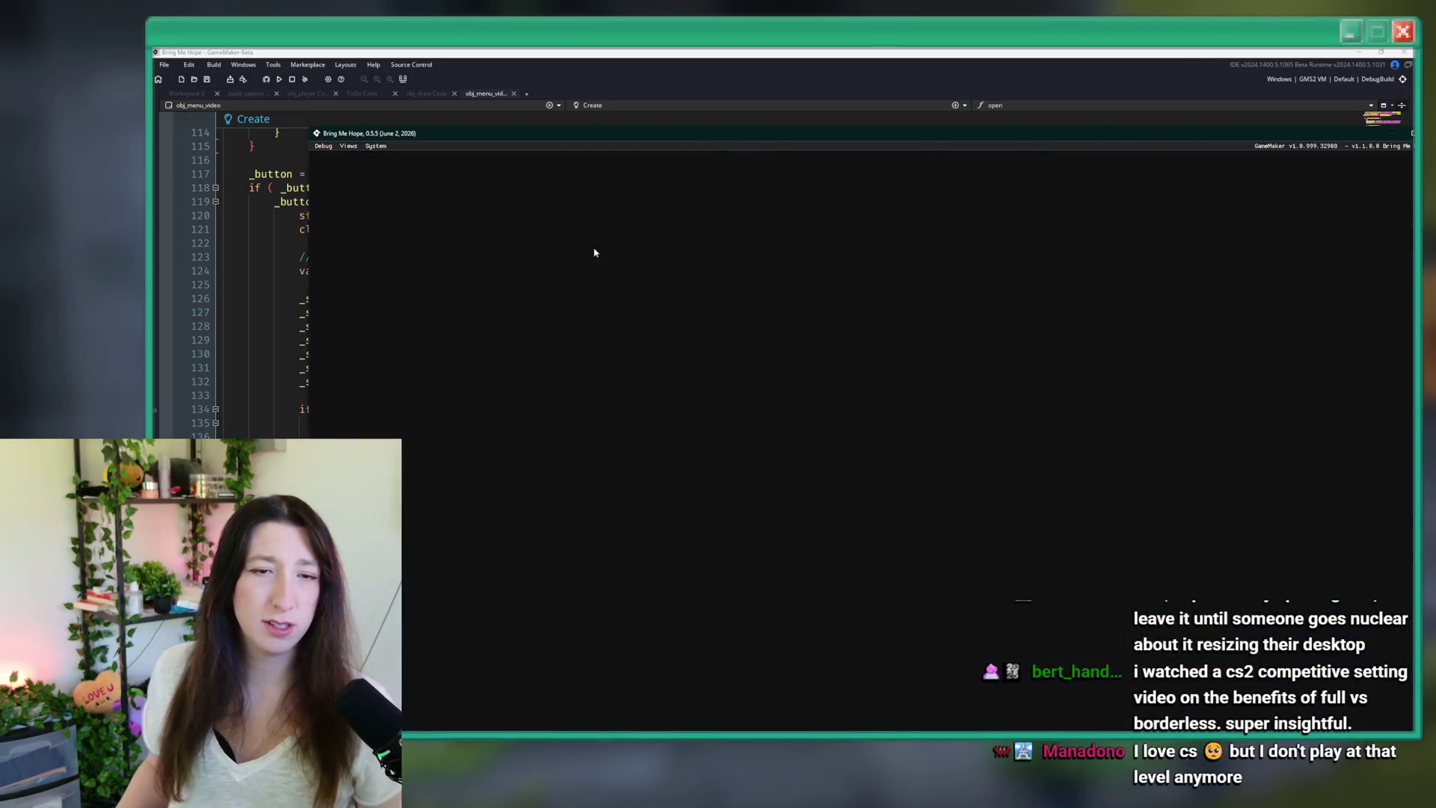
- In the game's Video settings, toggle Fullscreen on and off and set window size 1664x936
key(Down)
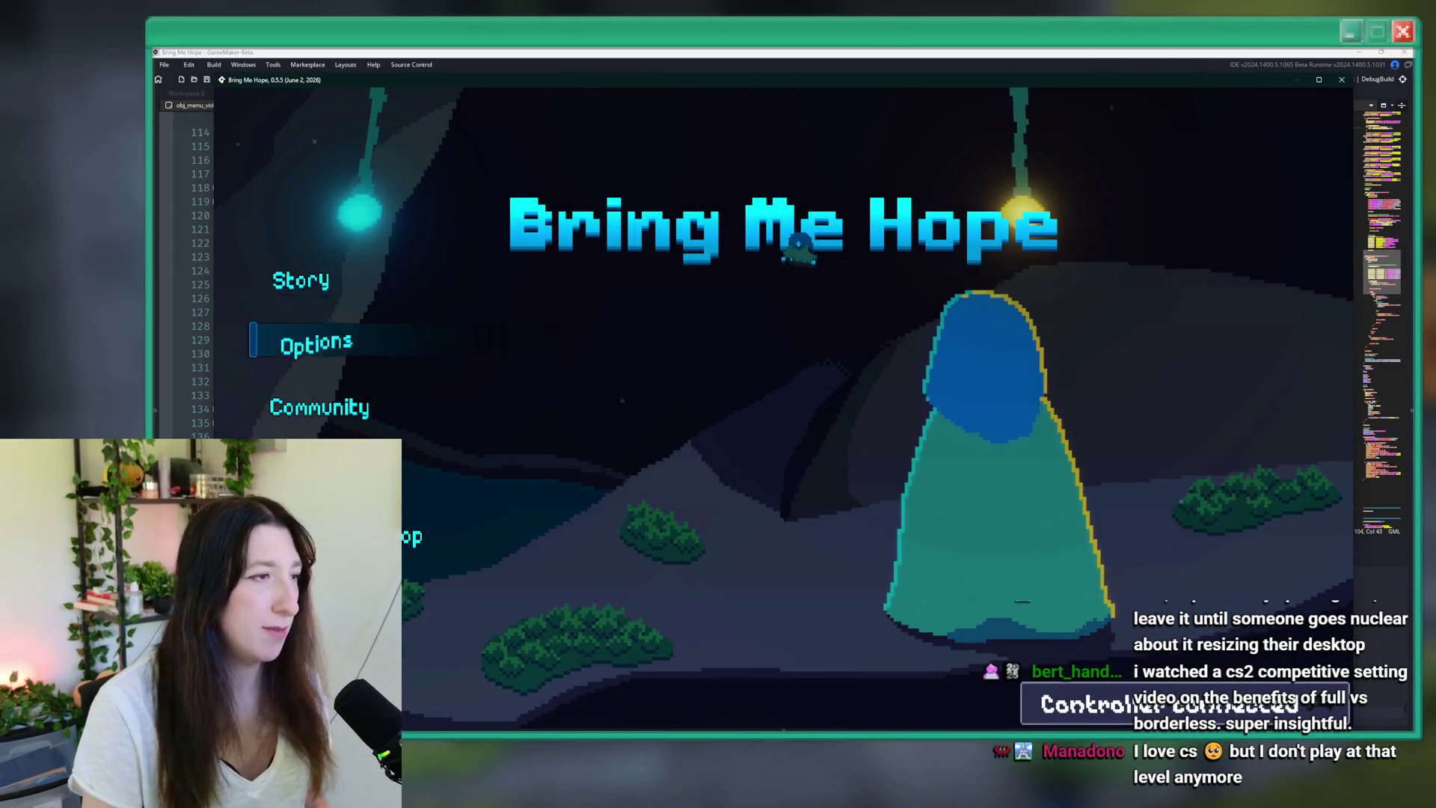
key(Return)
key(Down)
key(Return)
key(Down)
key(Up)
key(Right)
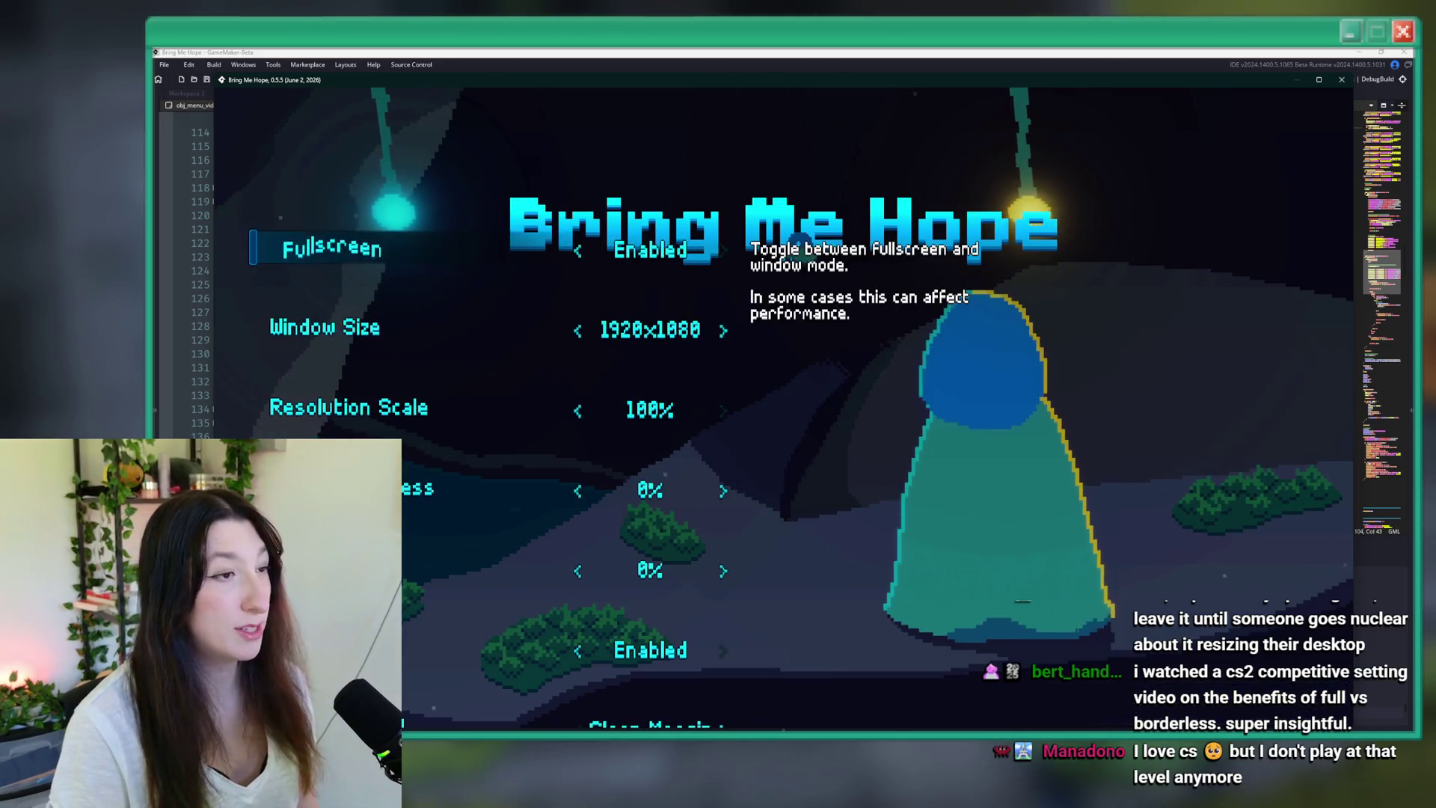
key(Up)
key(Up)
key(Up)
key(Left)
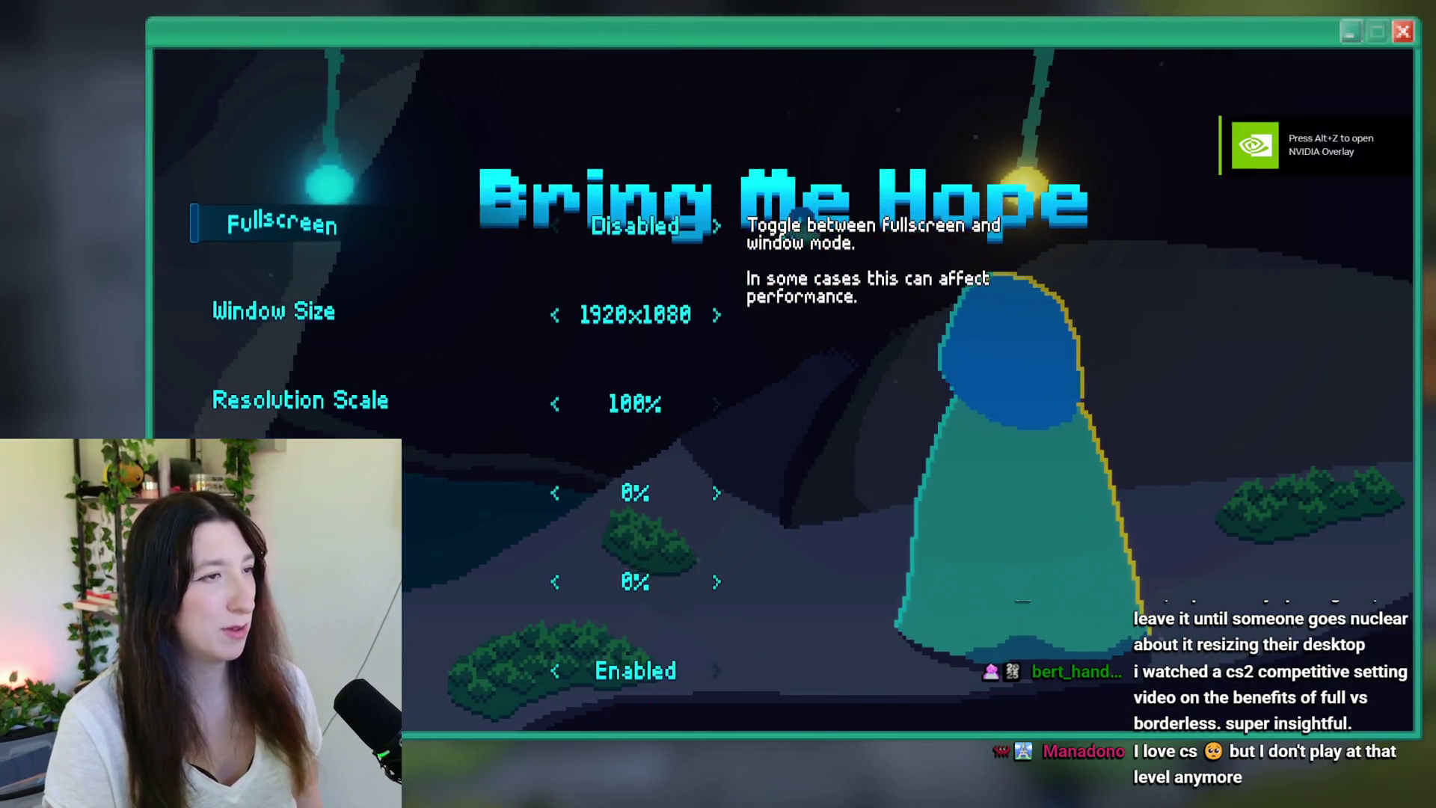
key(Down)
key(Down)
key(Down)
key(Down)
key(Down)
key(Down)
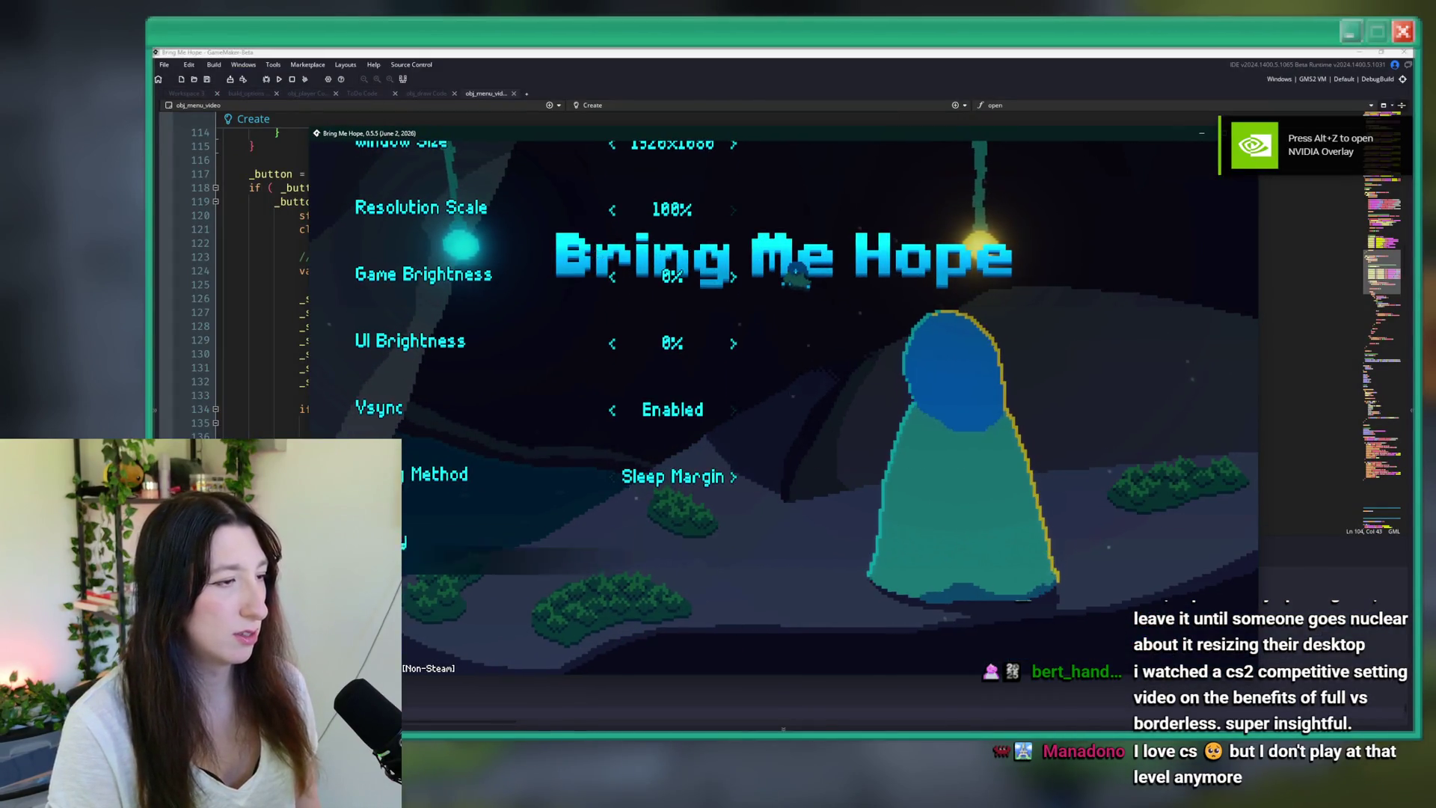
key(Up)
key(Up)
key(Up)
key(Left)
key(Down)
key(Down)
key(Down)
key(Down)
key(Down)
key(Up)
key(Up)
key(Up)
key(Left)
key(Down)
key(Down)
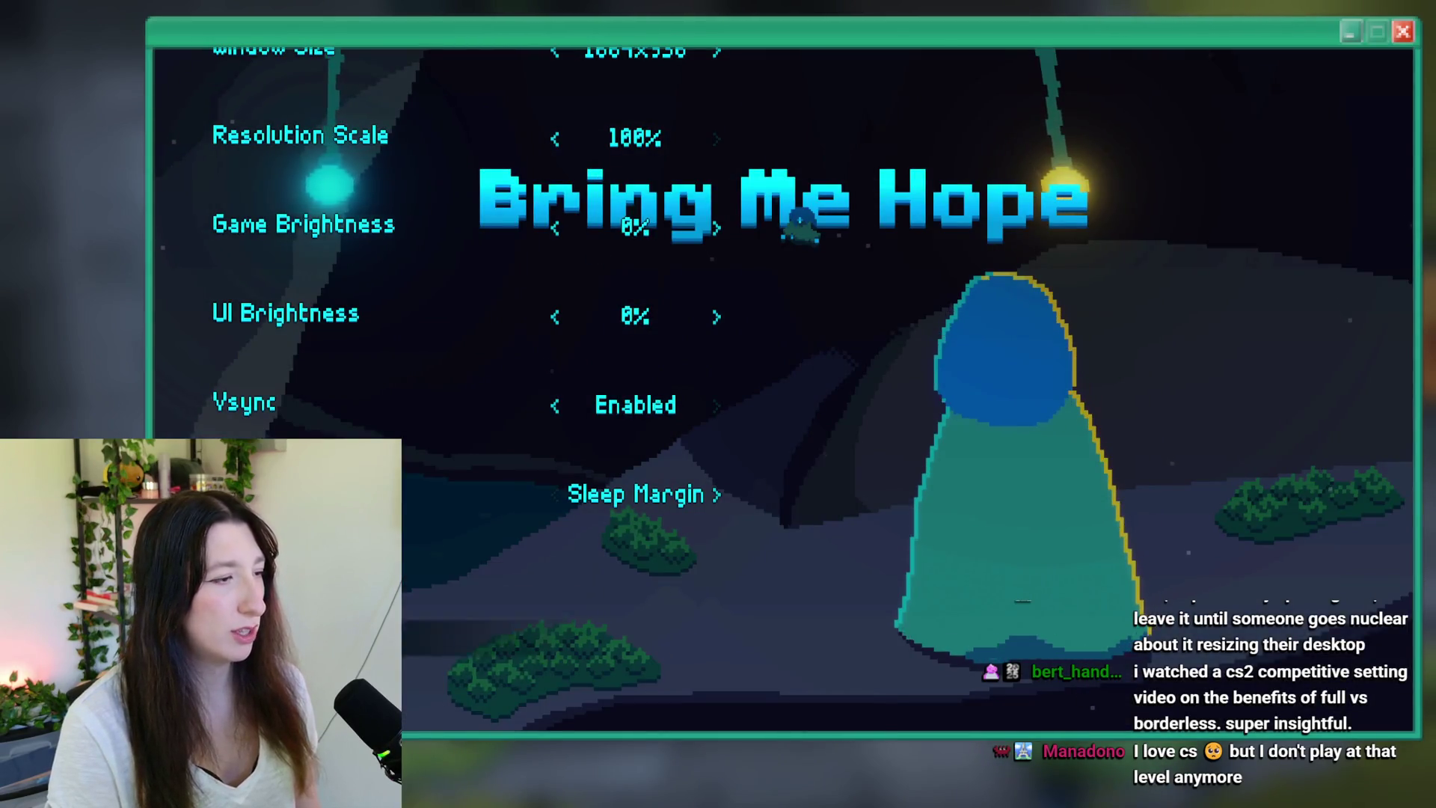
- Reopen Video settings, toggle Fullscreen on then back to windowed, and close the game
key(Escape)
key(Down)
key(Return)
key(Down)
key(Down)
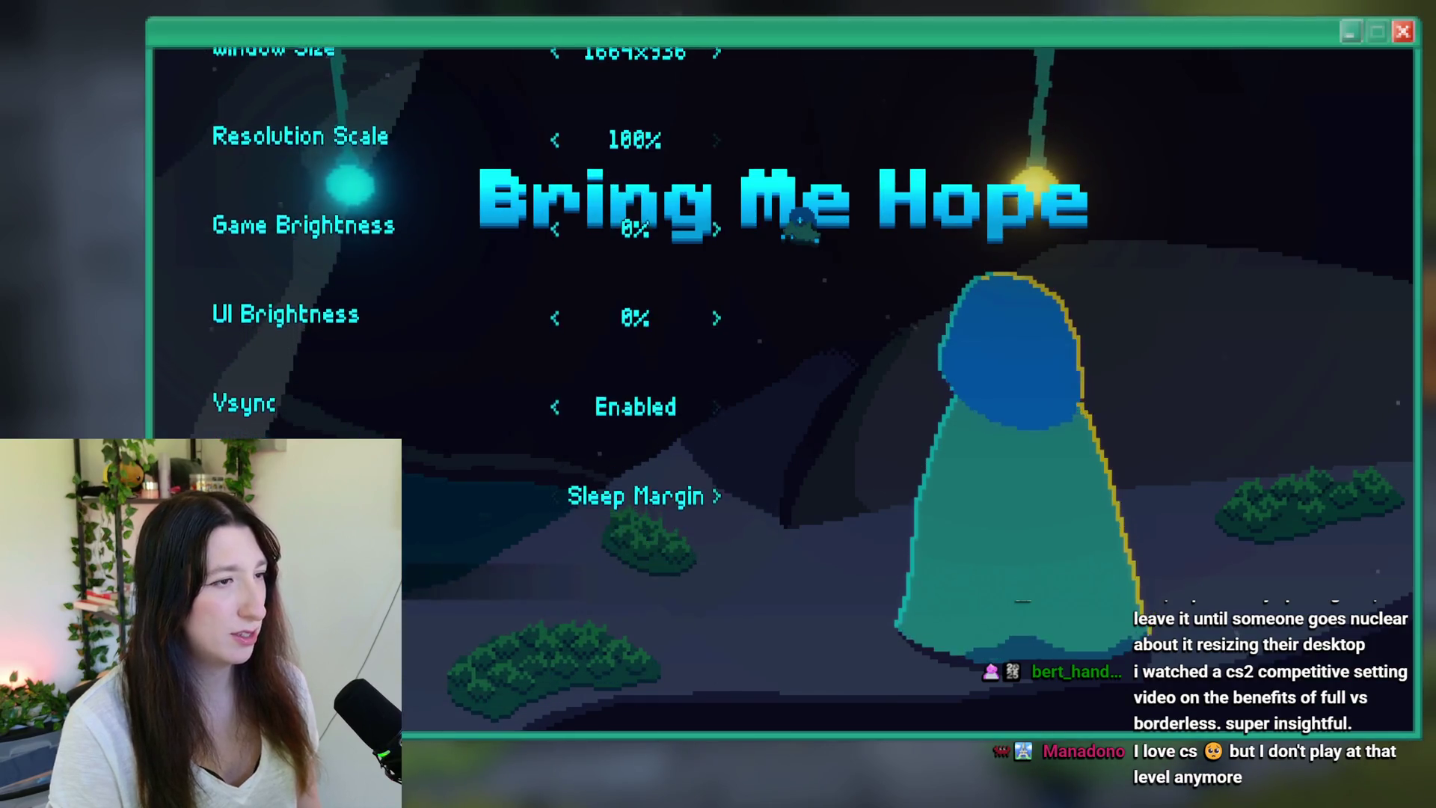
key(Up)
key(Up)
key(Down)
key(Down)
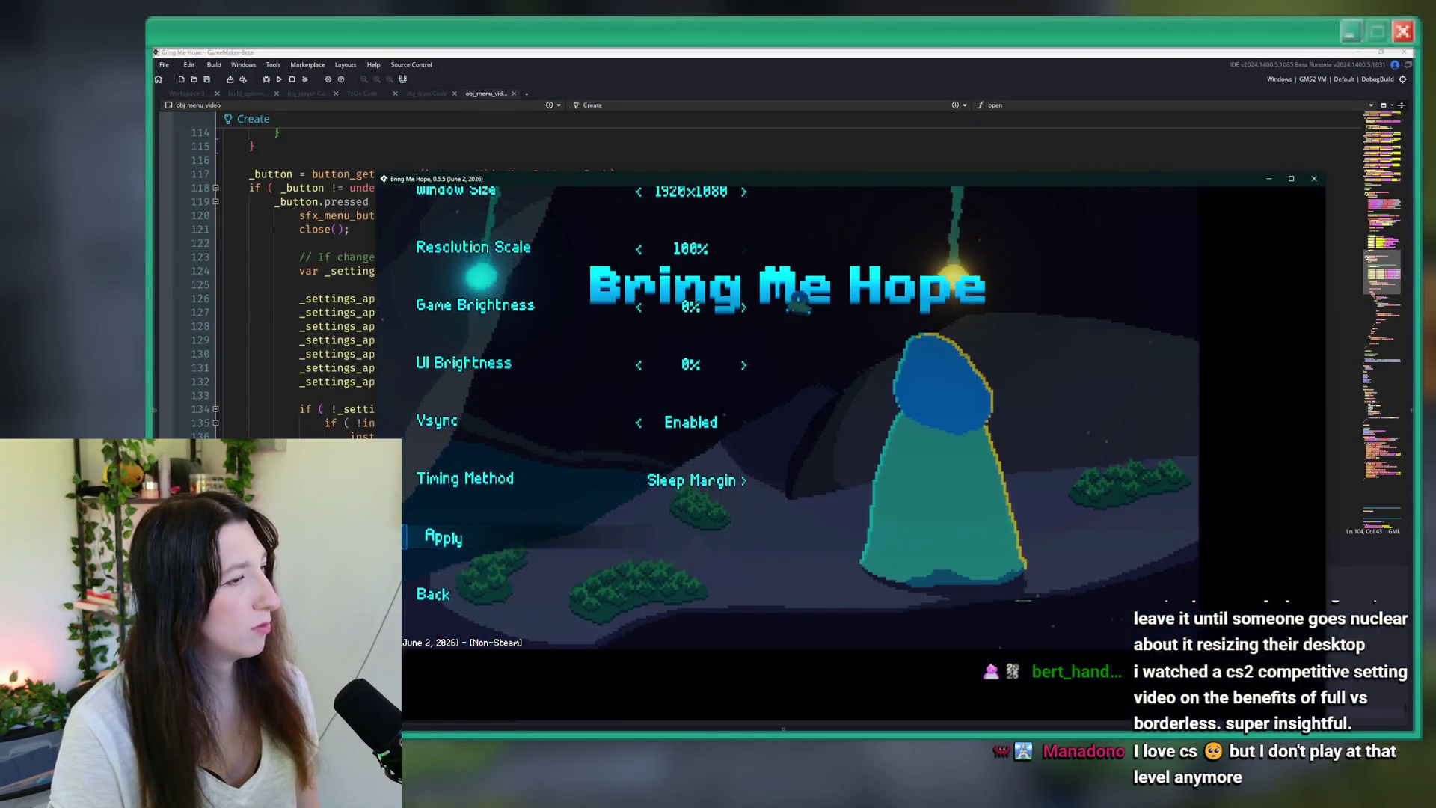
key(Up)
key(Up)
key(Right)
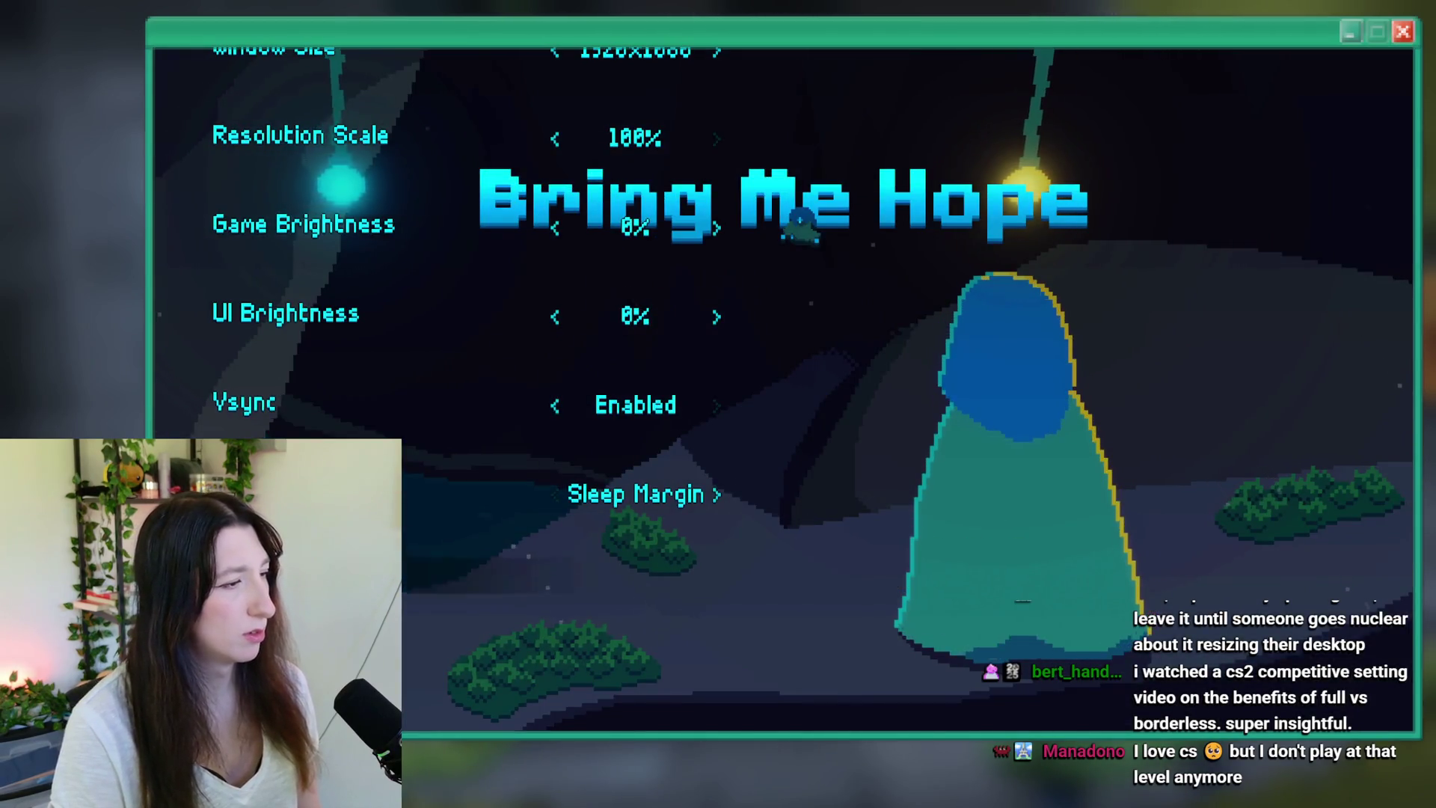
key(Left)
key(Down)
key(Down)
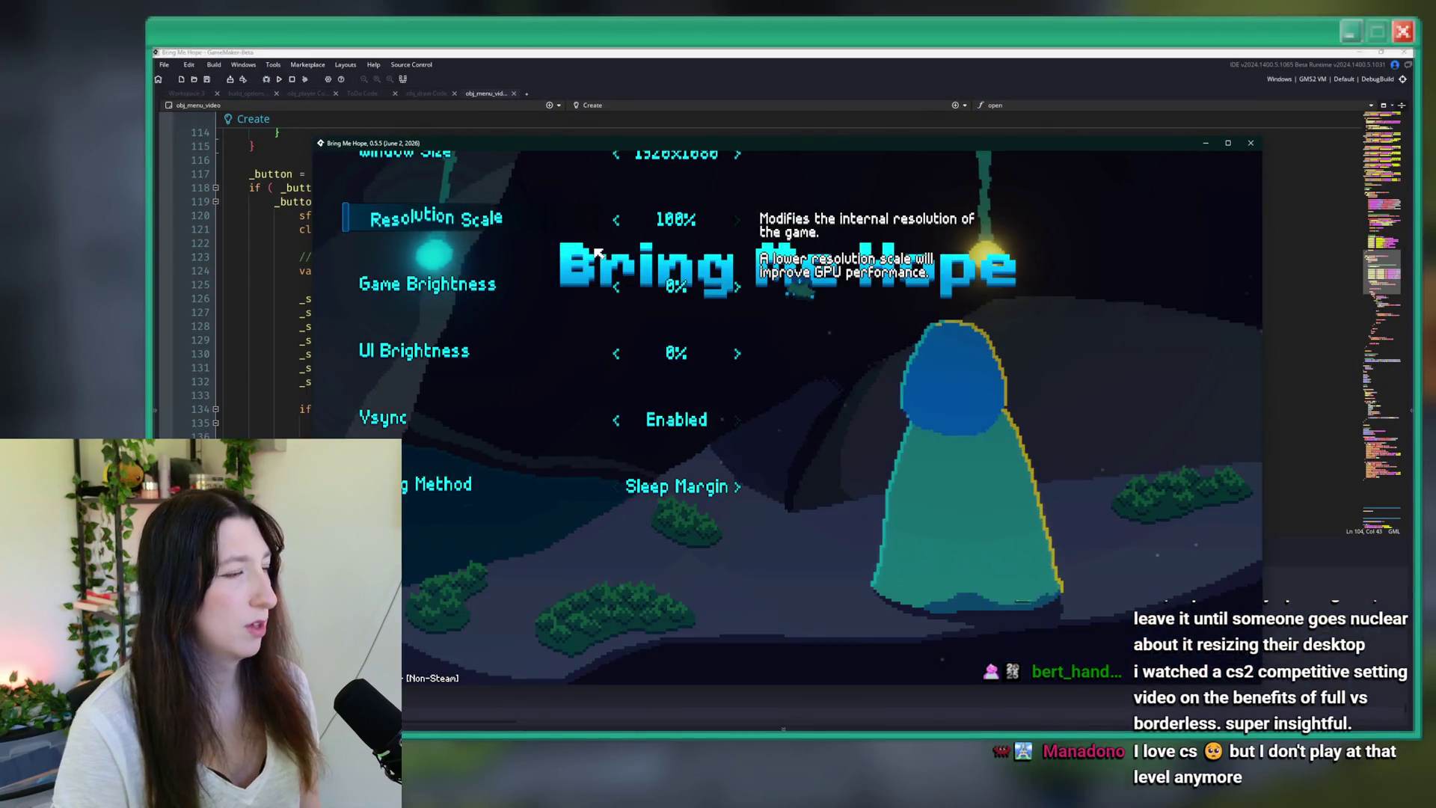
click(1251, 143)
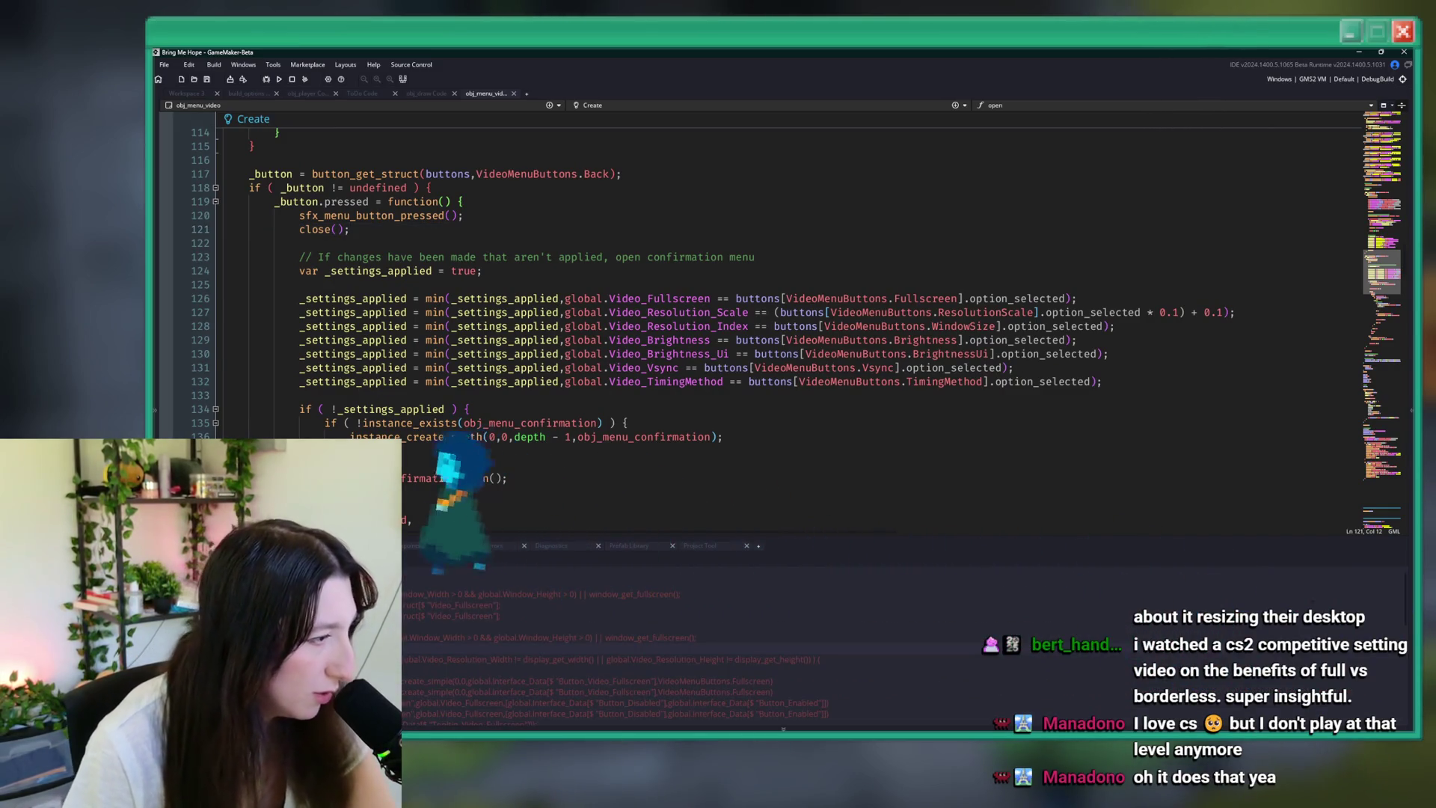
- Open obj_draw's Post-Draw fullscreen match, then Begin Step's checks on lines 79 and 93
double_click(508, 627)
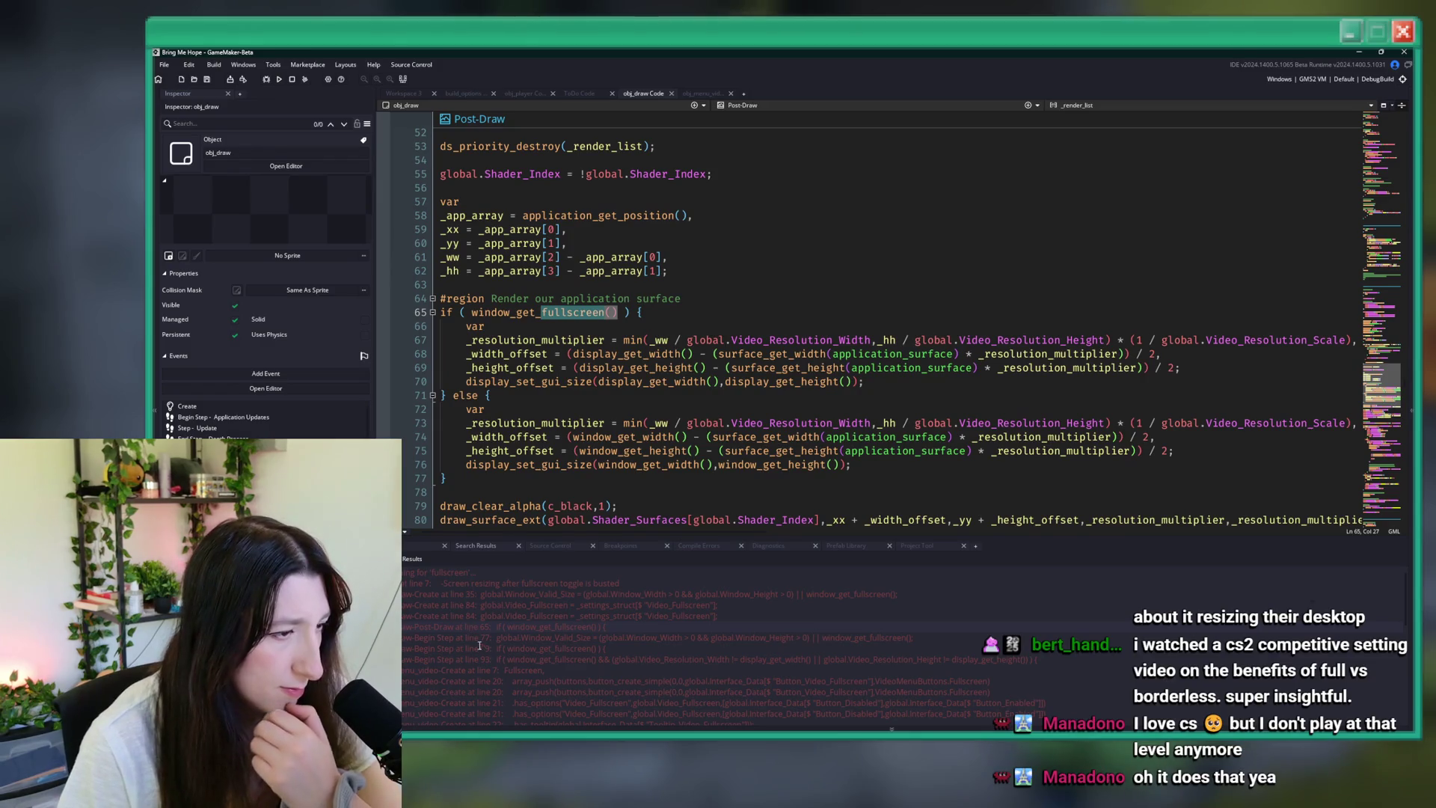
double_click(479, 649)
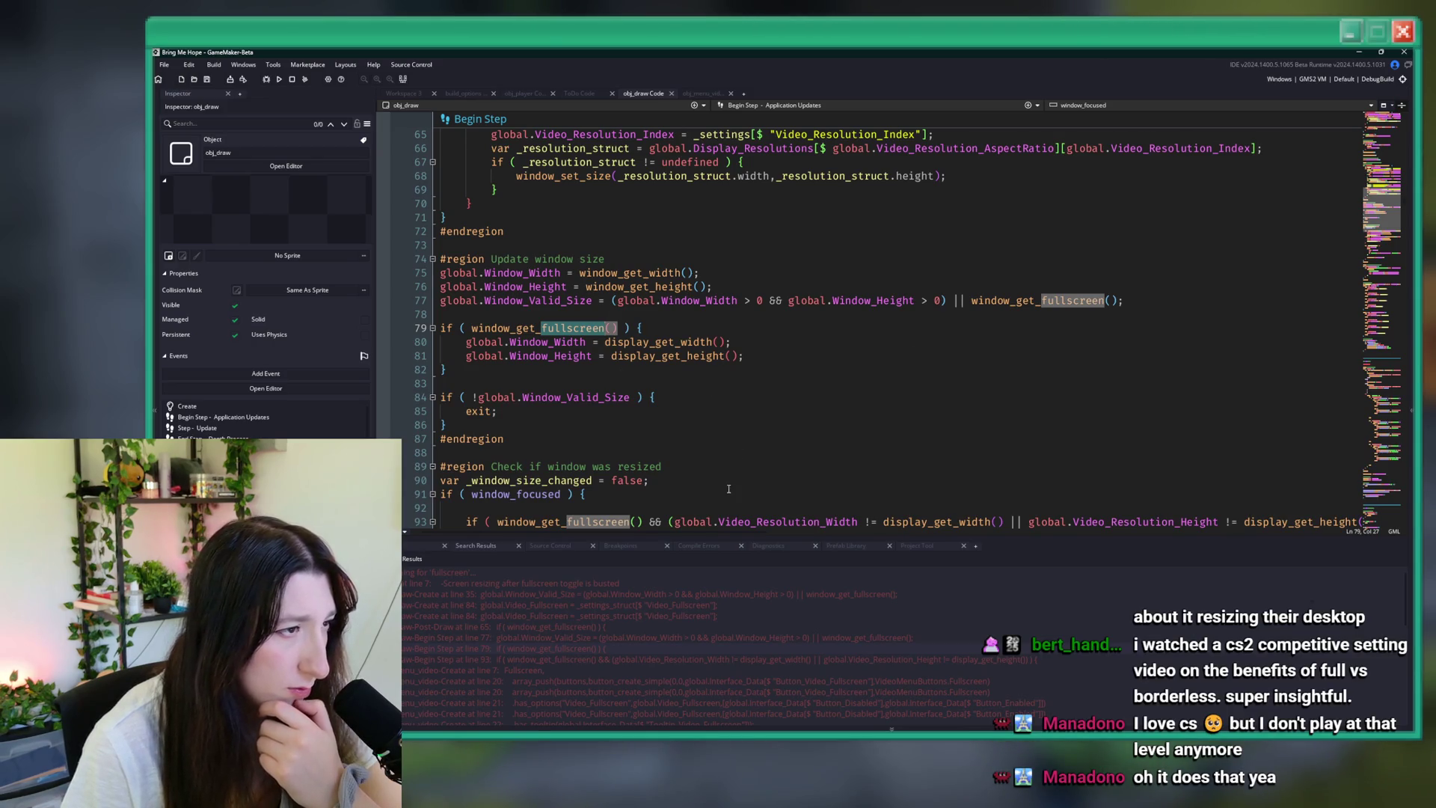
scroll(729, 489, down, 4)
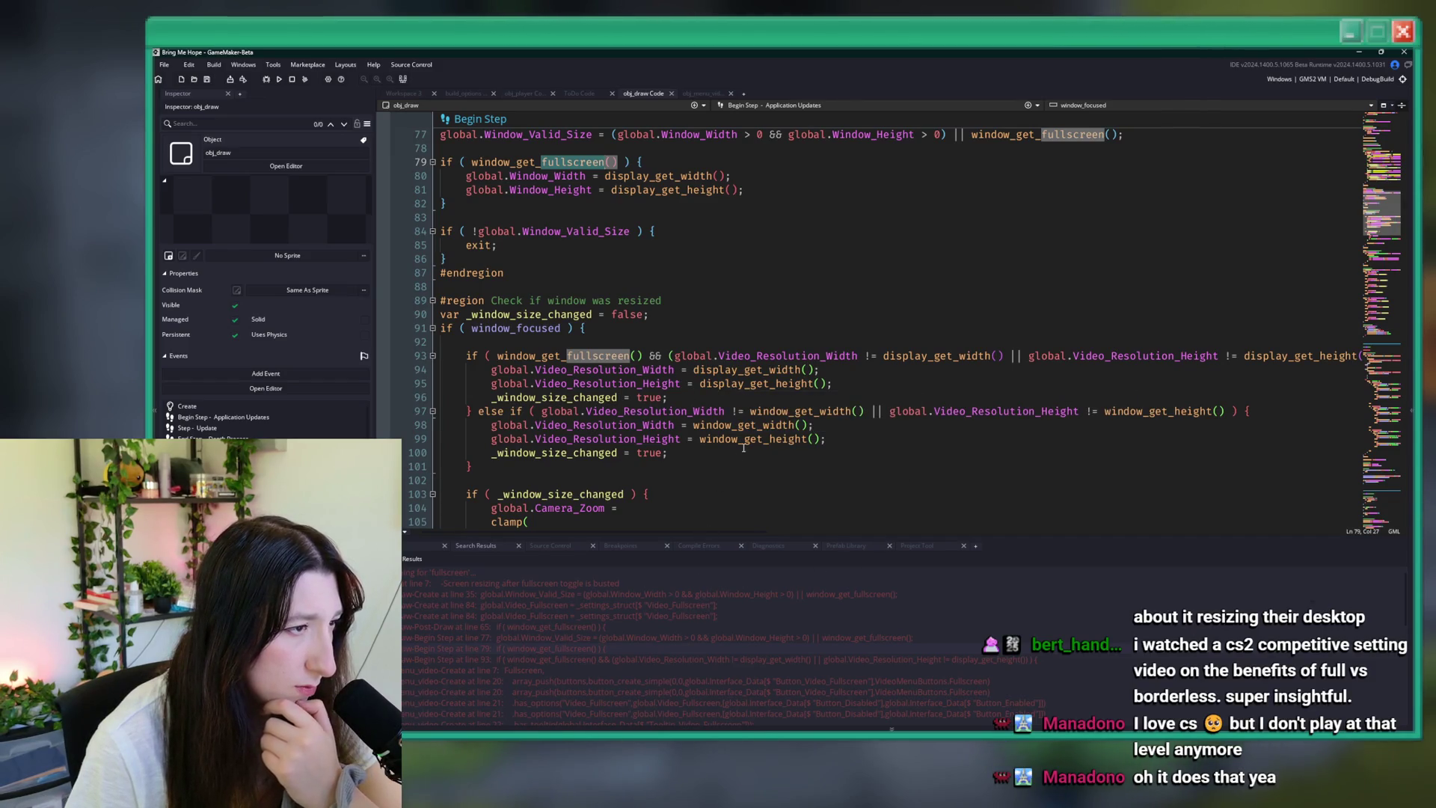
scroll(738, 463, down, 2)
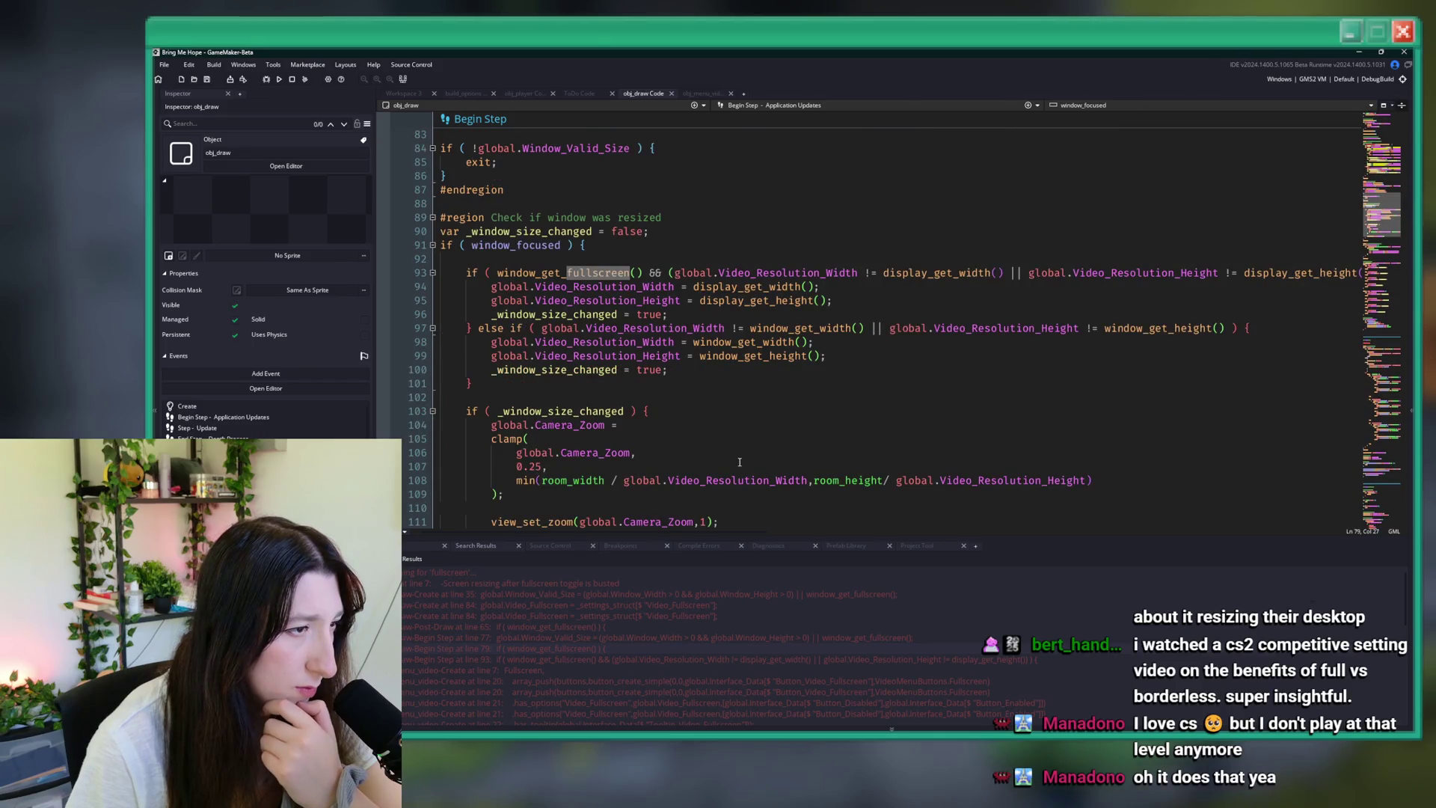
click(582, 658)
scroll(594, 425, up, 2)
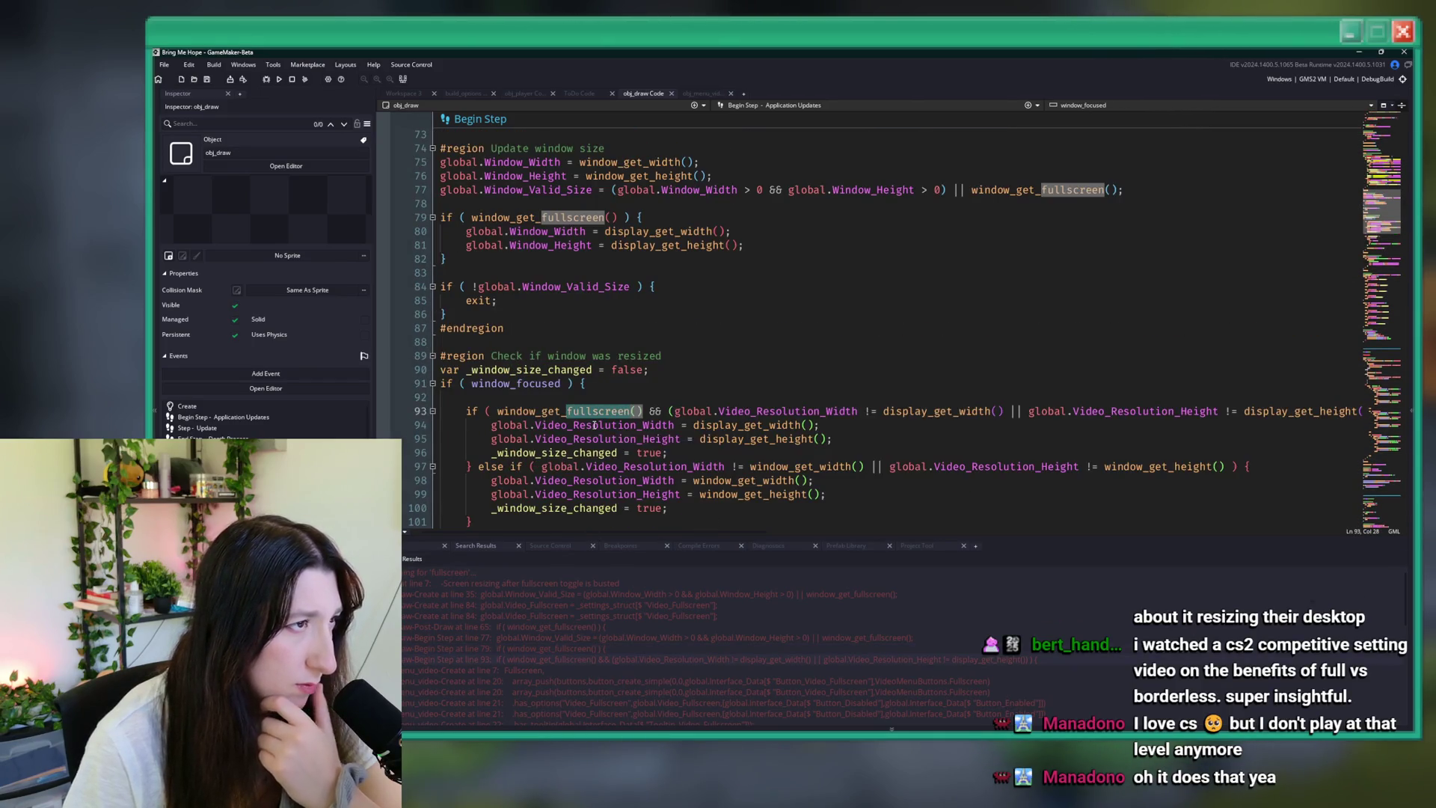
scroll(561, 683, down, 2)
scroll(561, 683, down, 5)
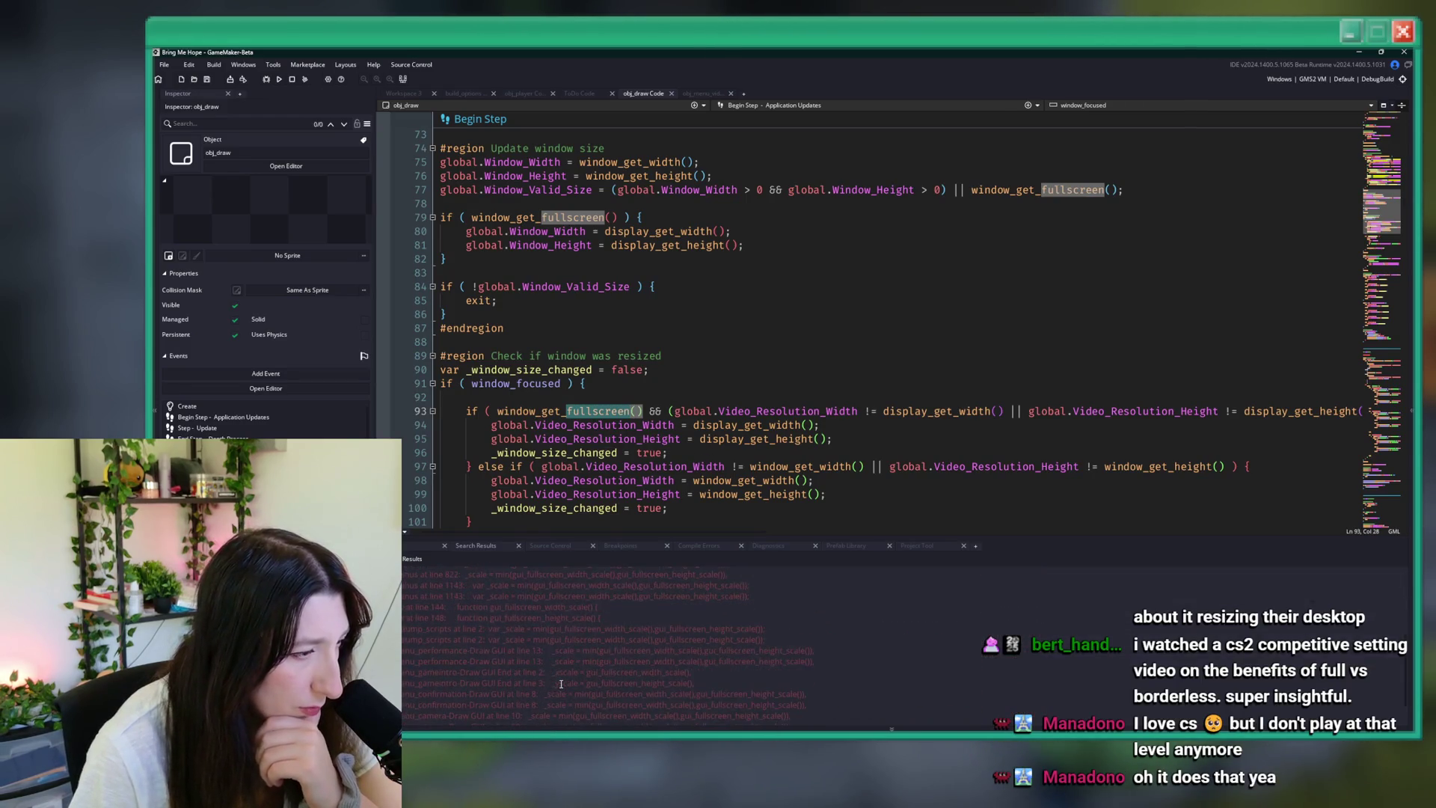
scroll(569, 634, down, 2)
scroll(571, 613, up, 10)
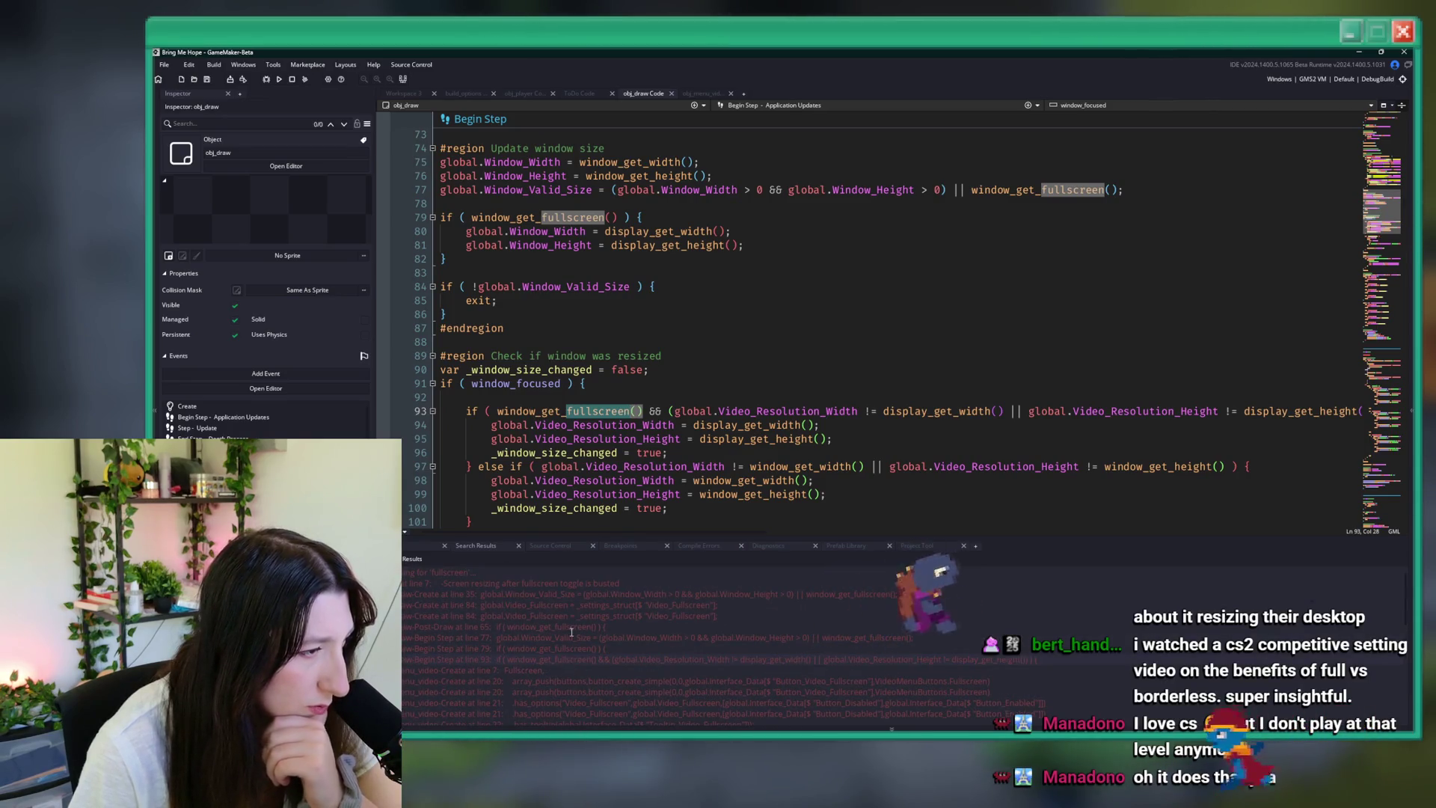
- Inspect the Begin Step window-resize check around line 86 and start a project search
click(608, 356)
scroll(649, 360, down, 2)
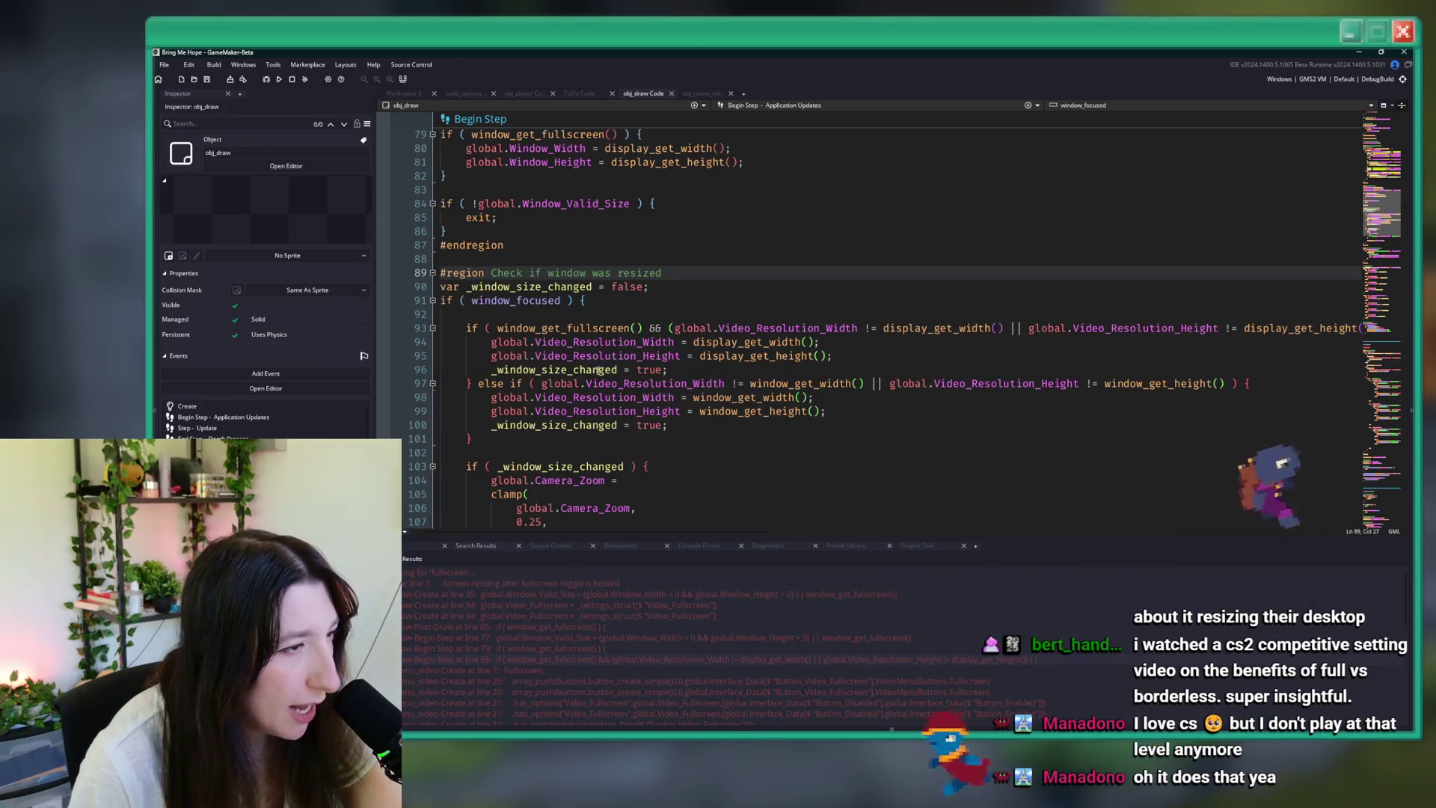
mouse_move(603, 329)
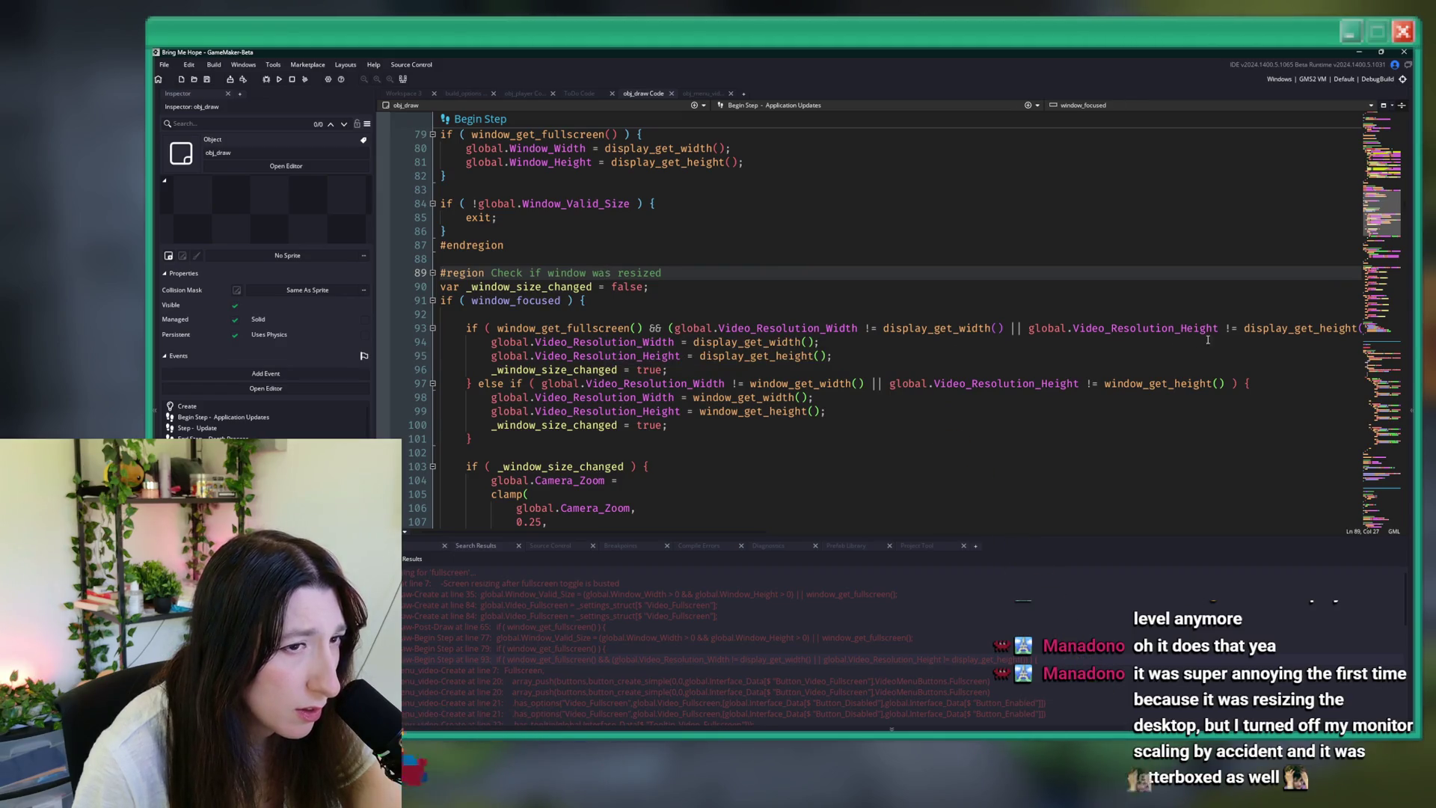
mouse_move(857, 329)
mouse_move(499, 367)
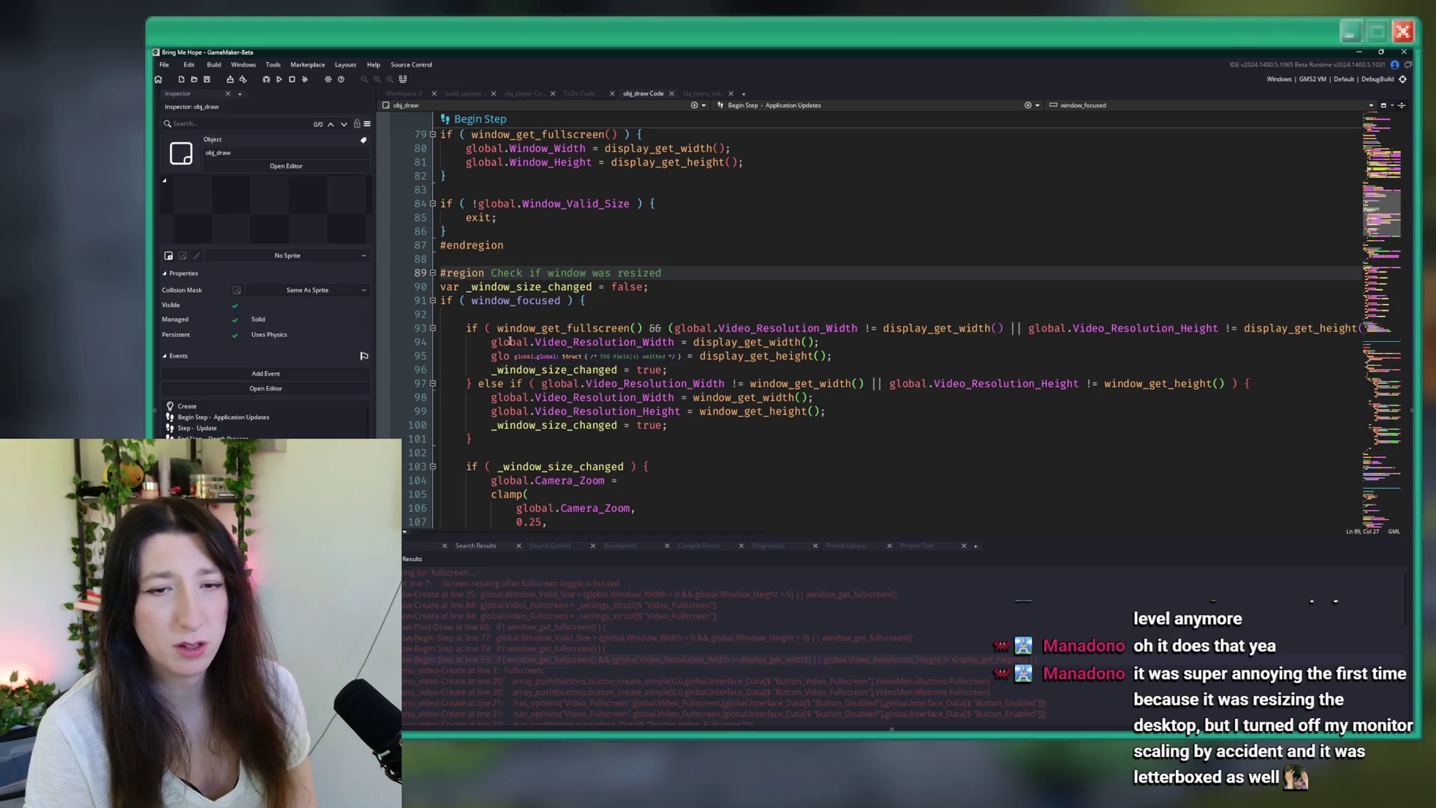
click(689, 236)
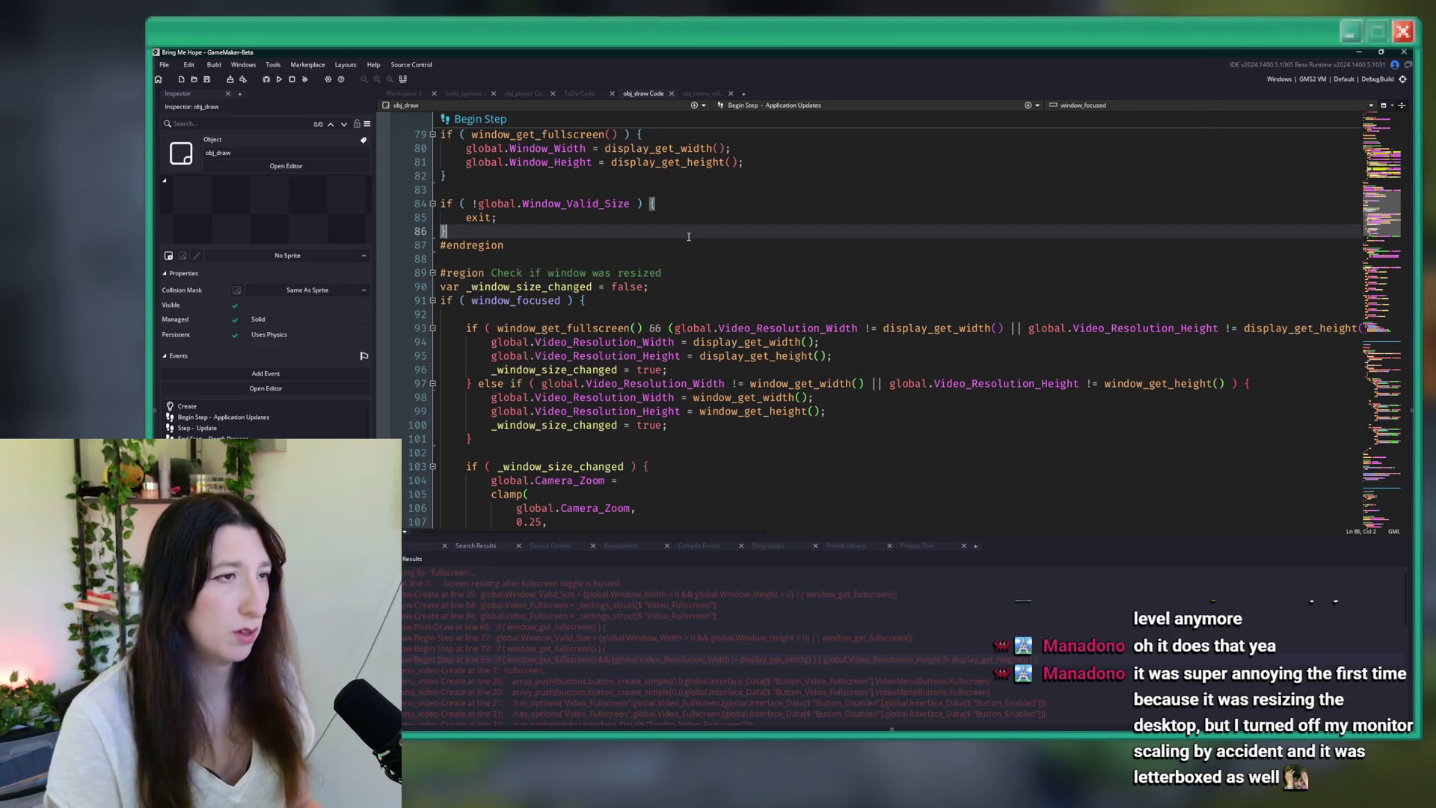
key(ctrl+f)
- Search the project for window_set_size and open the obj_draw Begin Step match
text(window_set_size)
key(Return)
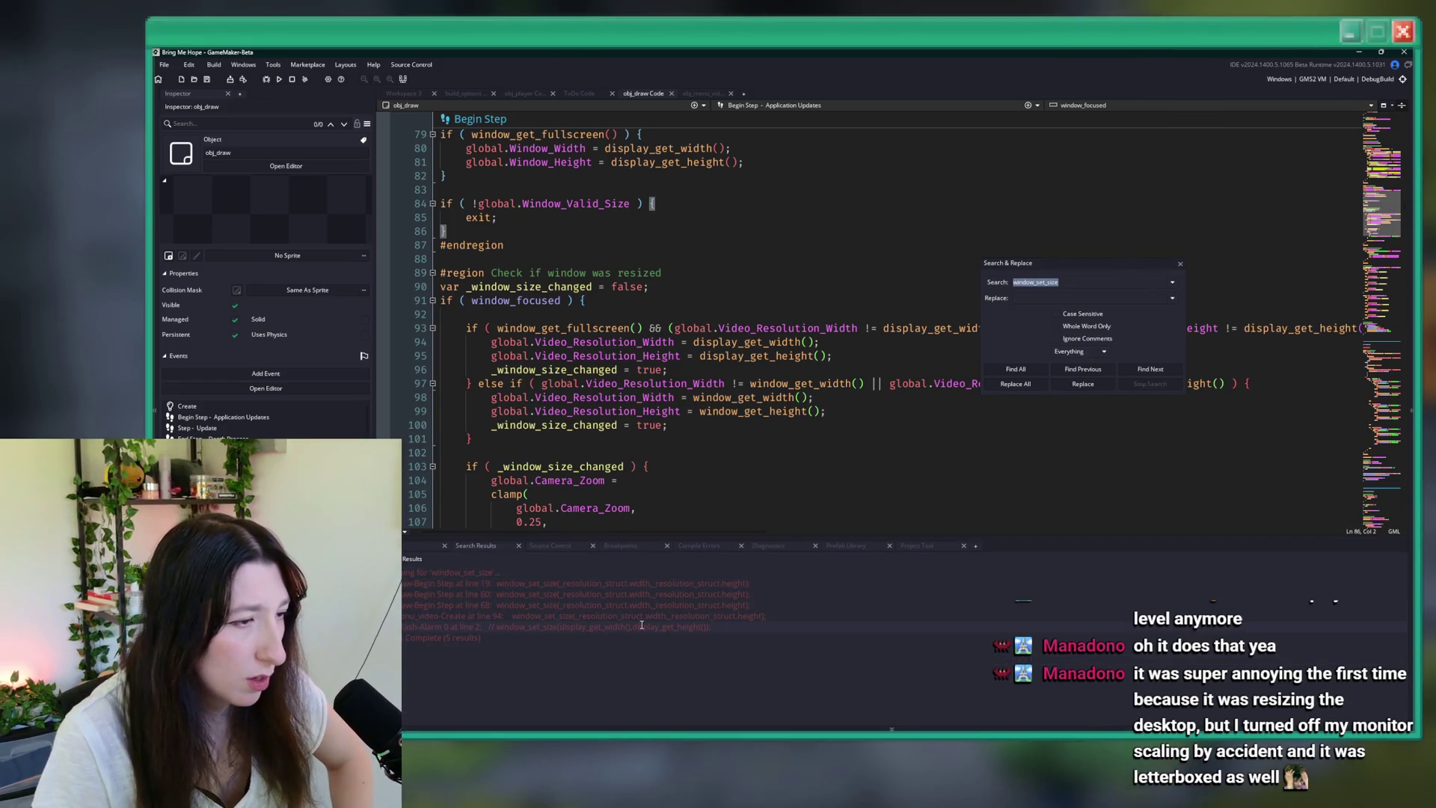
double_click(652, 609)
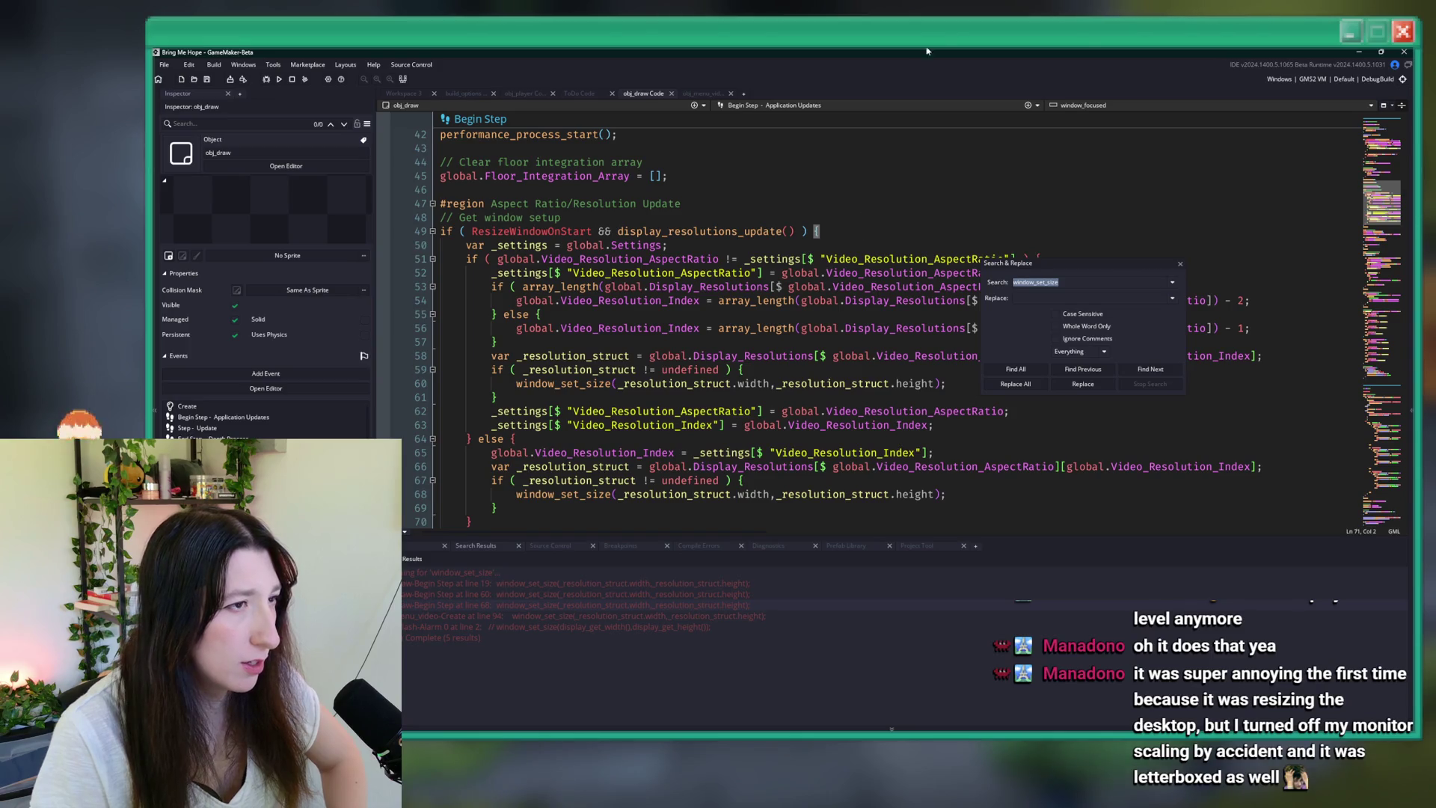
scroll(972, 247, down, 2)
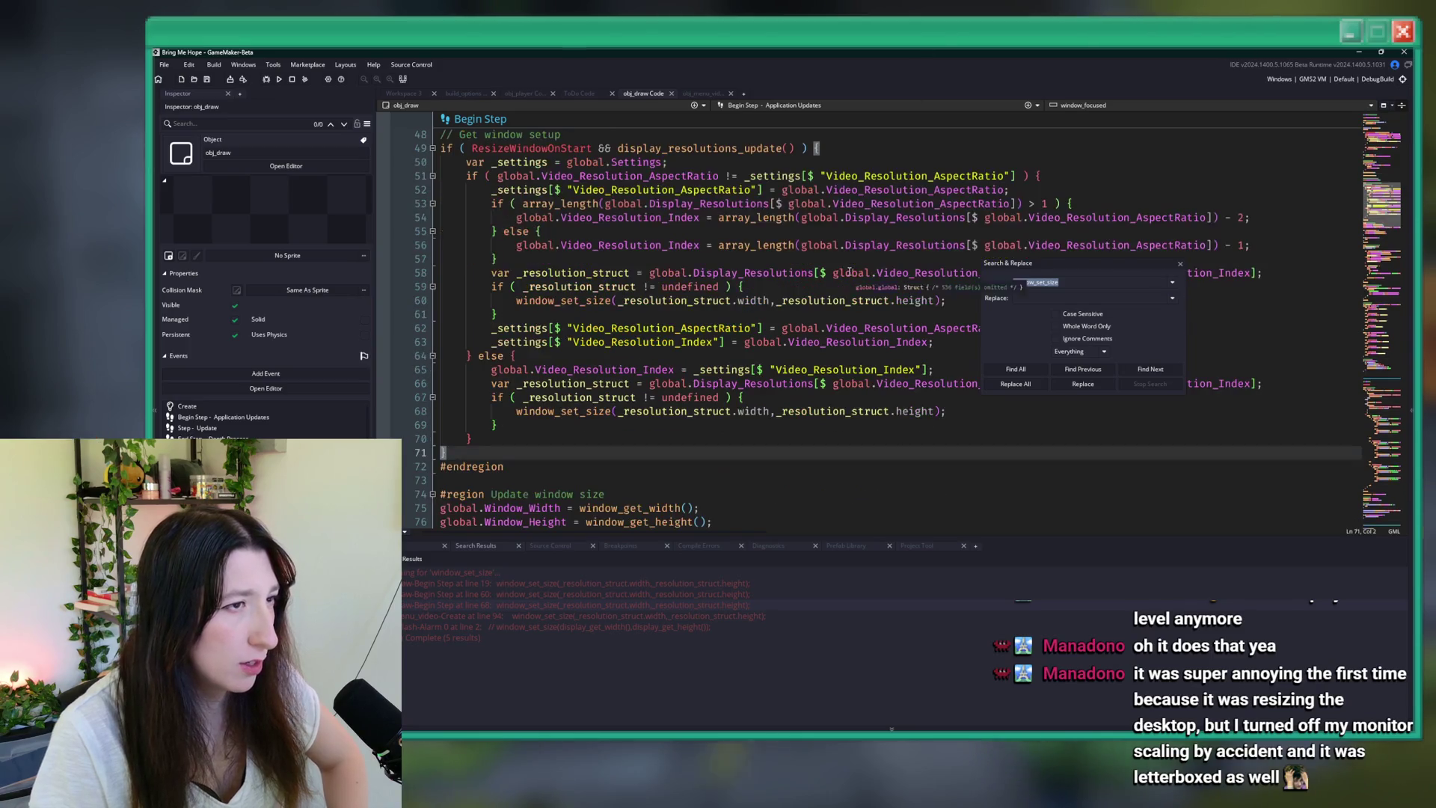
- Close Search & Replace and jump to the display_resolutions_update definition from line 49
click(1181, 263)
click(991, 153)
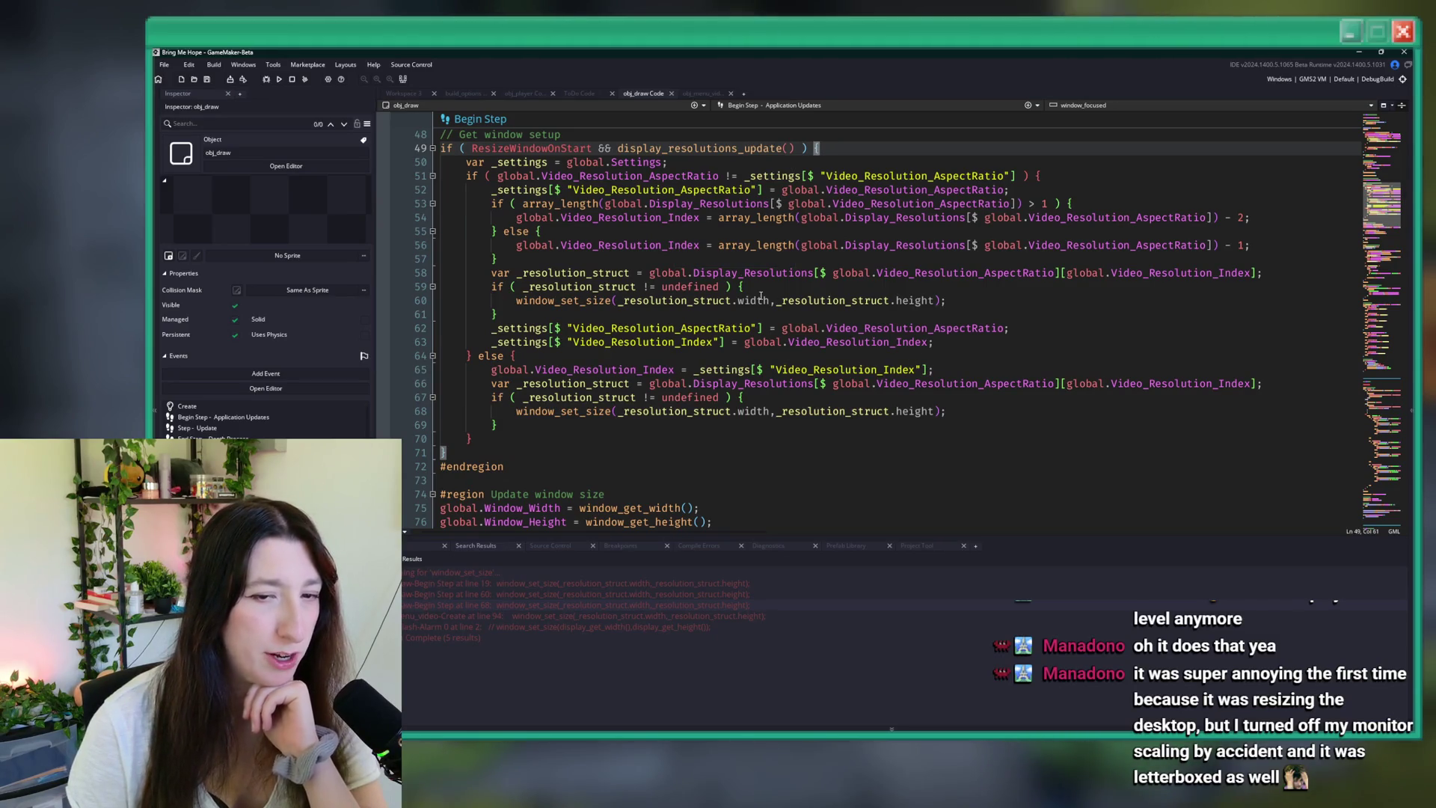
middle_click(700, 148)
- Read through the display_resolutions_update definition in gml_extension
click(713, 215)
scroll(793, 266, down, 6)
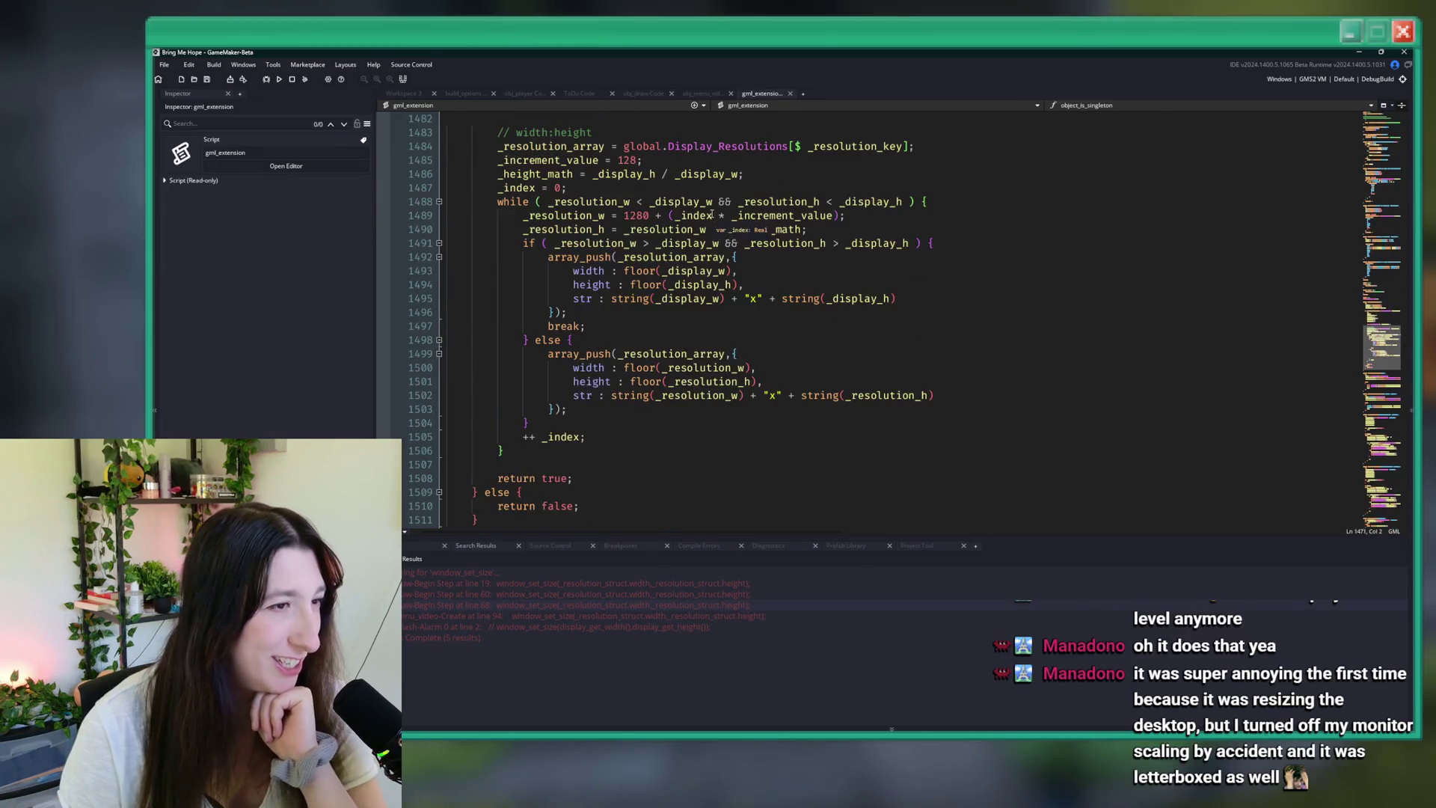
scroll(875, 317, up, 2)
scroll(775, 264, down, 8)
scroll(769, 259, up, 4)
scroll(768, 259, up, 10)
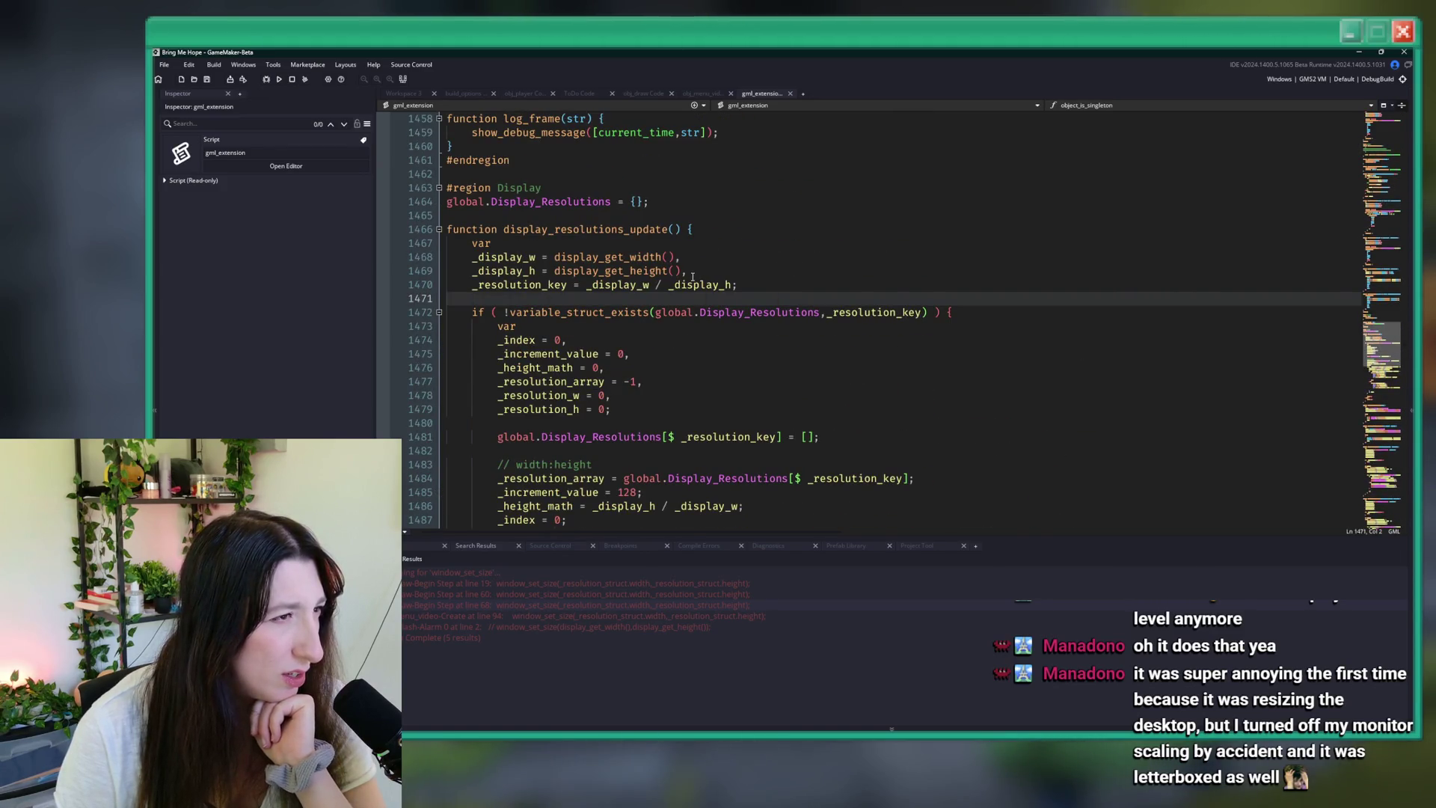
- Open the window_set_size call in obj_menu_video's Create code
click(626, 619)
double_click(626, 620)
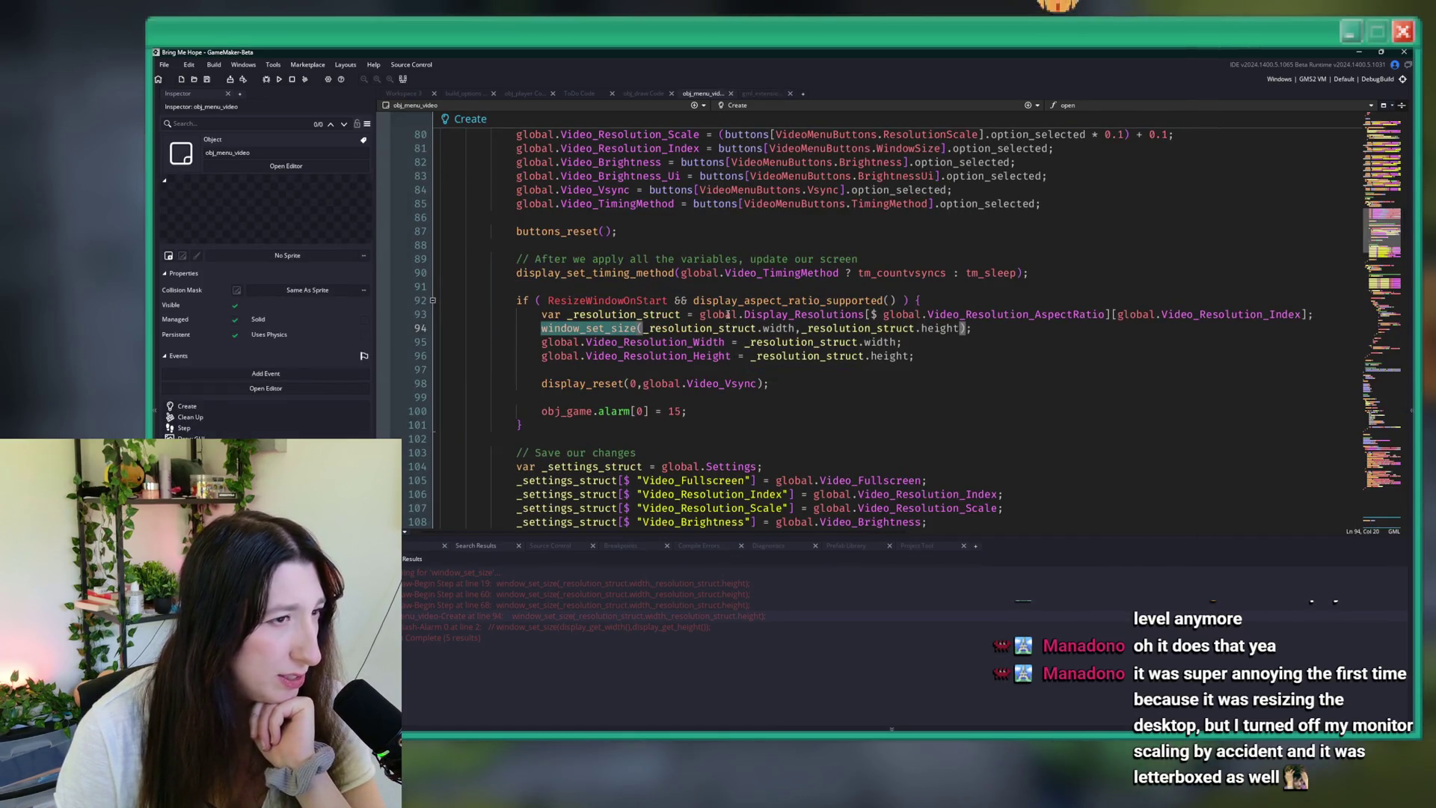
scroll(863, 261, up, 2)
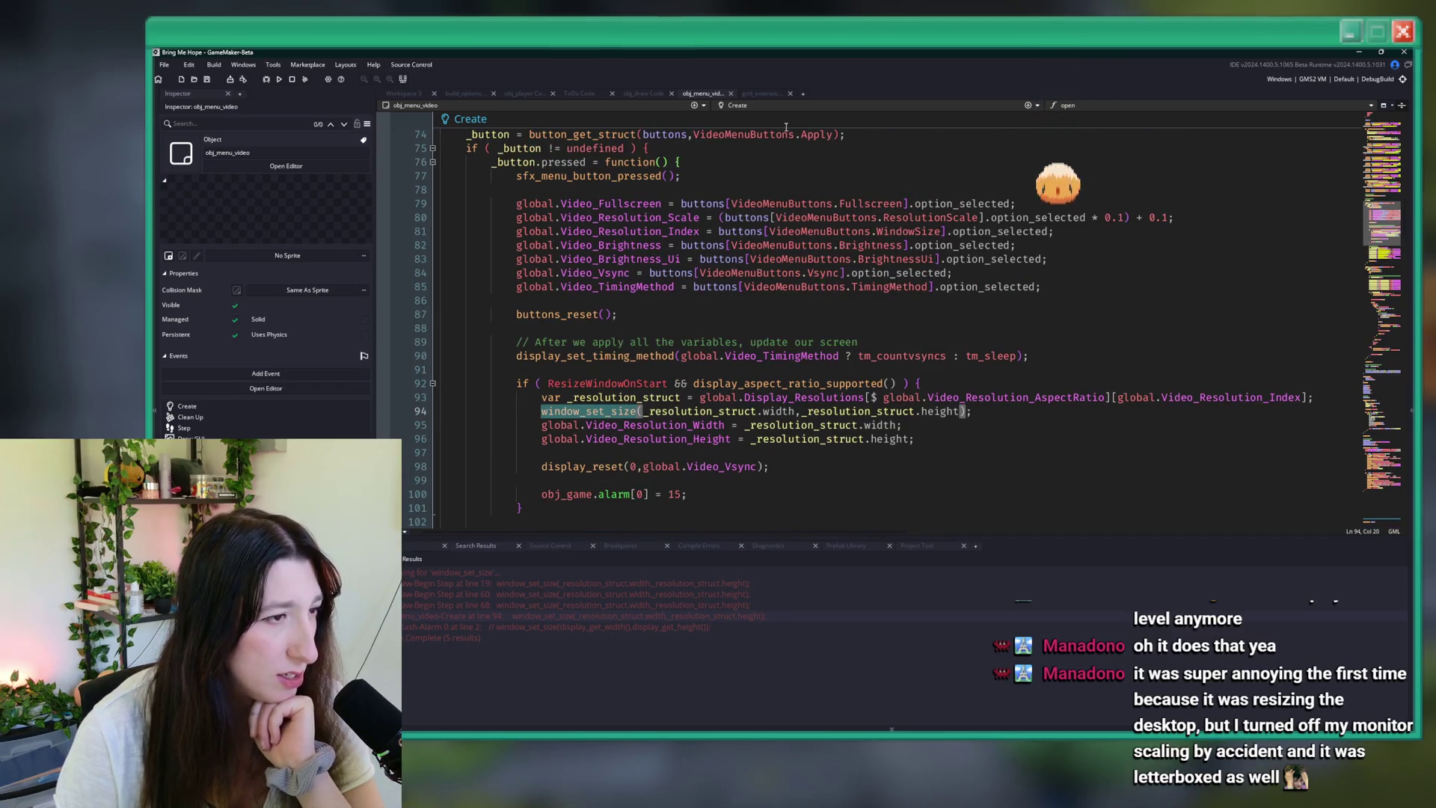
key(End)
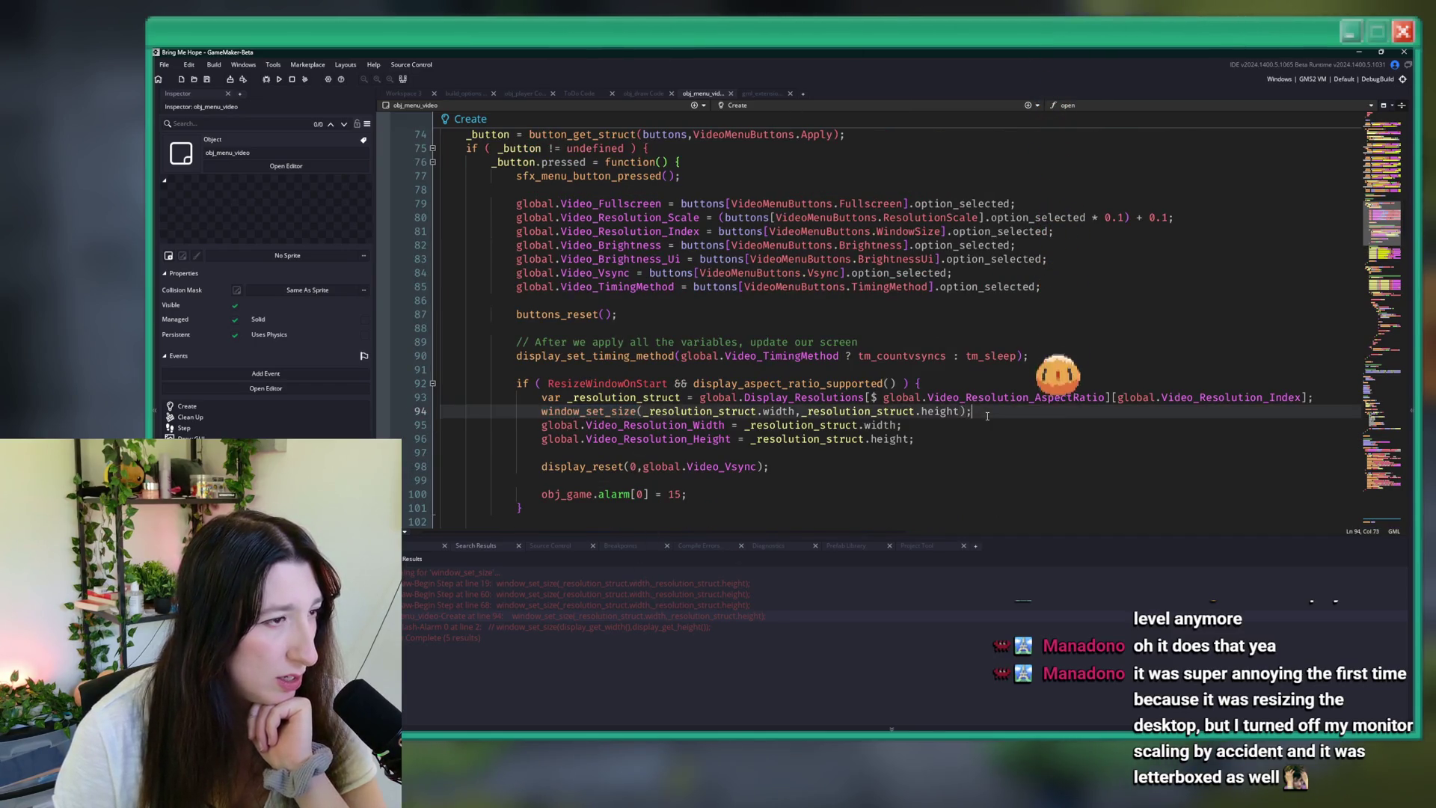
- Inspect the display_aspect_ratio_supported definition, then close the gml_extension script
middle_click(822, 383)
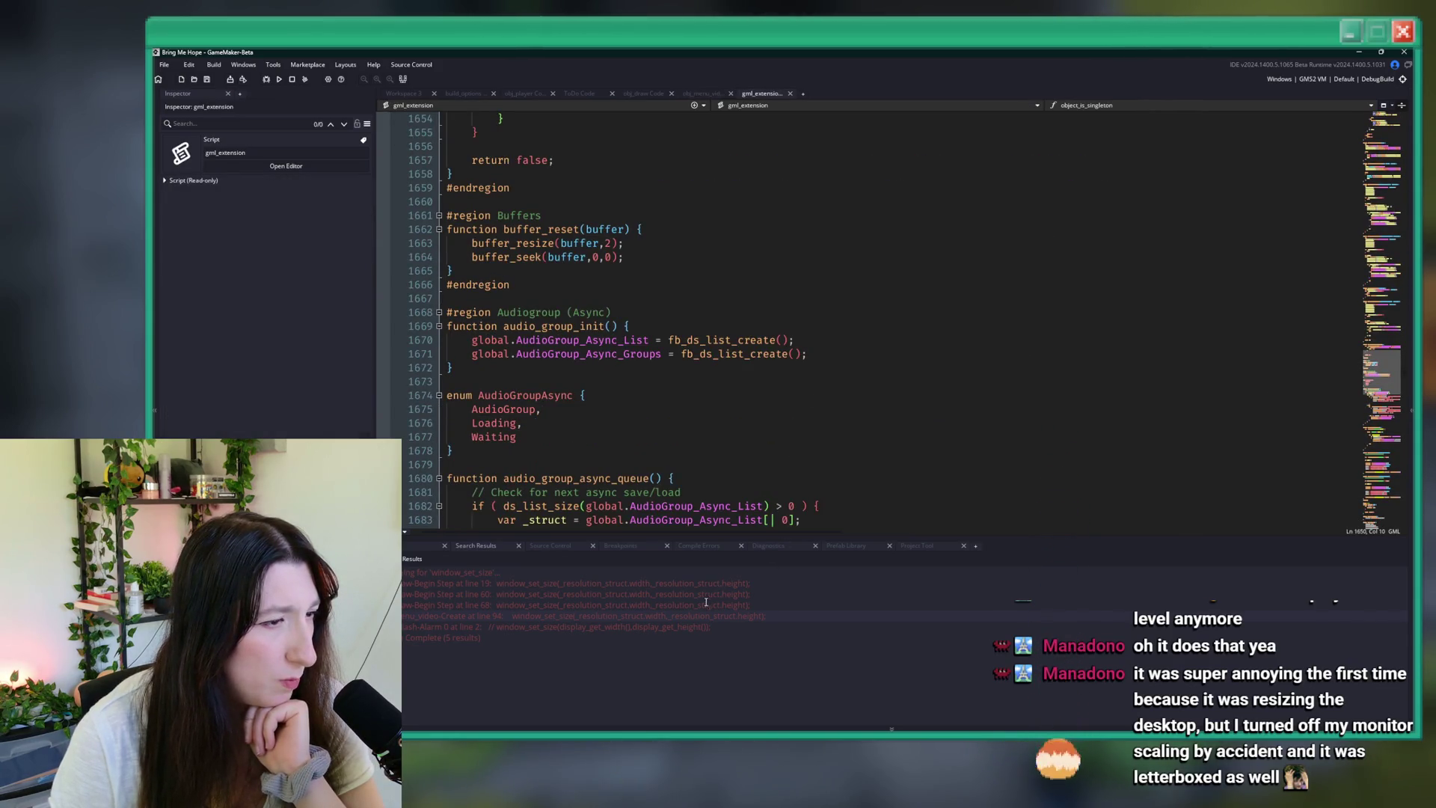
key(alt+Left)
middle_click(809, 286)
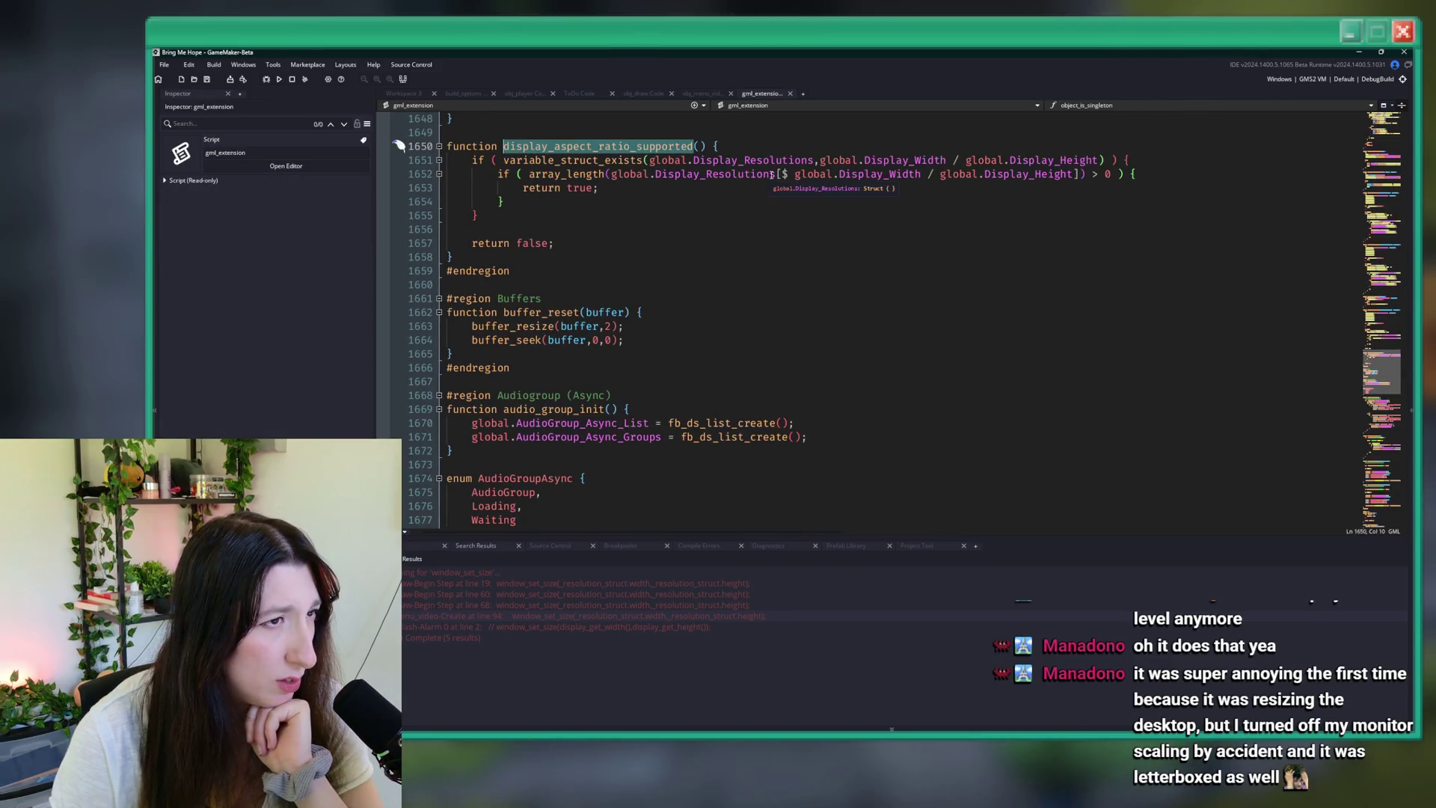
middle_click(758, 99)
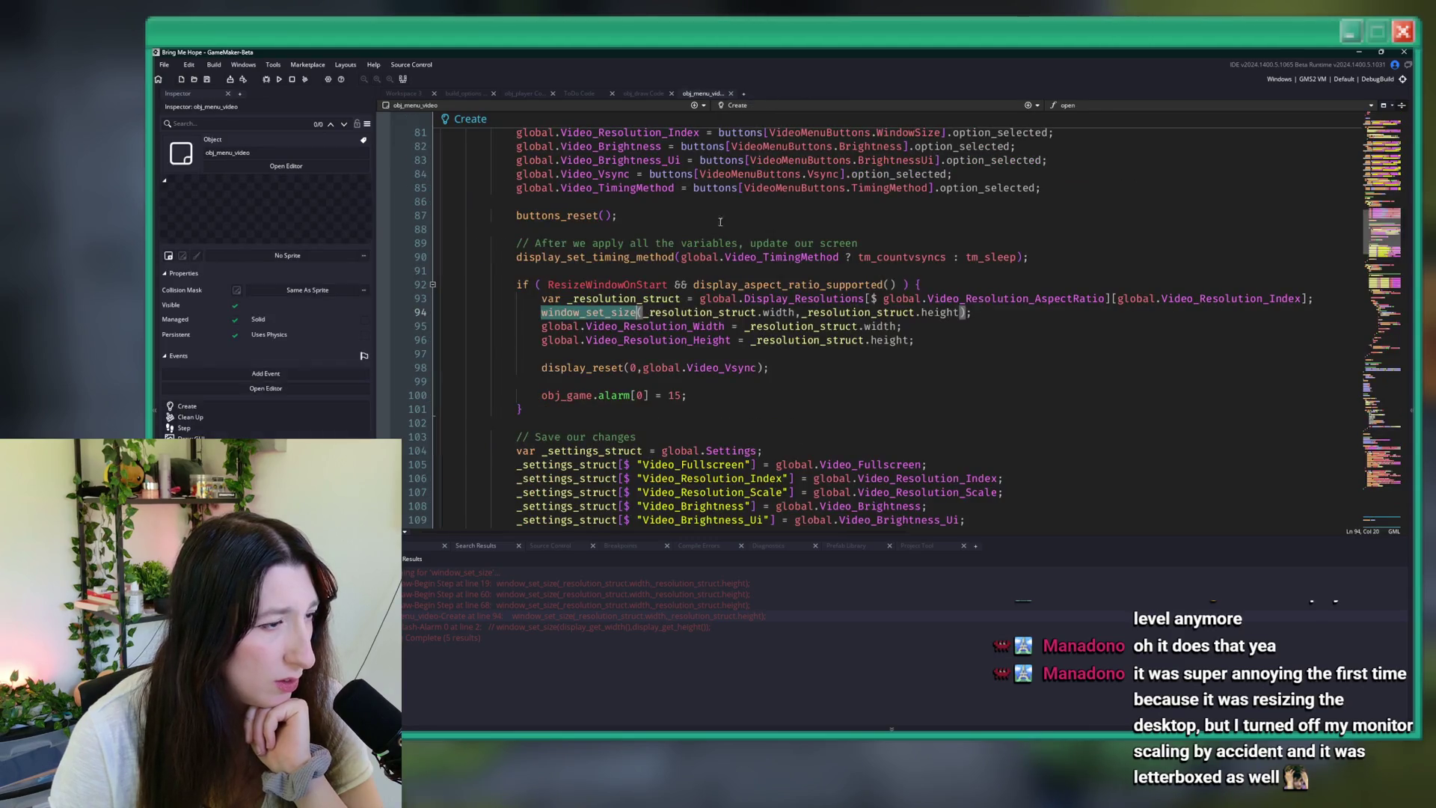
click(695, 340)
- Select global.Video_Fullscreen on line 79 and start a search for it
scroll(697, 337, up, 2)
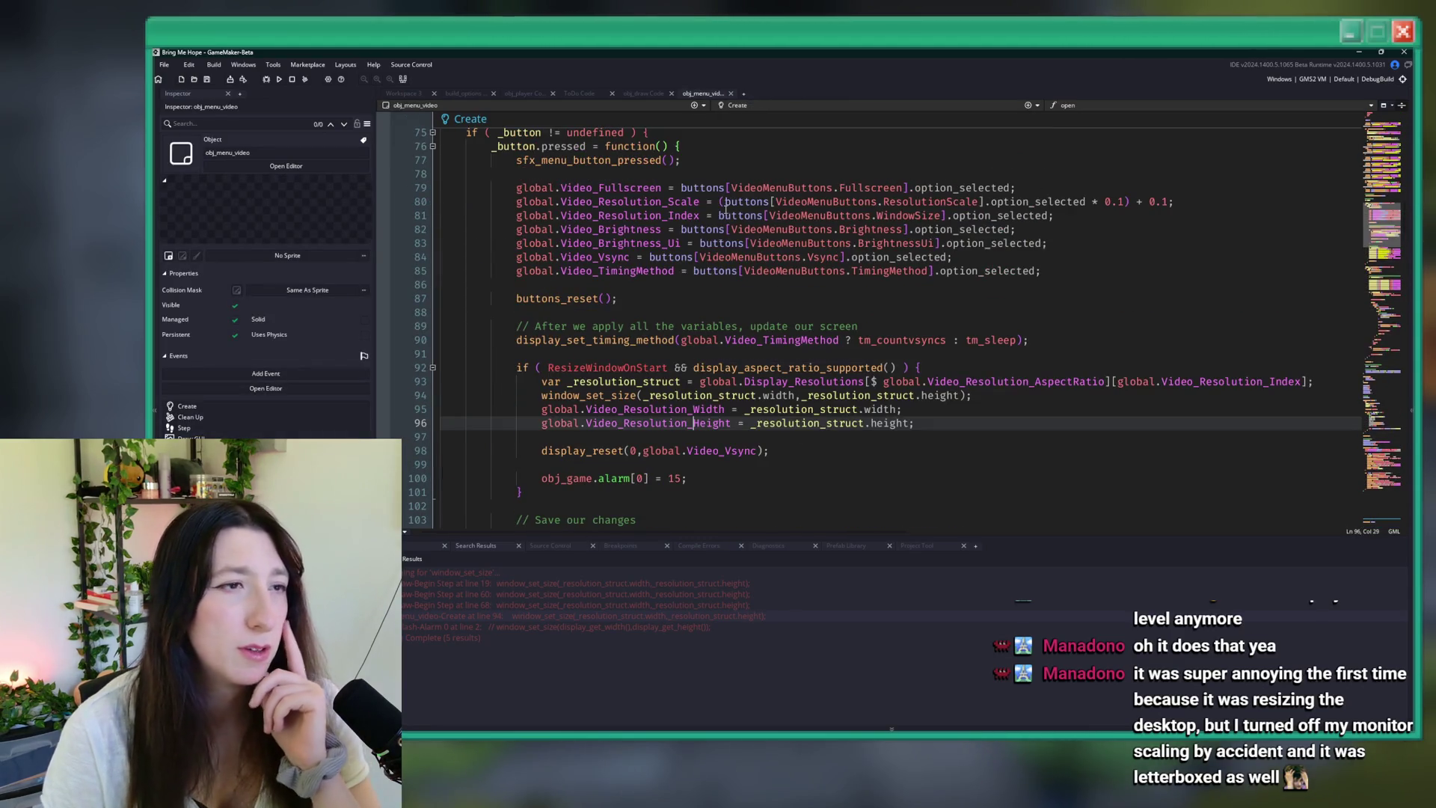
double_click(664, 187)
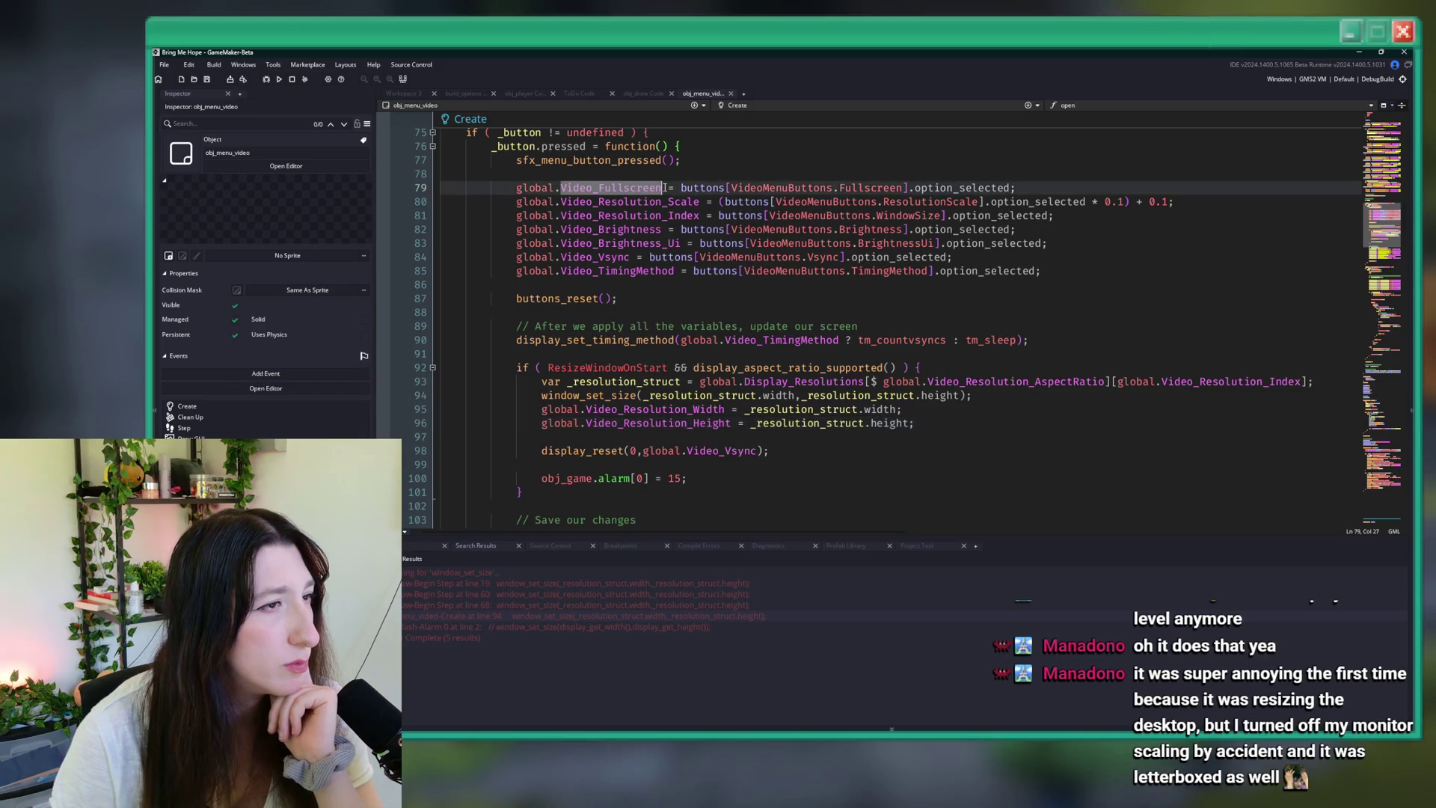
drag(664, 188, 516, 188)
key(ctrl+f)
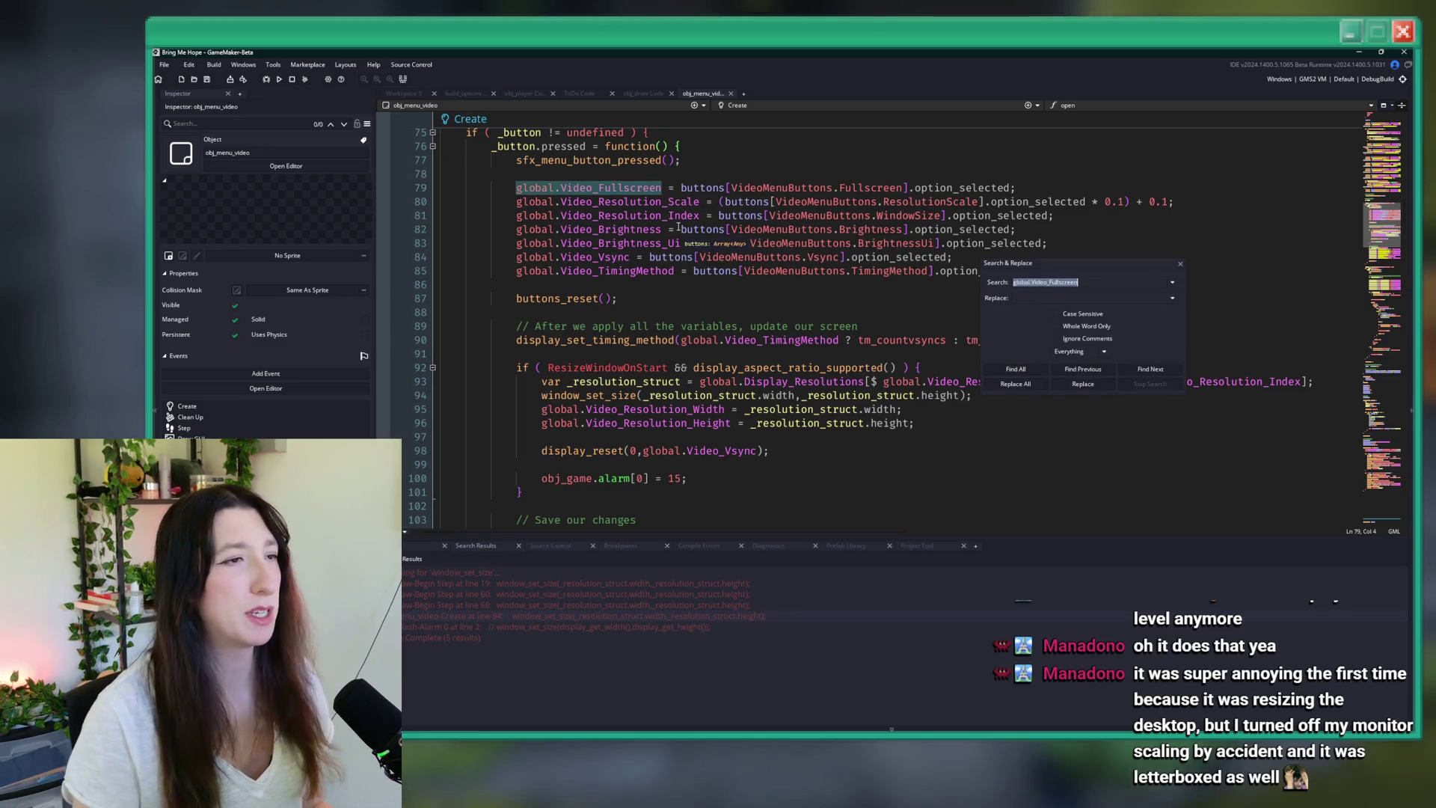
- Find all global.Video_Fullscreen matches and review lines 79, 105 and 126
key(Return)
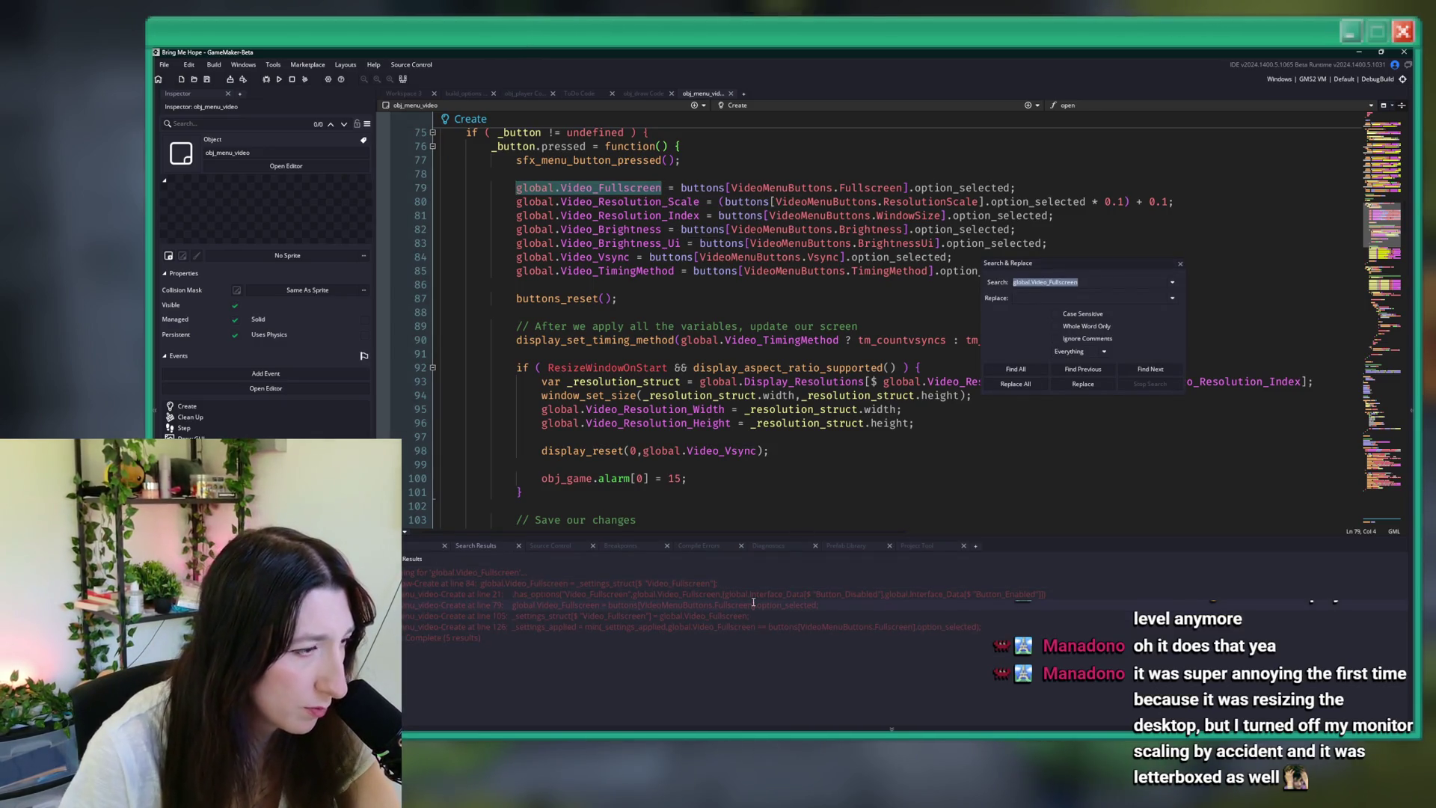
click(754, 603)
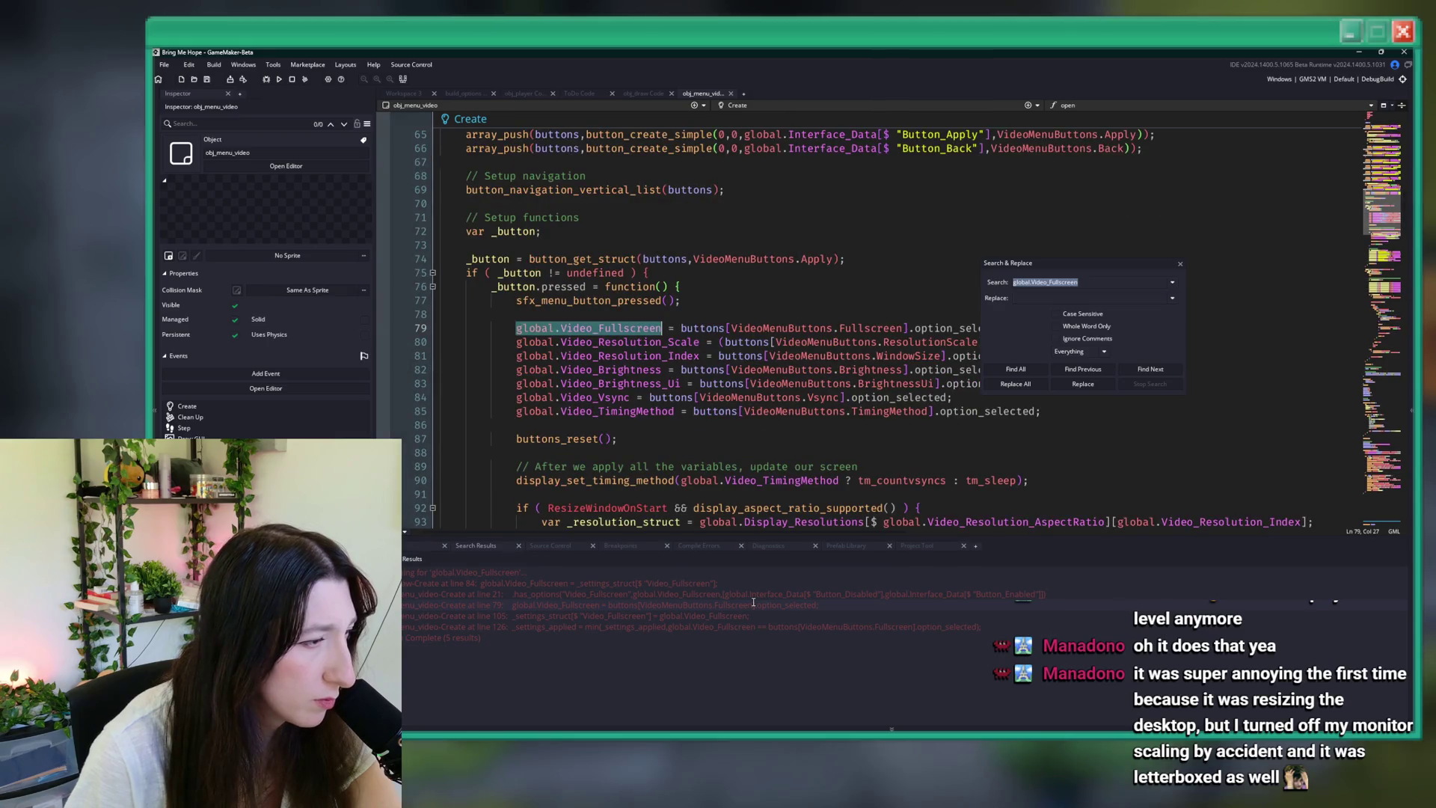
scroll(822, 384, up, 2)
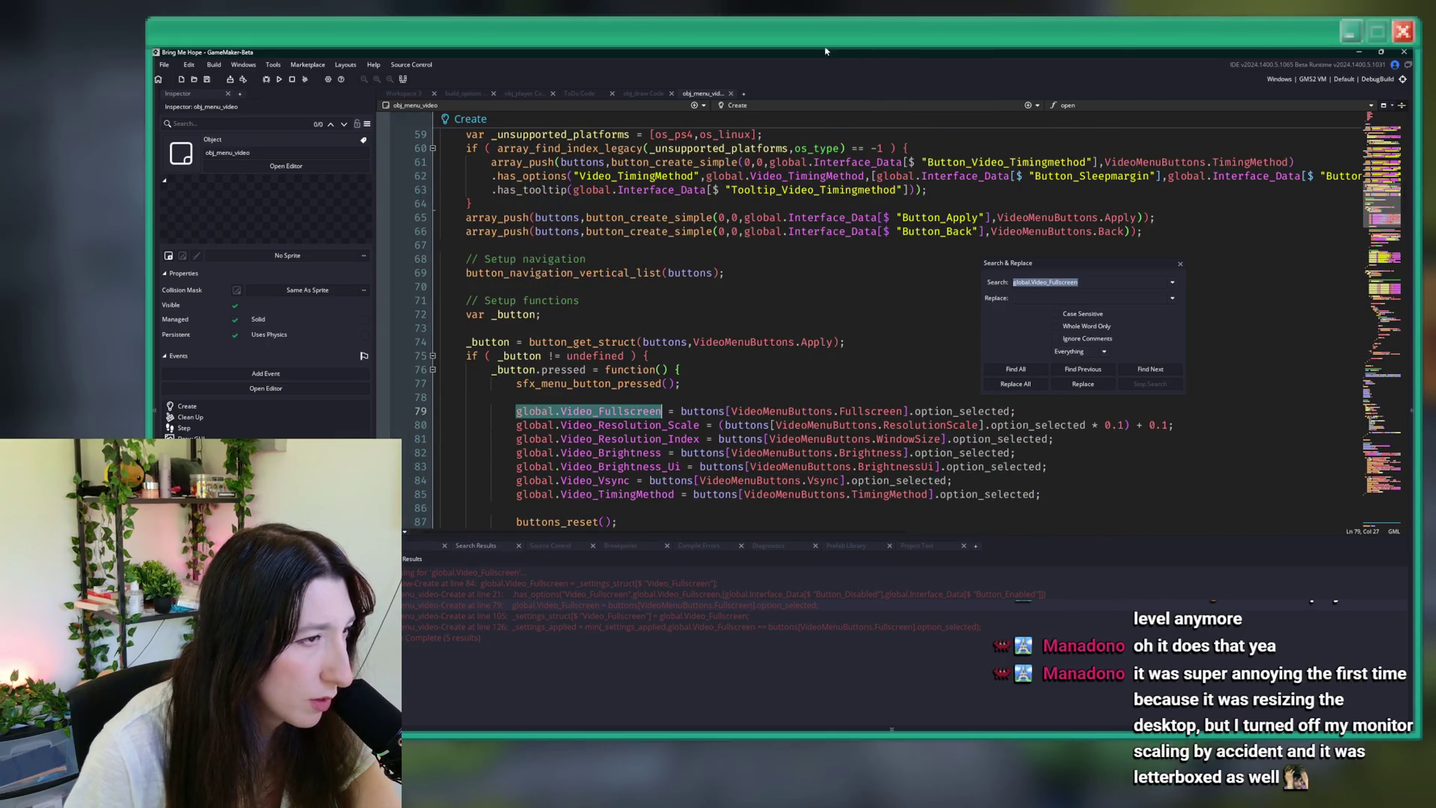
scroll(638, 469, down, 2)
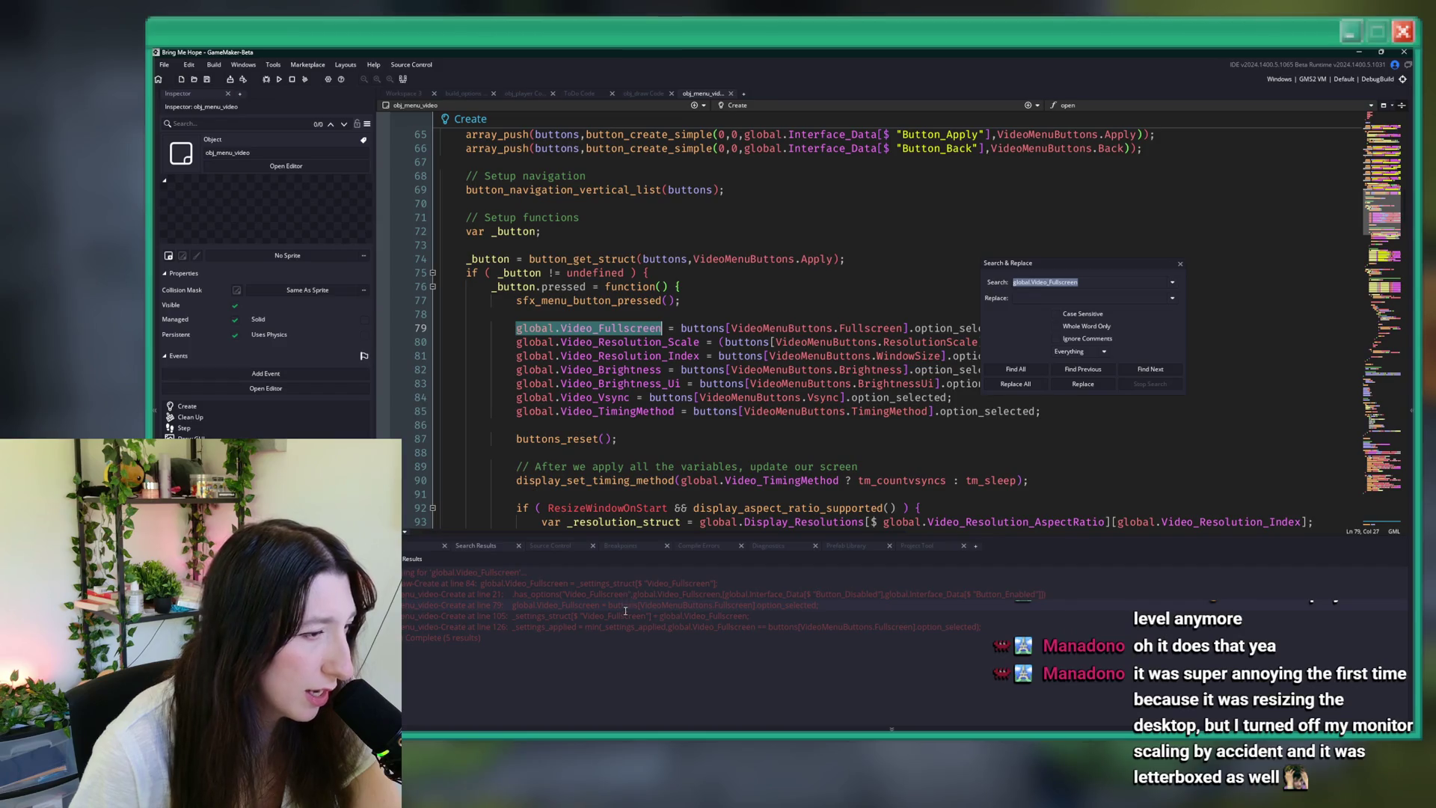
click(626, 614)
scroll(675, 362, up, 2)
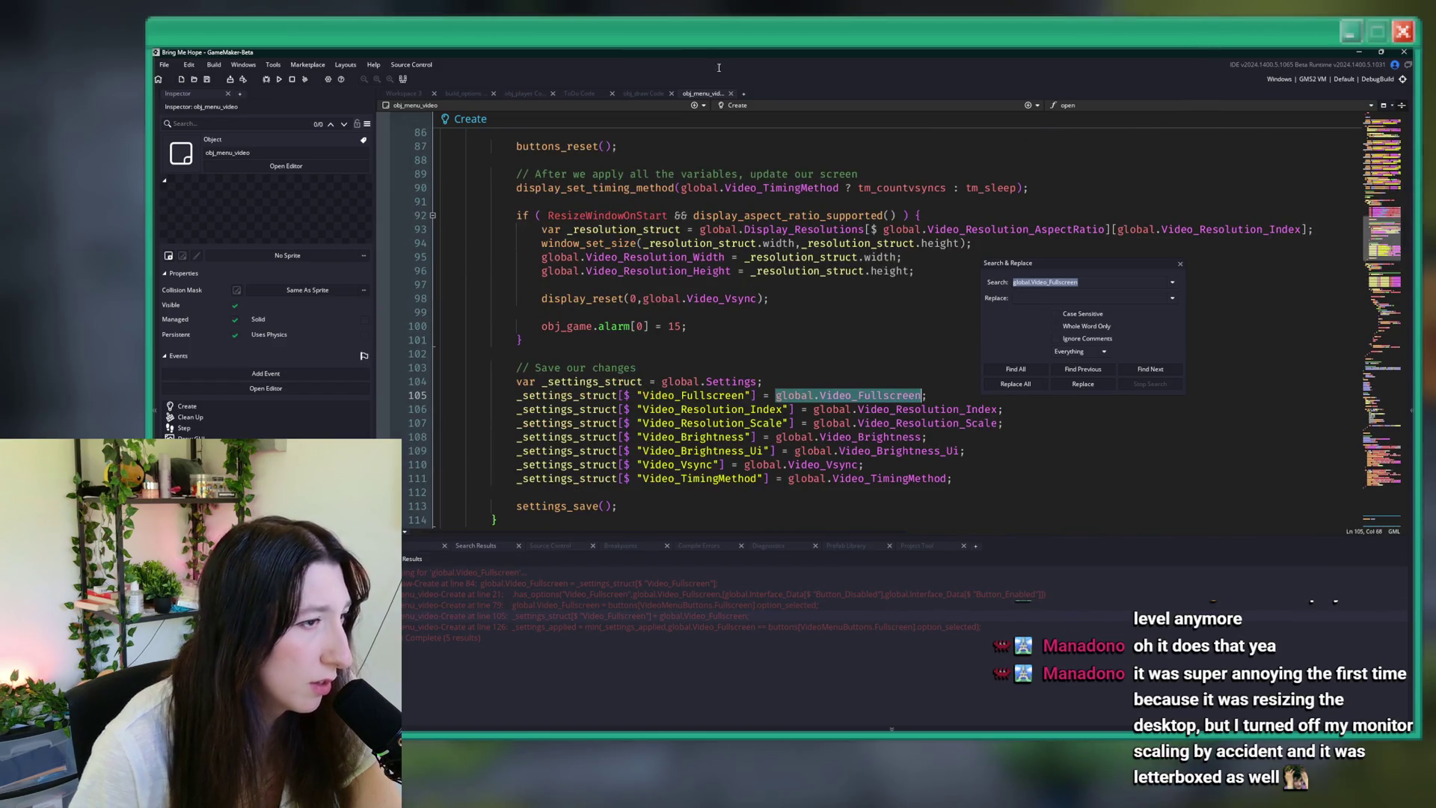
click(614, 624)
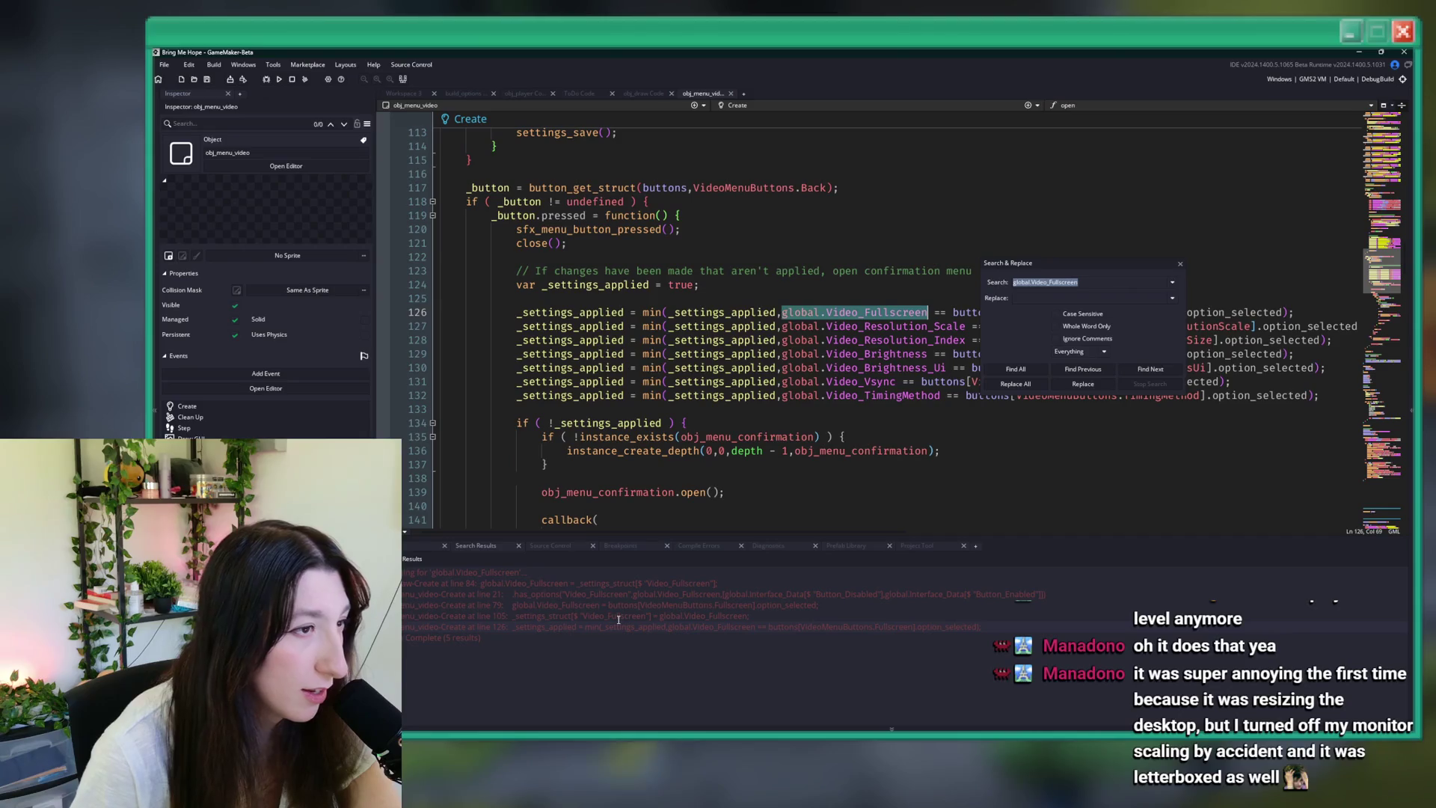
scroll(708, 384, up, 7)
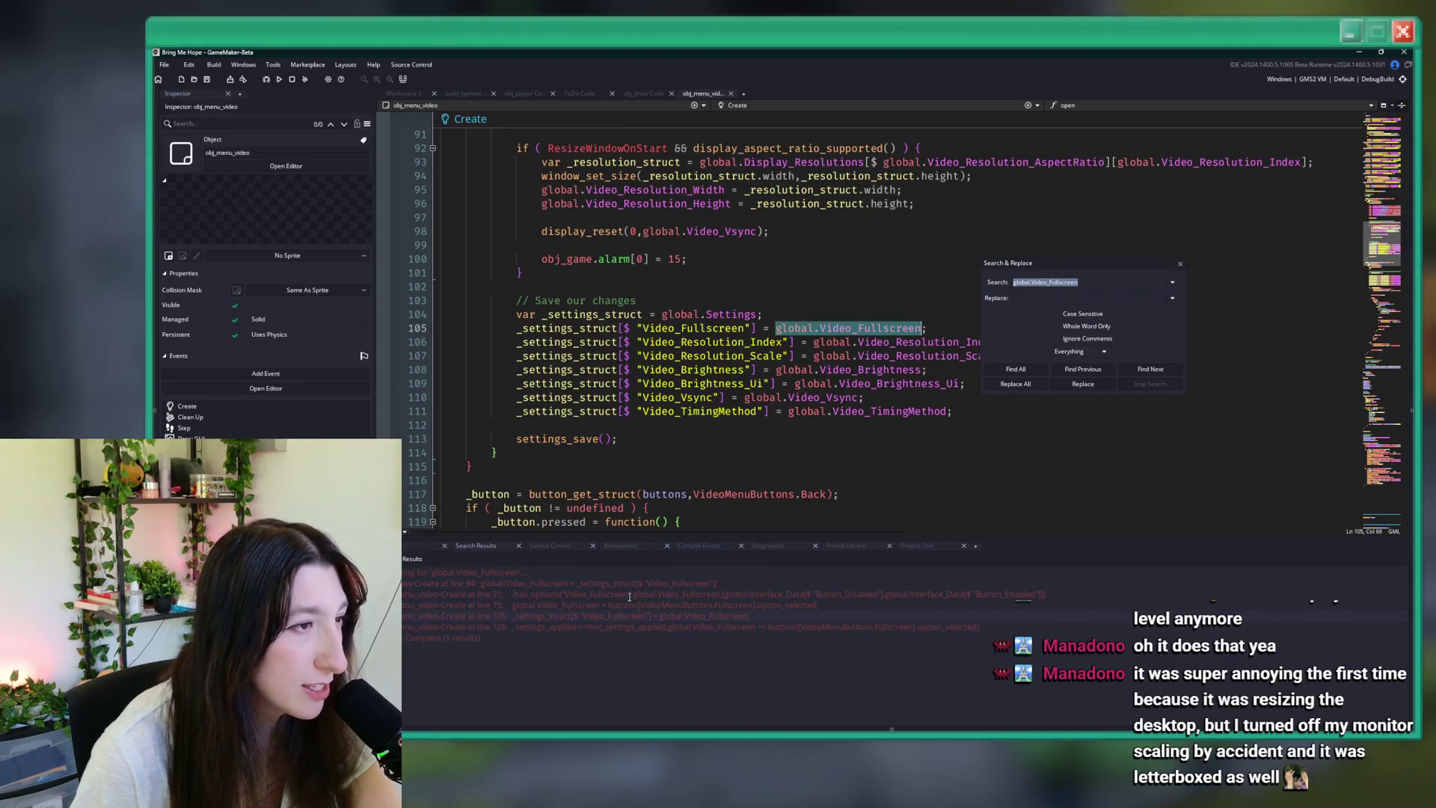
click(708, 384)
- Search for global.Settings.Video_Fullscreen on line 105 and move the search box aside
double_click(714, 328)
mouse_move(756, 315)
mouse_down()
mouse_move(584, 333)
mouse_move(661, 315)
mouse_up()
key(ctrl+f)
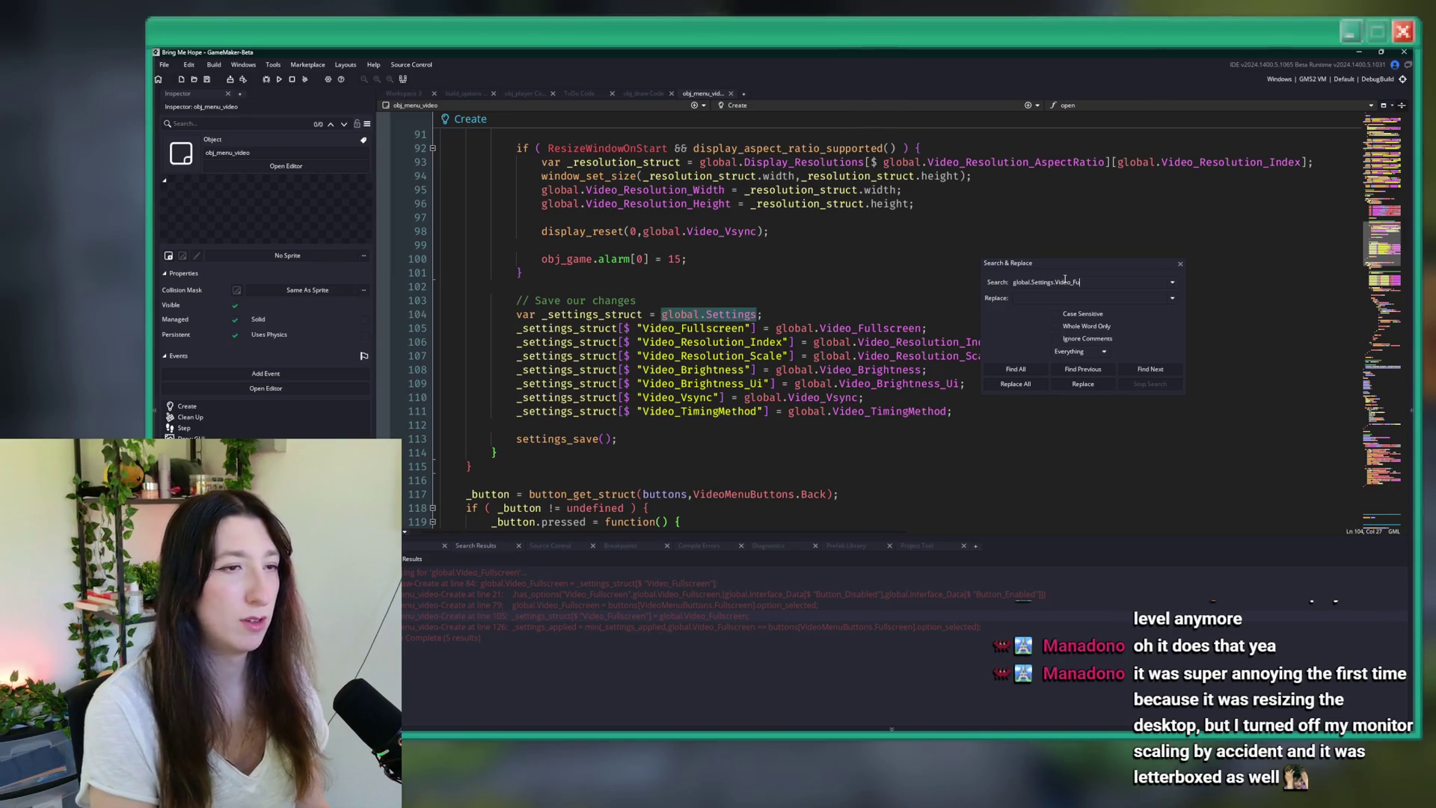
key(Return)
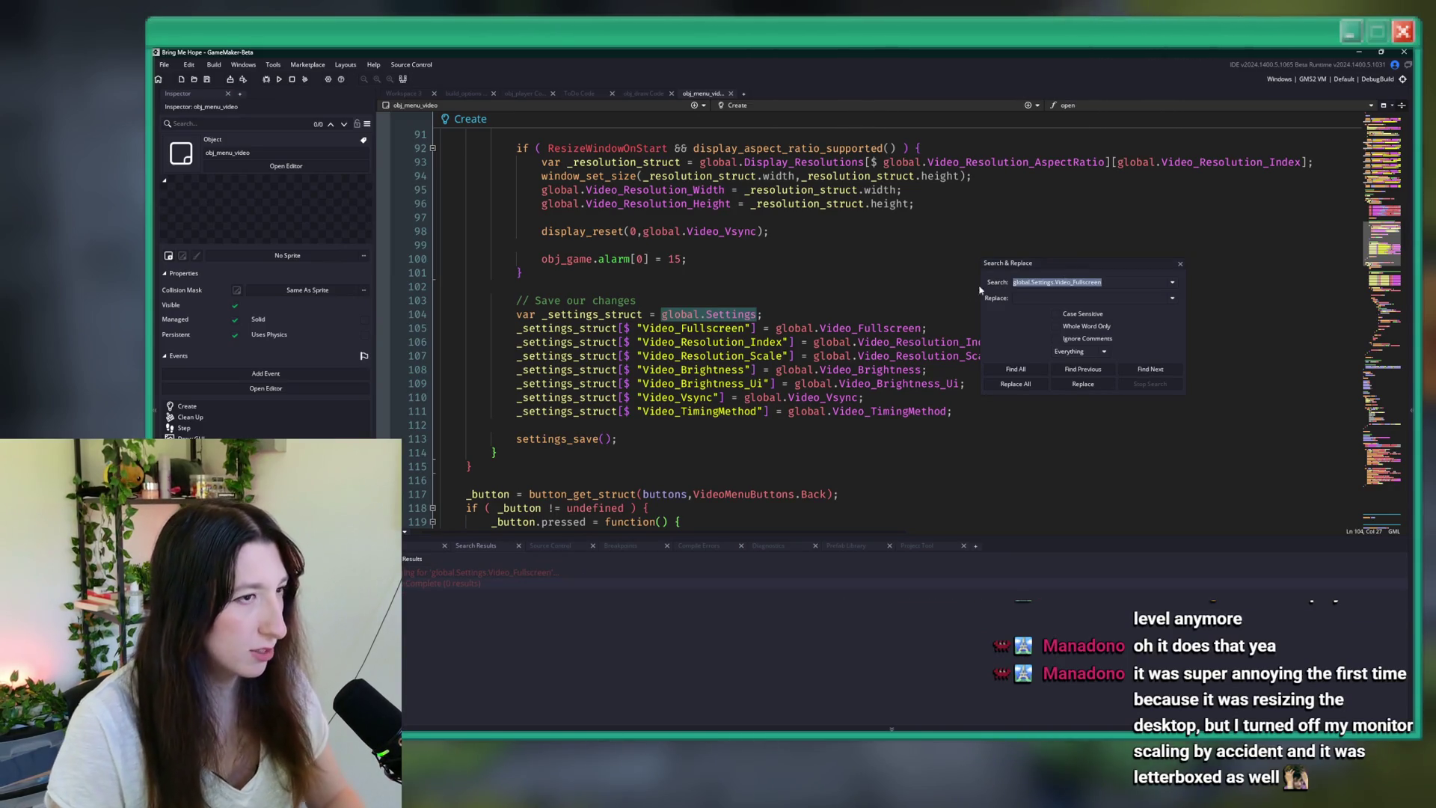
drag(1066, 263, 1220, 264)
double_click(821, 330)
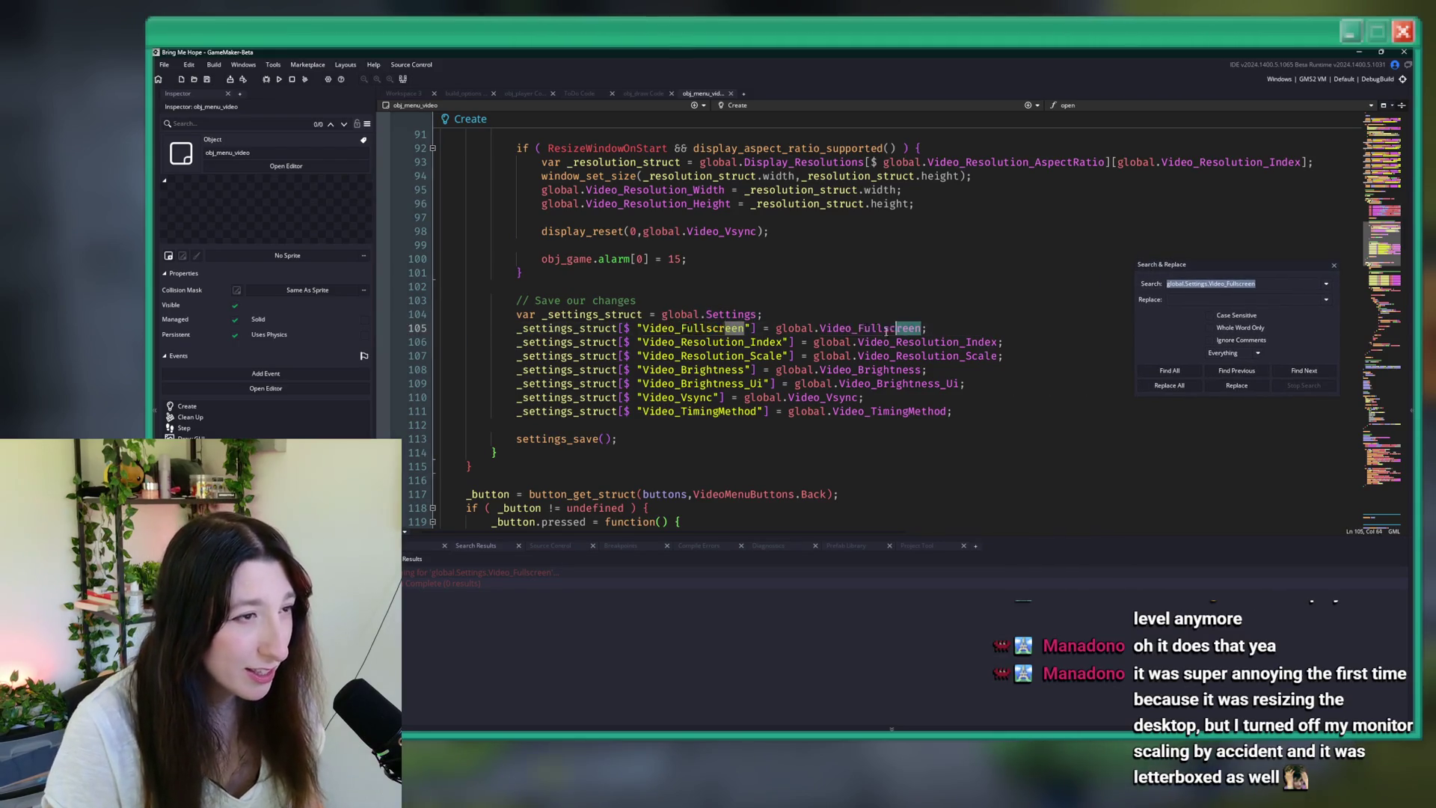
drag(821, 330, 598, 315)
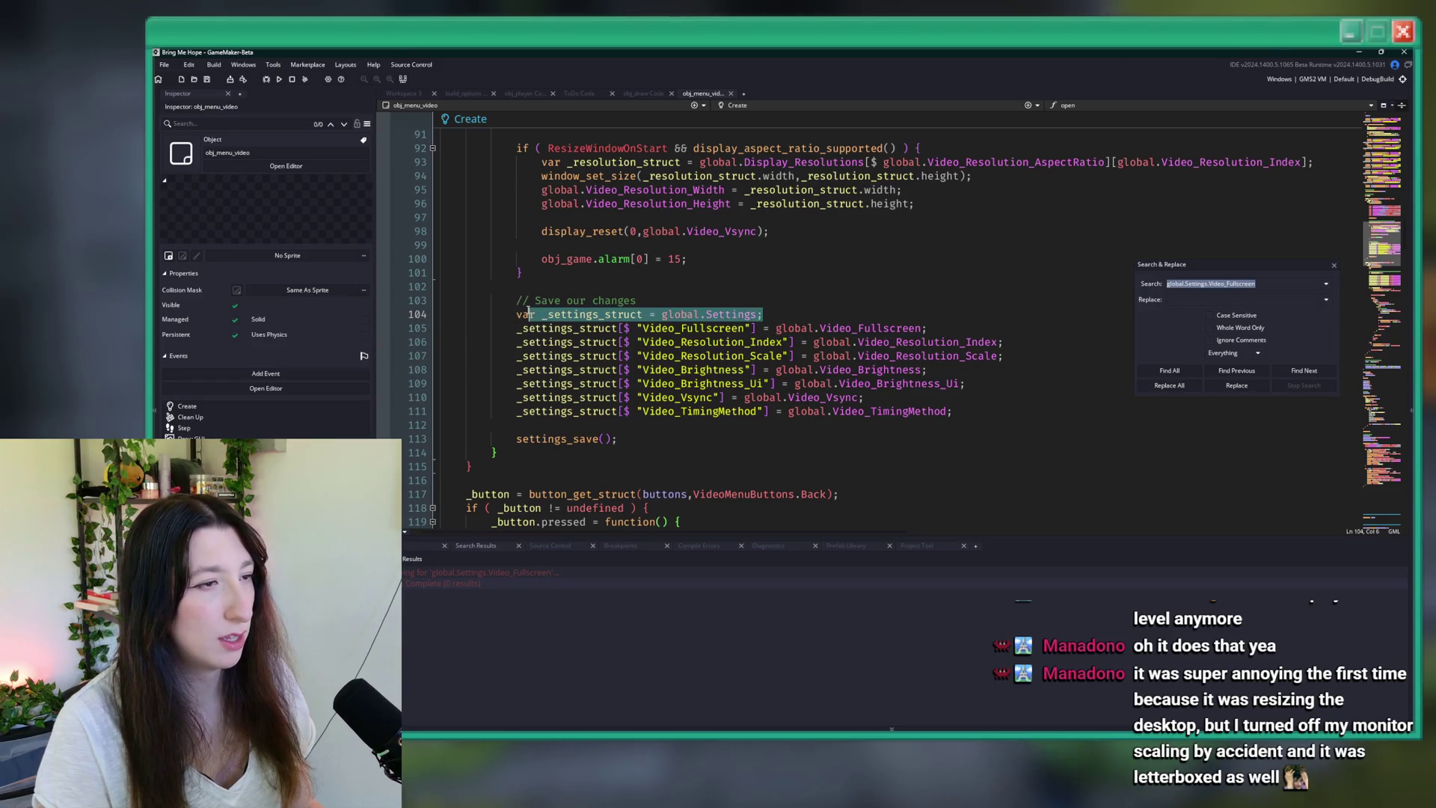
double_click(696, 328)
- Search the whole project for Video_Fullscreen and inspect each result, from obj_draw to lines 21, 79, 105, 126
key(ctrl+shift+f)
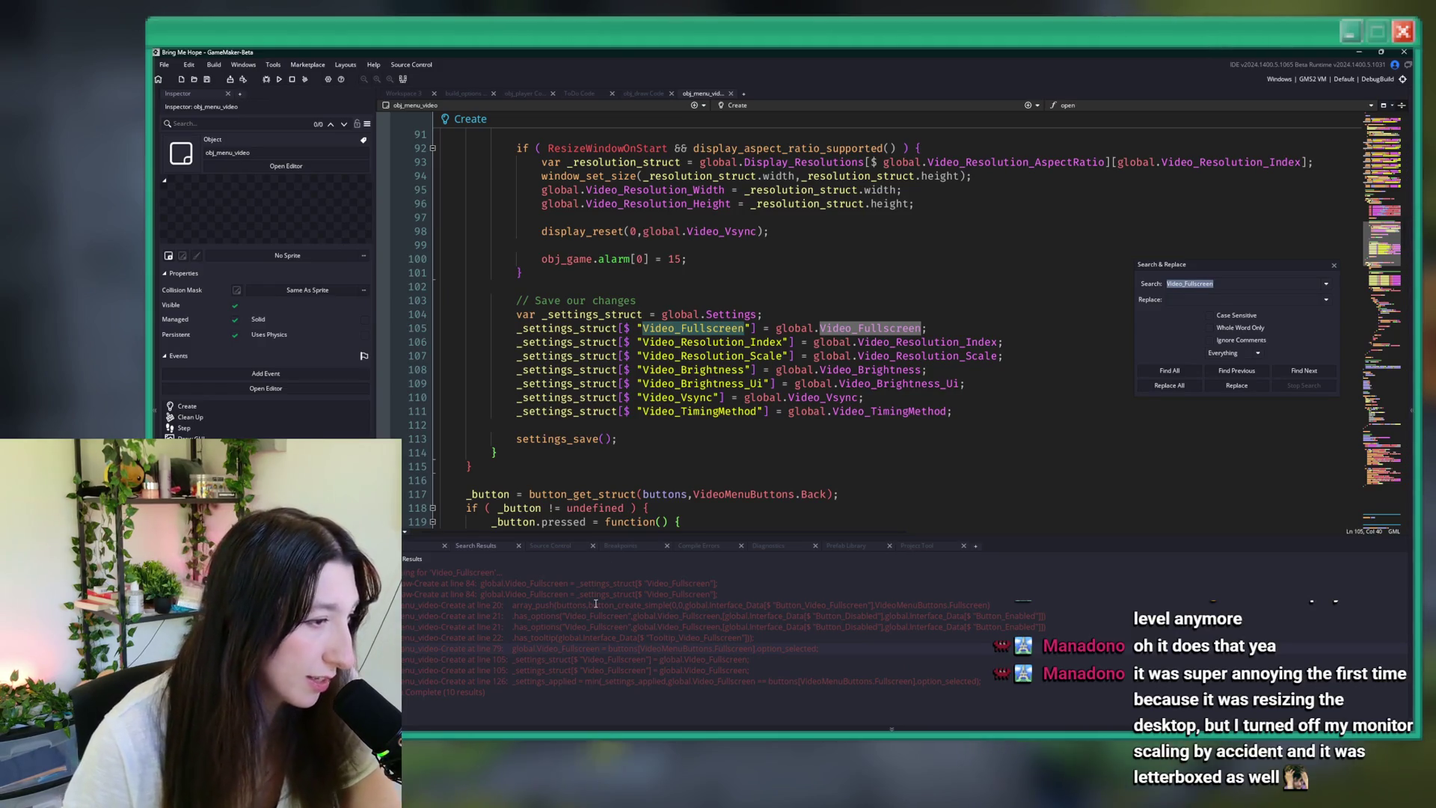
double_click(647, 584)
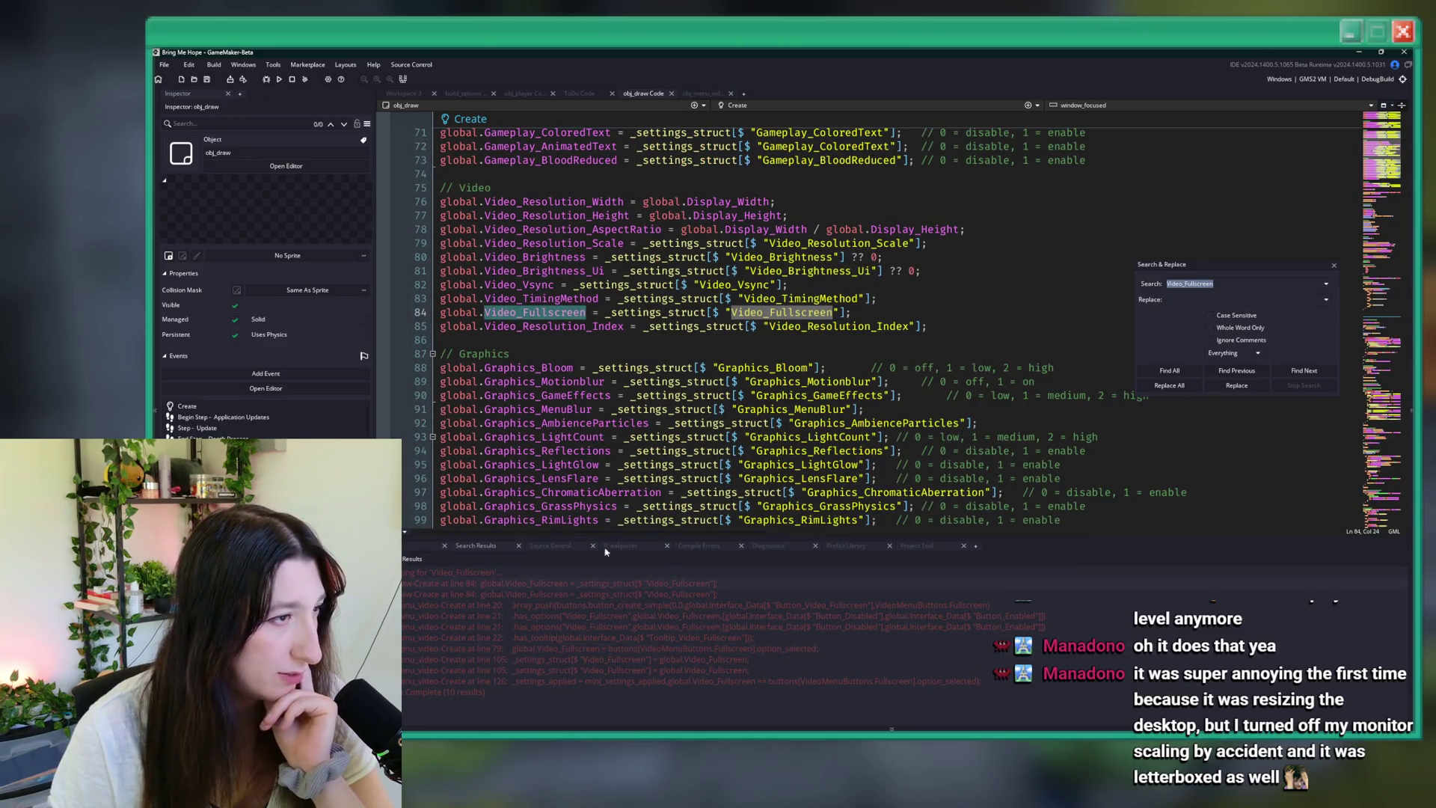
double_click(646, 615)
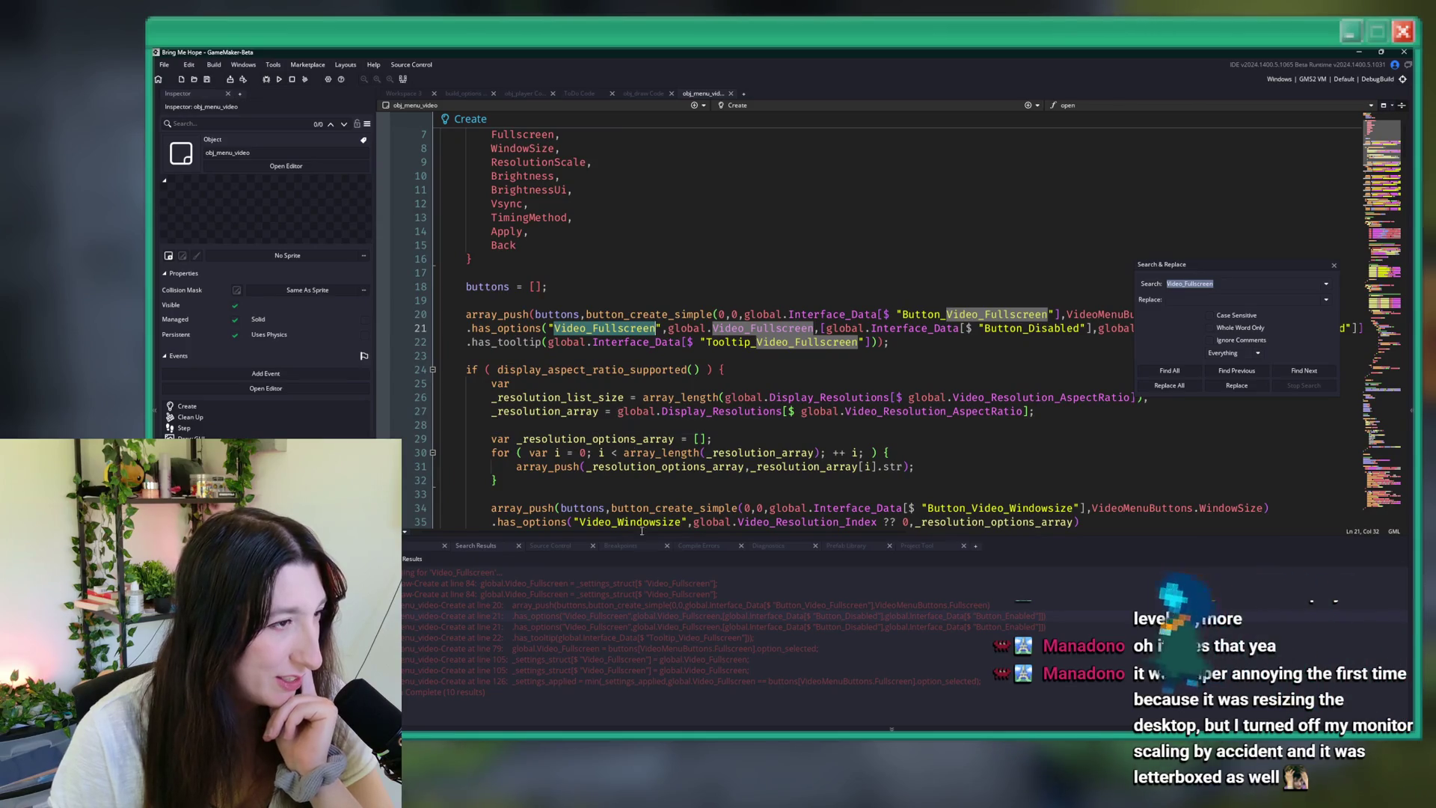
double_click(561, 648)
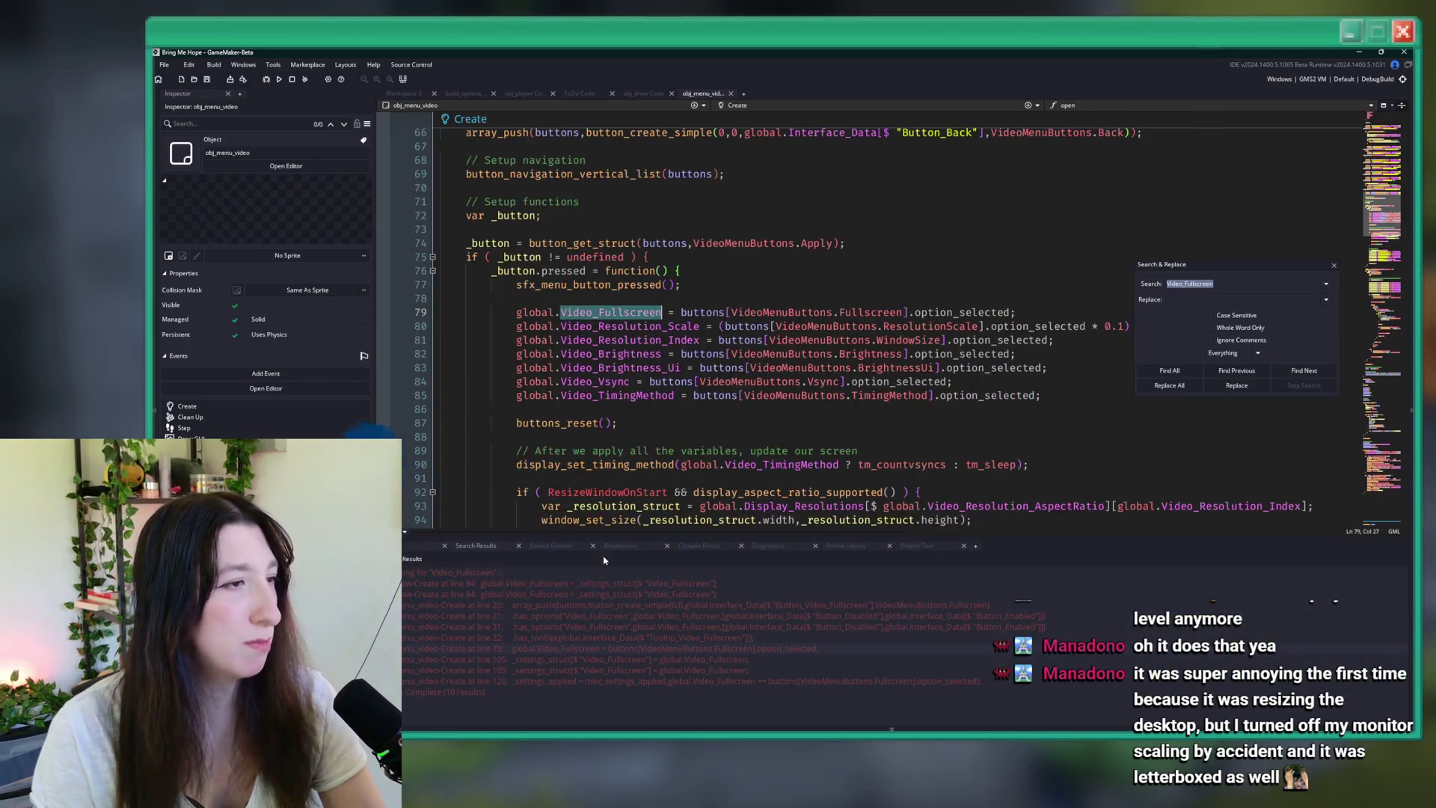
double_click(650, 670)
double_click(647, 680)
scroll(702, 449, down, 4)
scroll(703, 434, down, 3)
scroll(706, 392, up, 7)
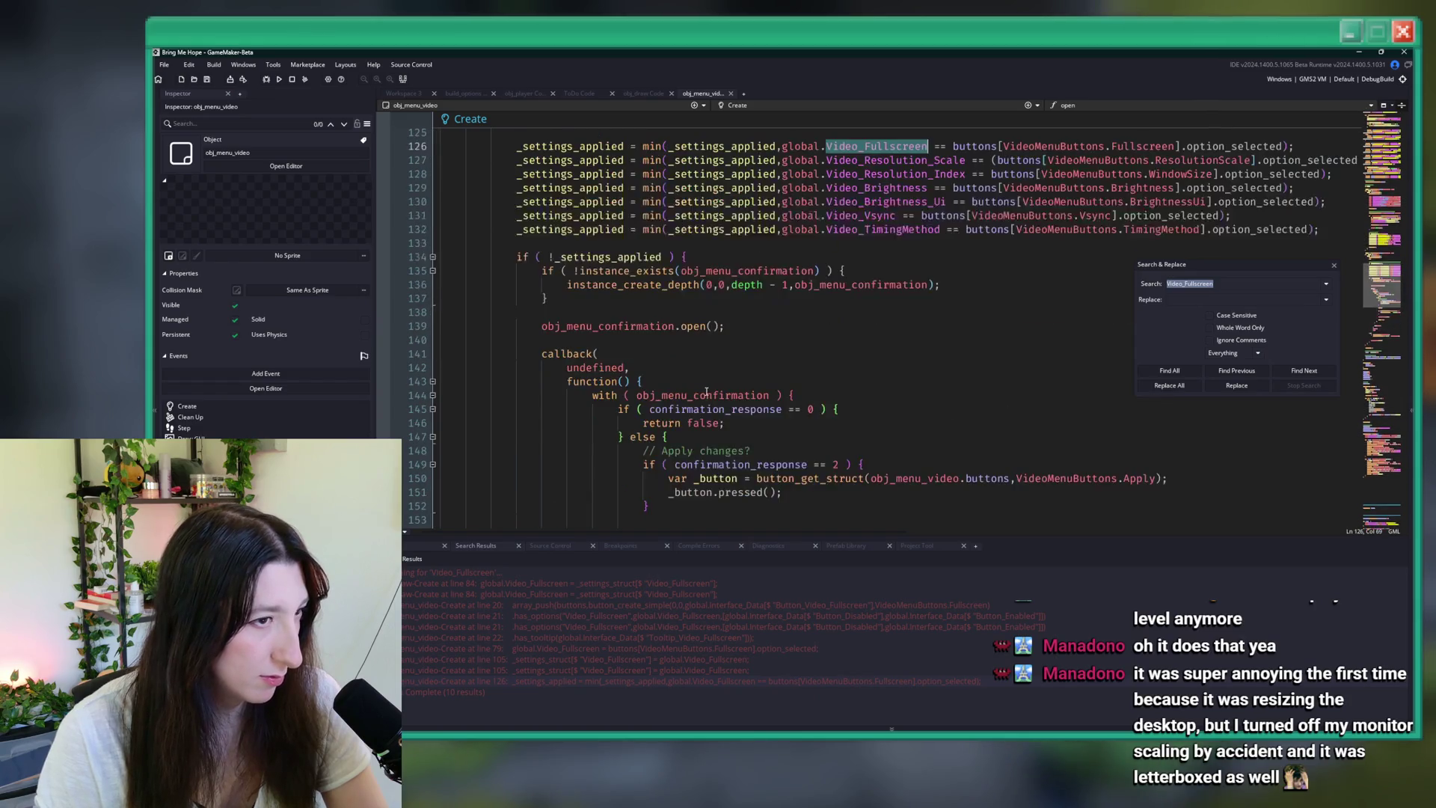
double_click(647, 657)
scroll(649, 477, up, 4)
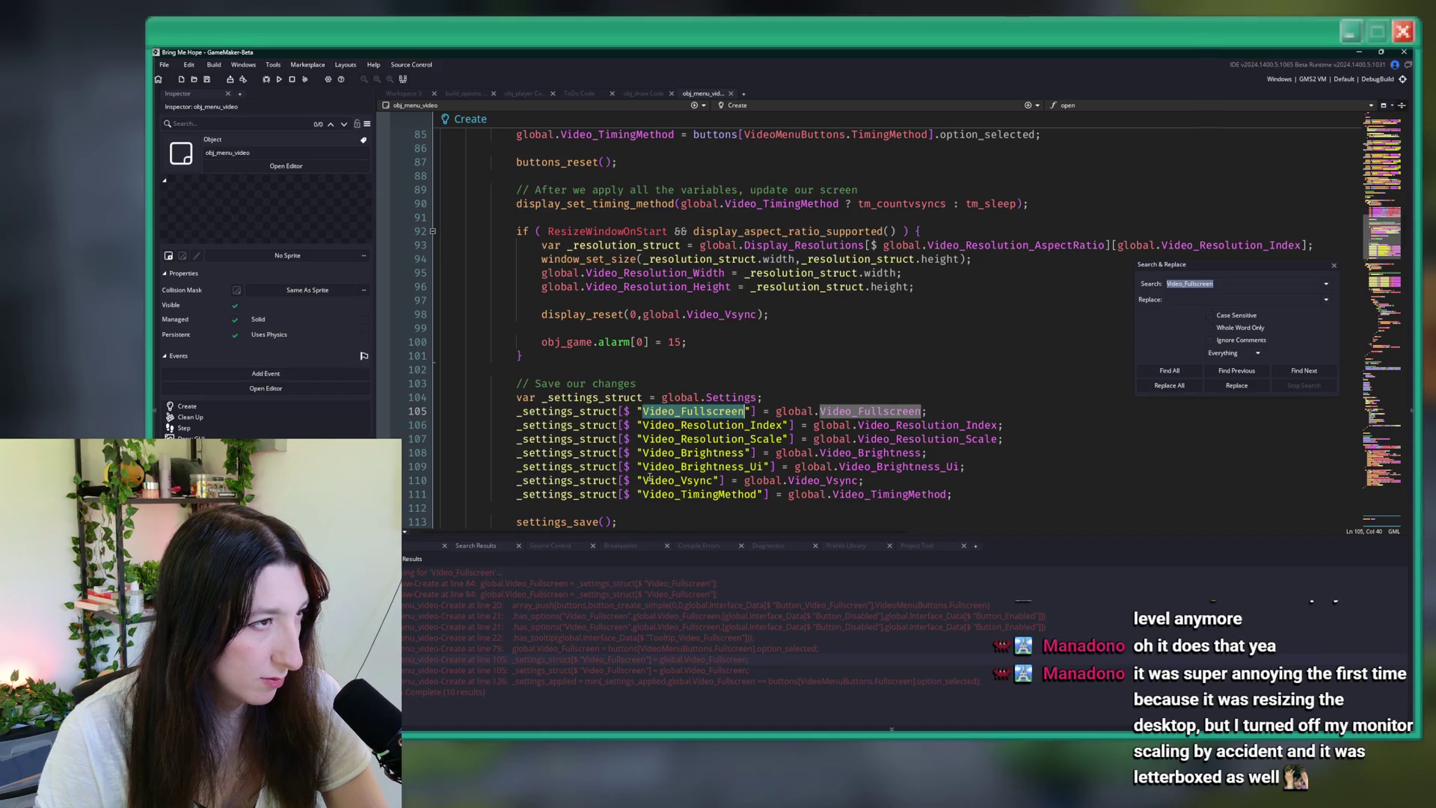
scroll(641, 477, up, 2)
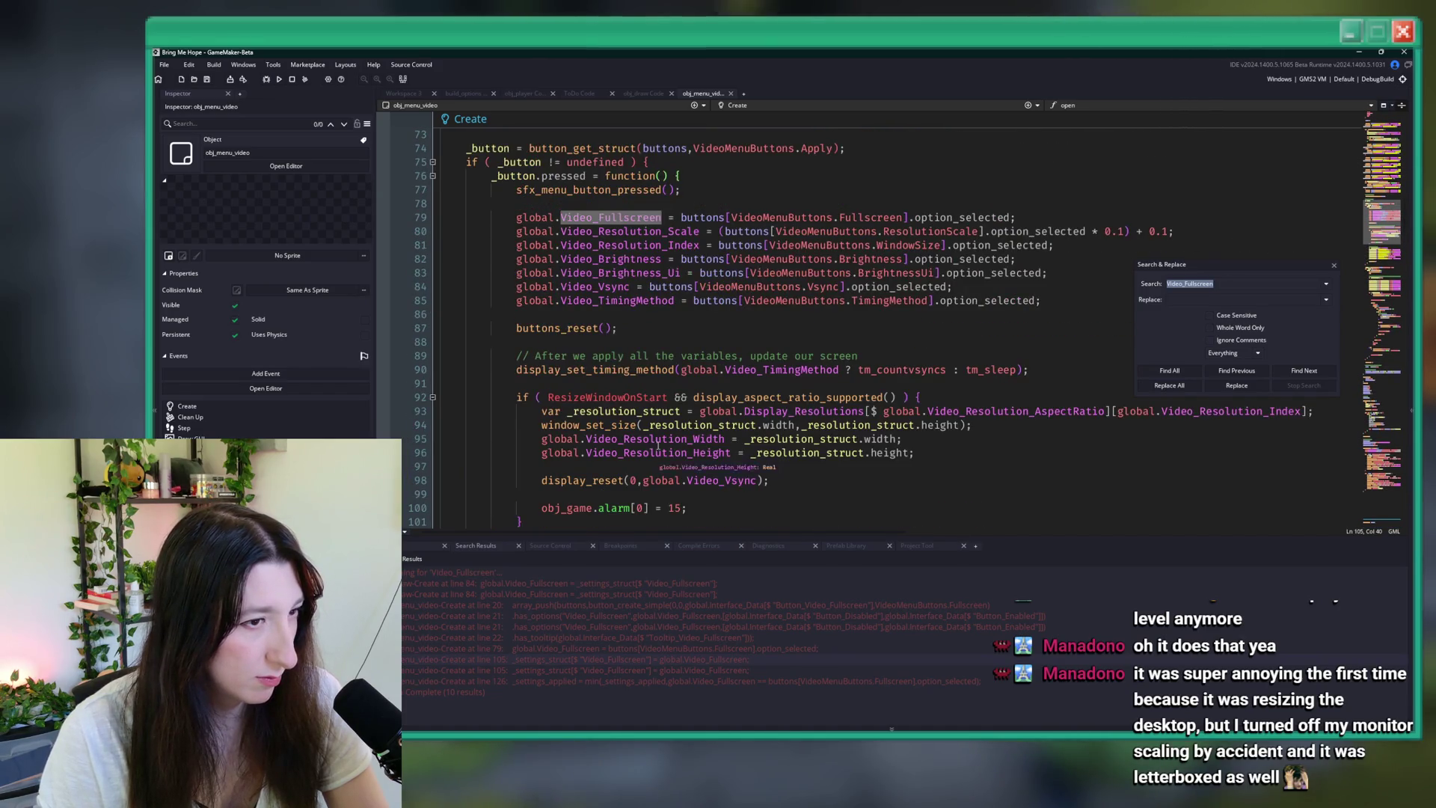
- Revisit the Video_Fullscreen option on lines 20–22 and the line-105 save, then run the game
mouse_move(1183, 269)
mouse_down()
mouse_move(1169, 510)
mouse_move(1194, 479)
mouse_up()
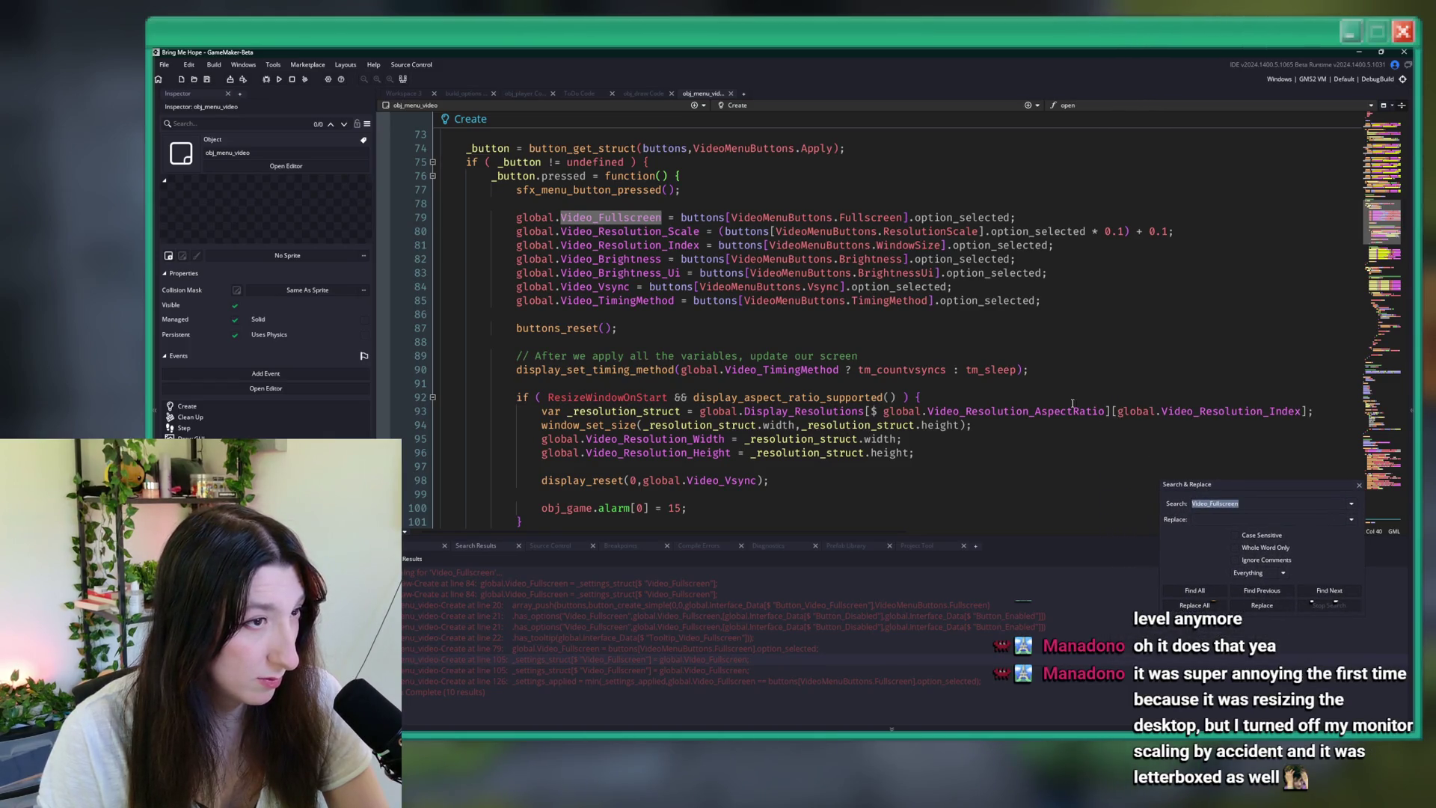
scroll(1082, 407, up, 6)
scroll(1047, 389, down, 6)
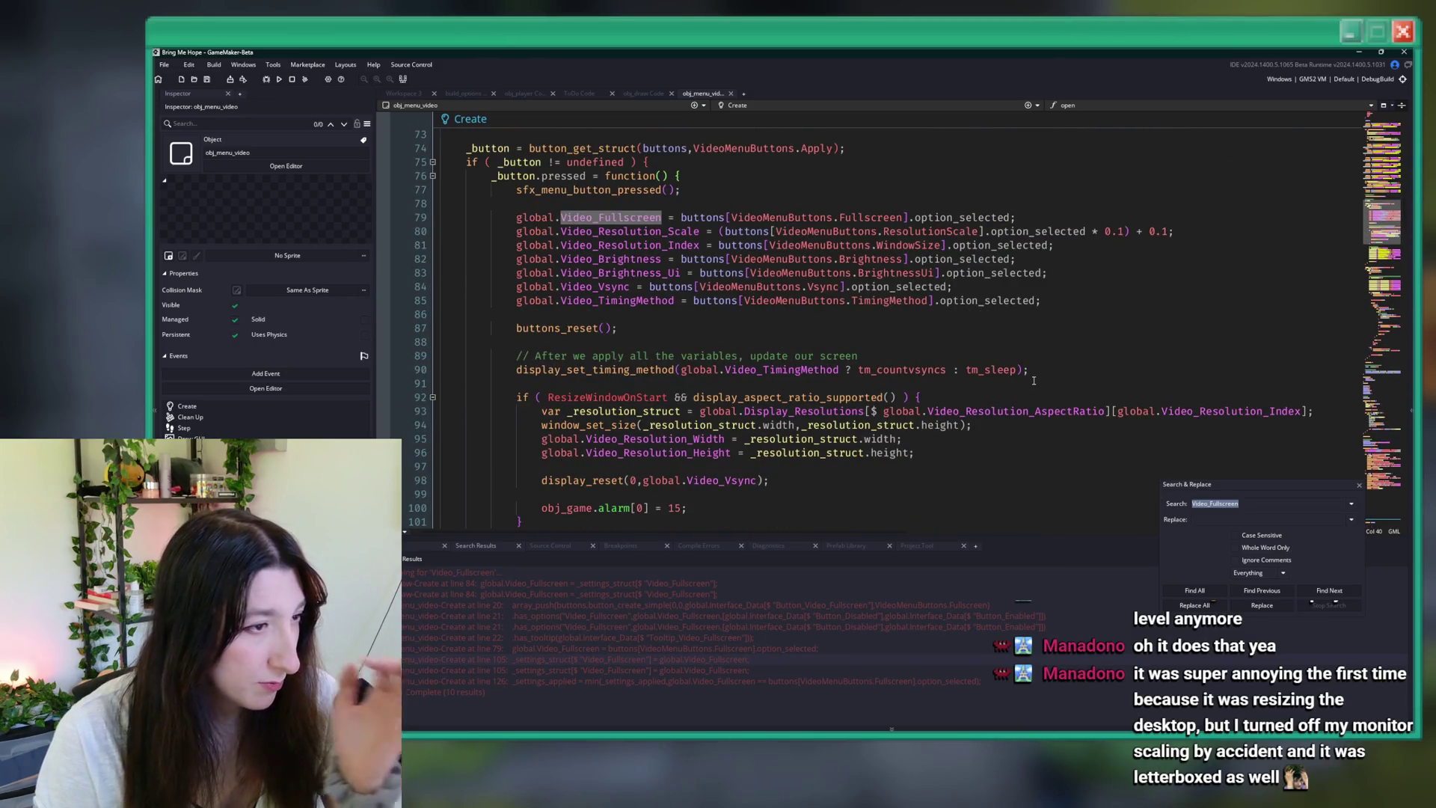
double_click(659, 604)
double_click(662, 615)
double_click(662, 638)
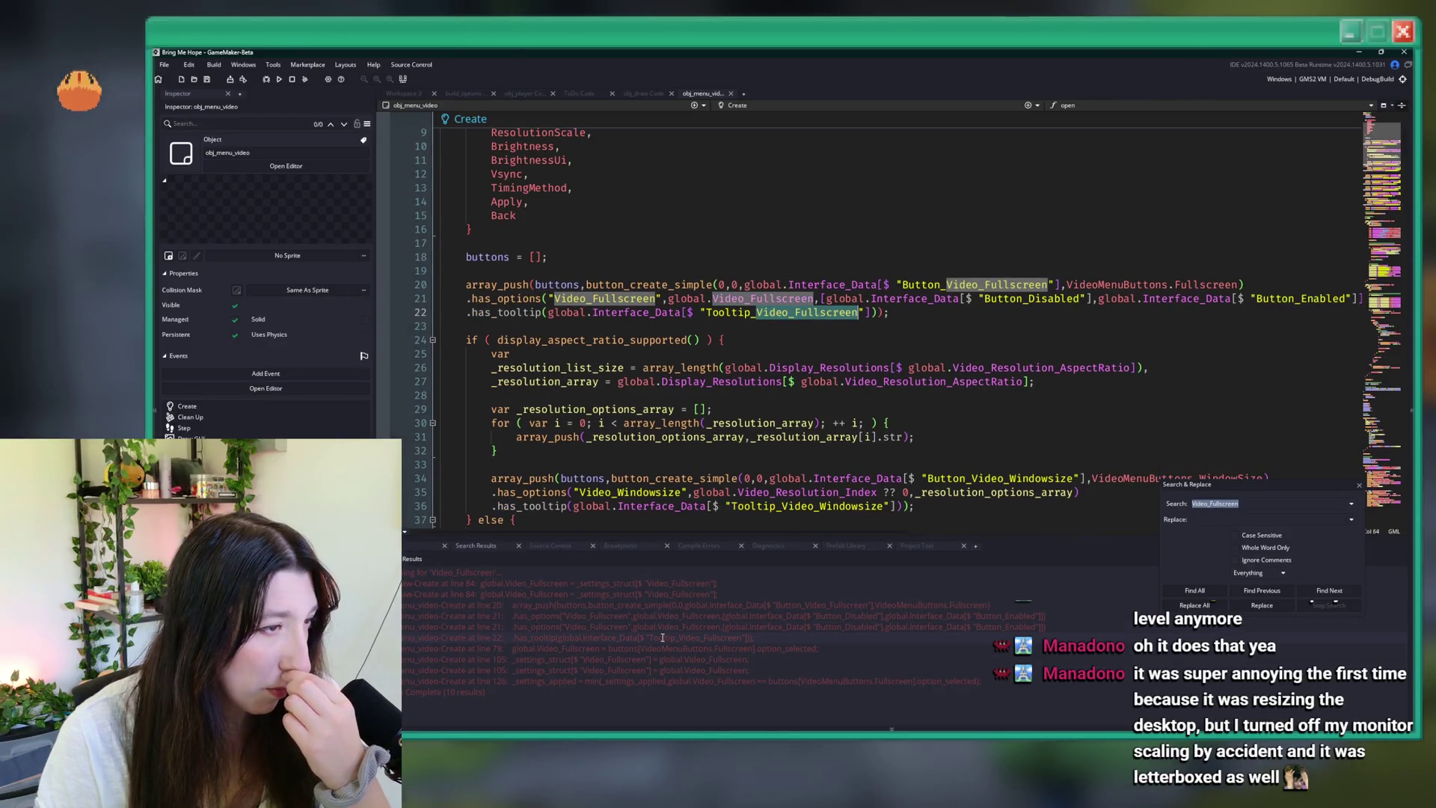
scroll(739, 405, down, 4)
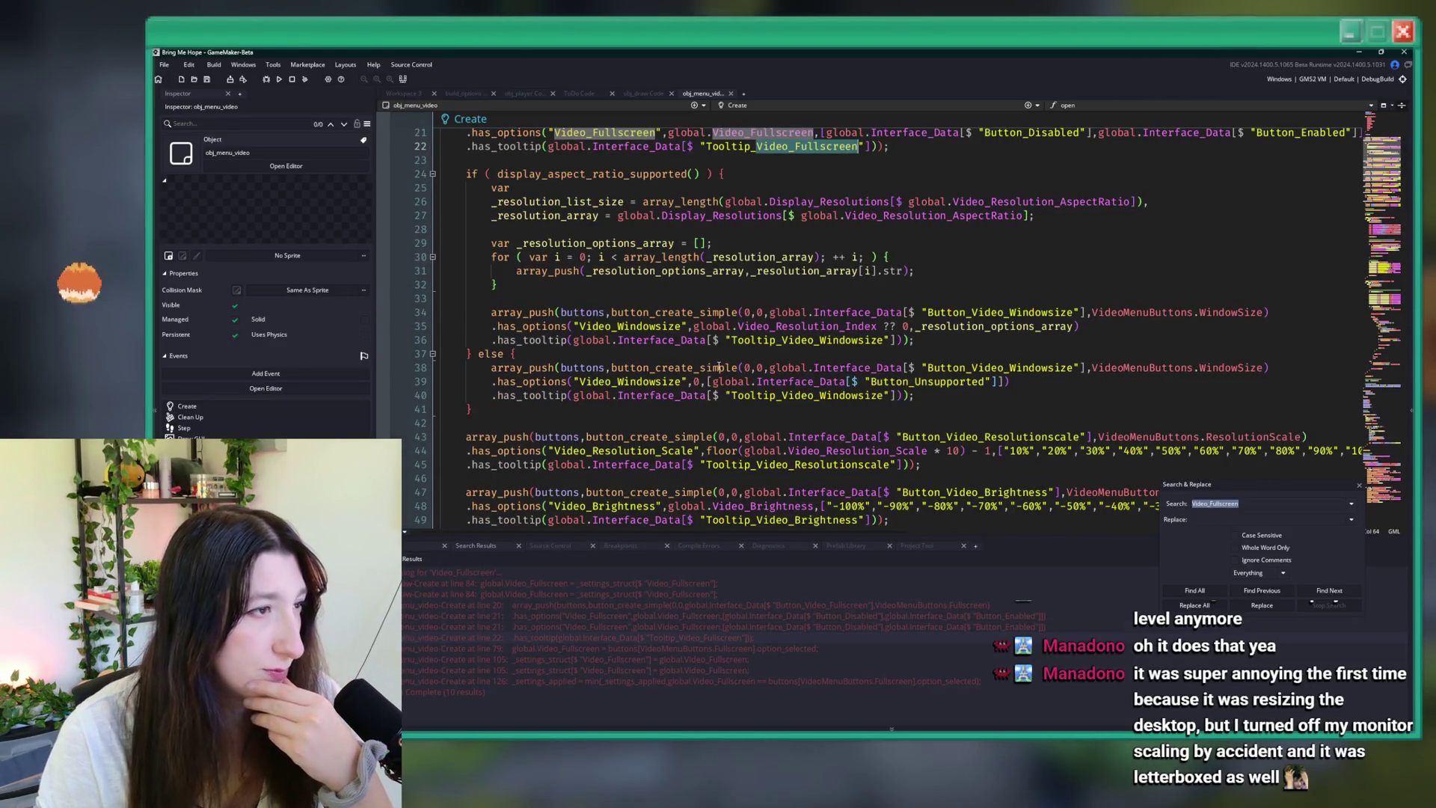
scroll(721, 366, up, 2)
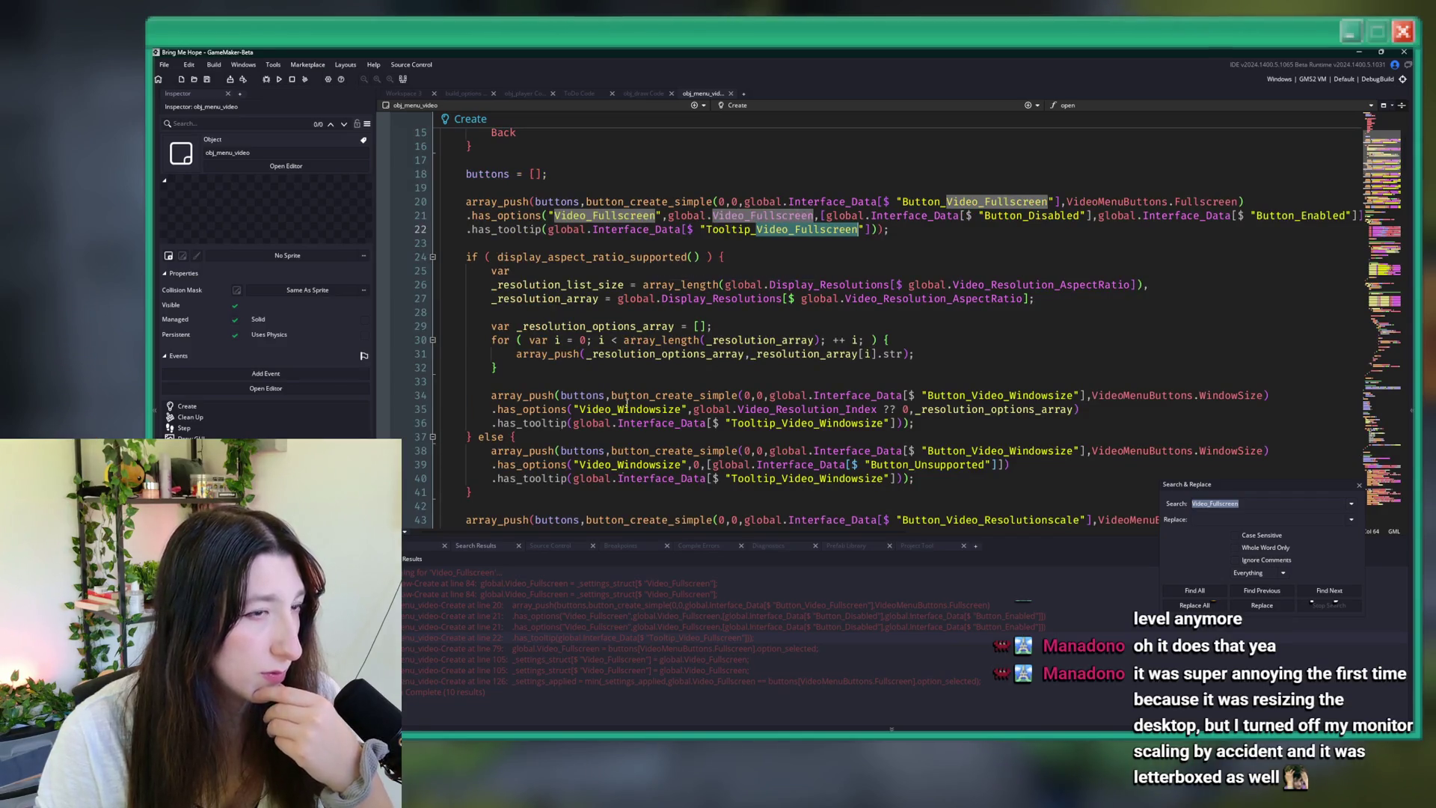
double_click(640, 659)
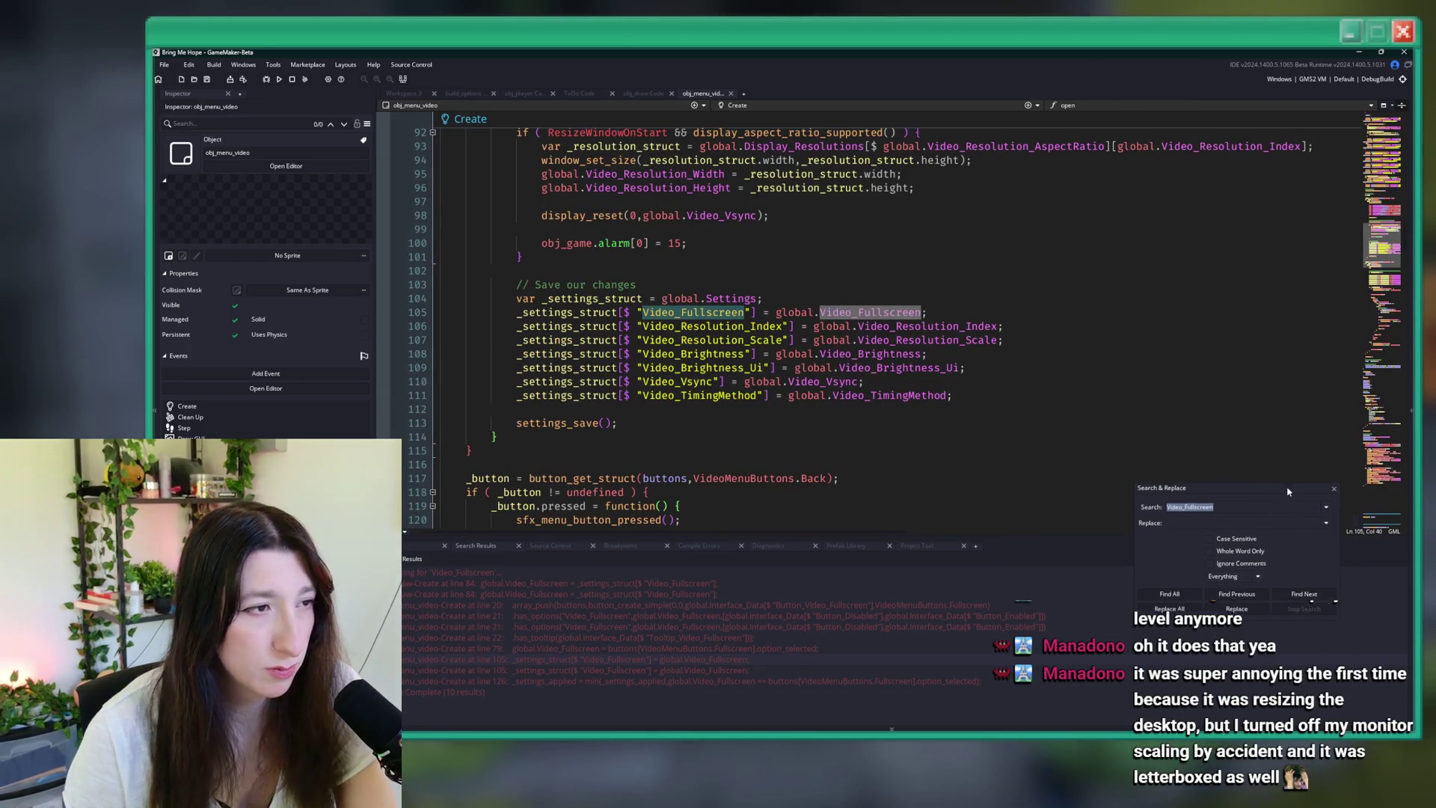
click(289, 80)
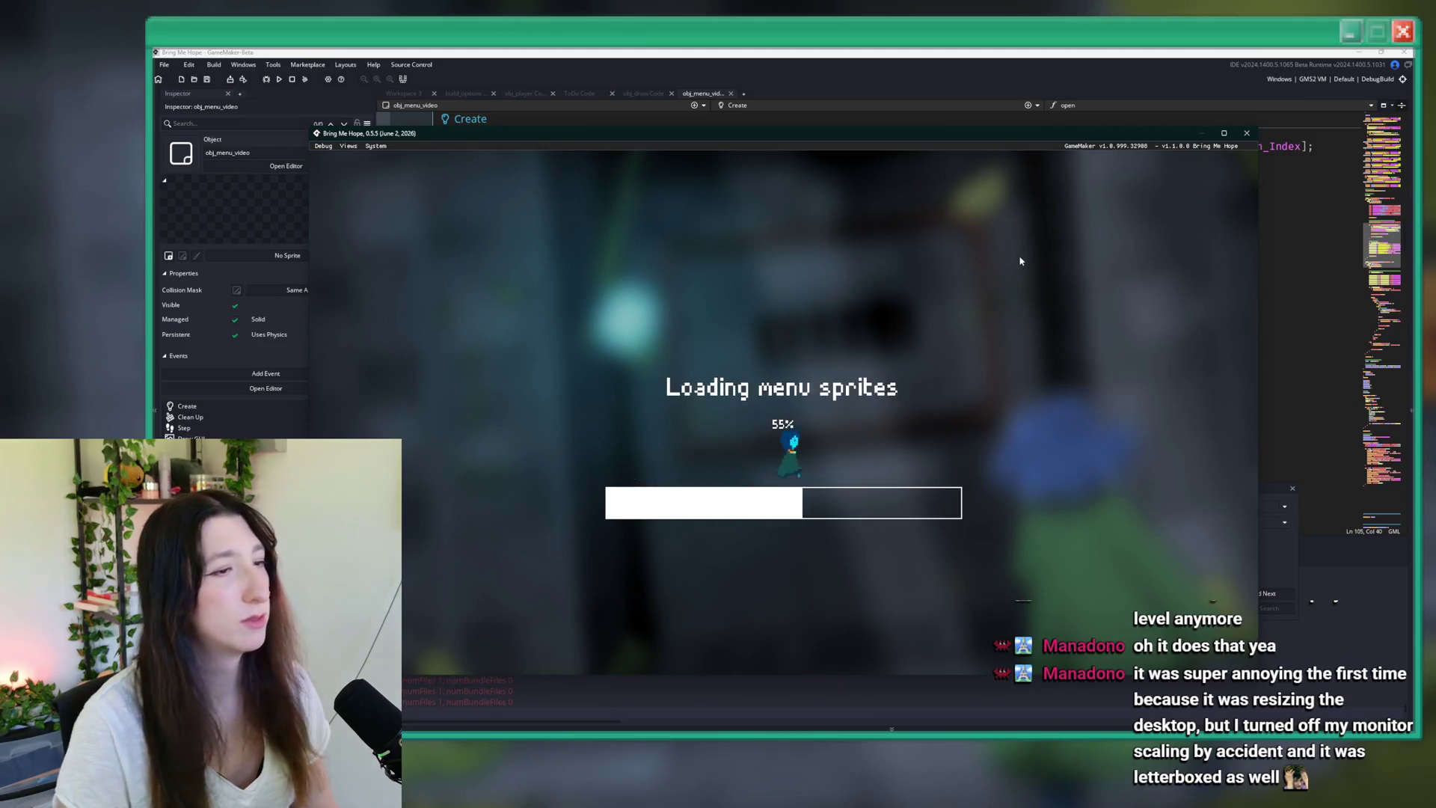
- Go to the game's video settings and drop Resolution Scale to 90%, then back to 100%
key(Down)
key(Return)
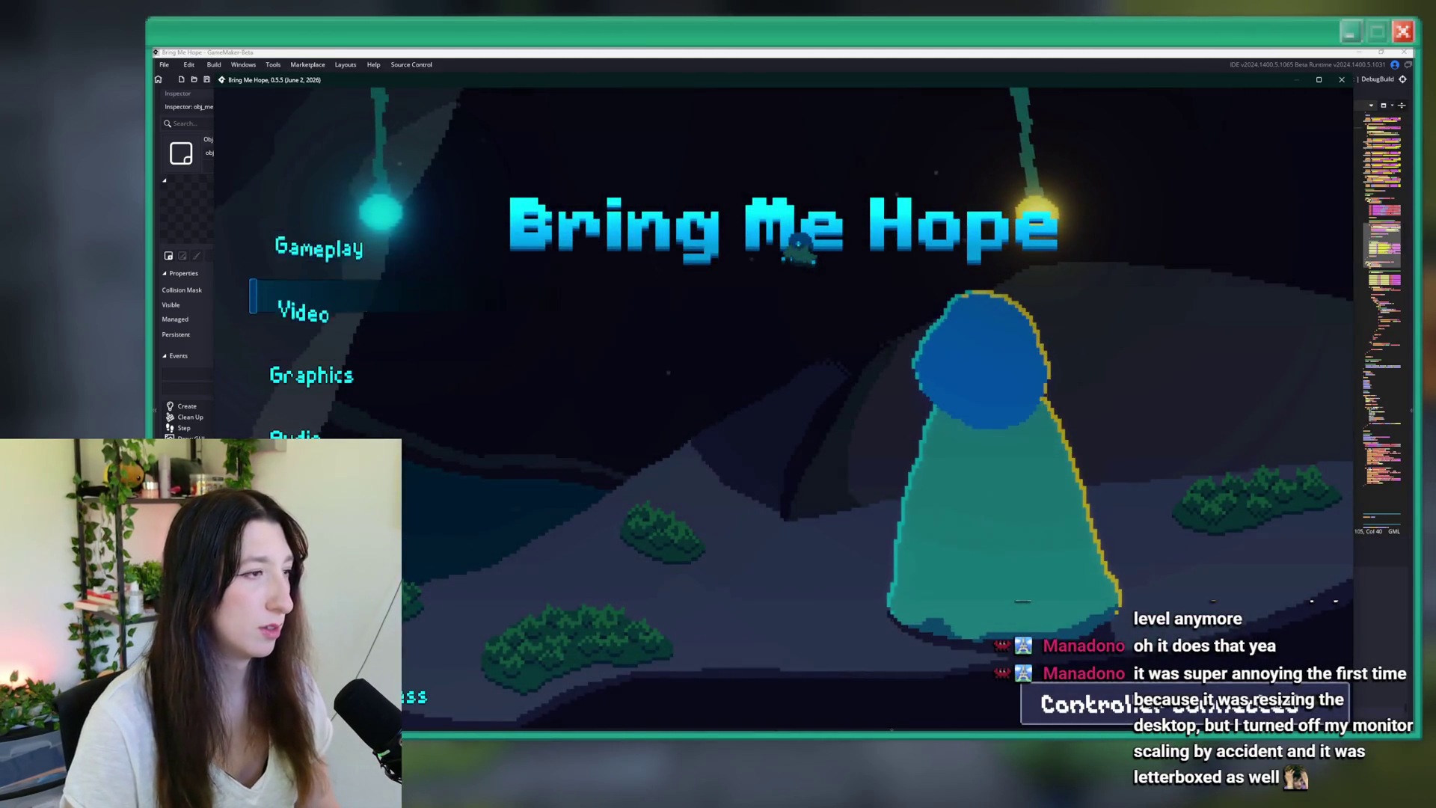
key(Return)
key(Down)
key(Down)
key(Left)
key(Up)
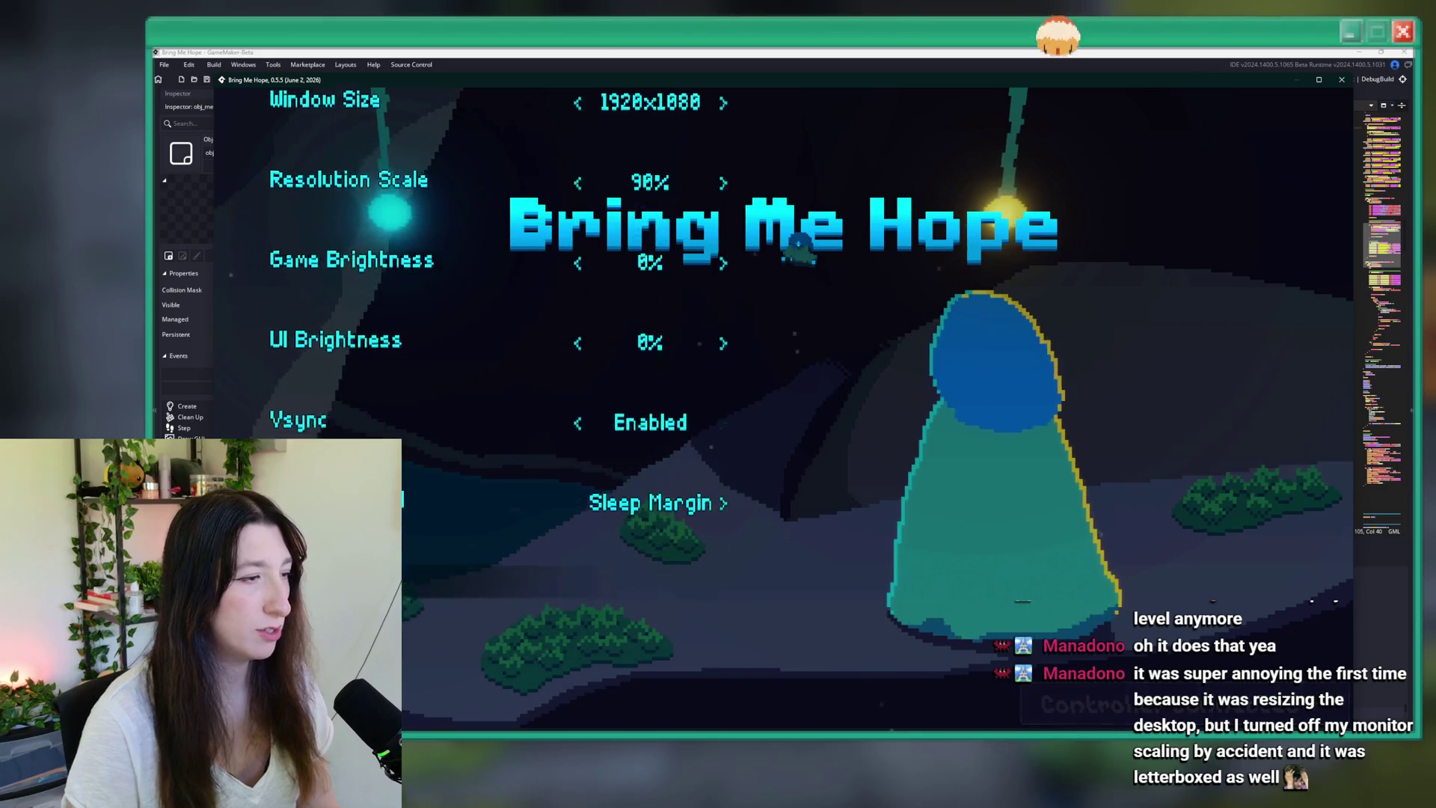
key(Down)
key(Right)
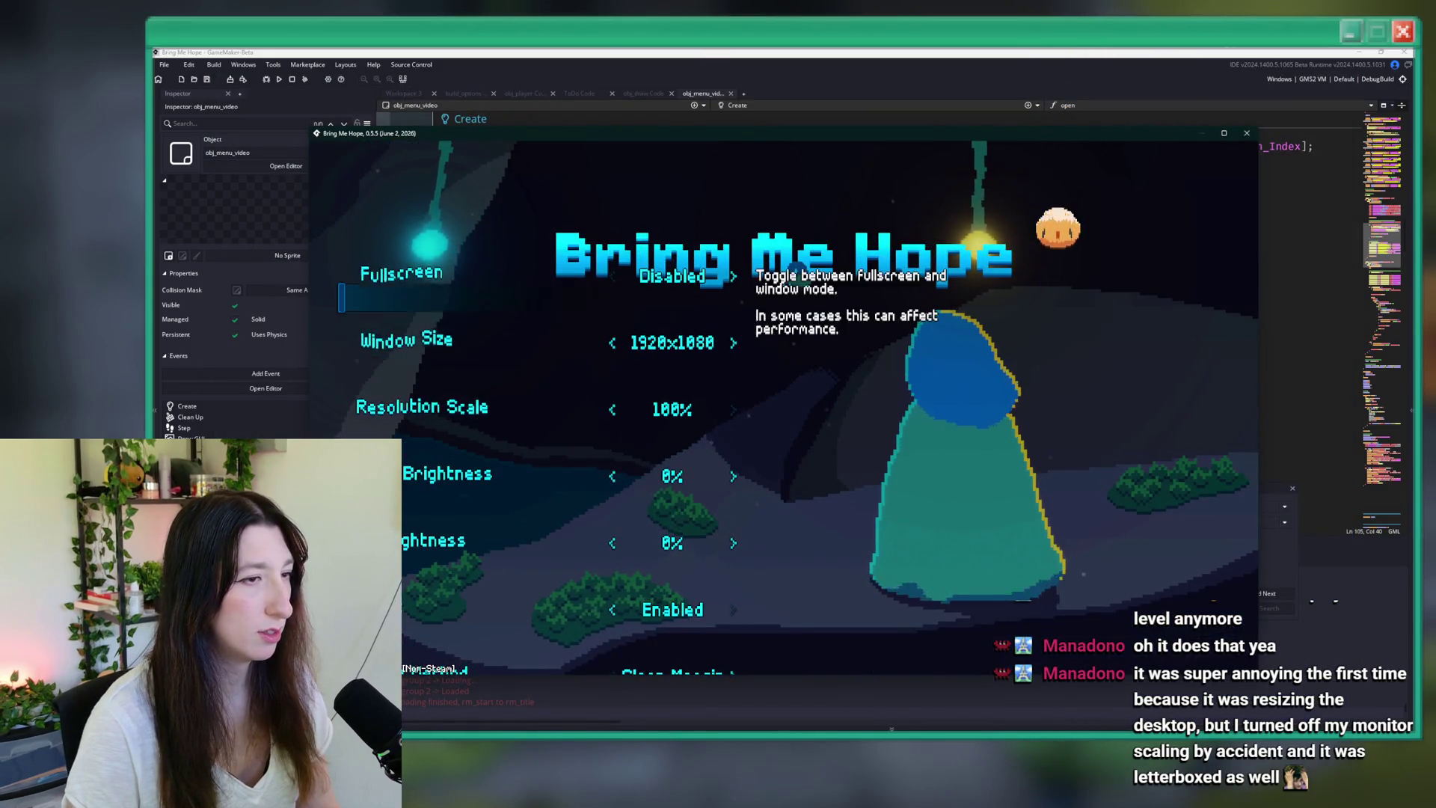
- Try Window Size 1792x1008 and back to 1920x1080, and Resolution Scale 70% back to 100%
key(Down)
key(Down)
key(Up)
key(Up)
key(Up)
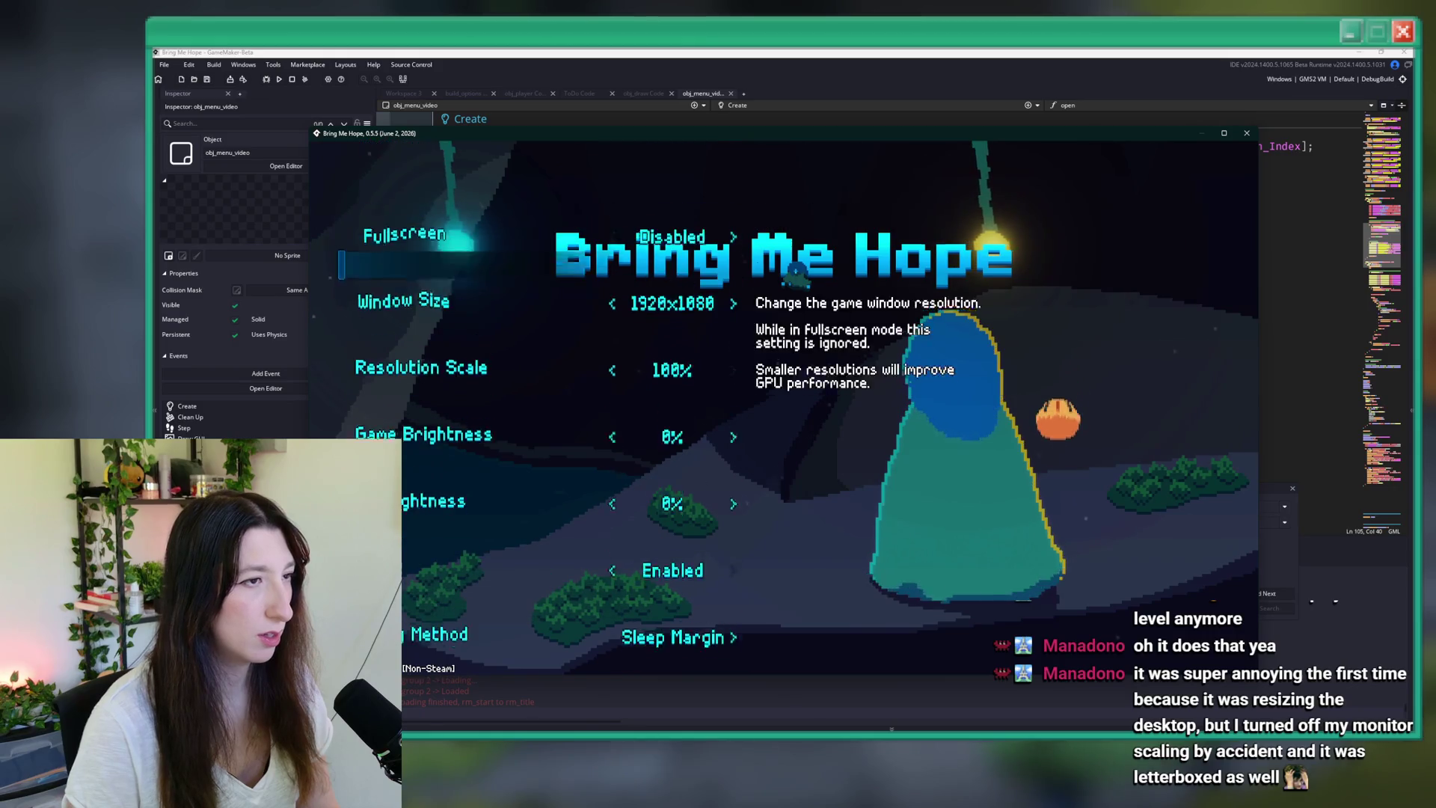
key(Down)
key(Left)
key(Right)
key(Down)
key(Left)
key(Left)
key(Left)
key(Down)
key(Down)
key(Down)
key(Up)
key(Up)
key(Up)
key(Down)
key(Right)
- Turn Fullscreen on and then off, and close the game window
key(Right)
key(Right)
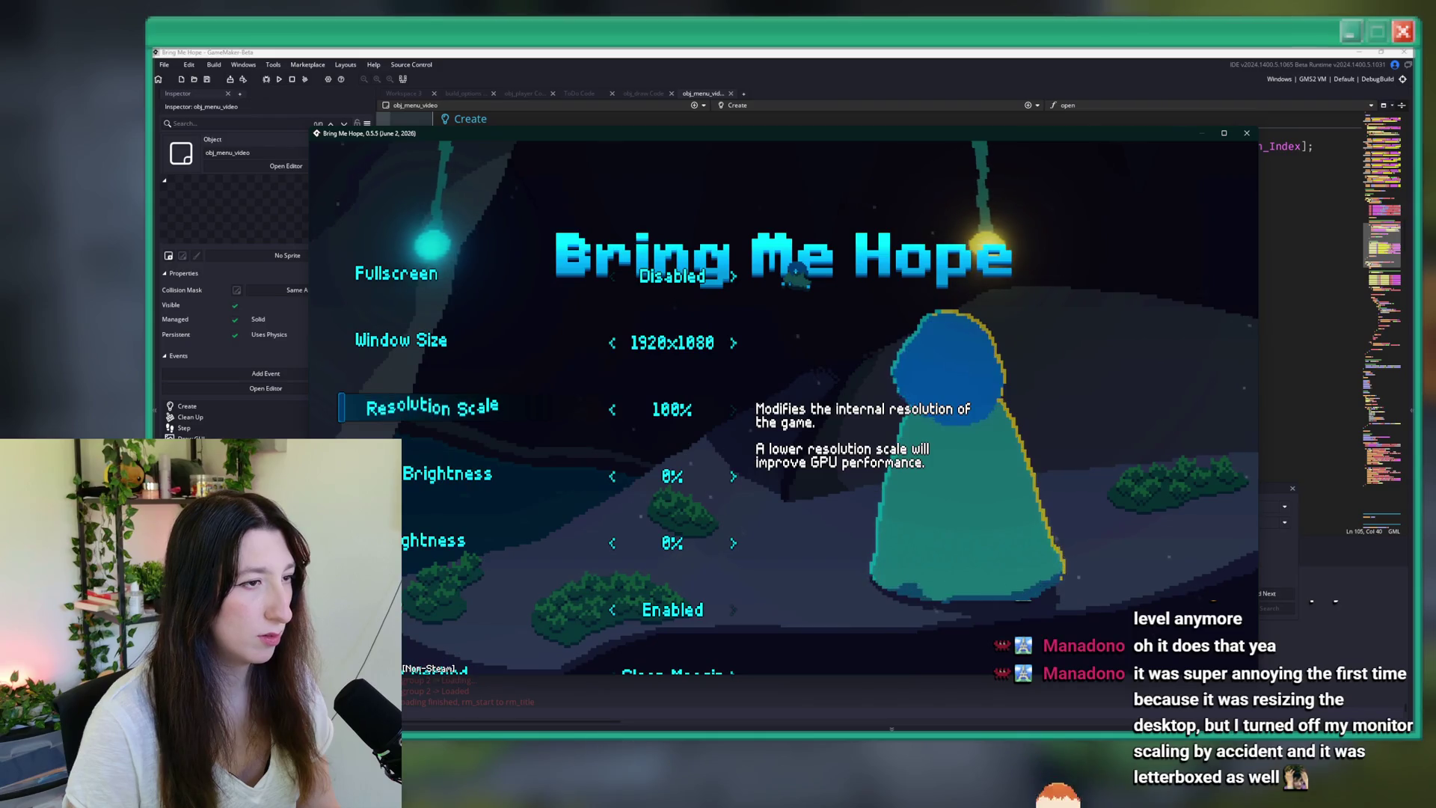
key(Up)
key(Up)
key(Down)
key(Down)
key(Down)
key(Up)
key(Up)
key(Up)
key(Right)
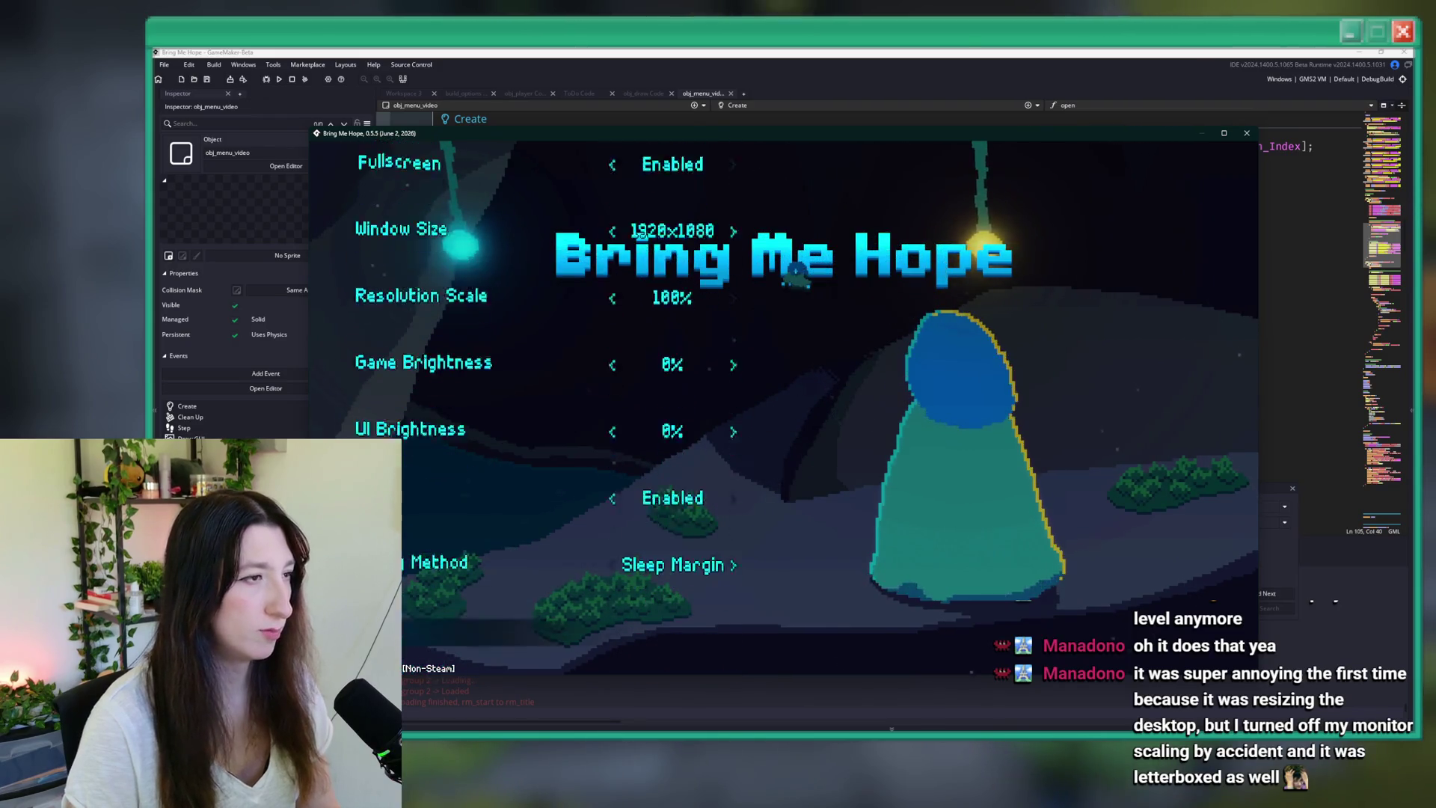
key(Up)
key(Up)
key(Up)
key(Left)
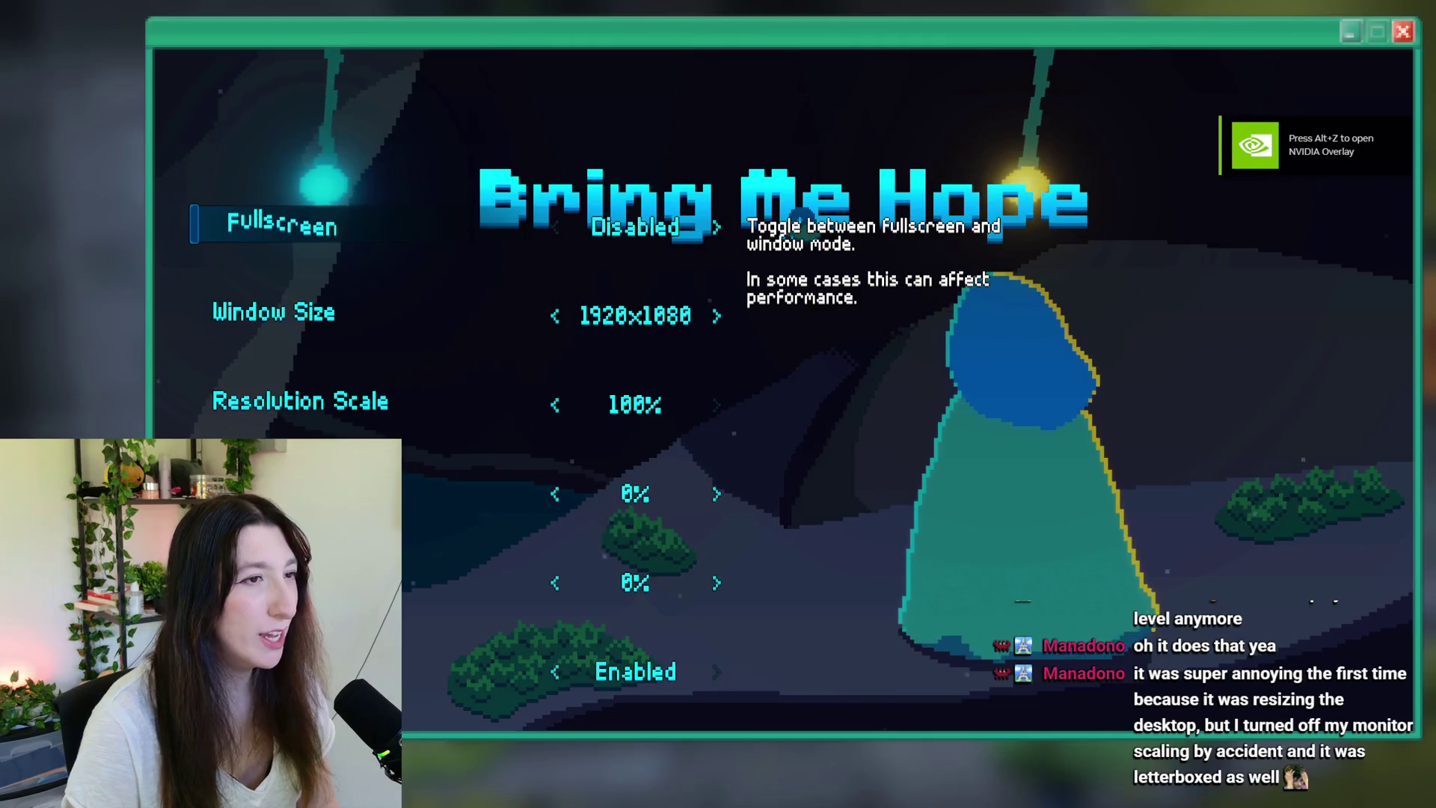
key(Down)
key(Down)
key(Down)
key(Up)
key(Up)
key(Up)
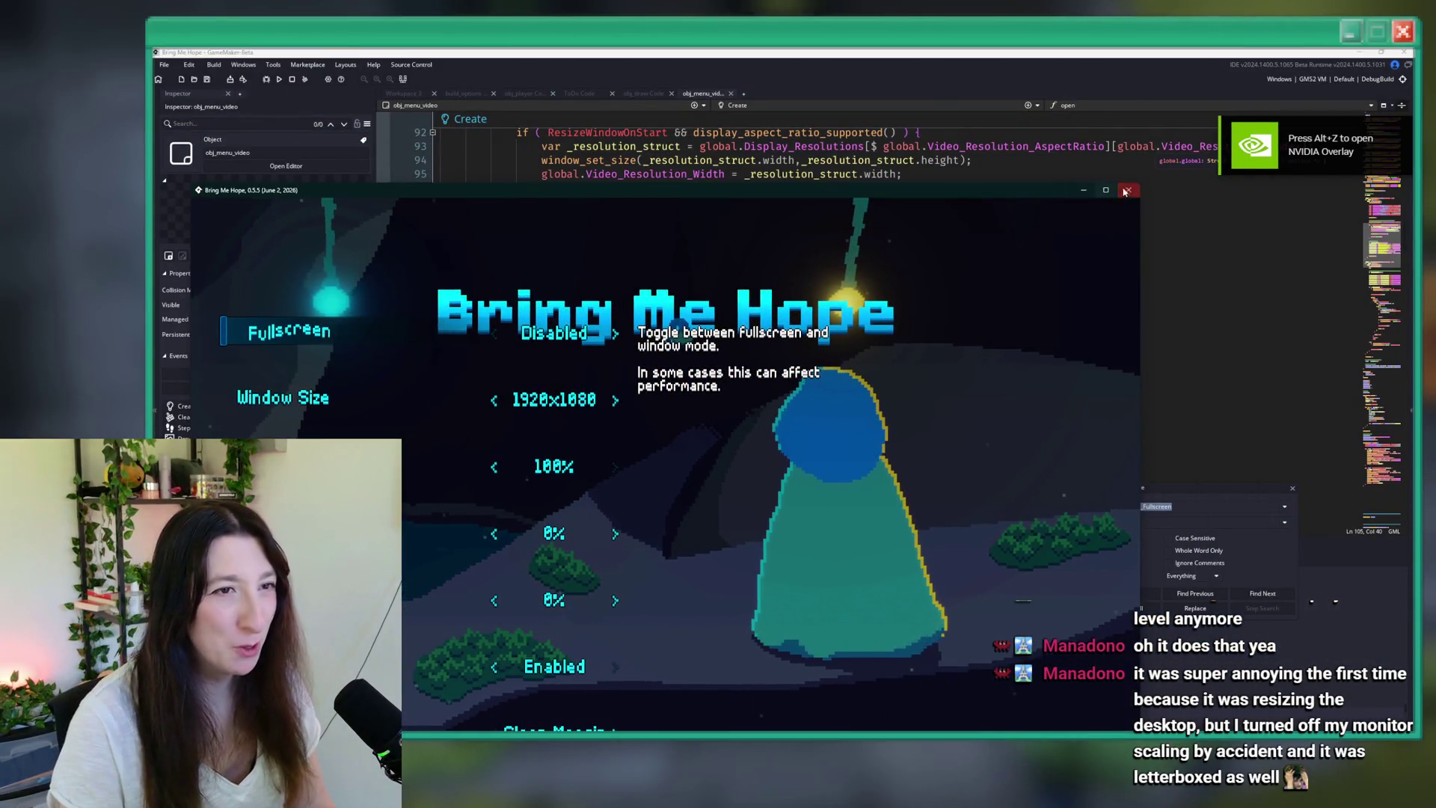
click(1146, 180)
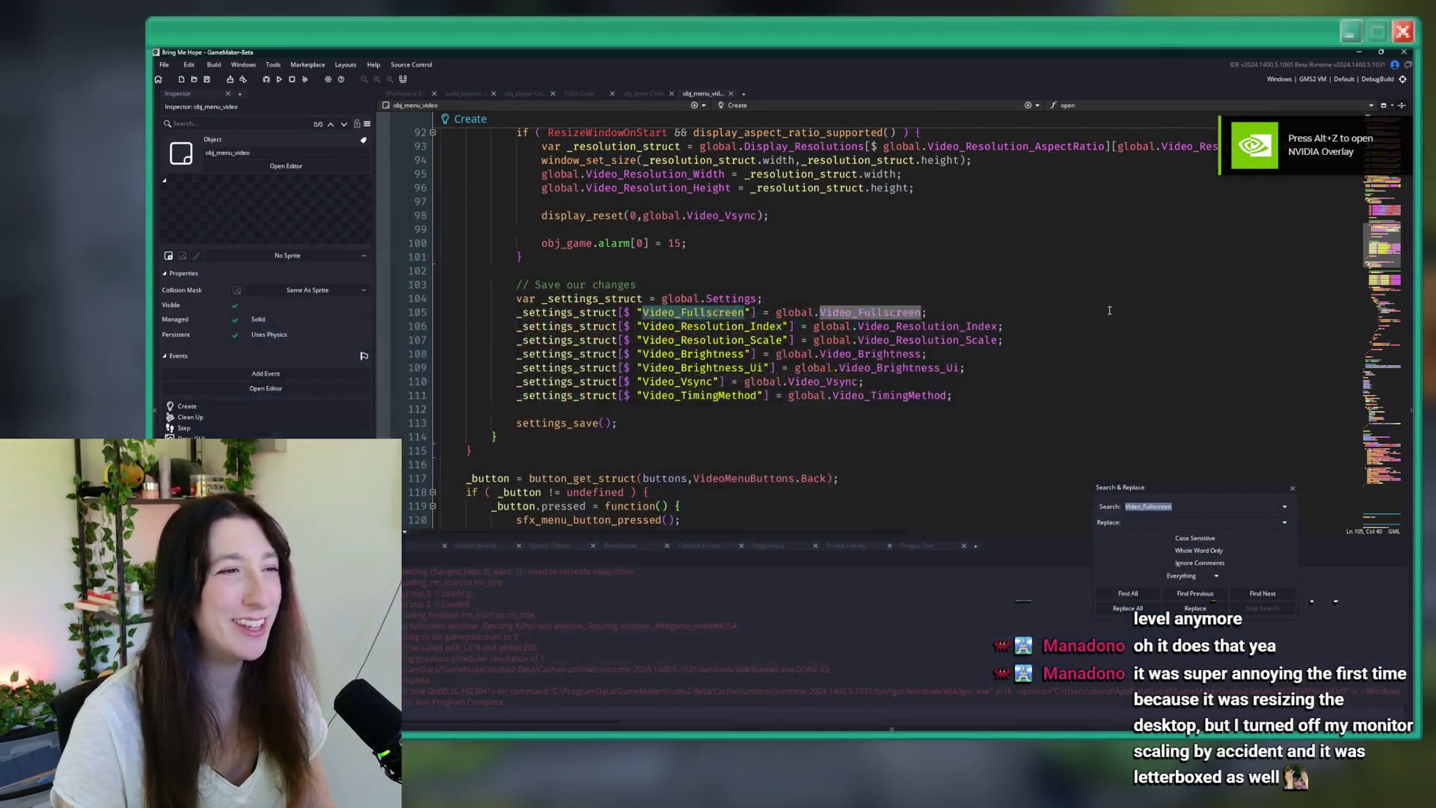
- Search the project for window_set_fullscreen, which finds 0 results, and close the search
click(1013, 311)
scroll(961, 319, up, 6)
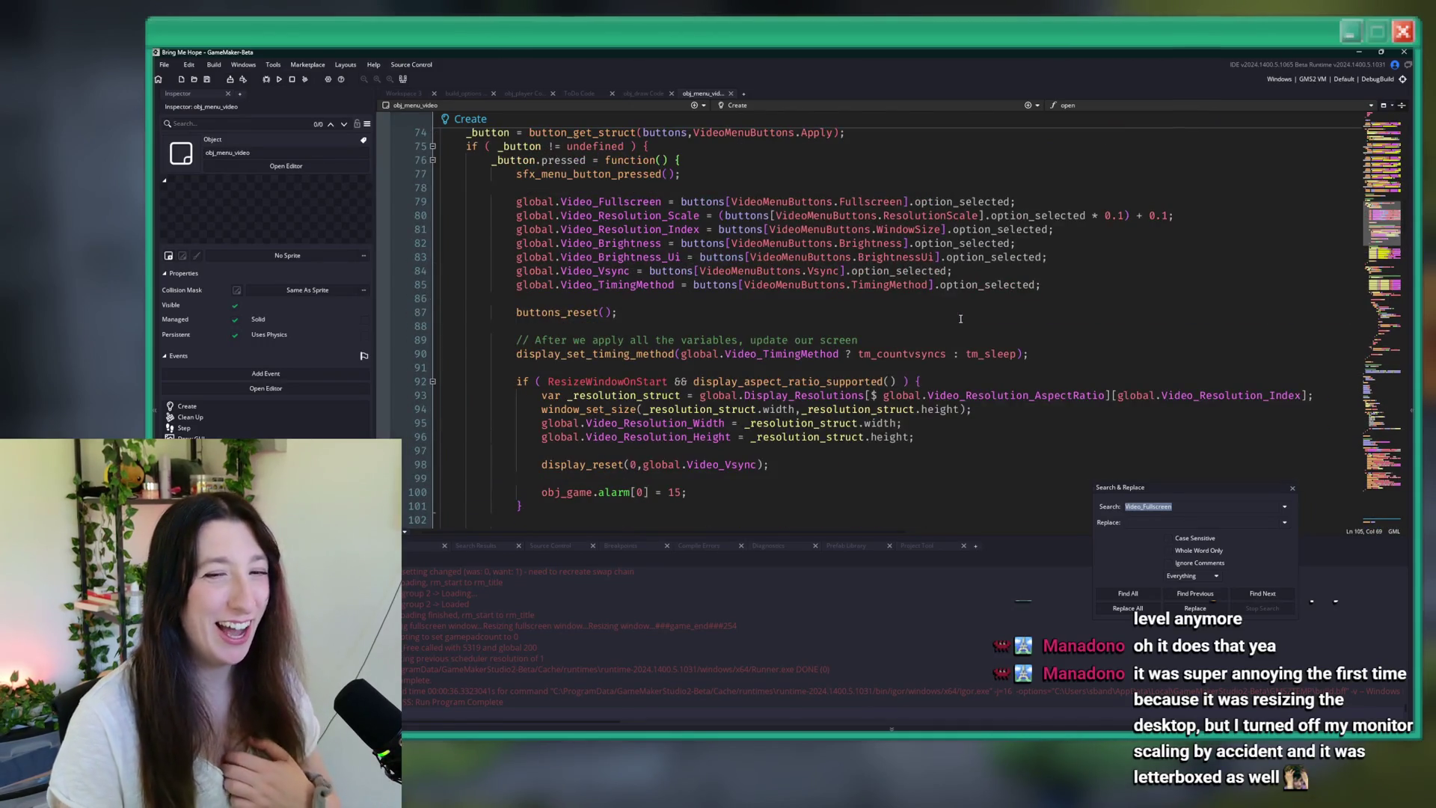
scroll(708, 513, up, 2)
click(1059, 270)
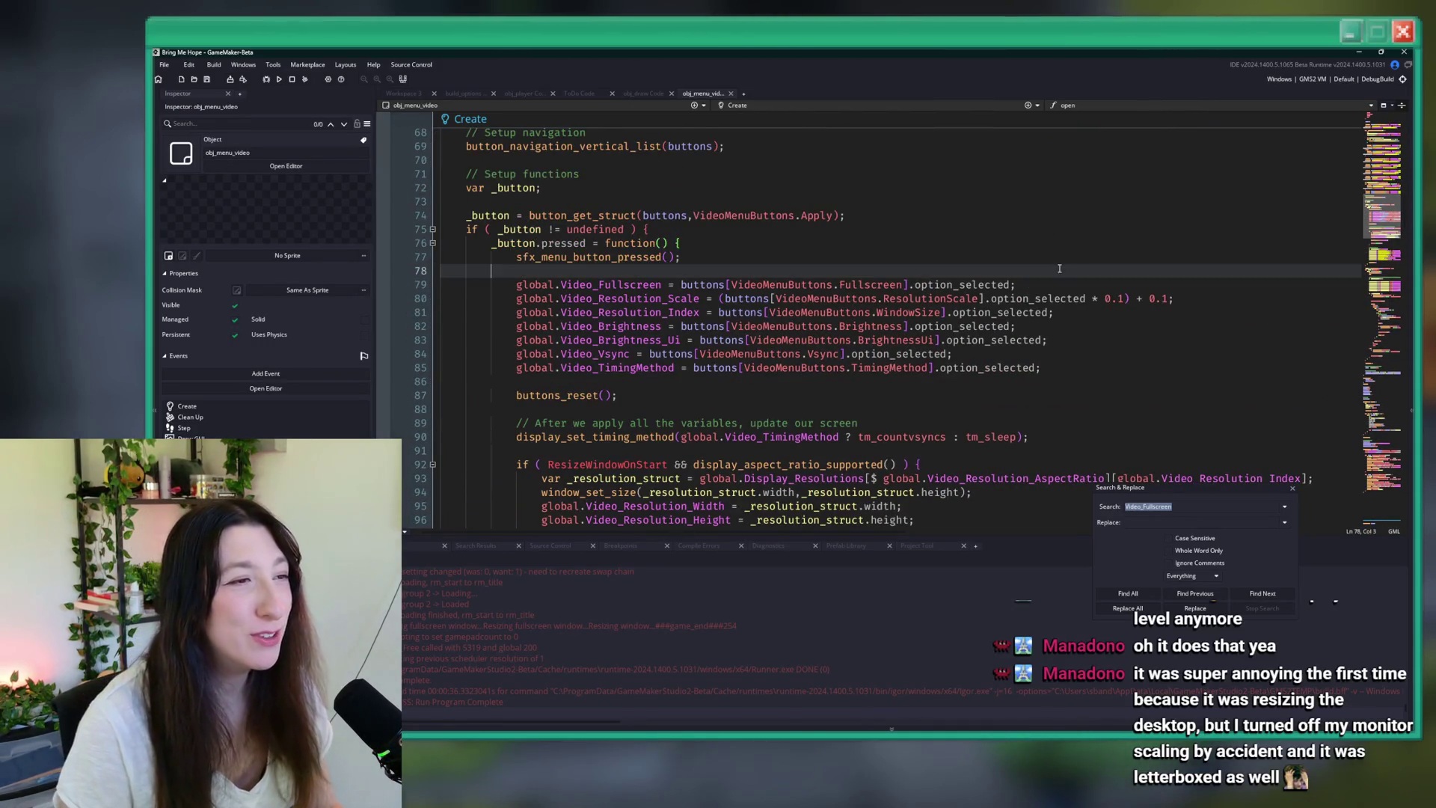
key(ctrl+f)
text(window_set)
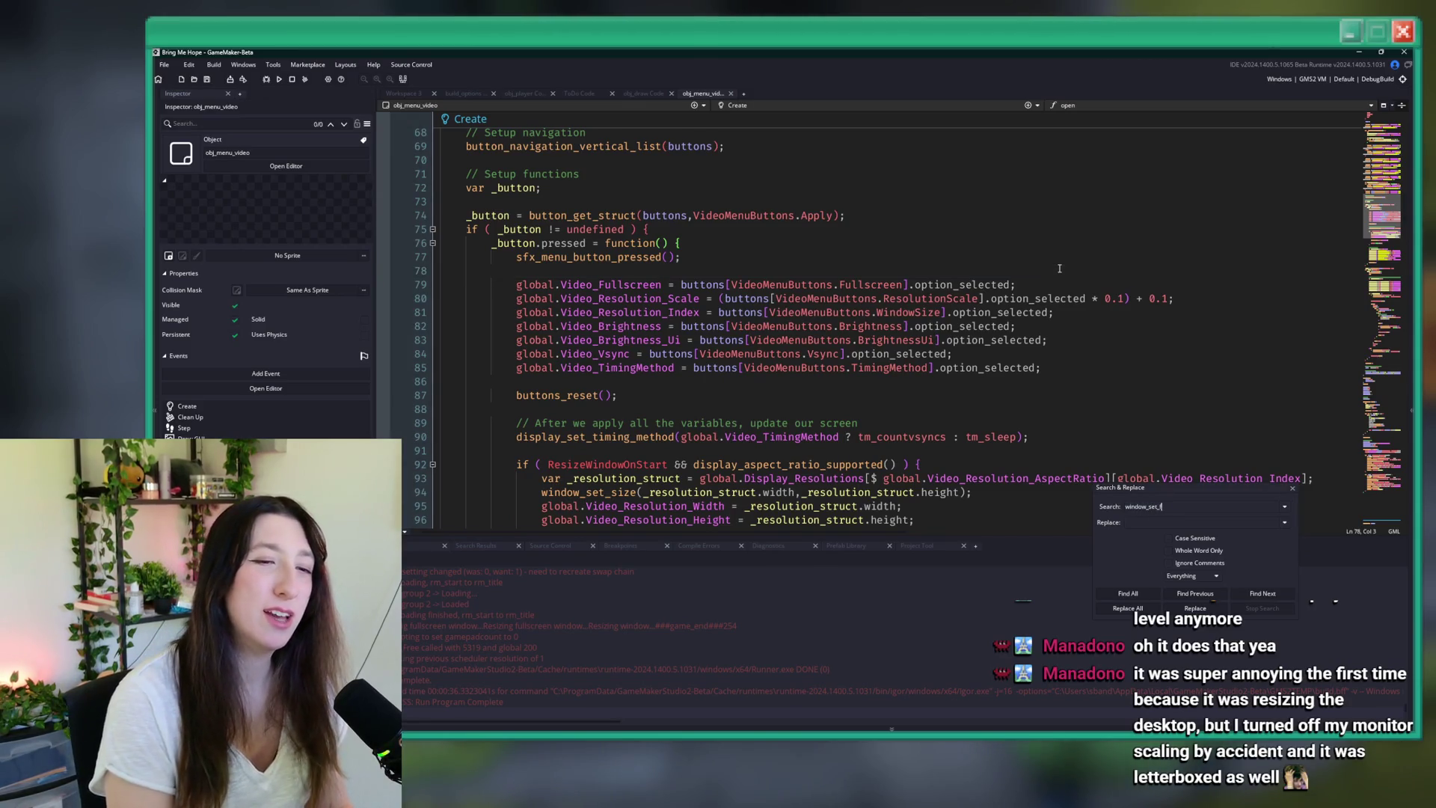
key(Return)
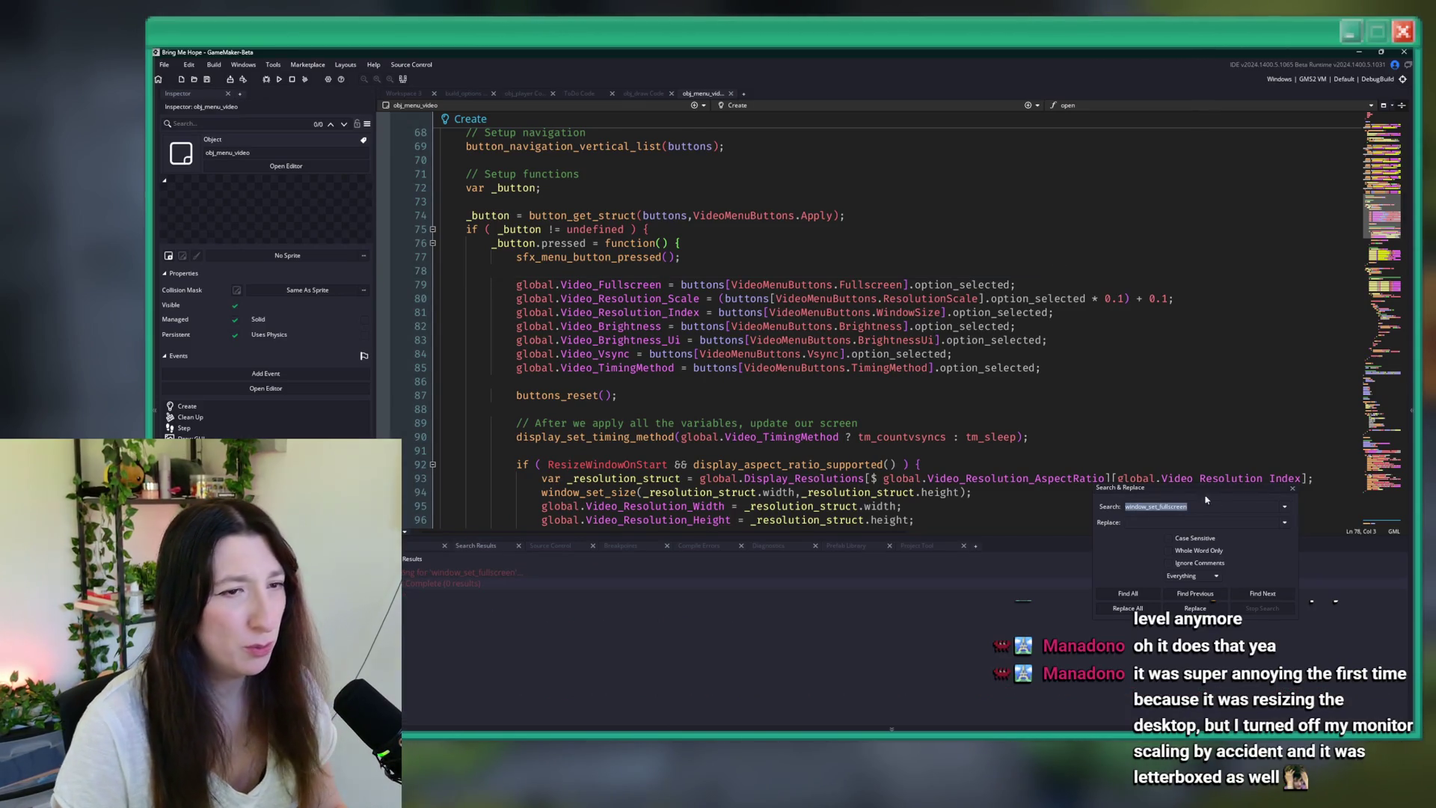
click(1291, 490)
- Select global.Video_Fullscreen on line 79 and search the whole project for it
scroll(952, 395, down, 4)
click(951, 395)
click(669, 312)
double_click(987, 313)
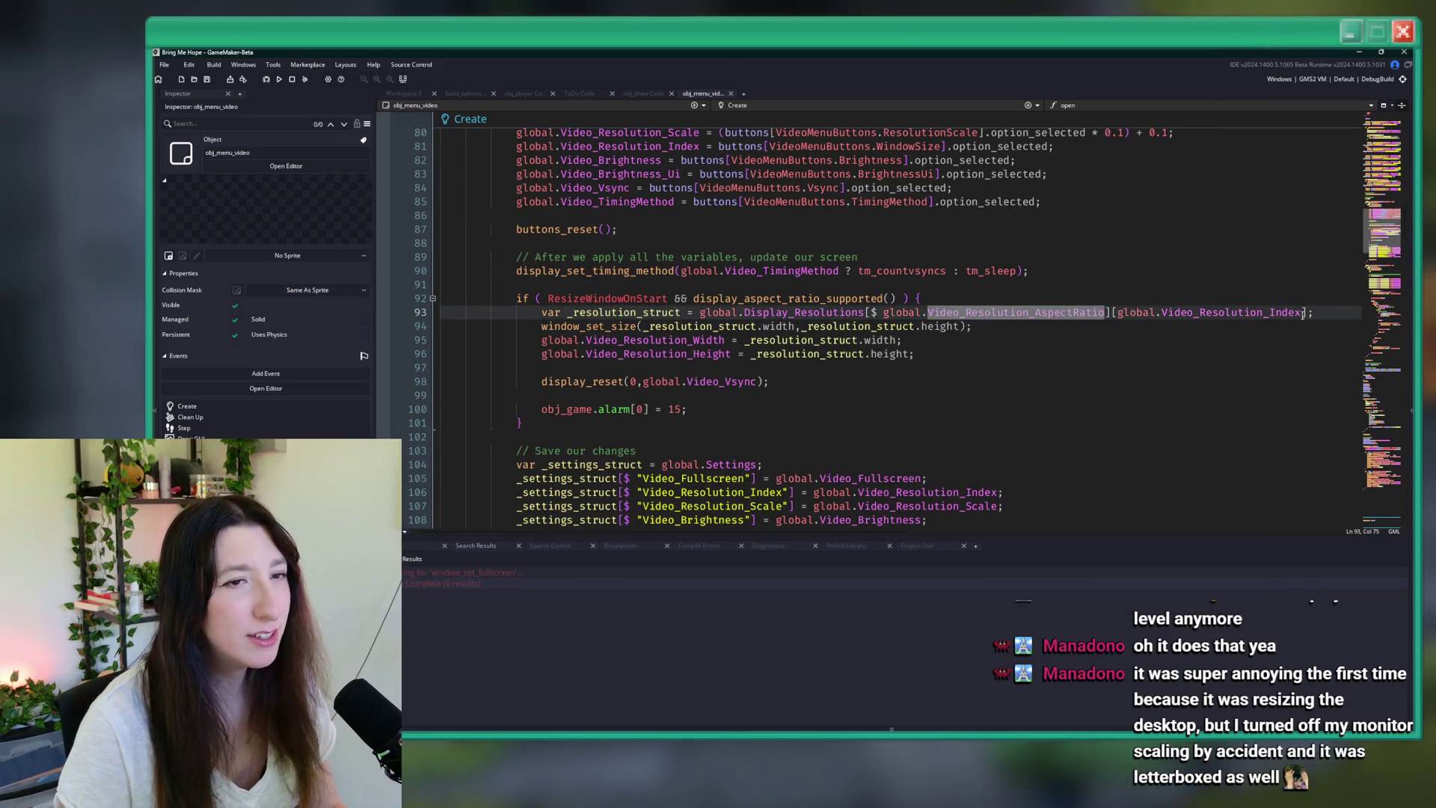
key(End)
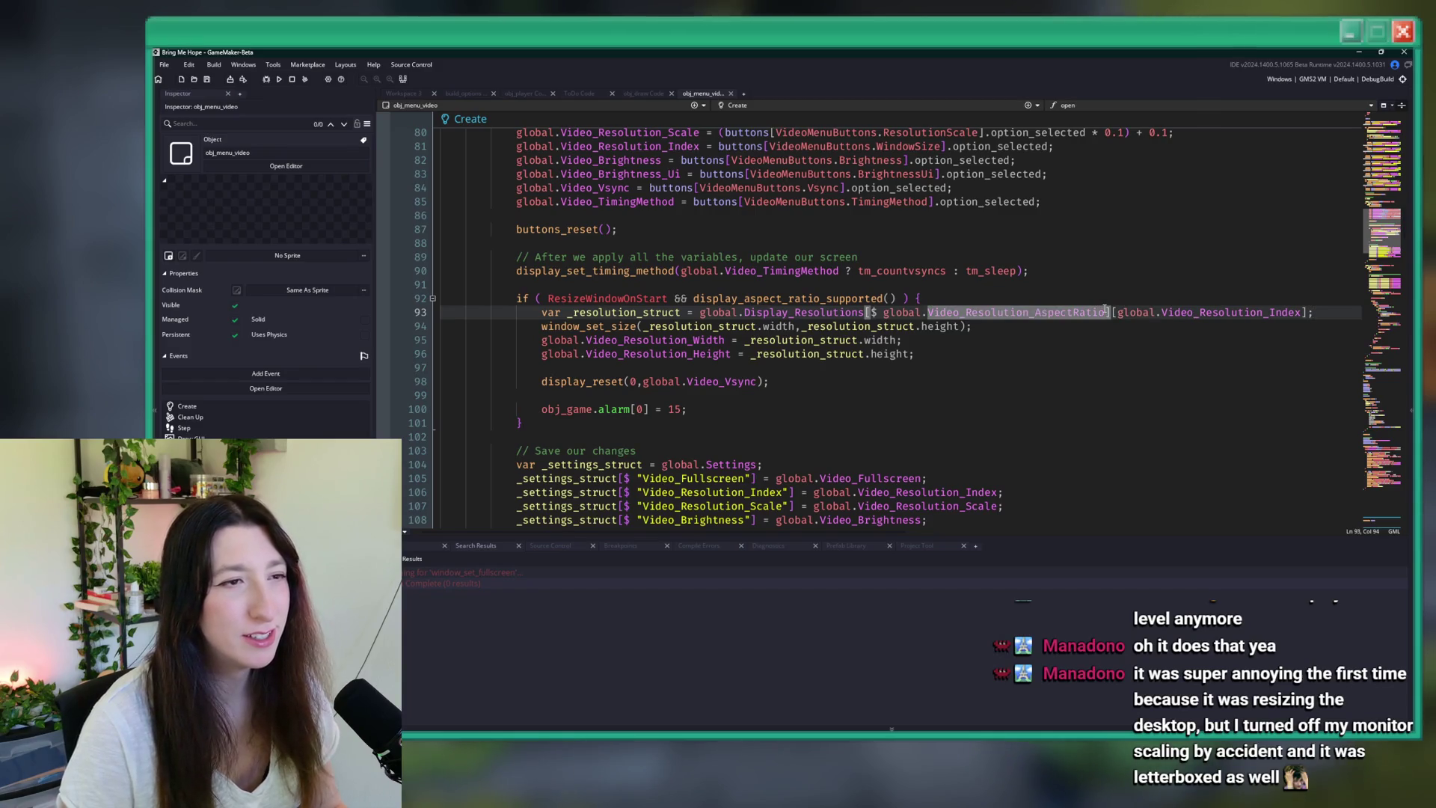
scroll(1057, 372, up, 4)
drag(660, 285, 572, 287)
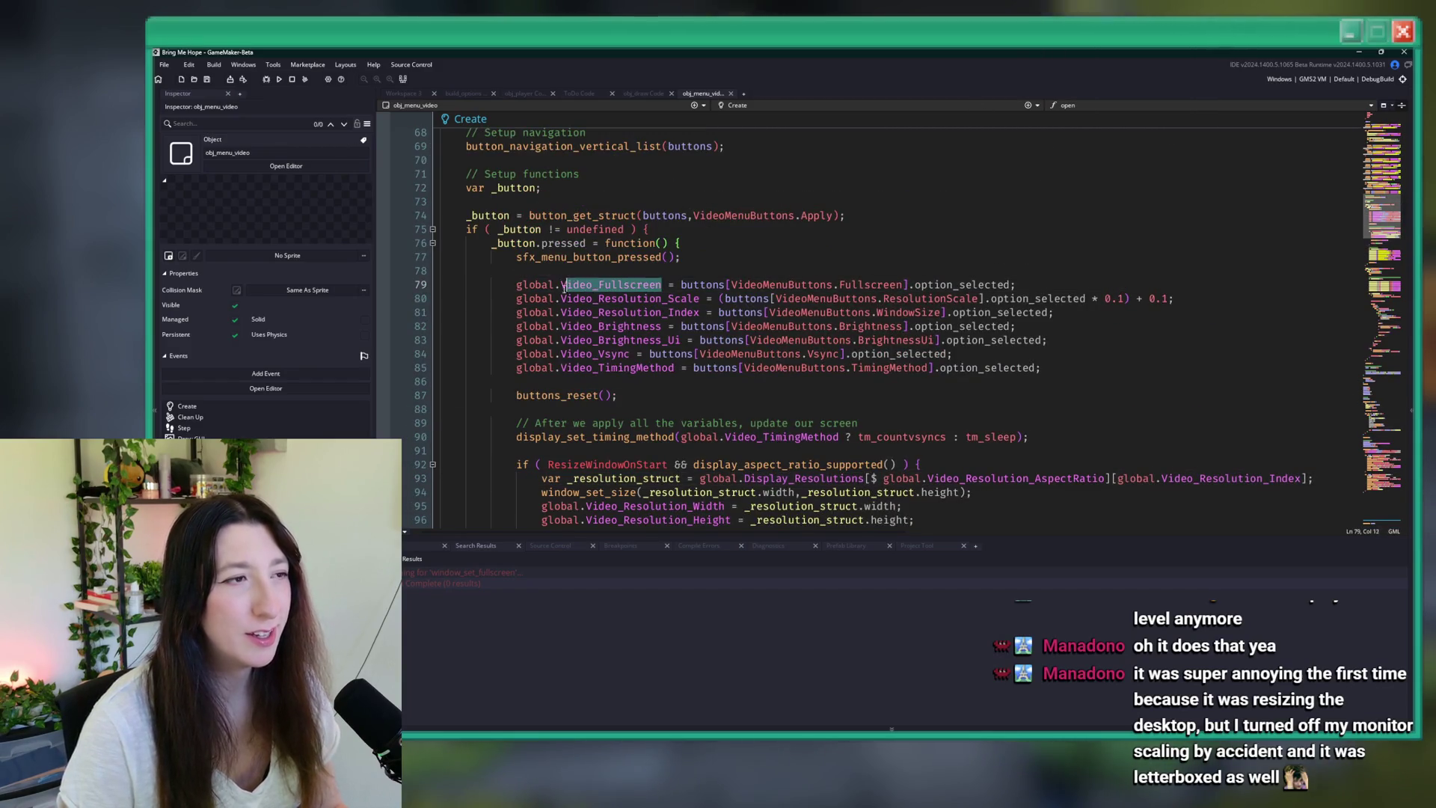
key(ctrl+shift+f)
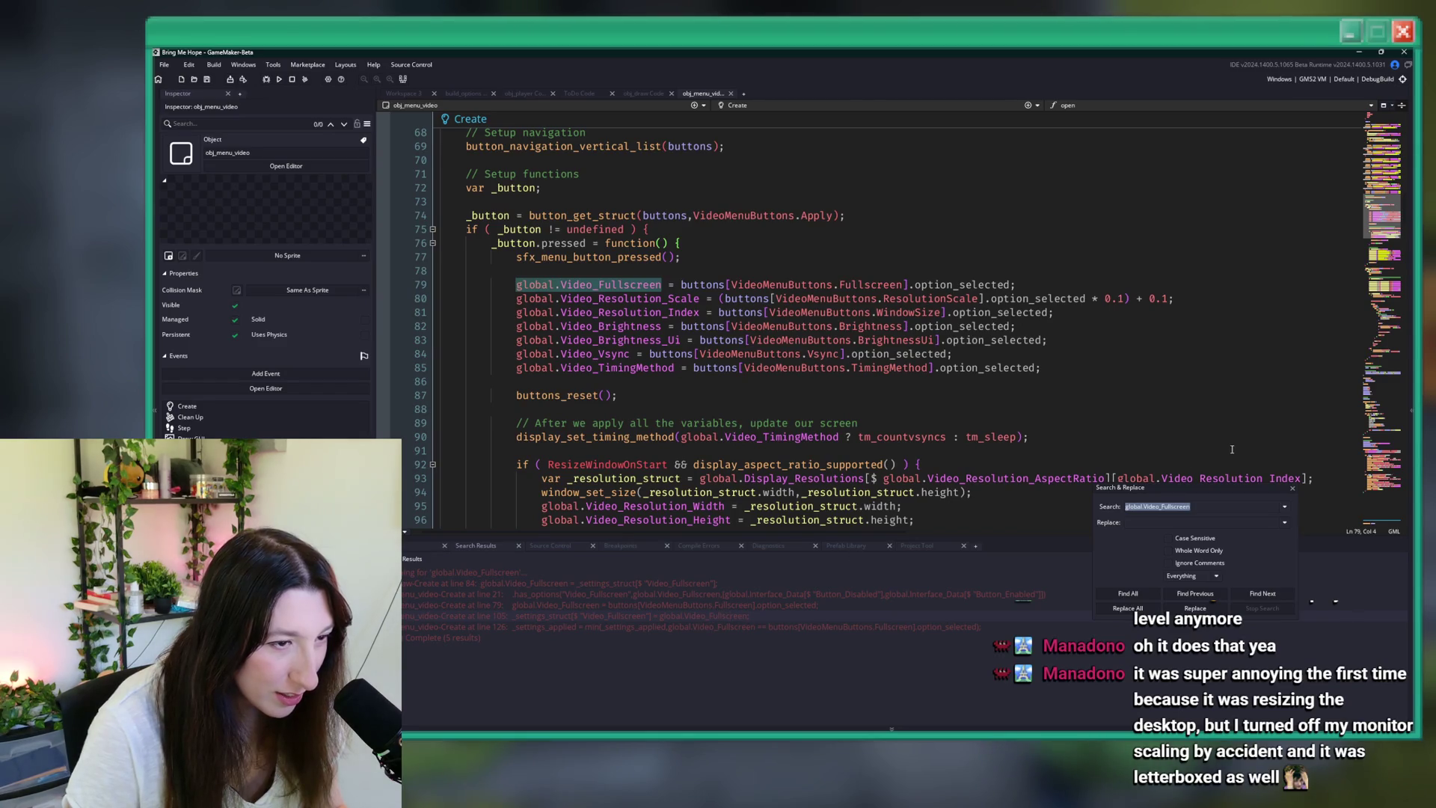
- Close the search and select the _resolution_struct variable on line 93 of the resize block
click(1292, 488)
click(1087, 437)
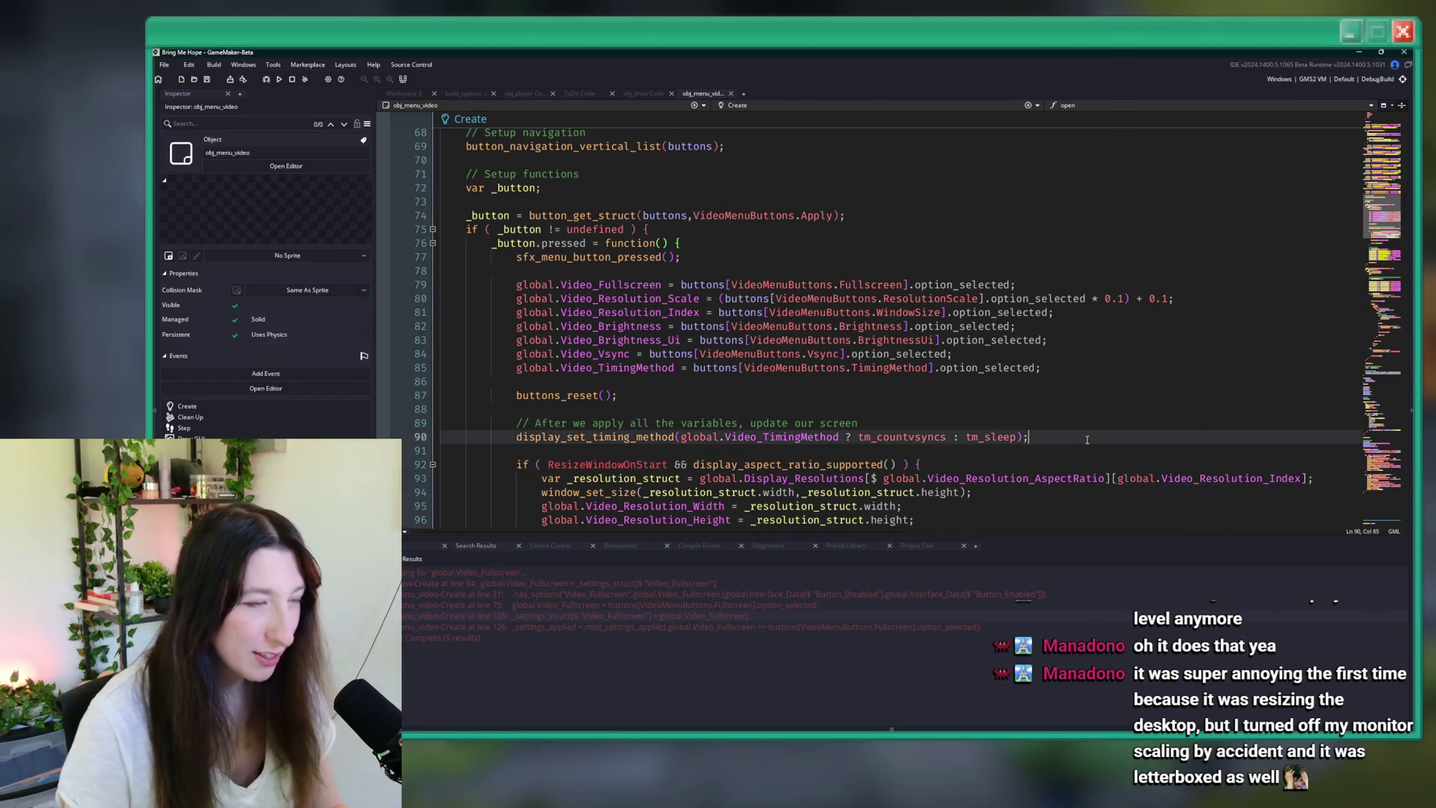
scroll(1087, 440, down, 2)
scroll(1001, 409, down, 2)
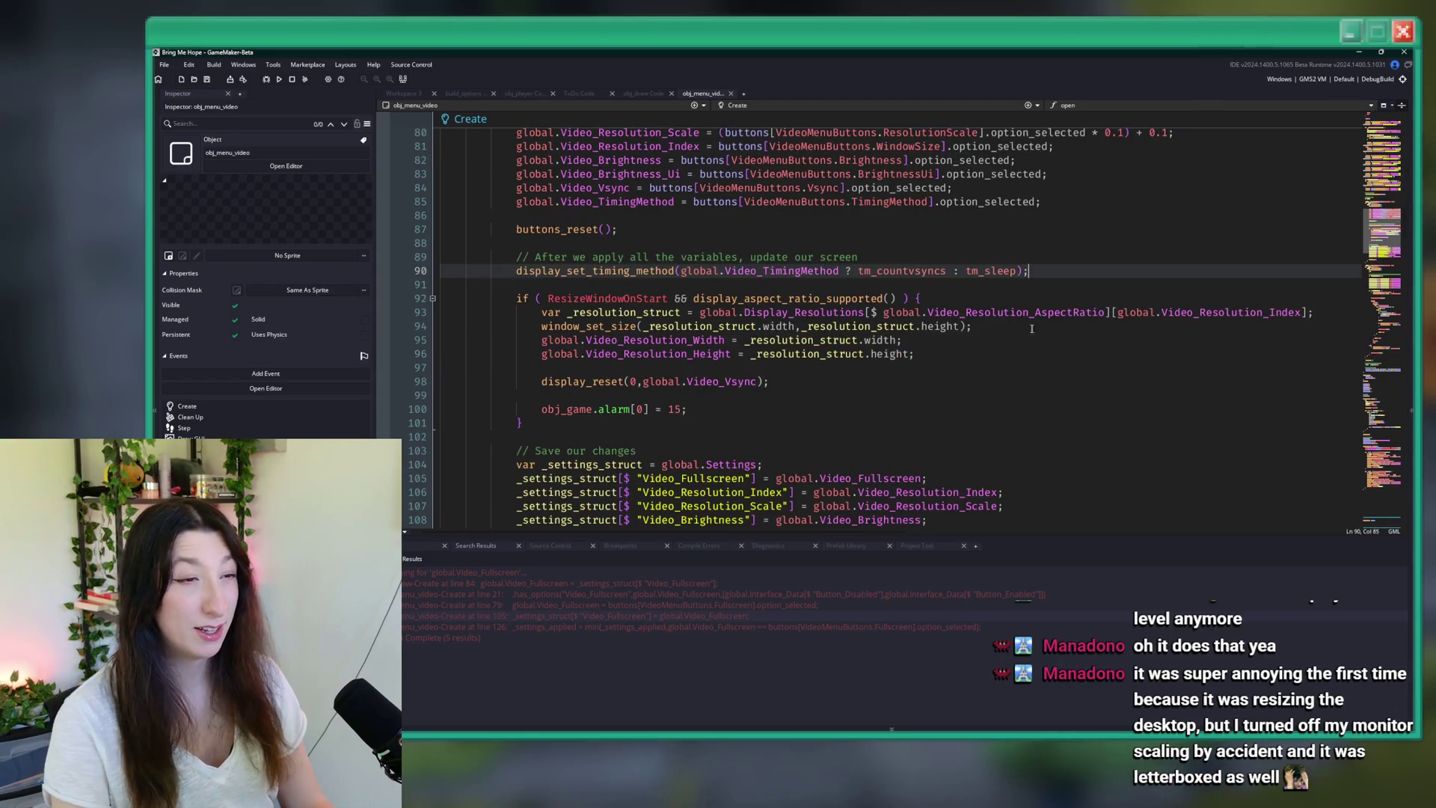
click(1265, 327)
click(1331, 312)
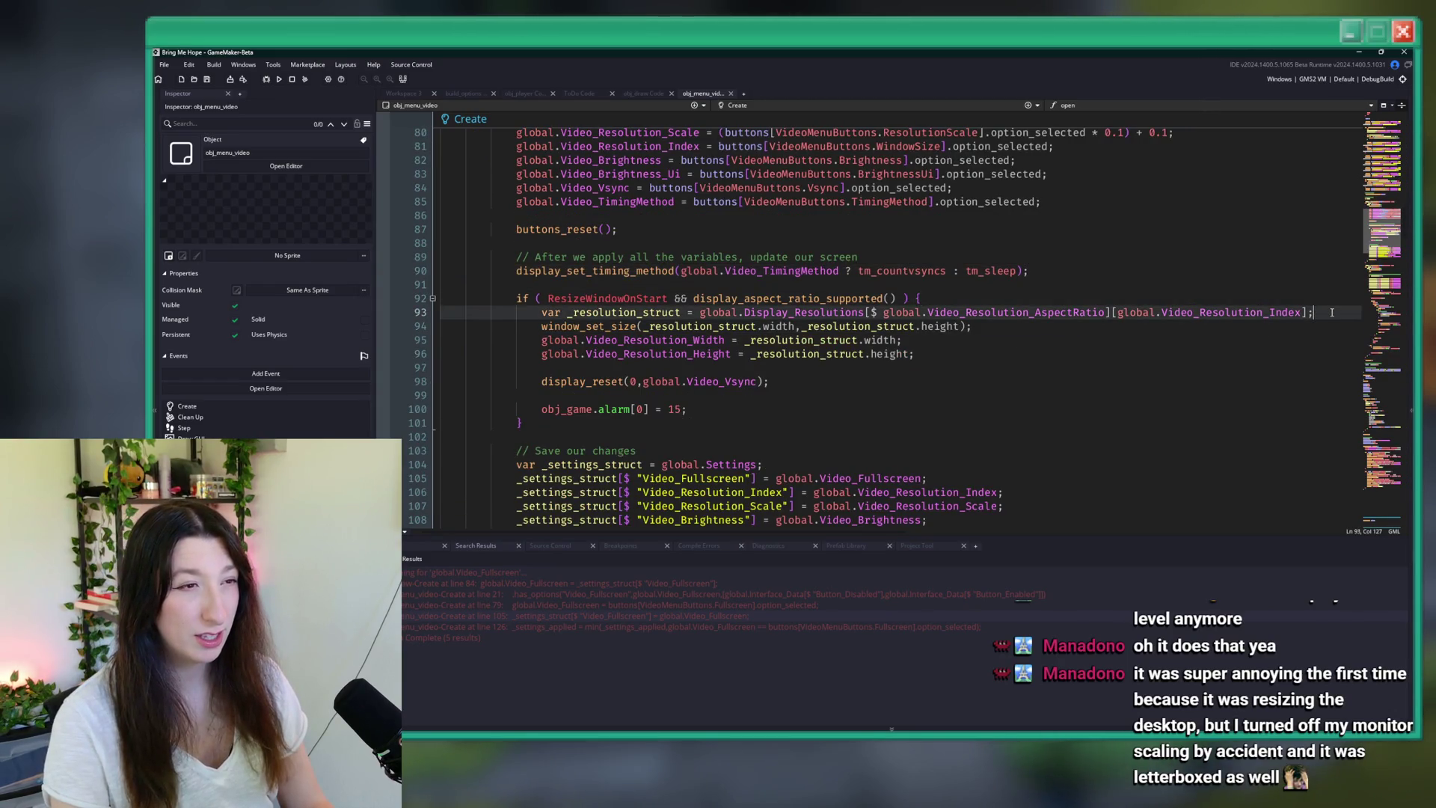
click(663, 313)
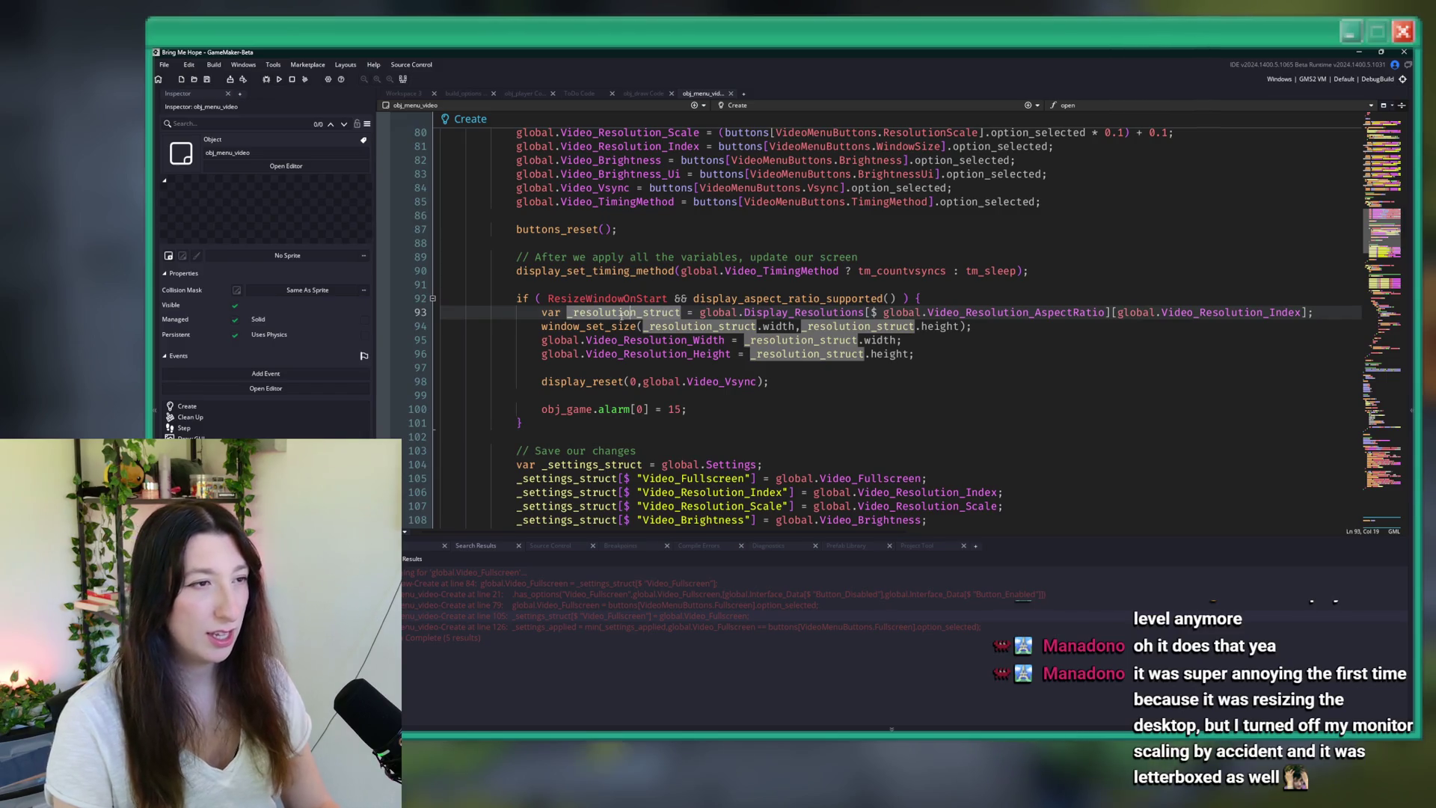
double_click(625, 312)
- Insert show_message(_resolution_struct); on a new line after line 93
click(1325, 307)
key(Return)
text(show_mes)
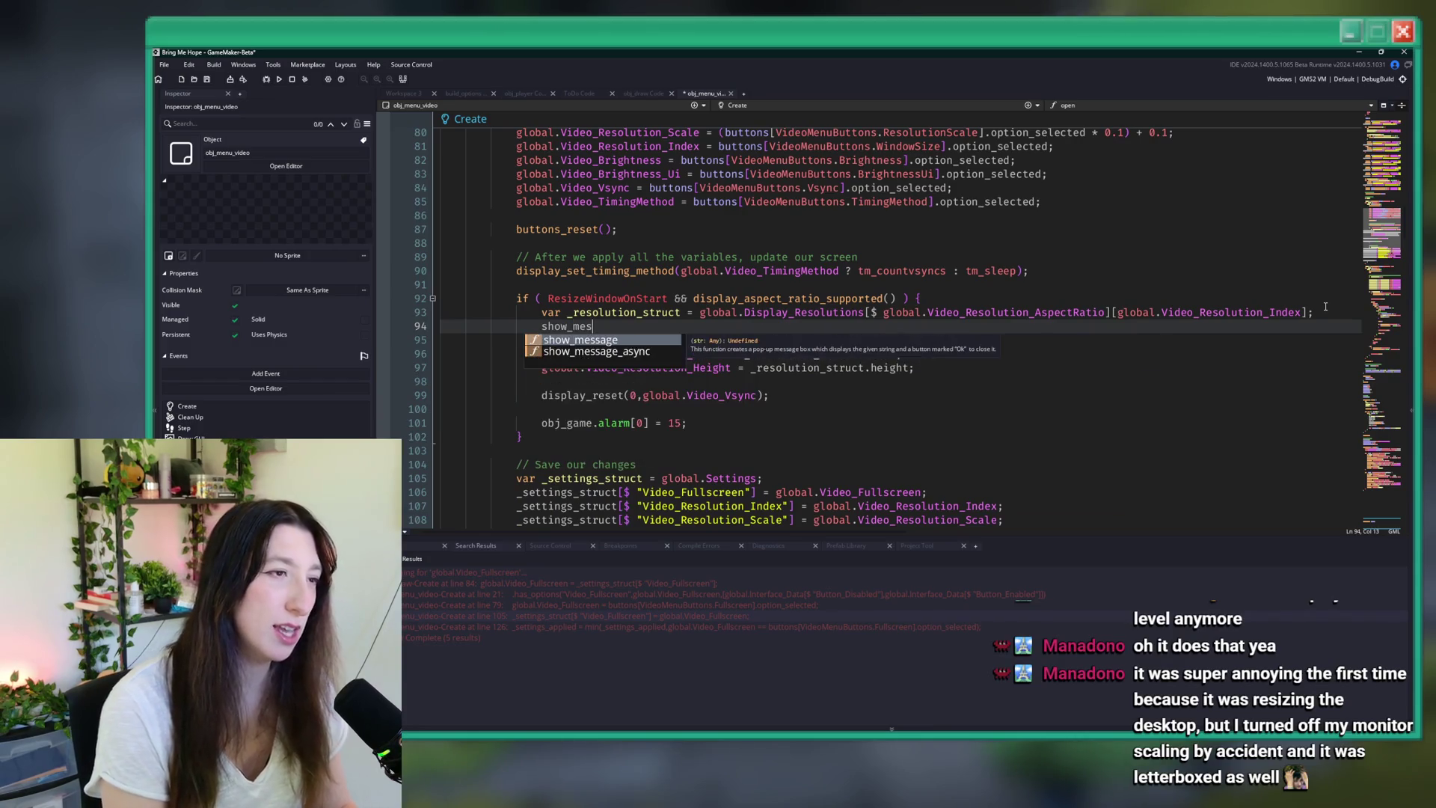
key(BackSpace)
key(BackSpace)
key(BackSpace)
text(e(_resolution_struct)
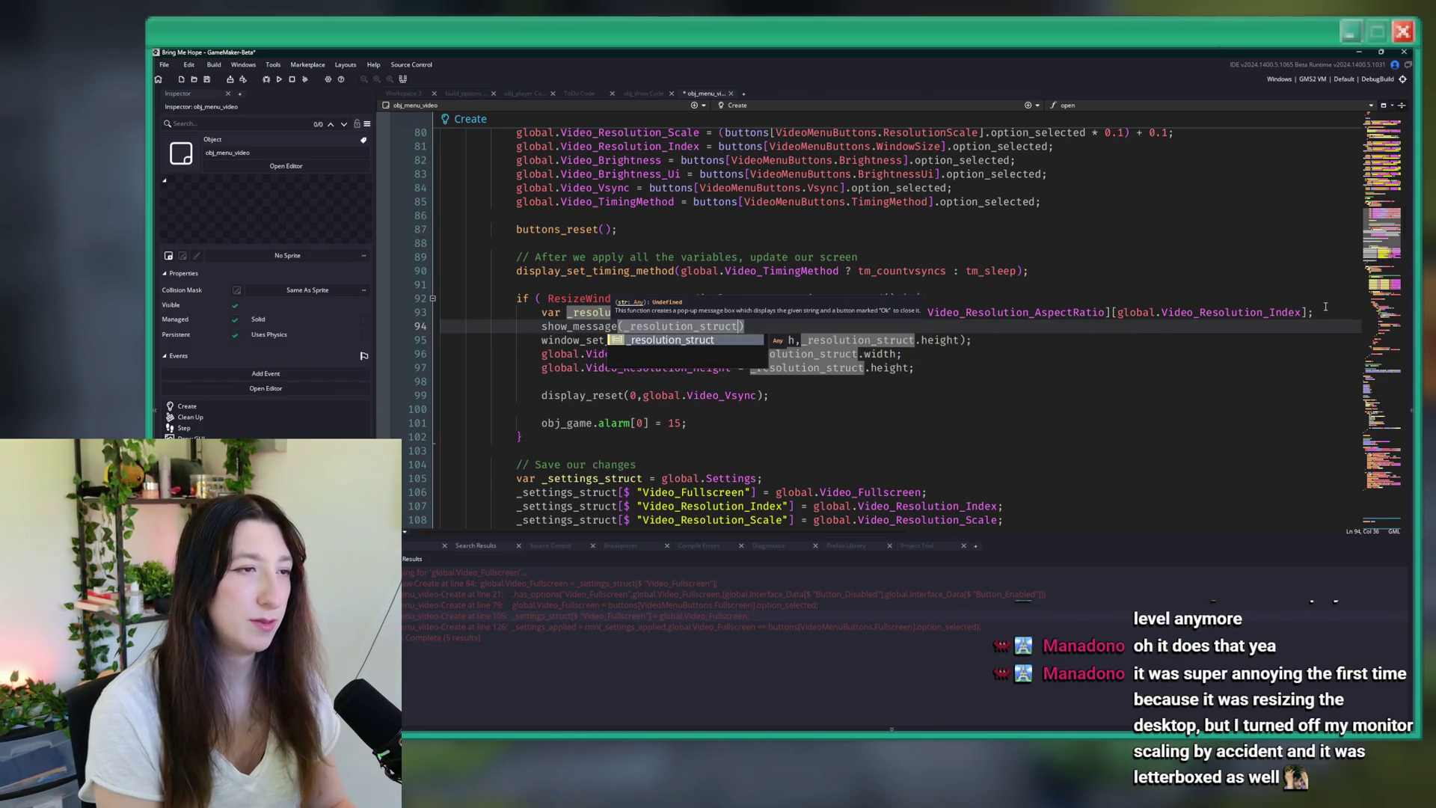
click(600, 327)
text(;)
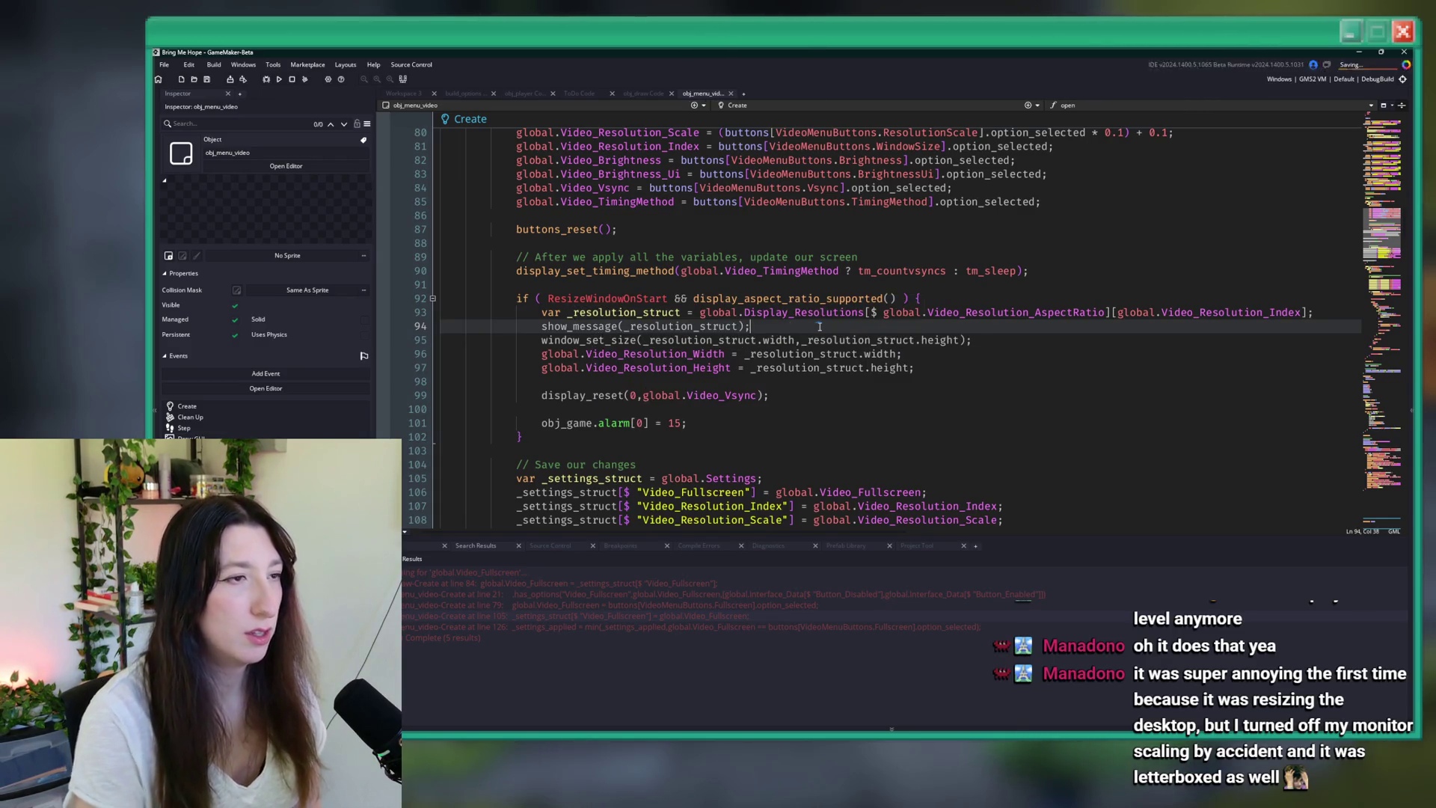
mouse_move(604, 326)
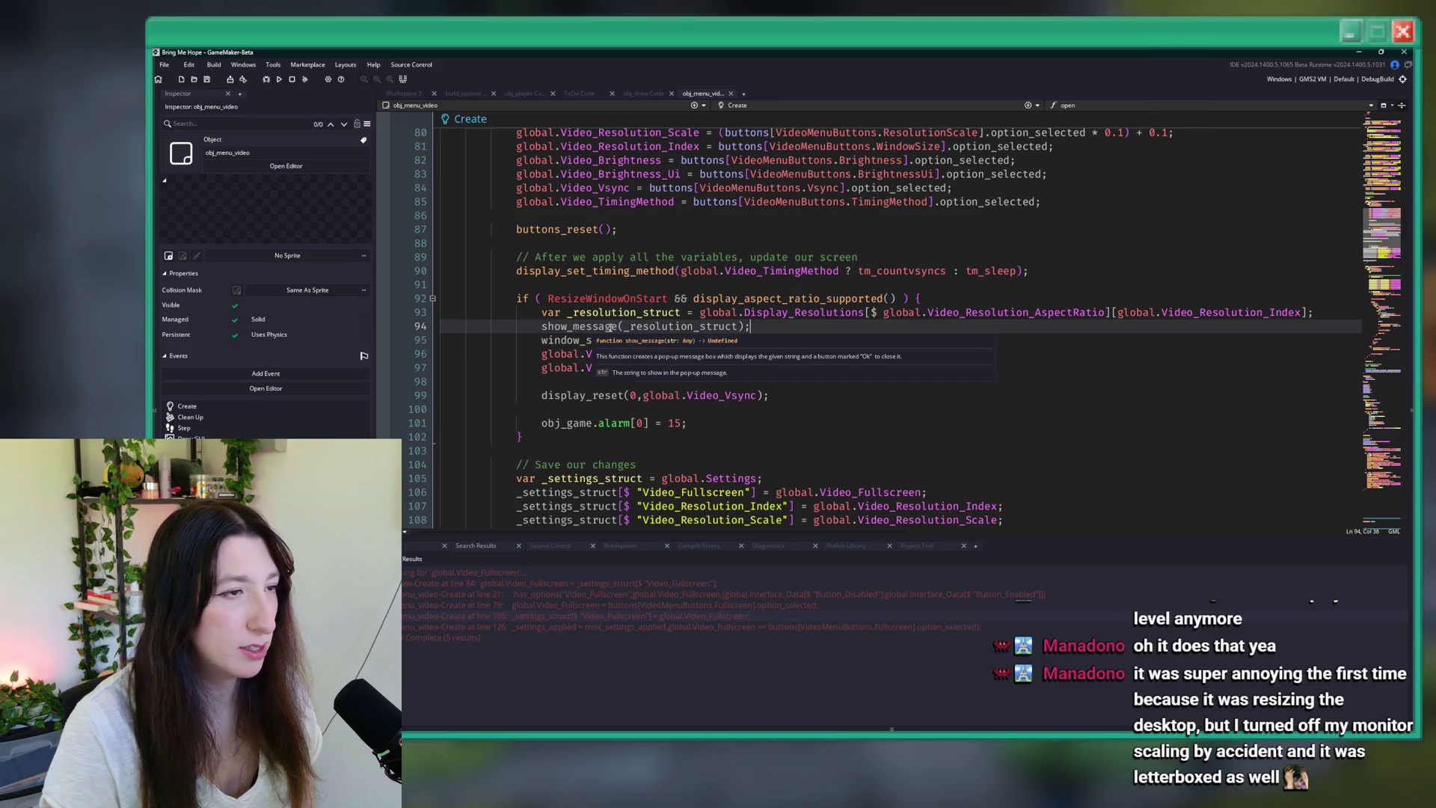
- Build and run the game with F5 to test the debug message
key(F5)
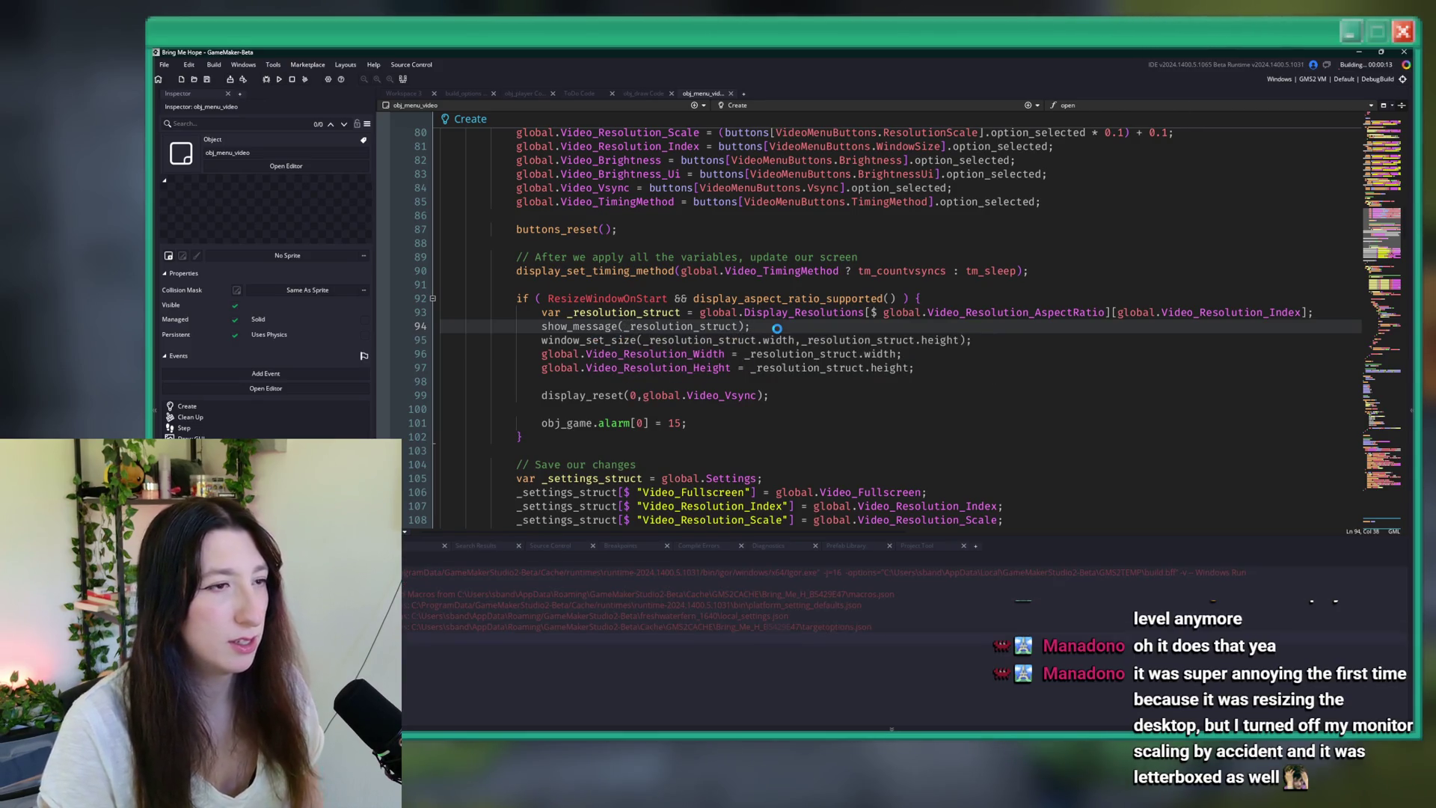
scroll(778, 329, up, 4)
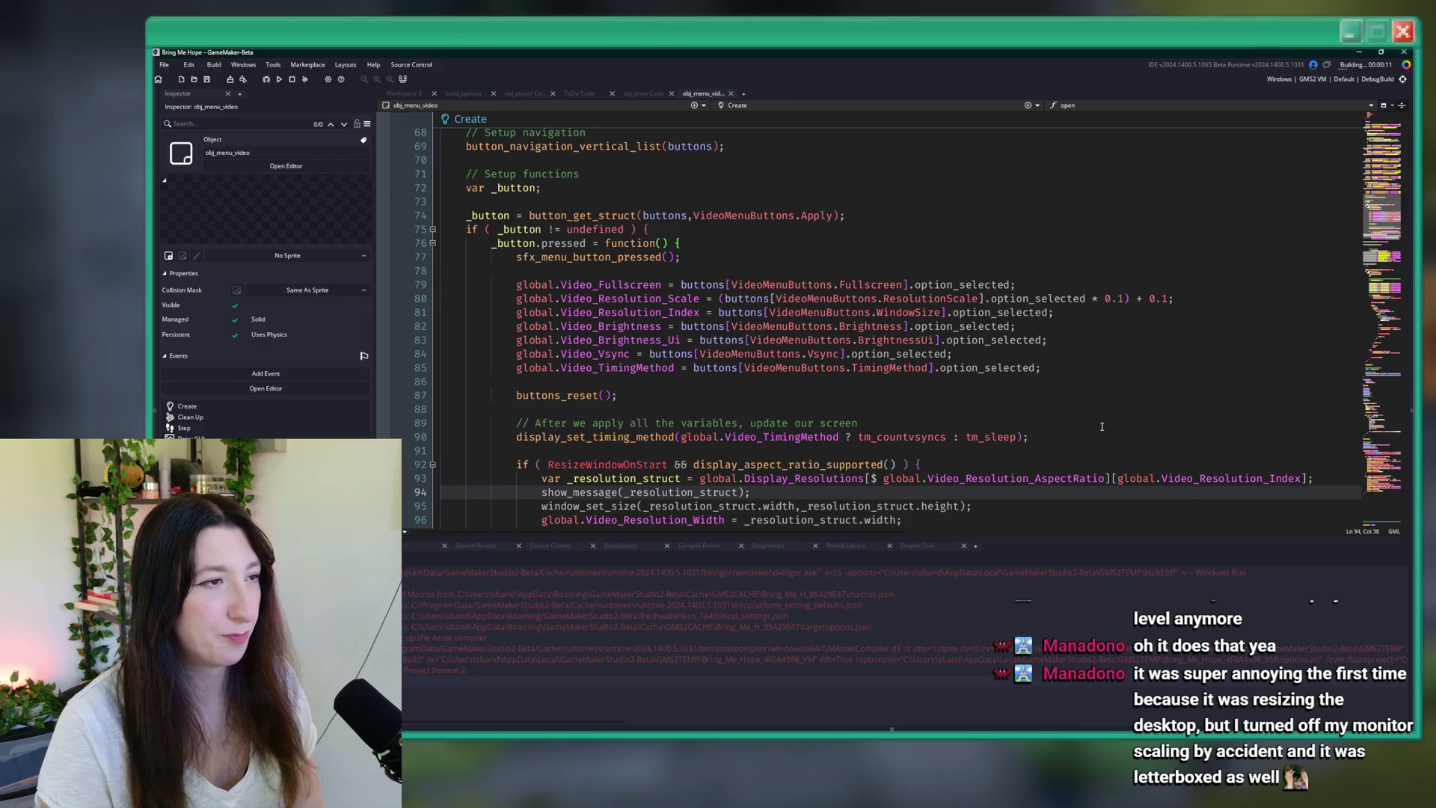
scroll(1102, 426, down, 4)
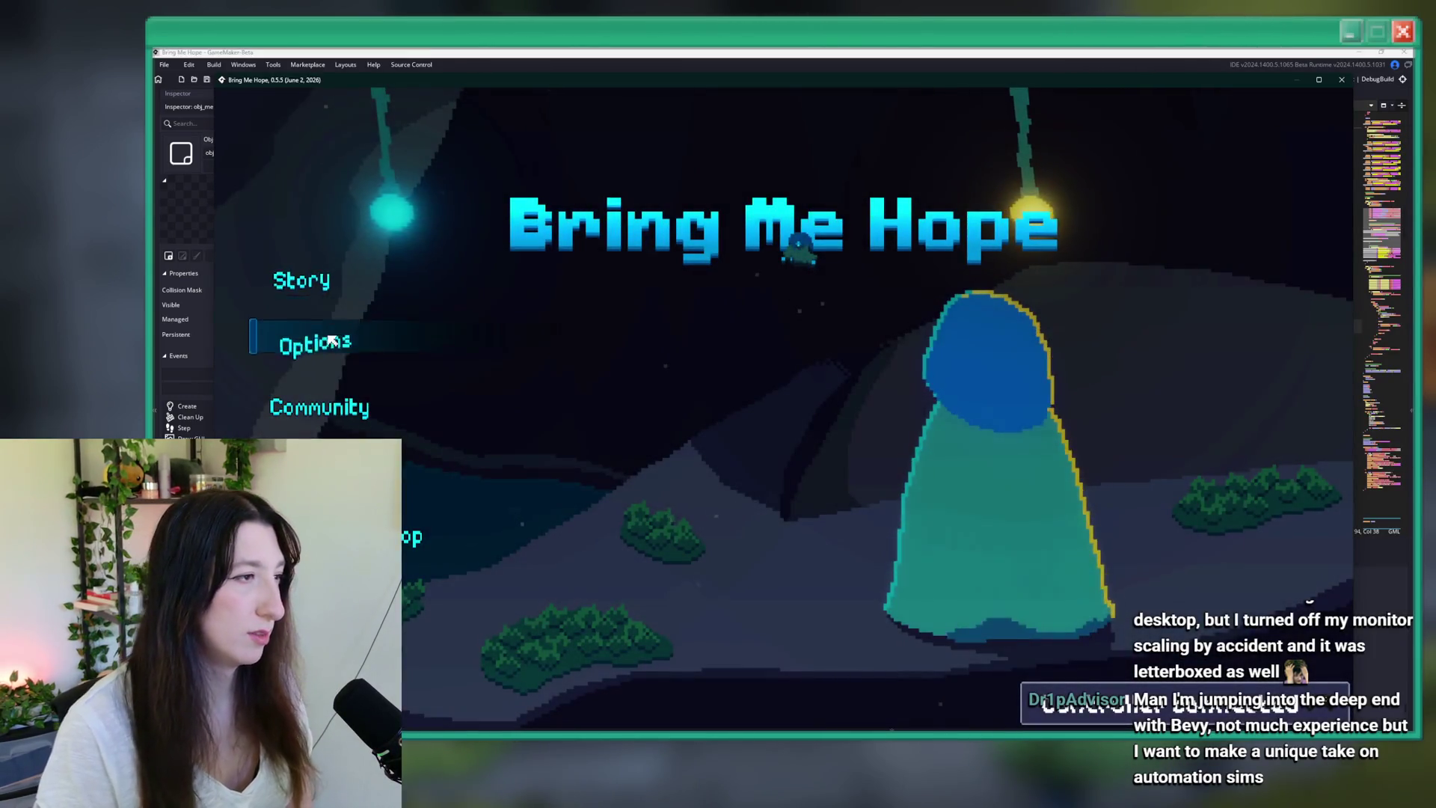
- Open the game's Options and then its video settings page
click(329, 333)
click(323, 323)
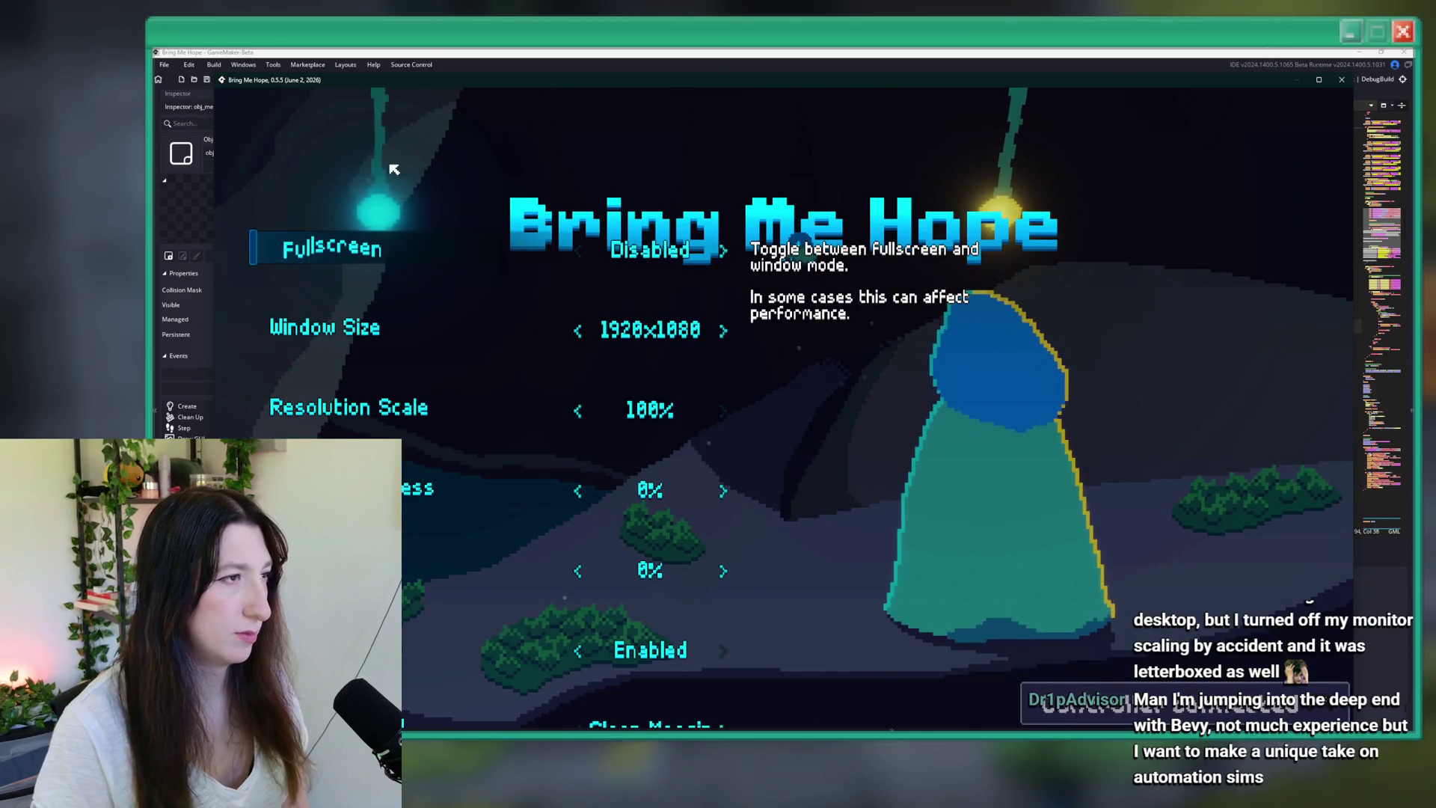
scroll(323, 318, down, 3)
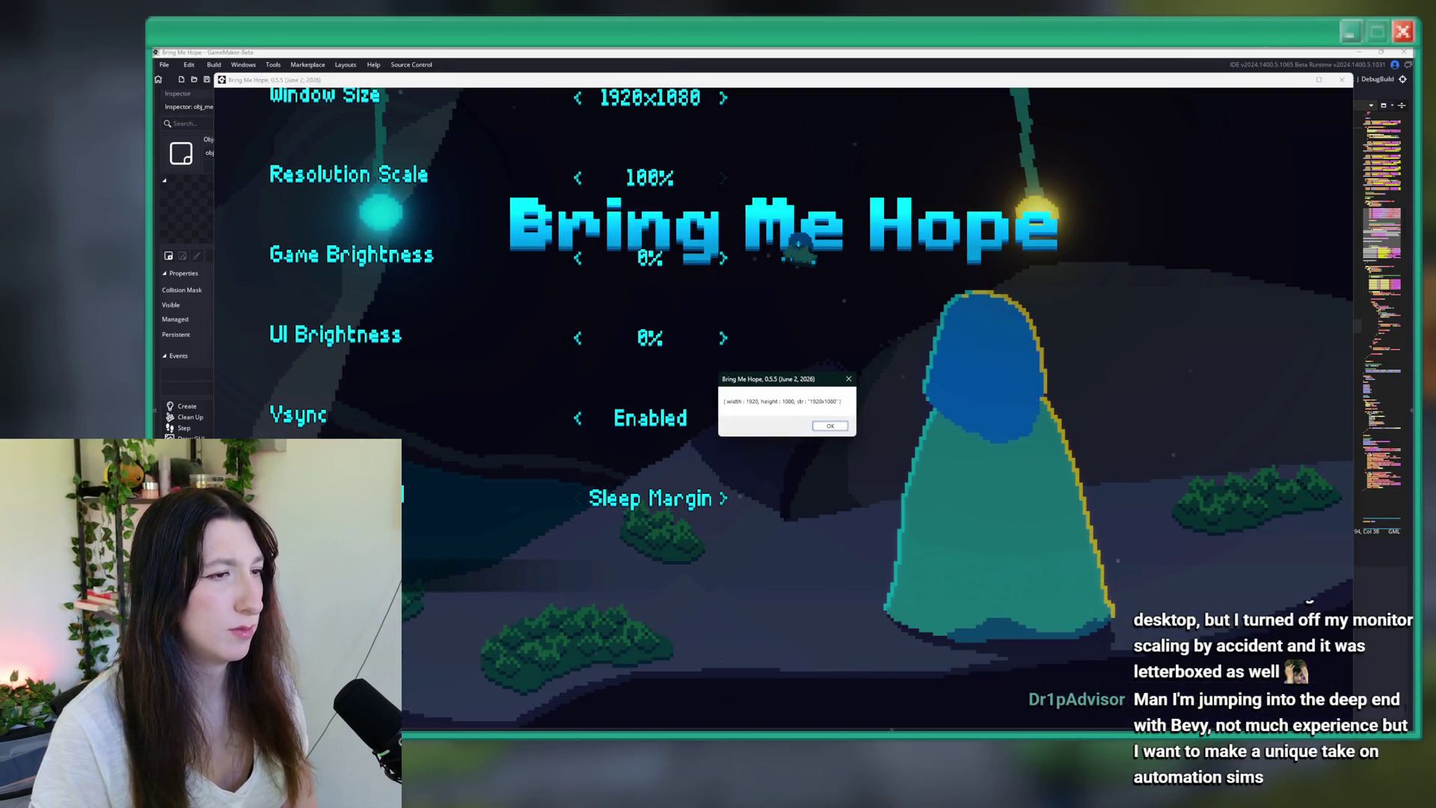
scroll(524, 411, up, 3)
scroll(546, 411, down, 3)
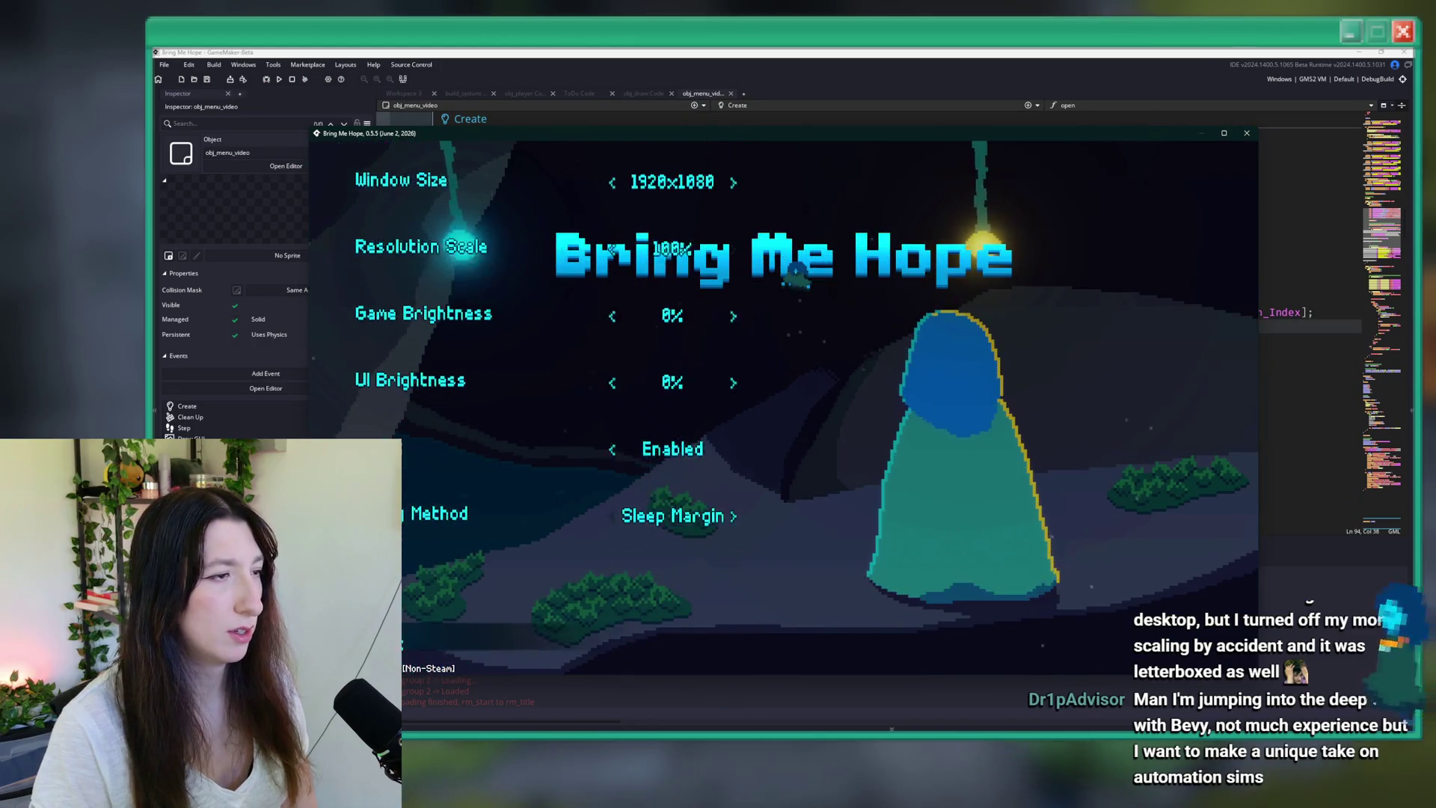
scroll(546, 412, up, 3)
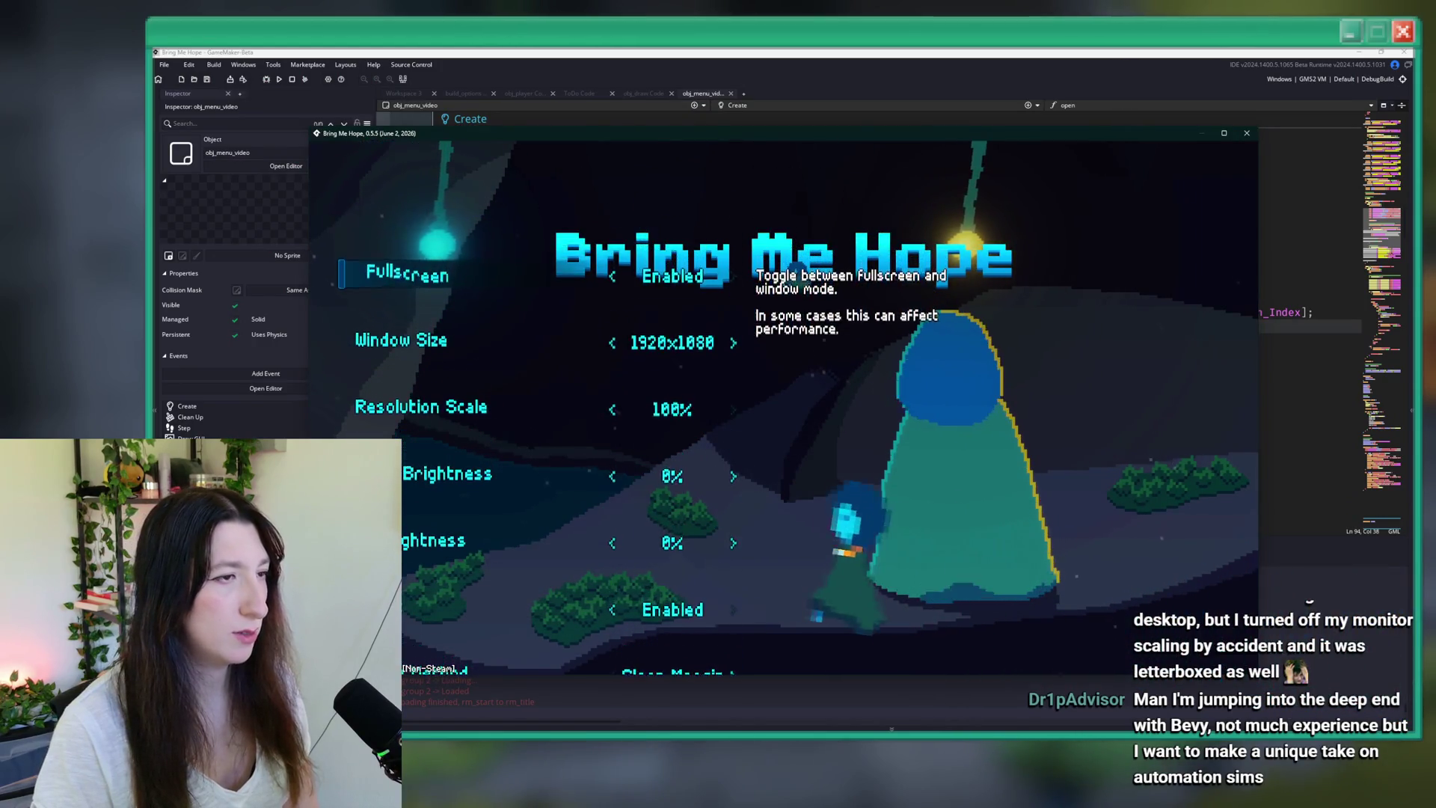
scroll(546, 411, down, 2)
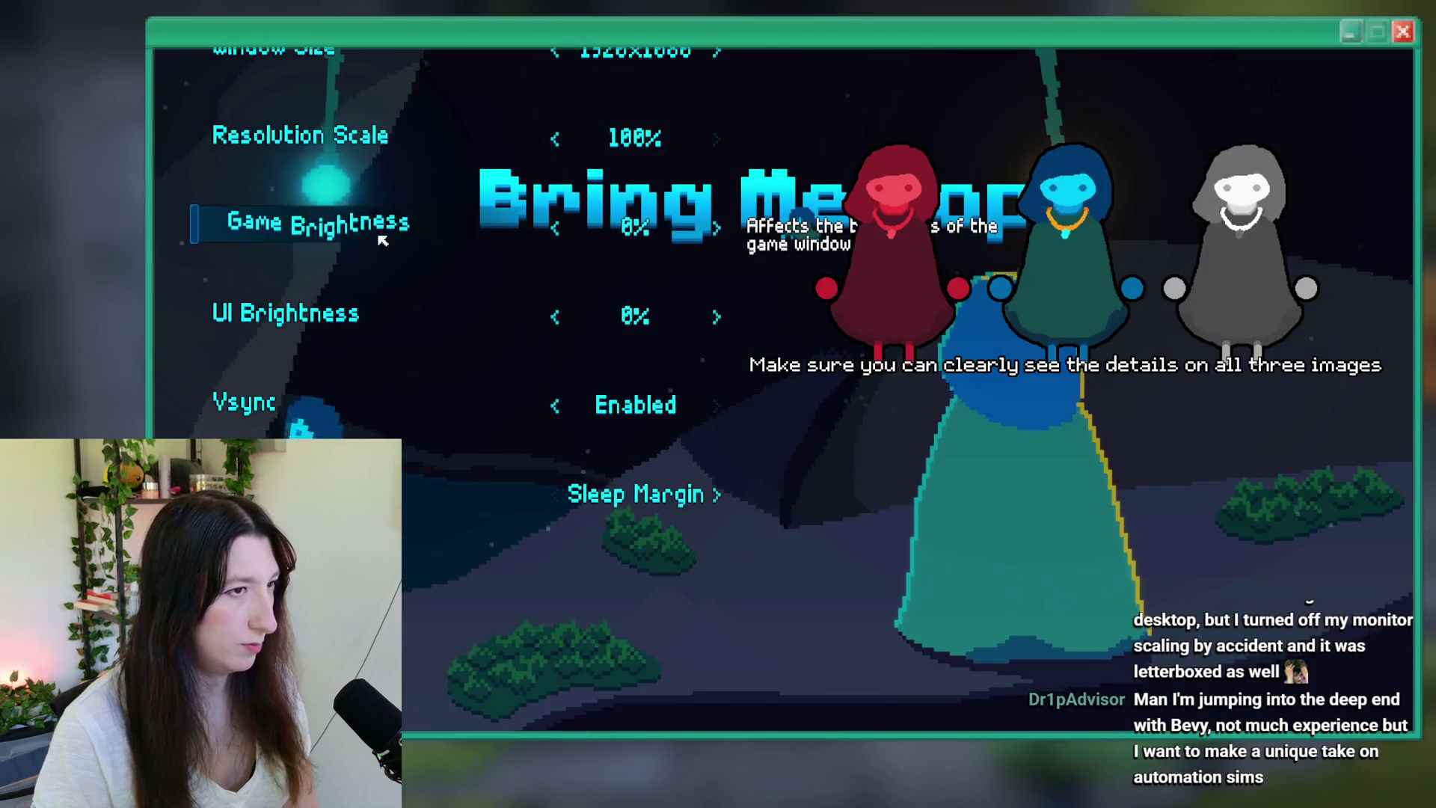
scroll(546, 299, up, 2)
scroll(546, 299, down, 2)
- Dismiss the 1920x1080 resolution-struct popup, leave video settings, and select the debug show_message line
key(Return)
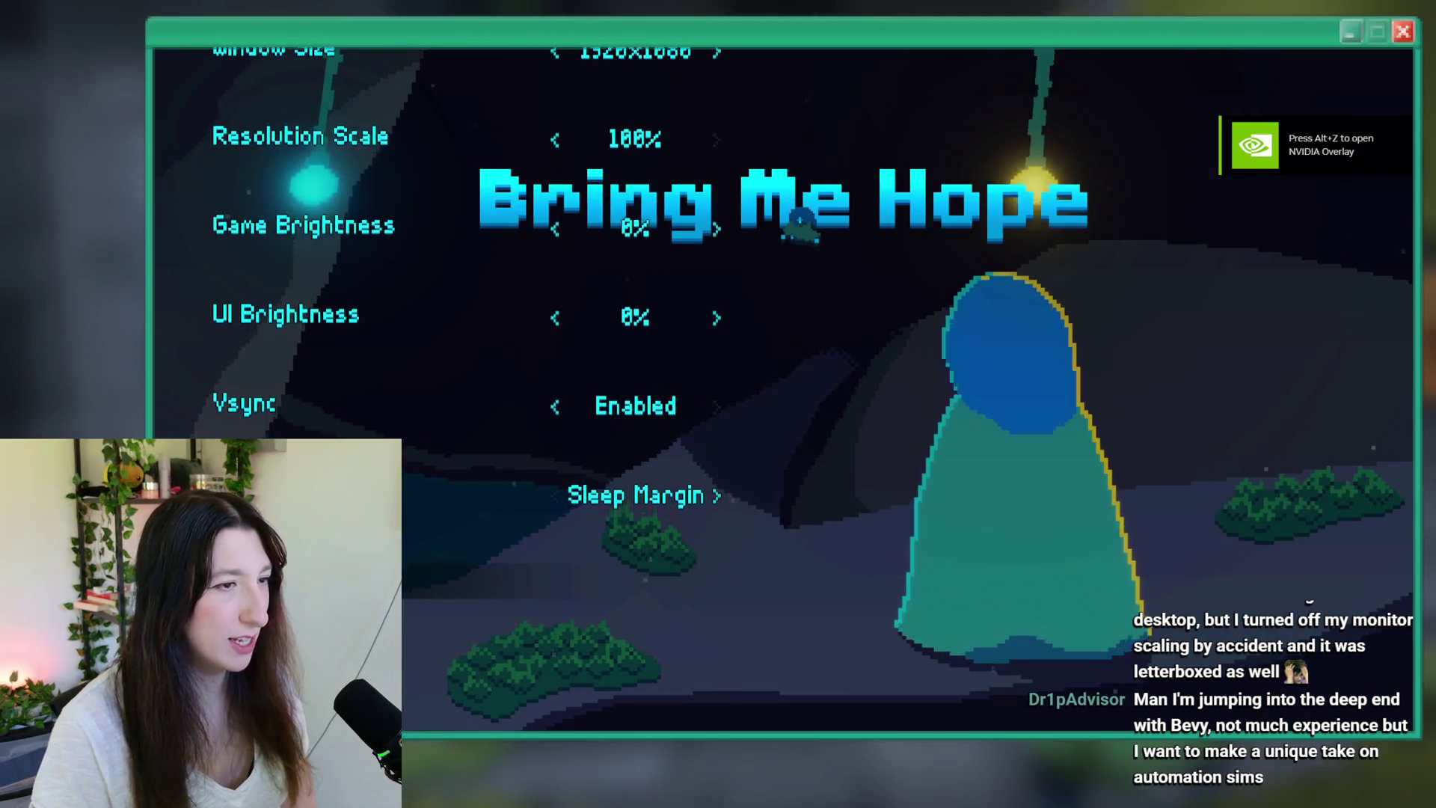
key(Escape)
key(Escape)
key(Escape)
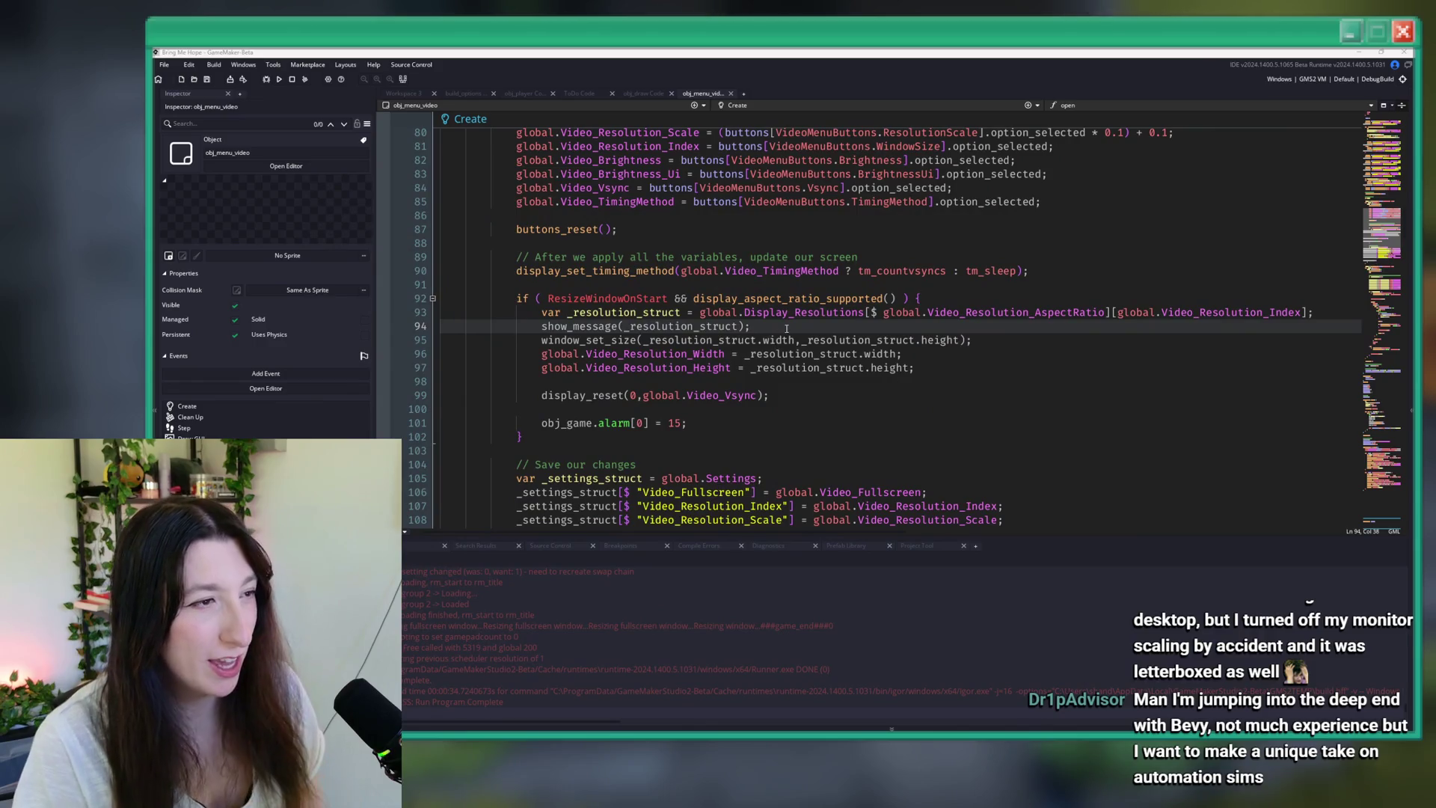
drag(786, 329, 568, 334)
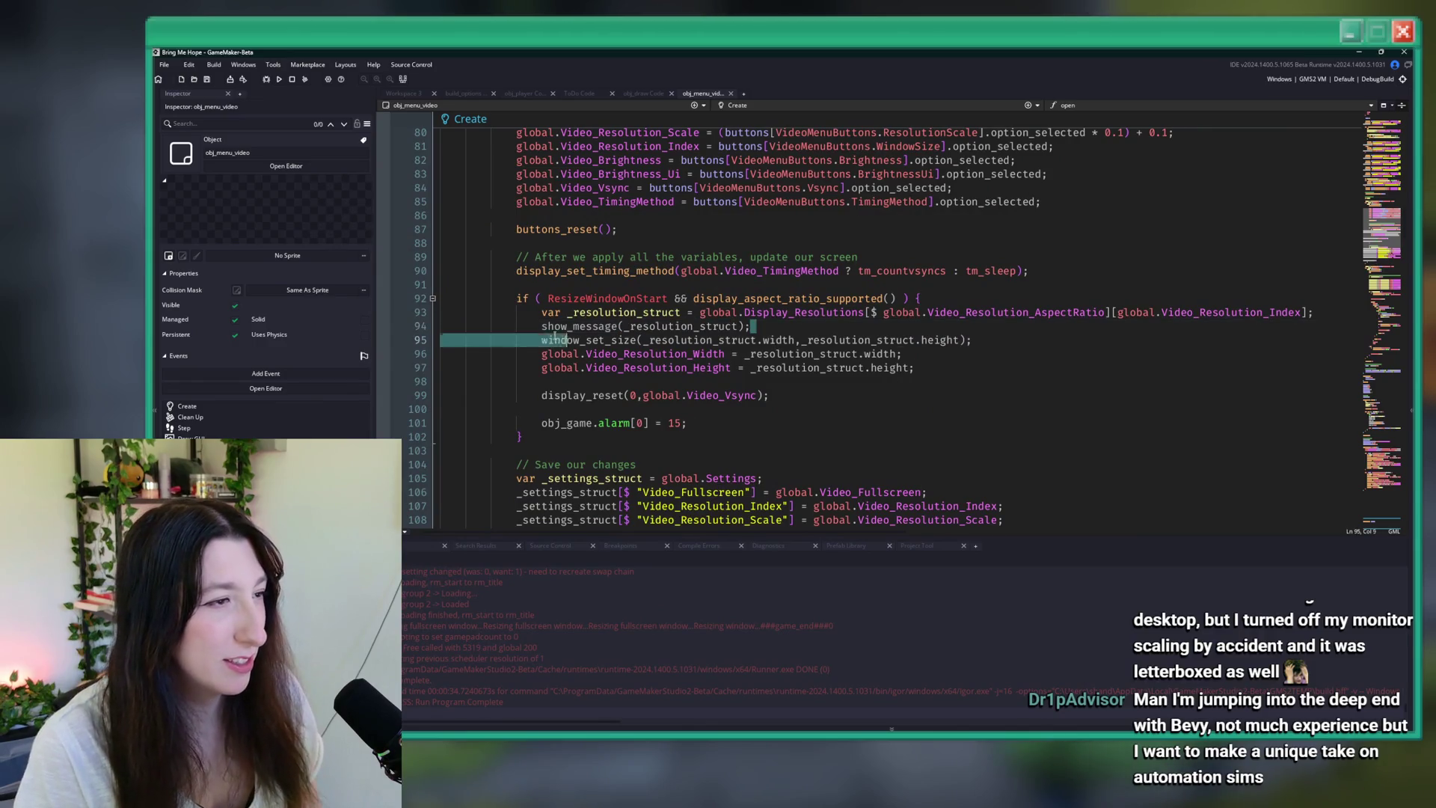
- Delete the debug show_message line from obj_menu_video's resolution code
click(417, 327)
key(Delete)
drag(635, 409, 638, 416)
click(638, 413)
double_click(582, 411)
- Look up obj_game in the asset search, then quit GameMaker and confirm the exit
key(ctrl+t)
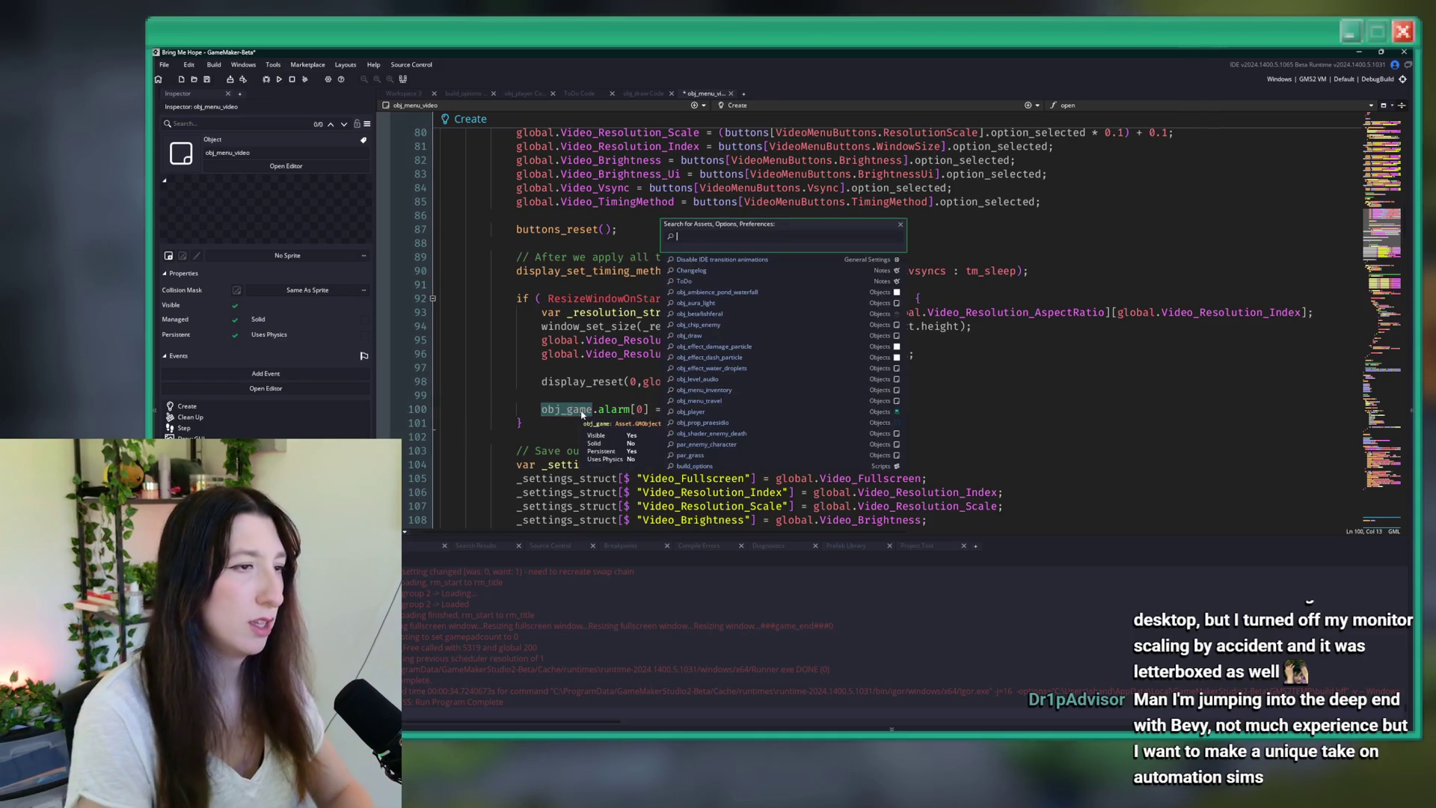
text(obj_ga)
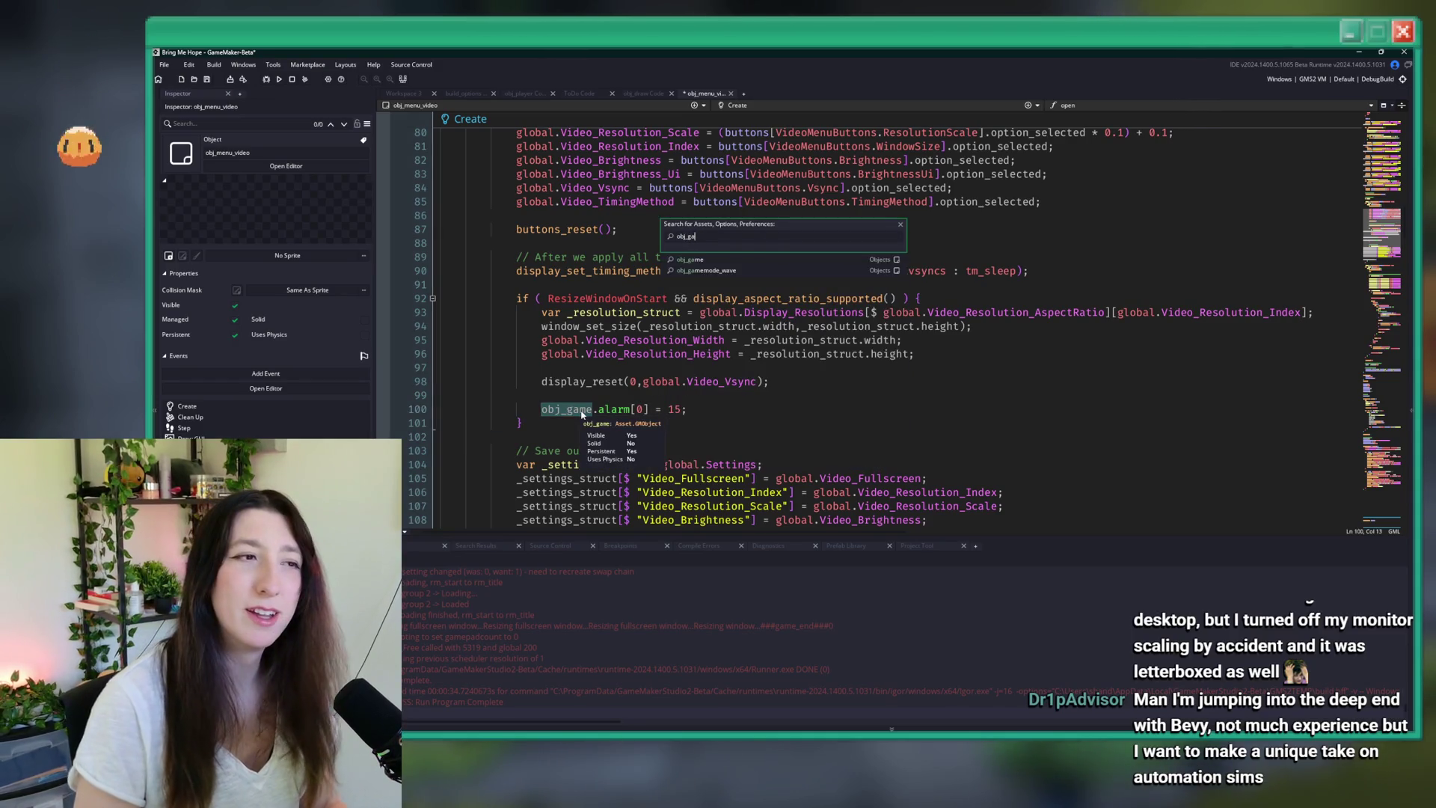
click(744, 259)
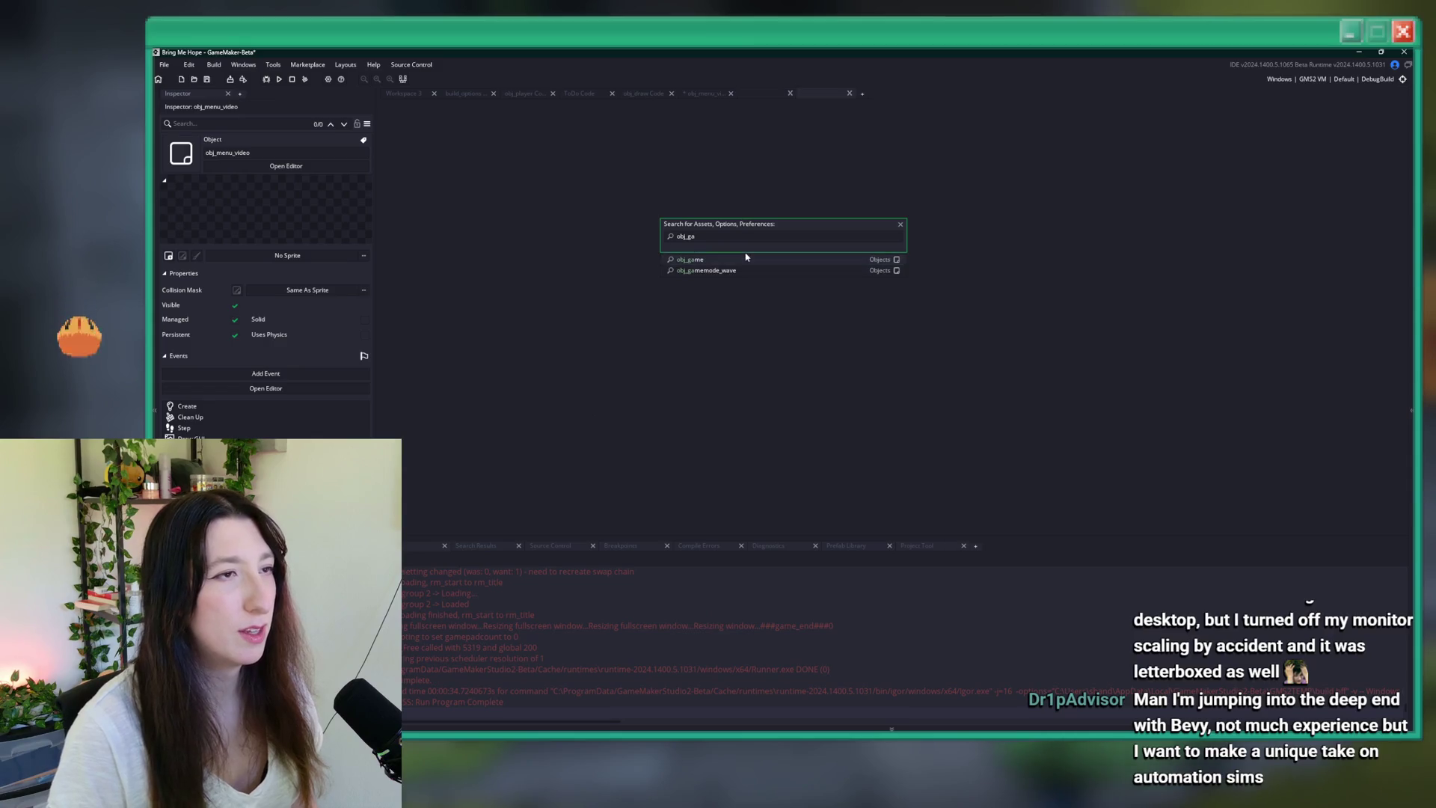
click(752, 187)
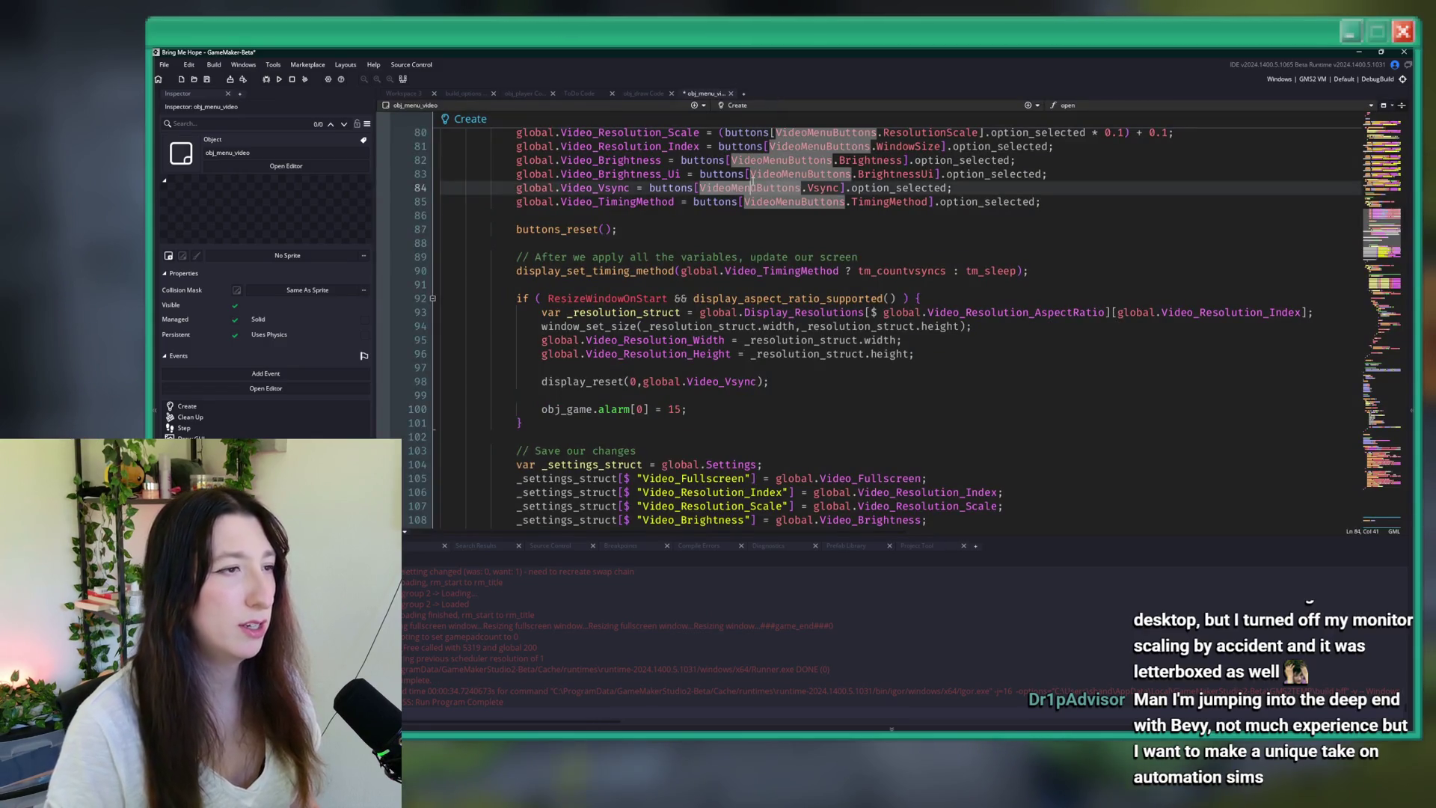
key(ctrl+t)
text(obj_ga)
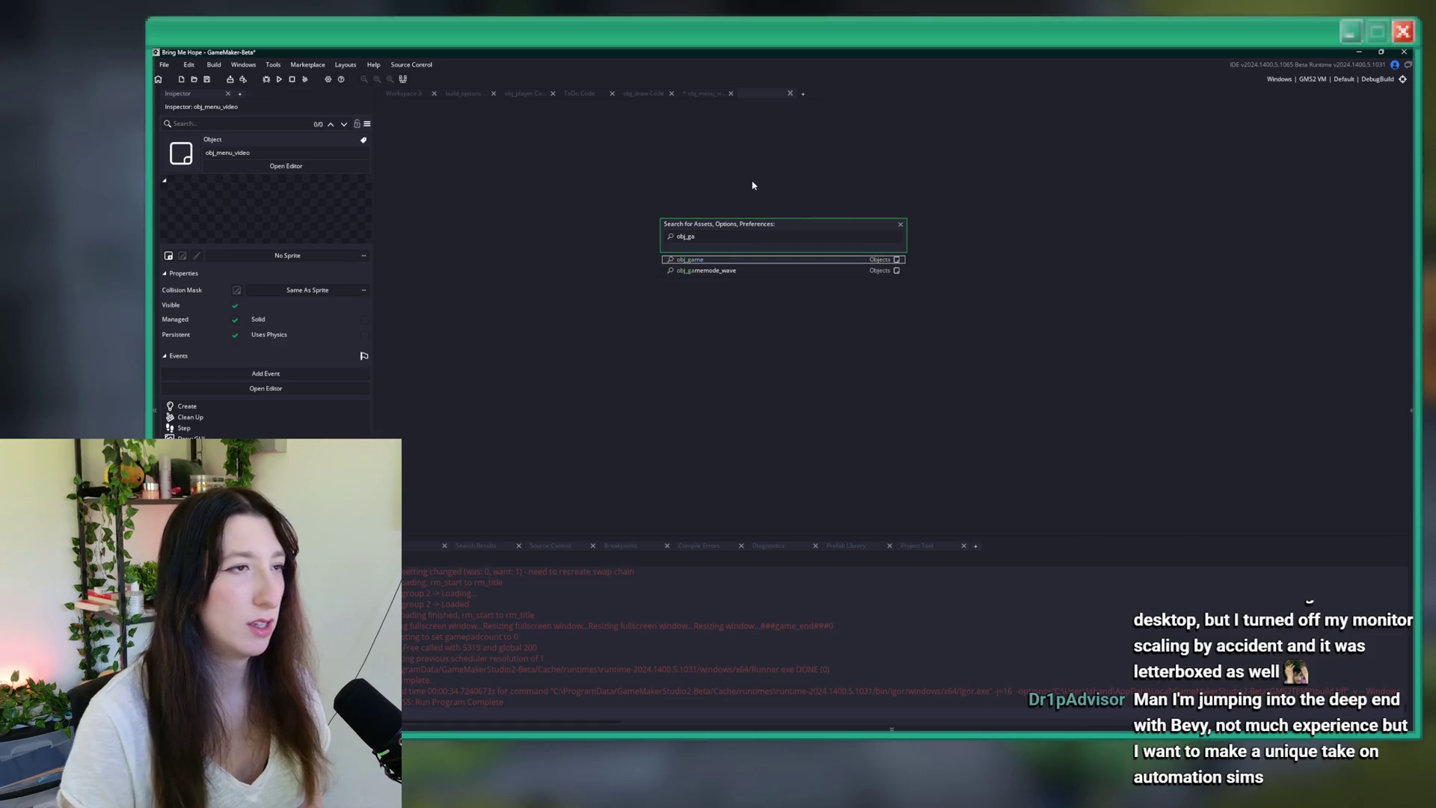
click(1060, 160)
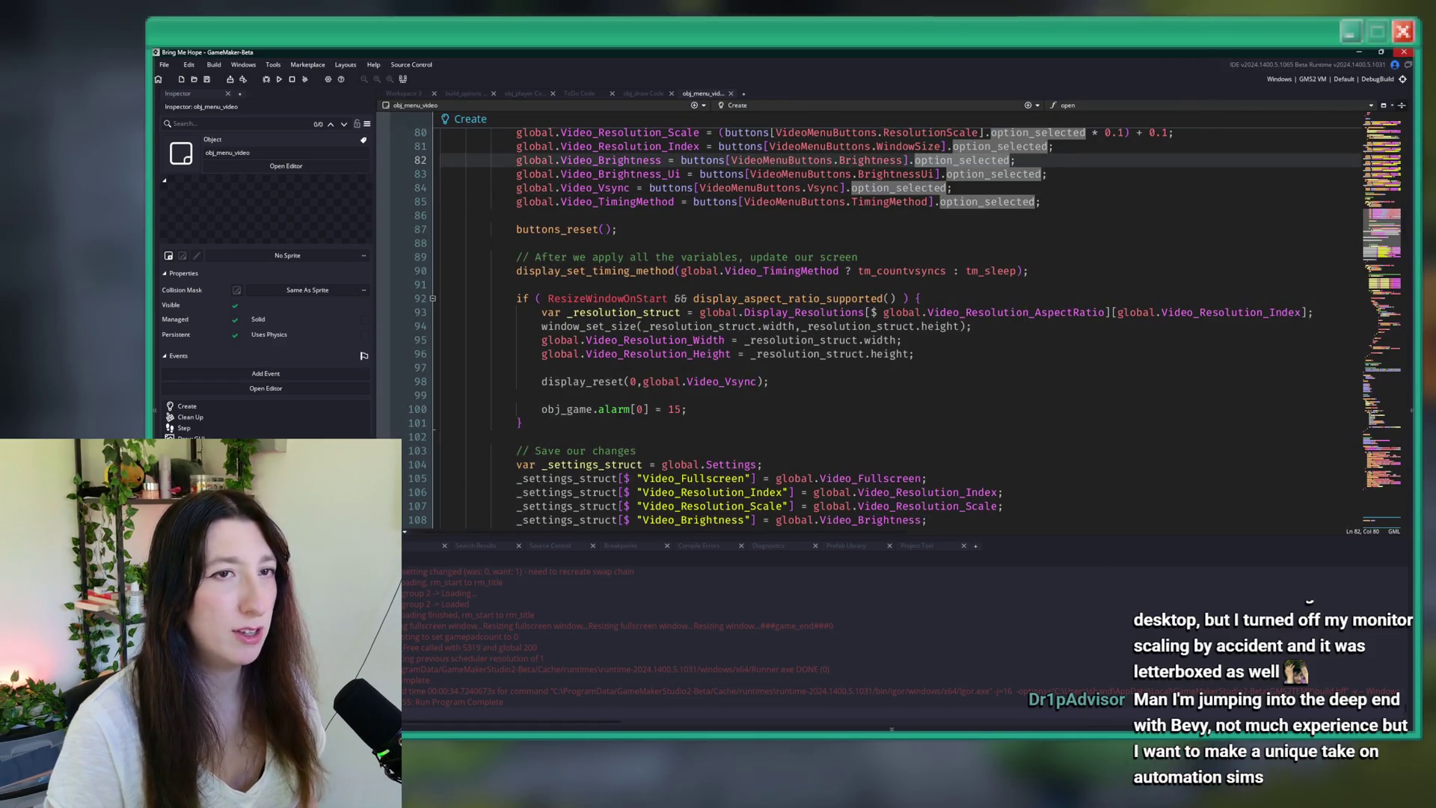
click(1404, 52)
click(809, 413)
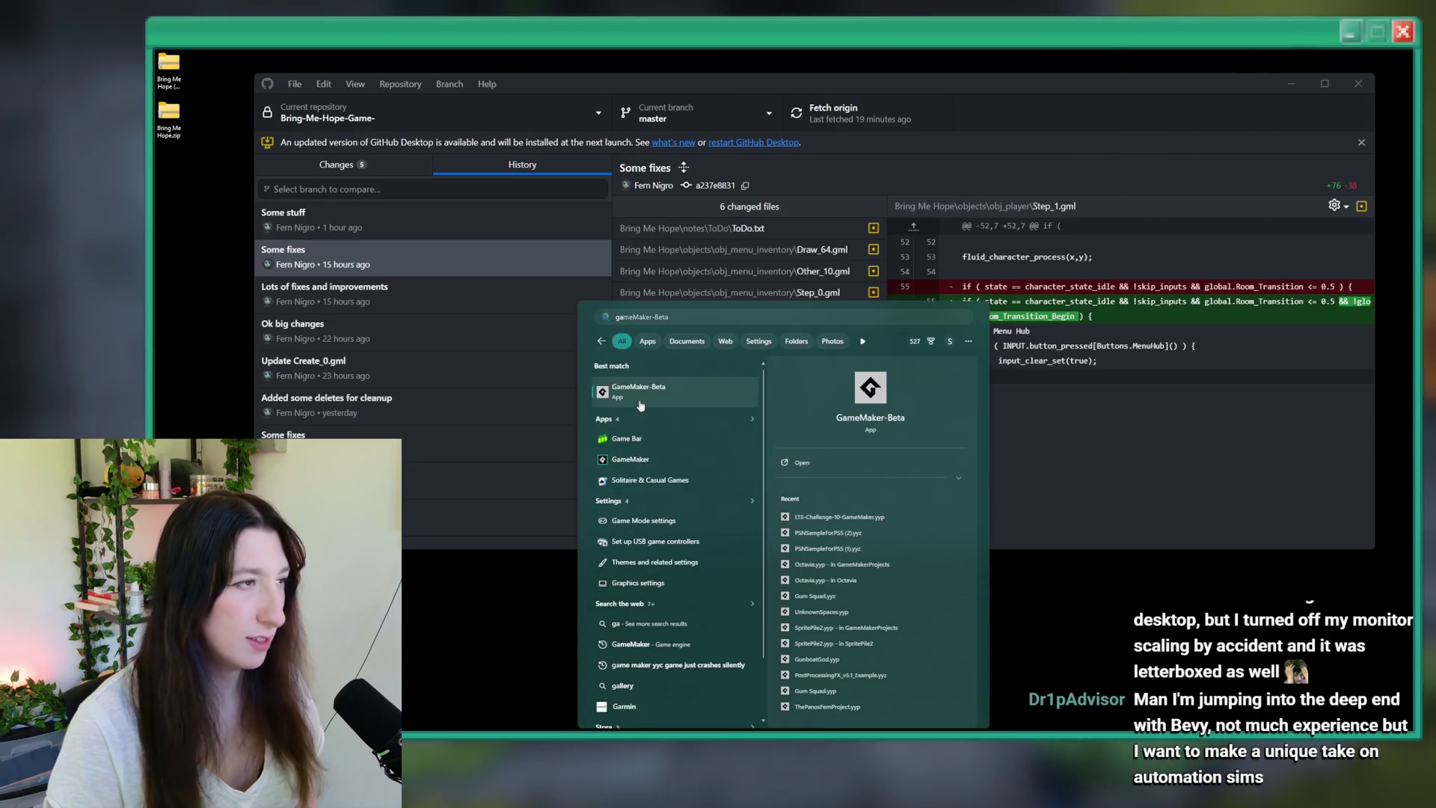
- Review the seven changed files' diffs, commit them to master as 'A few fixes', and push to origin
click(389, 164)
key(Down)
key(Down)
key(Down)
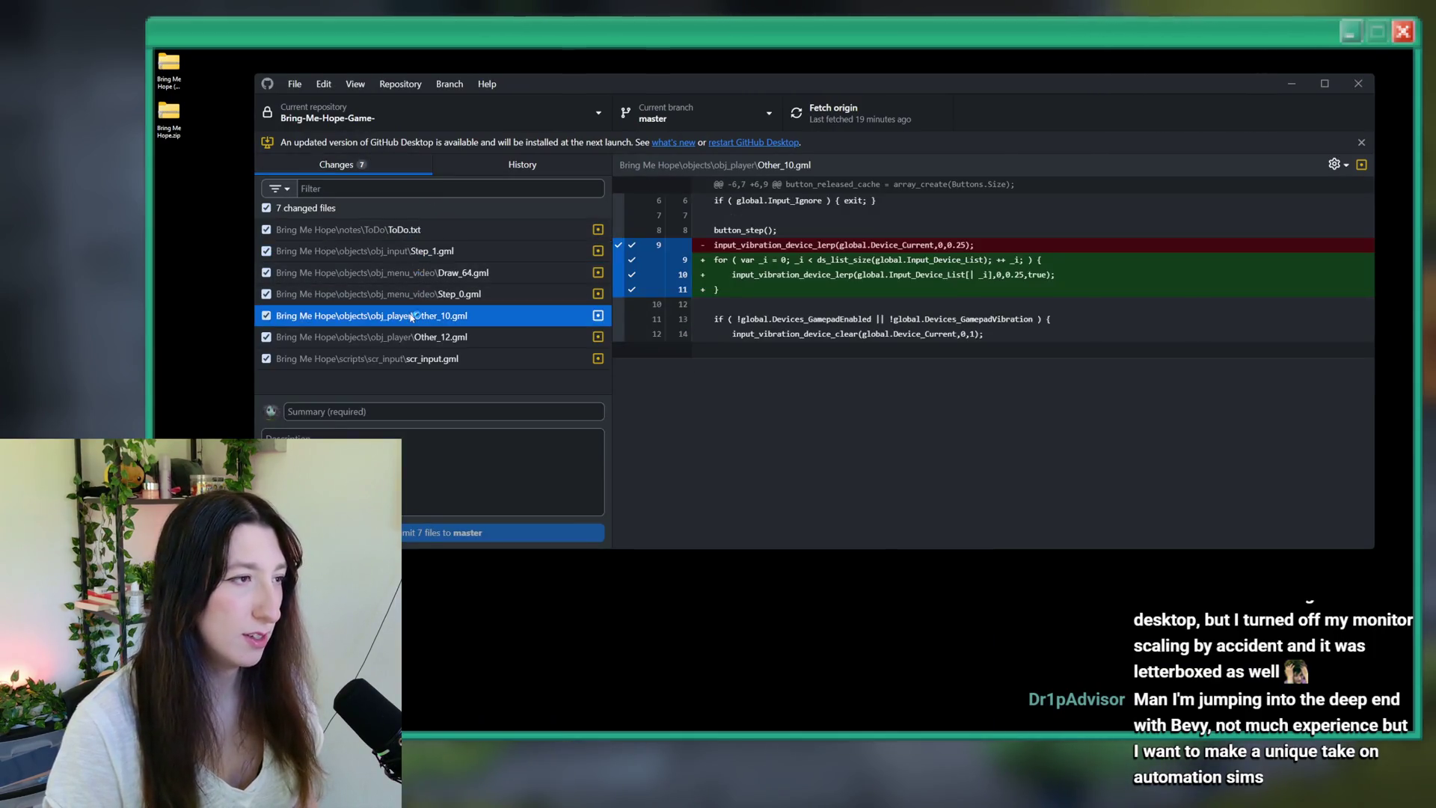
key(Up)
key(Up)
key(Up)
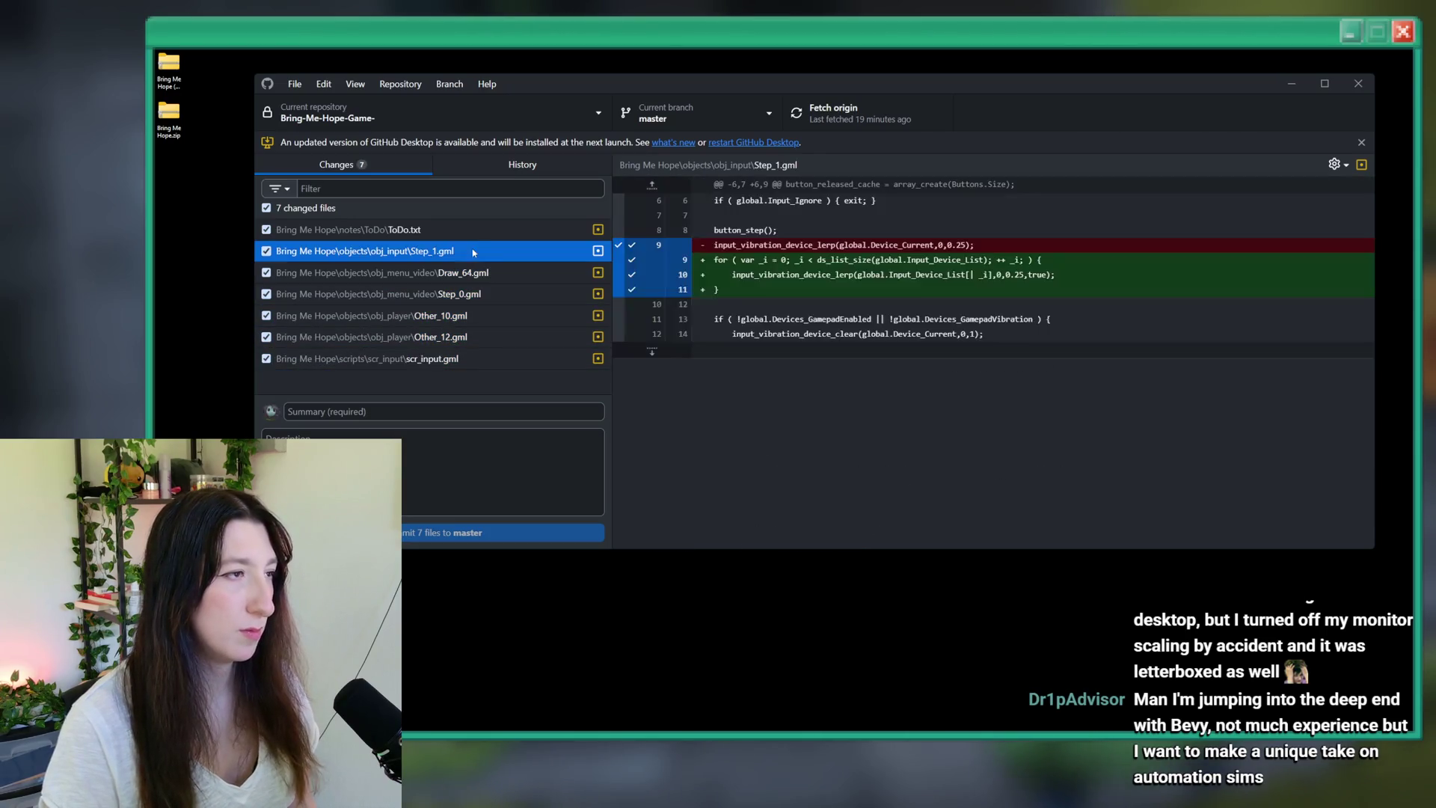
click(446, 407)
text(A few fixes)
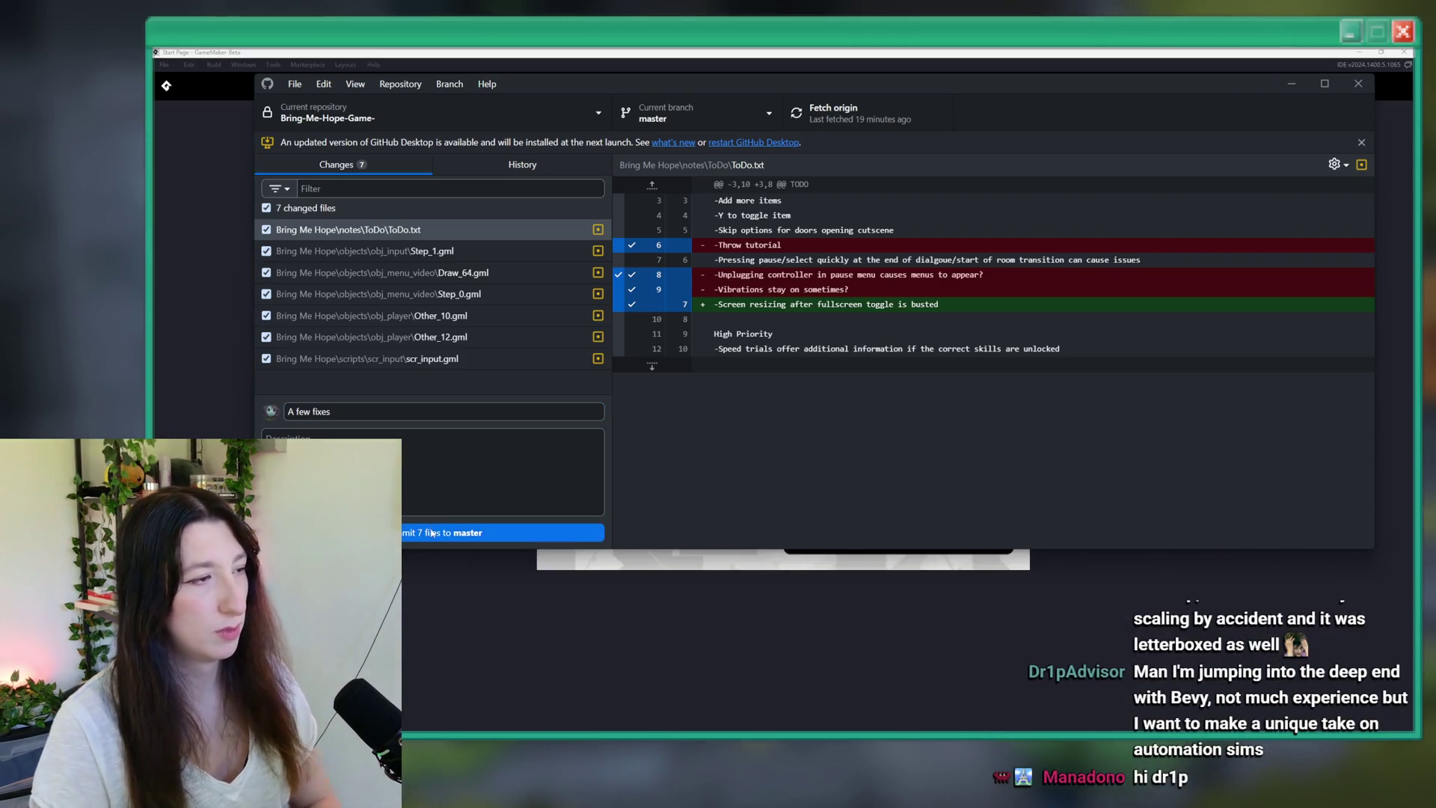
click(479, 532)
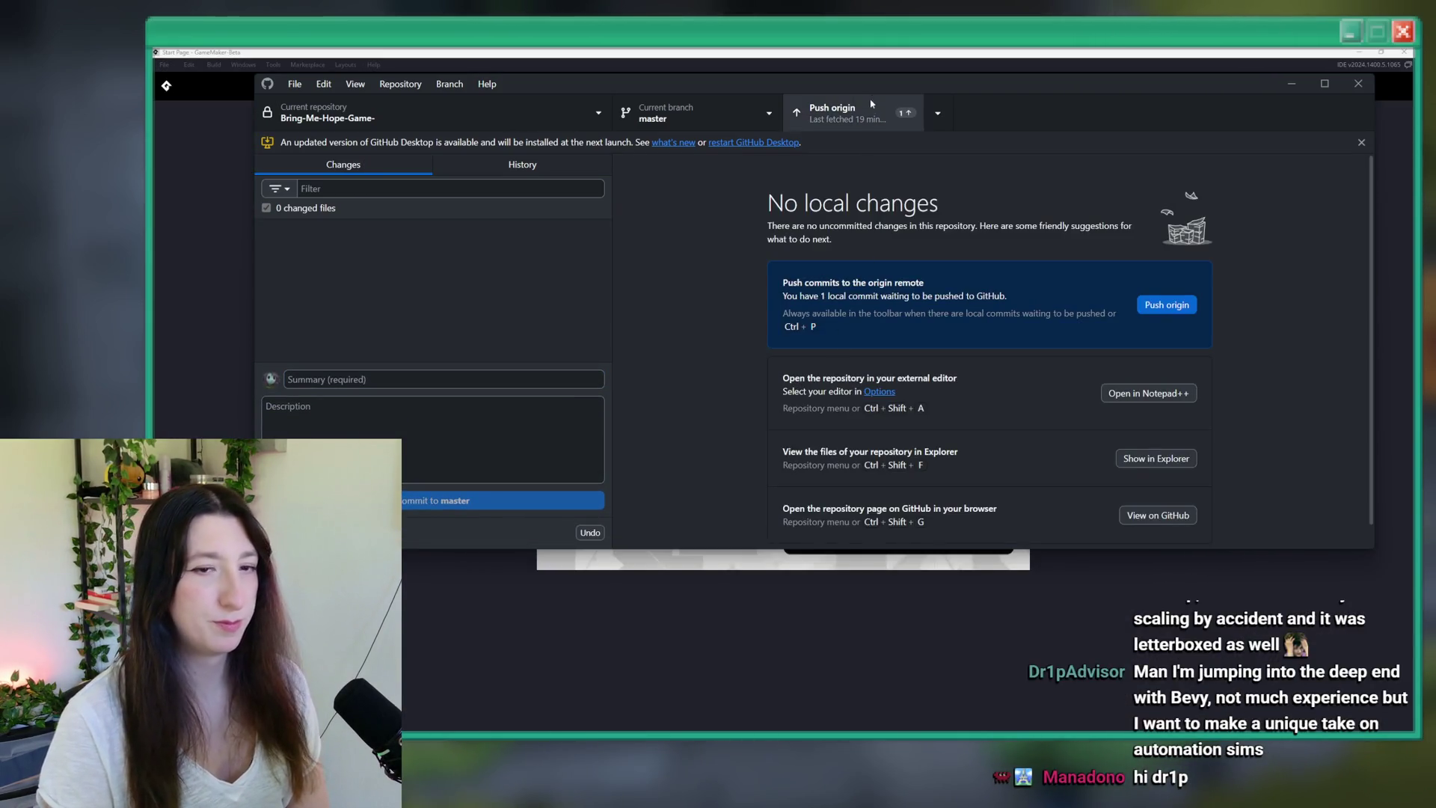
click(869, 107)
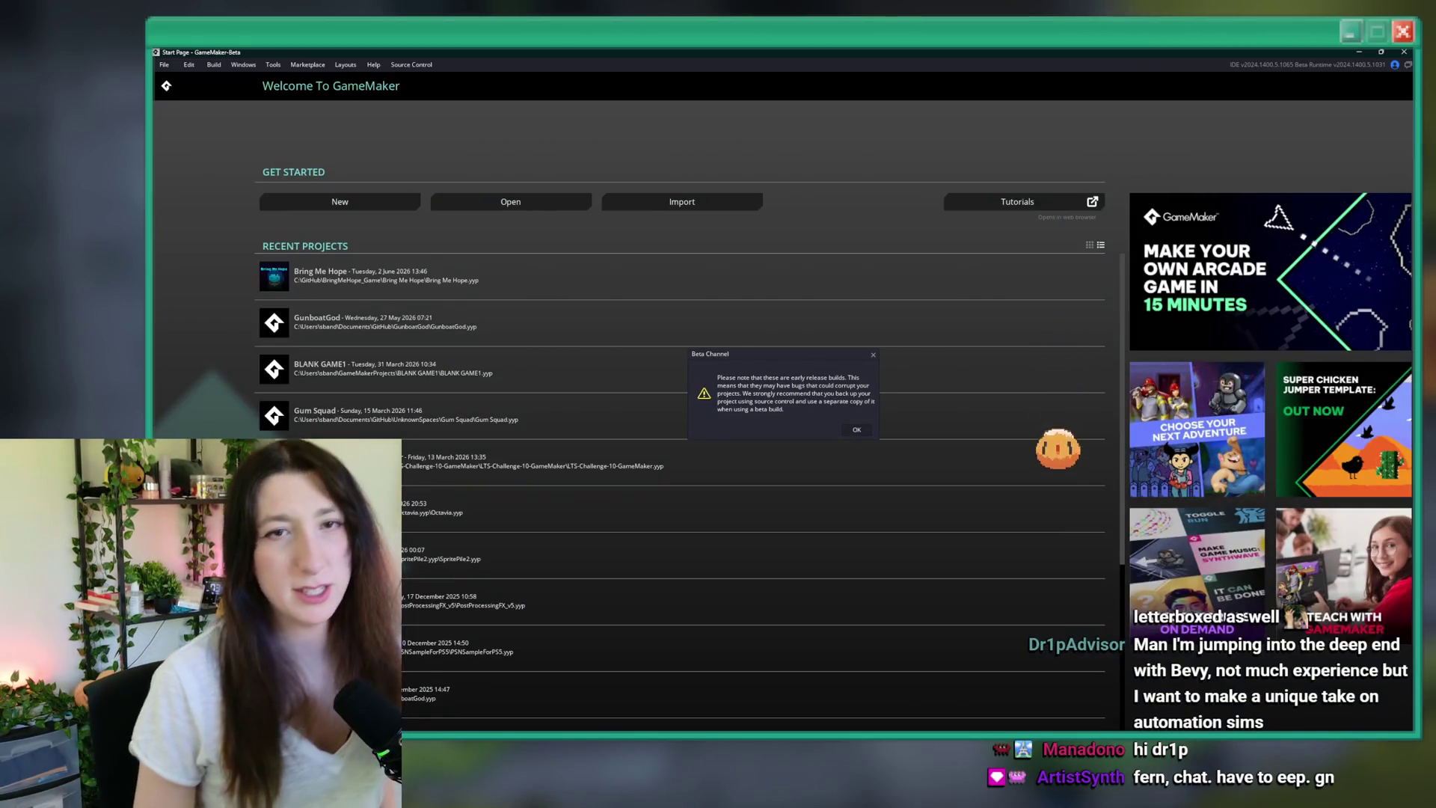
- Acknowledge the Beta Channel warning on GameMaker's start page with OK
click(857, 429)
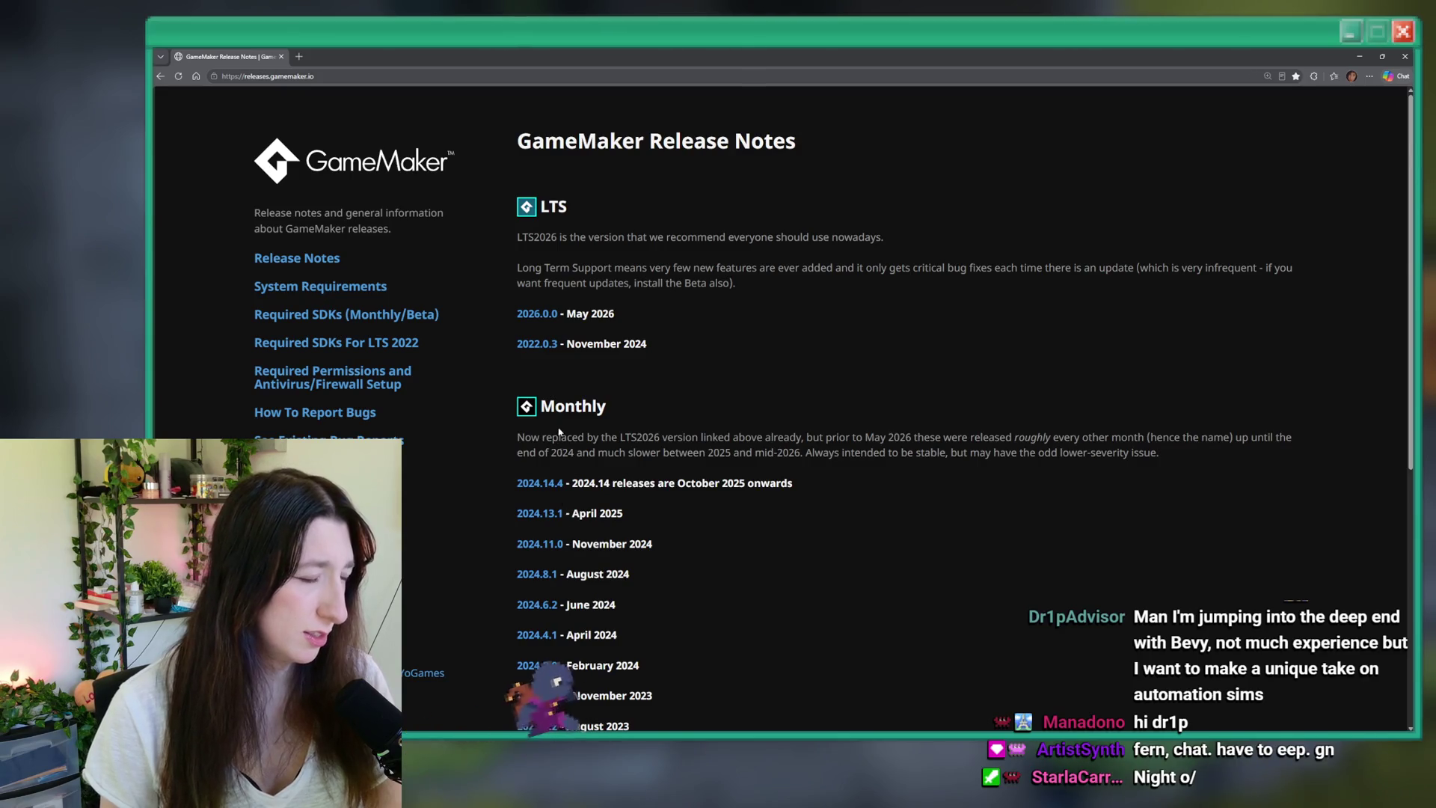
- Dismiss GameMaker's LTS upgrade notice and open the Bring Me Hope project
scroll(590, 509, down, 5)
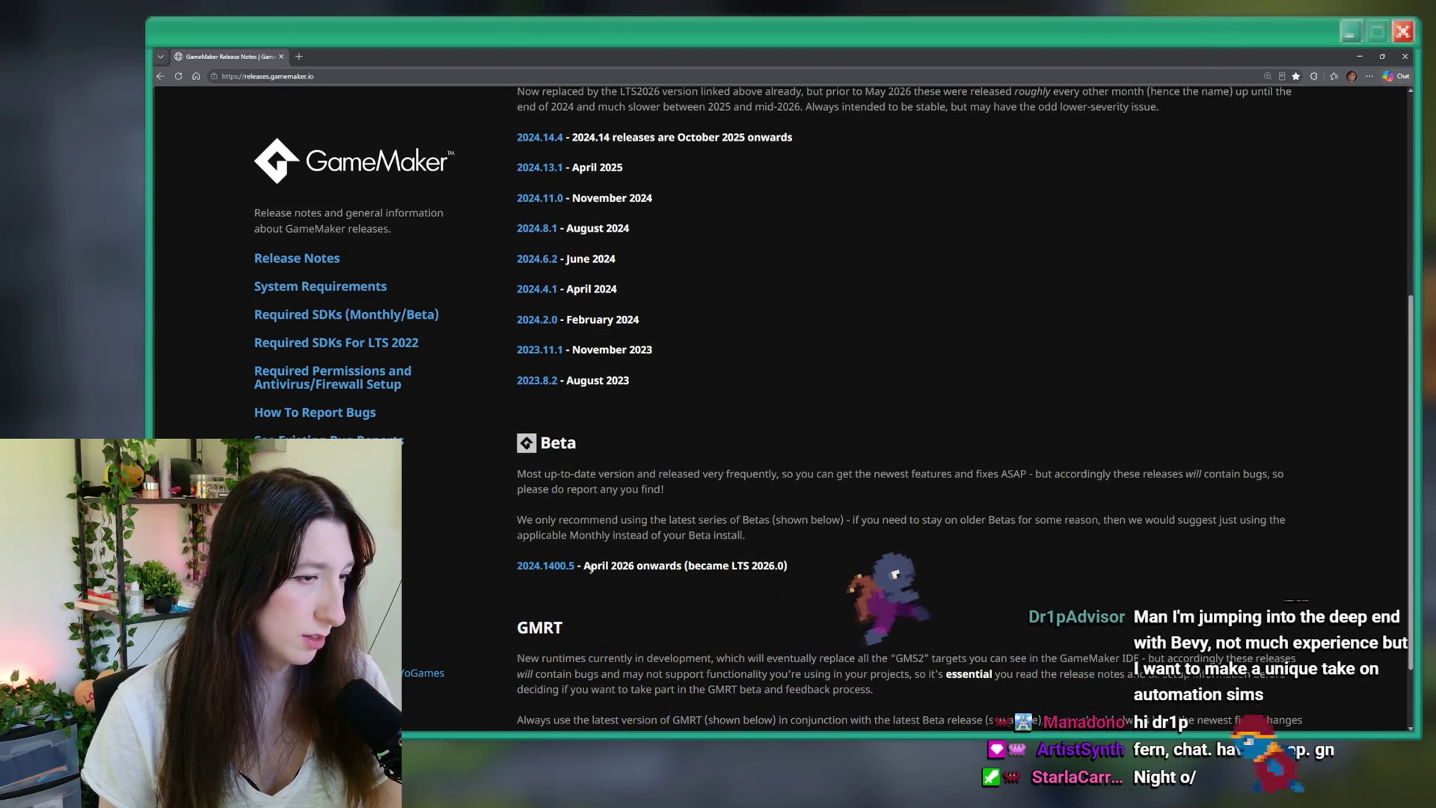
scroll(675, 501, up, 3)
scroll(675, 501, up, 2)
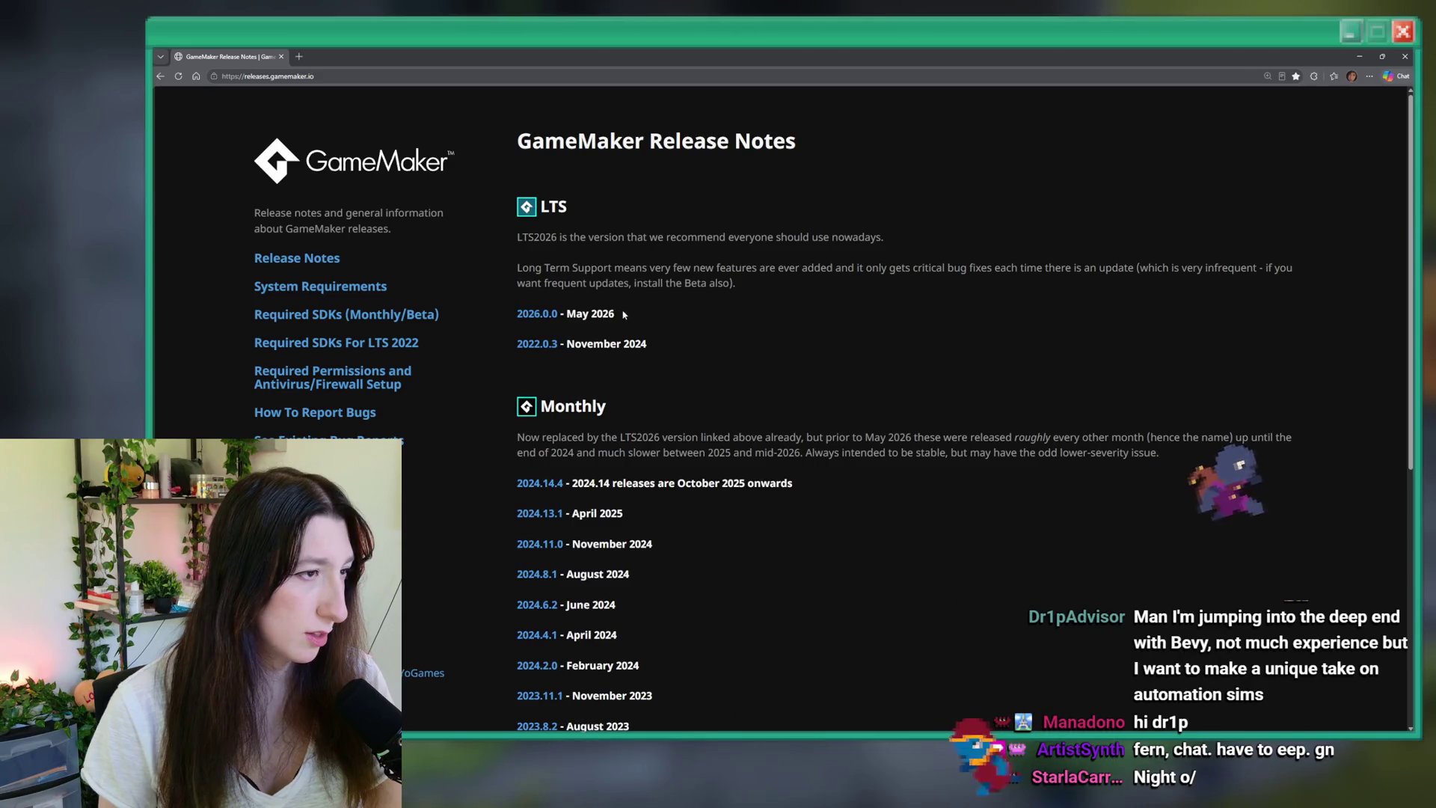
scroll(550, 308, down, 4)
key(super+Down)
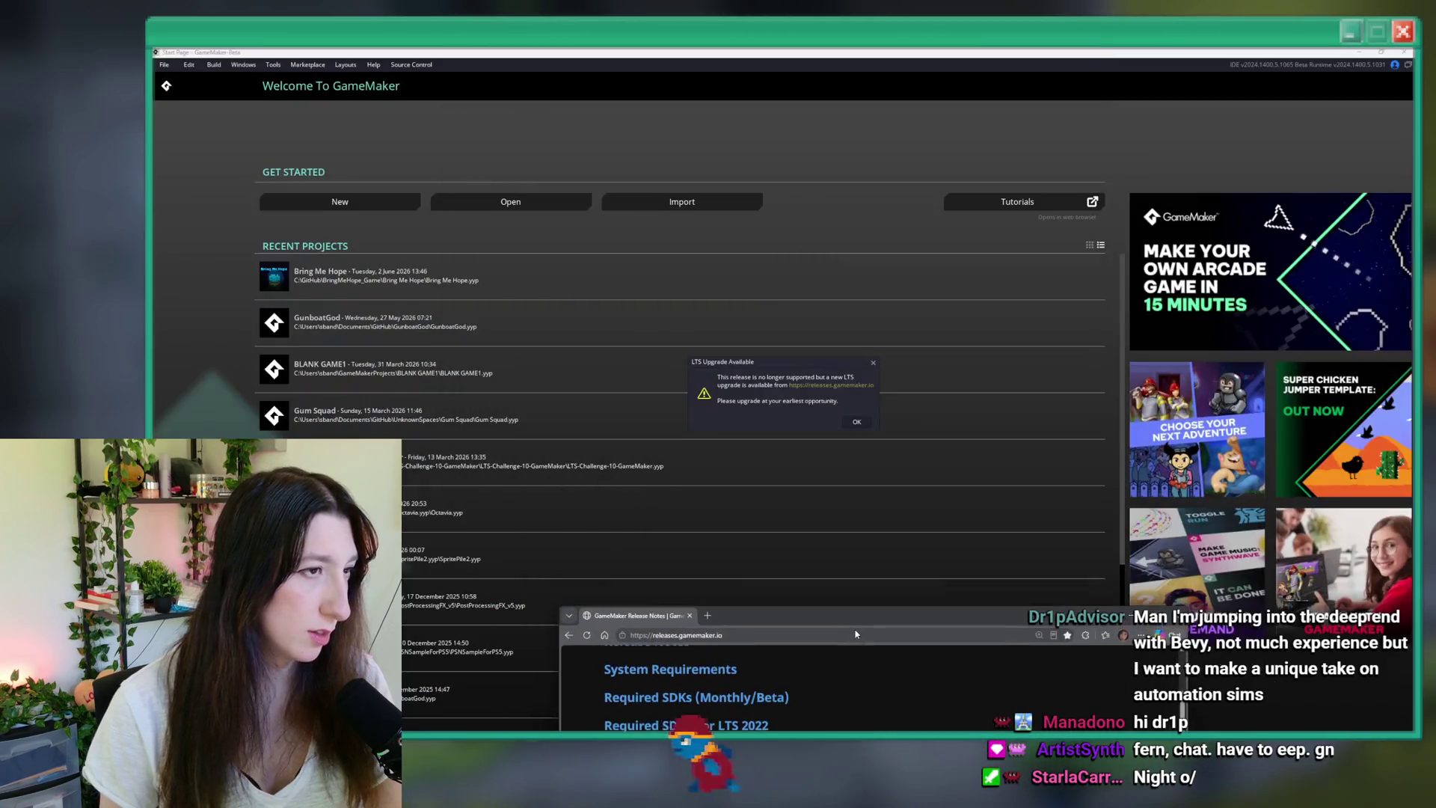
key(super+Down)
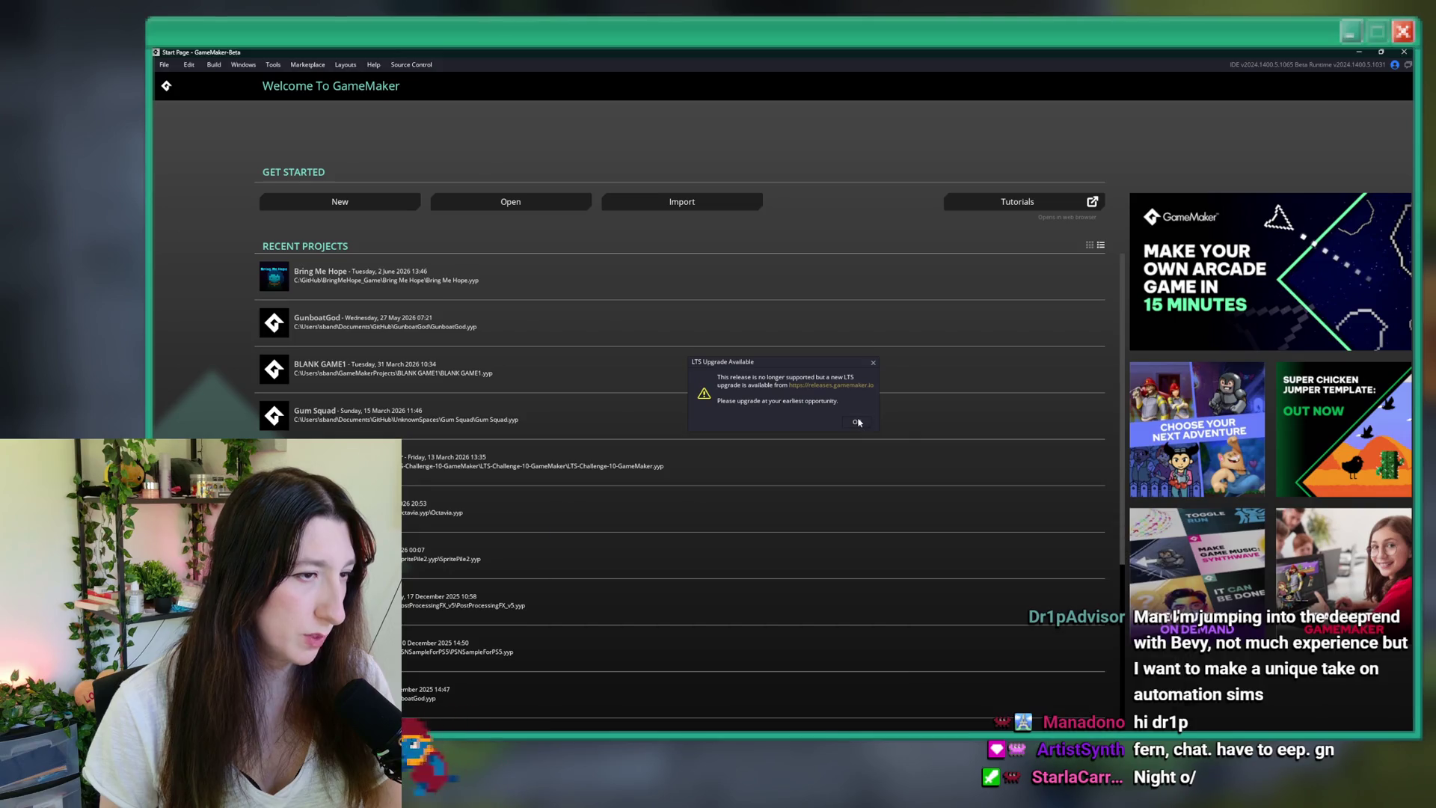
click(857, 422)
click(470, 293)
- Maximize the browser, read through the 2026.0 release notes, and return to GameMaker's code
key(alt+Tab)
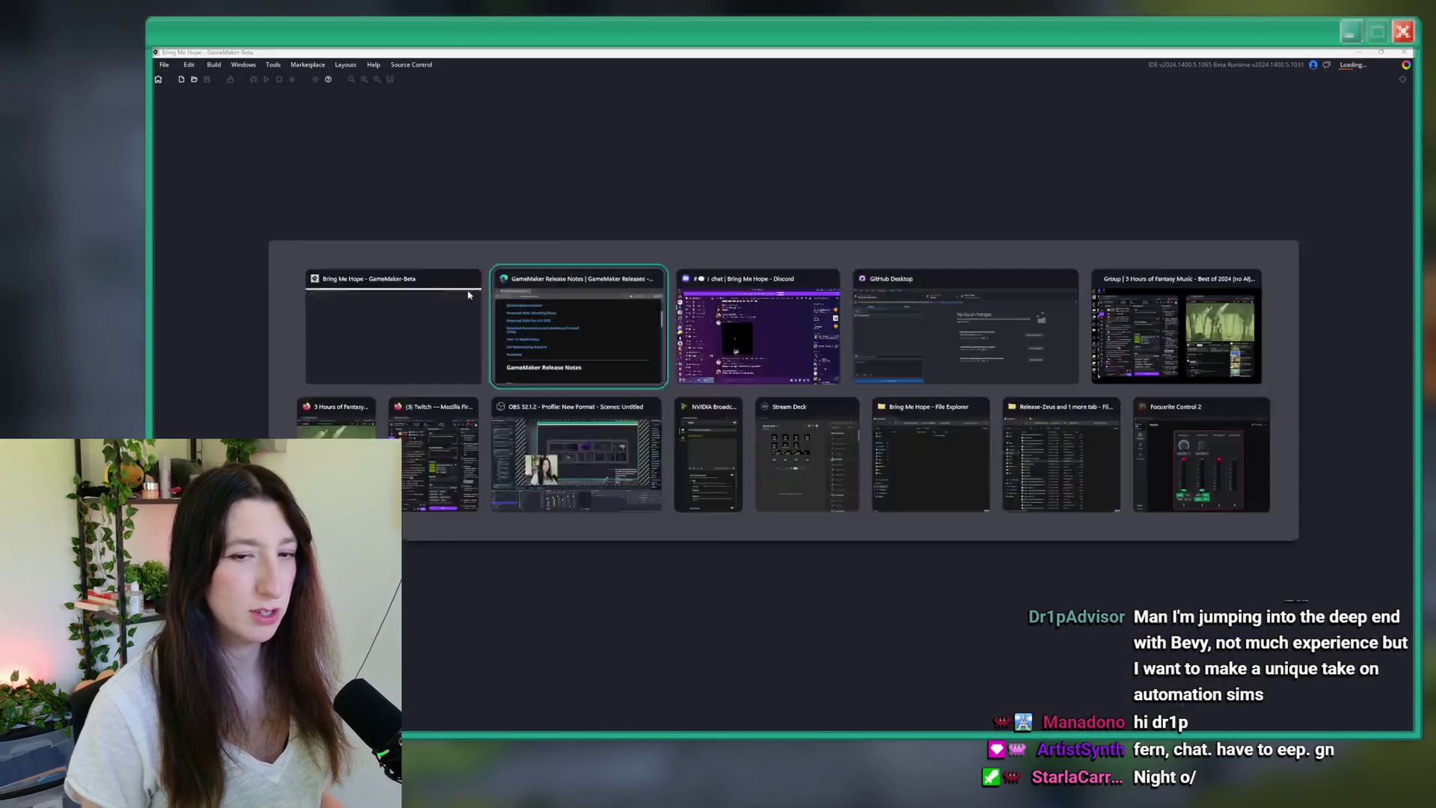
drag(794, 521, 779, 46)
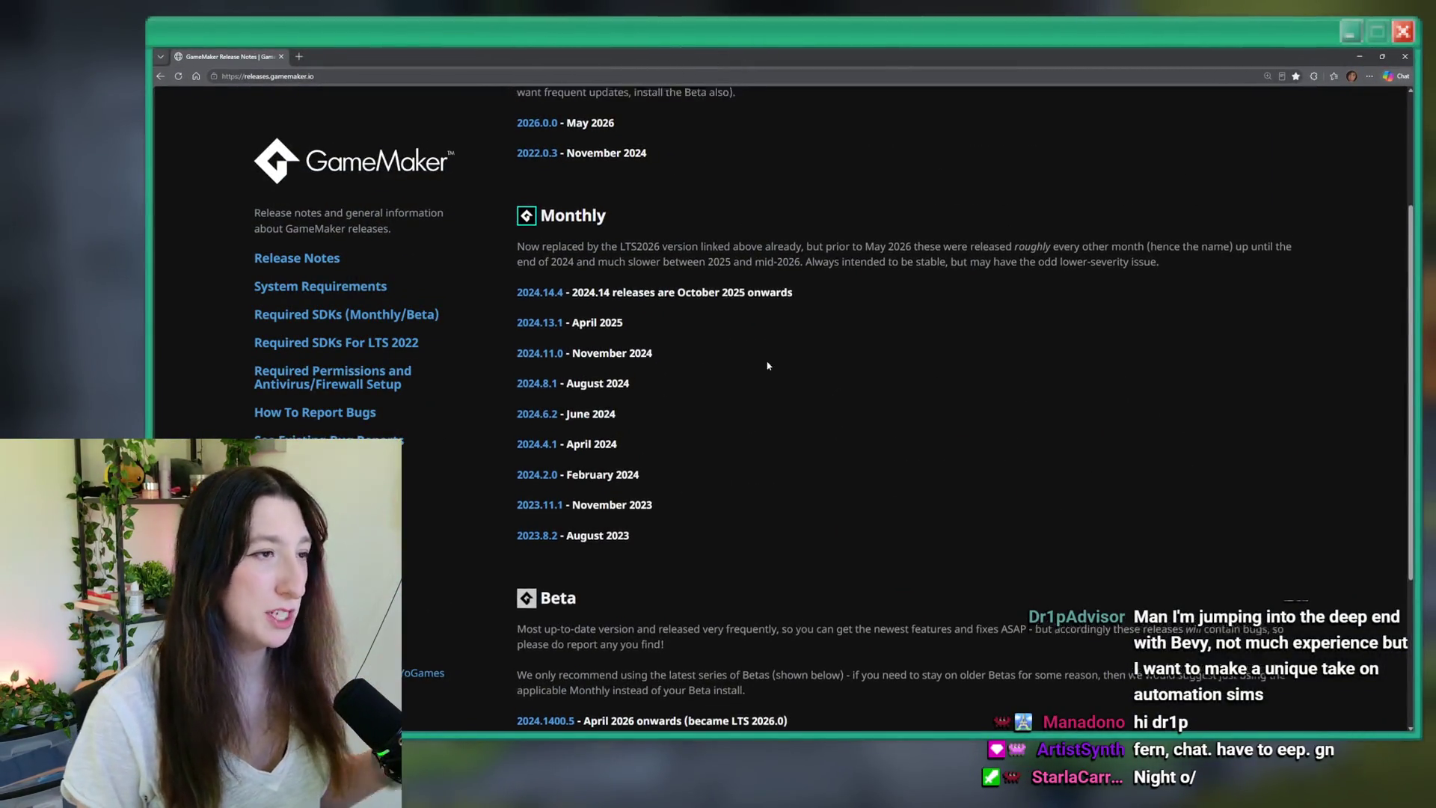
scroll(748, 363, up, 2)
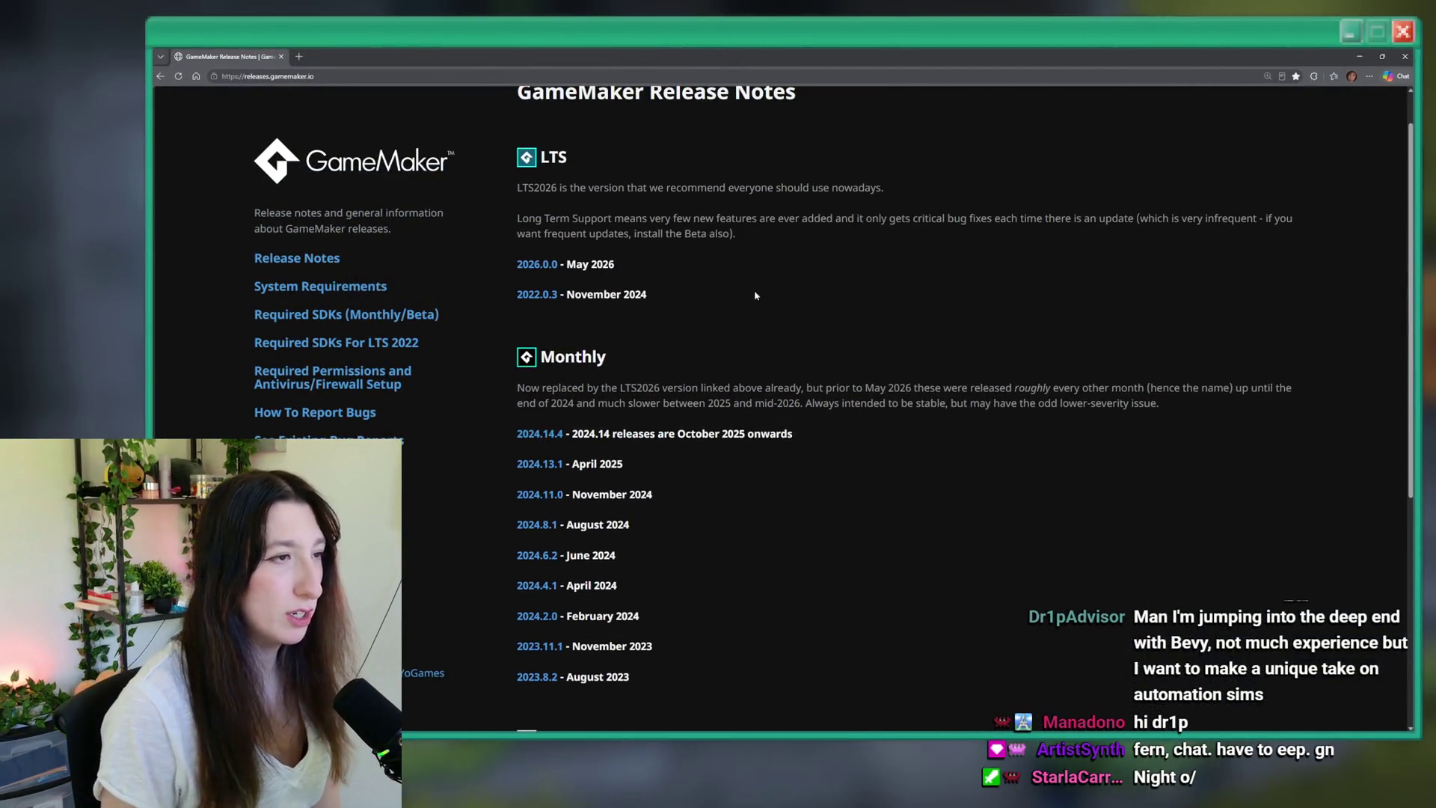
scroll(757, 291, up, 1)
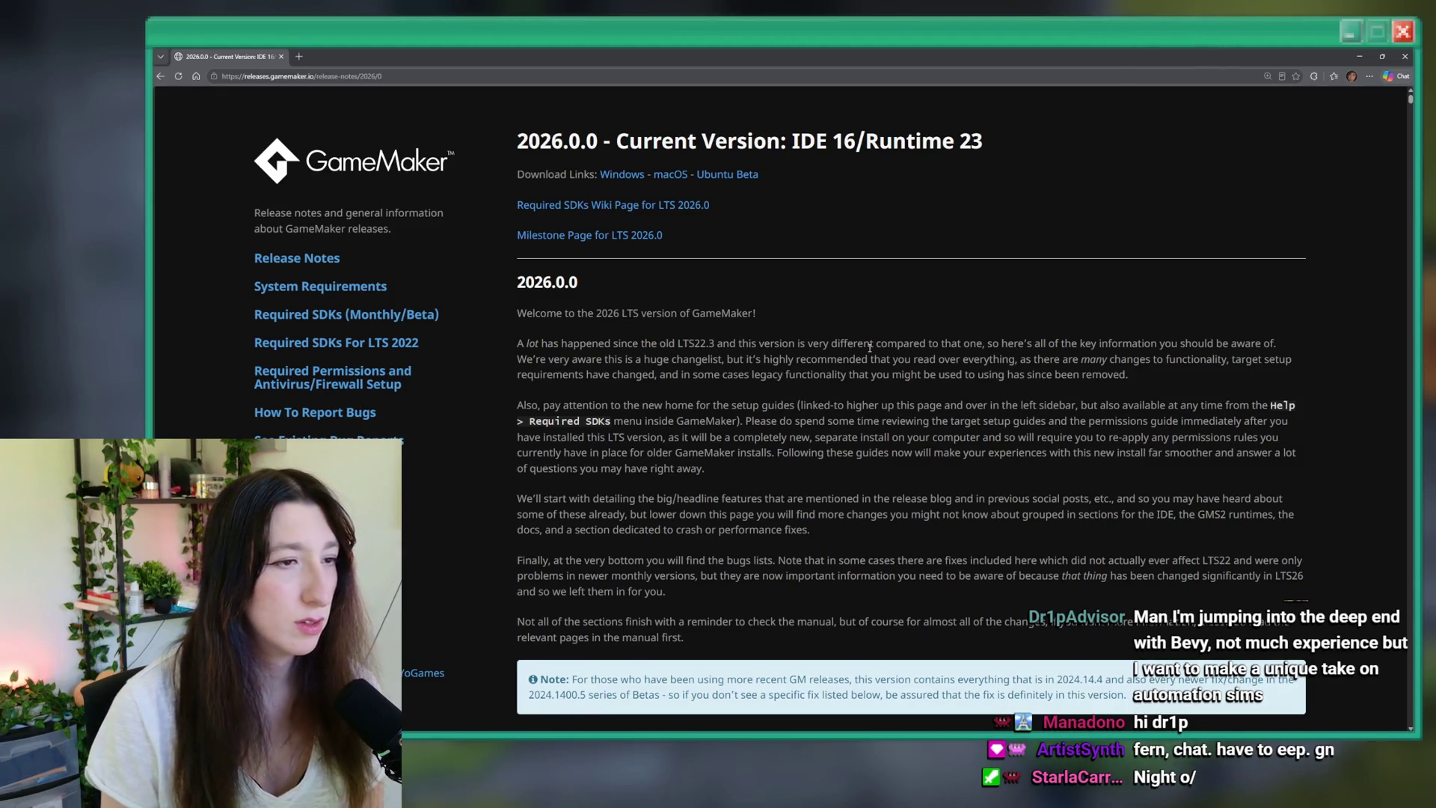
scroll(870, 347, down, 2)
scroll(908, 220, down, 7)
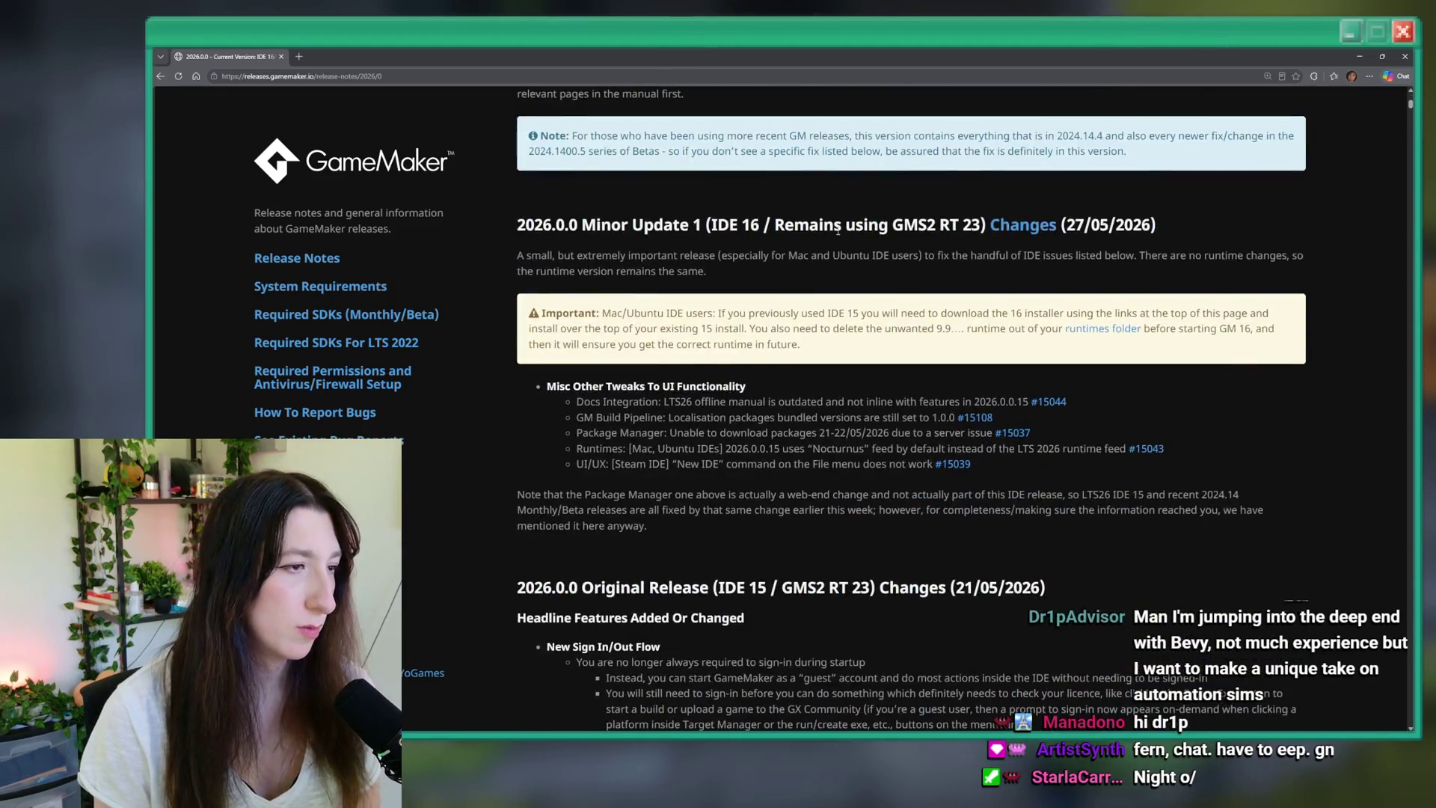
scroll(661, 316, down, 2)
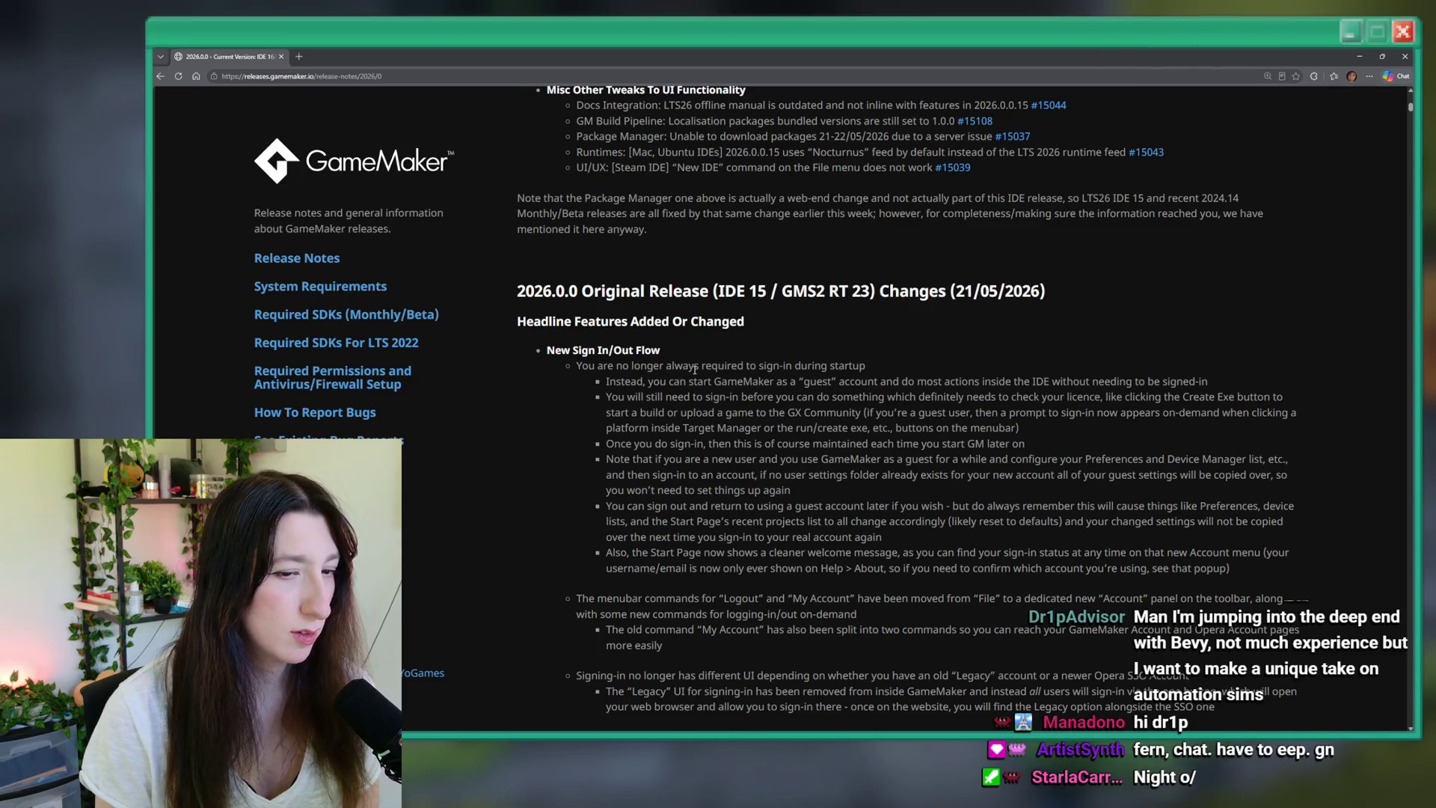
scroll(694, 370, down, 10)
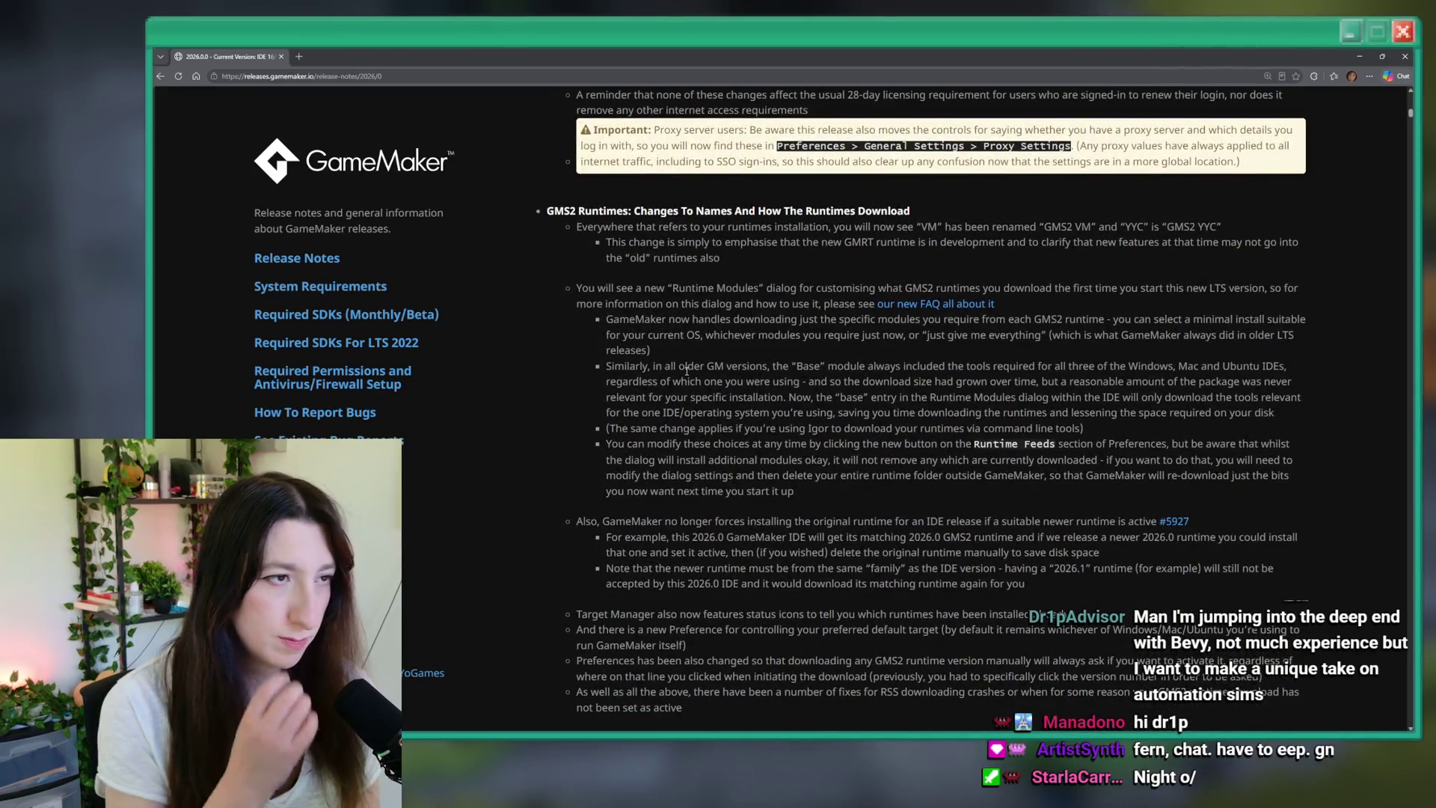
scroll(687, 370, down, 5)
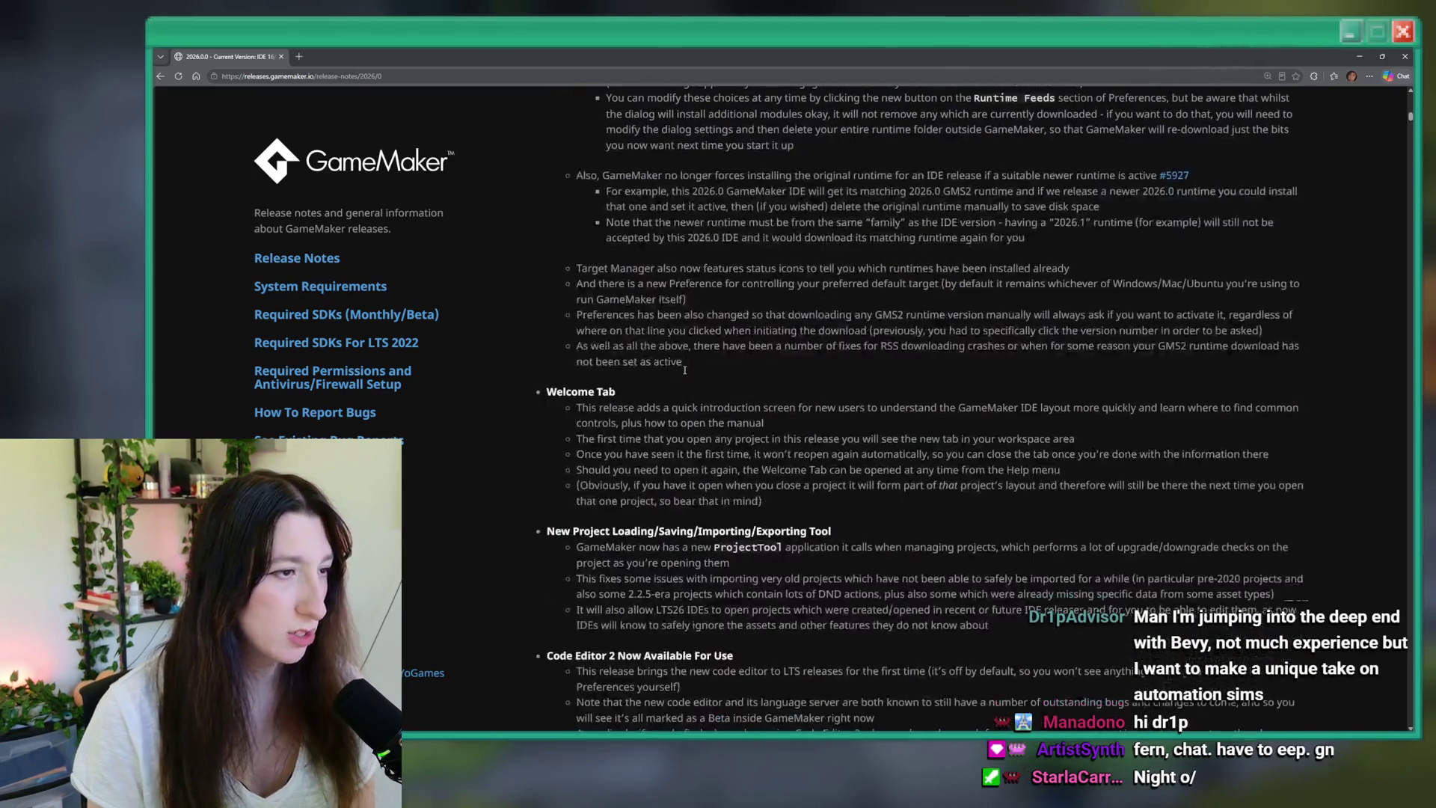
scroll(749, 379, down, 3)
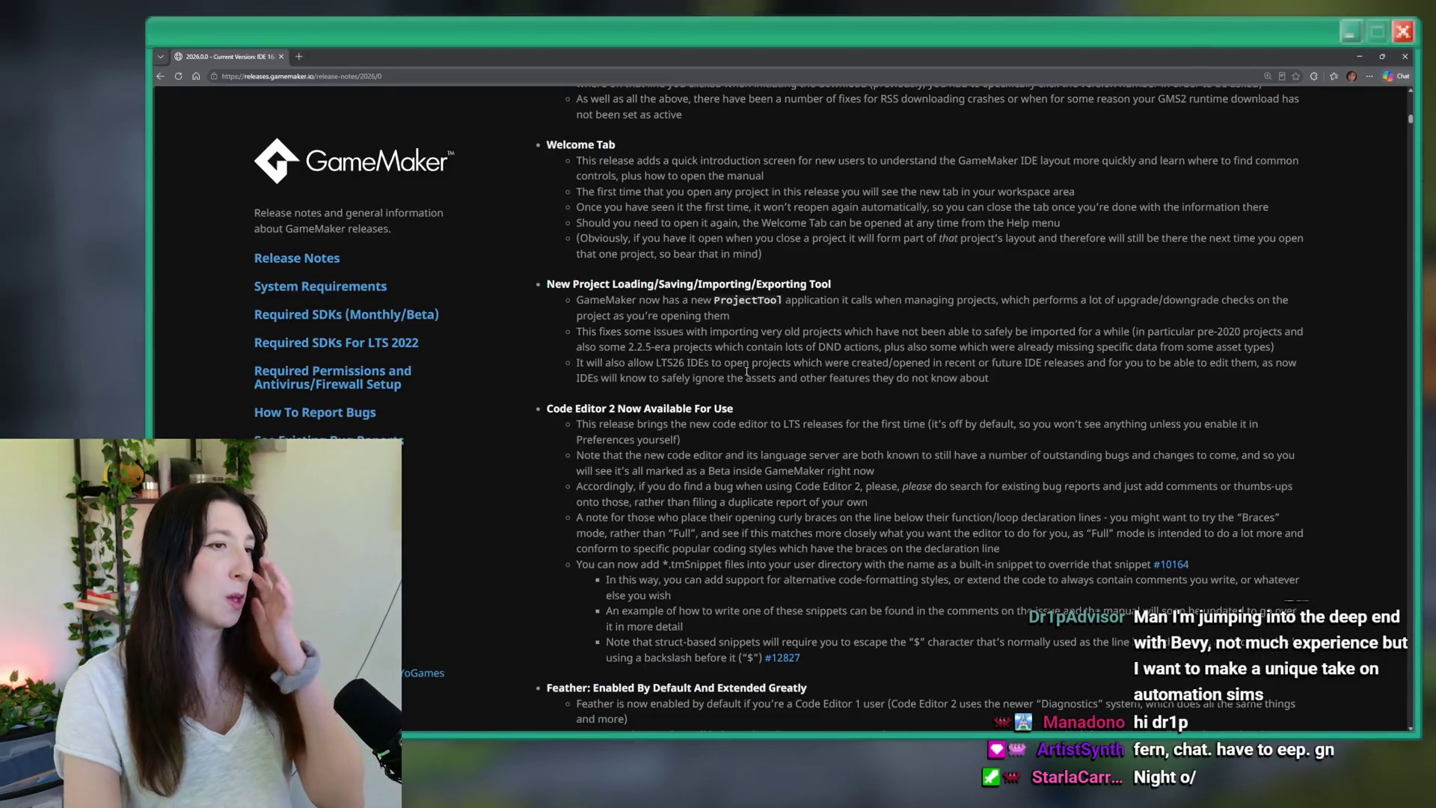
scroll(746, 371, down, 3)
scroll(741, 354, down, 2)
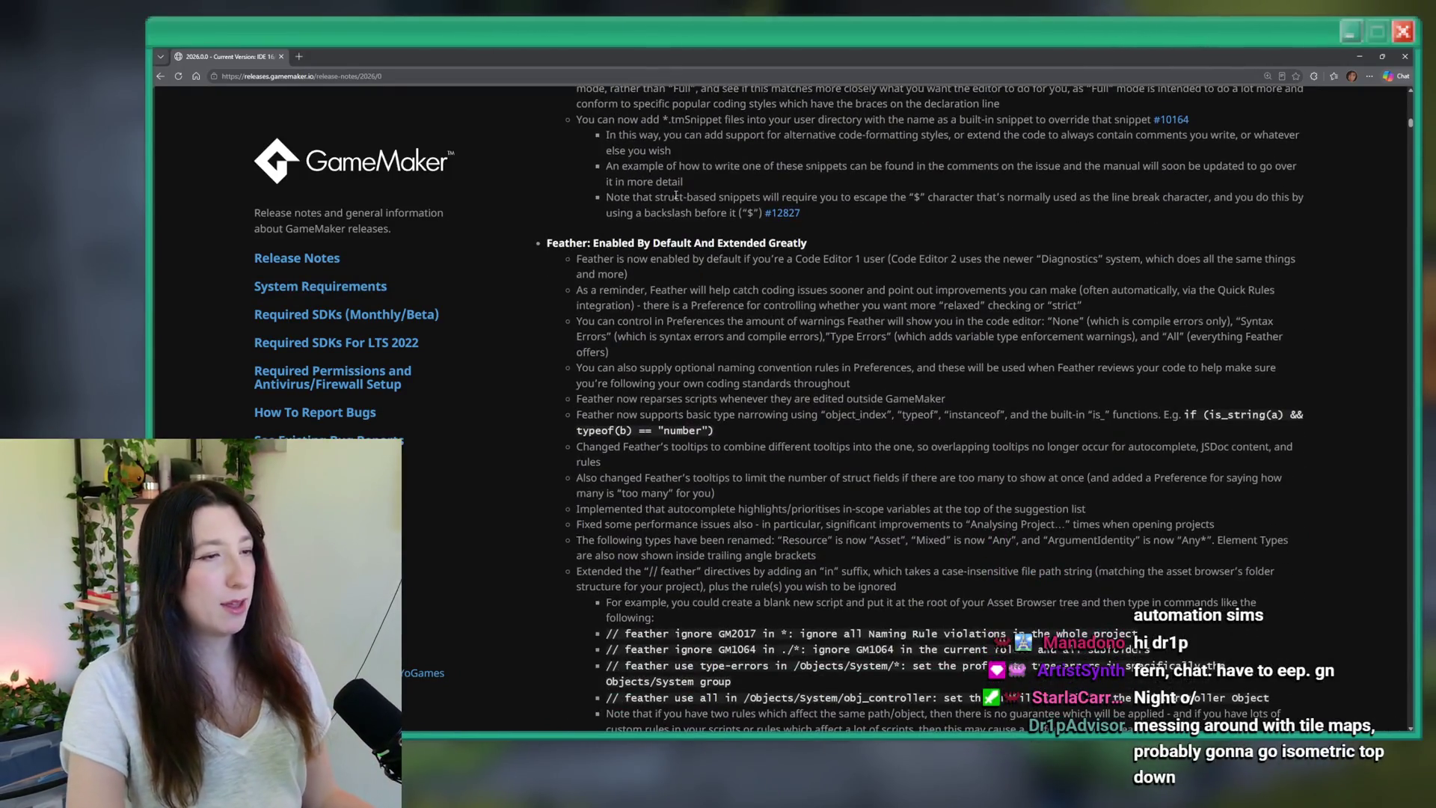
scroll(708, 388, down, 3)
scroll(722, 323, down, 2)
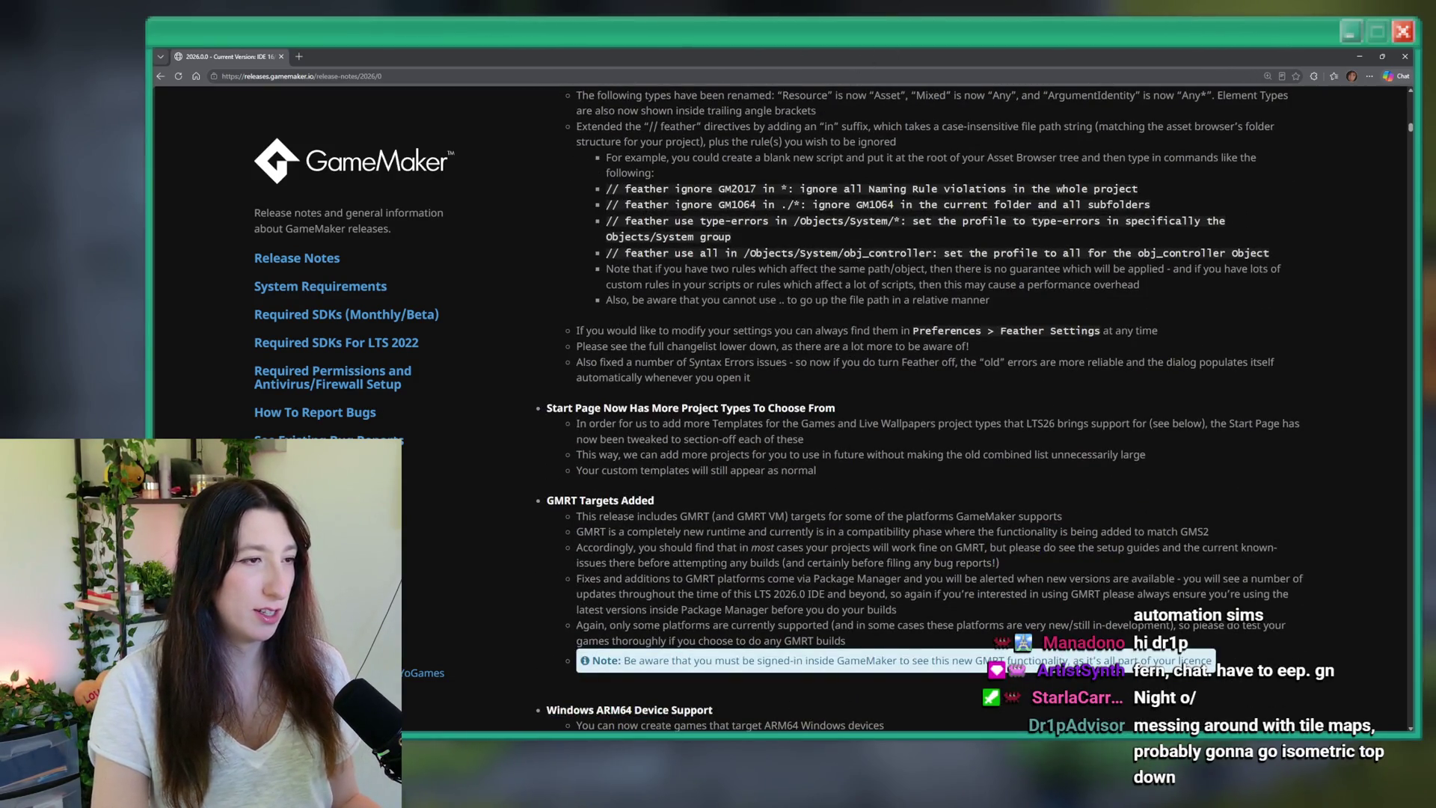
key(alt+Tab)
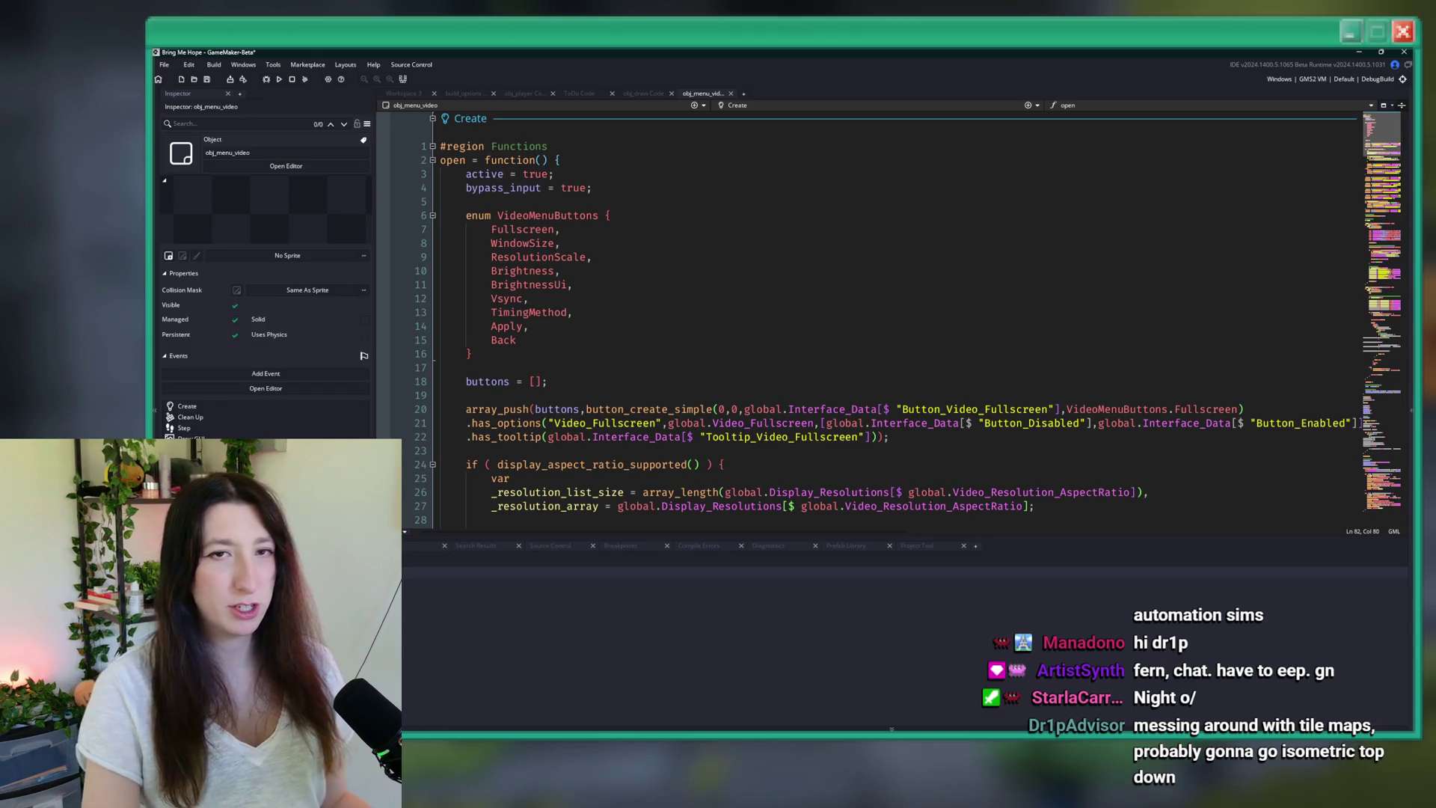
- Search the project for video_fullscreen and open its use in obj_game's Alarm 0
click(886, 233)
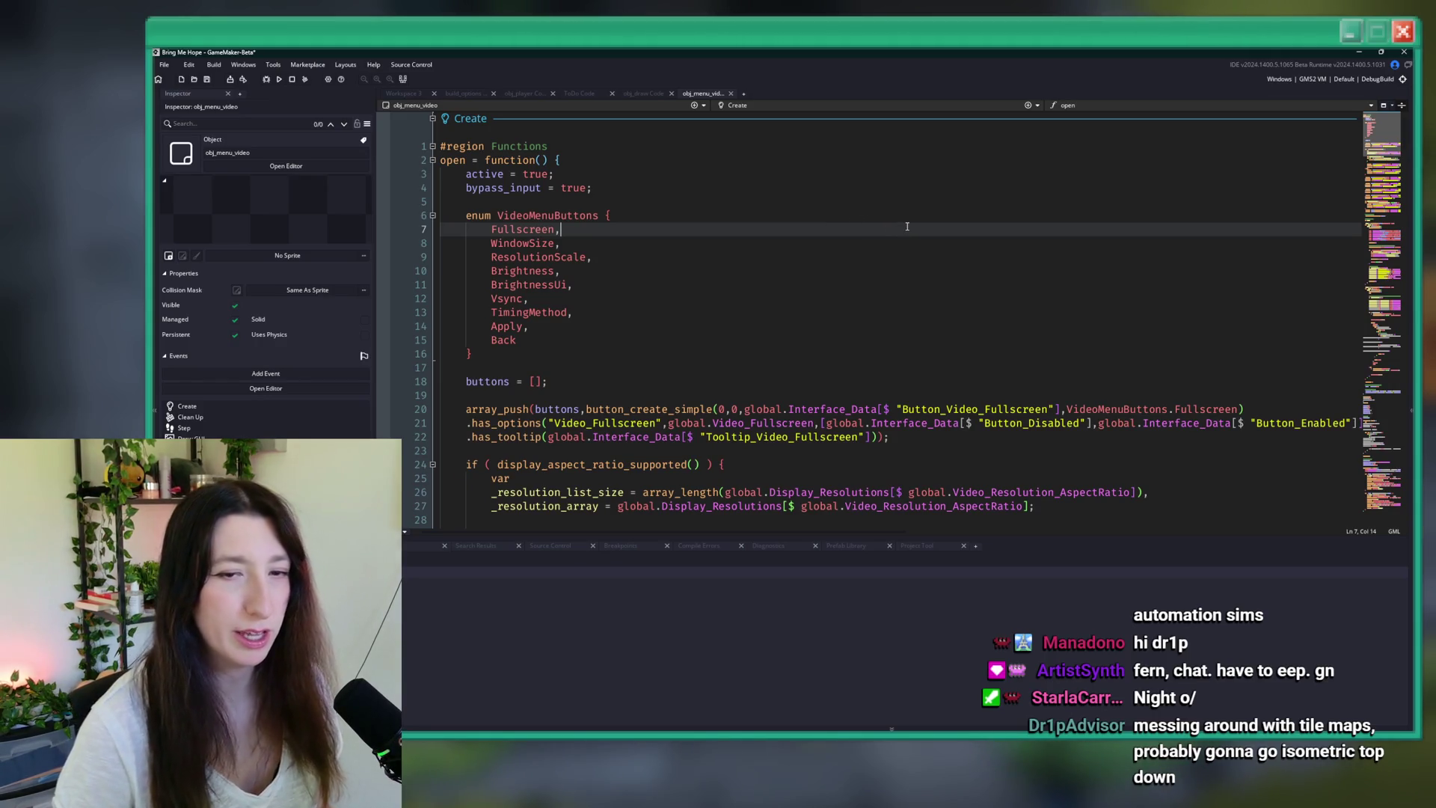
click(821, 160)
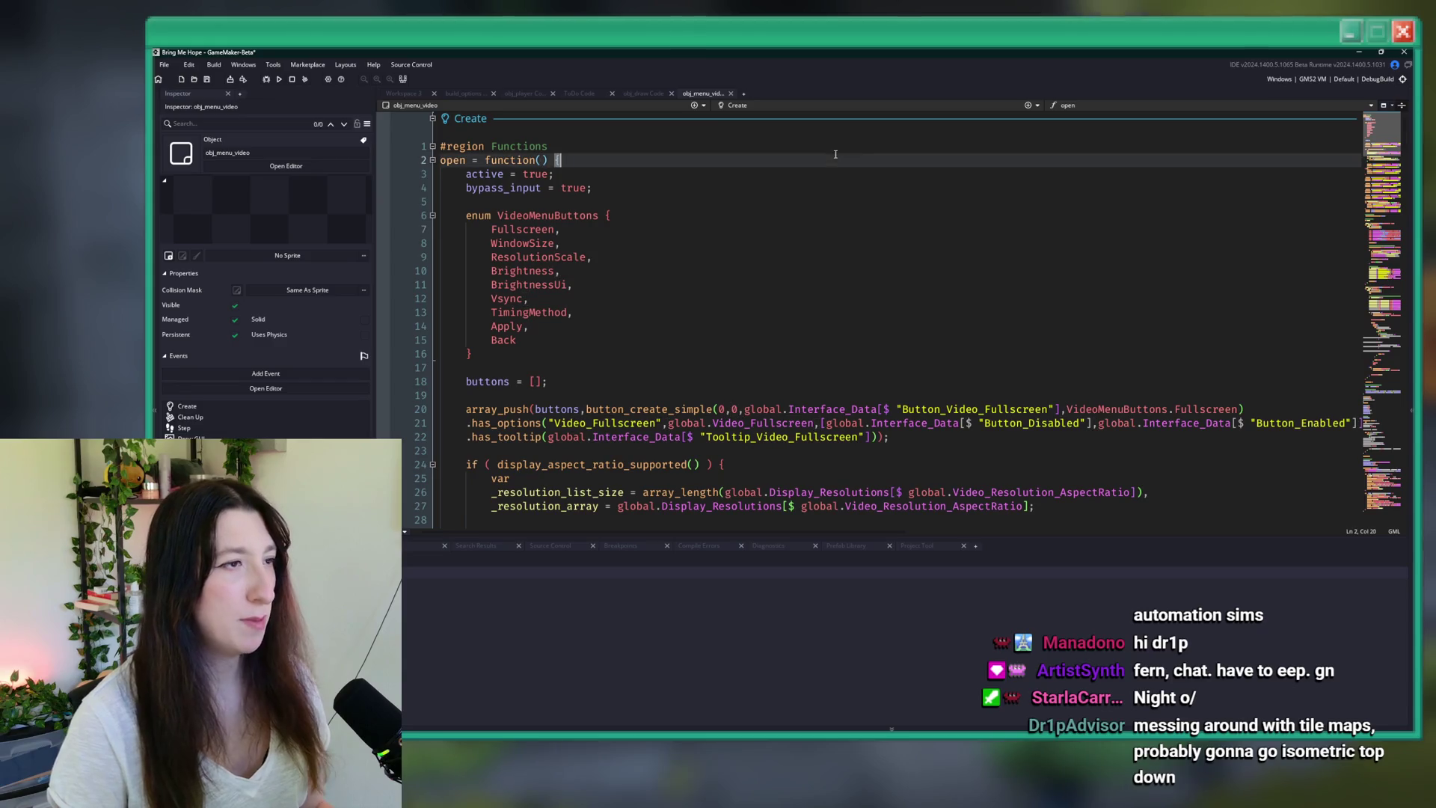
key(ctrl+f)
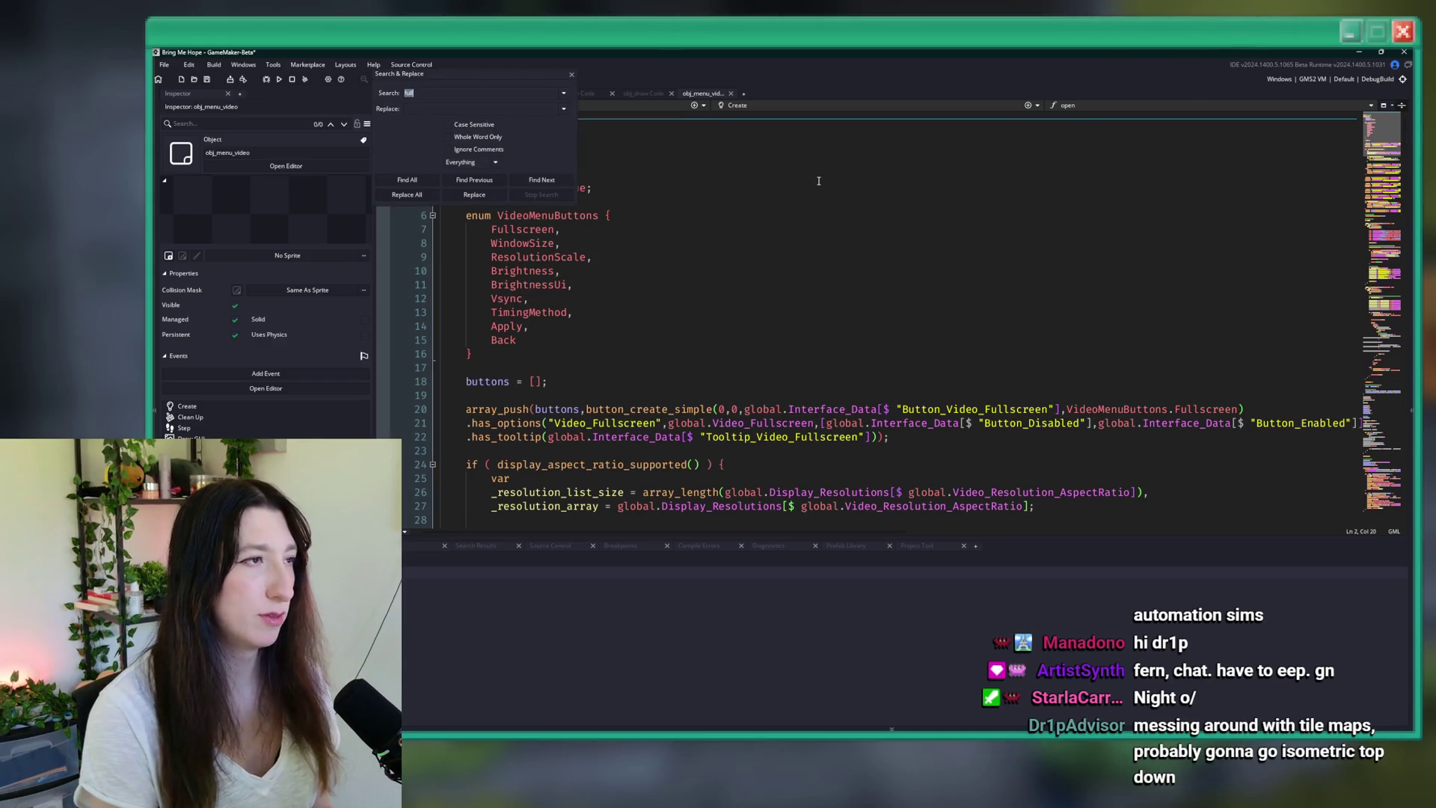
text(video_fullscreen)
key(Return)
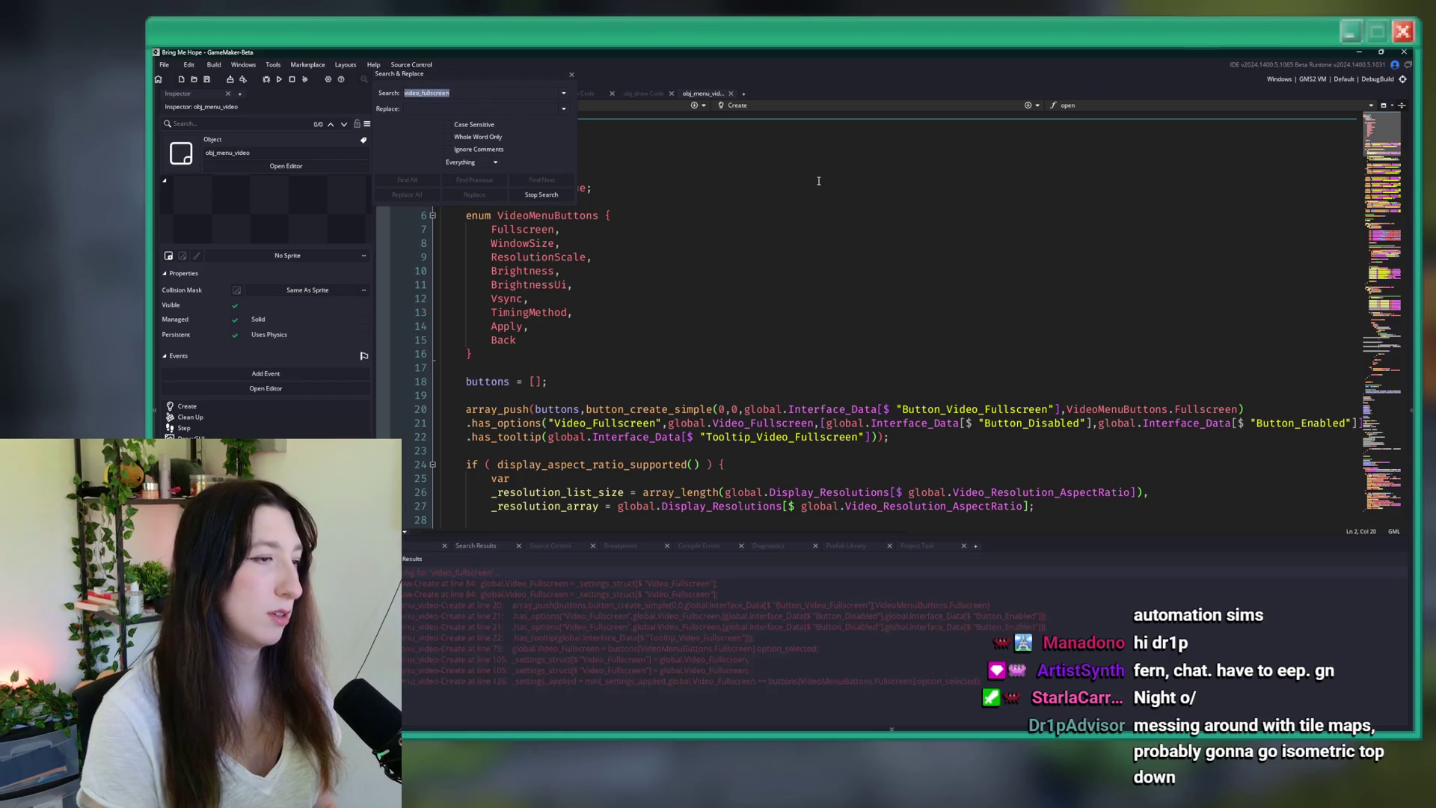
scroll(663, 664, down, 1)
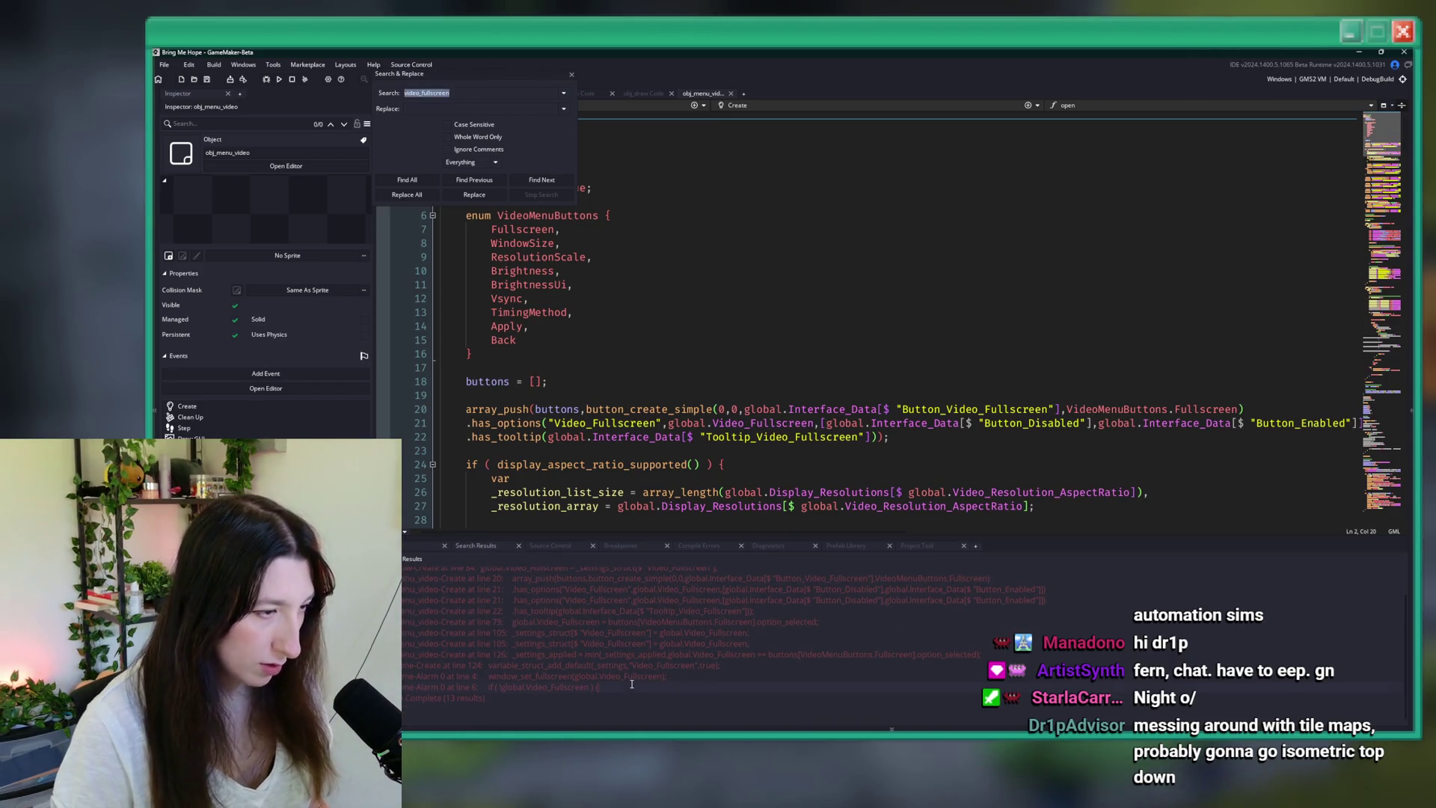
double_click(631, 685)
click(701, 317)
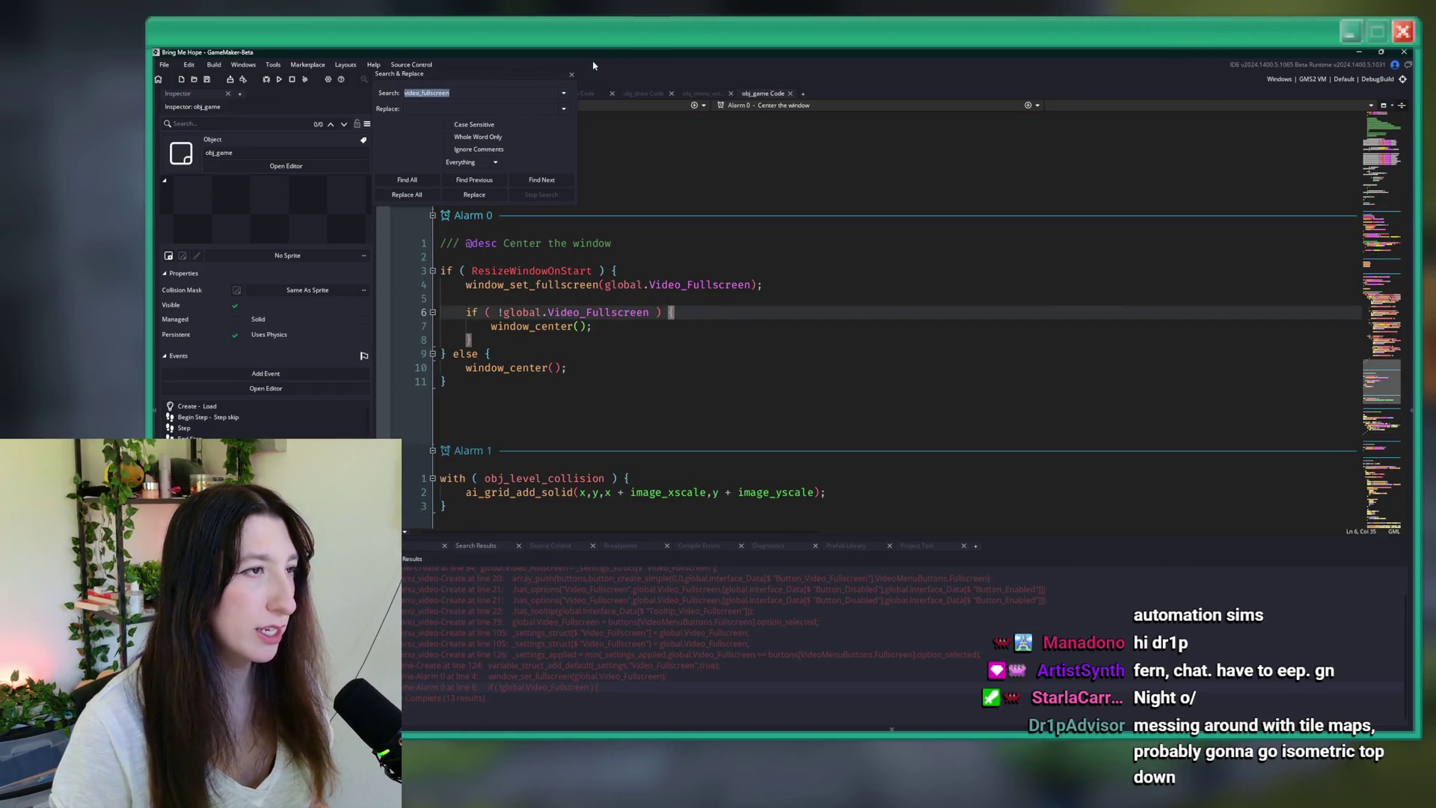
click(572, 75)
click(729, 321)
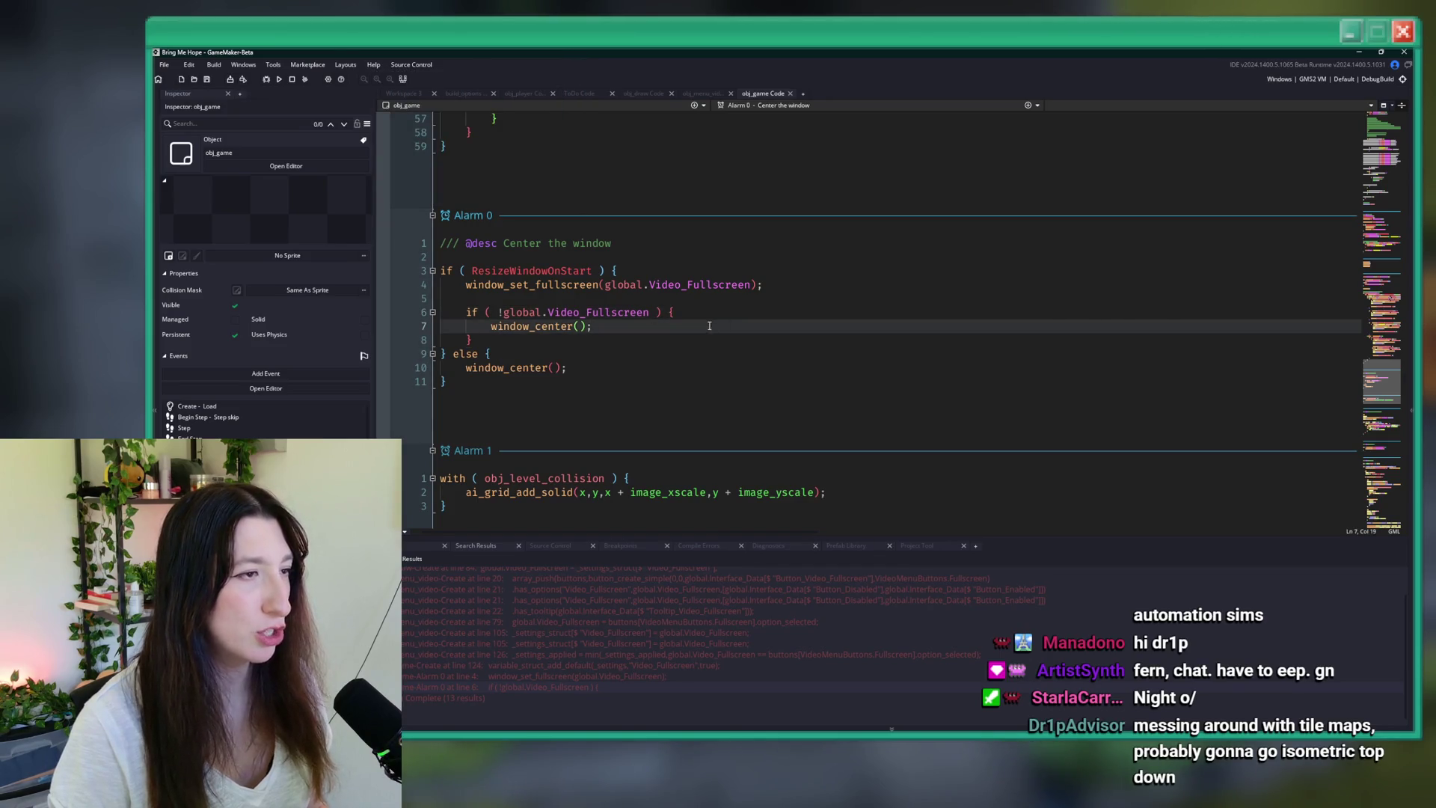
click(690, 336)
click(707, 321)
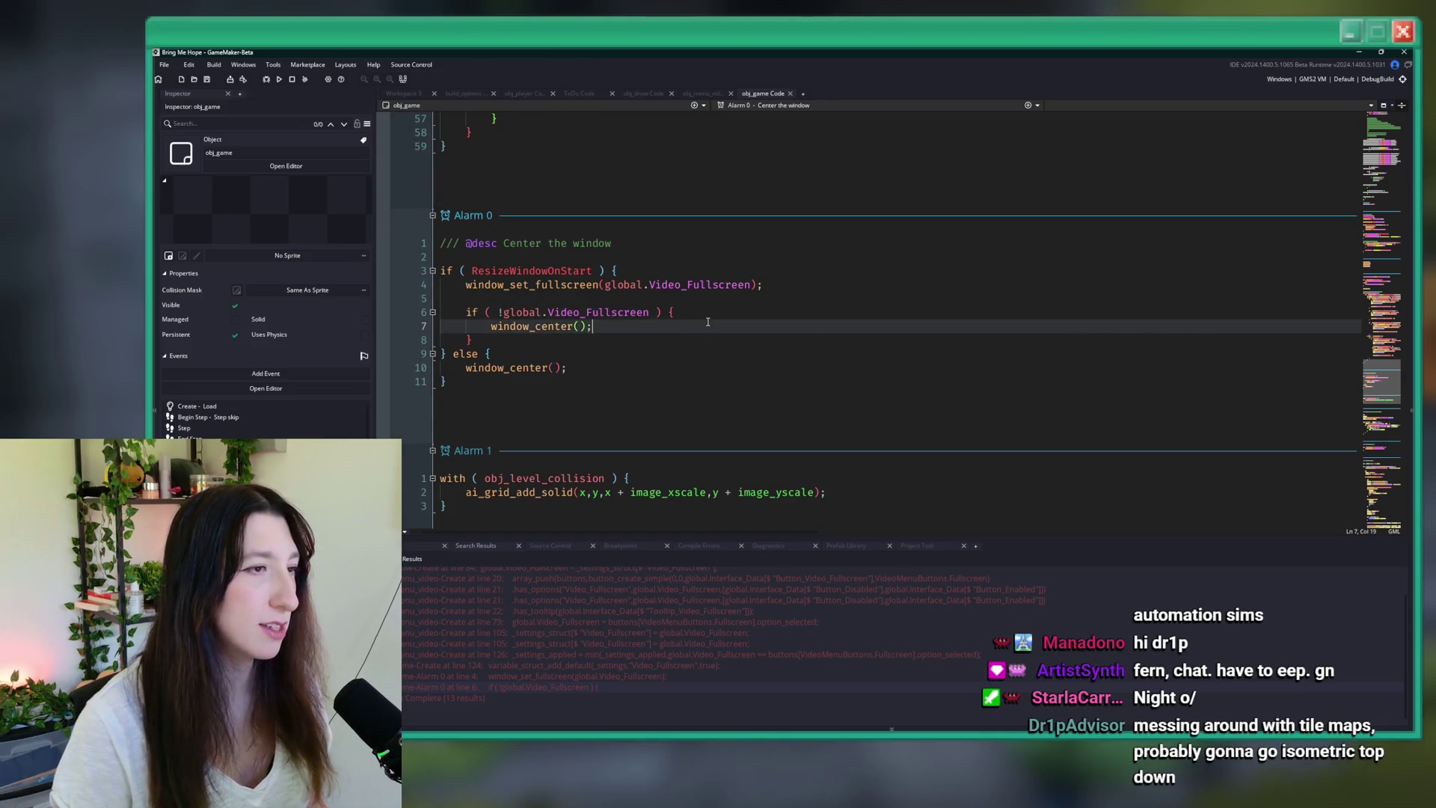
drag(802, 282, 506, 285)
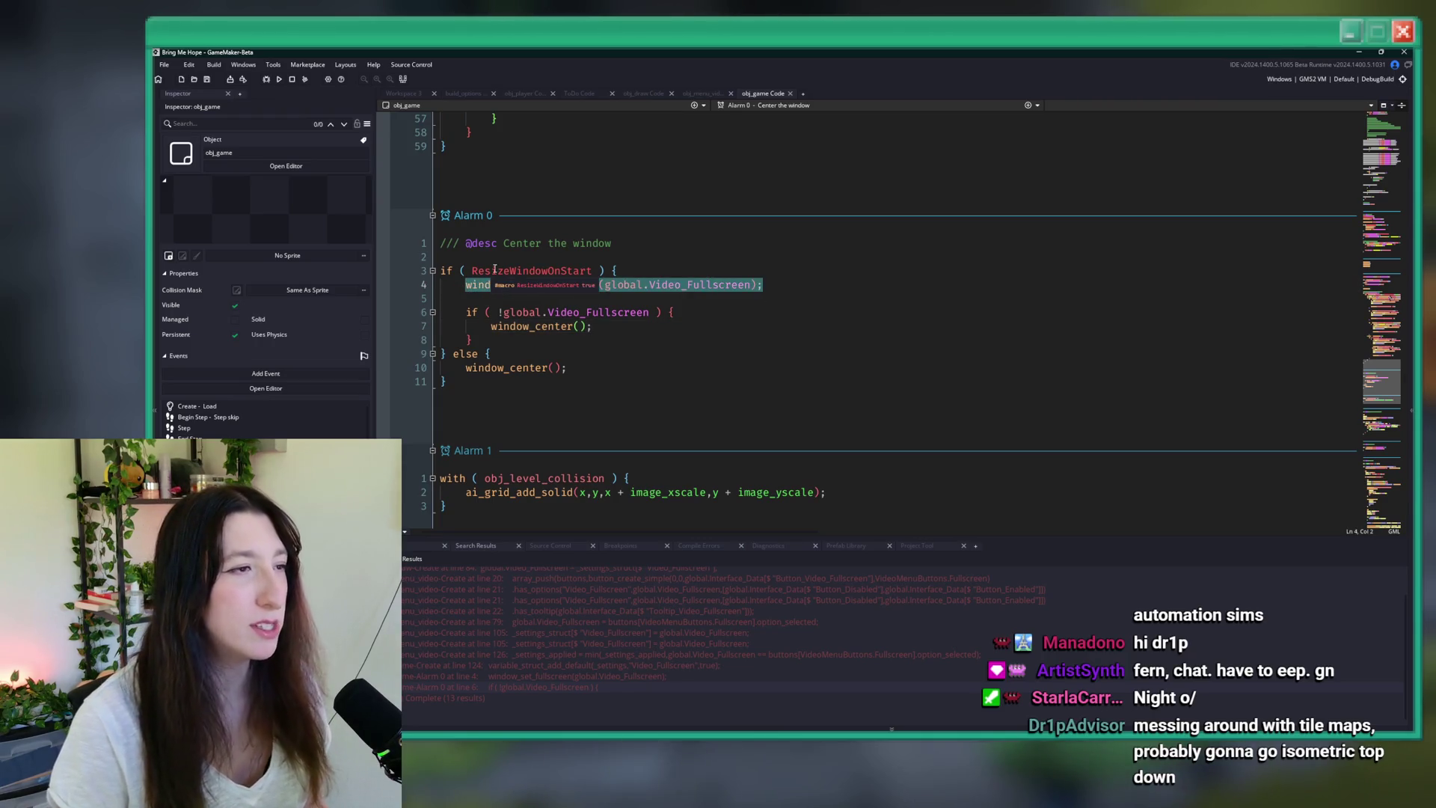
click(472, 292)
mouse_move(466, 283)
mouse_down()
mouse_move(763, 284)
mouse_move(441, 271)
mouse_up()
click(789, 284)
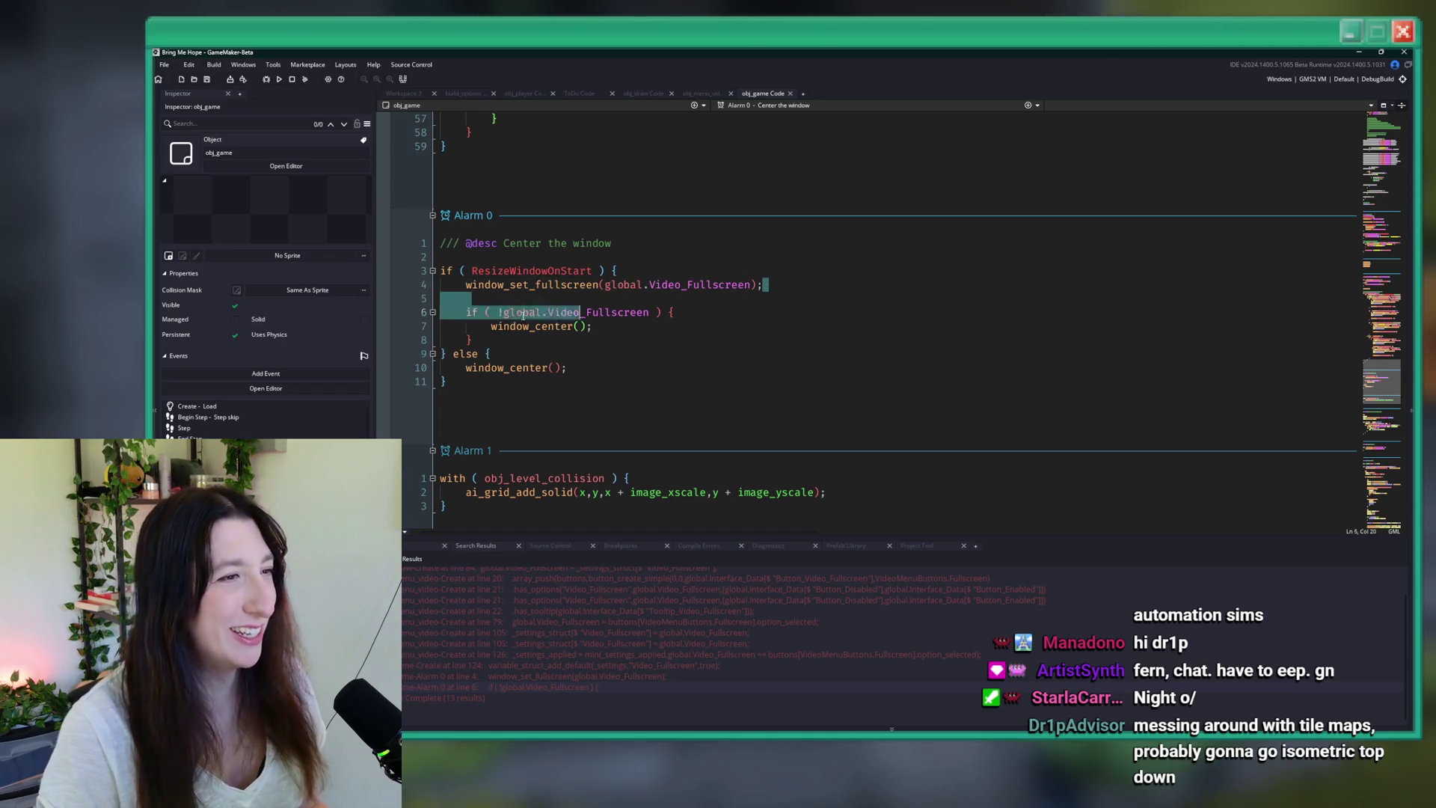
drag(789, 284, 465, 285)
click(465, 285)
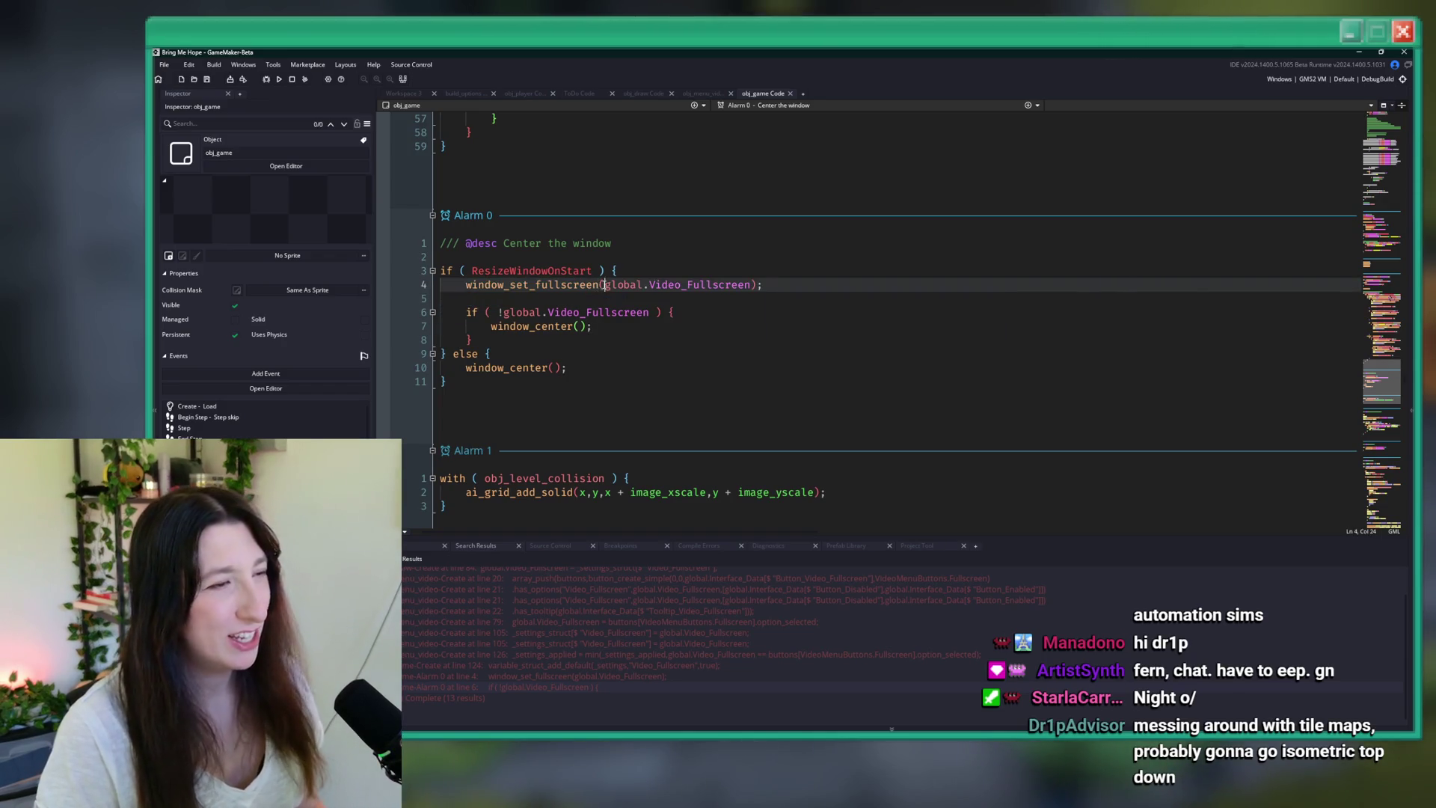
double_click(615, 285)
drag(605, 284, 752, 284)
click(703, 300)
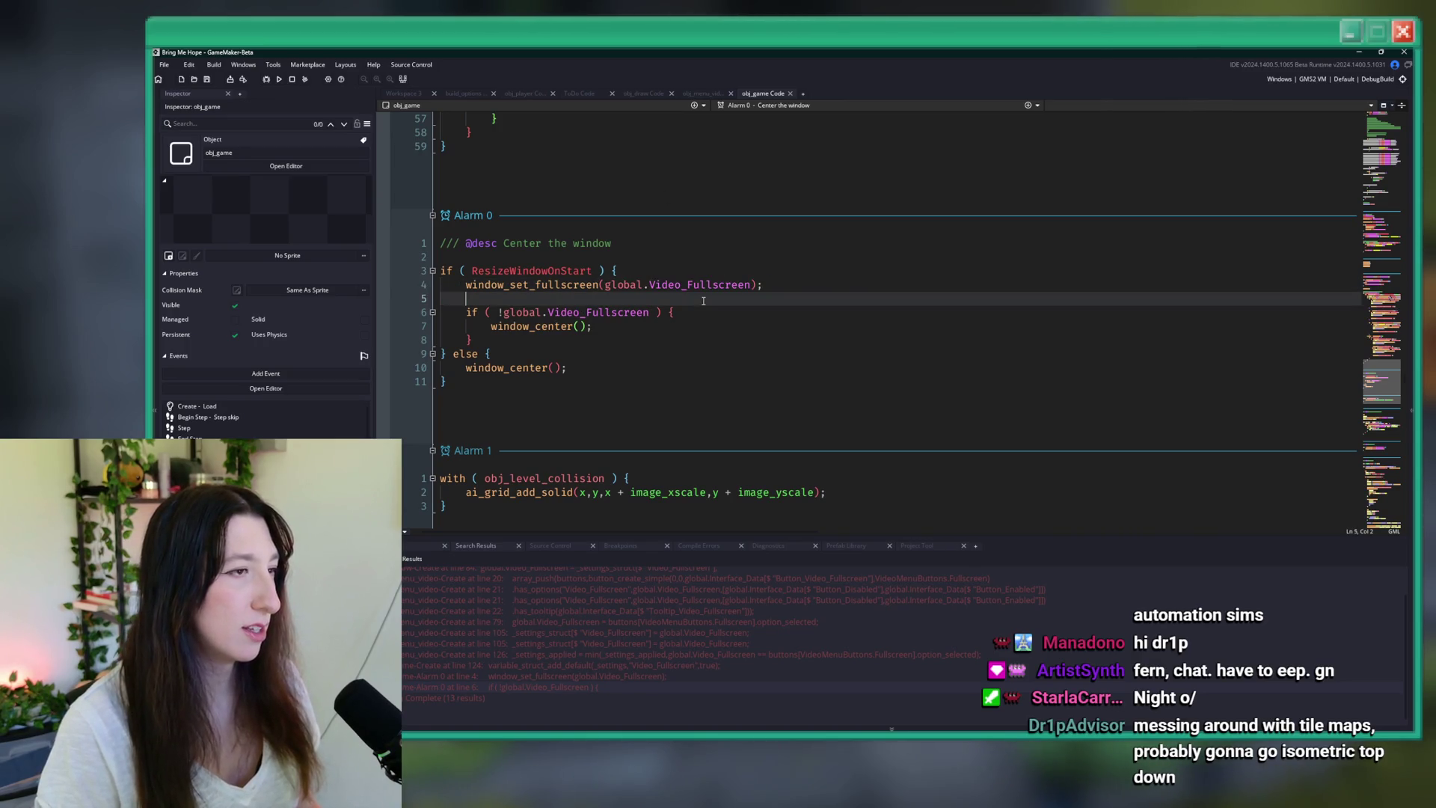
key(Return)
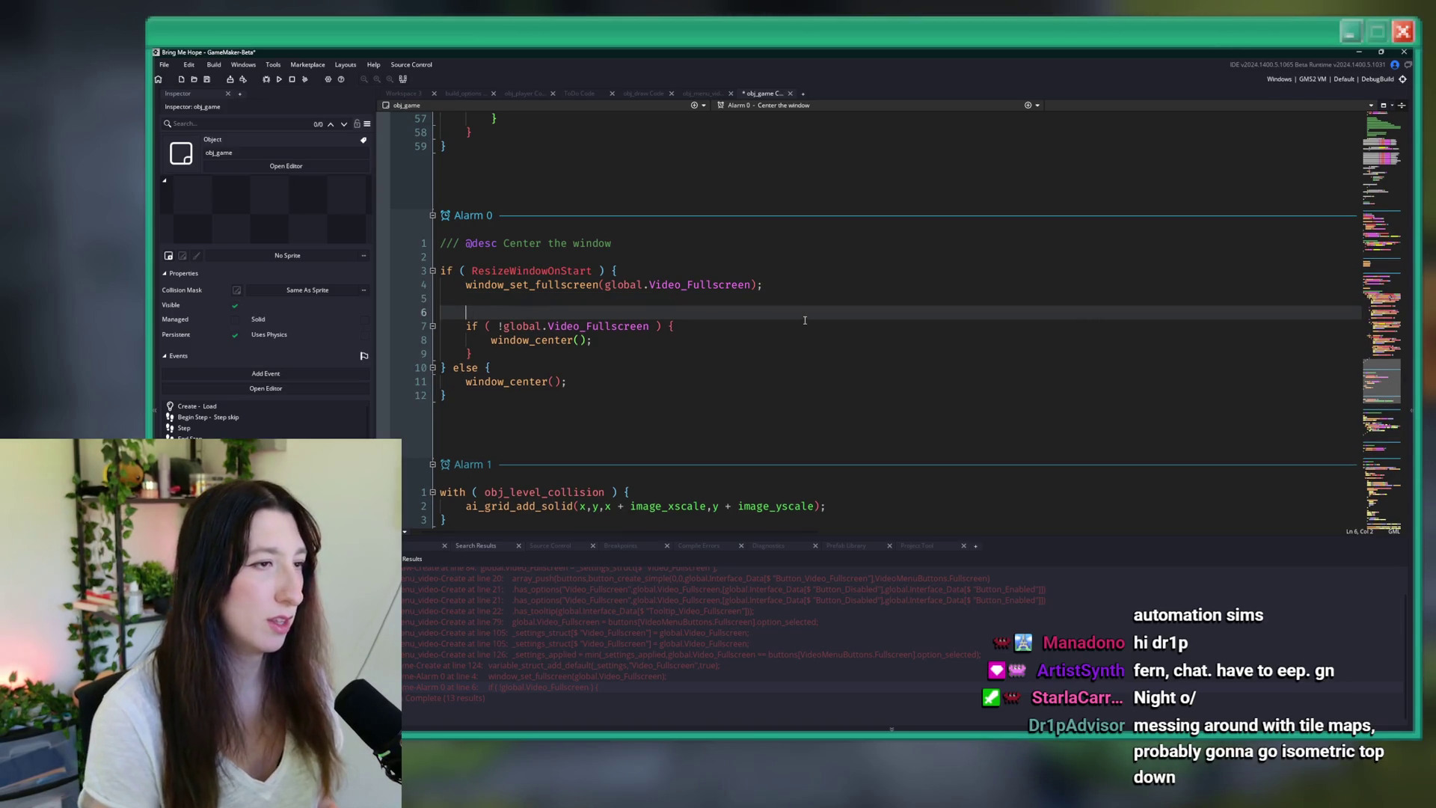
text(if ()
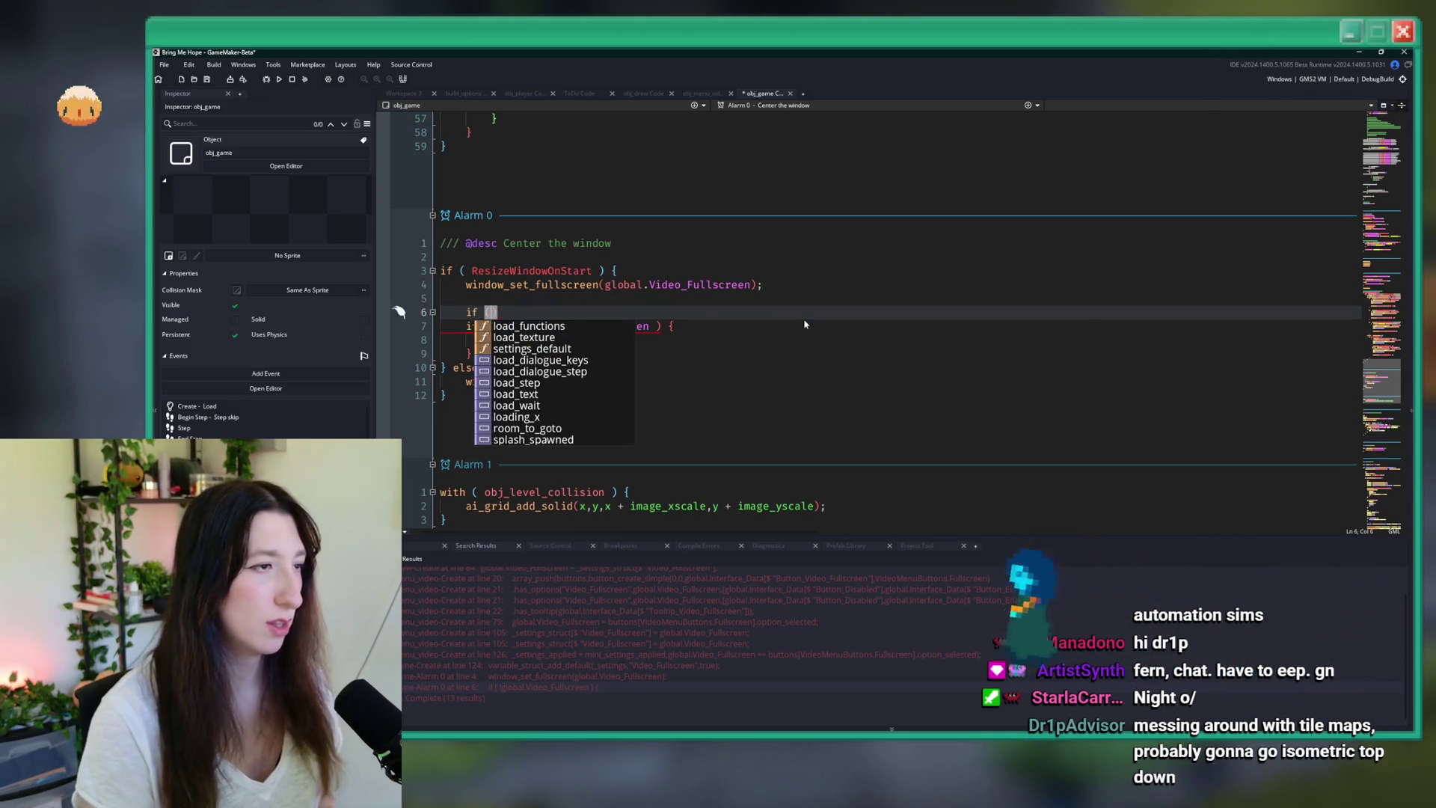
key(ctrl+z)
click(740, 270)
key(Return)
text(var _fullscreenk)
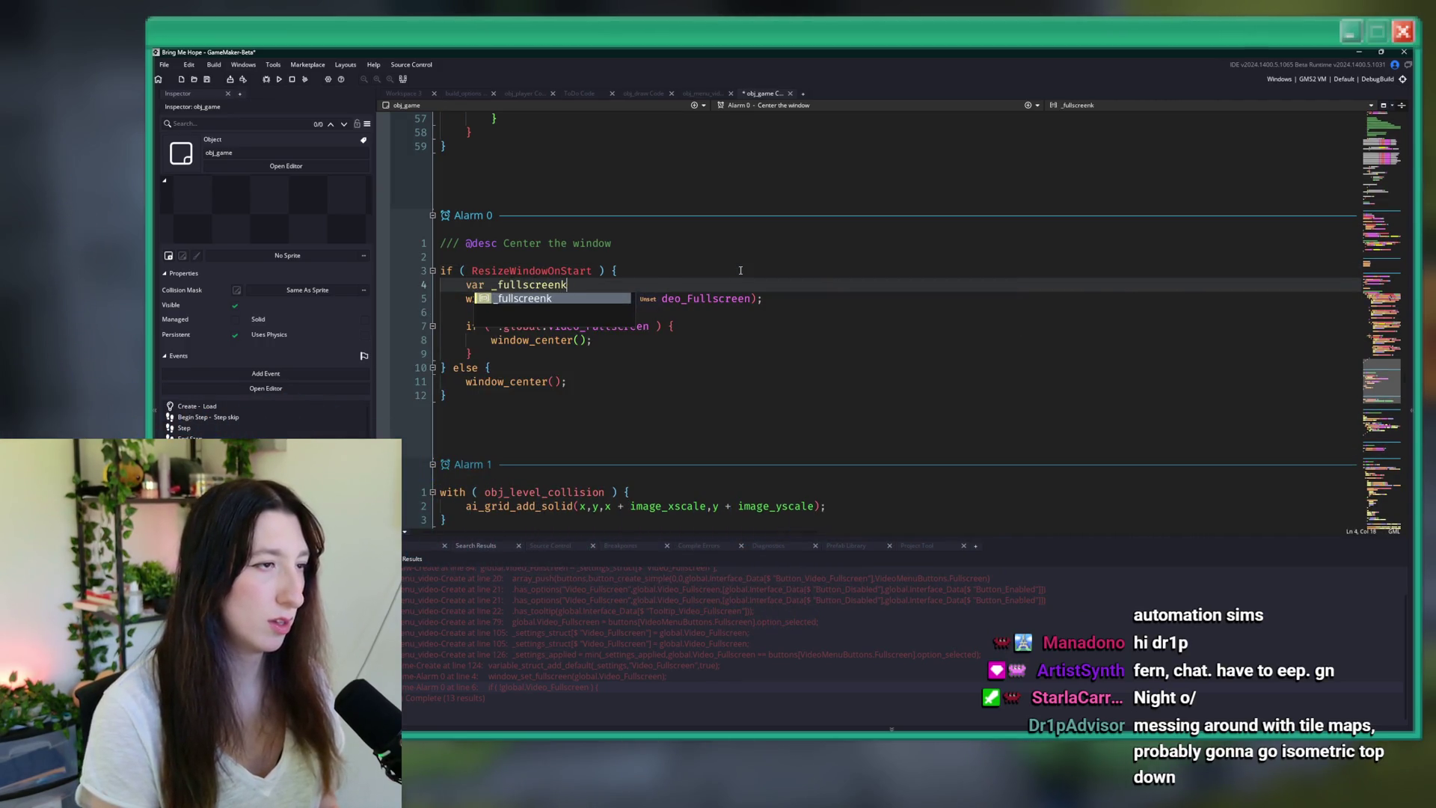
text(condk)
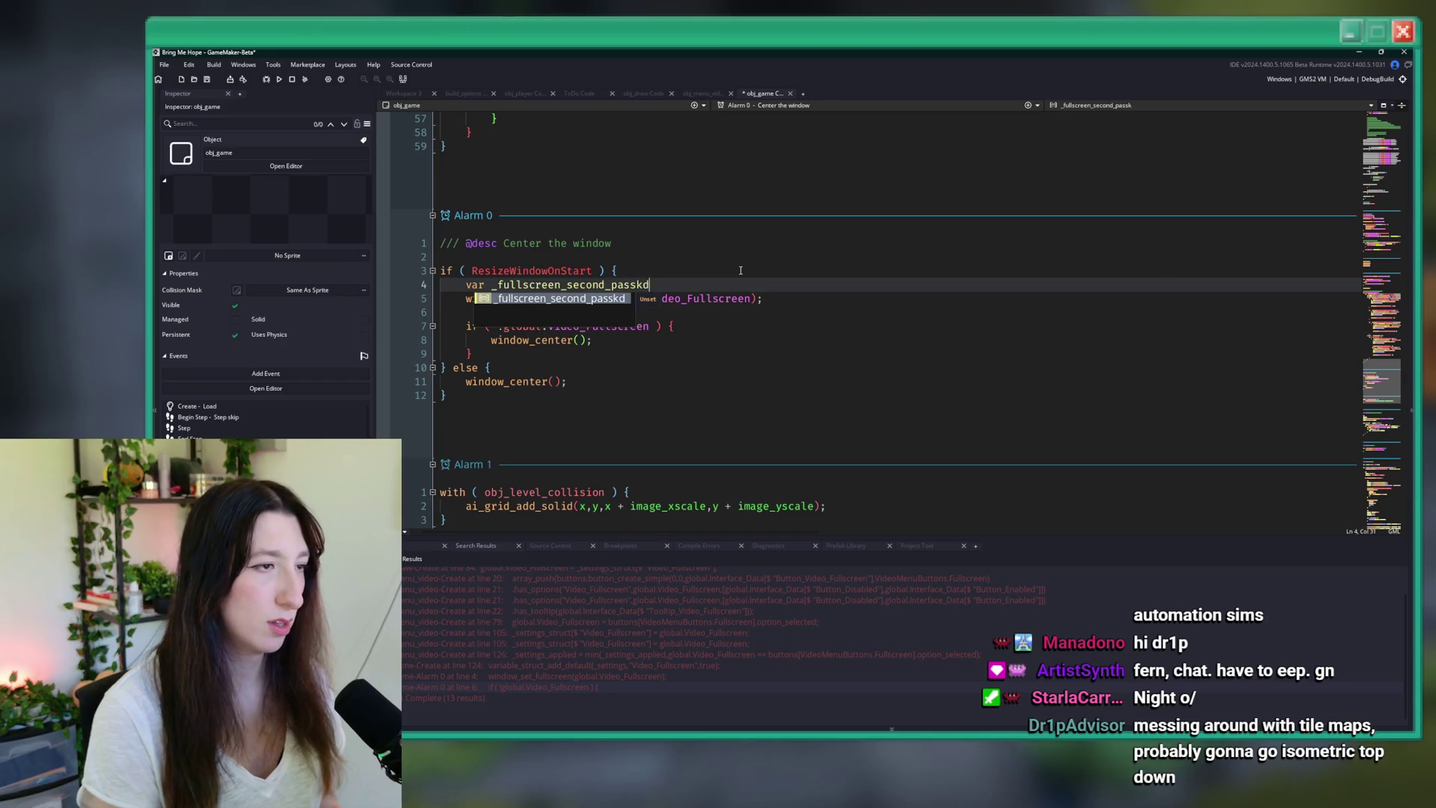
key(BackSpace)
key(BackSpace)
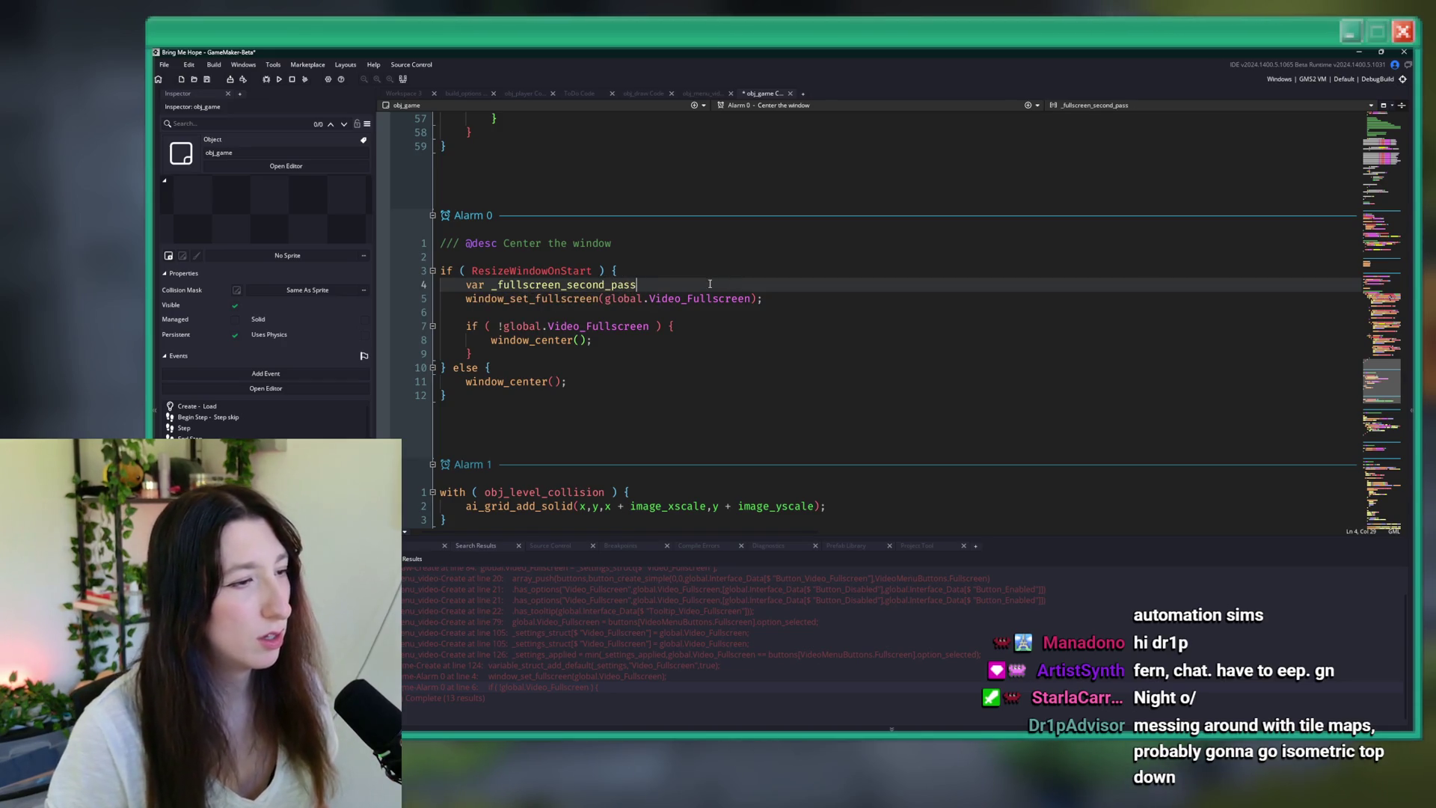
drag(710, 283, 713, 274)
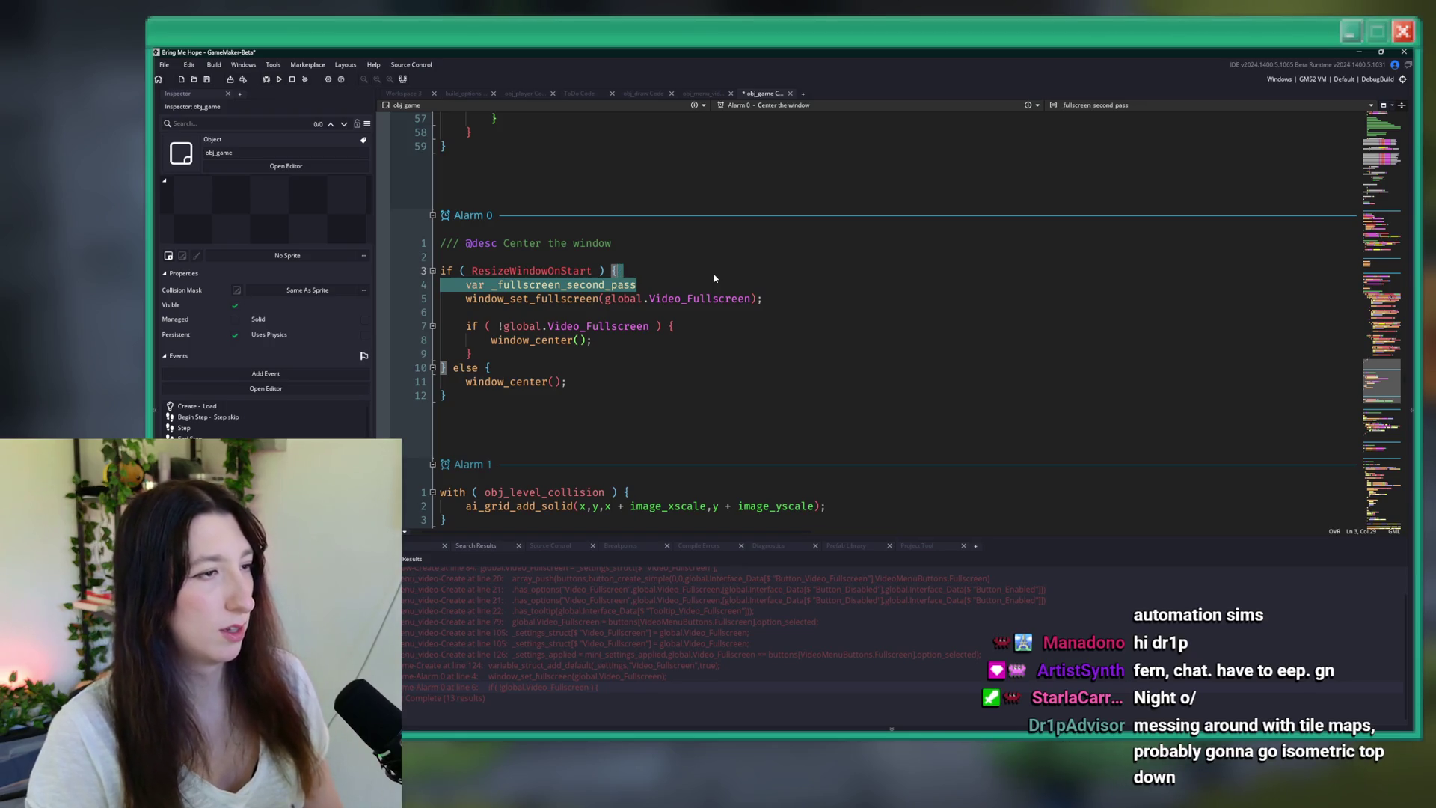
key(BackSpace)
key(ctrl+s)
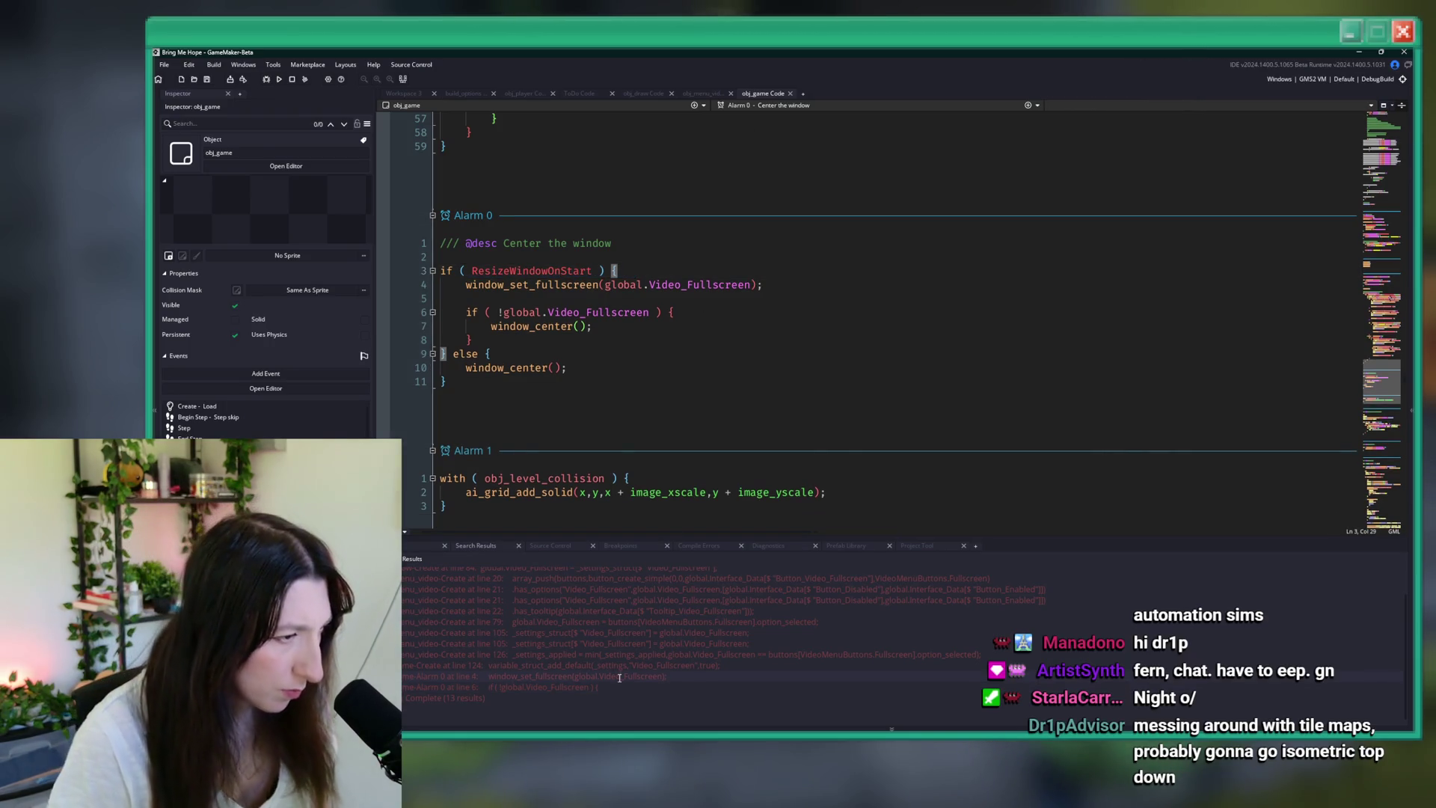
double_click(619, 677)
key(Up)
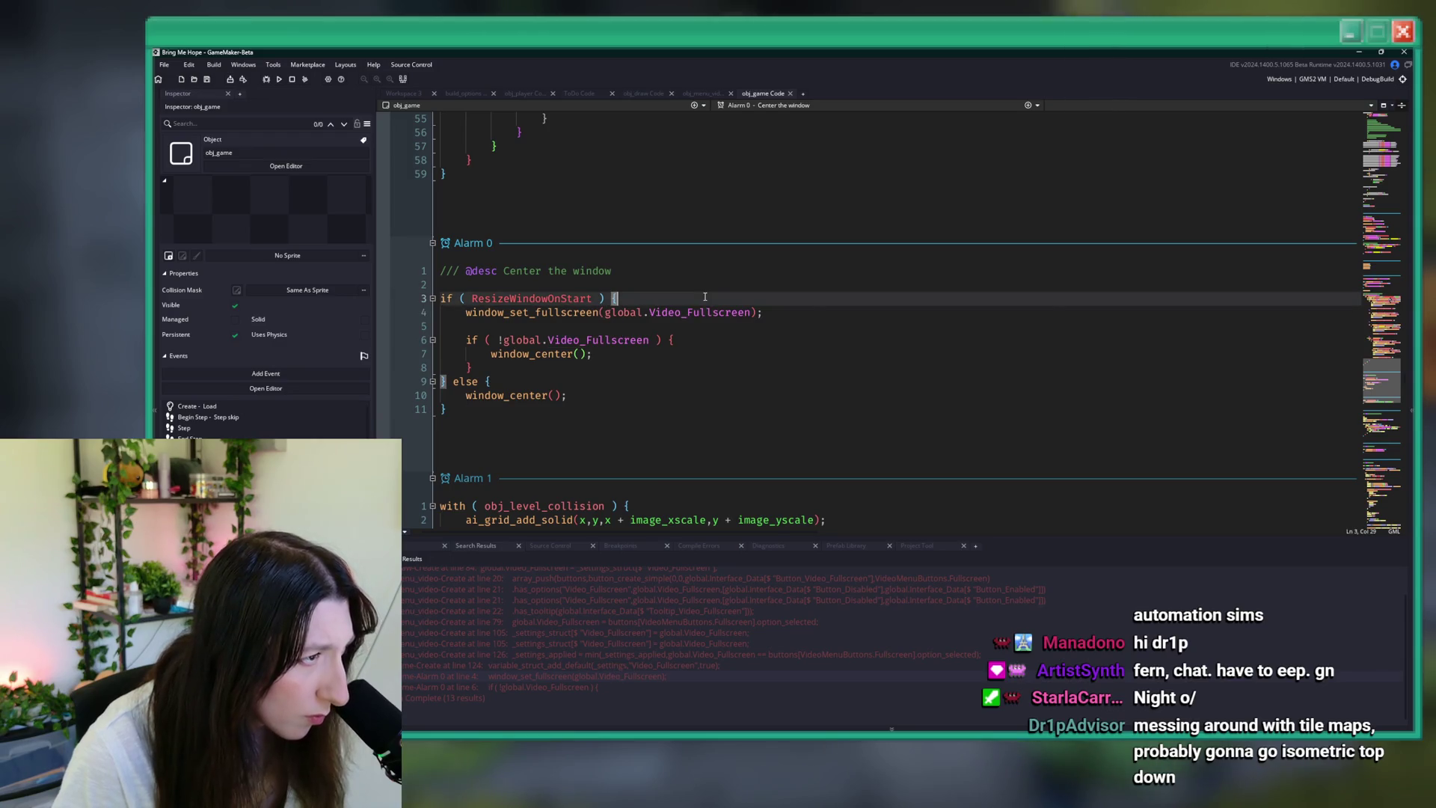
scroll(636, 636, up, 1)
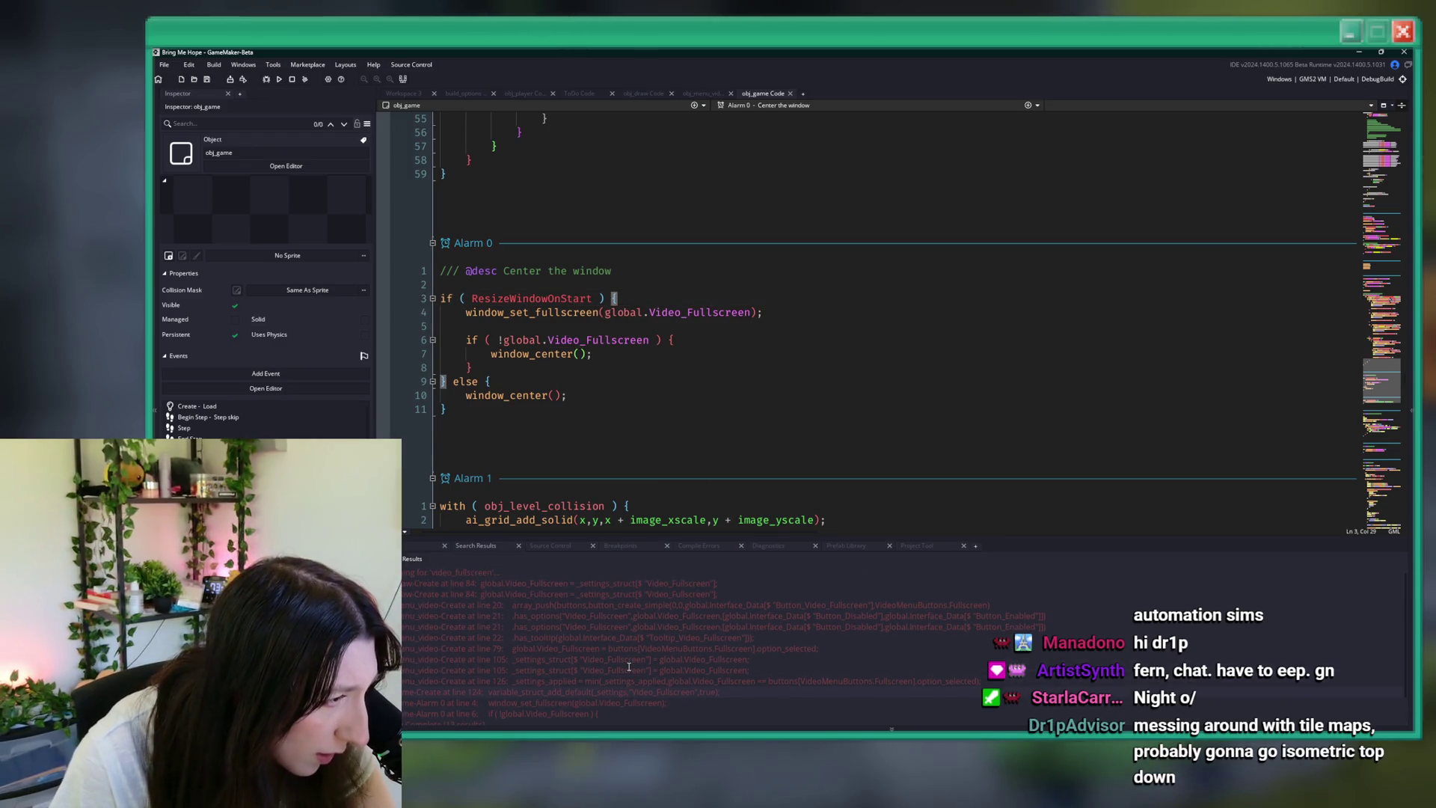
scroll(650, 586, down, 1)
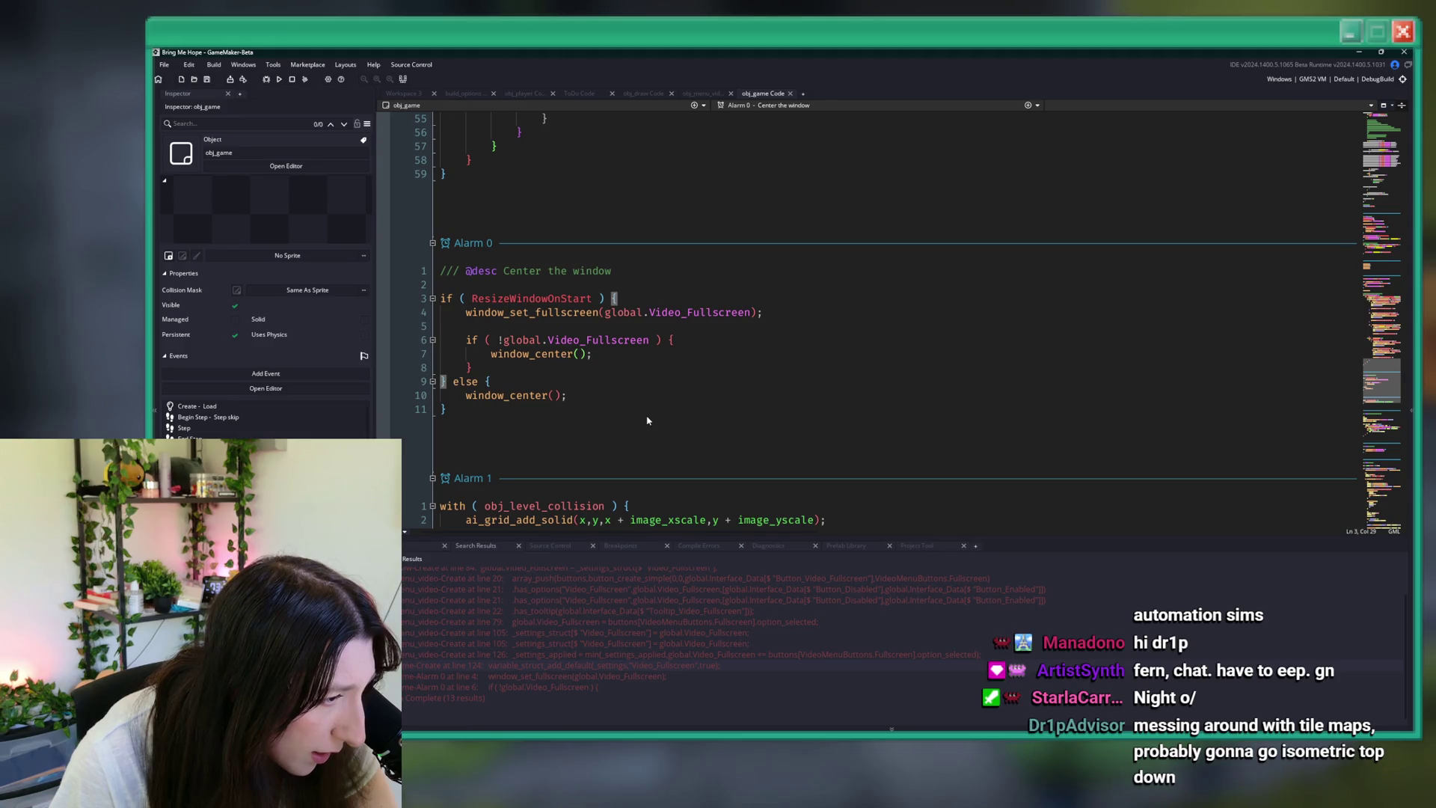
click(597, 355)
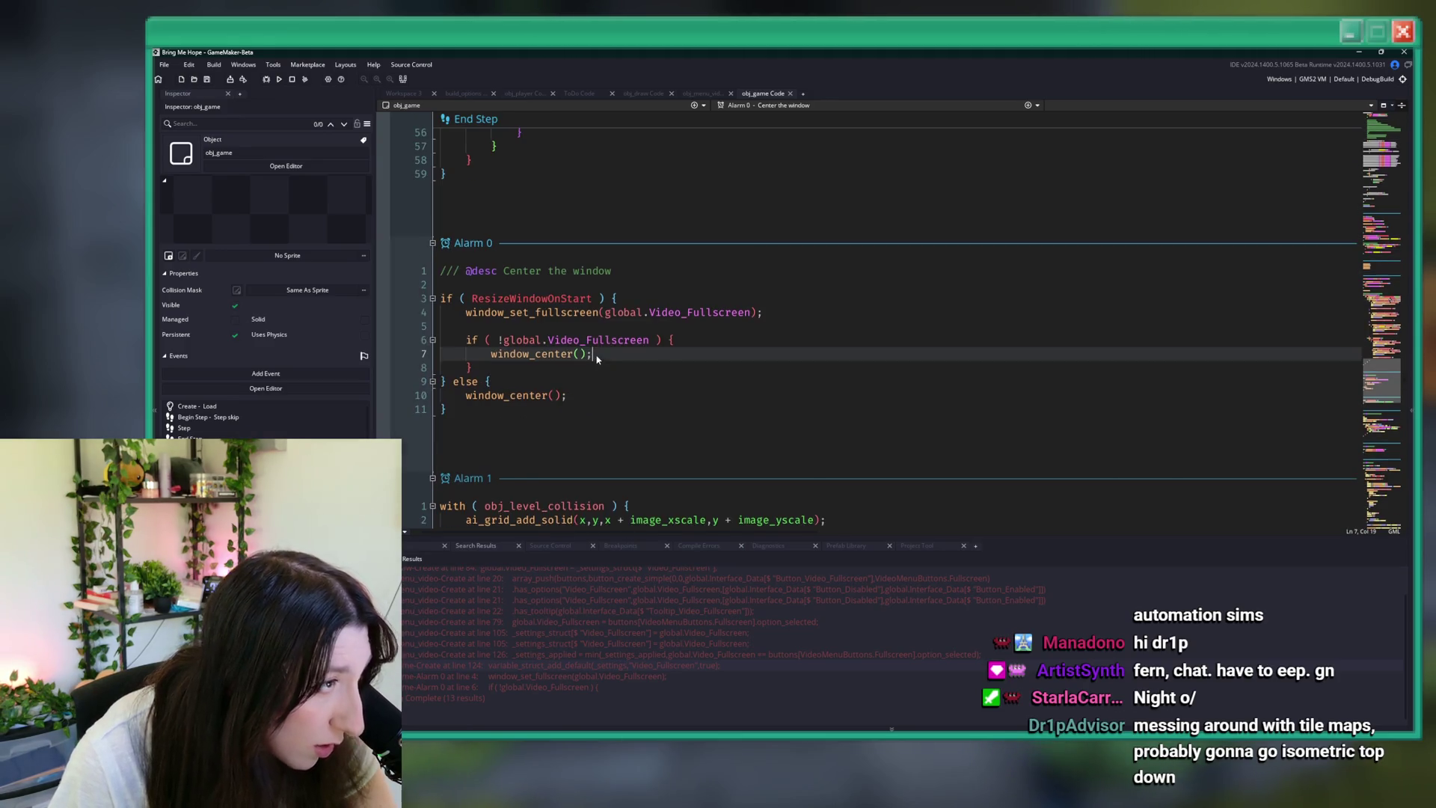
click(685, 339)
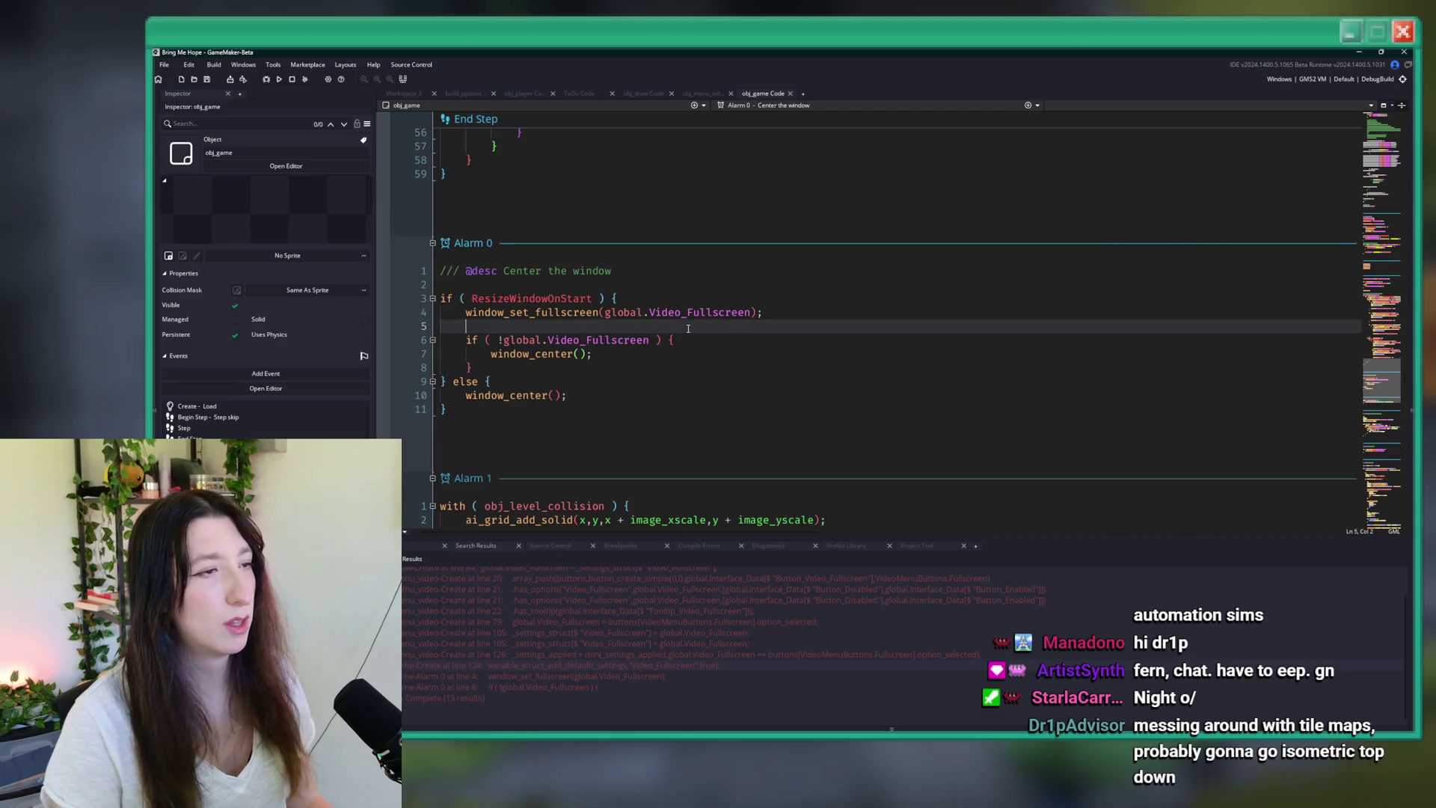
click(667, 366)
key(ctrl+shift+f)
text(win)
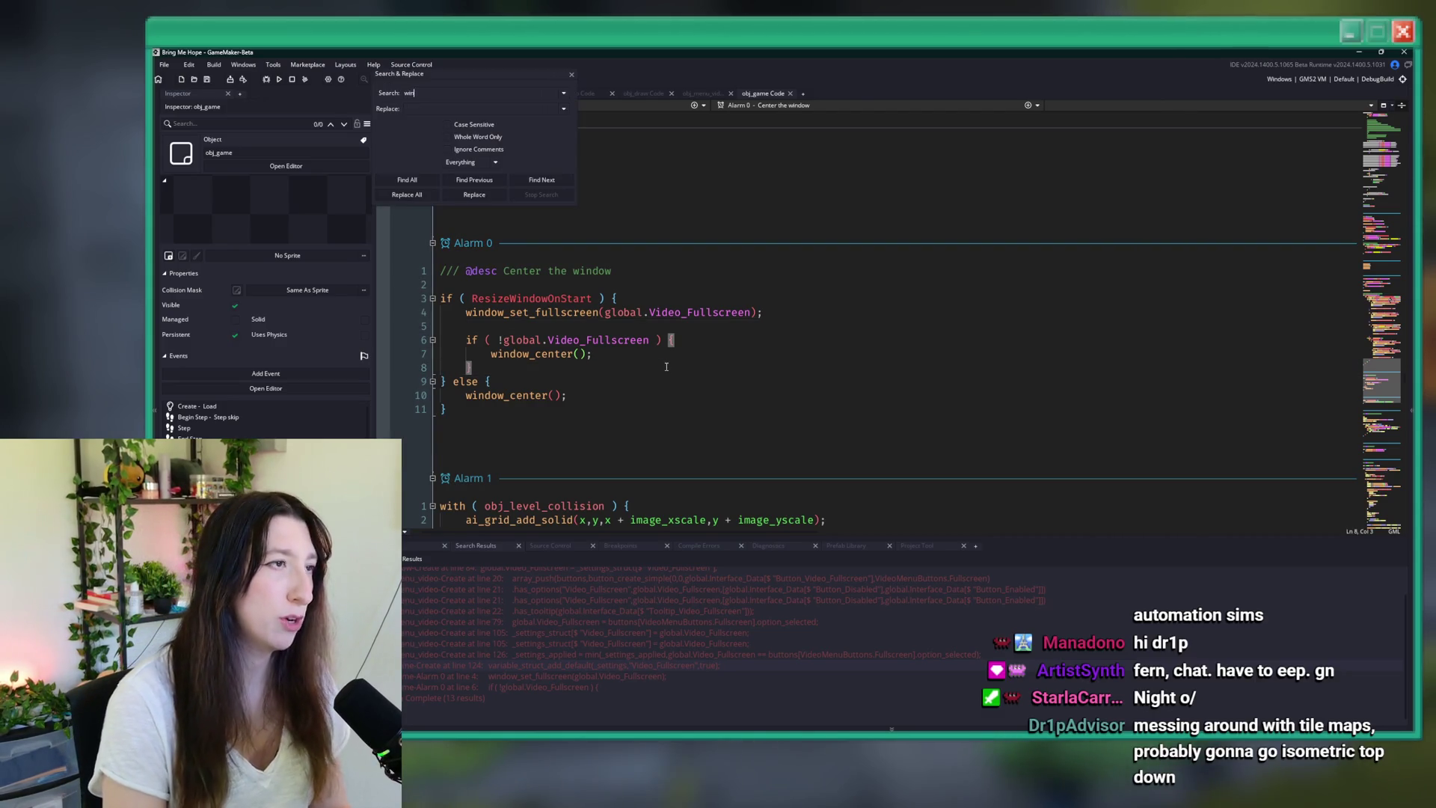
text(set_s)
text(Sizer)
- Search the project for window_set_size and open its call in obj_draw's Begin Step
key(Return)
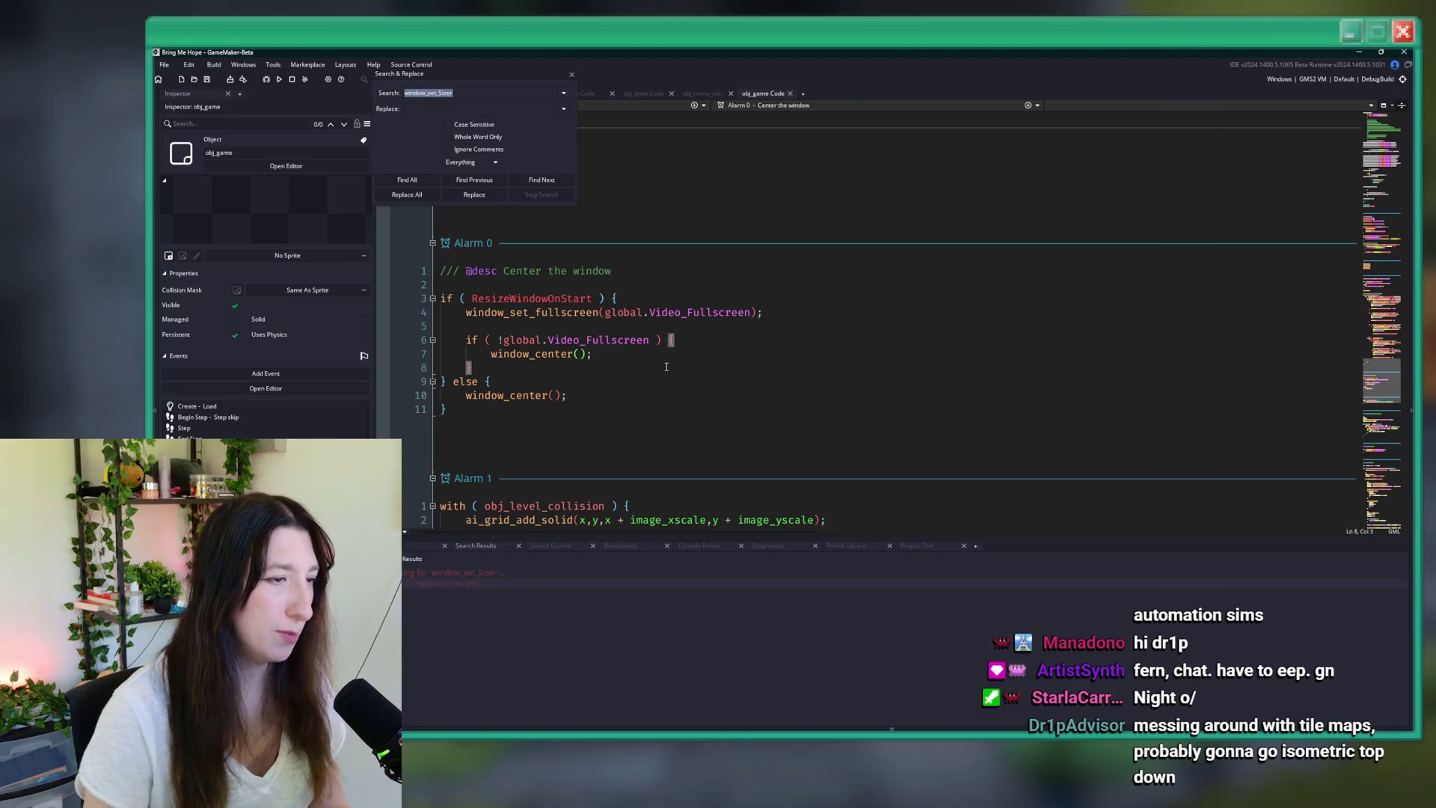
key(BackSpace)
key(Return)
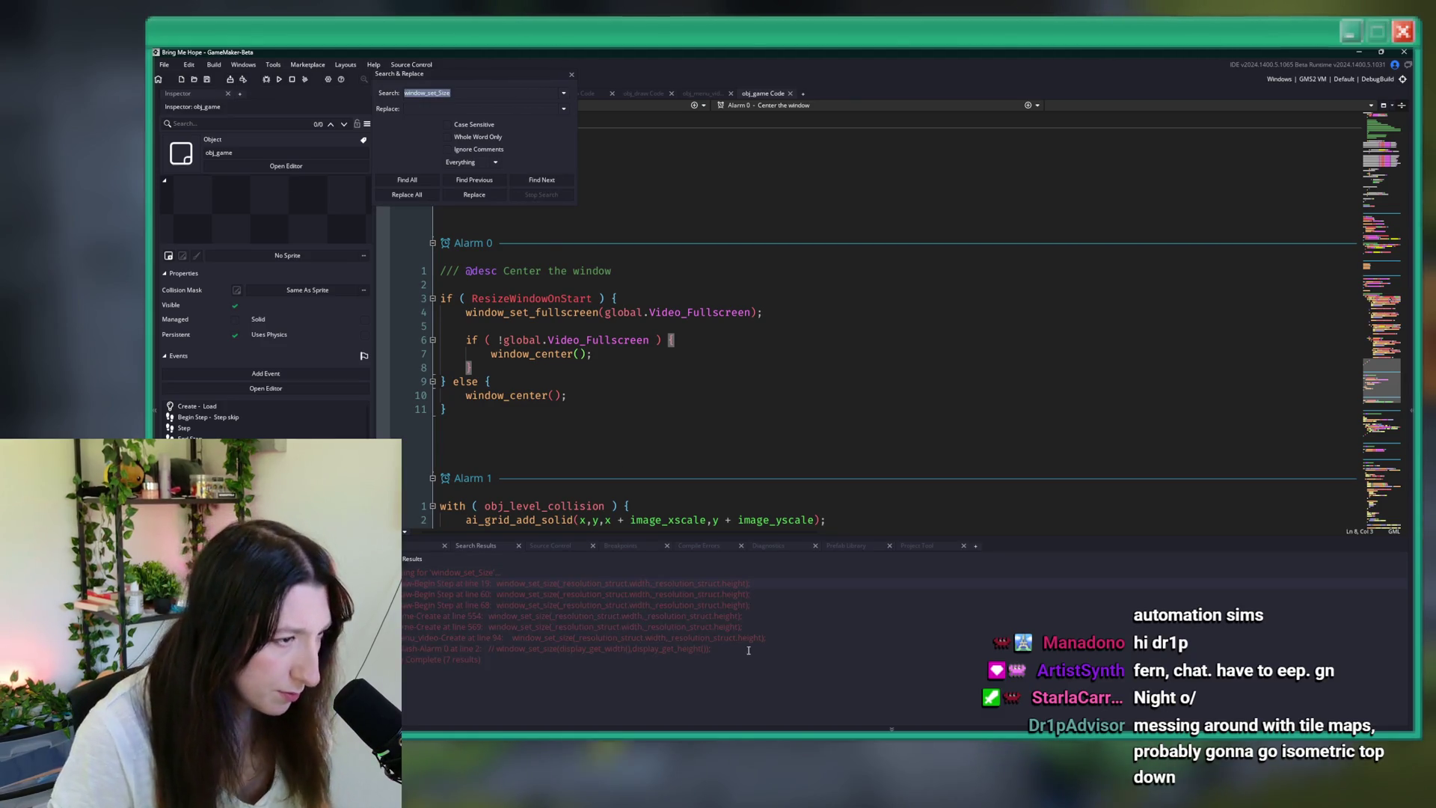
double_click(768, 604)
scroll(766, 384, up, 4)
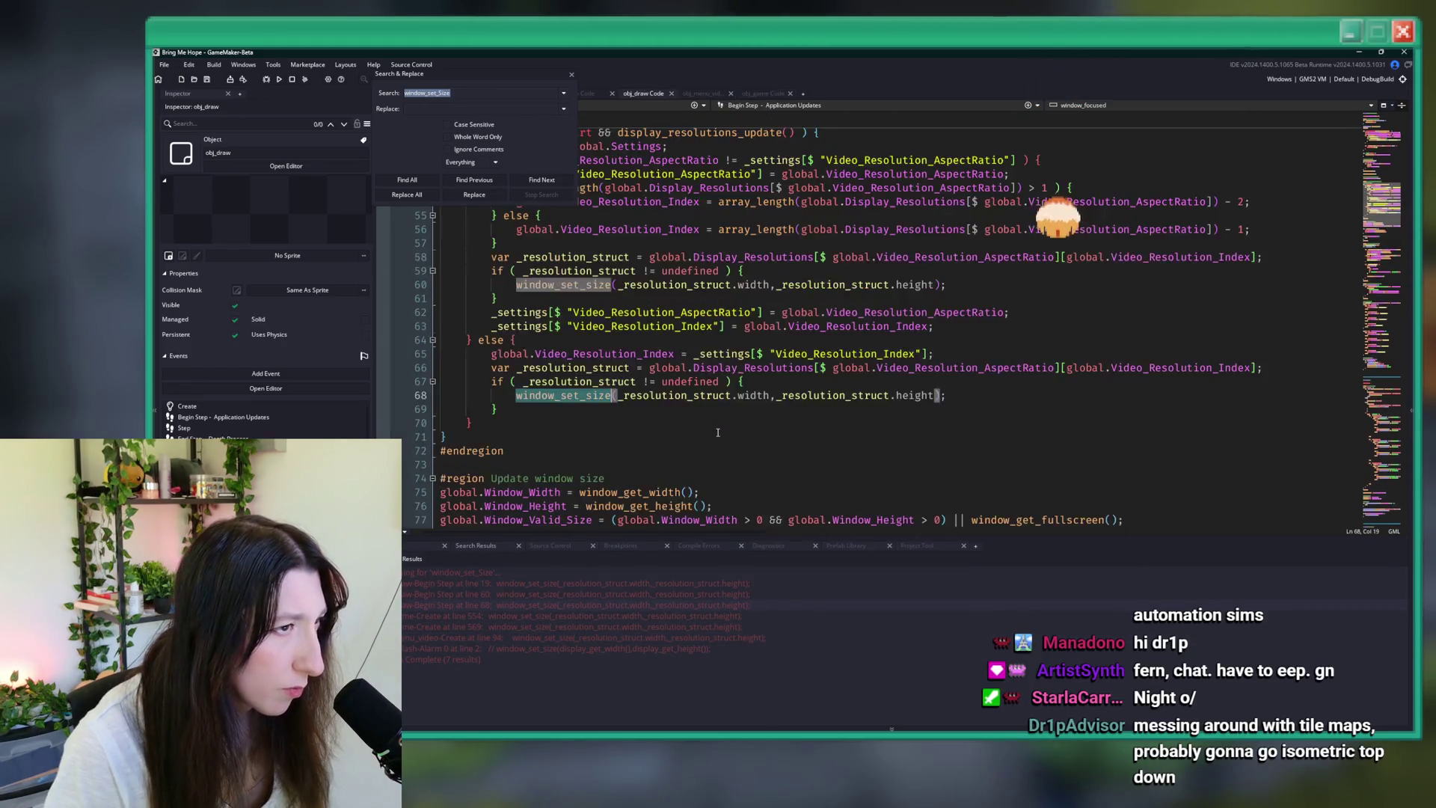
key(Escape)
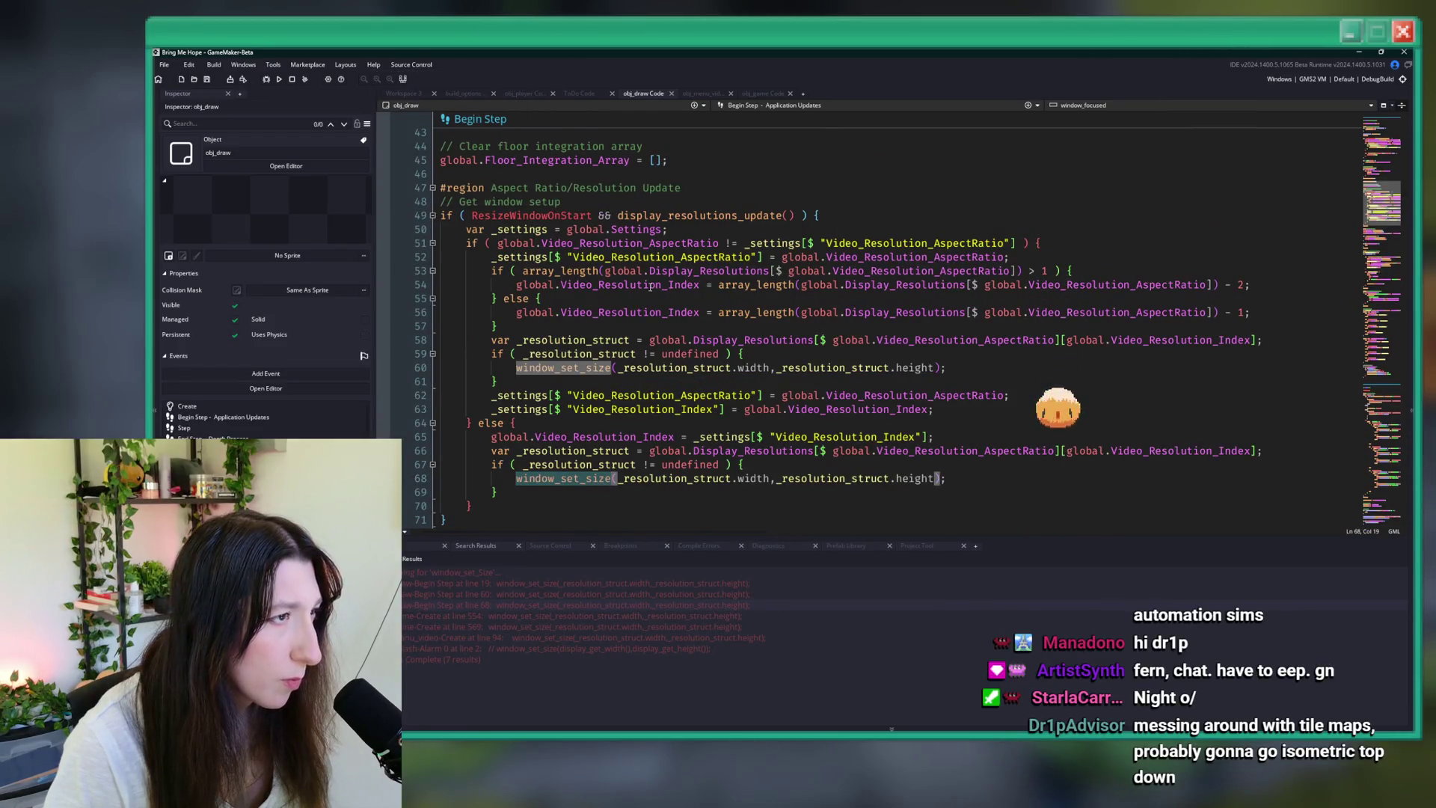
- Select and copy the aspect-ratio/resolution update block on lines 48–71
click(825, 216)
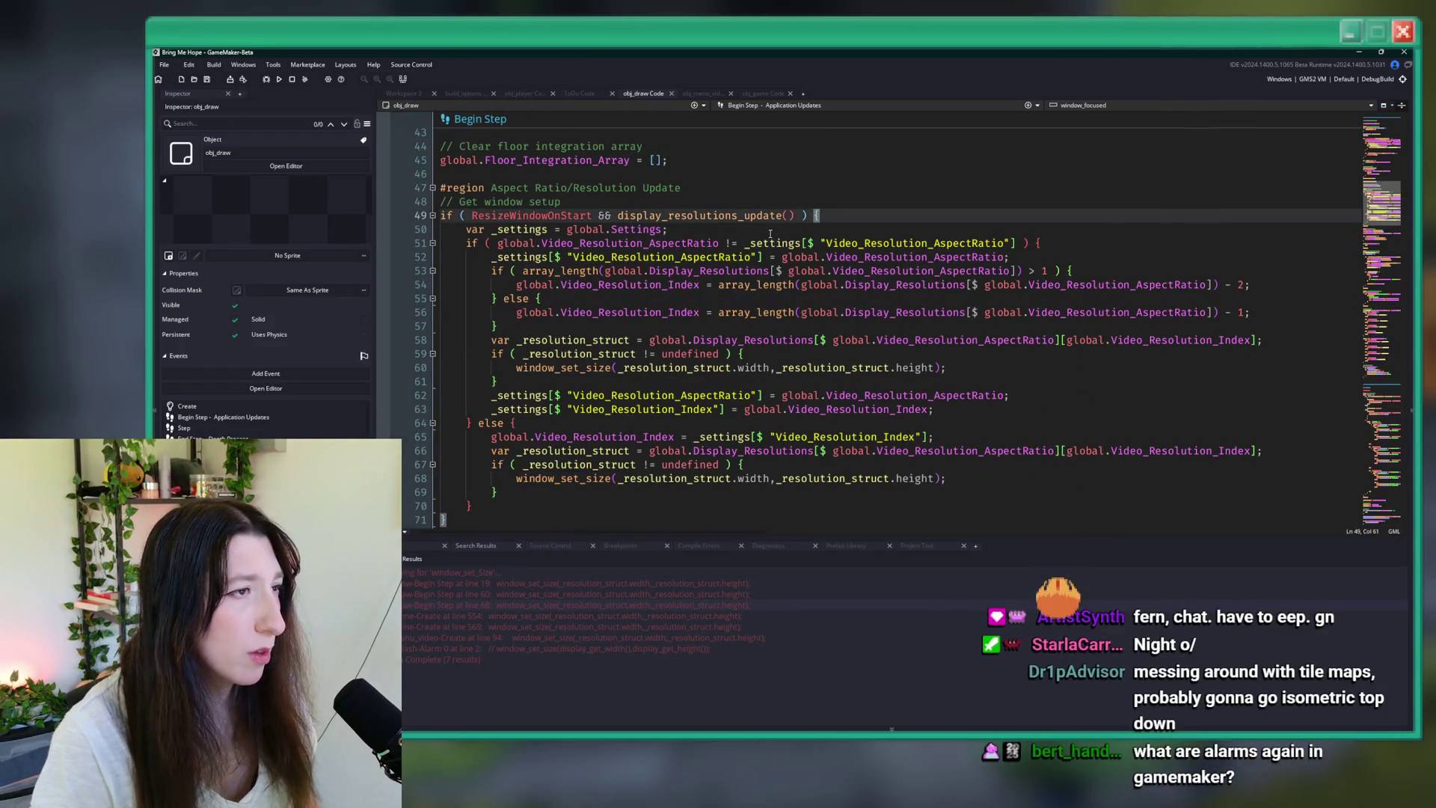
click(727, 216)
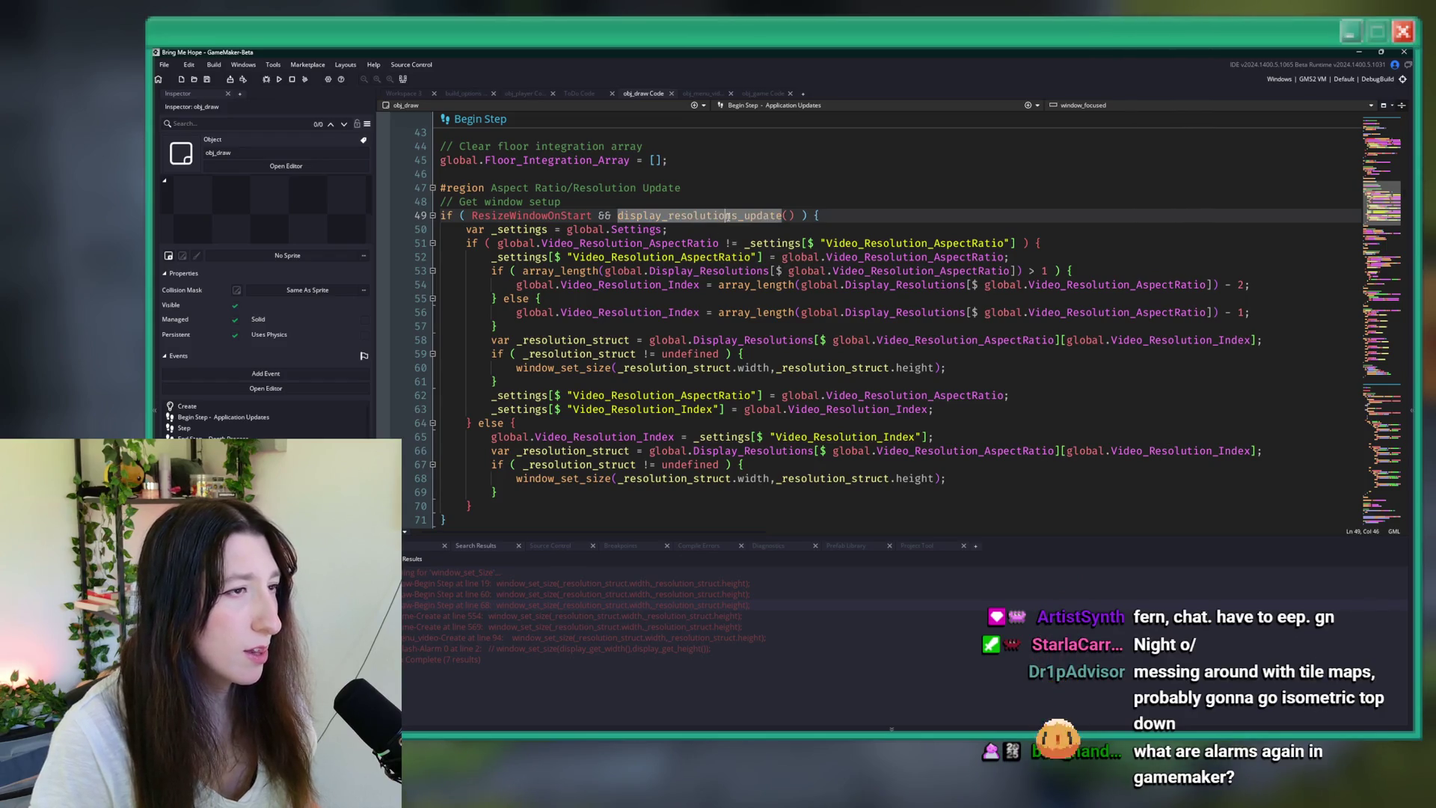
click(854, 216)
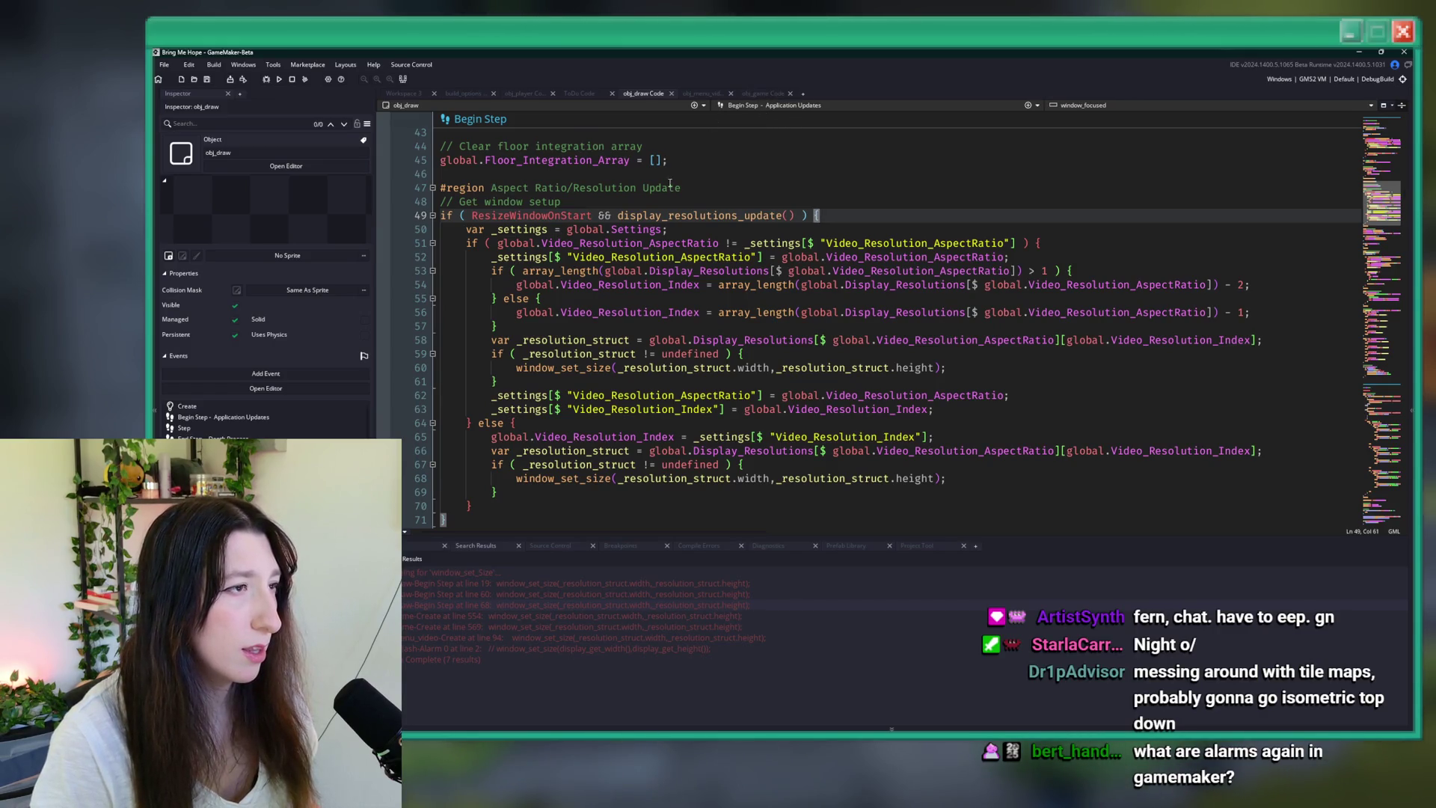
scroll(620, 296, down, 2)
drag(487, 429, 433, 279)
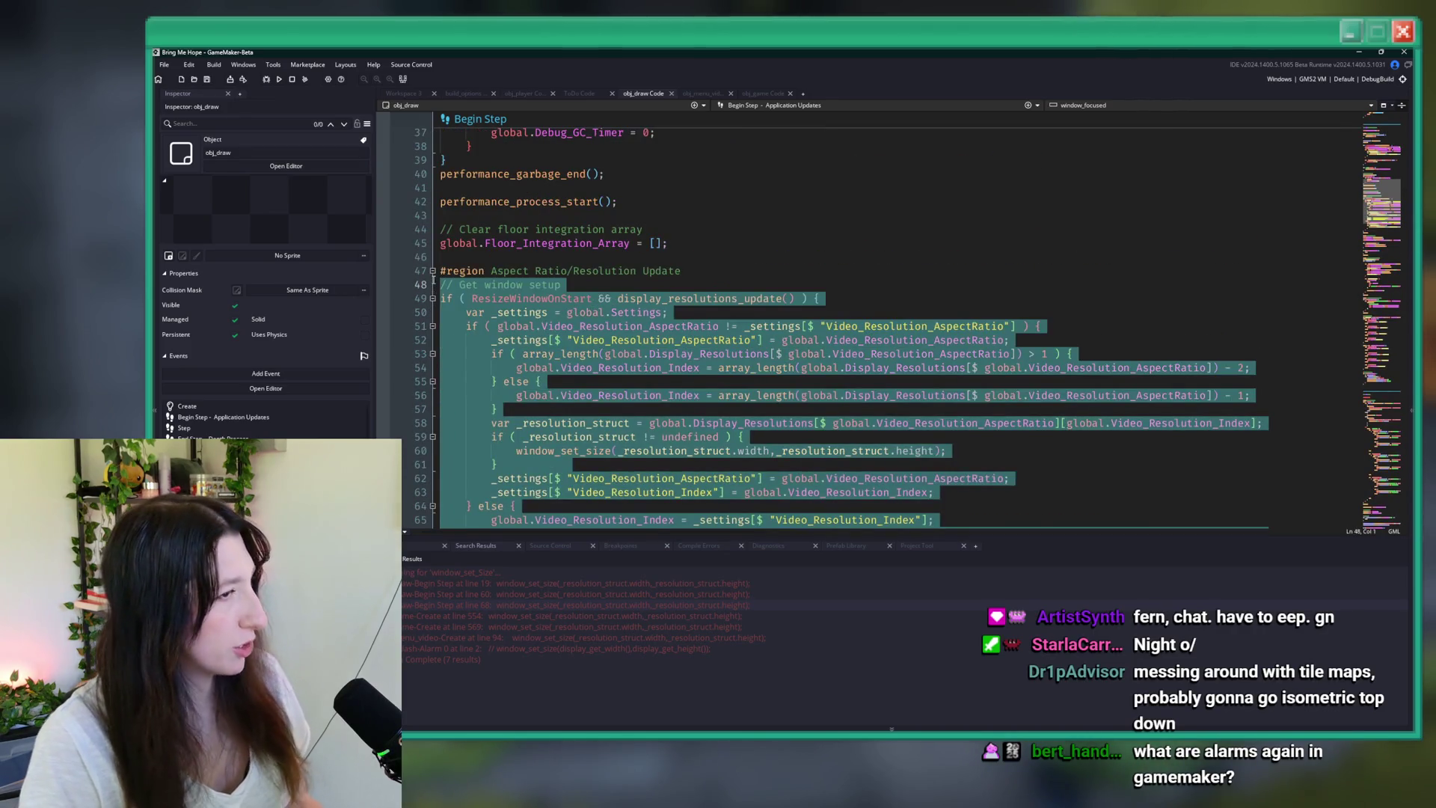
scroll(673, 336, down, 4)
scroll(673, 336, up, 4)
- Switch obj_draw's editor to the Create event and bring up its end
click(823, 106)
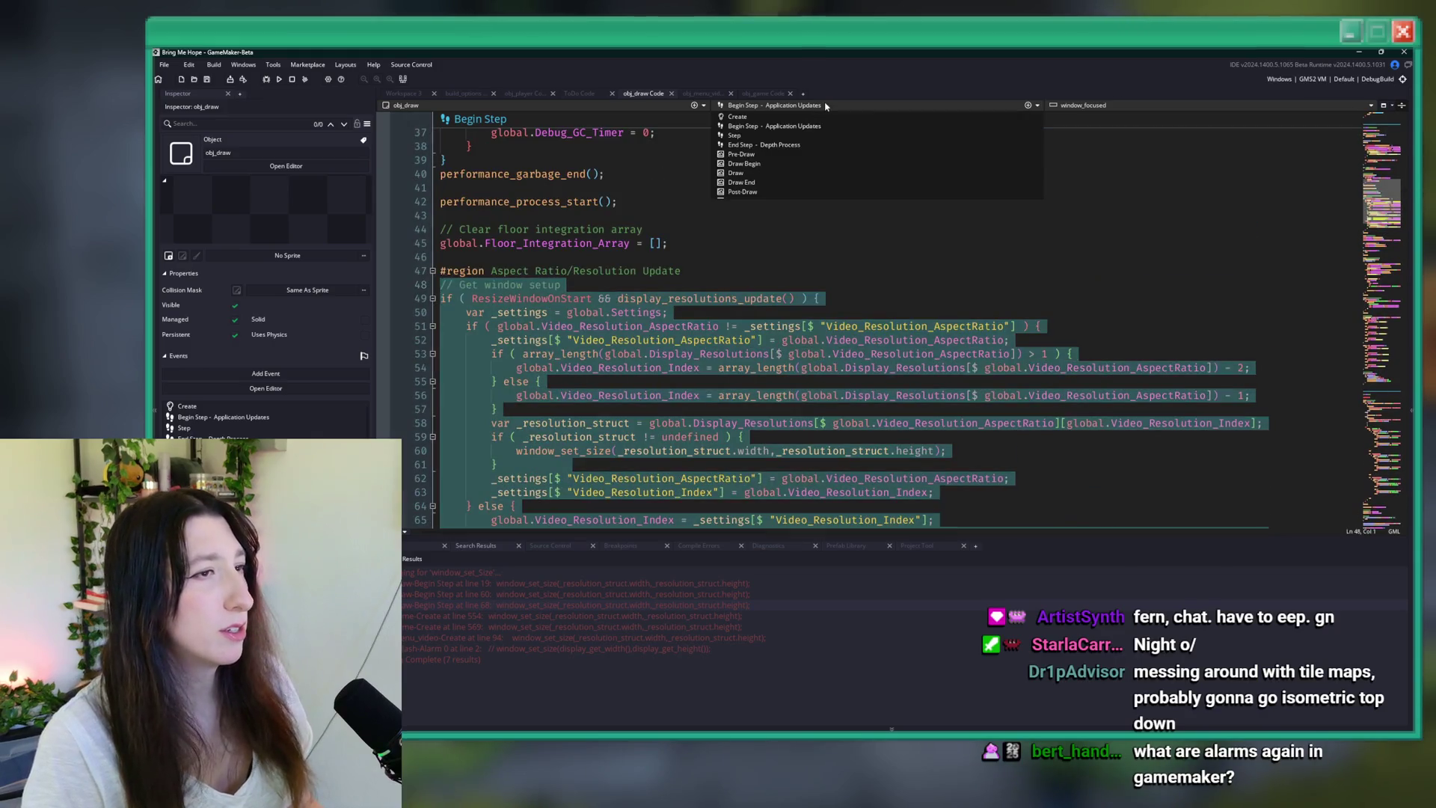
click(736, 116)
scroll(659, 377, down, 10)
scroll(658, 376, up, 20)
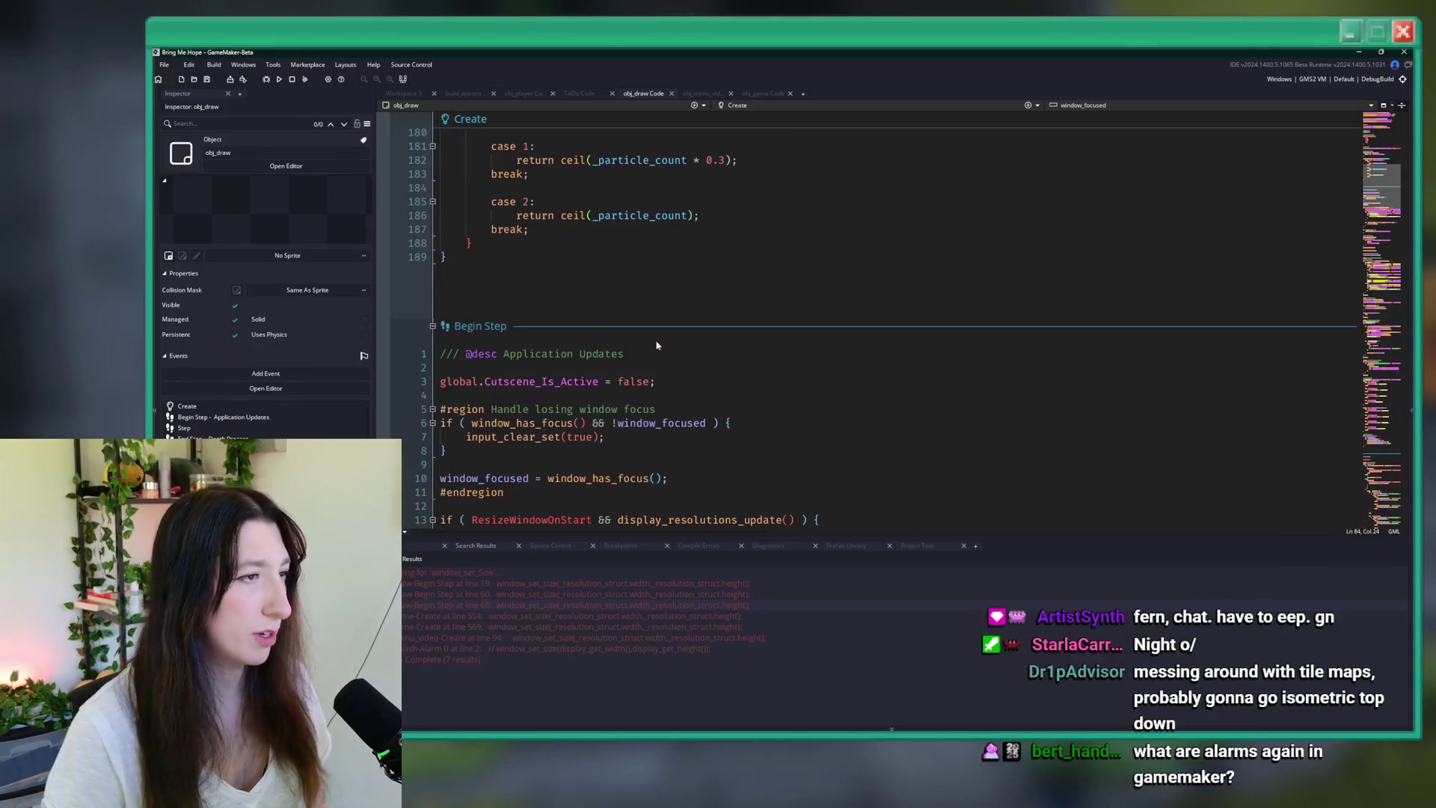
- Add window_resize_update = function() { } at the end of Create, holding the pasted block indented
click(641, 258)
key(Return)
key(Return)
text(window_resw)
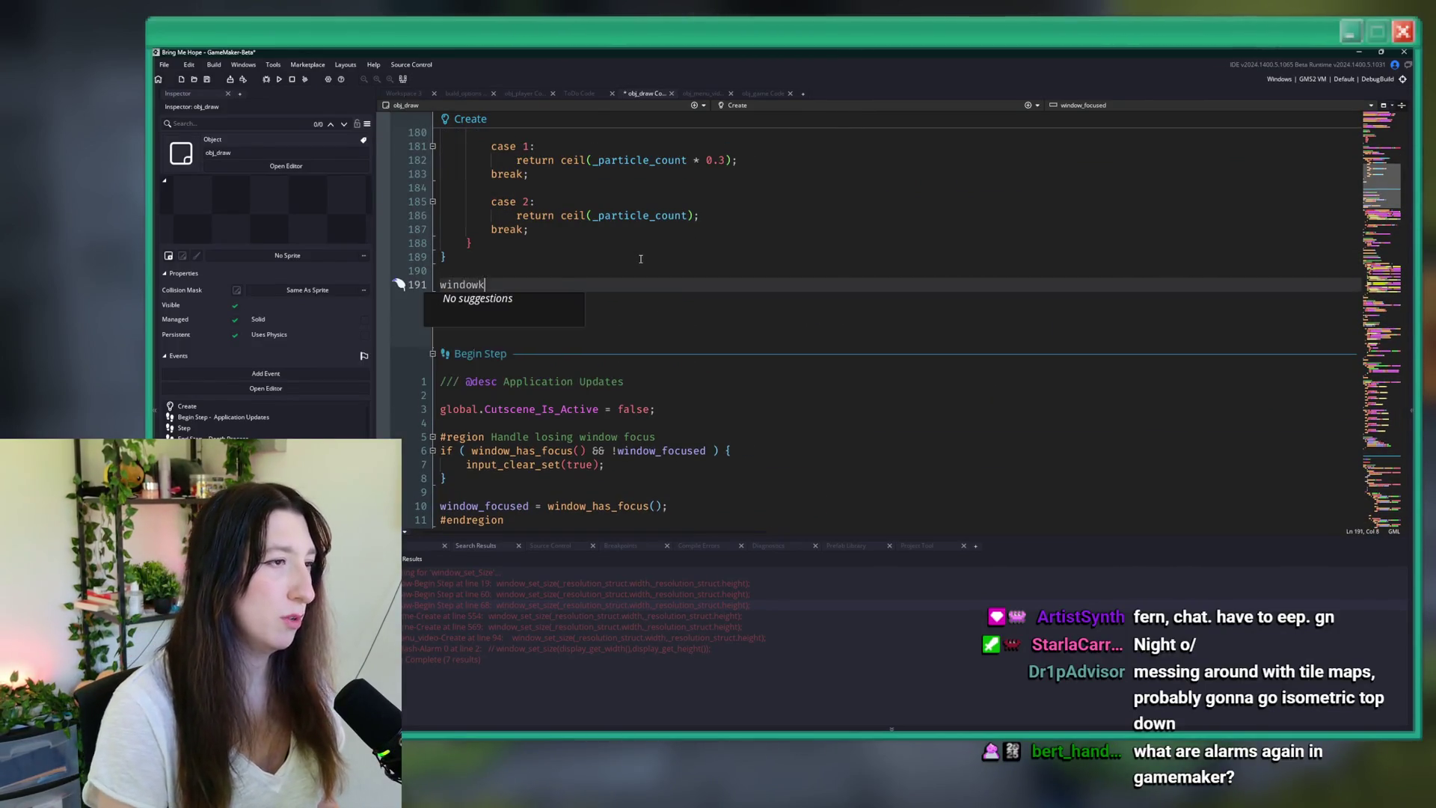
key(BackSpace)
text(ize_up)
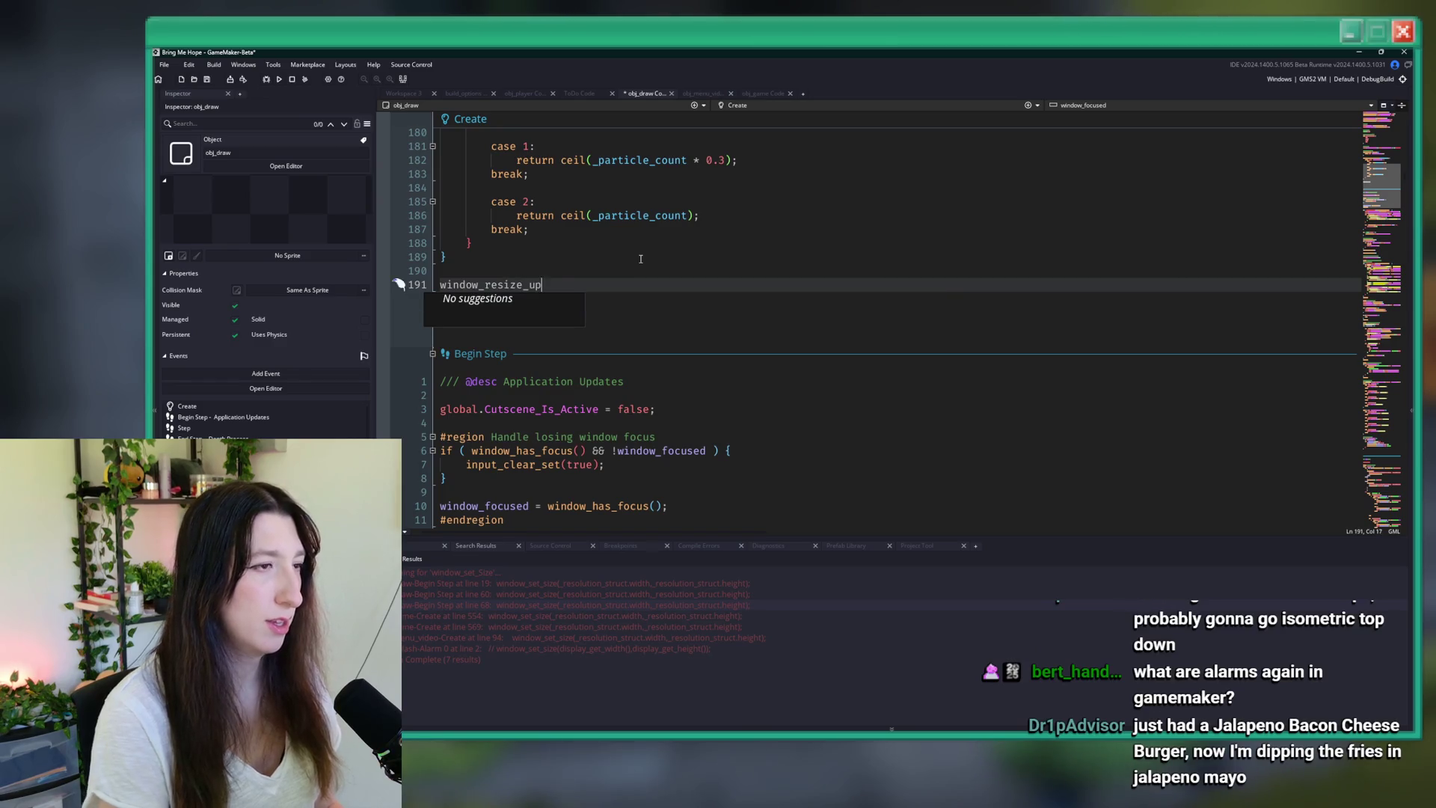
text(date = function() {)
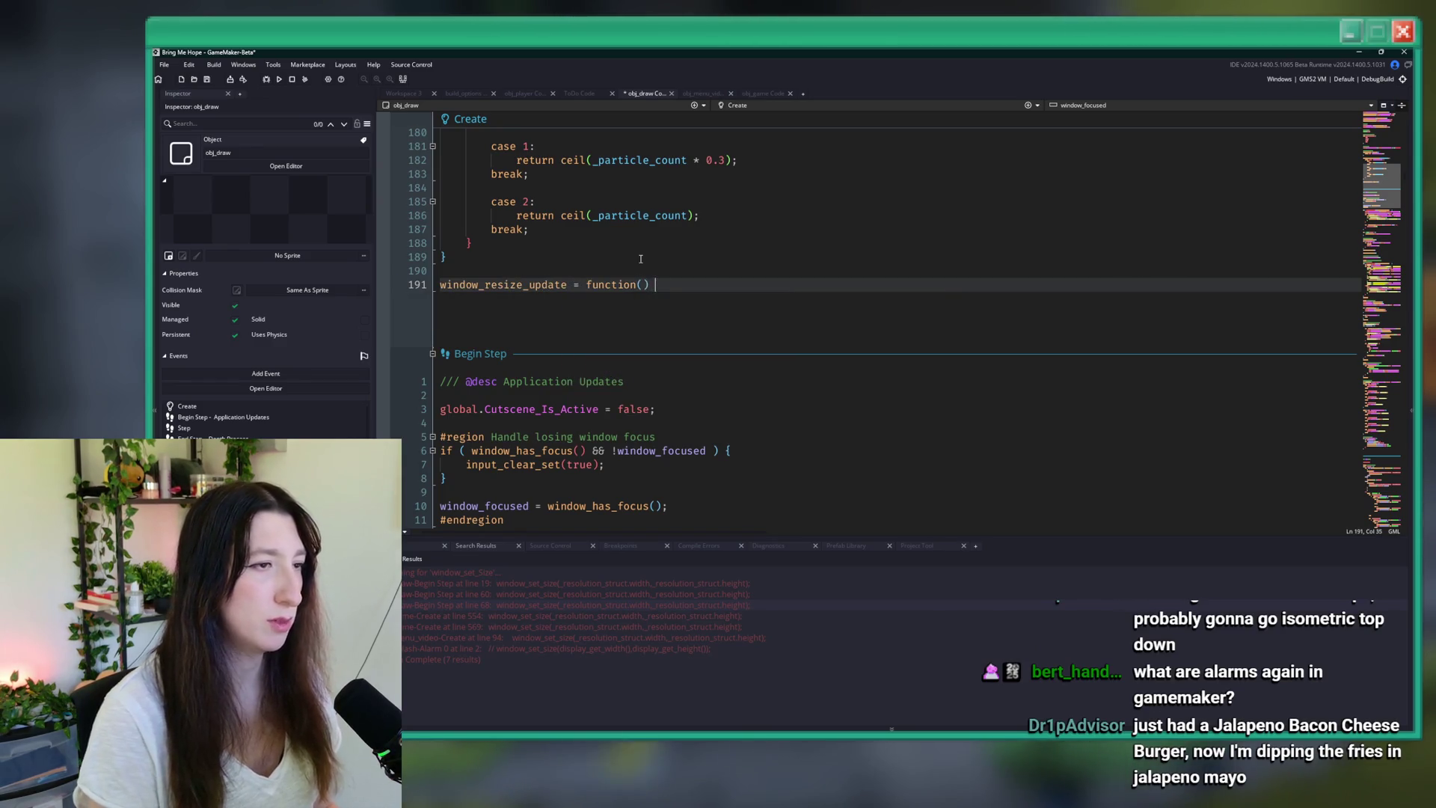
key(Return)
key(ctrl+v)
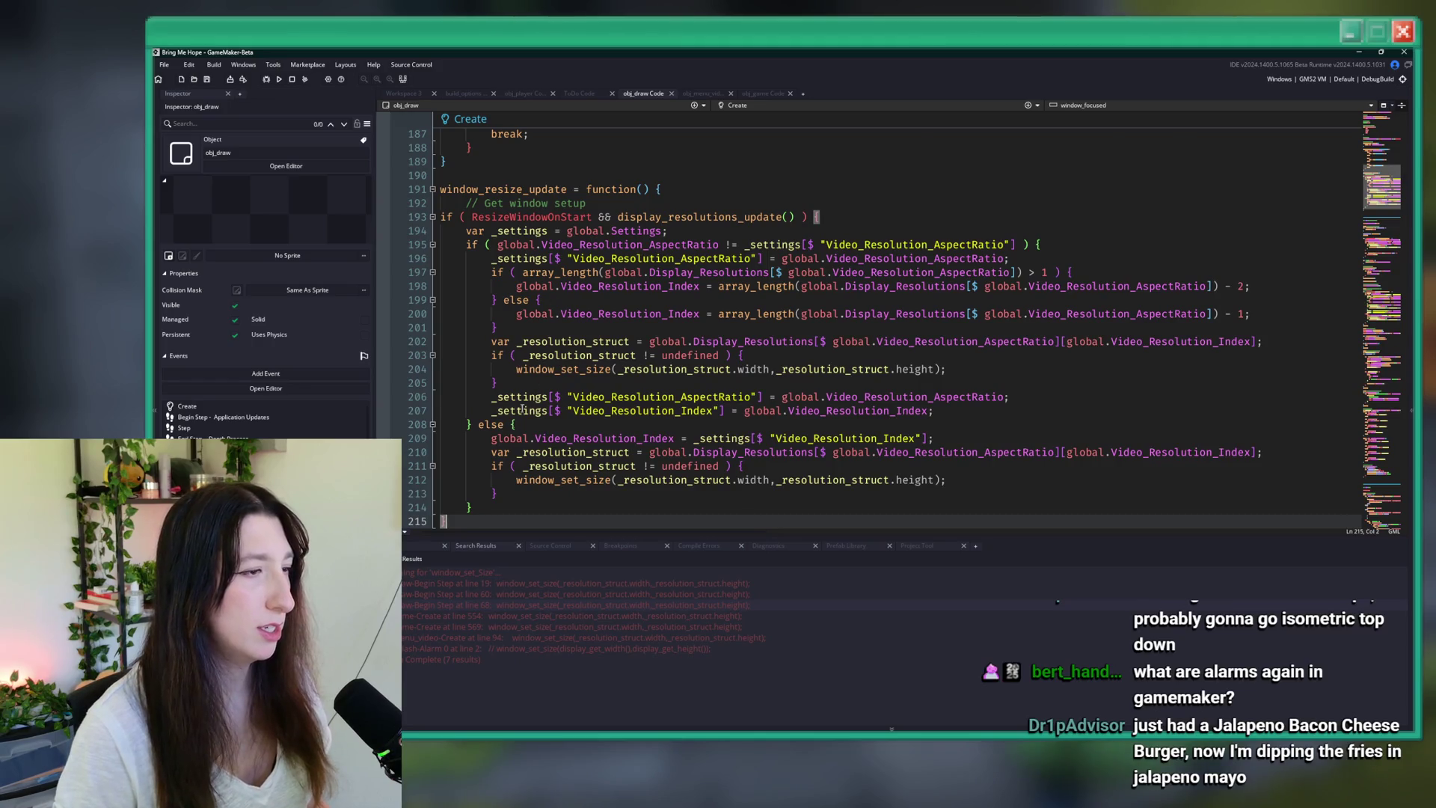
drag(476, 517, 441, 217)
key(Tab)
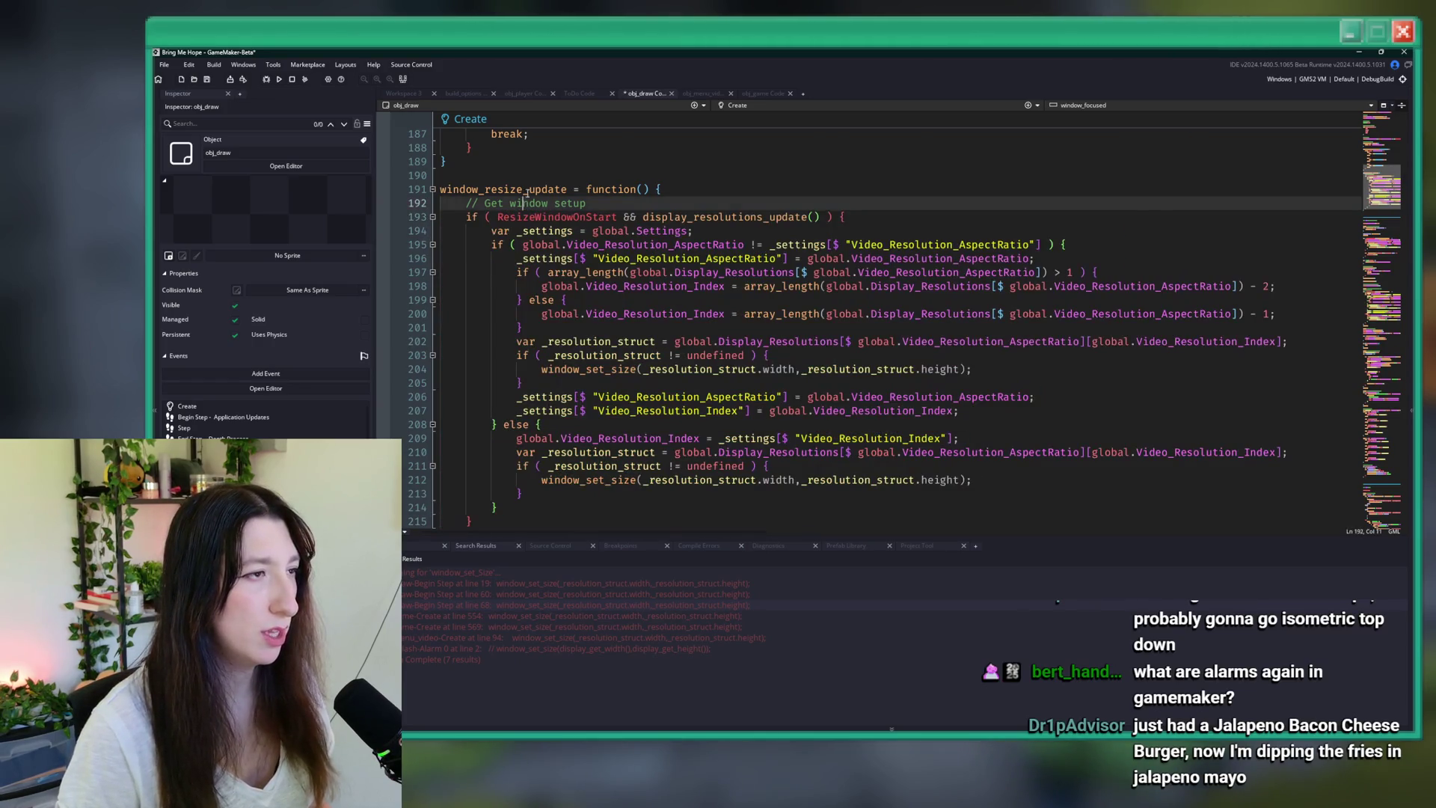
double_click(548, 193)
key(ctrl+c)
- Replace the original Begin Step block with window_resize_update(); and save obj_draw
drag(846, 217, 498, 217)
key(ctrl+f)
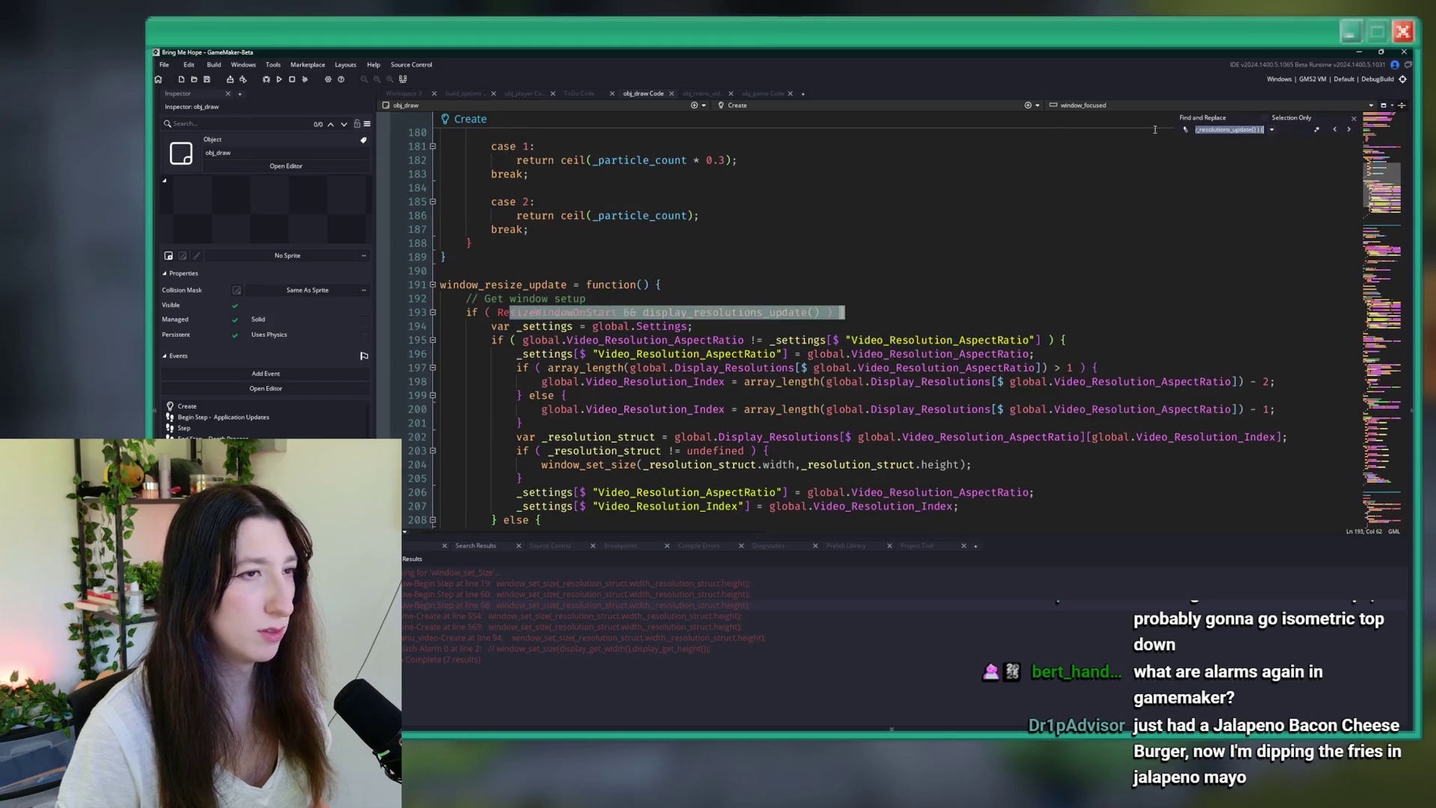
click(1332, 131)
scroll(695, 286, down, 15)
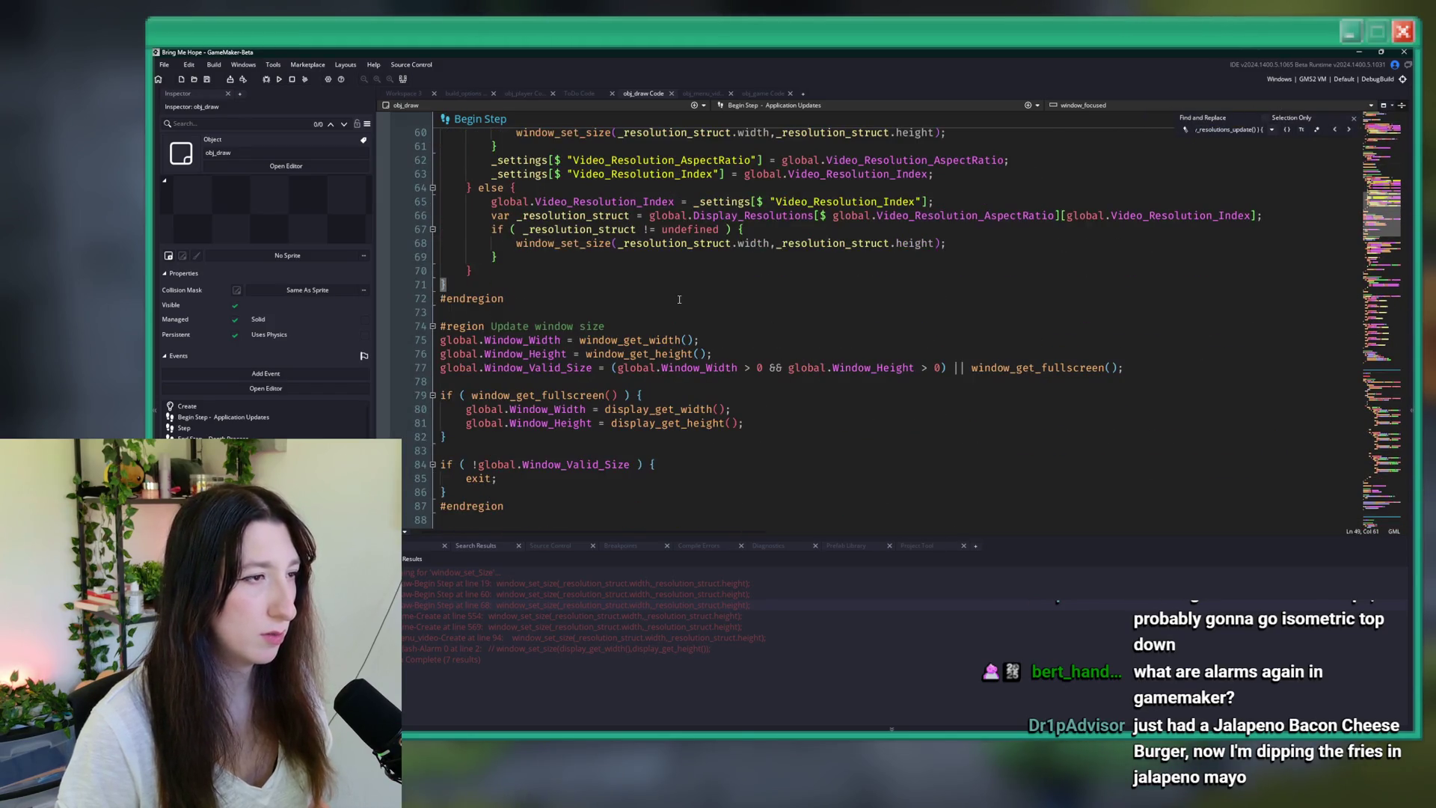
mouse_move(942, 383)
mouse_down()
mouse_move(464, 263)
mouse_move(481, 305)
mouse_up()
scroll(463, 263, up, 15)
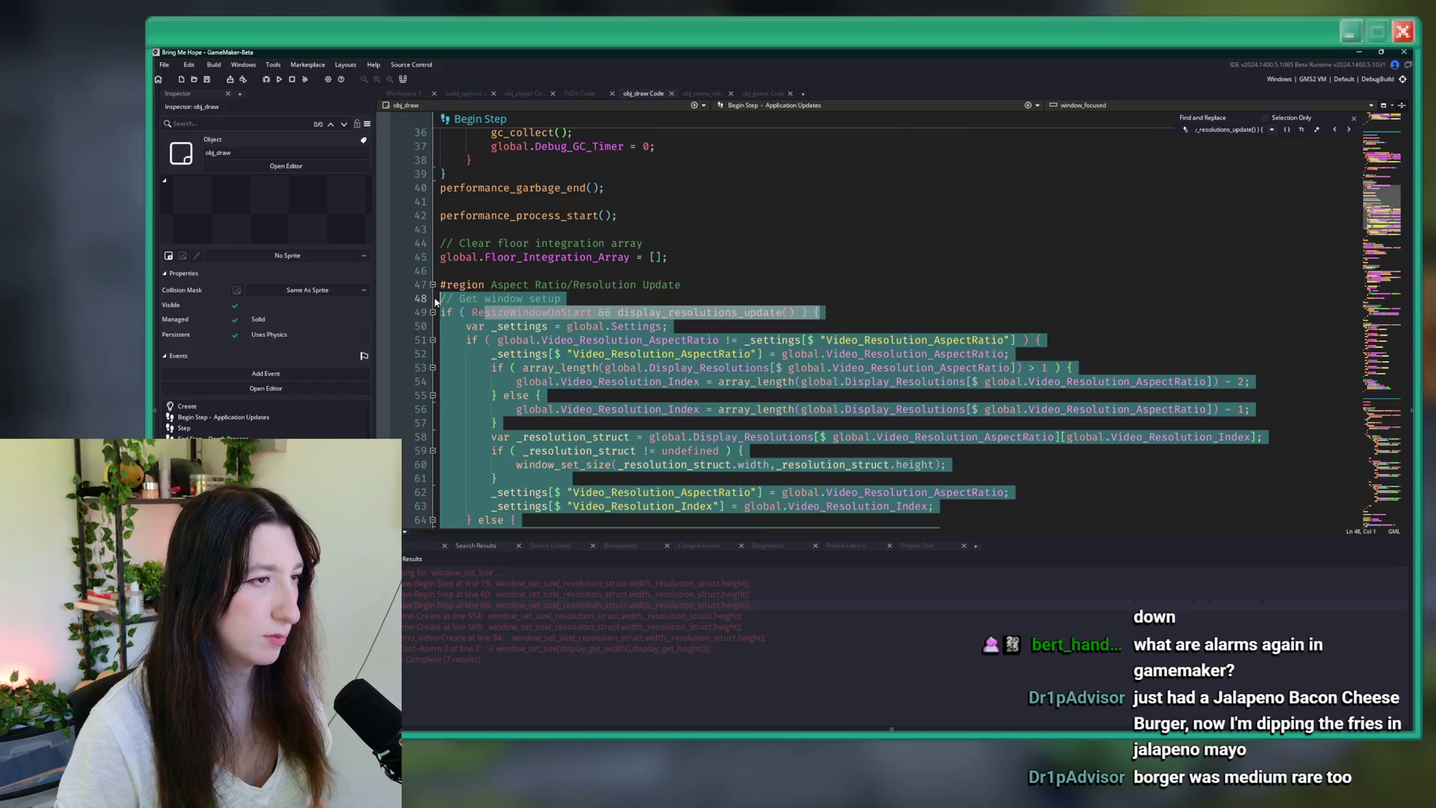
key(ctrl+v)
text(();)
key(ctrl+s)
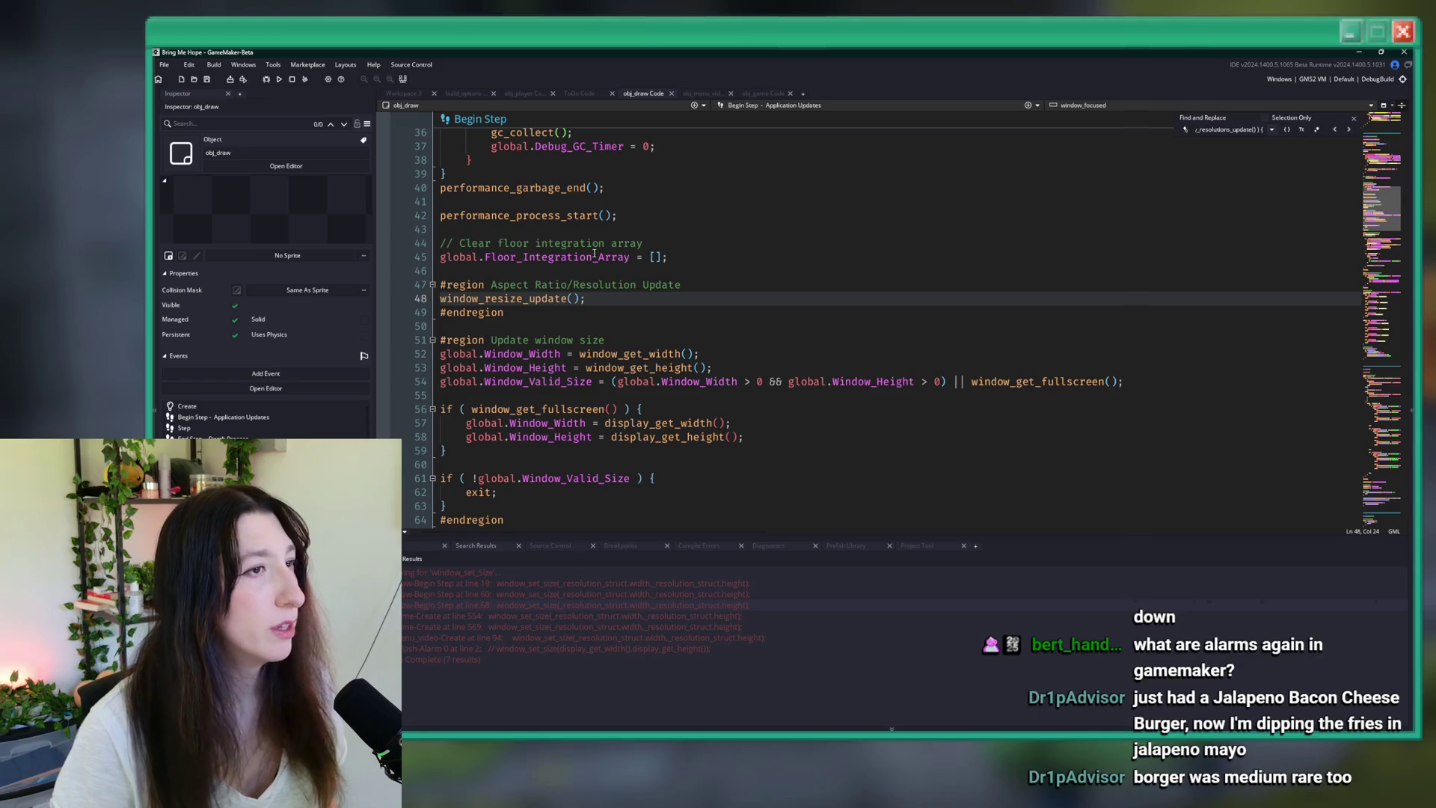
click(760, 94)
- Add var _fullscreen_toggled = window_get_fullscreen() != global.Video_Fullscreen; to Alarm 0
click(745, 298)
key(Return)
text(var _ fu)
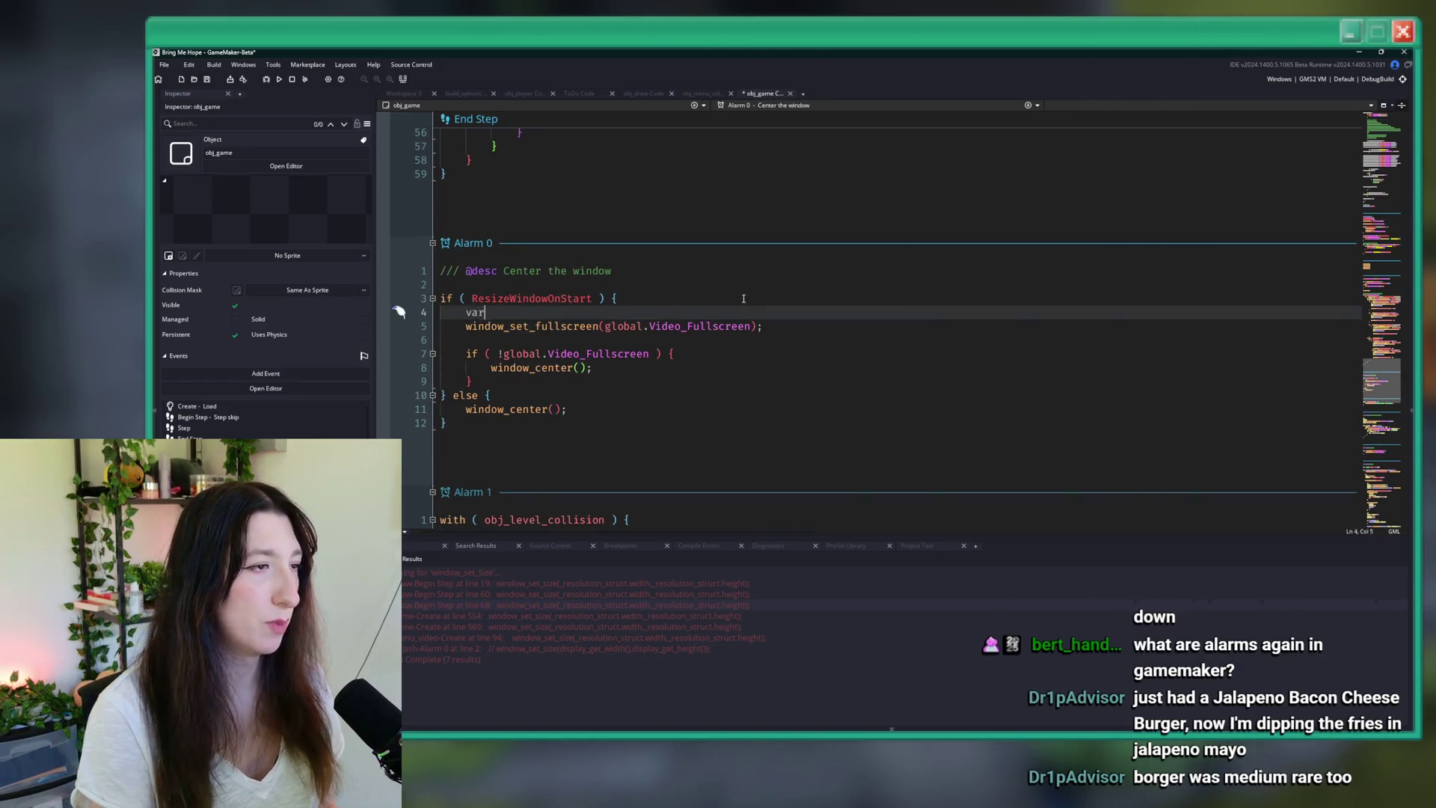
key(BackSpace)
key(BackSpace)
key(BackSpace)
text(fullscrenk)
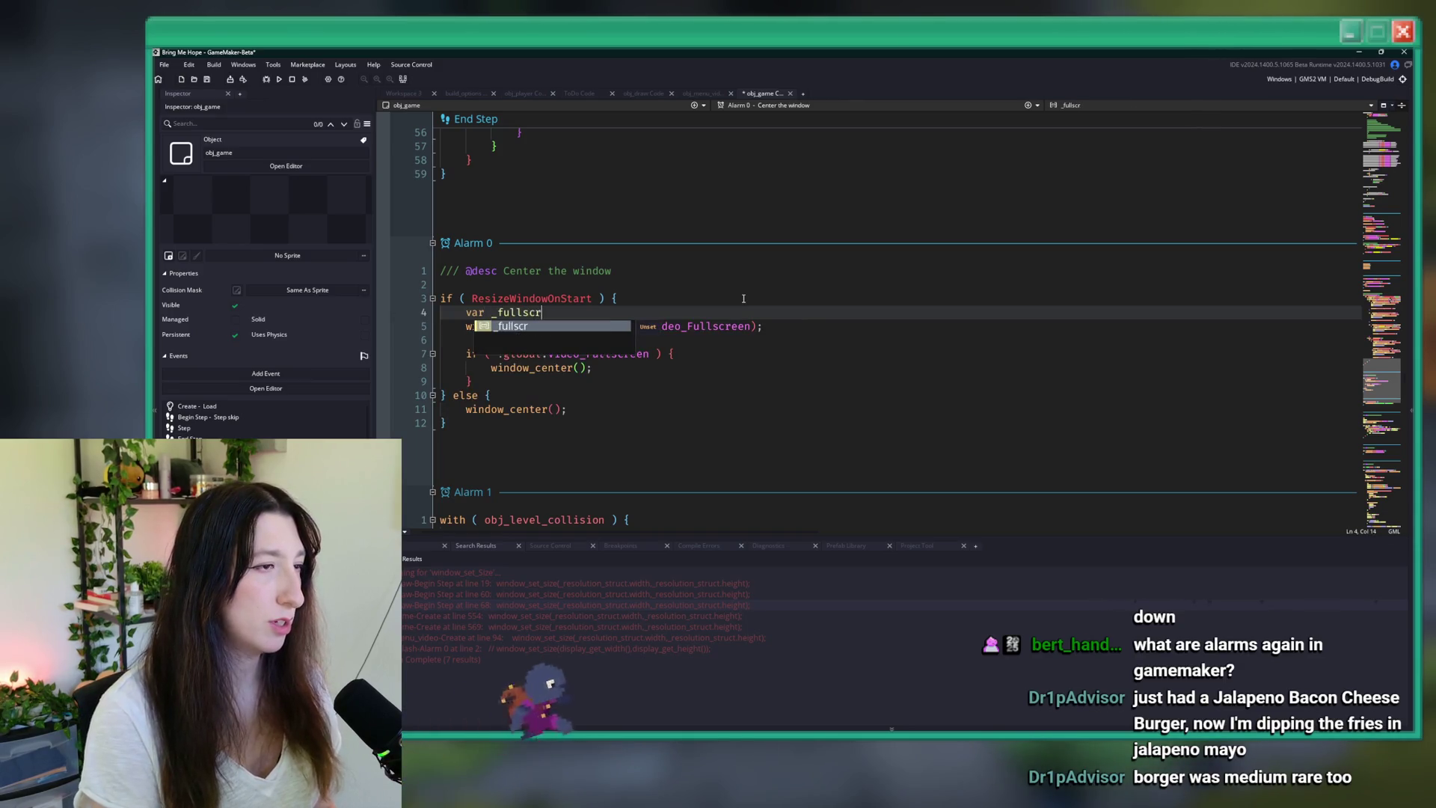
key(BackSpace)
key(BackSpace)
text(en_to)
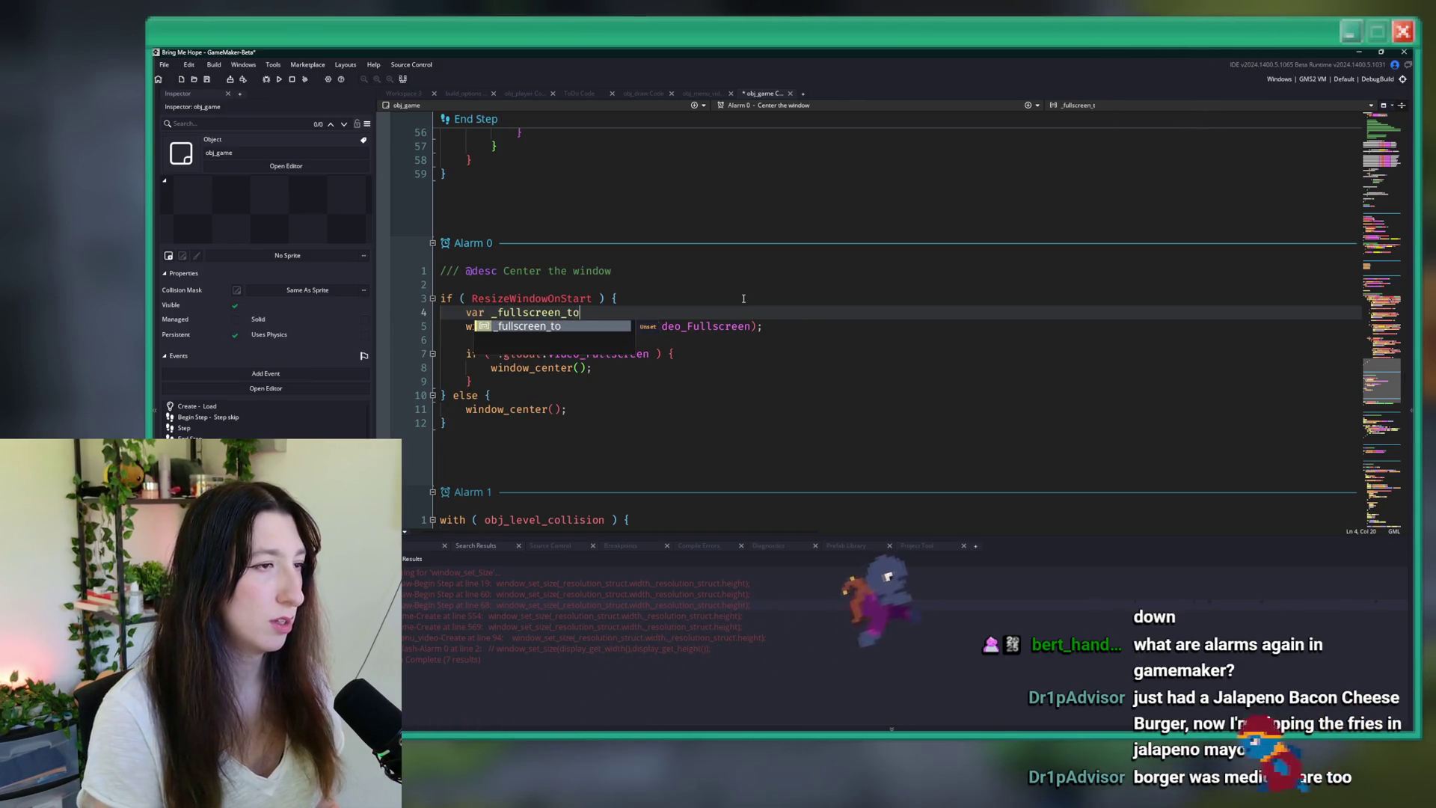
text(ggled = windo)
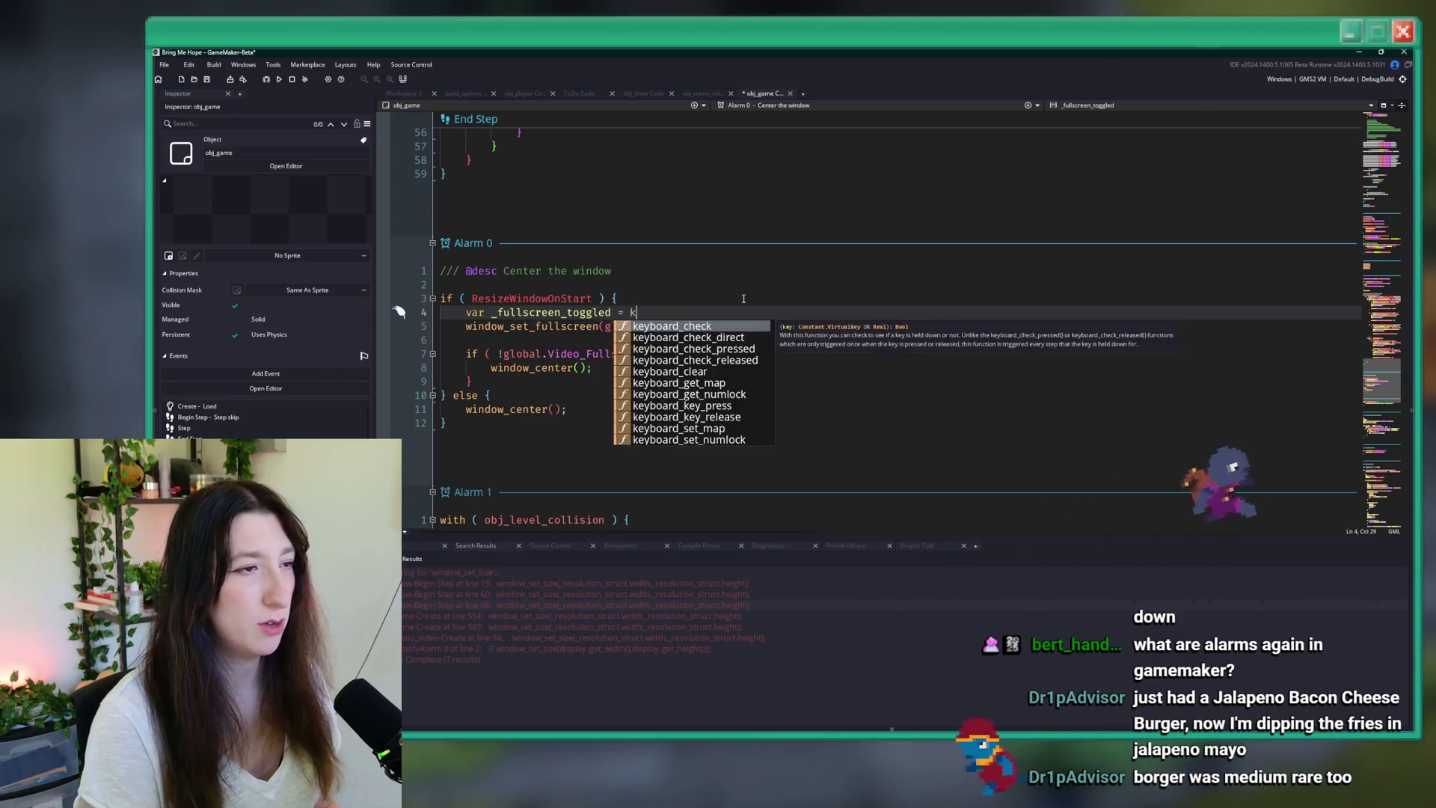
text(w_get_fu)
key(Return)
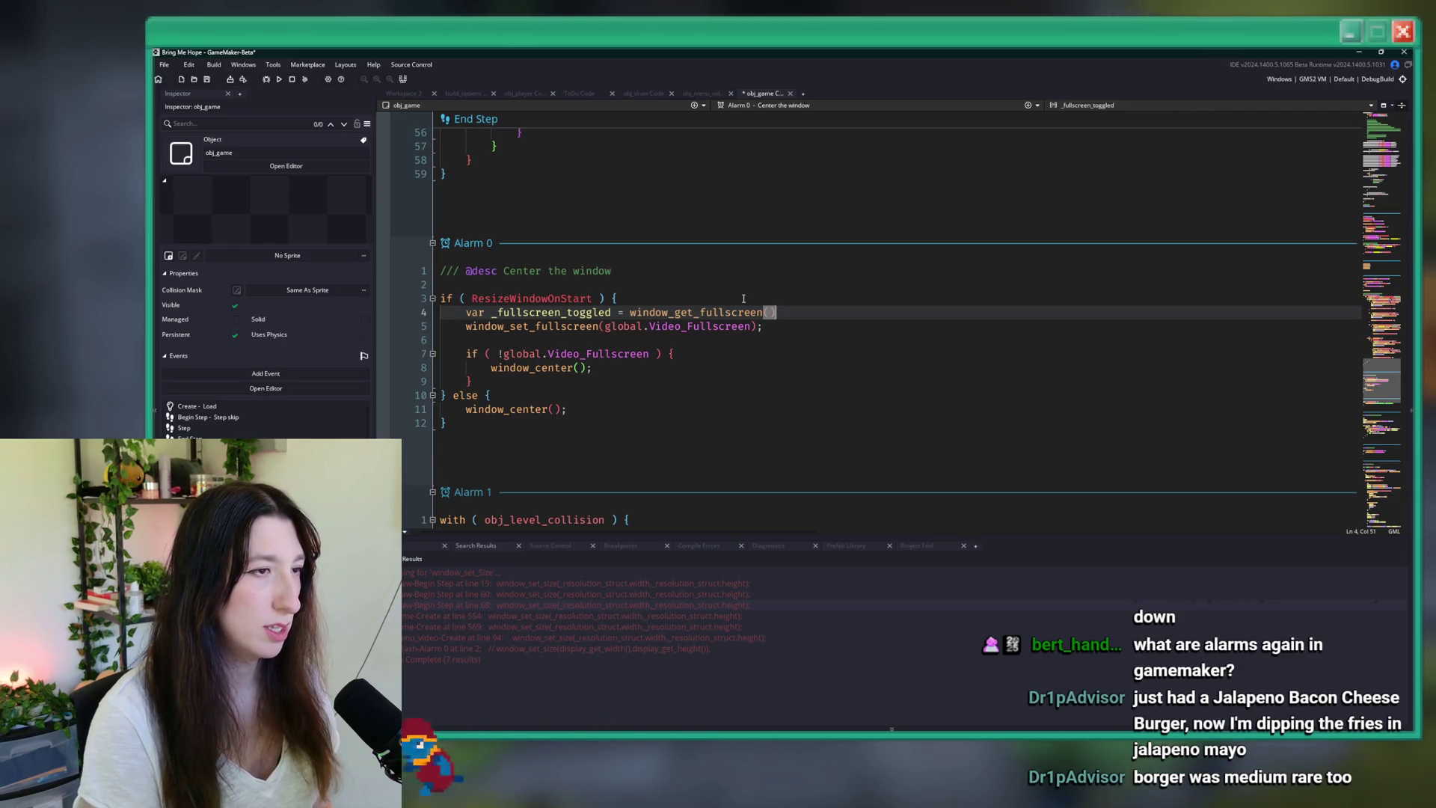
text( != global.Video_S)
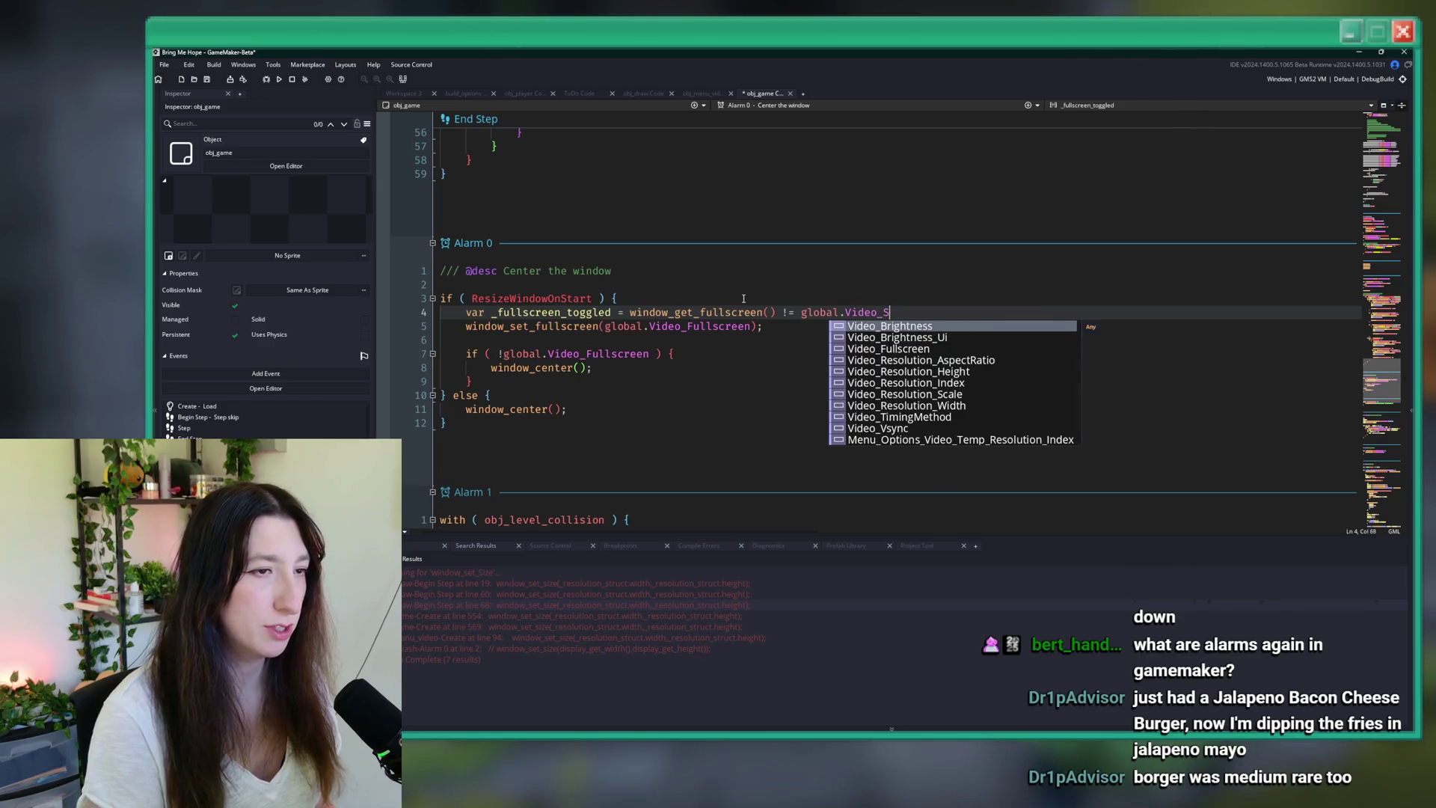
key(BackSpace)
text(F)
key(Return)
text(;)
- Add if (_fullscreen_toggled) { alarm[0] = 10; obj_draw.window_resize_update(); } and save
key(Down)
key(Return)
key(Return)
text(if)
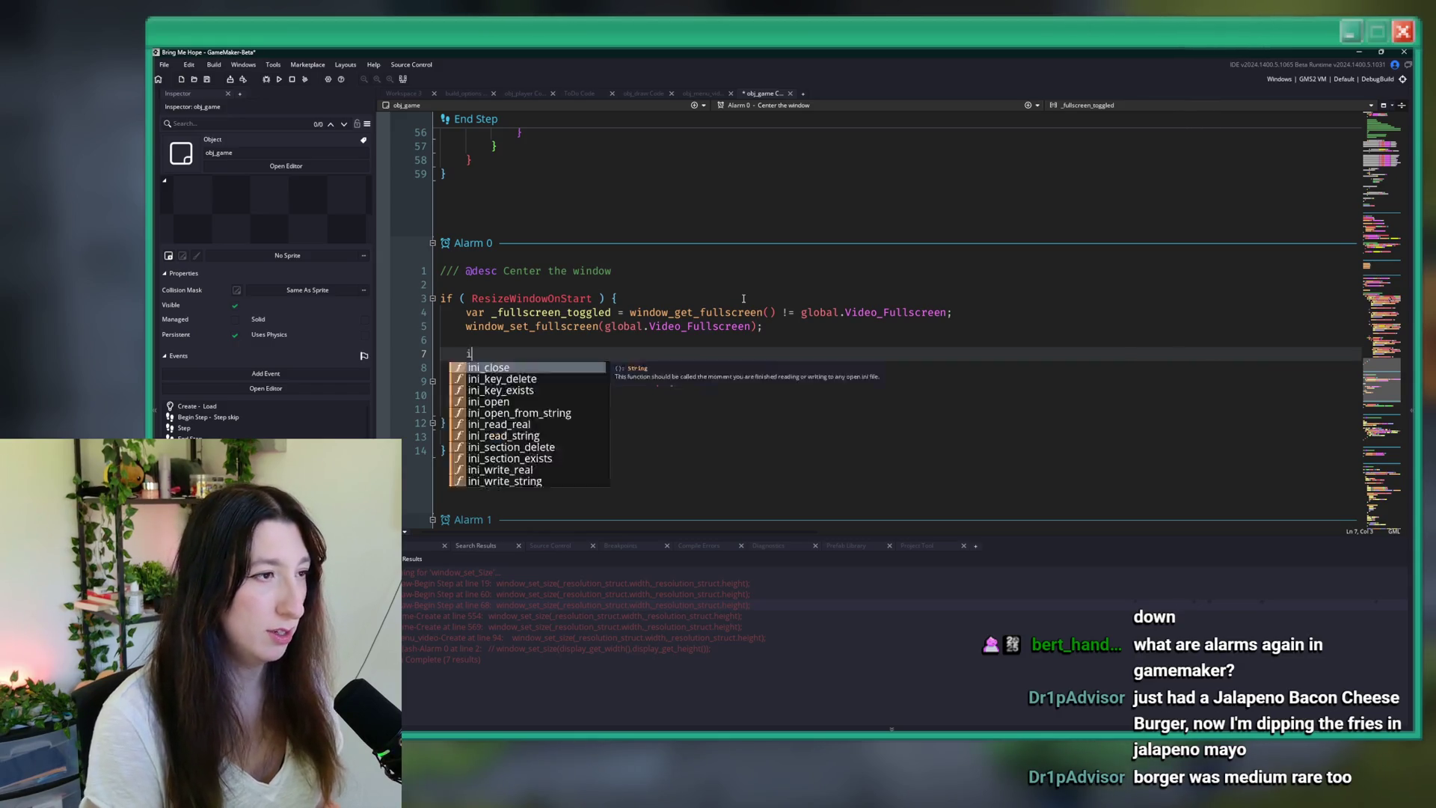
key(BackSpace)
key(BackSpace)
key(BackSpace)
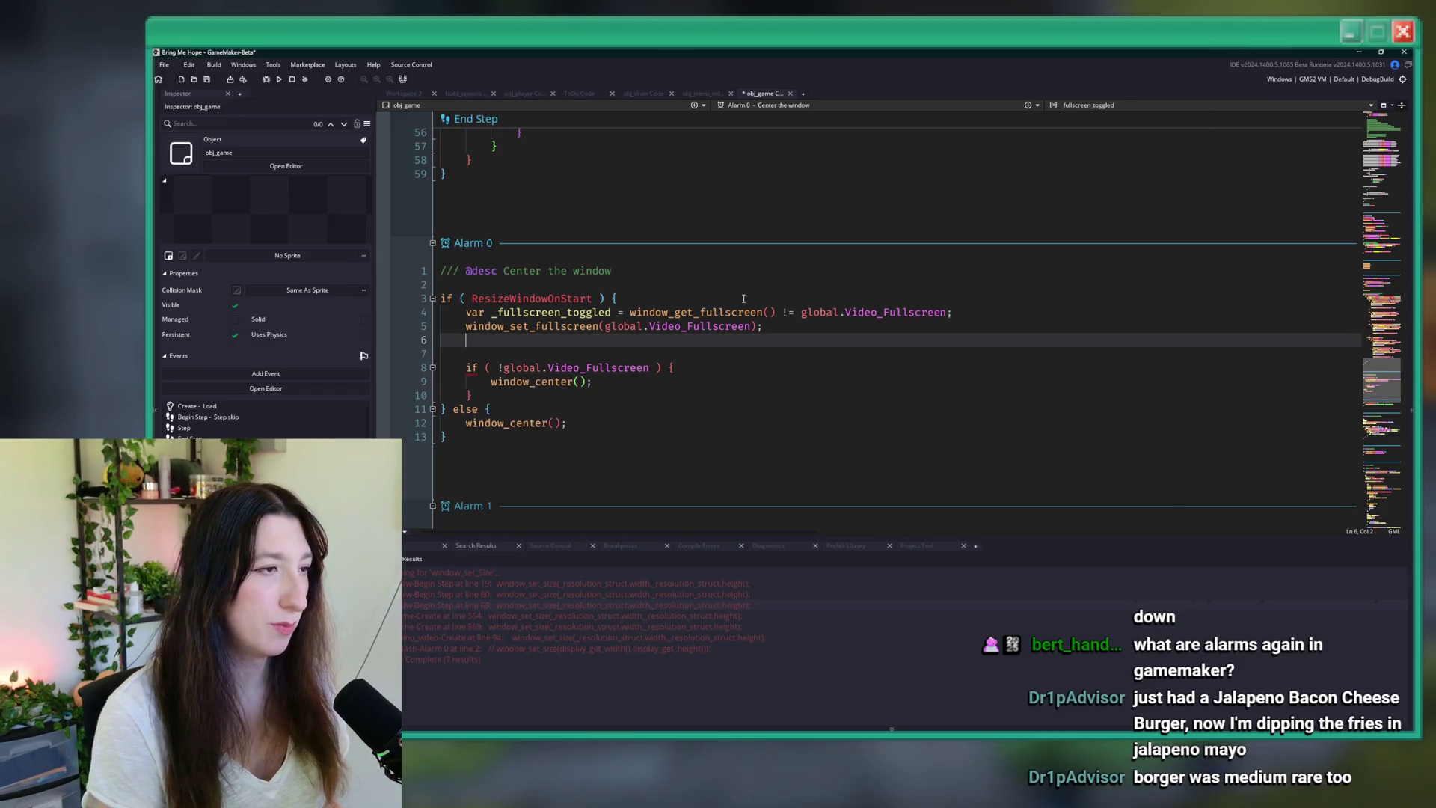
key(Return)
text(if ( _)
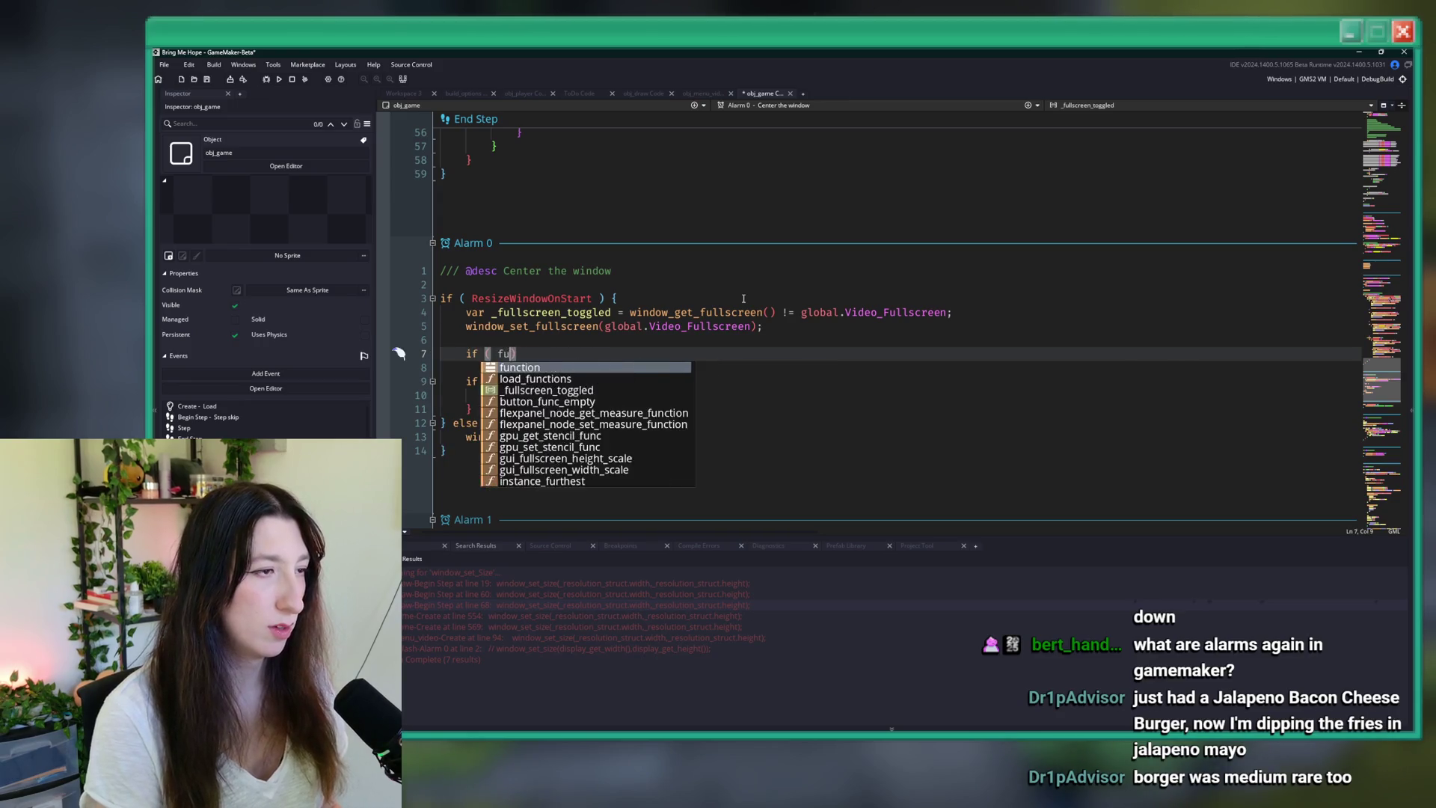
text(fu)
key(Return)
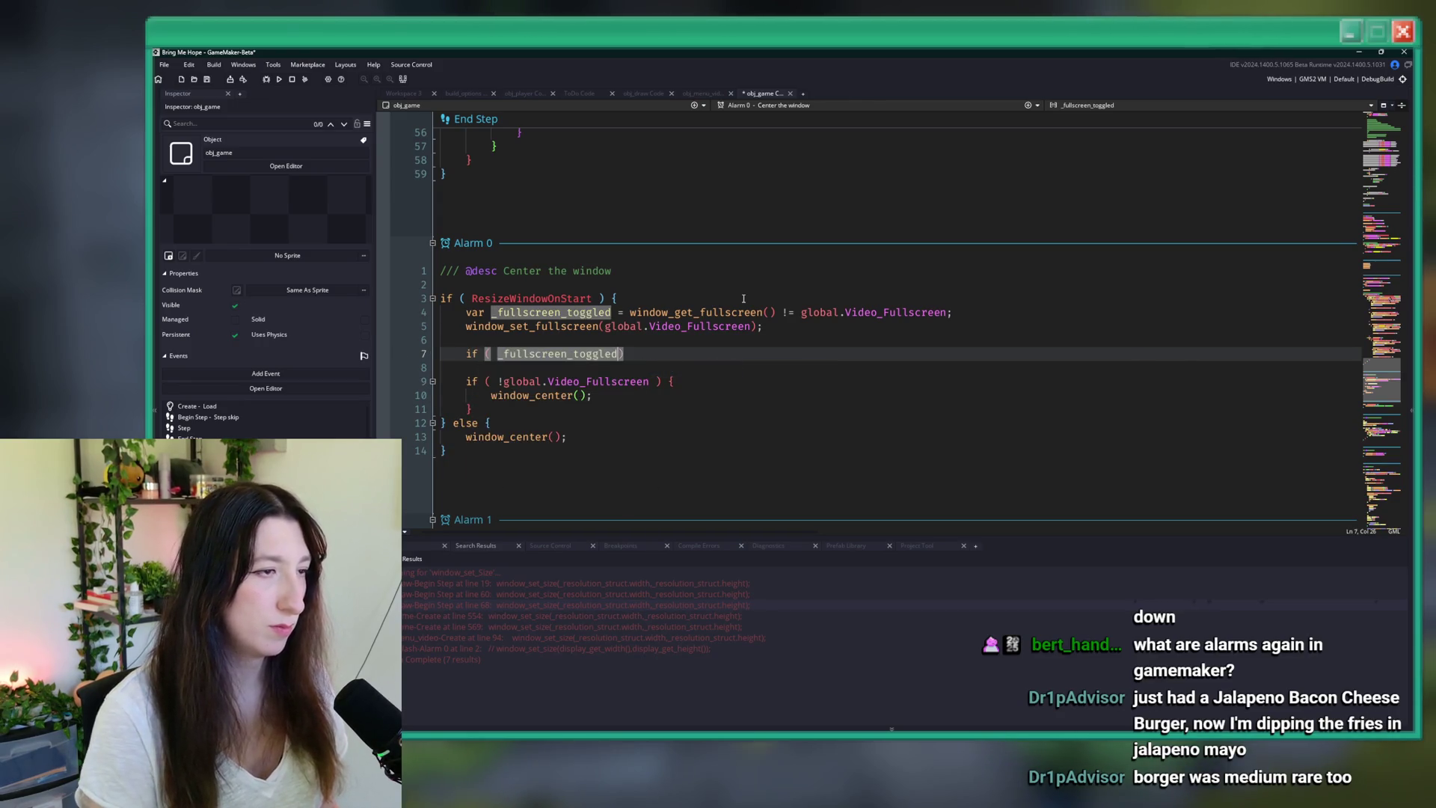
key(End)
text({)
key(Return)
text(alarm[0] = )
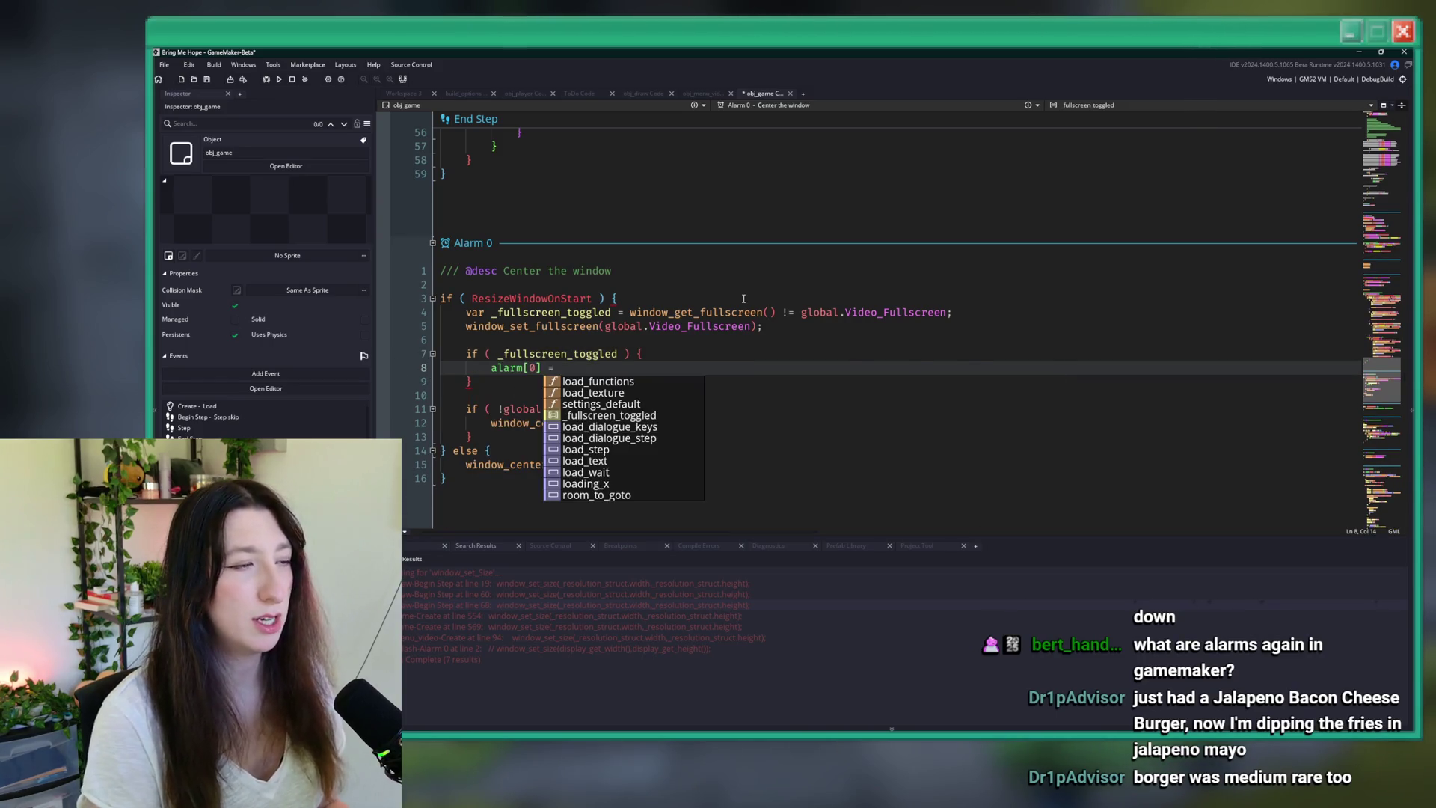
text(10;)
key(Return)
text(window_resize_update)
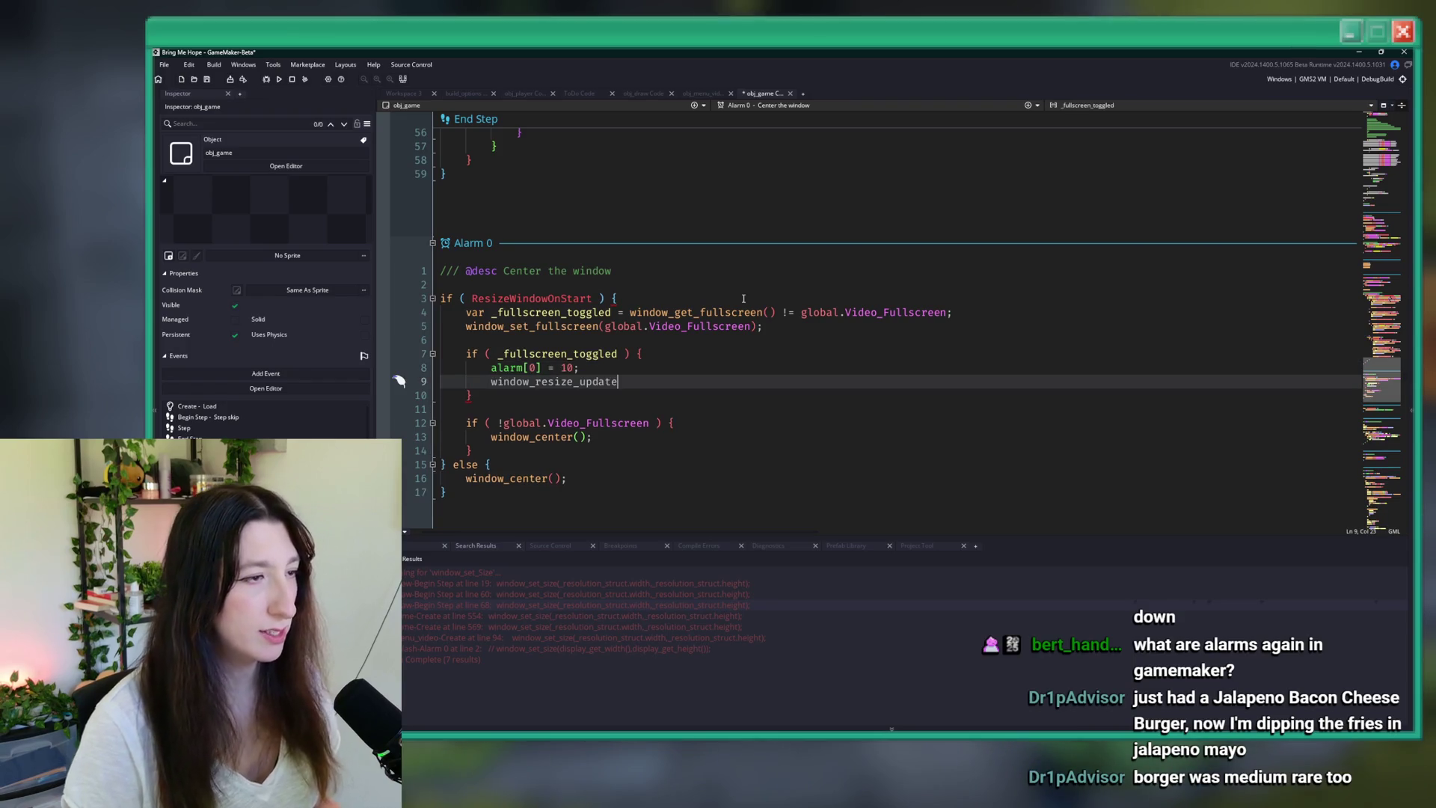
text(obj_d)
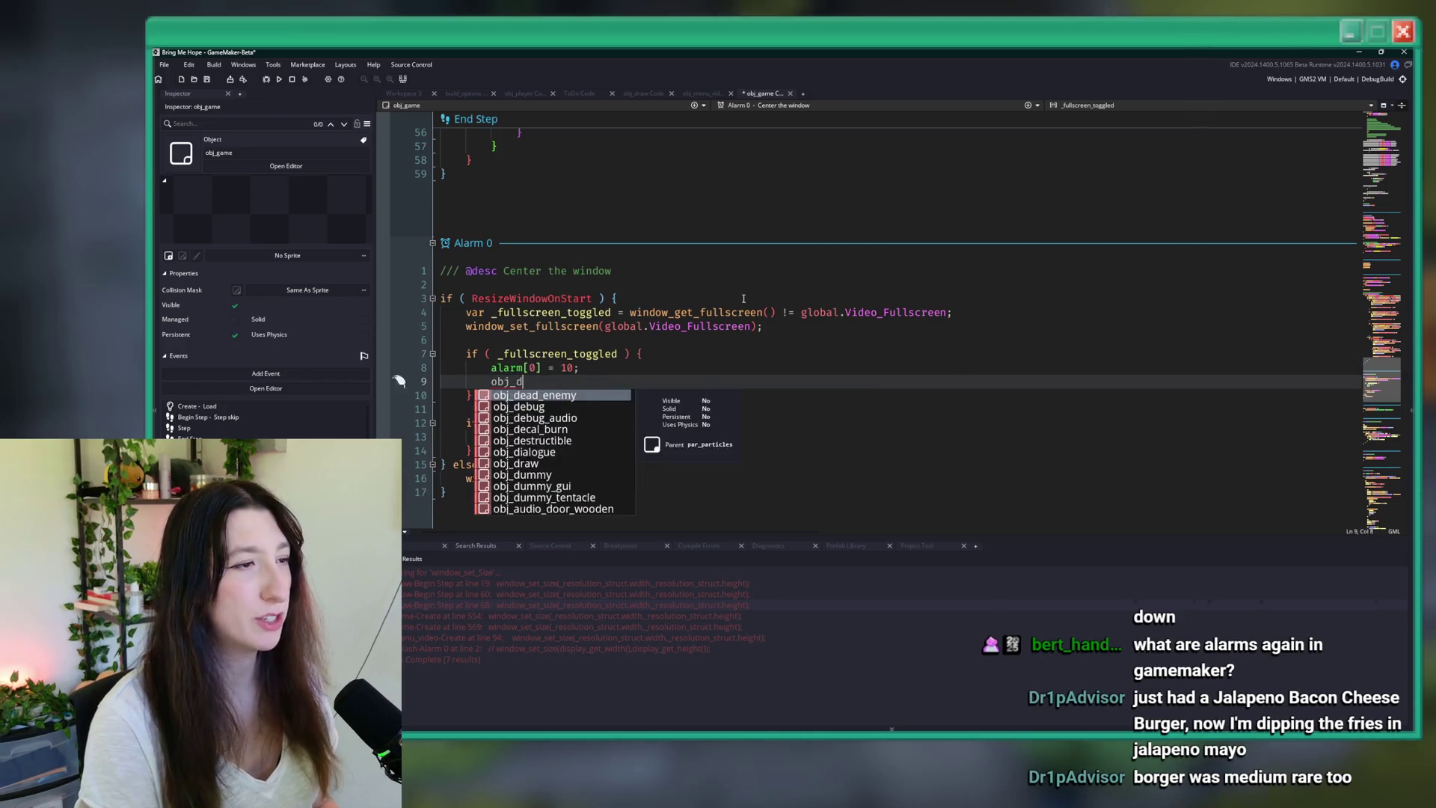
text(raw.window_resize_update();)
key(ctrl+s)
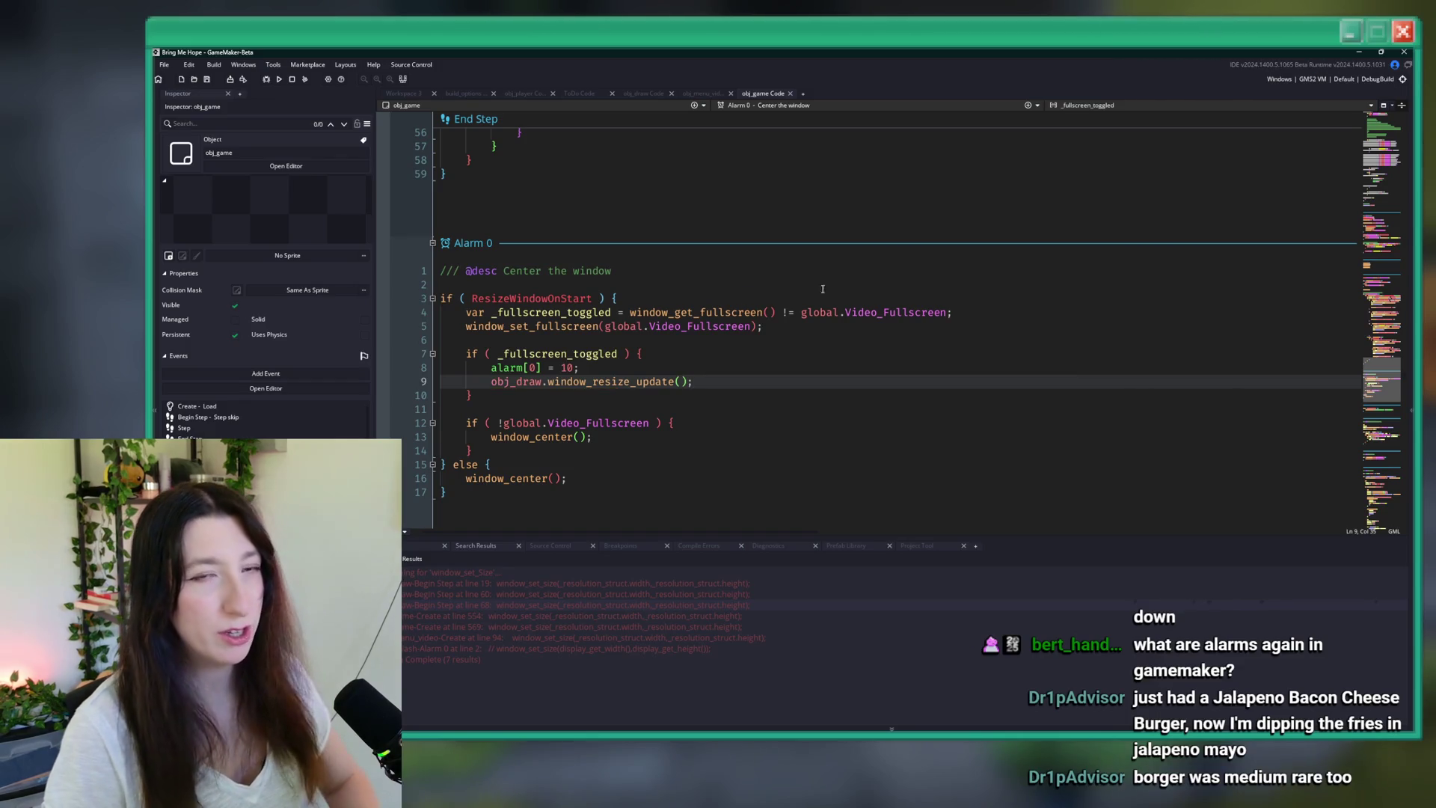
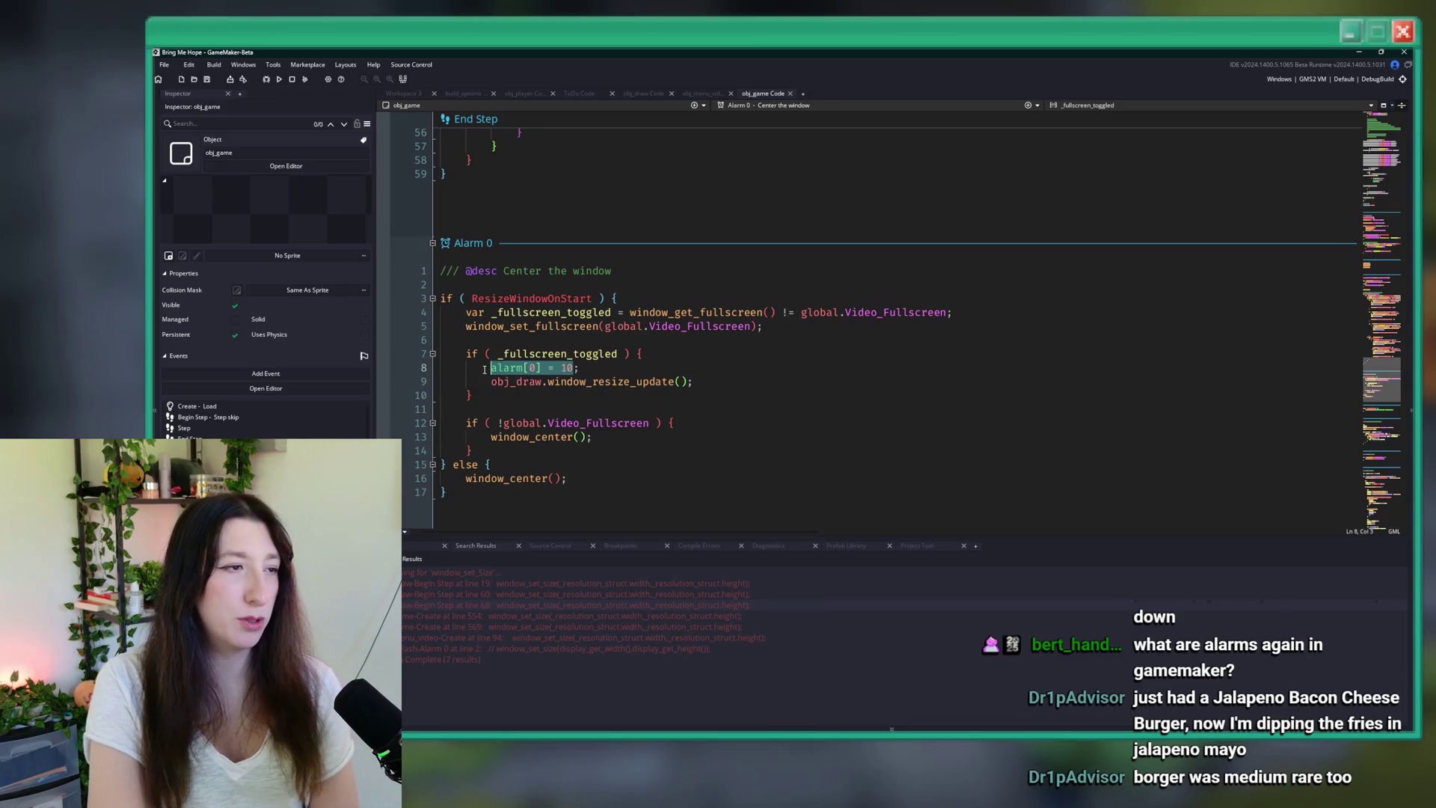
- Extend Alarm 0's line 7 condition with '&& !global.Video_Fullscreen'
click(506, 397)
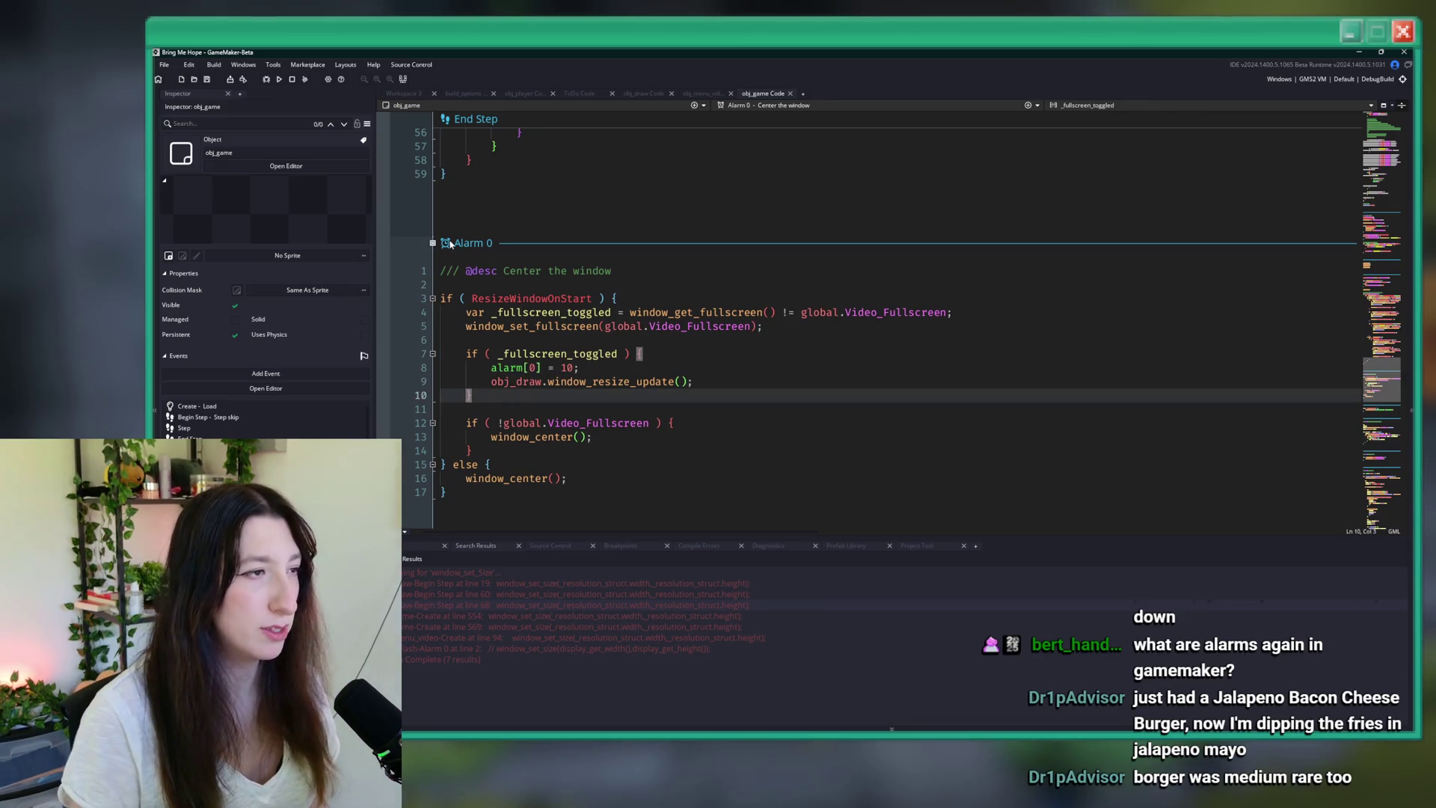
shift+click(443, 270)
click(443, 271)
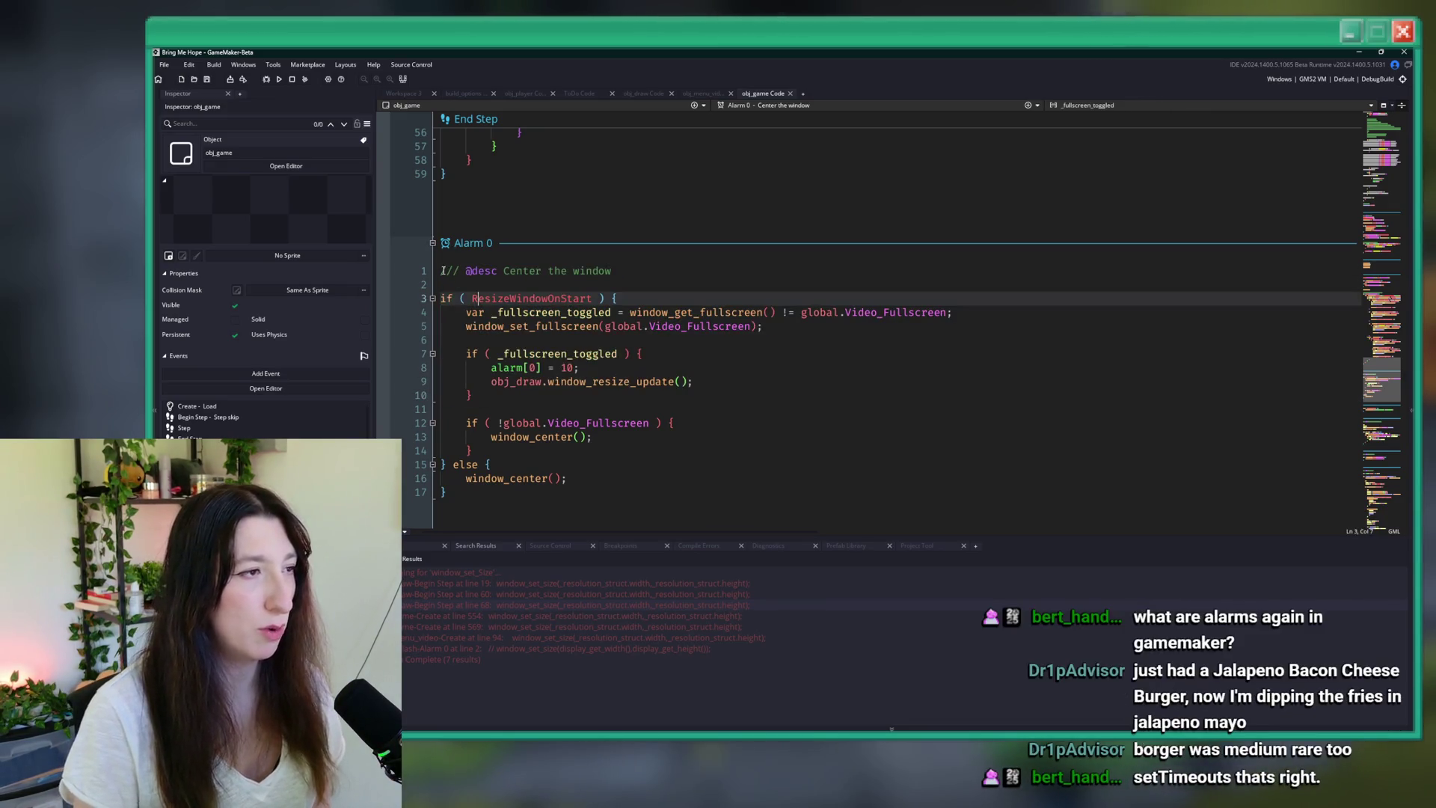
click(688, 394)
click(748, 381)
click(813, 370)
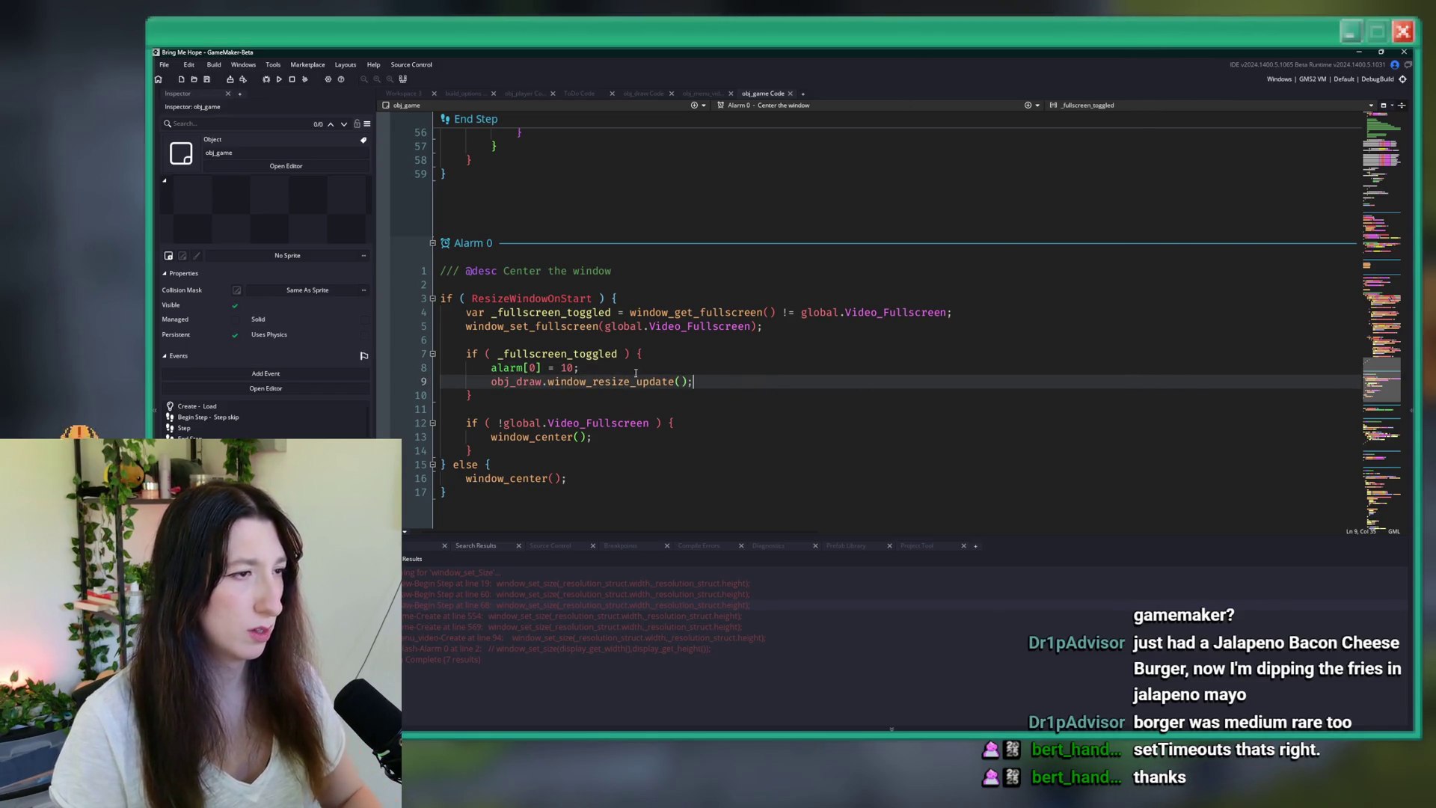
drag(947, 311, 820, 313)
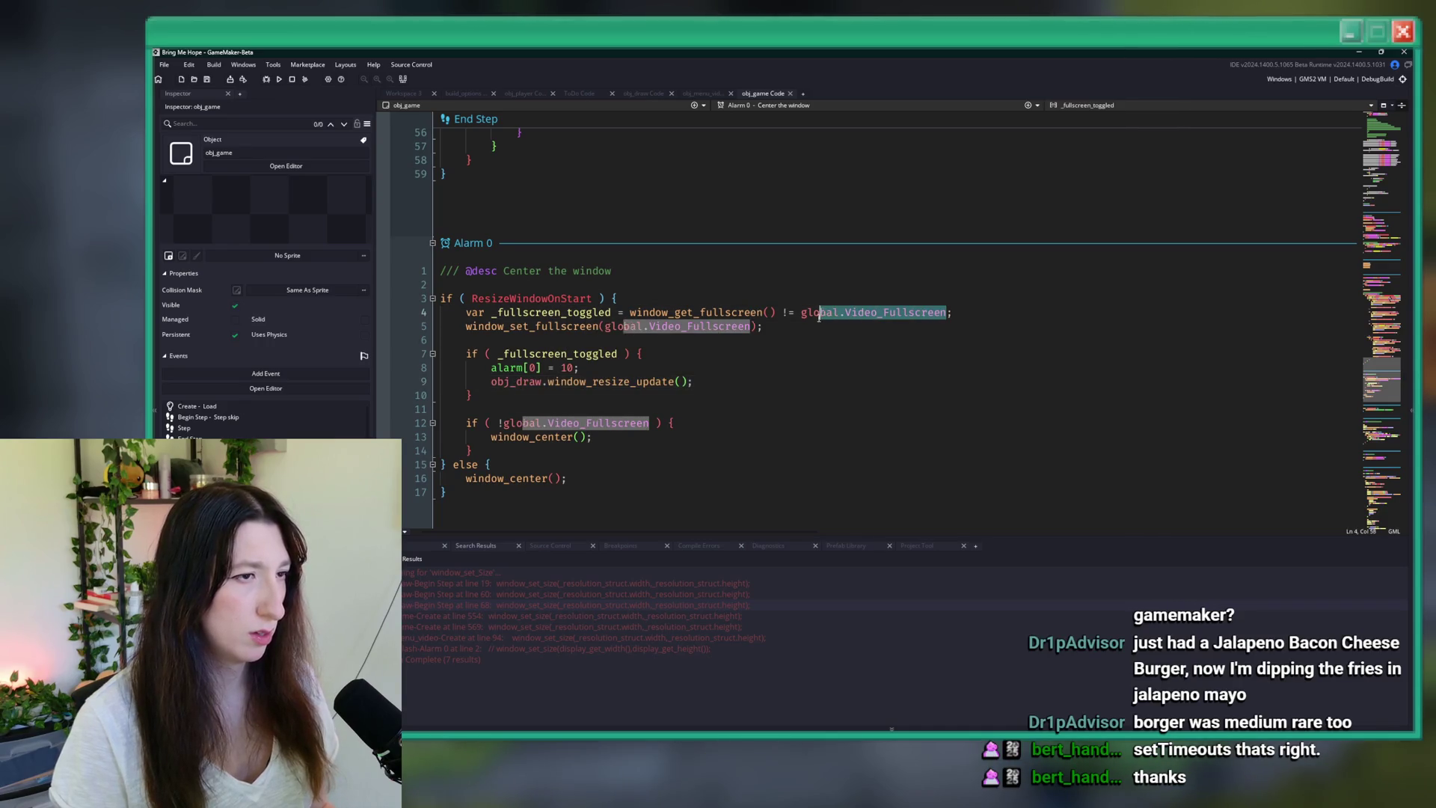
click(620, 353)
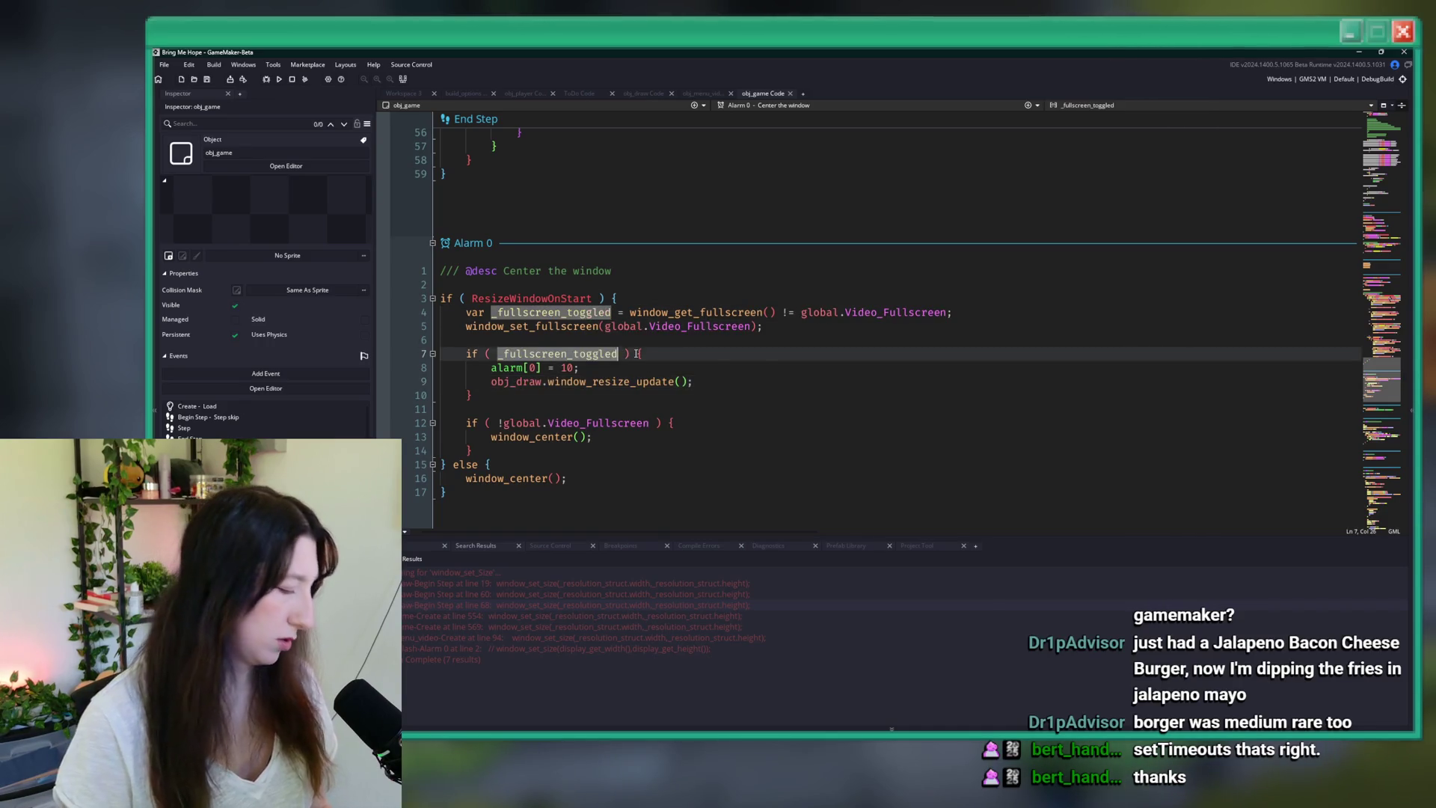
text(&& ! global.Video_Fullscreen)
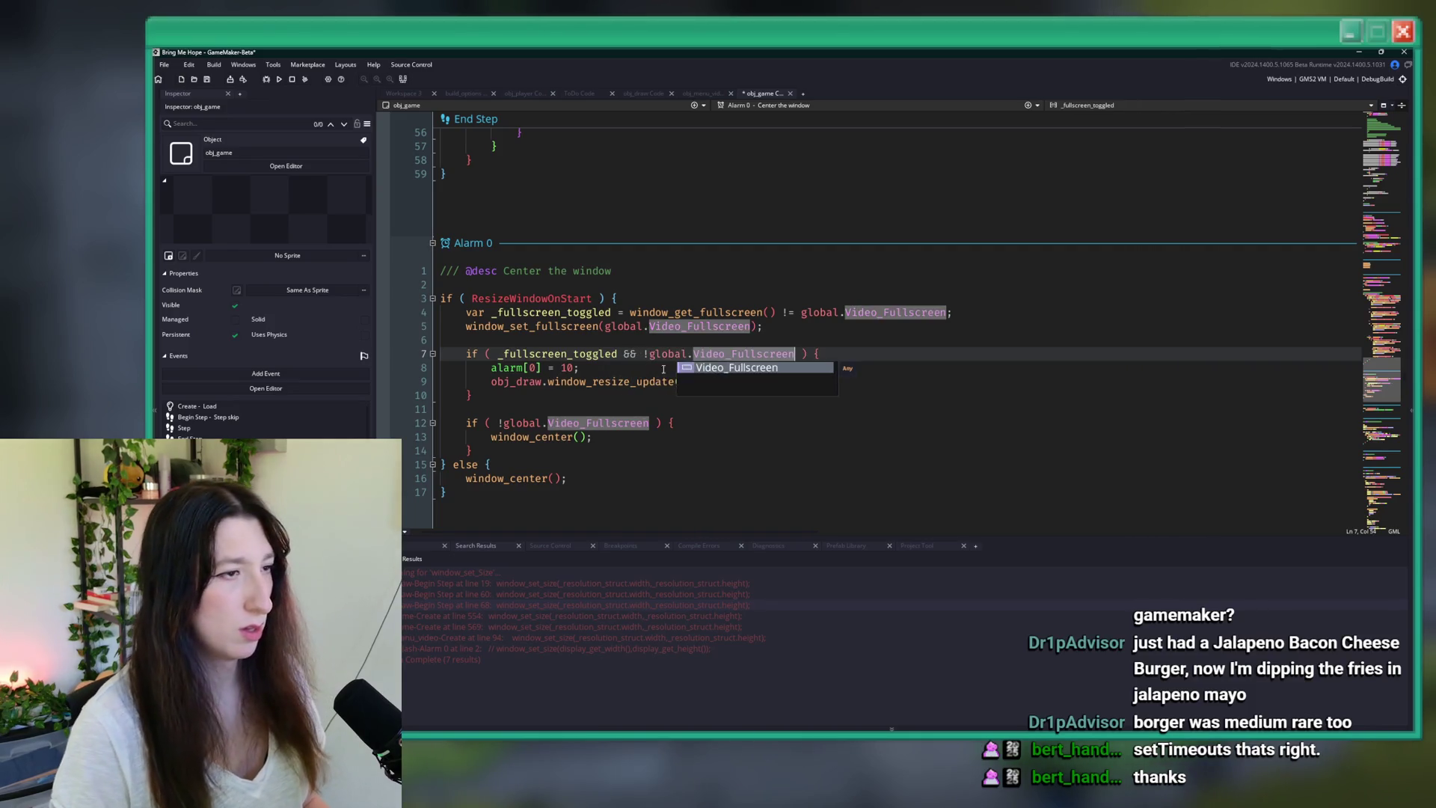
- Move the window_resize_update() call below the if block, then save and run the game
click(609, 370)
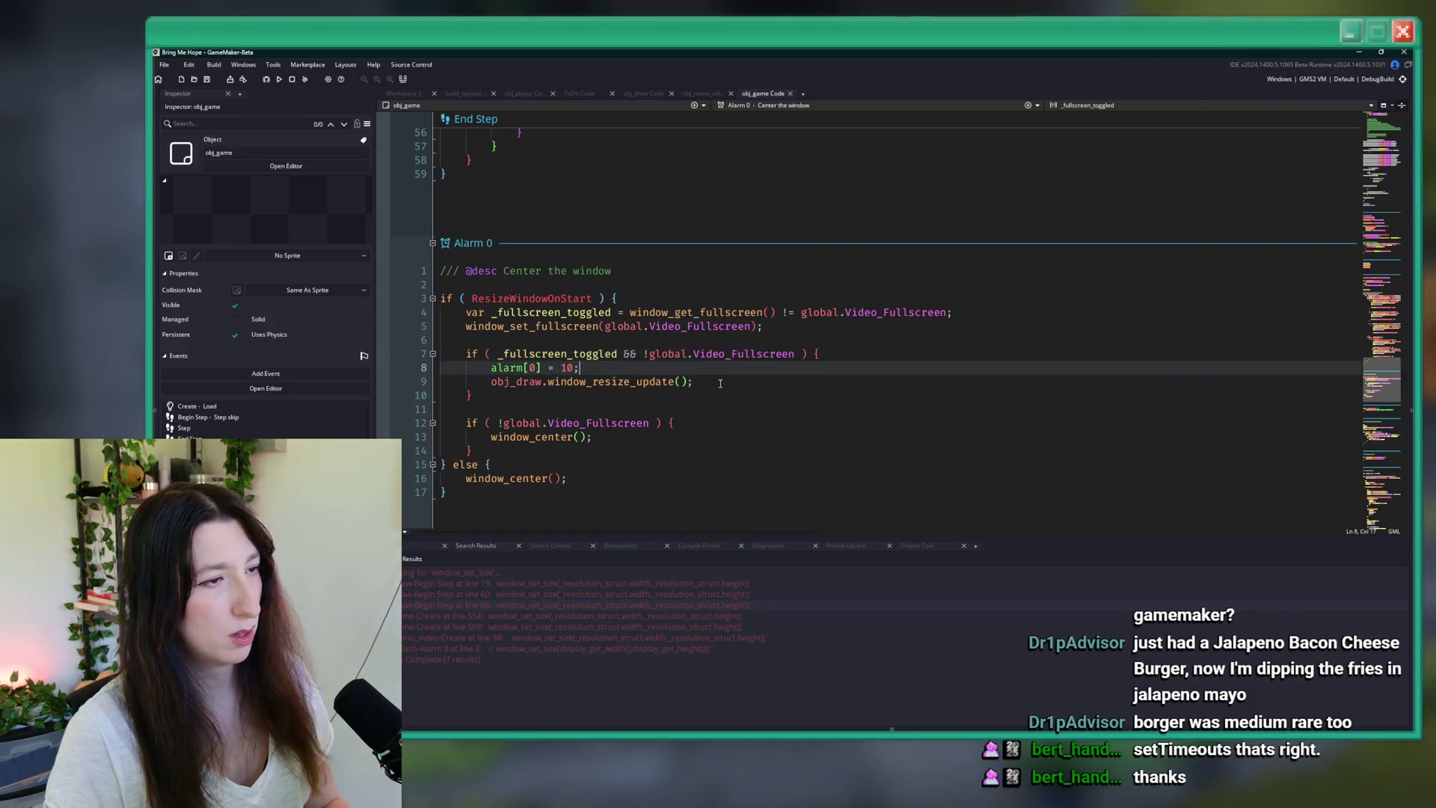
drag(720, 383, 486, 383)
key(ctrl+c)
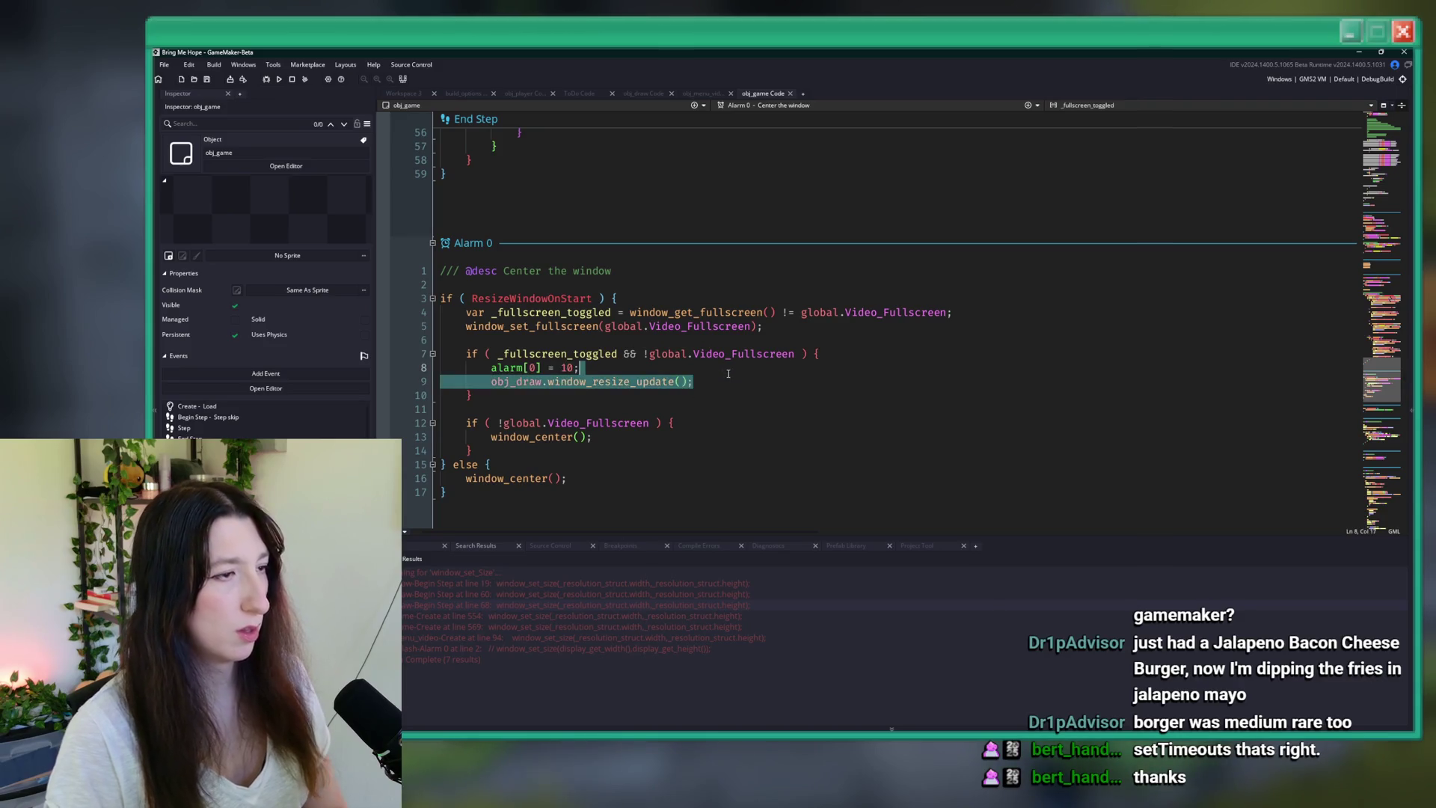
key(ctrl+d)
key(Return)
key(Return)
key(ctrl+v)
key(F5)
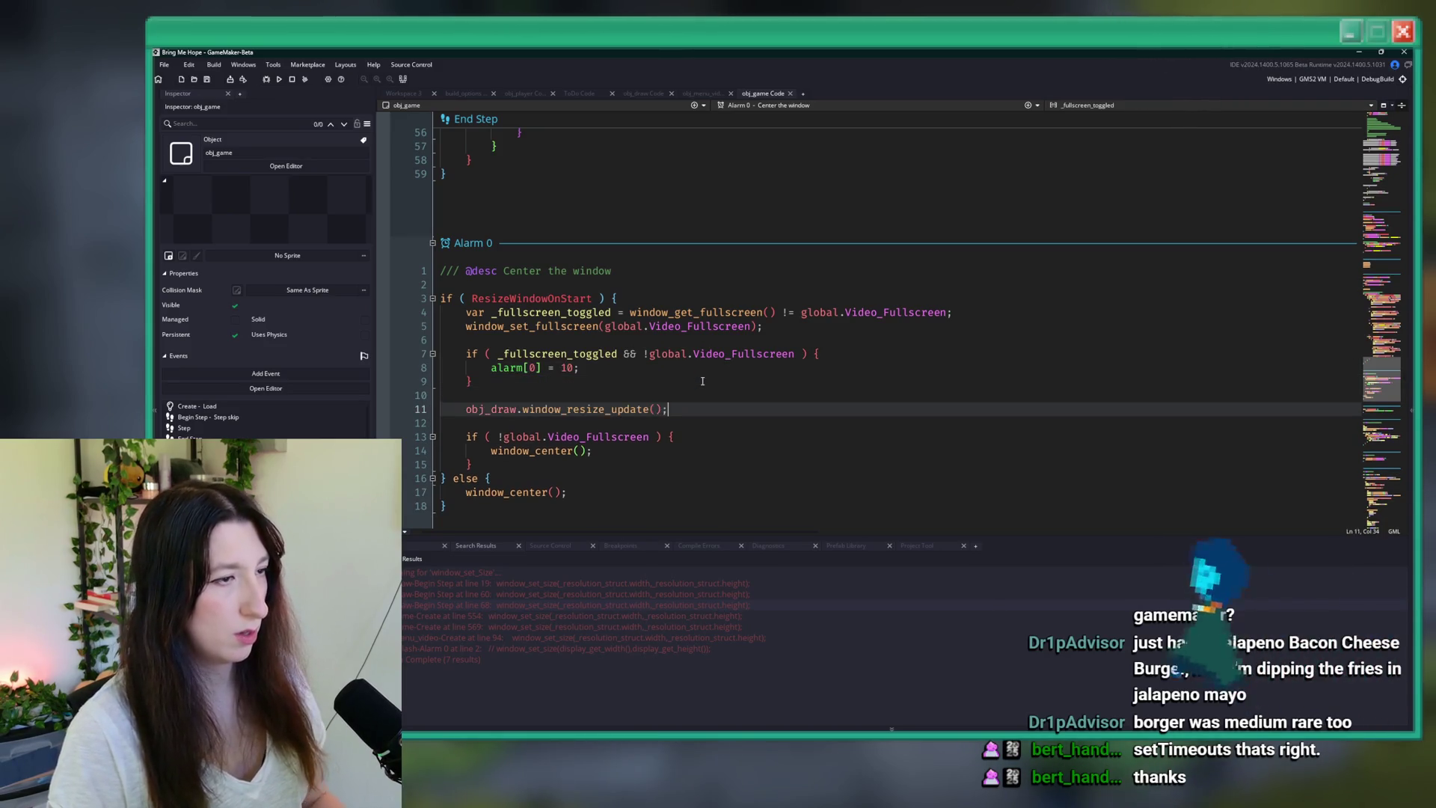
key(Up)
key(Up)
key(Up)
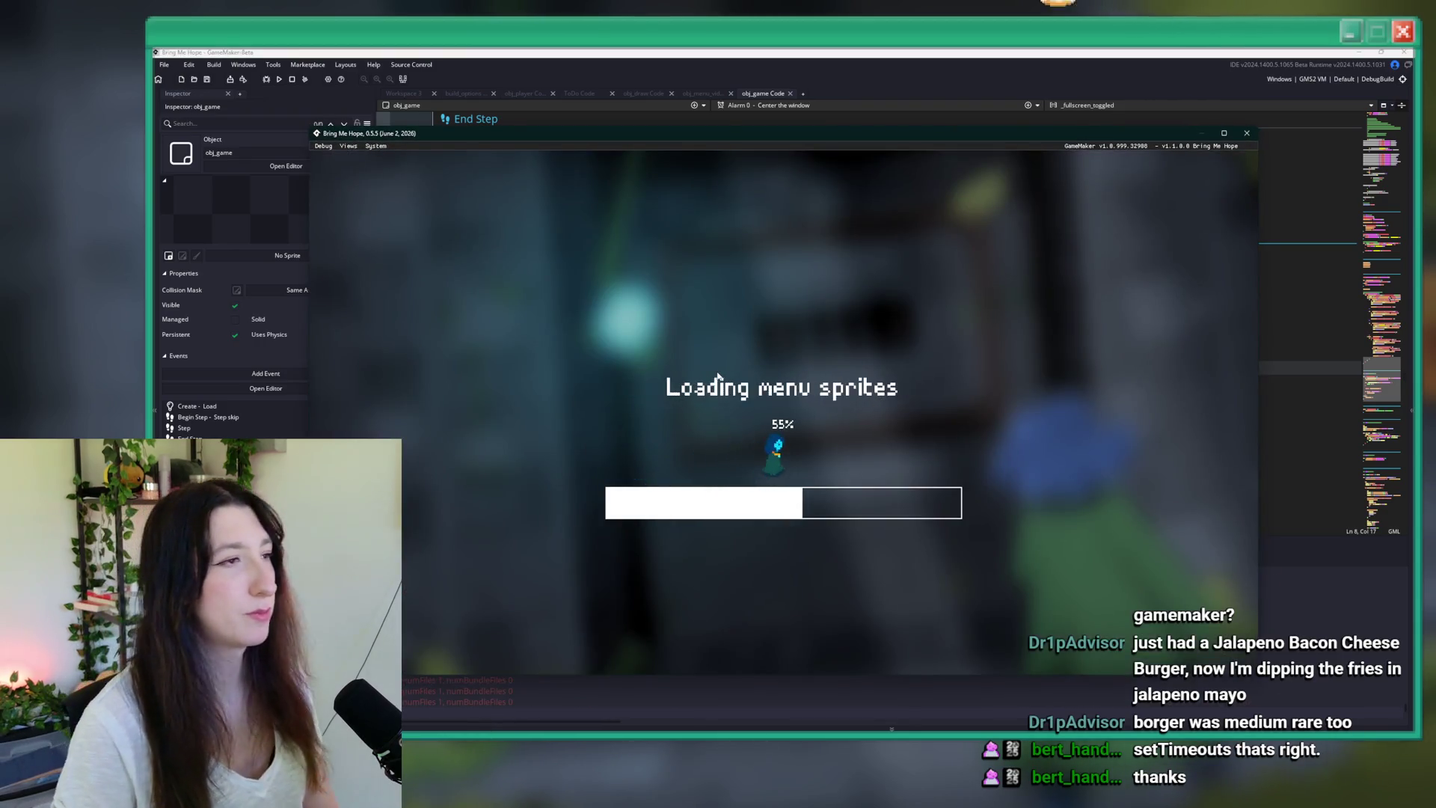
- In Options > Video, step Window Size up to 2560x1440 and back down to 1920x1080
key(Down)
key(Return)
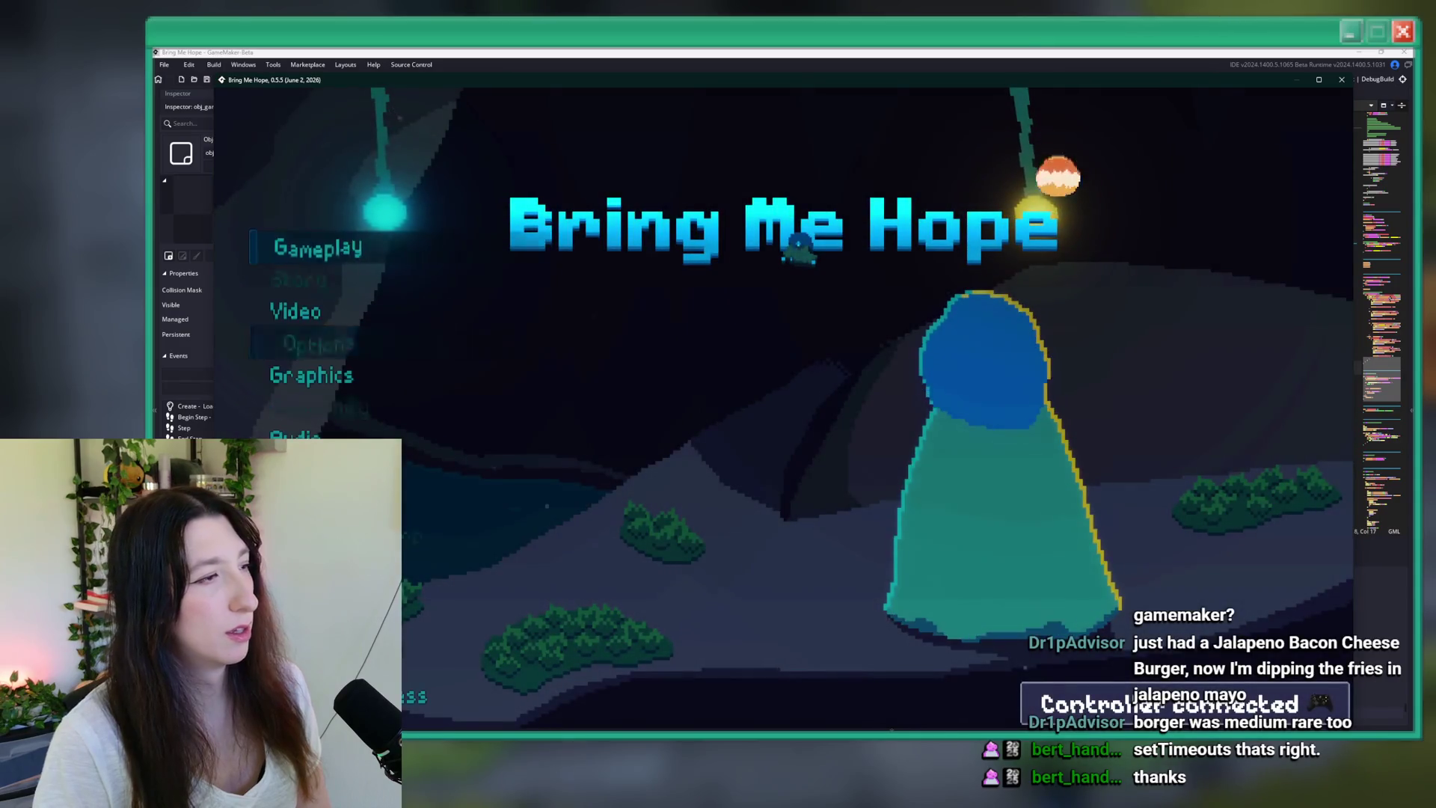
key(Down)
key(Return)
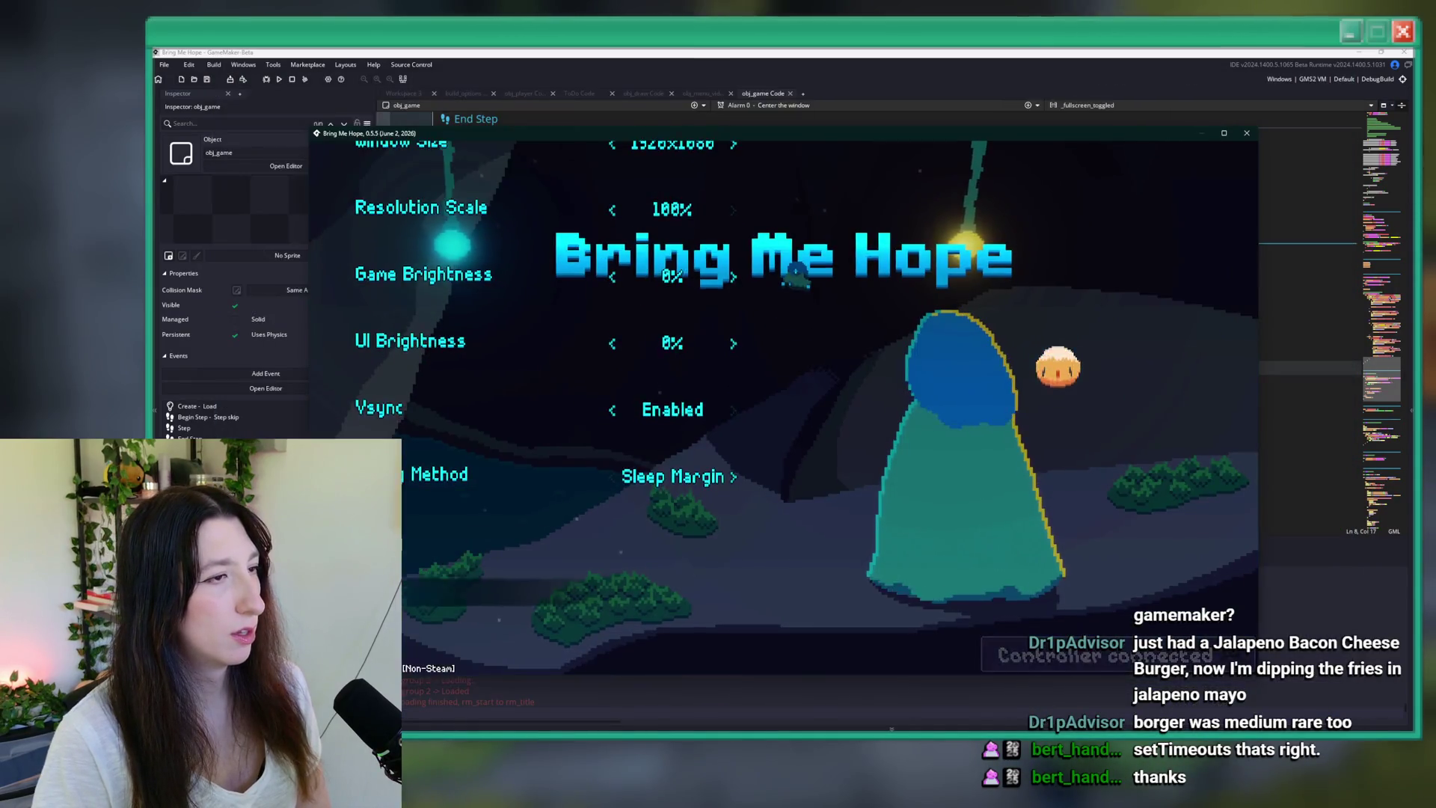
key(Down)
key(Right)
key(Right)
key(Right)
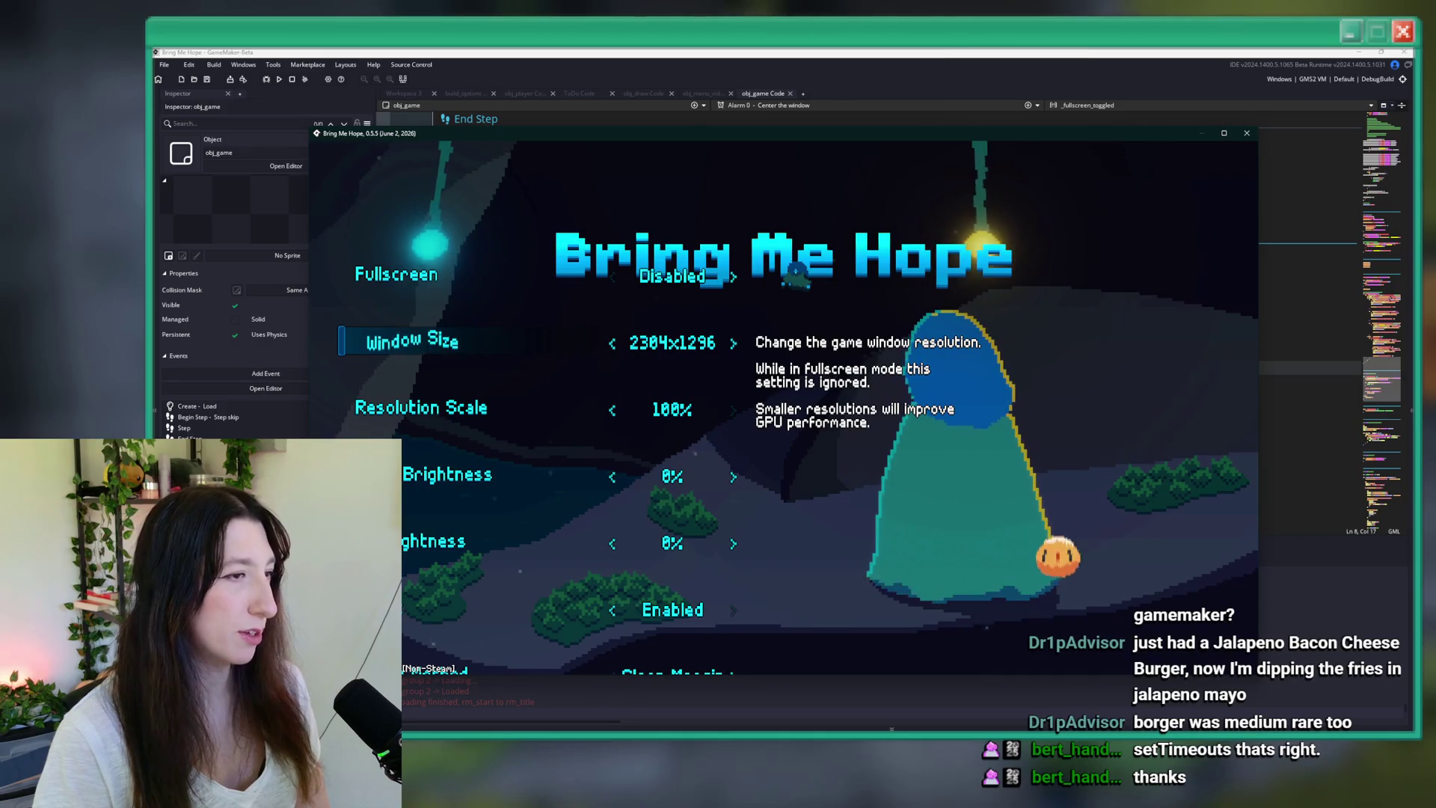
key(Right)
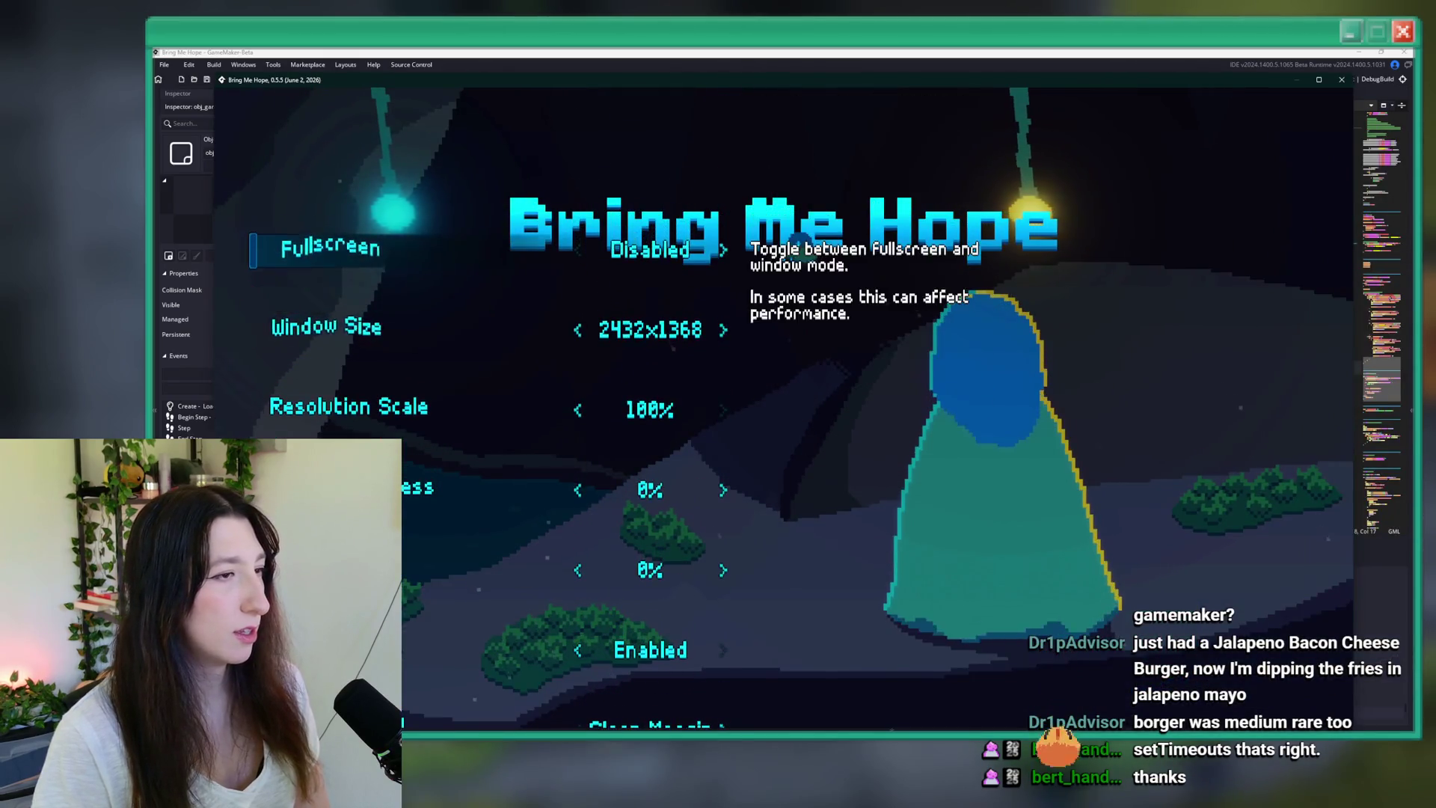
key(Right)
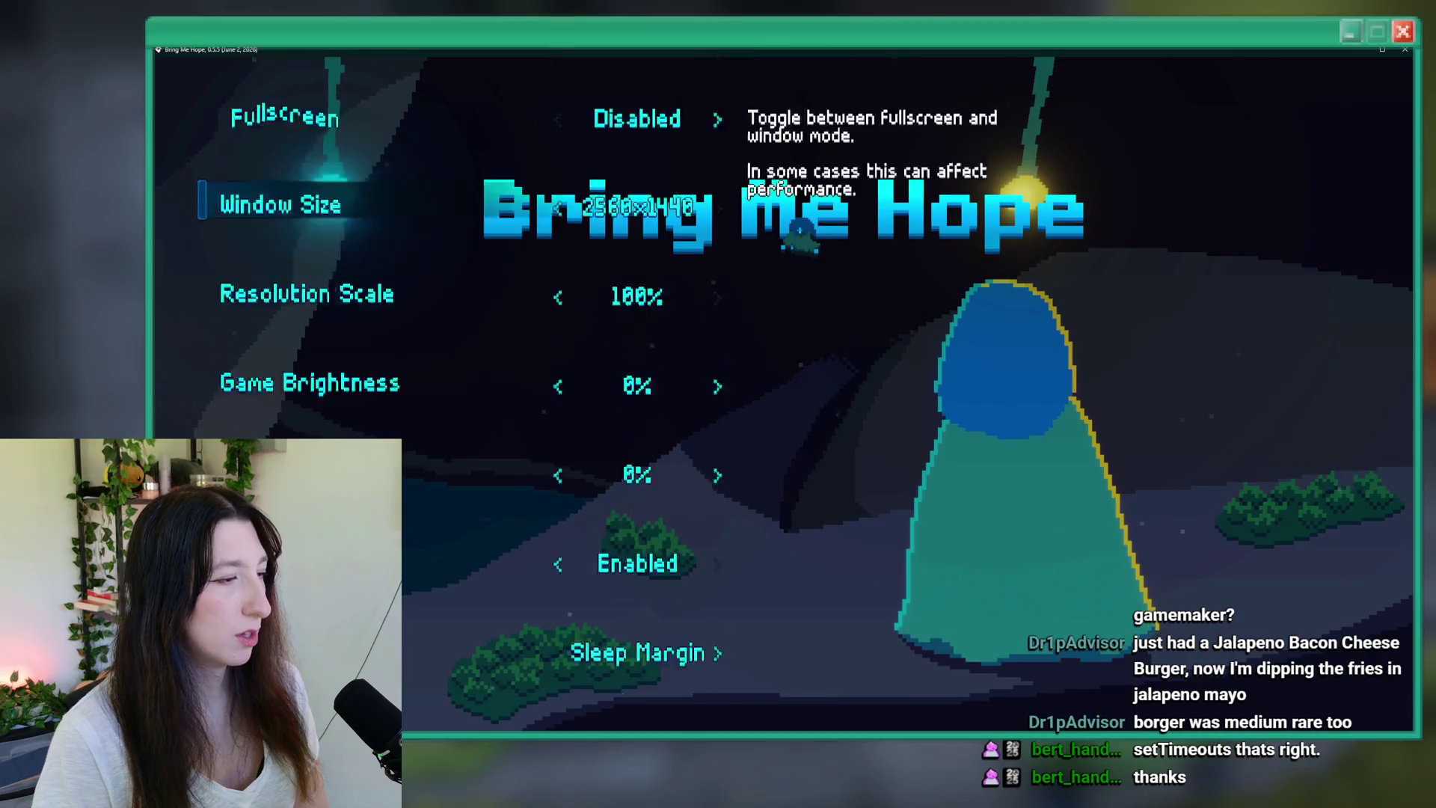
key(Left)
key(Left)
key(Left)
key(Left)
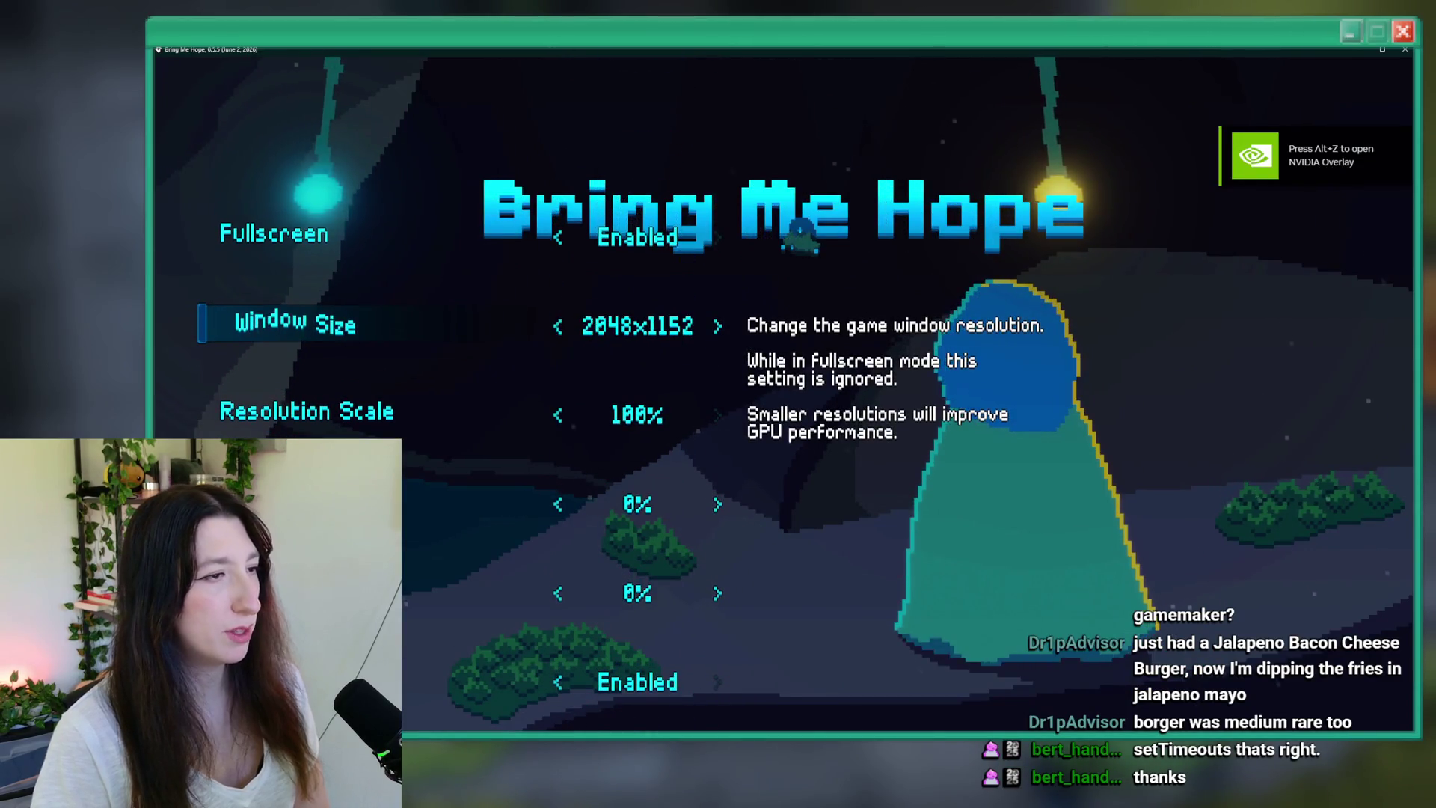
key(Up)
key(Down)
key(Right)
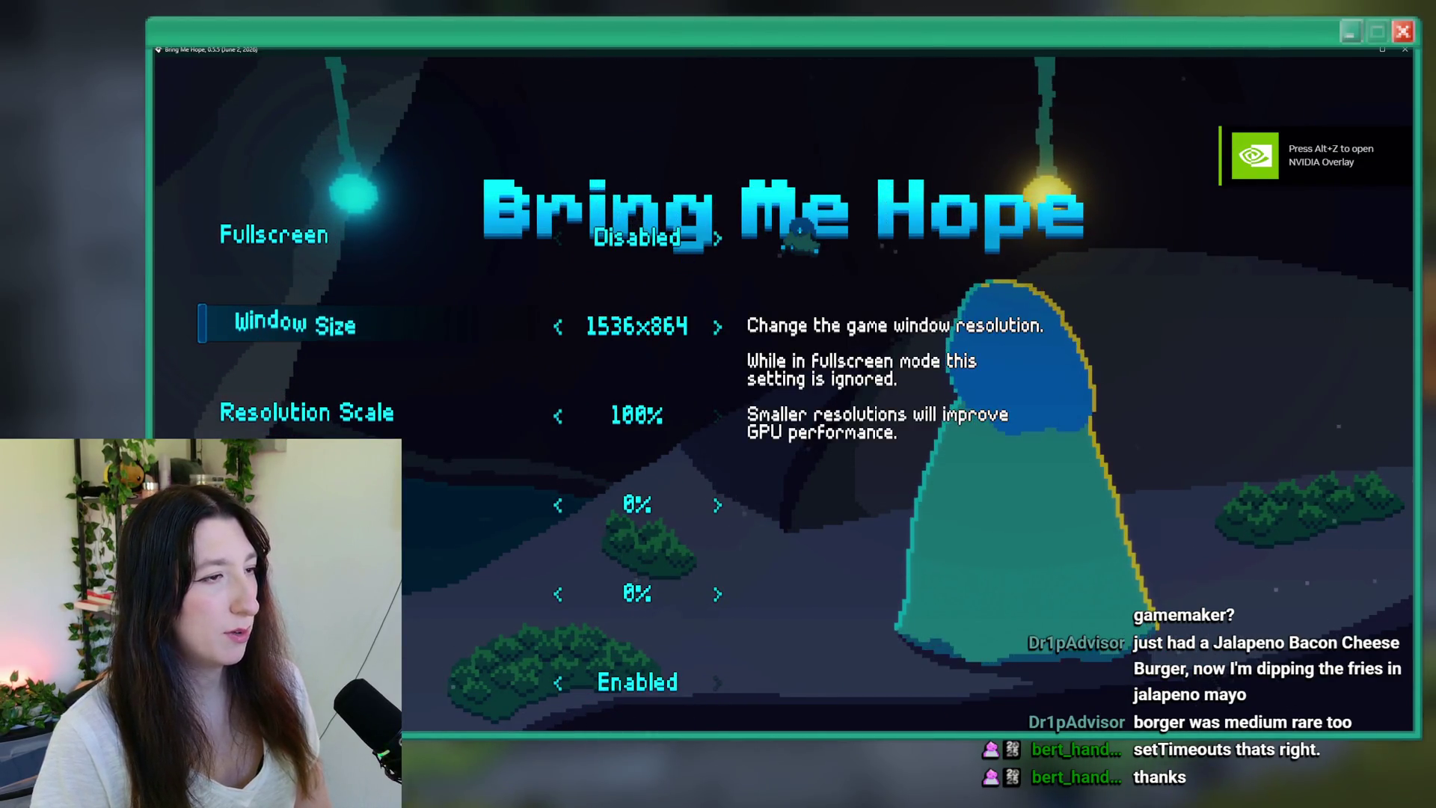
- Turn Fullscreen off, then shrink Window Size to 1792x1008 and restore 1920x1080
key(Up)
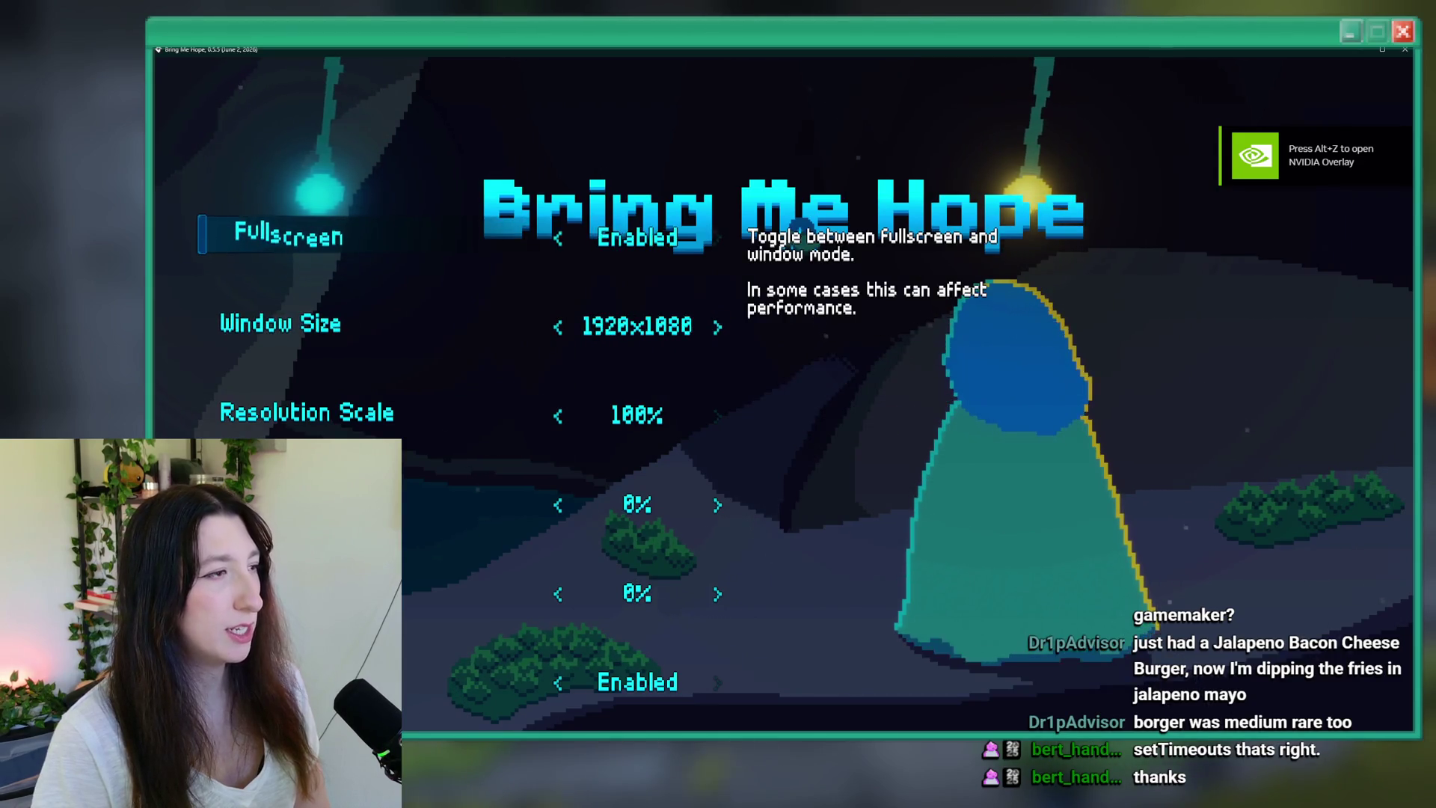
scroll(677, 334, down, 3)
key(Up)
key(Return)
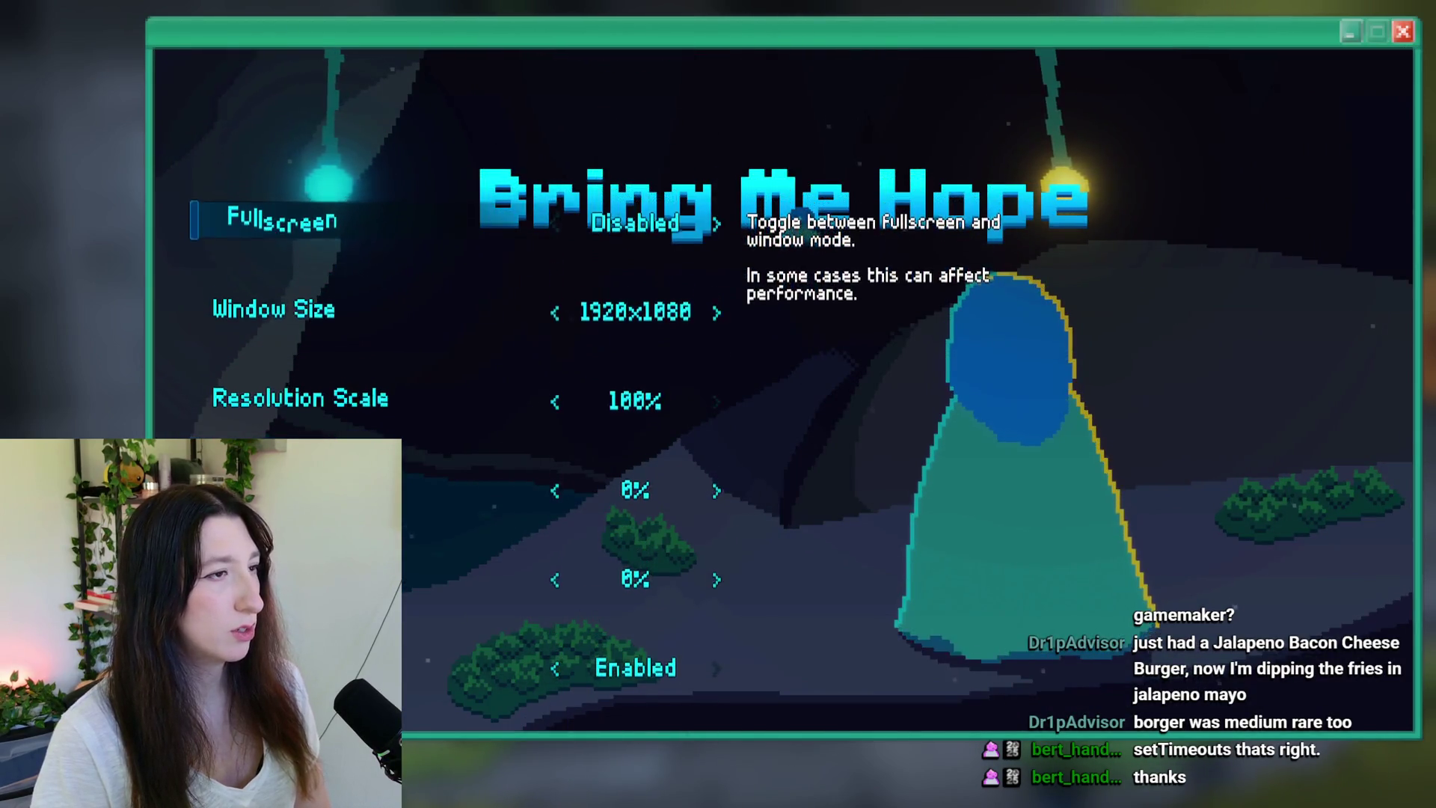
key(Down)
key(Down)
key(Down)
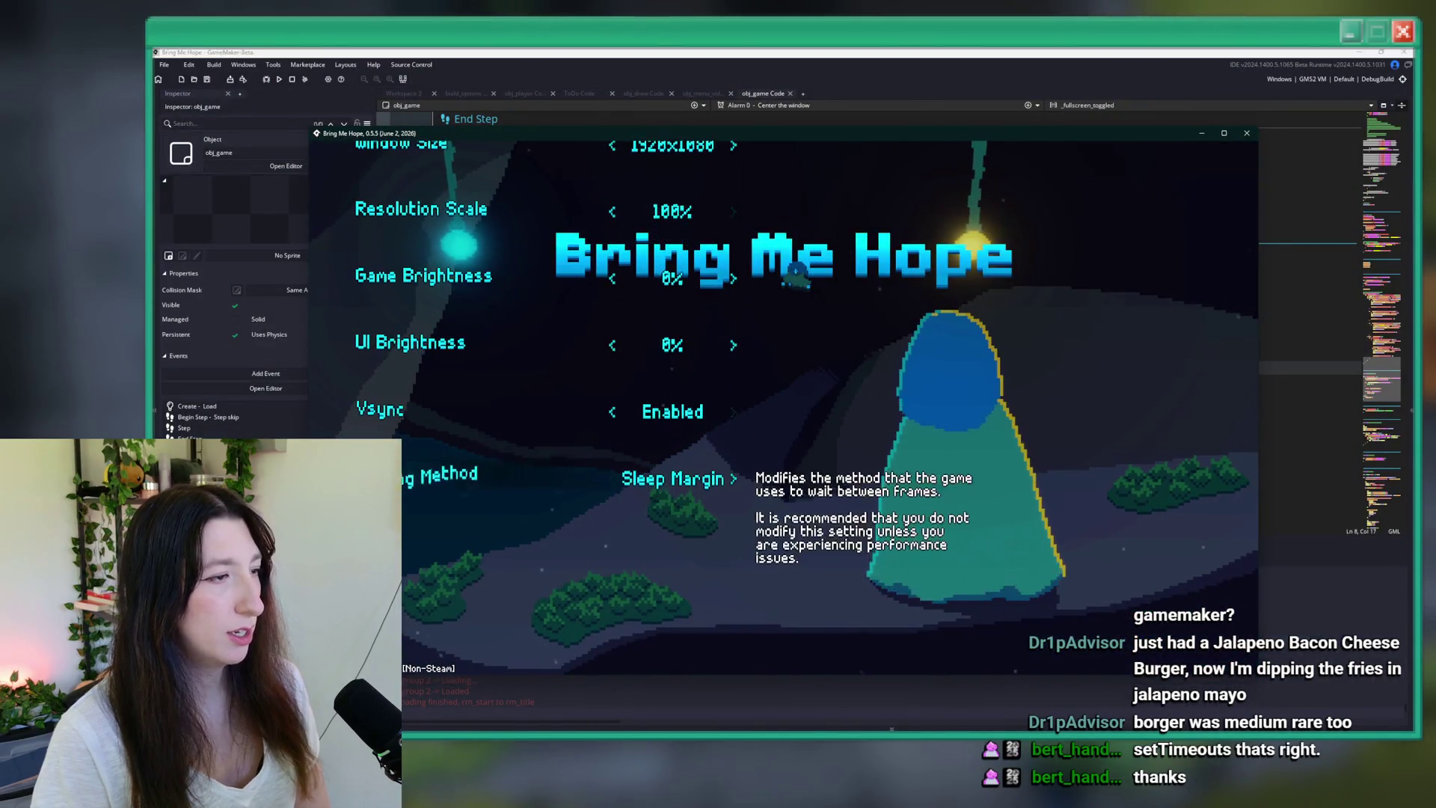
key(Up)
key(Up)
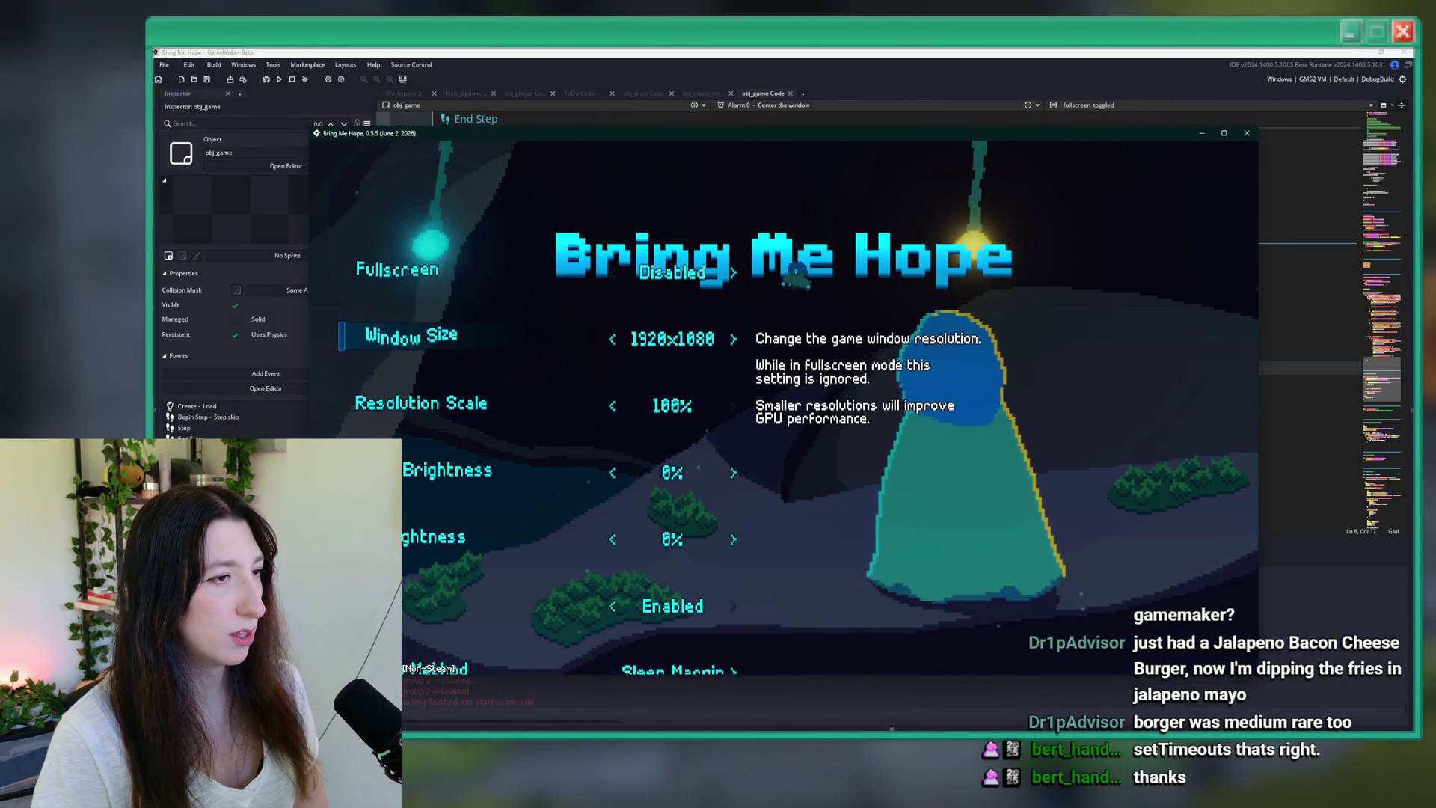
key(Left)
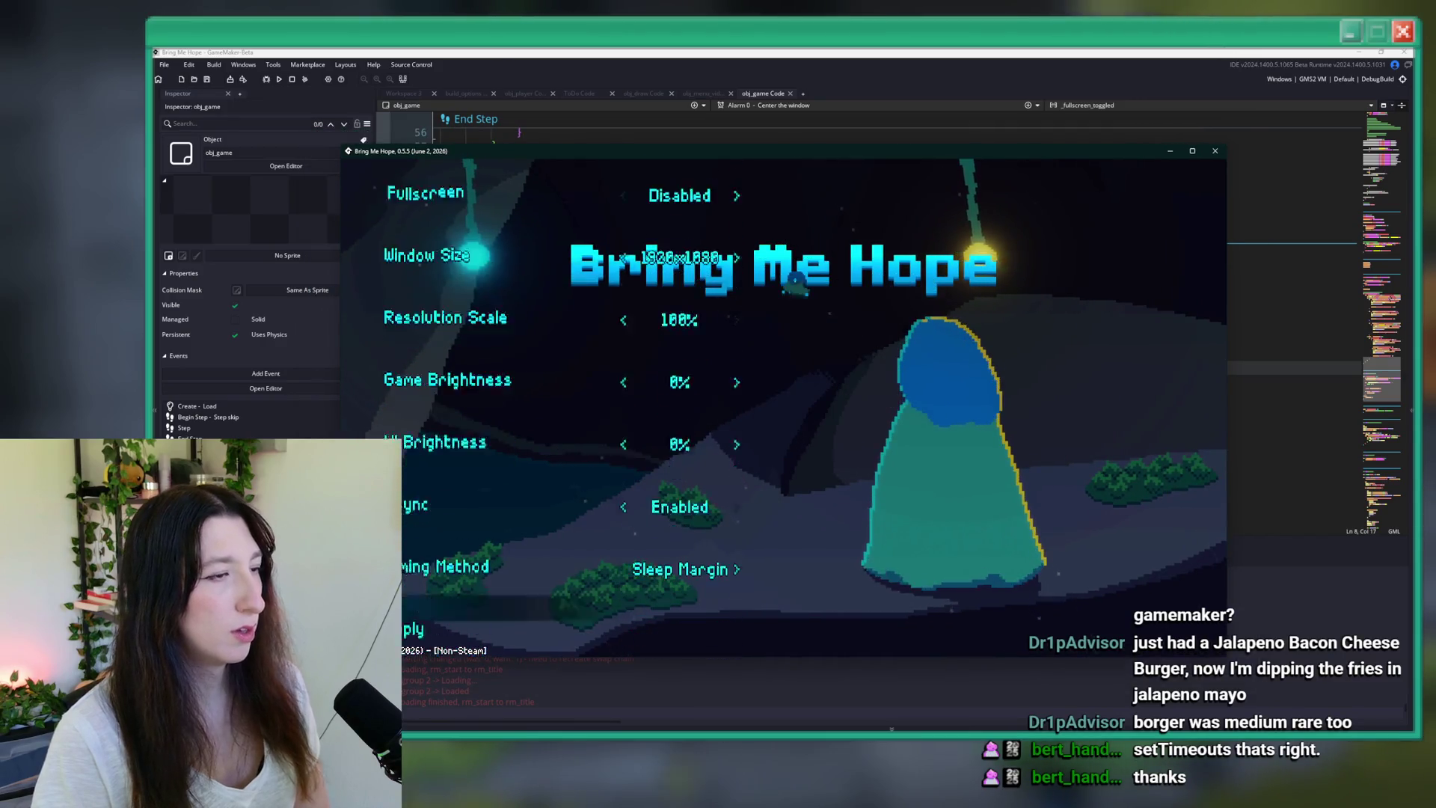
key(Right)
- Toggle Fullscreen on and off again, then close the running game
key(Up)
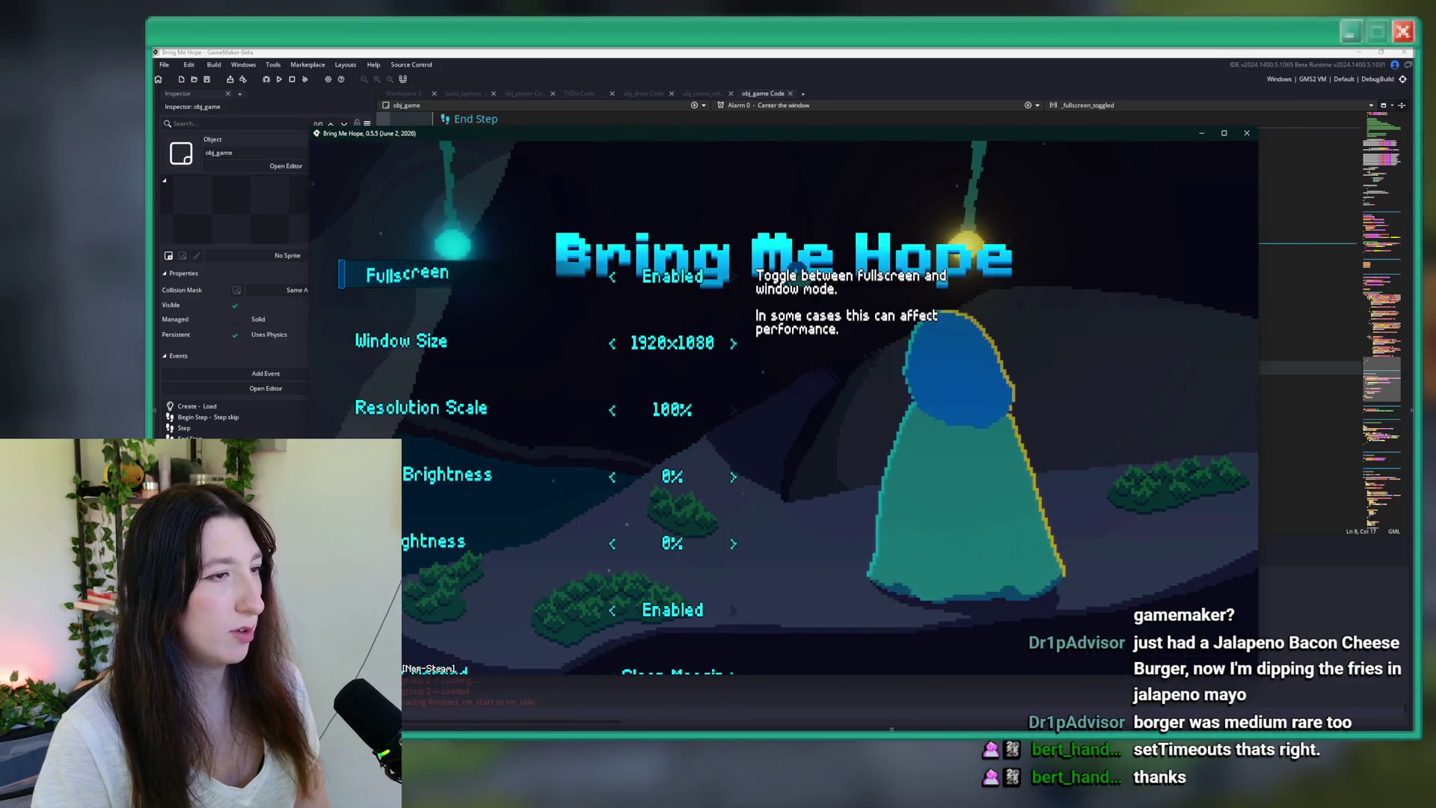
key(Up)
key(Down)
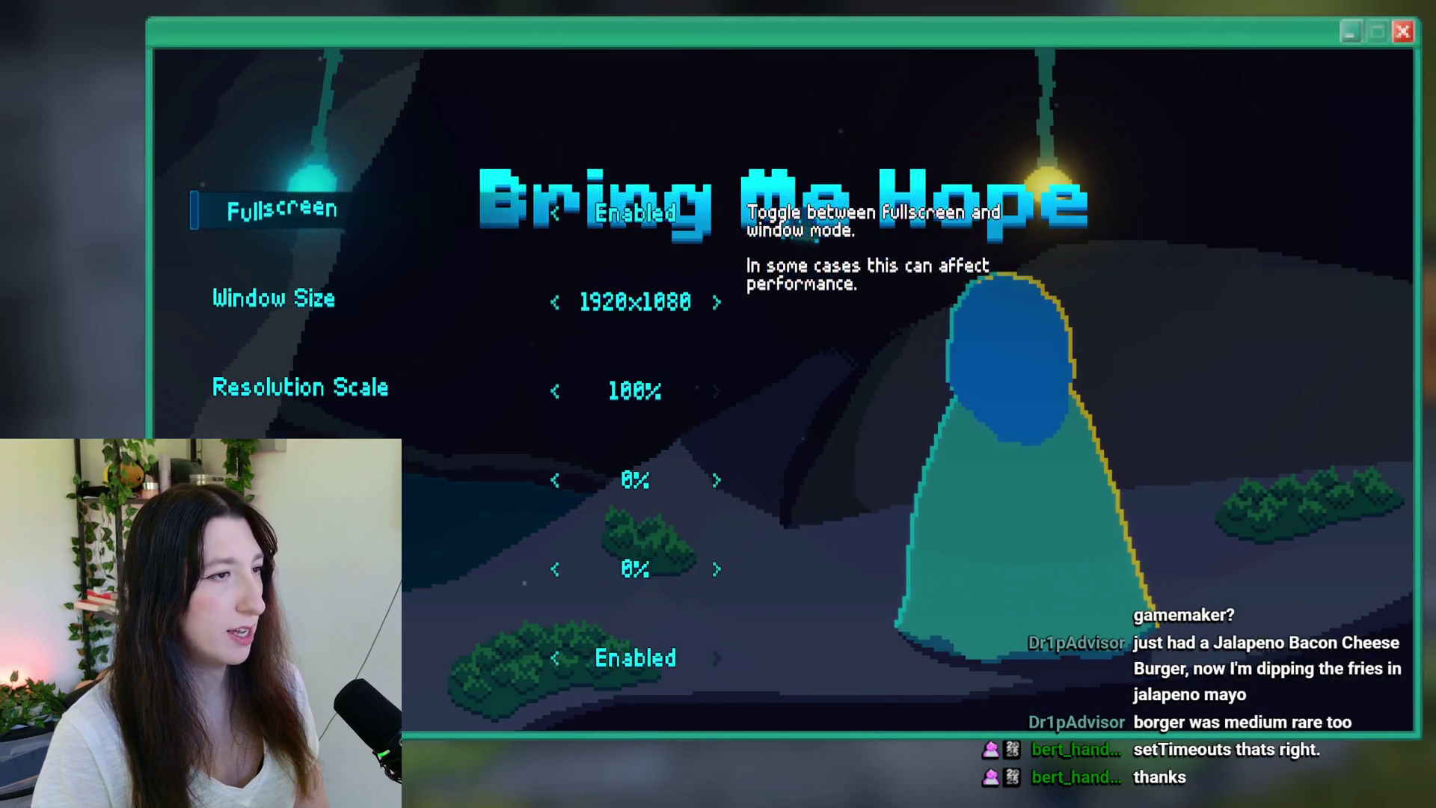
key(Left)
key(Down)
key(Down)
key(Down)
key(Down)
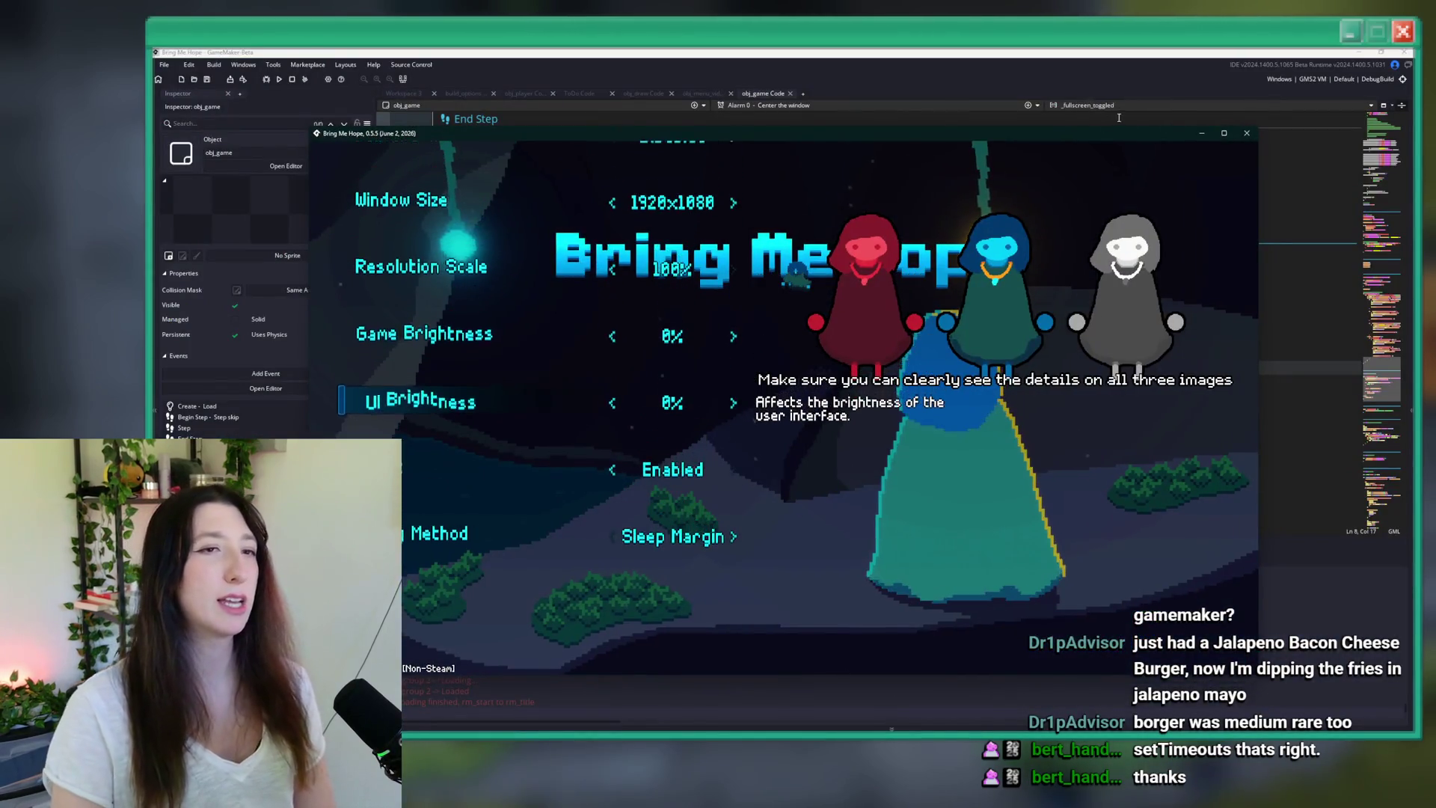
click(1246, 135)
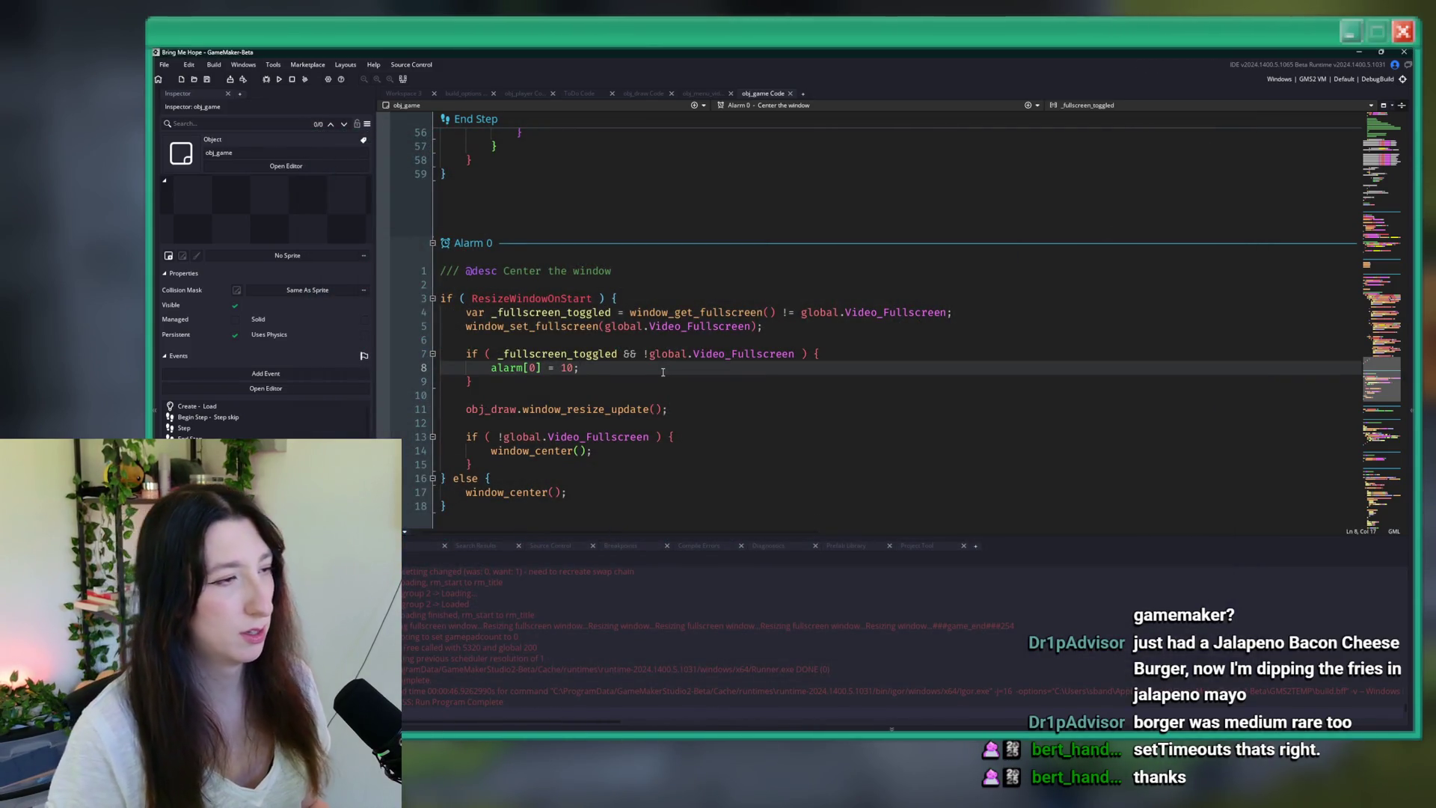
- Search the project for 'alarm[0] = 15' and jump to it in obj_game's Create - Load
key(ctrl+t)
key(Escape)
key(shift+Left)
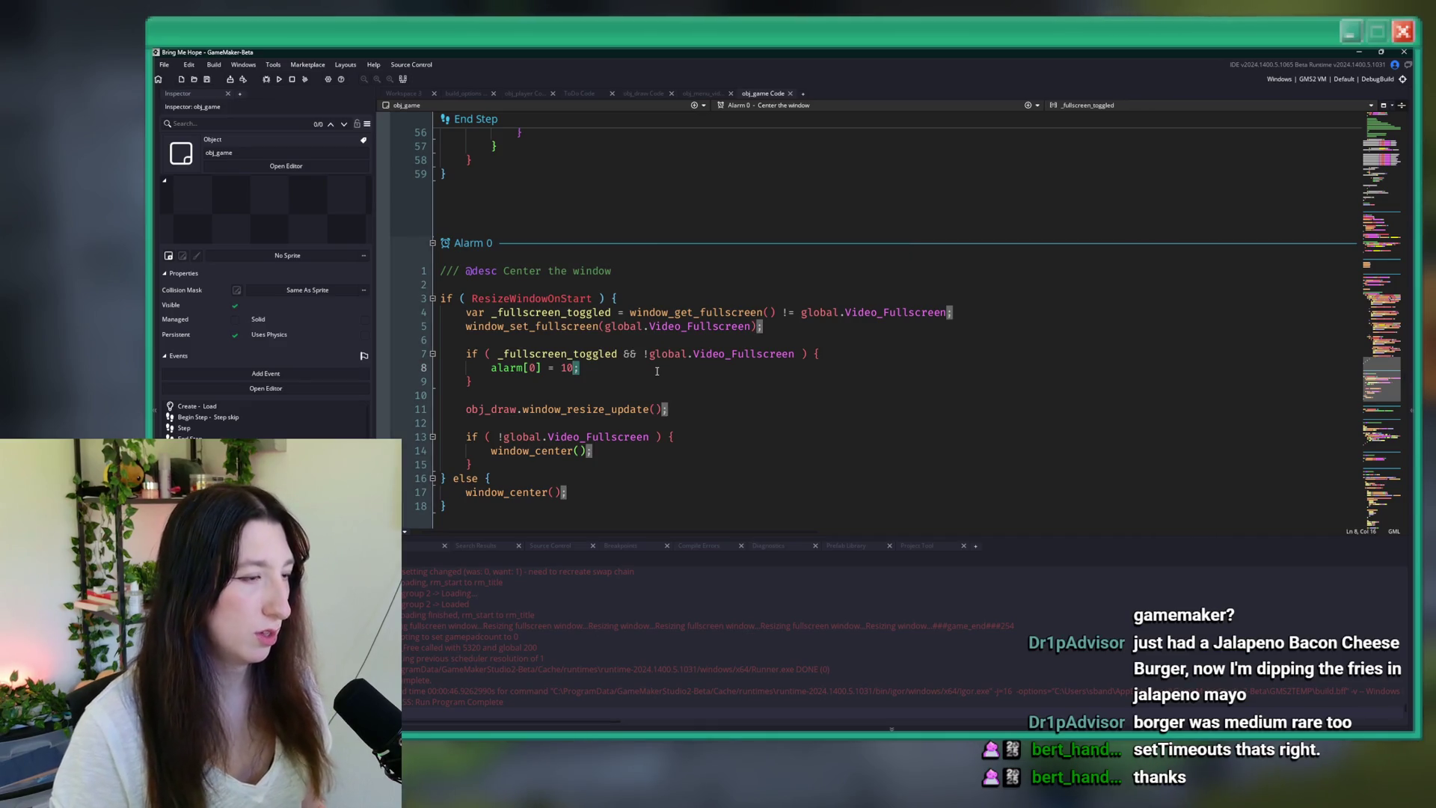
key(ctrl+f)
text(alarm[0] = 1)
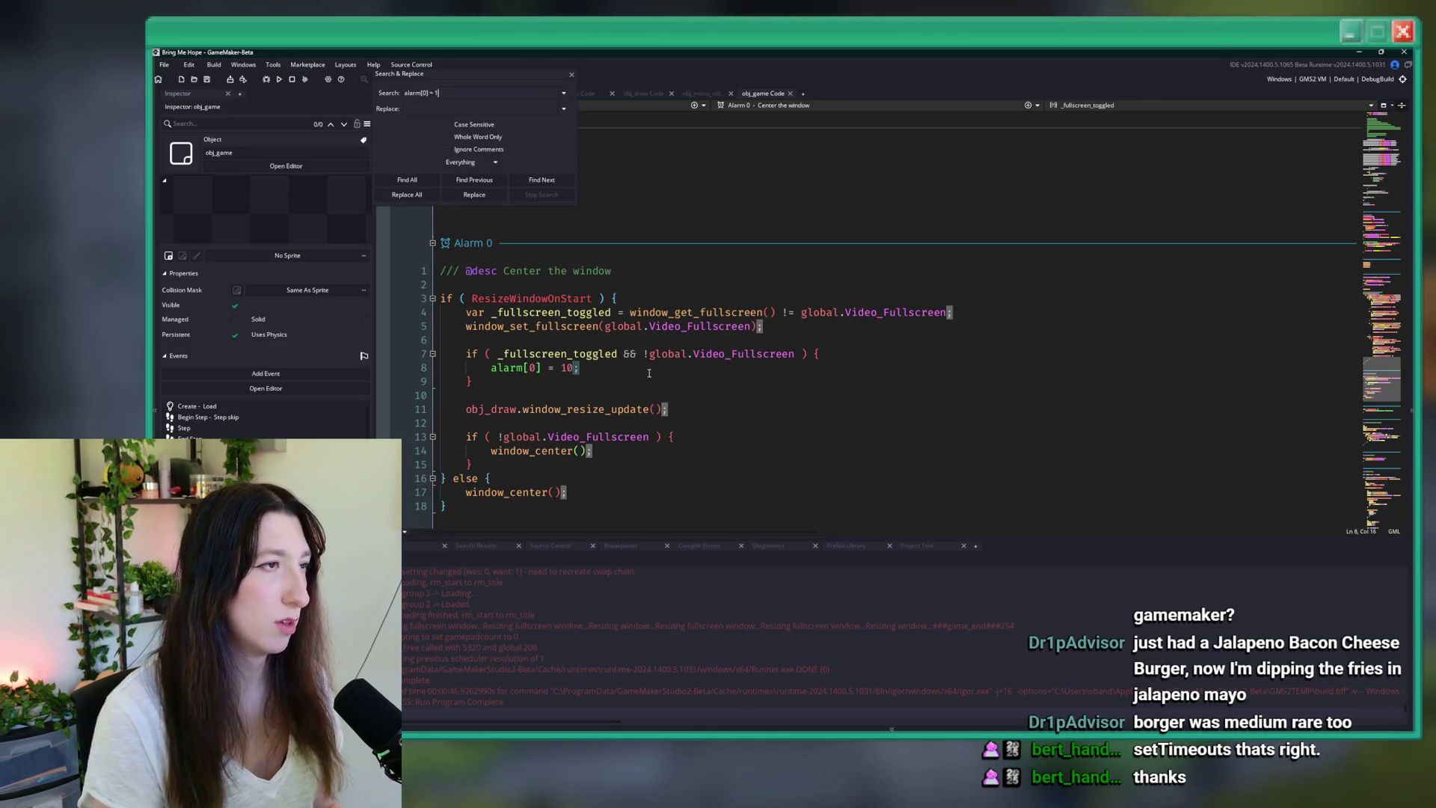
text(5)
key(Return)
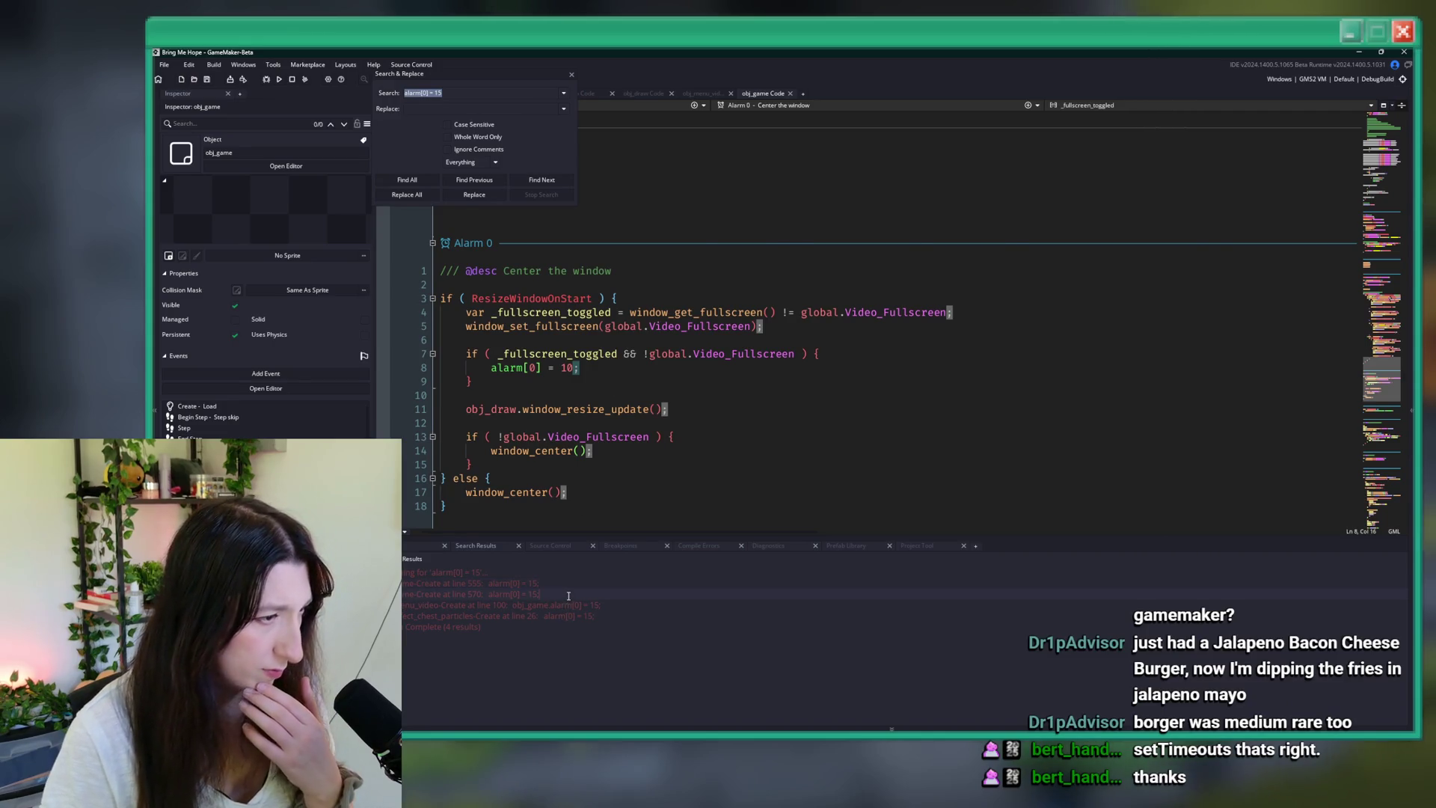
double_click(569, 595)
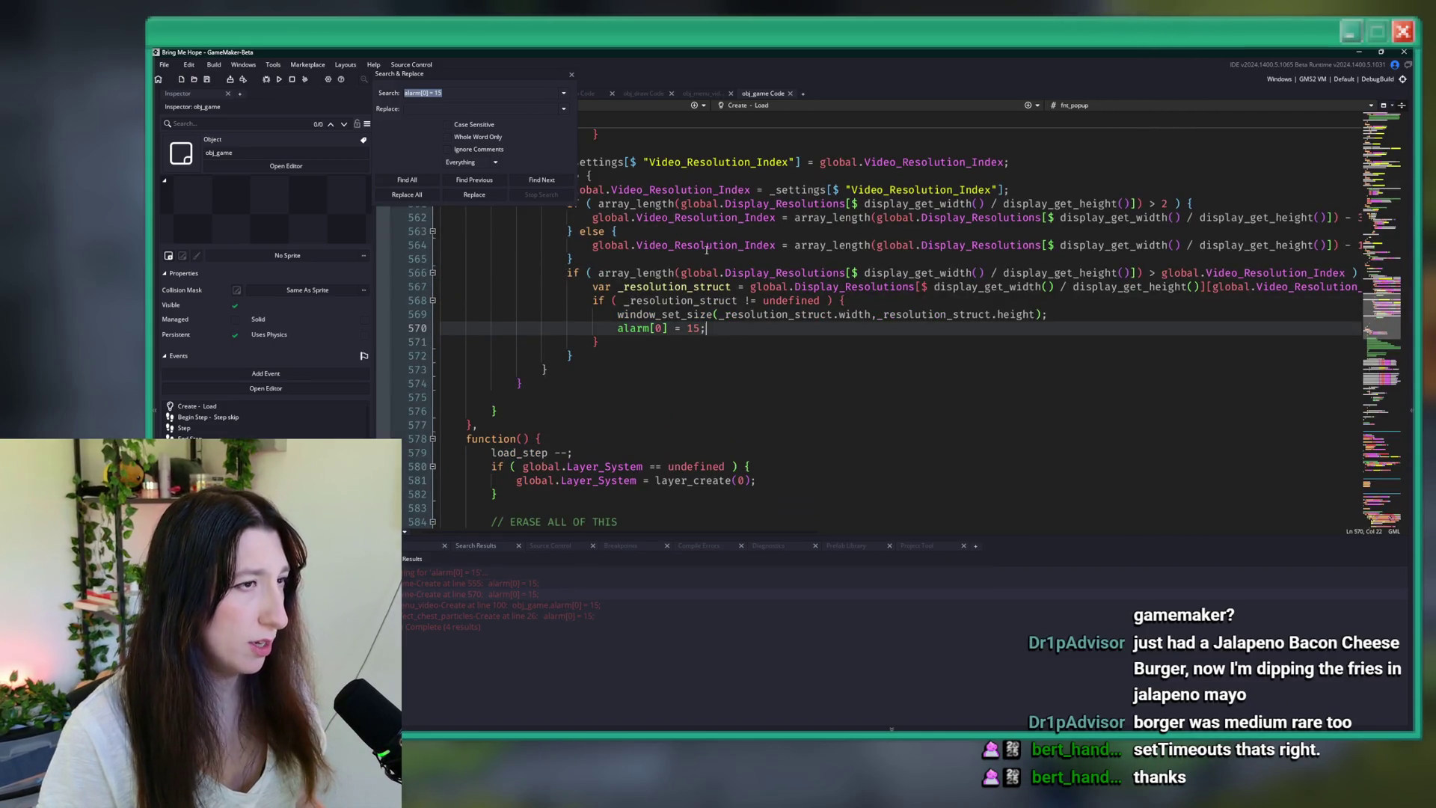
key(Escape)
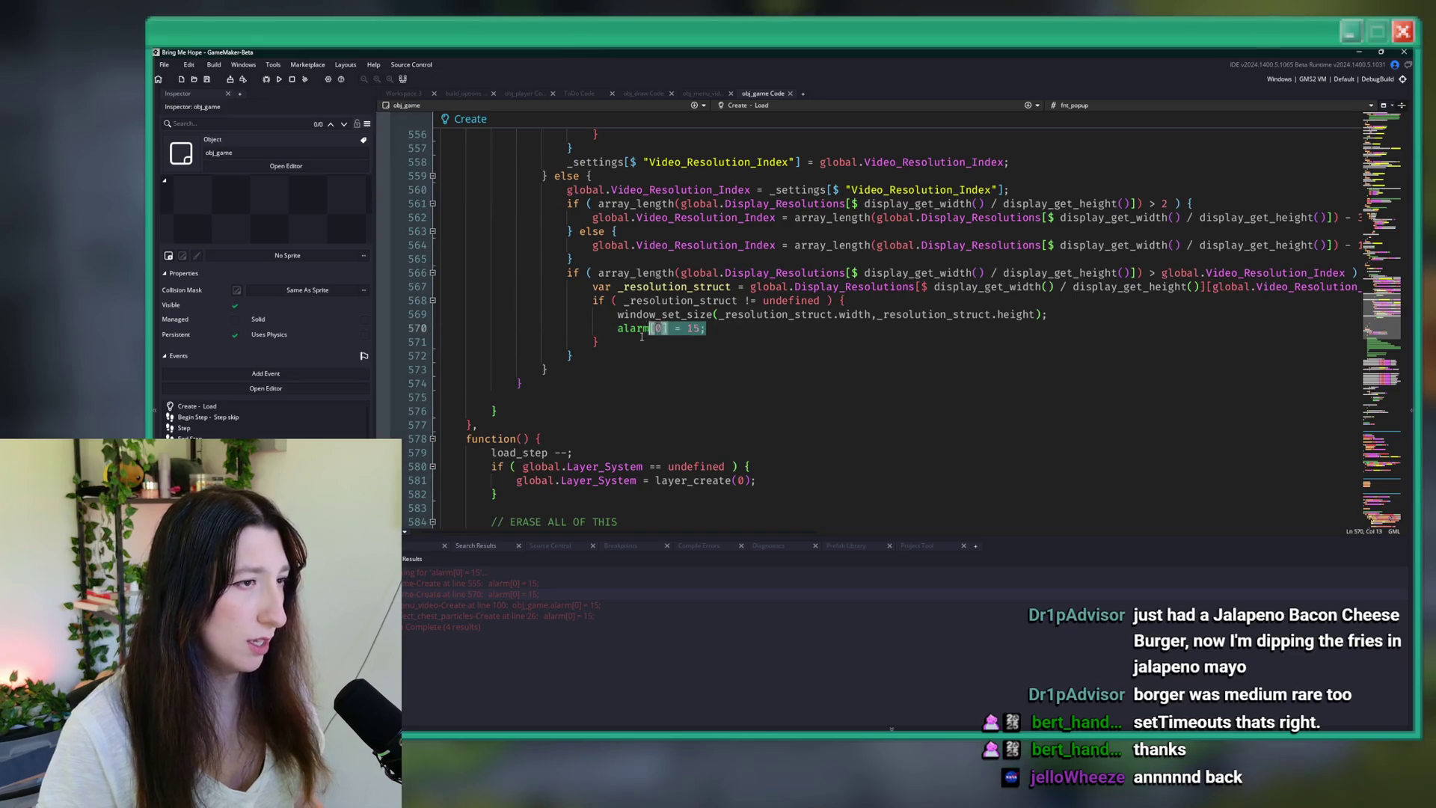
- Review the window-setup code from the ResizeWindowOnStart check down to line 573
click(755, 332)
key(Down)
key(Down)
key(Down)
scroll(774, 129, up, 10)
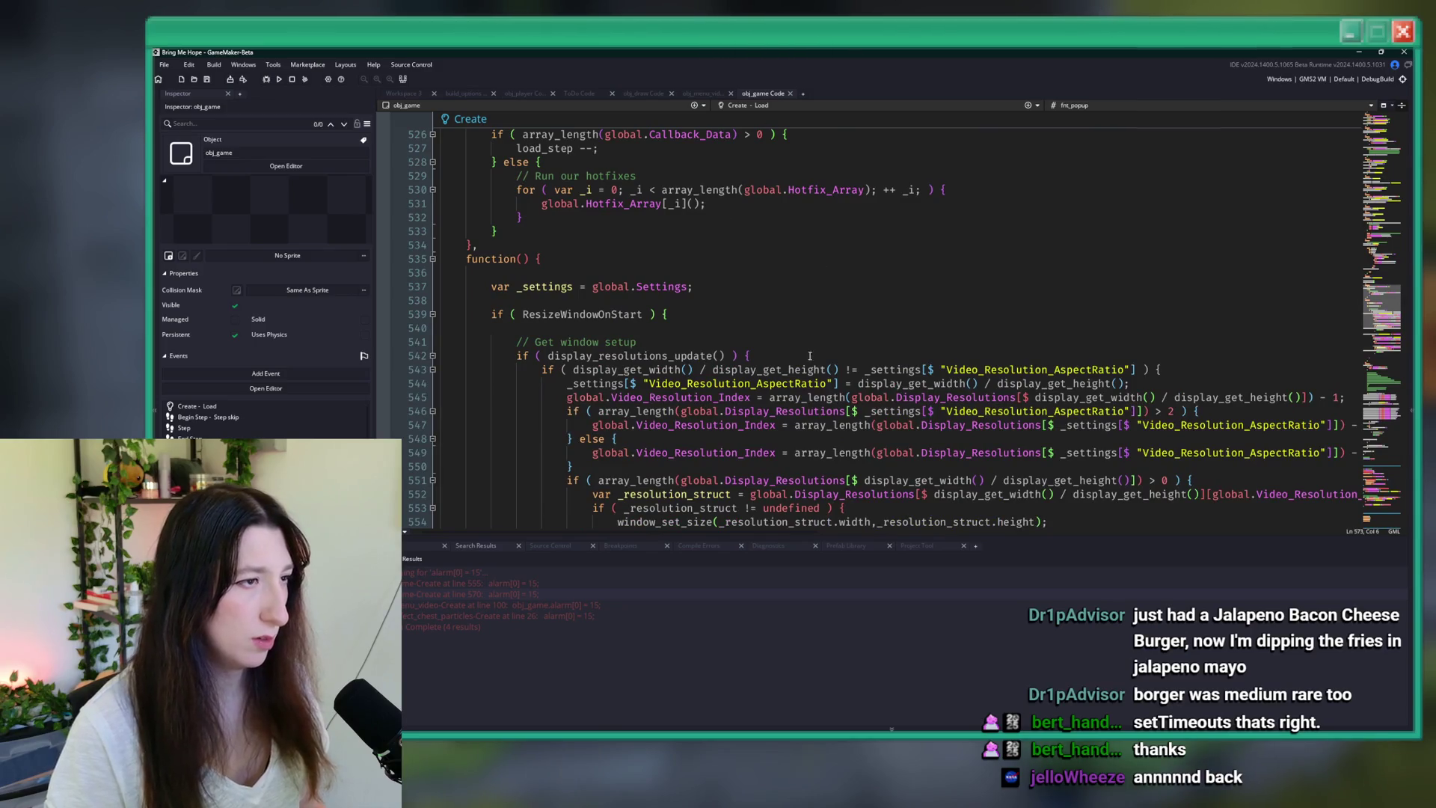
scroll(814, 337, down, 4)
click(718, 162)
key(Up)
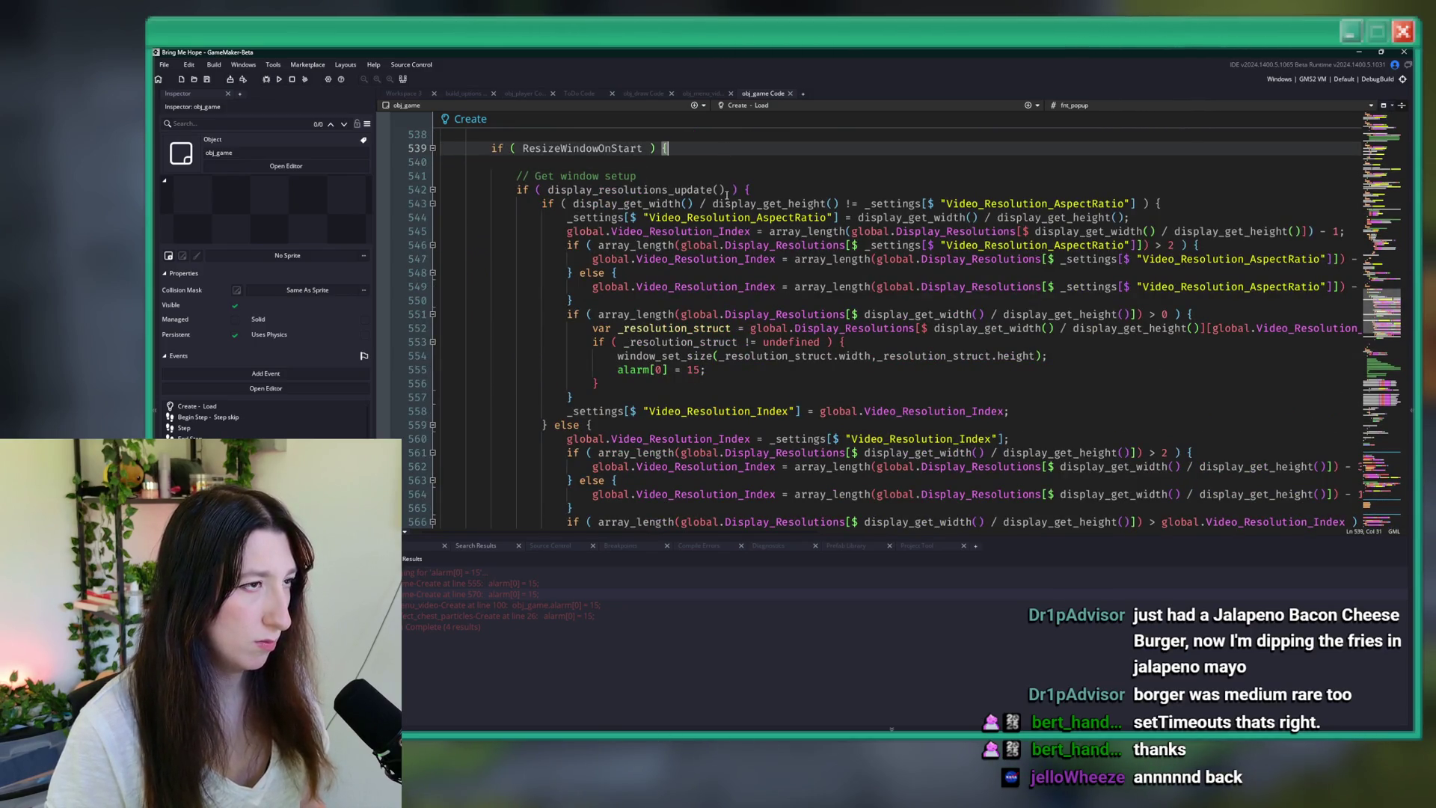
scroll(722, 262, up, 10)
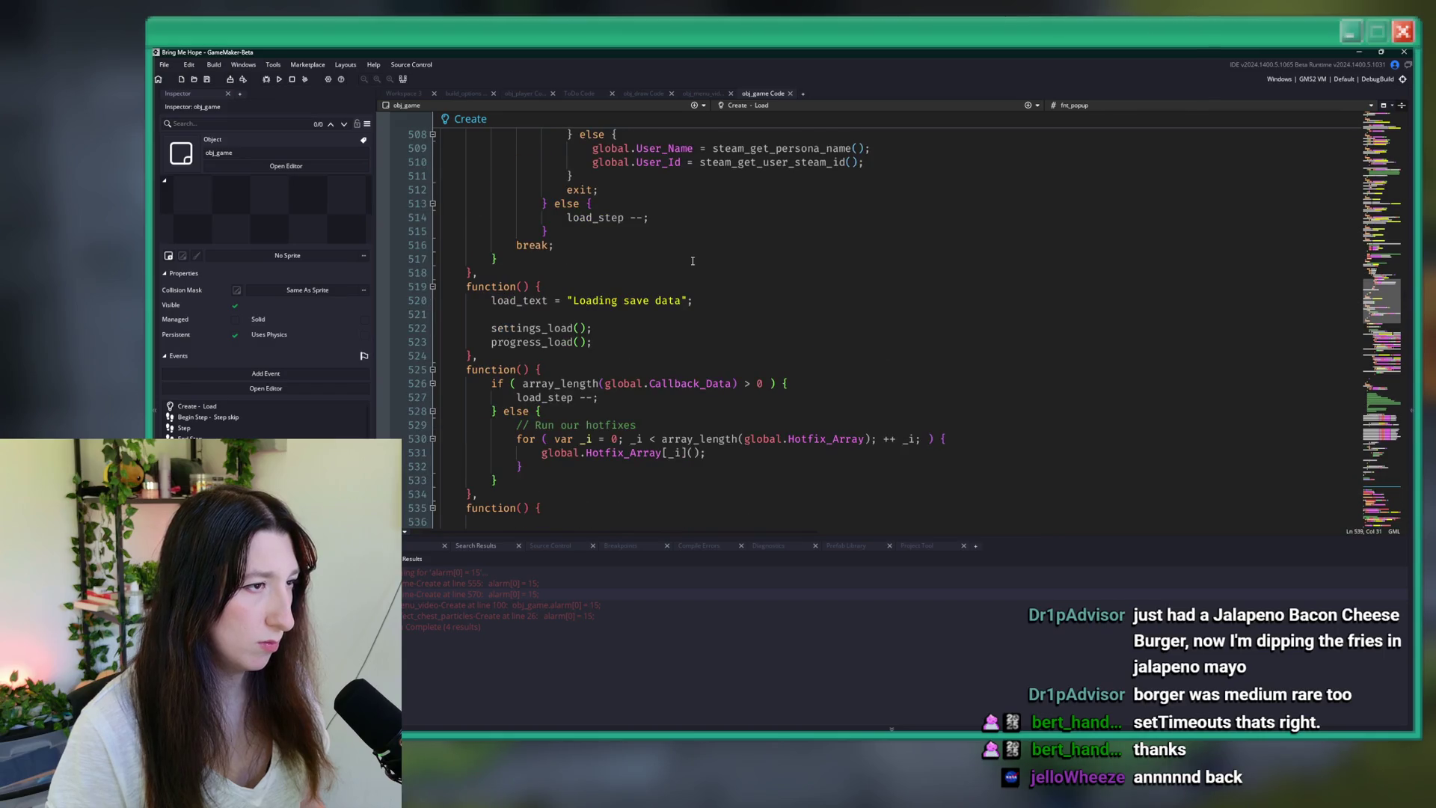
scroll(640, 390, down, 14)
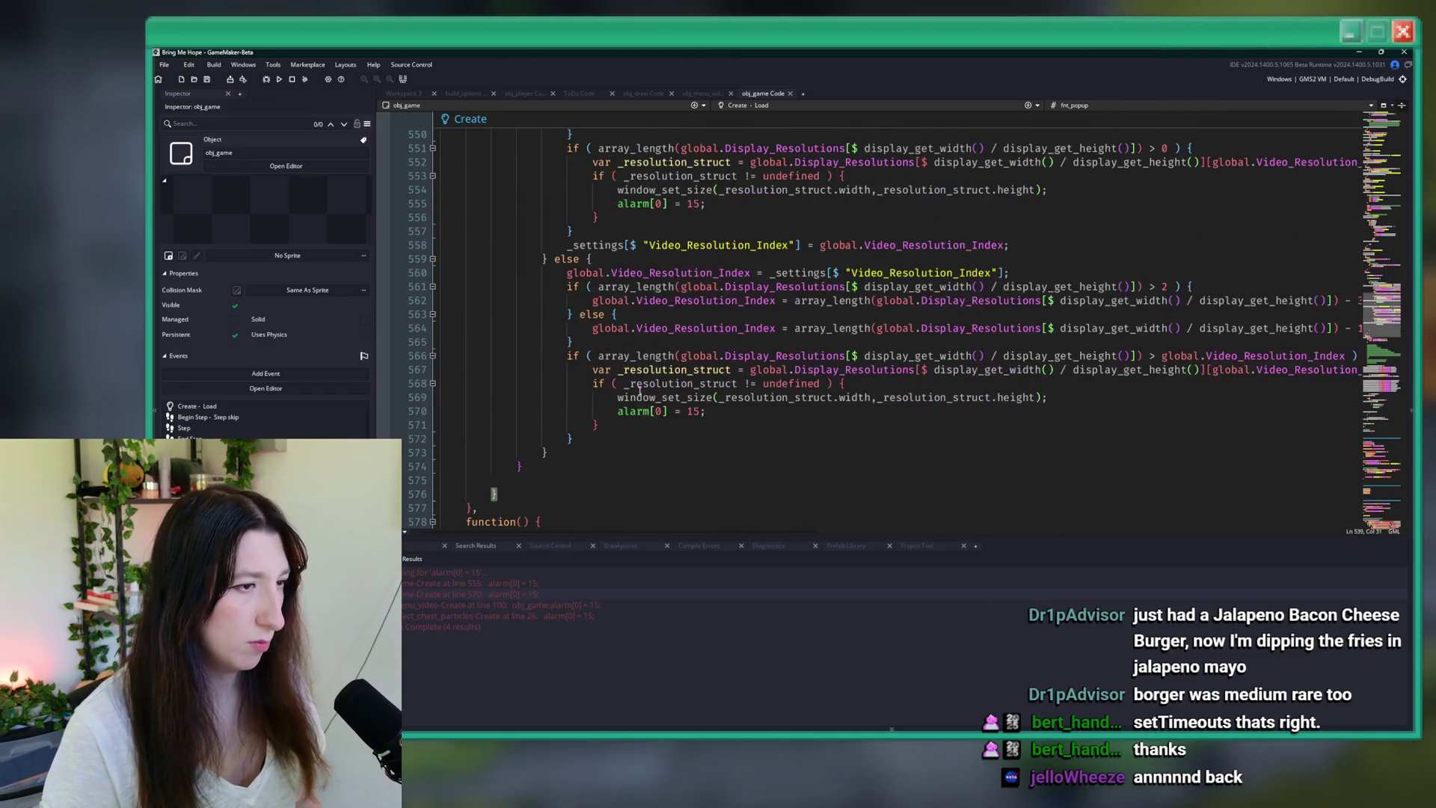
- Select the window_set_size line 569, then bring up obj_menu_video's Create code
click(768, 415)
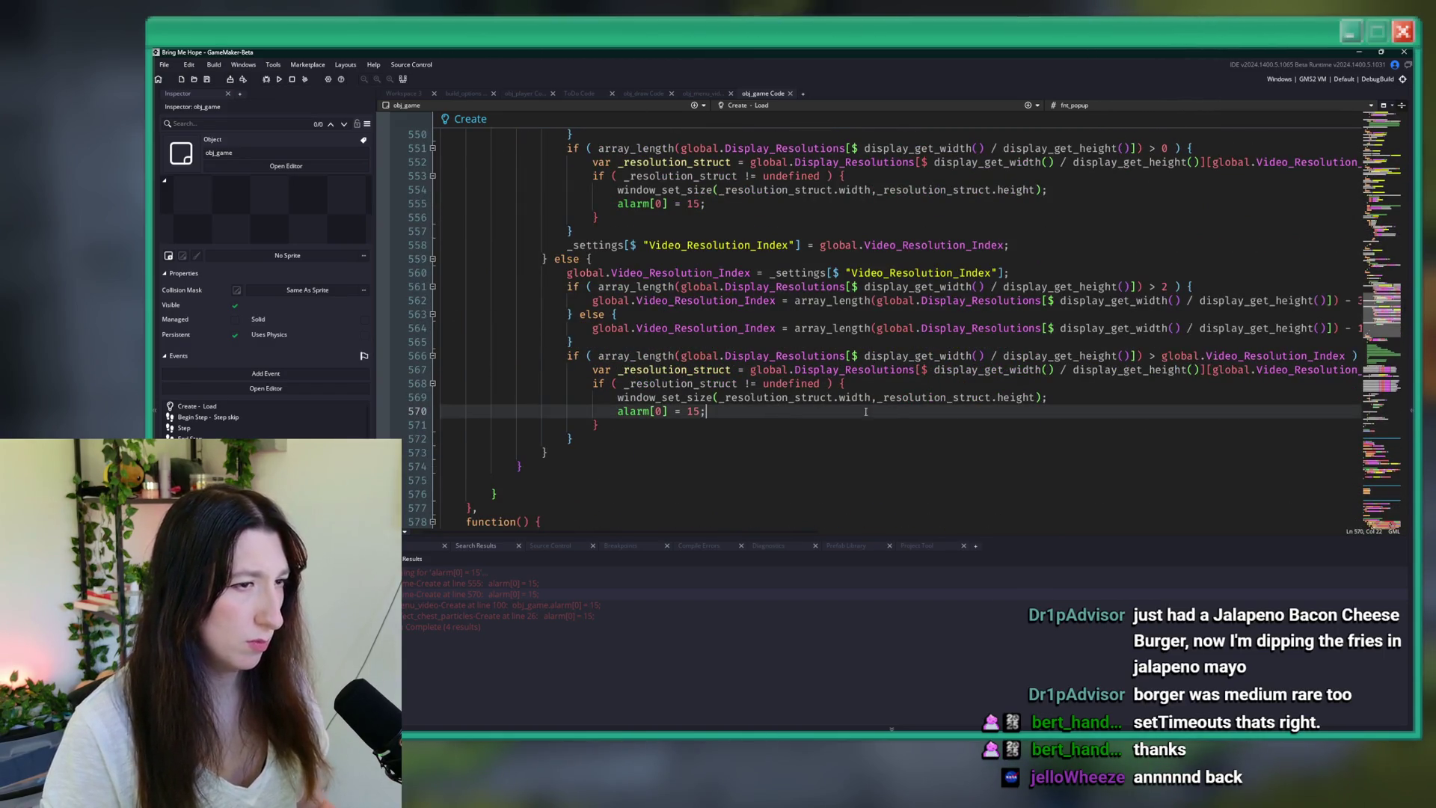
click(618, 396)
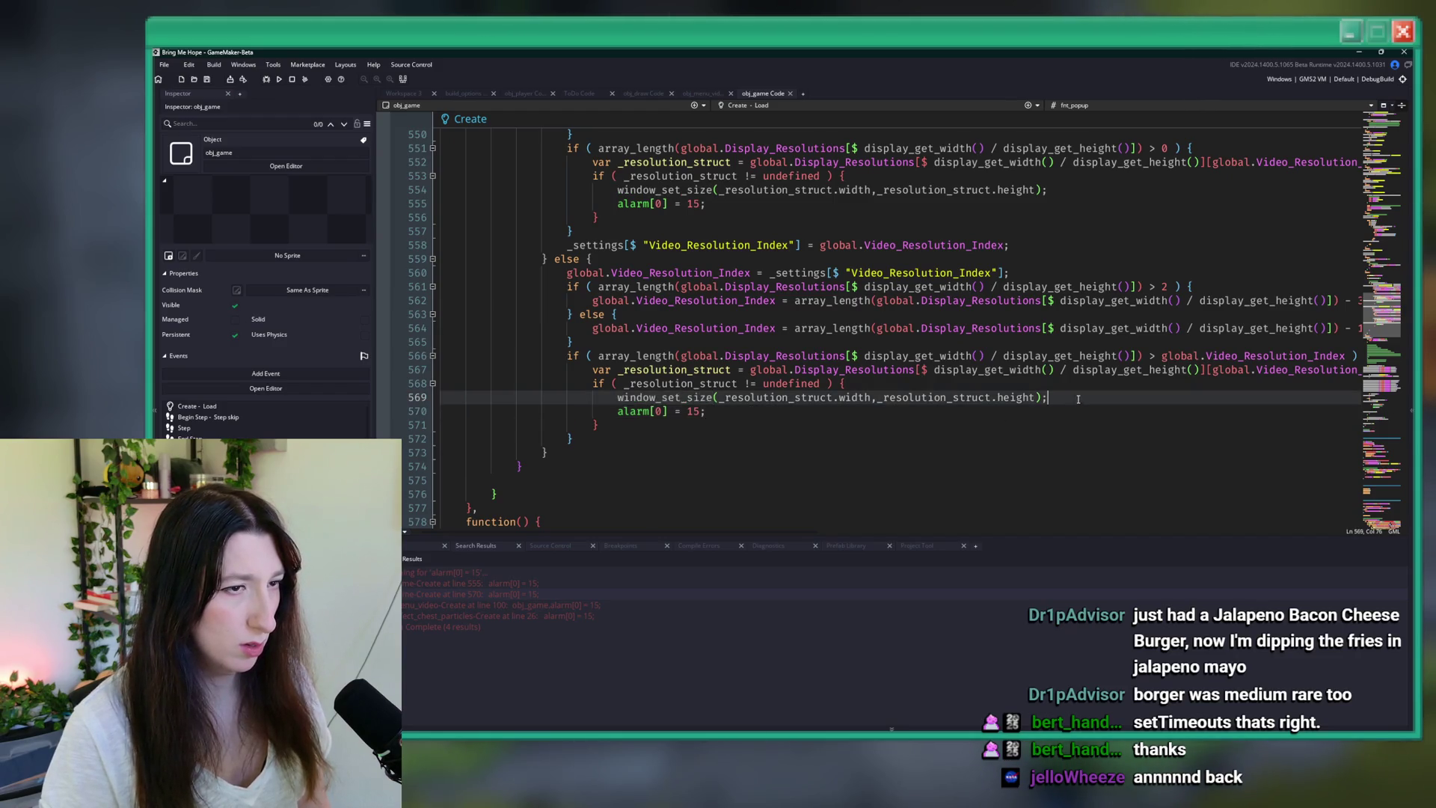
key(shift+Up)
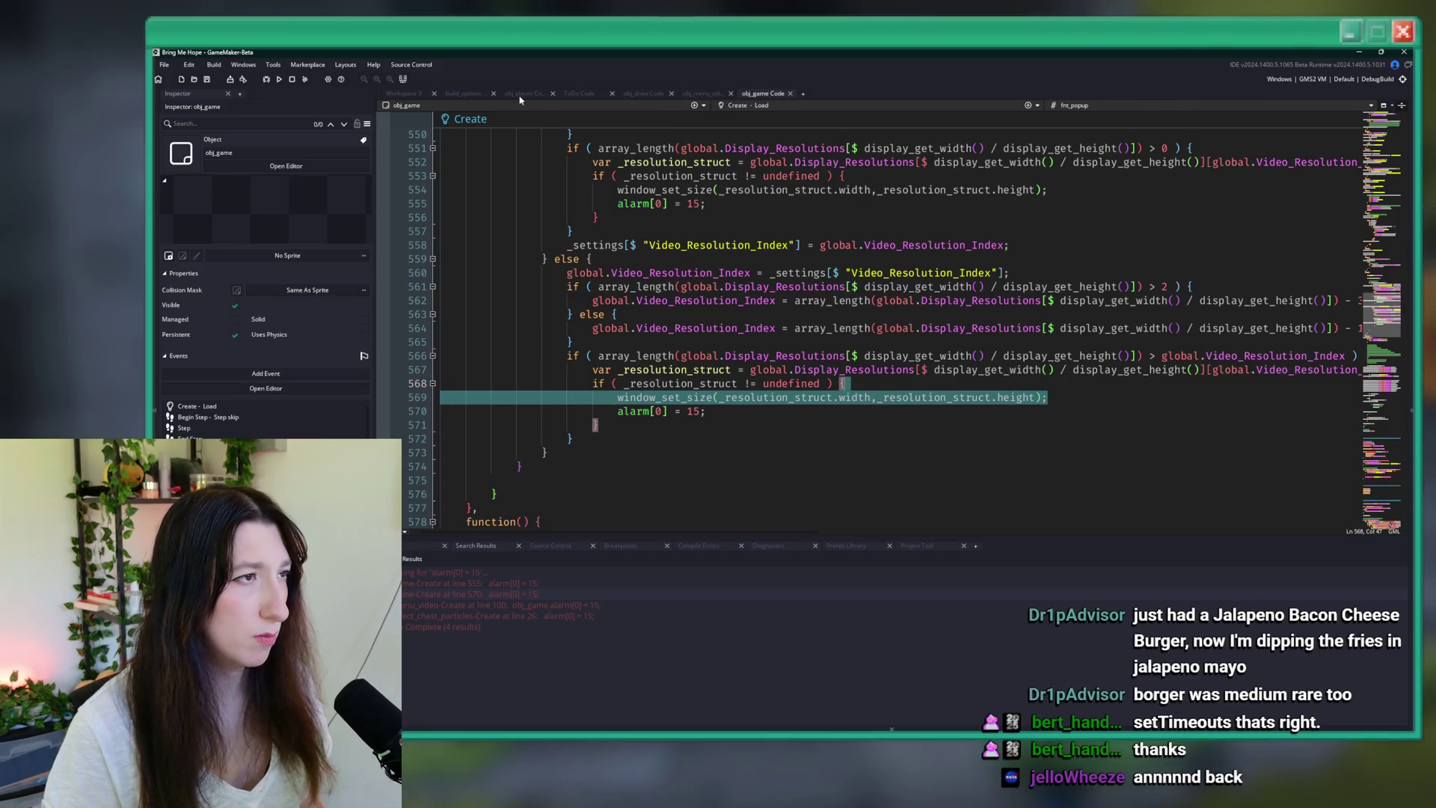
click(692, 96)
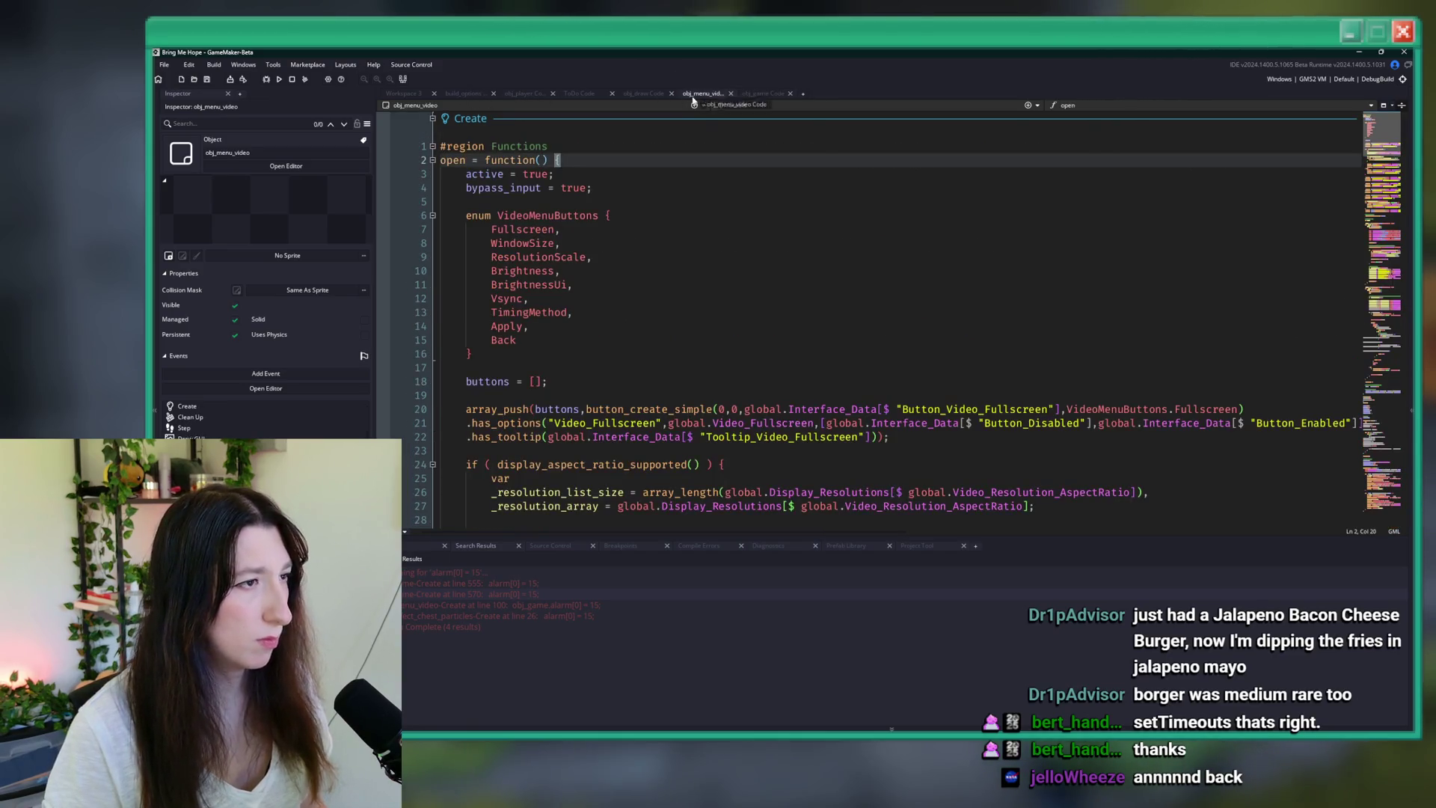
- Replace line 569's window_set_size with obj_draw.window_resize_update() copied from obj_draw's Begin Step, then run
click(645, 96)
drag(597, 295, 432, 293)
key(ctrl+c)
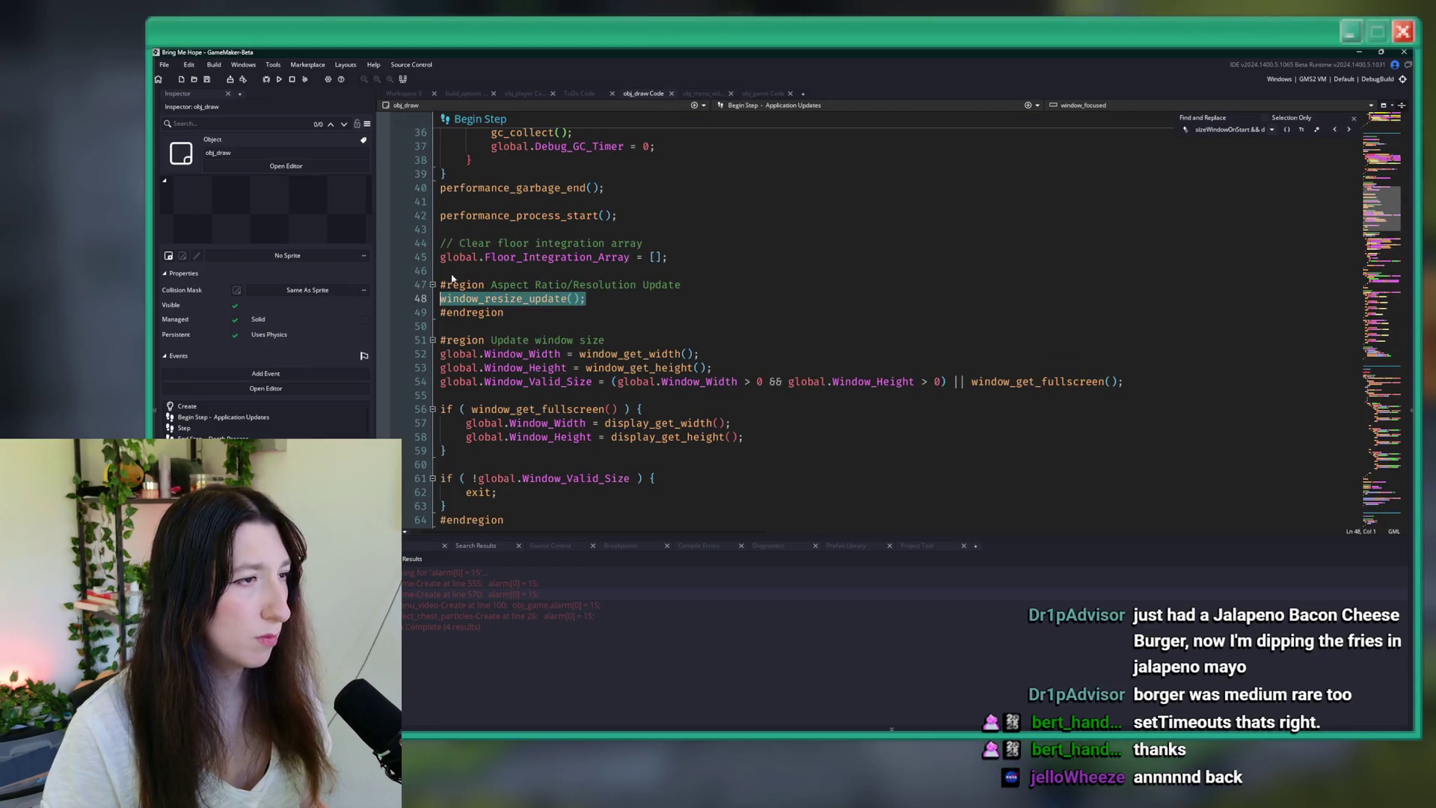
click(762, 93)
drag(618, 397, 1085, 394)
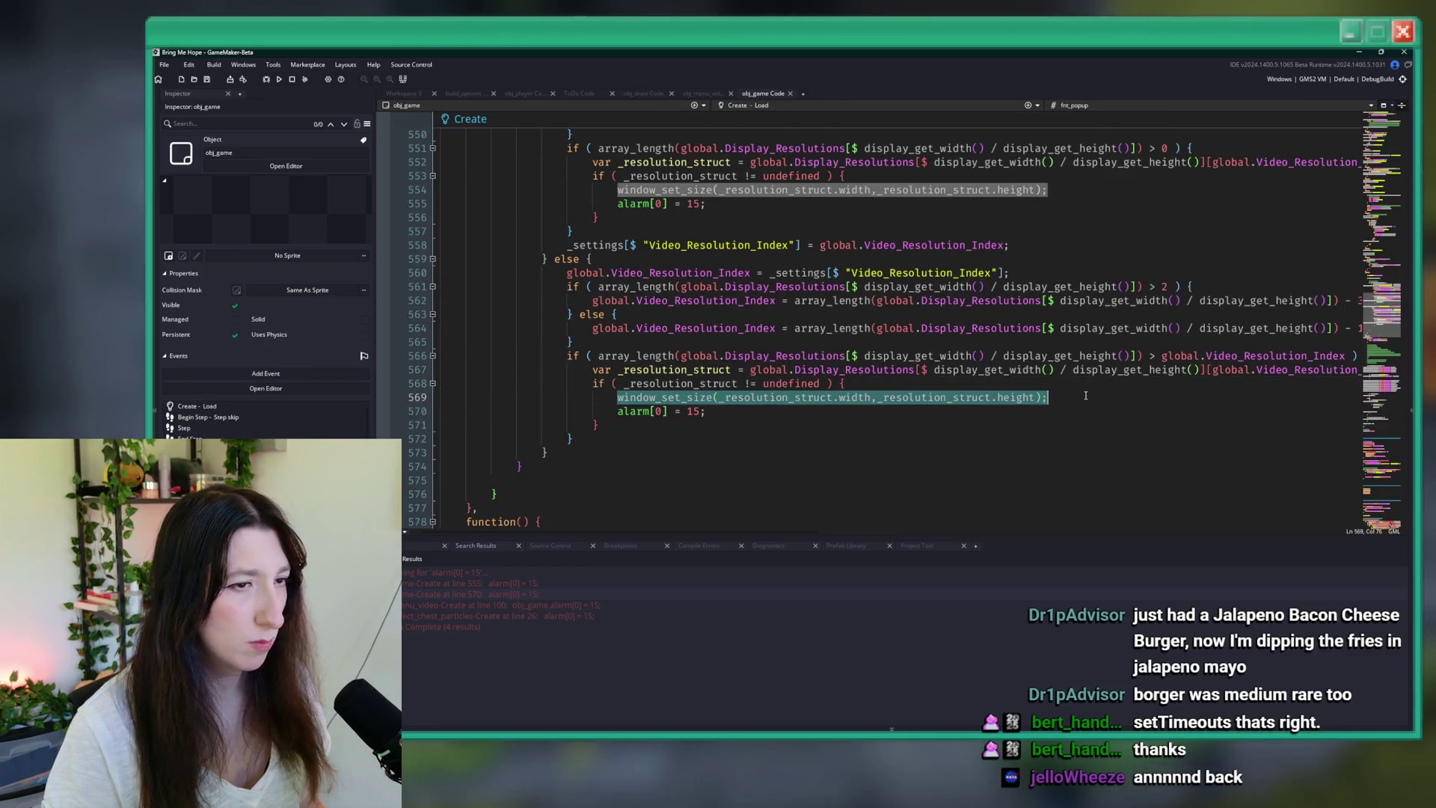
text(obj_draw.)
key(ctrl+v)
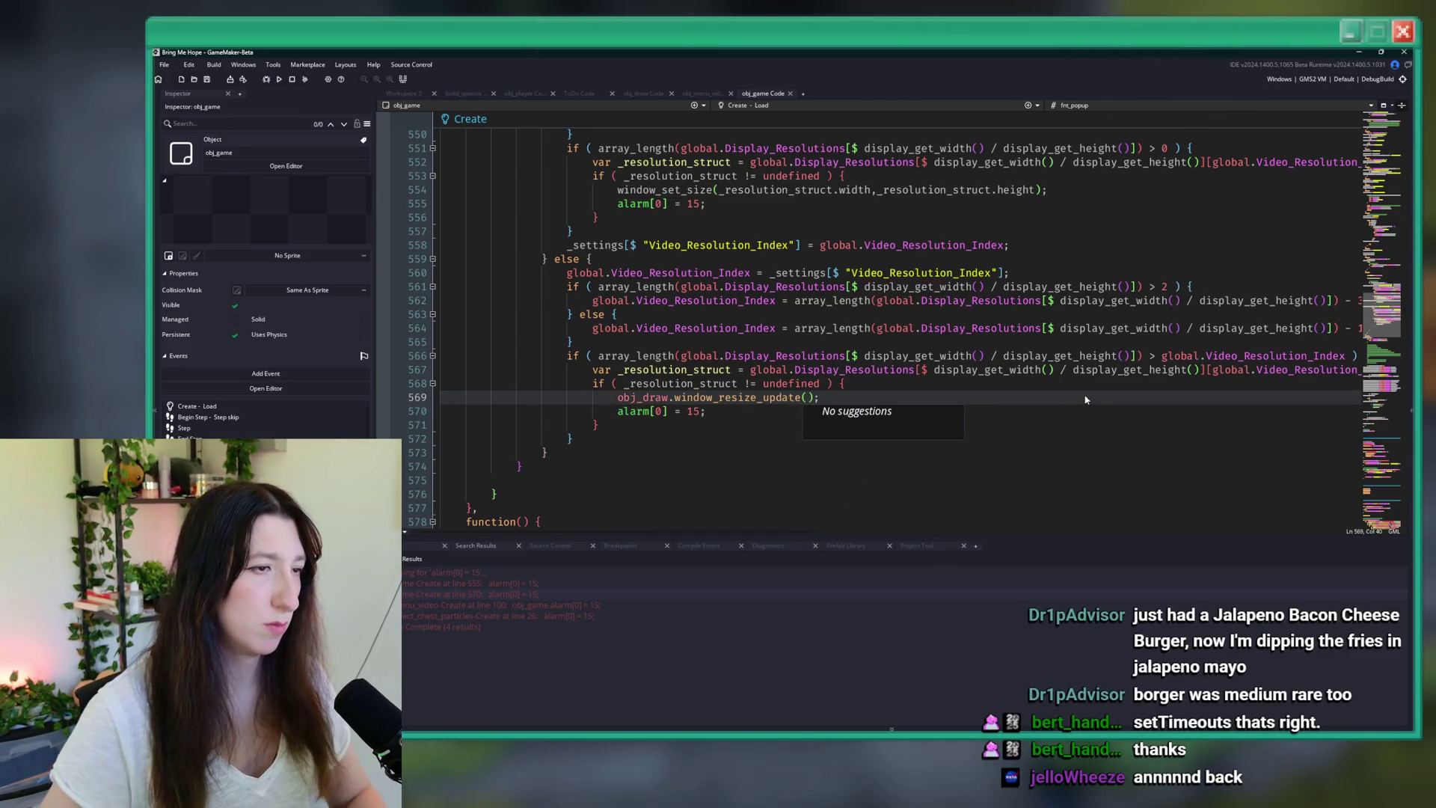
key(F5)
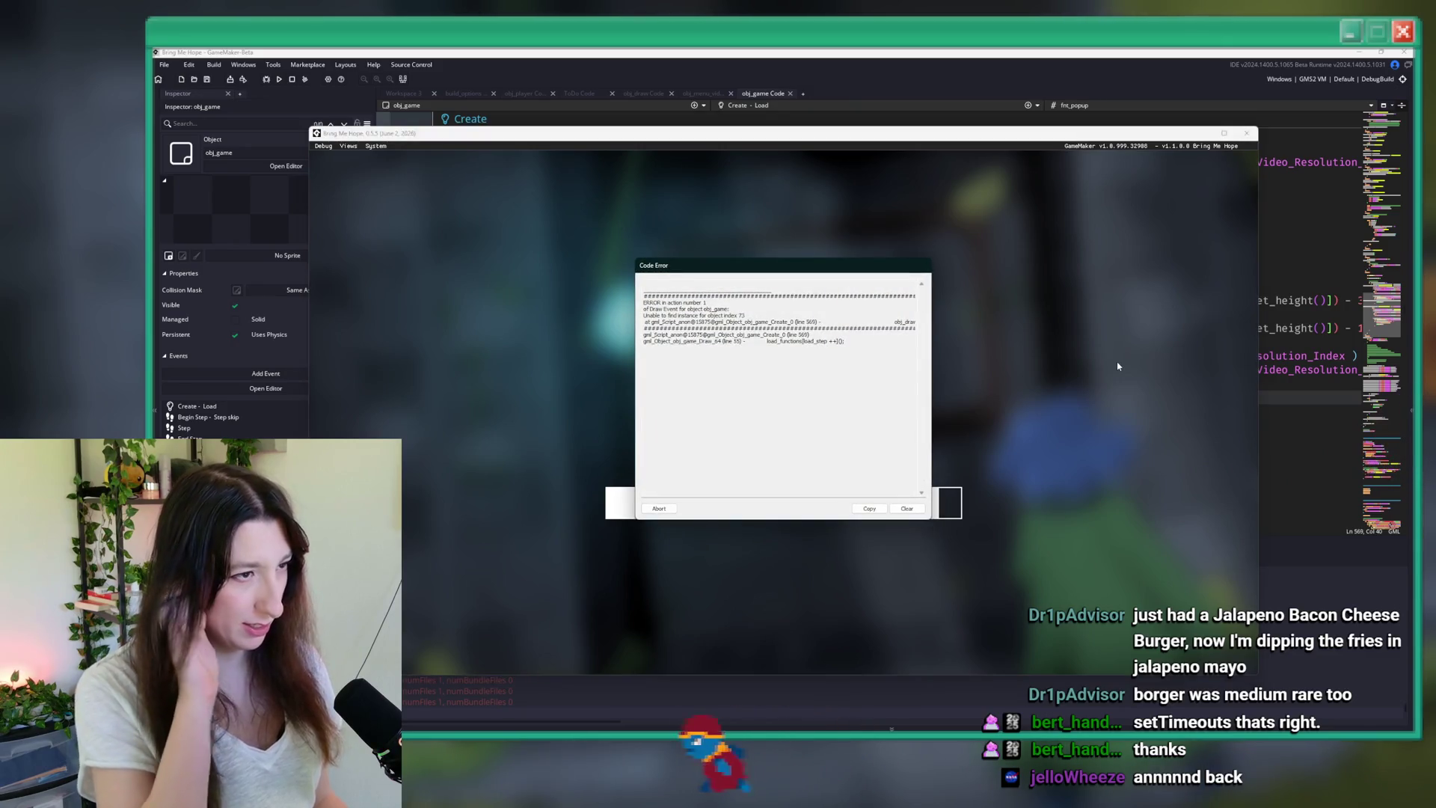
- Dismiss the code error and delete the obj_draw.window_resize_update() line at 569
click(554, 66)
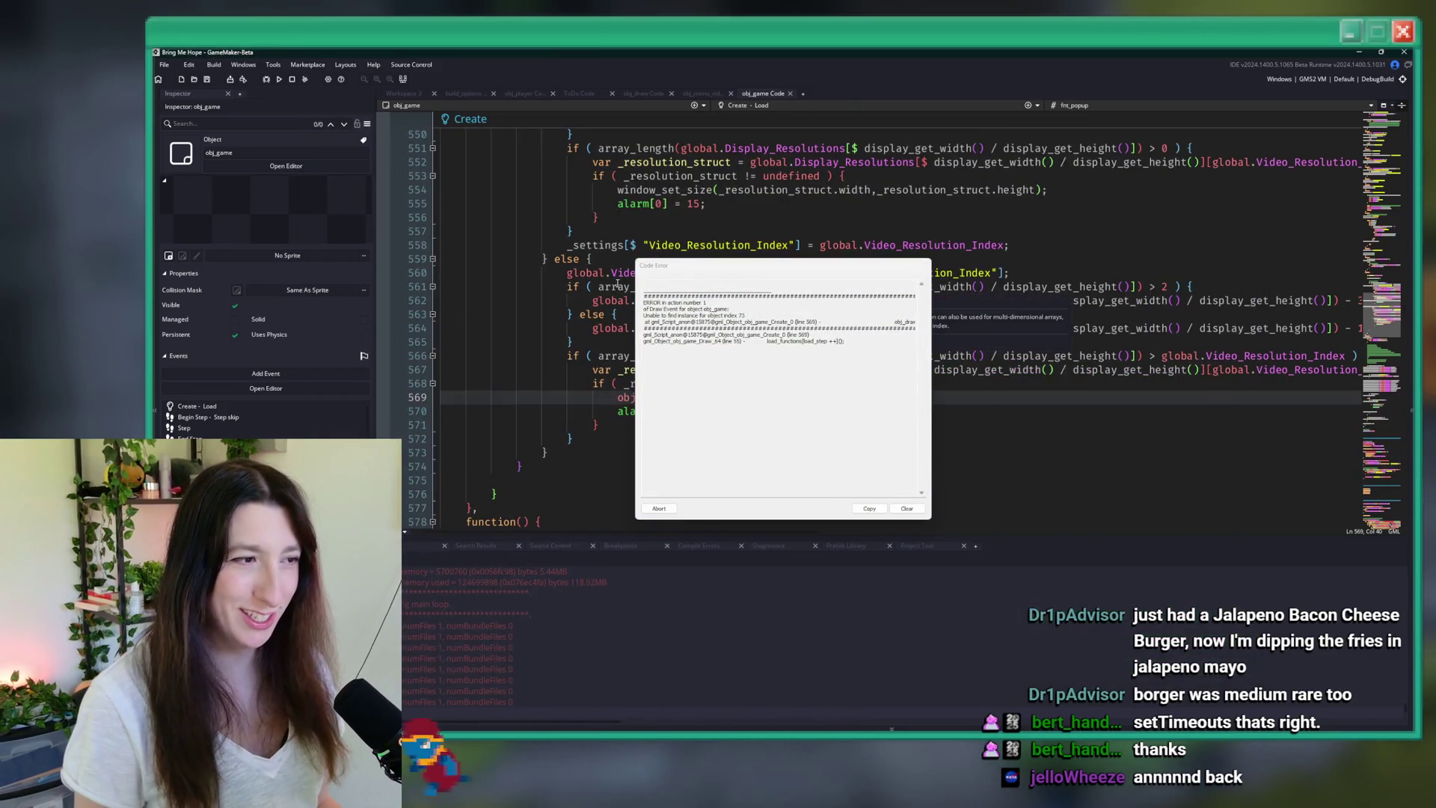
drag(748, 265, 1003, 280)
scroll(737, 282, down, 4)
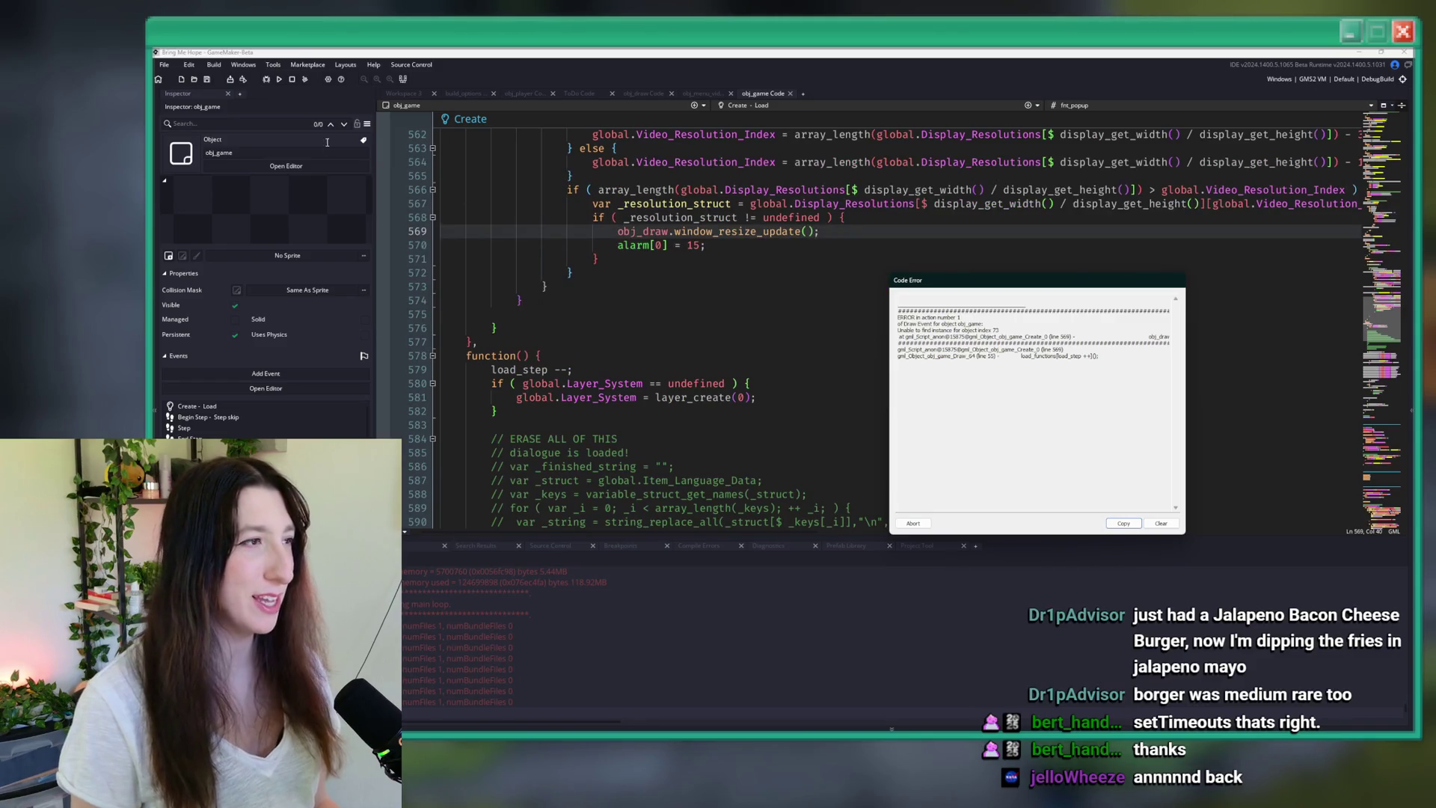
click(293, 80)
click(683, 245)
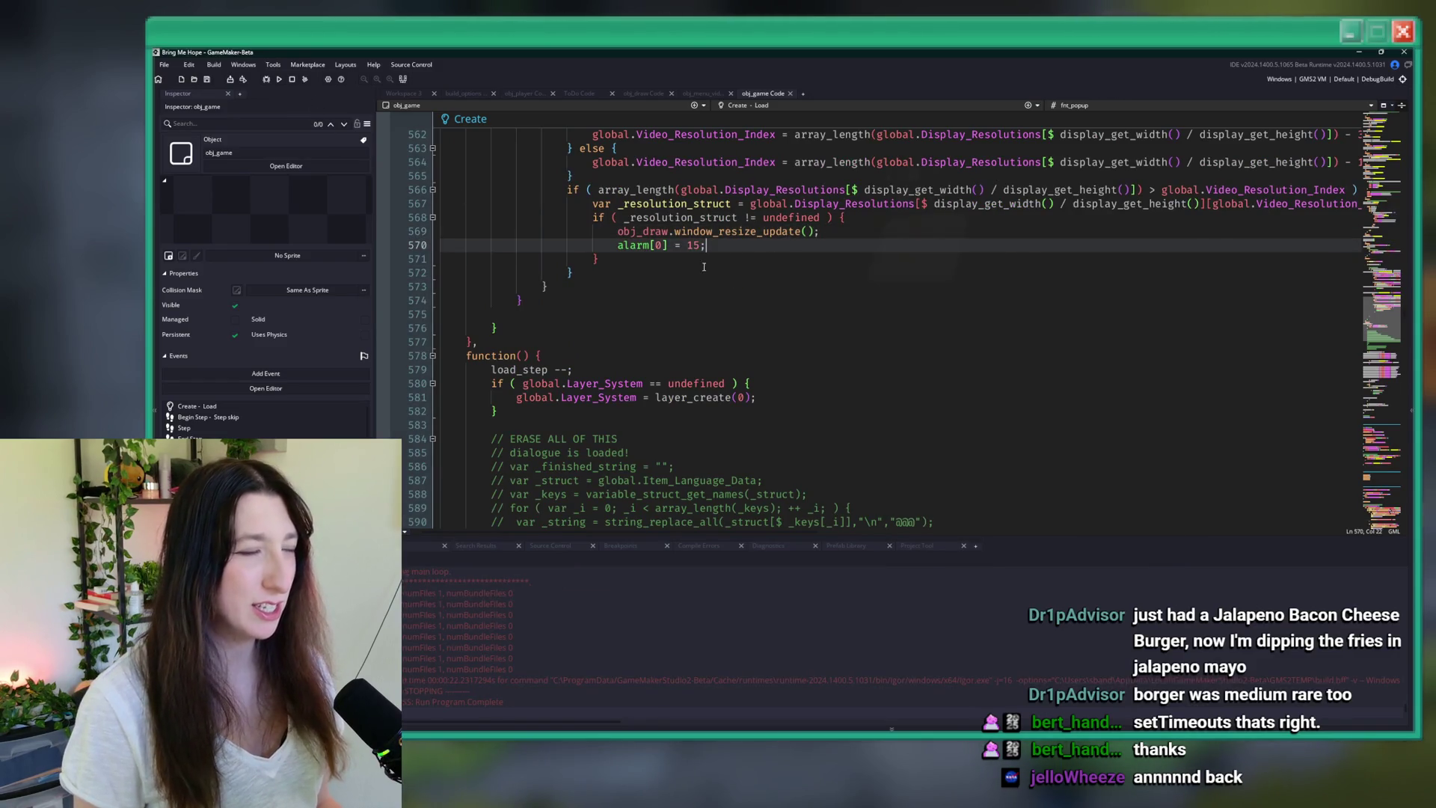
scroll(683, 274, up, 2)
scroll(618, 376, up, 2)
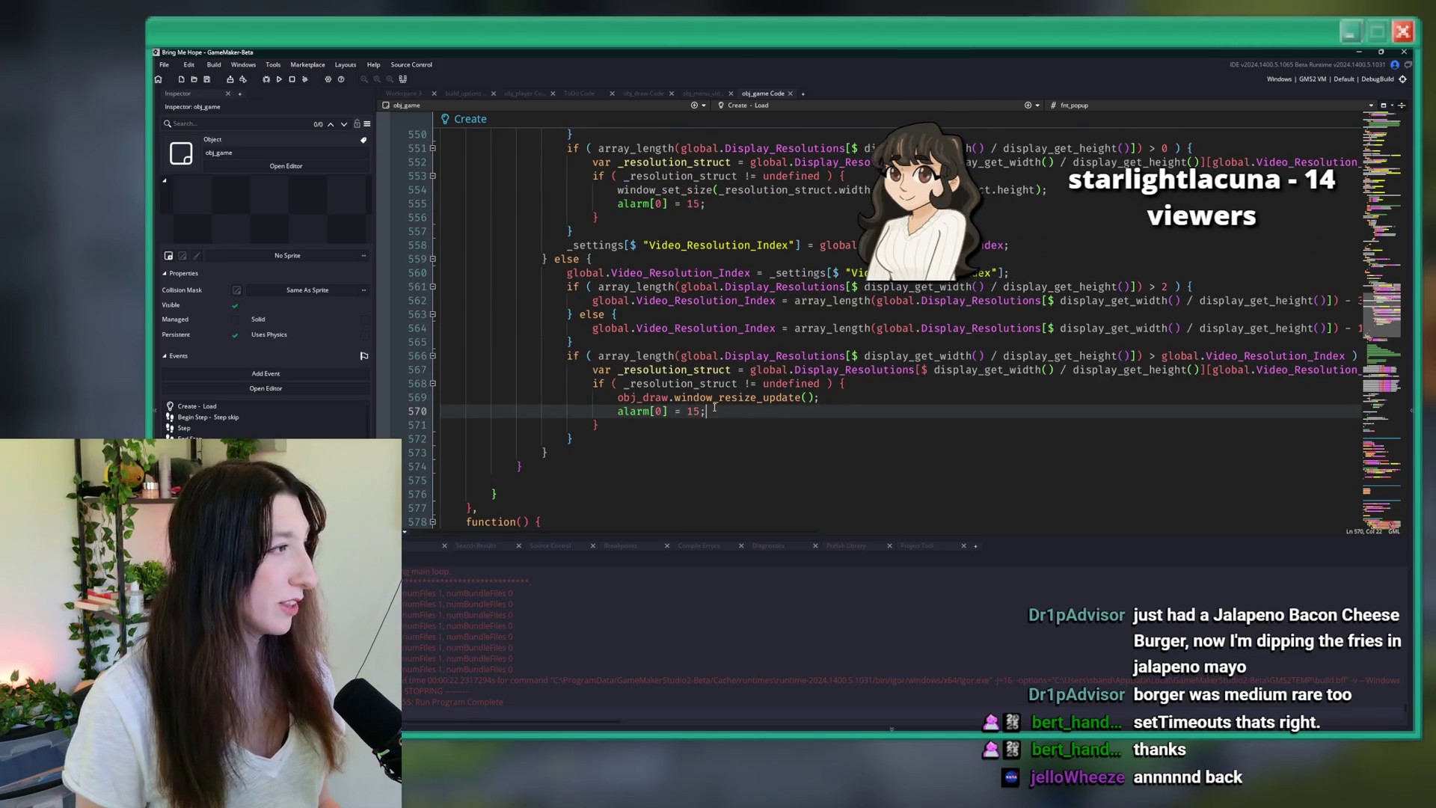
key(shift+Home)
key(shift+Up)
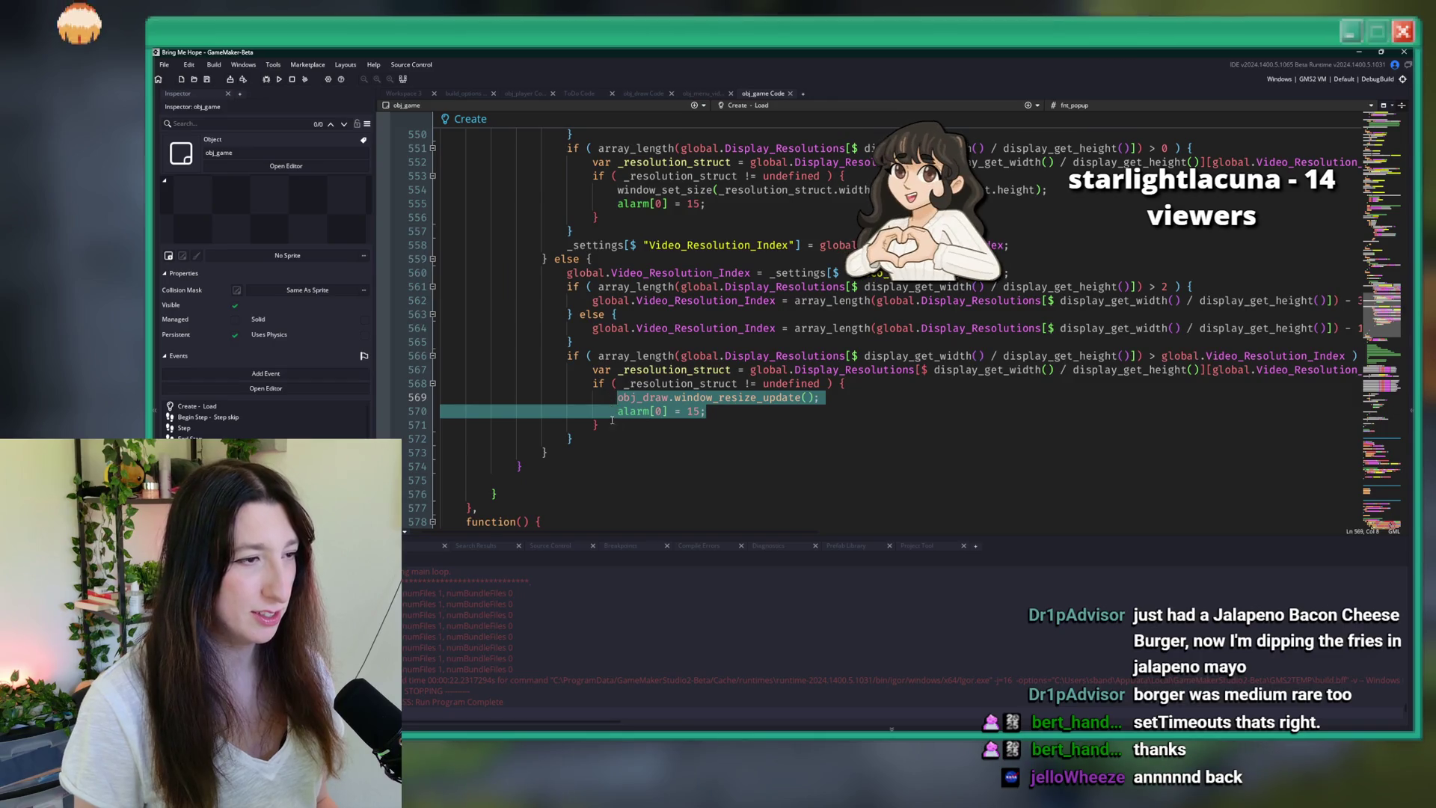
key(End)
key(shift+Home)
key(ctrl+c)
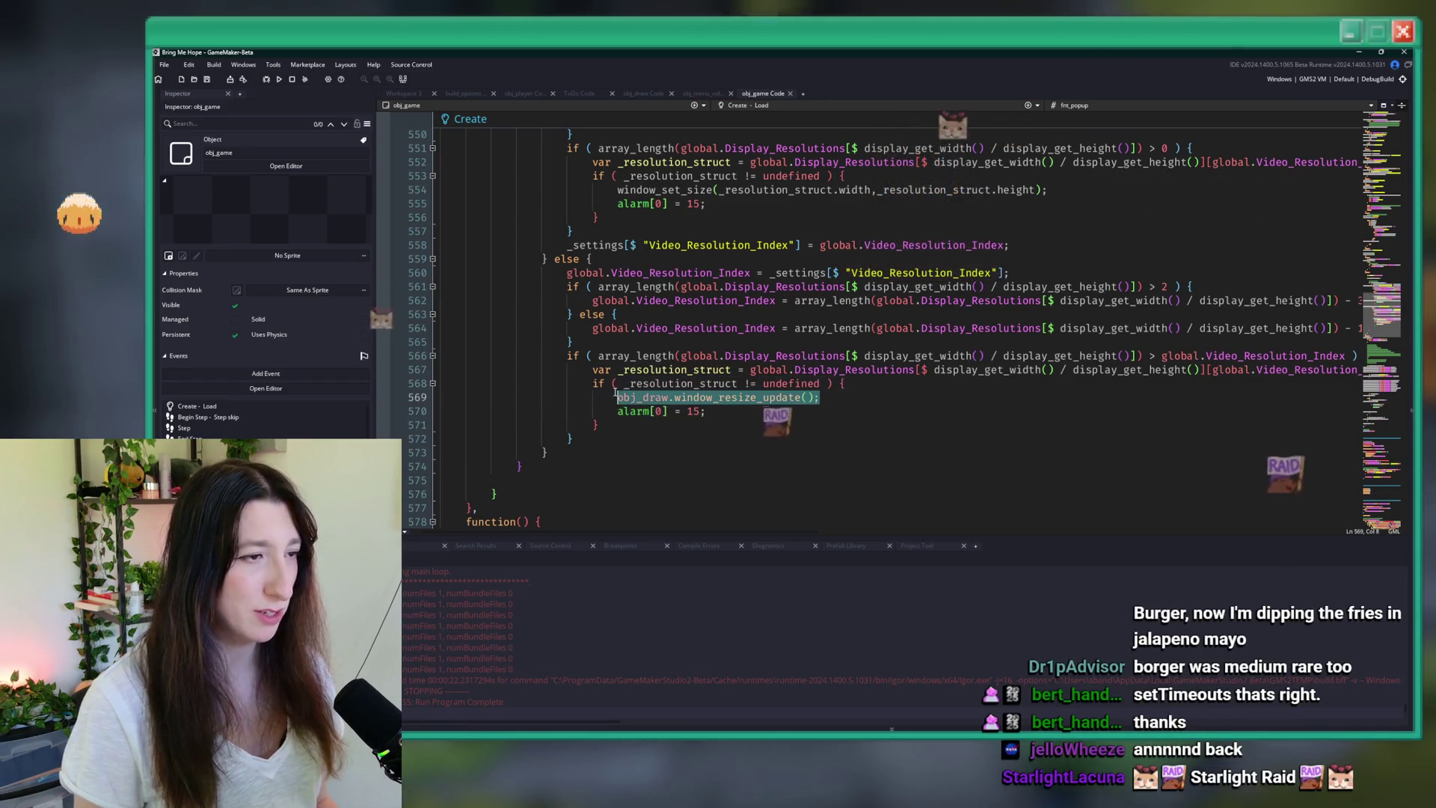
key(BackSpace)
key(BackSpace)
key(BackSpace)
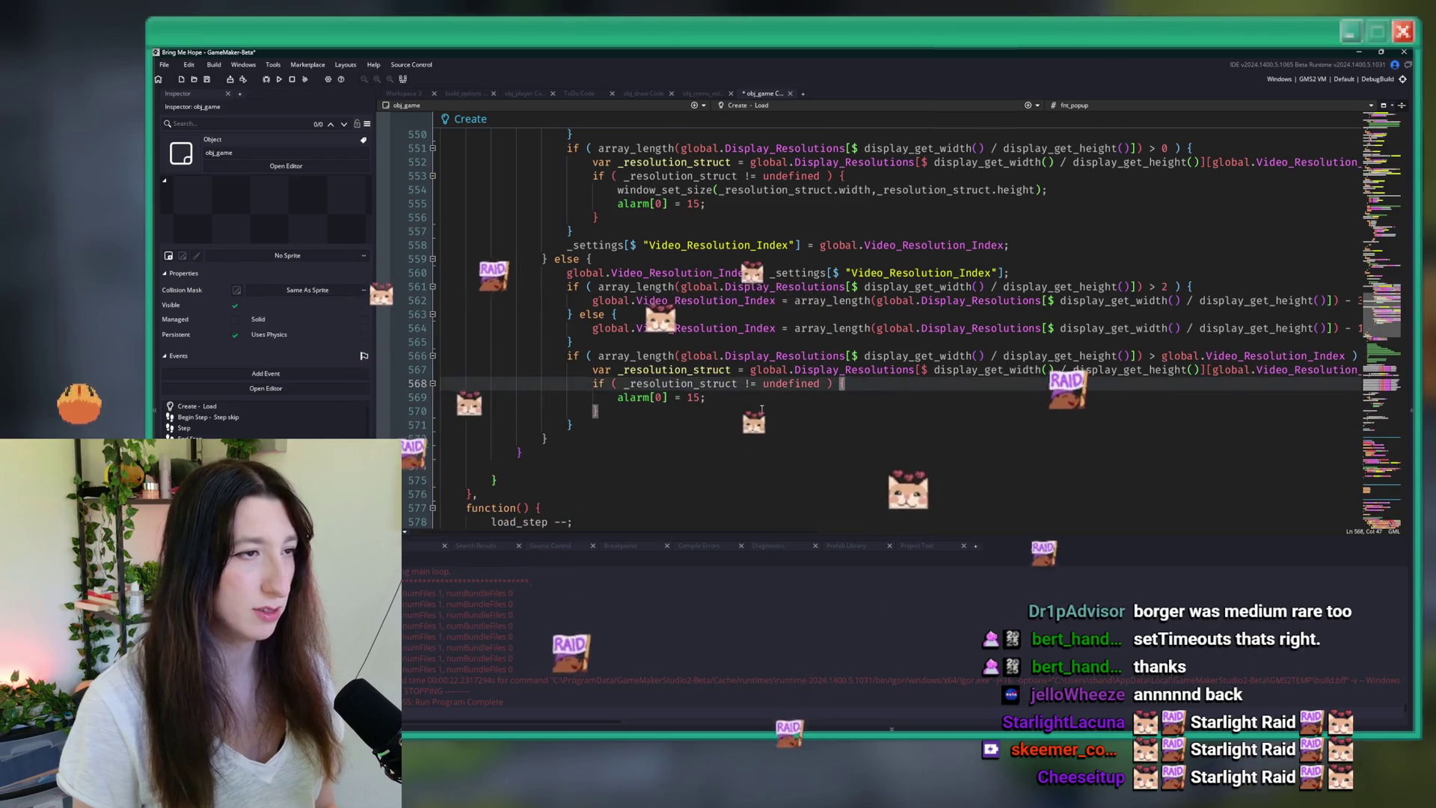
- Paste obj_draw.window_resize_update() on a new line after the obj_debug creation at line 614, then rerun
click(579, 425)
scroll(636, 203, down, 8)
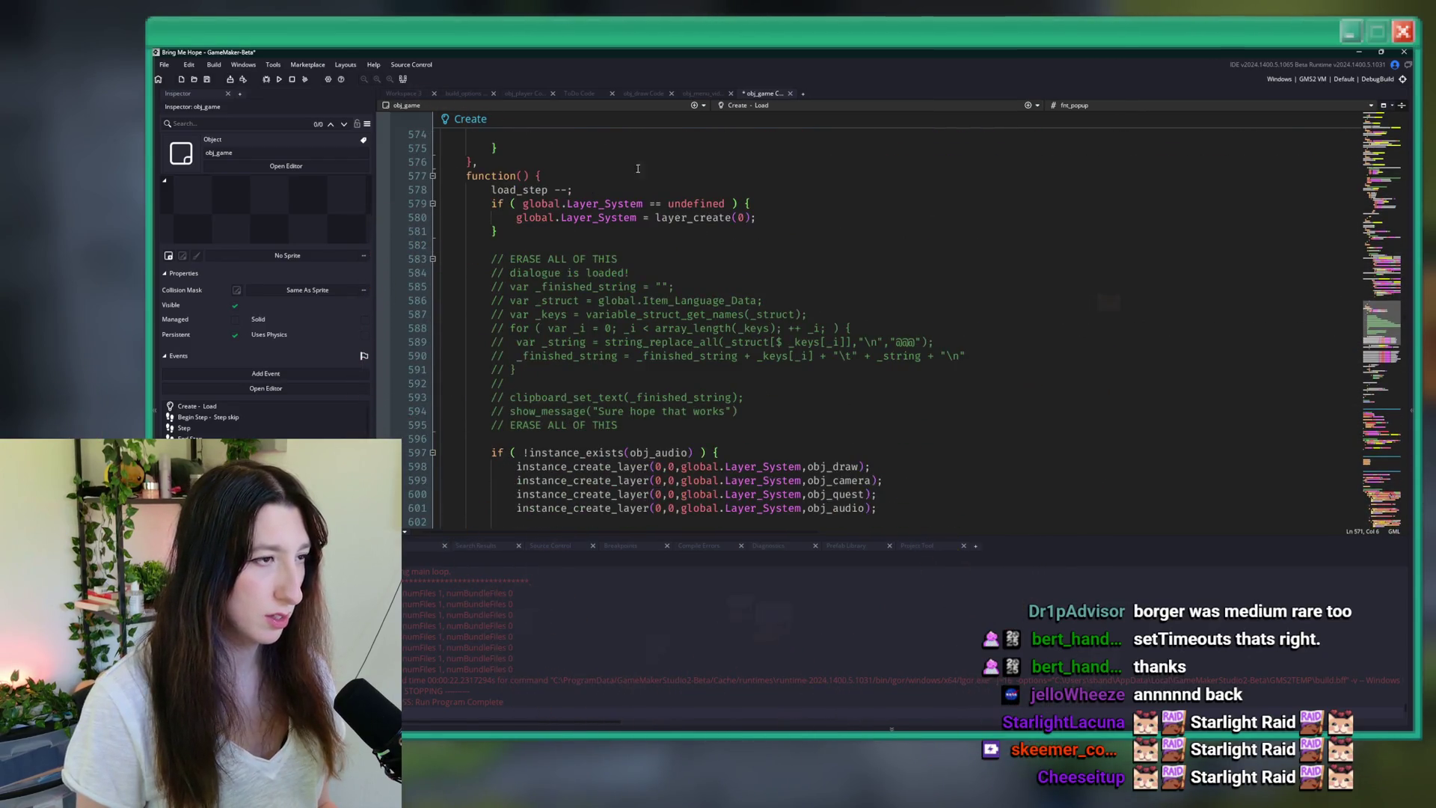
scroll(620, 188, down, 8)
click(949, 354)
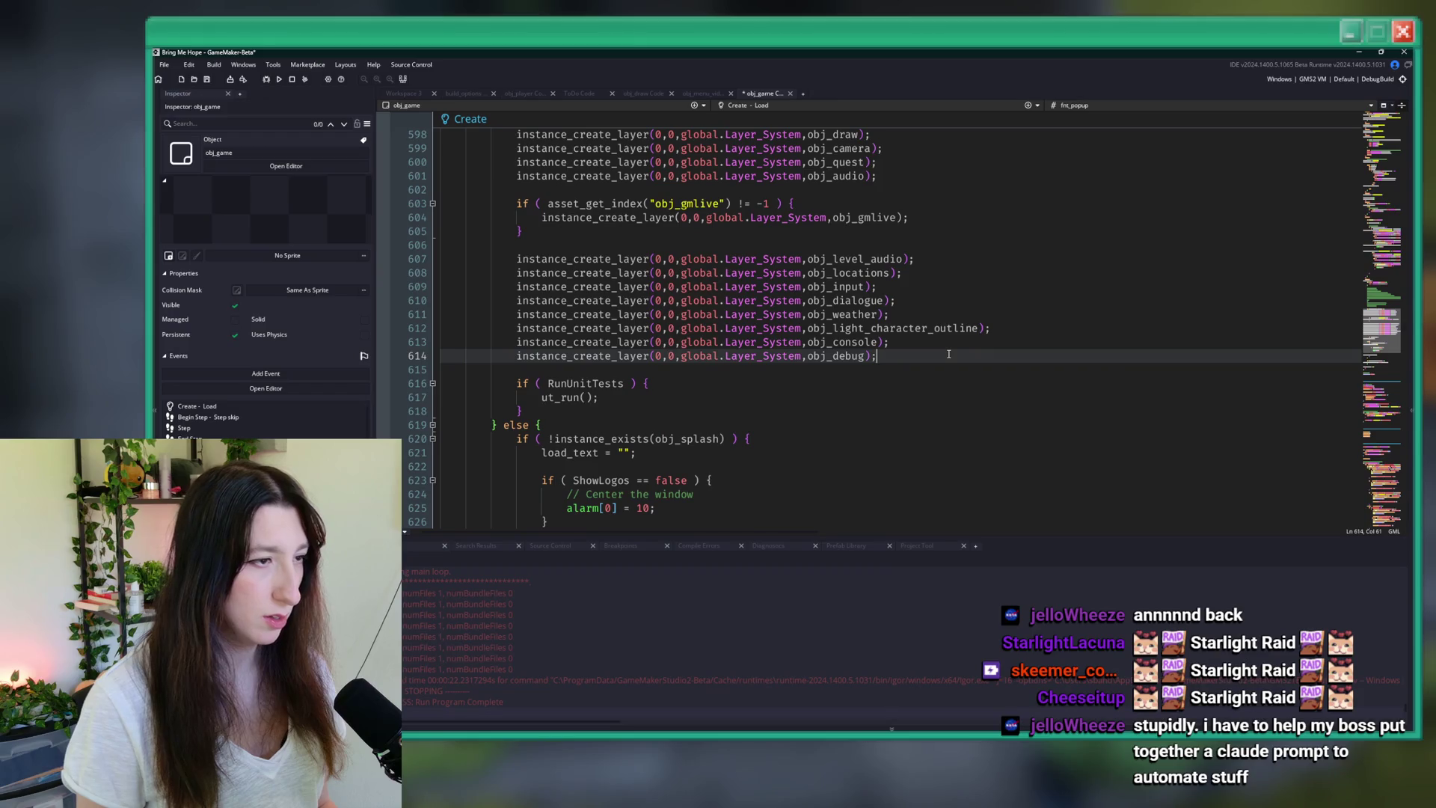
key(Return)
key(Return)
key(ctrl+v)
key(F5)
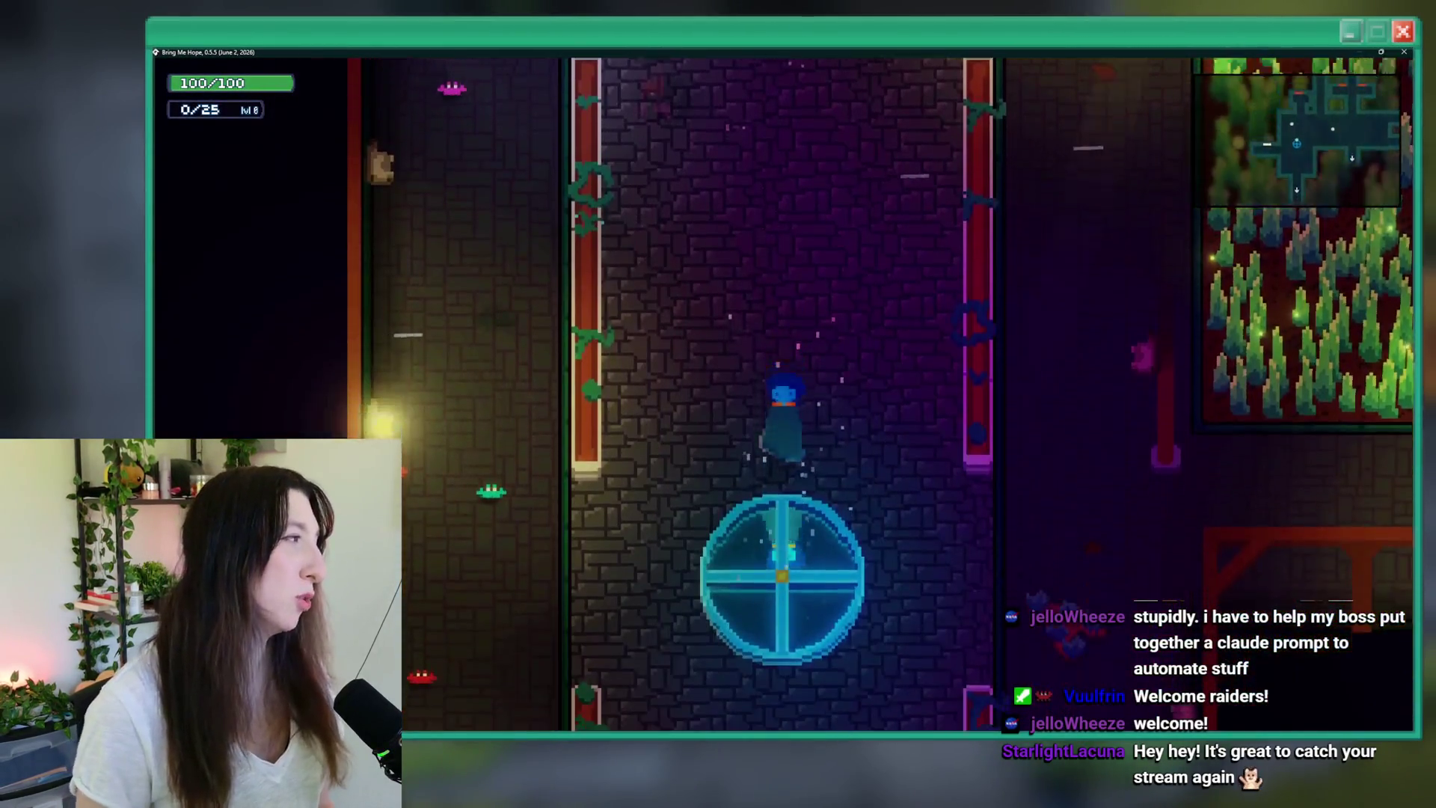
- Walk toward the portal, restart to the title screen from the pause menu, and close the game window
key(d)
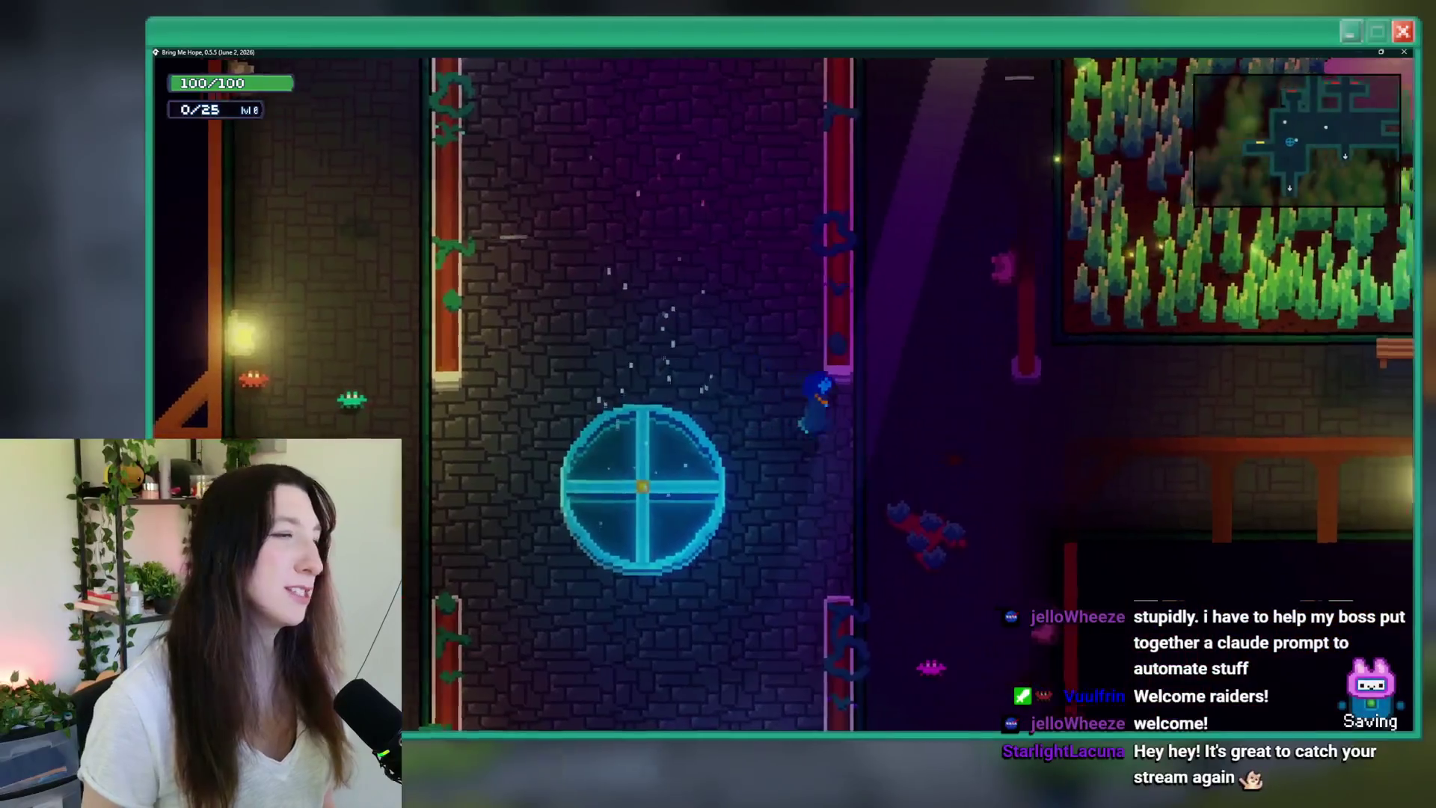
key(Tab)
key(Tab)
key(Escape)
key(Return)
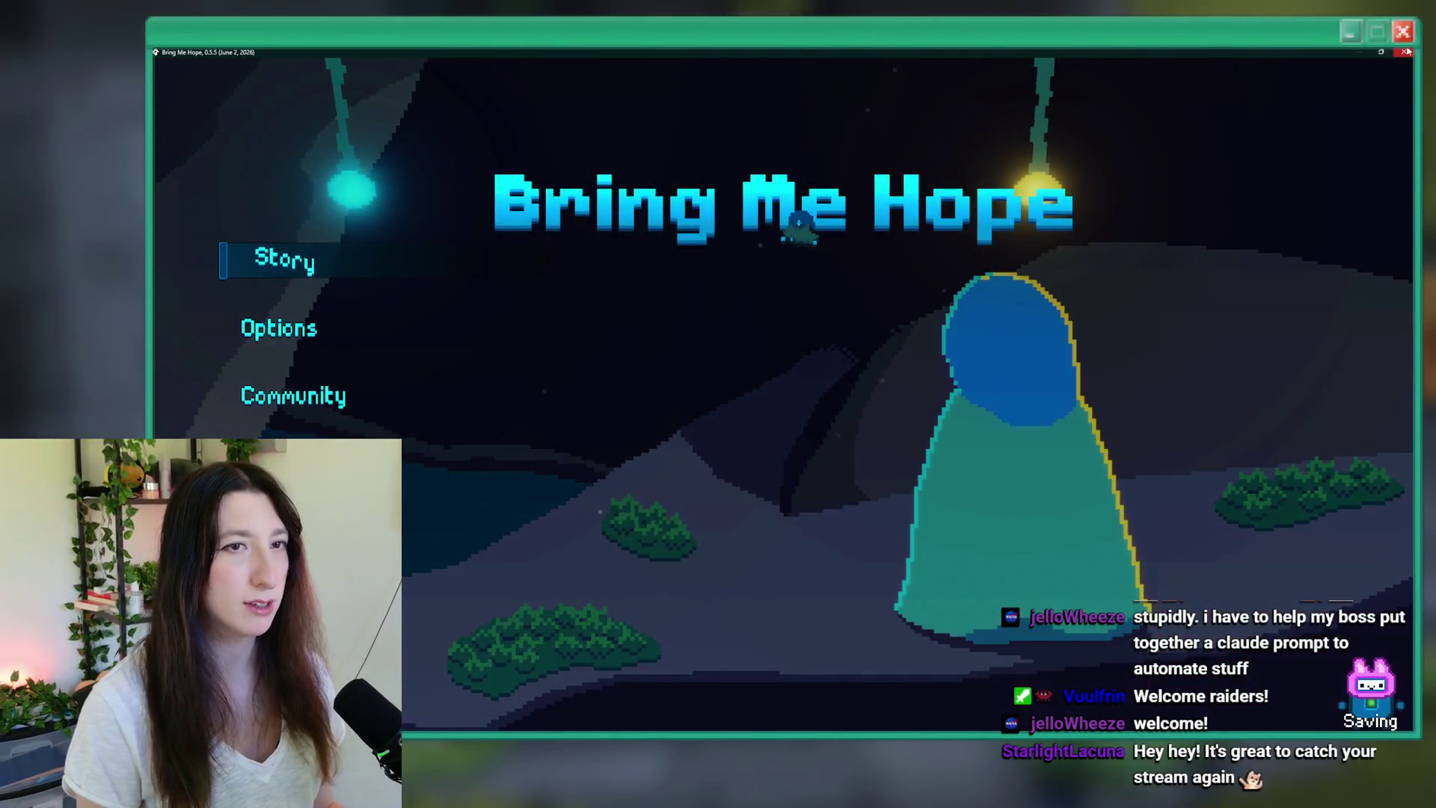
click(1406, 52)
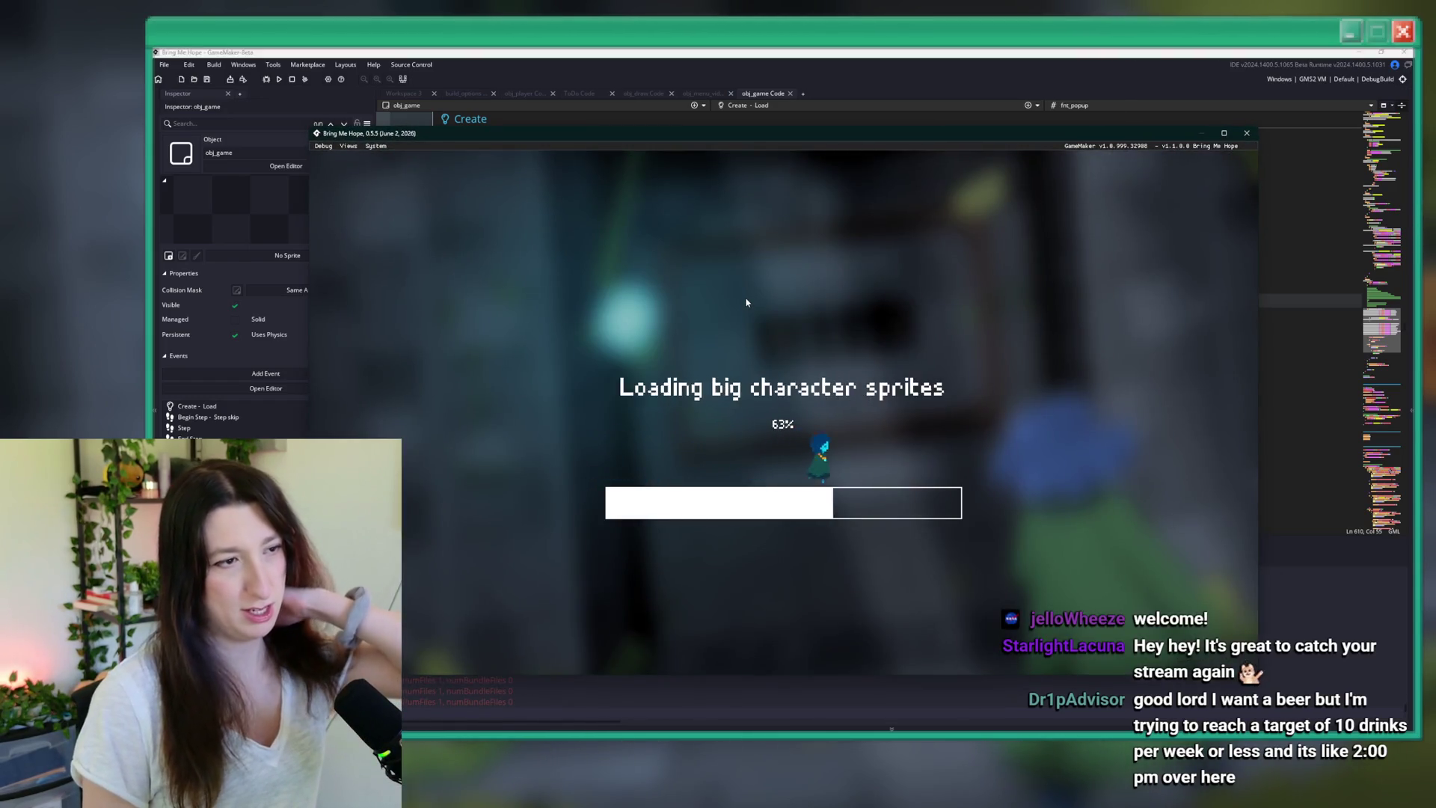
- In Options > Video, lower Window Size to 1792x1008, restore 1920x1080, then quit the game
key(Down)
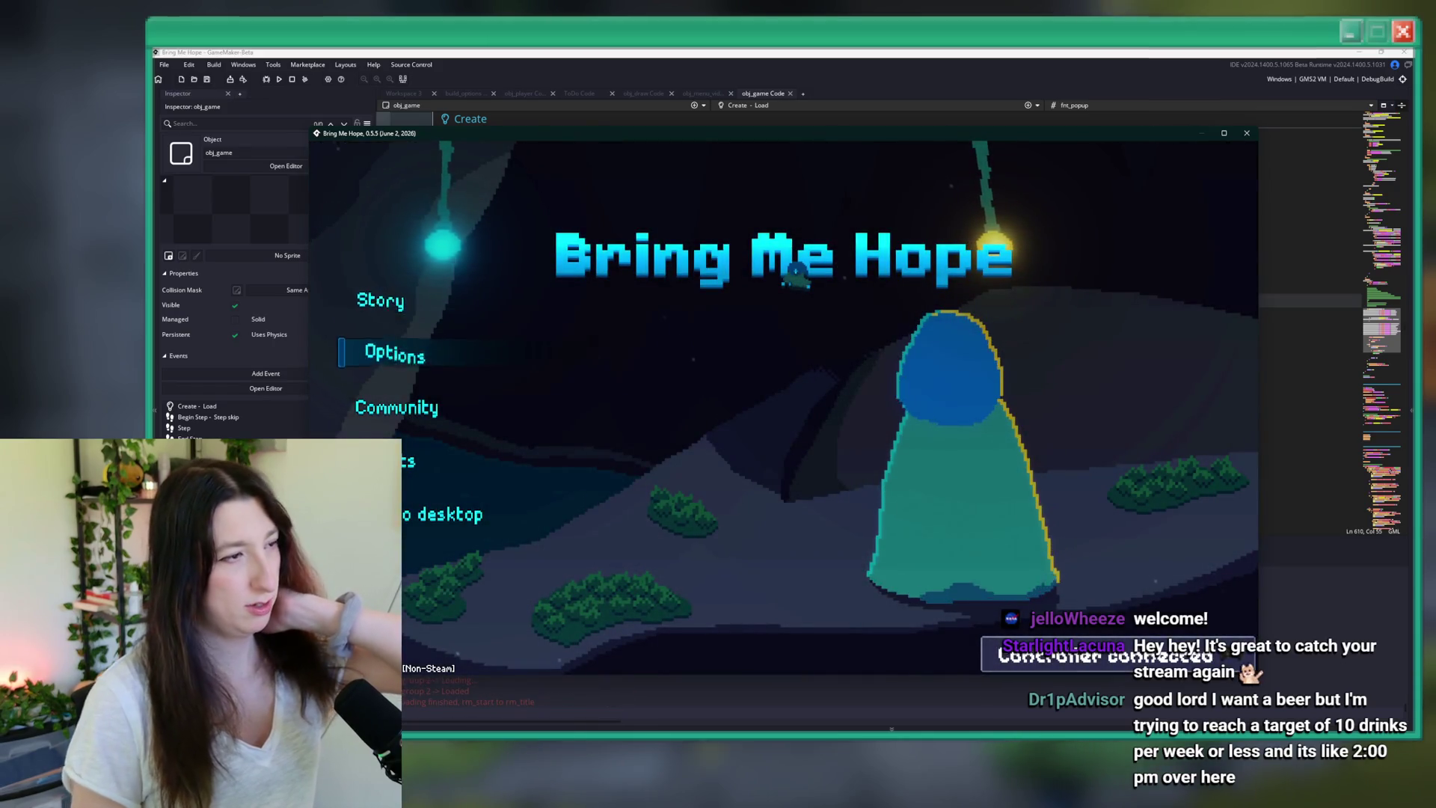
key(Return)
key(Down)
key(Return)
key(Down)
key(Up)
key(Up)
key(Down)
key(Down)
key(Left)
key(Right)
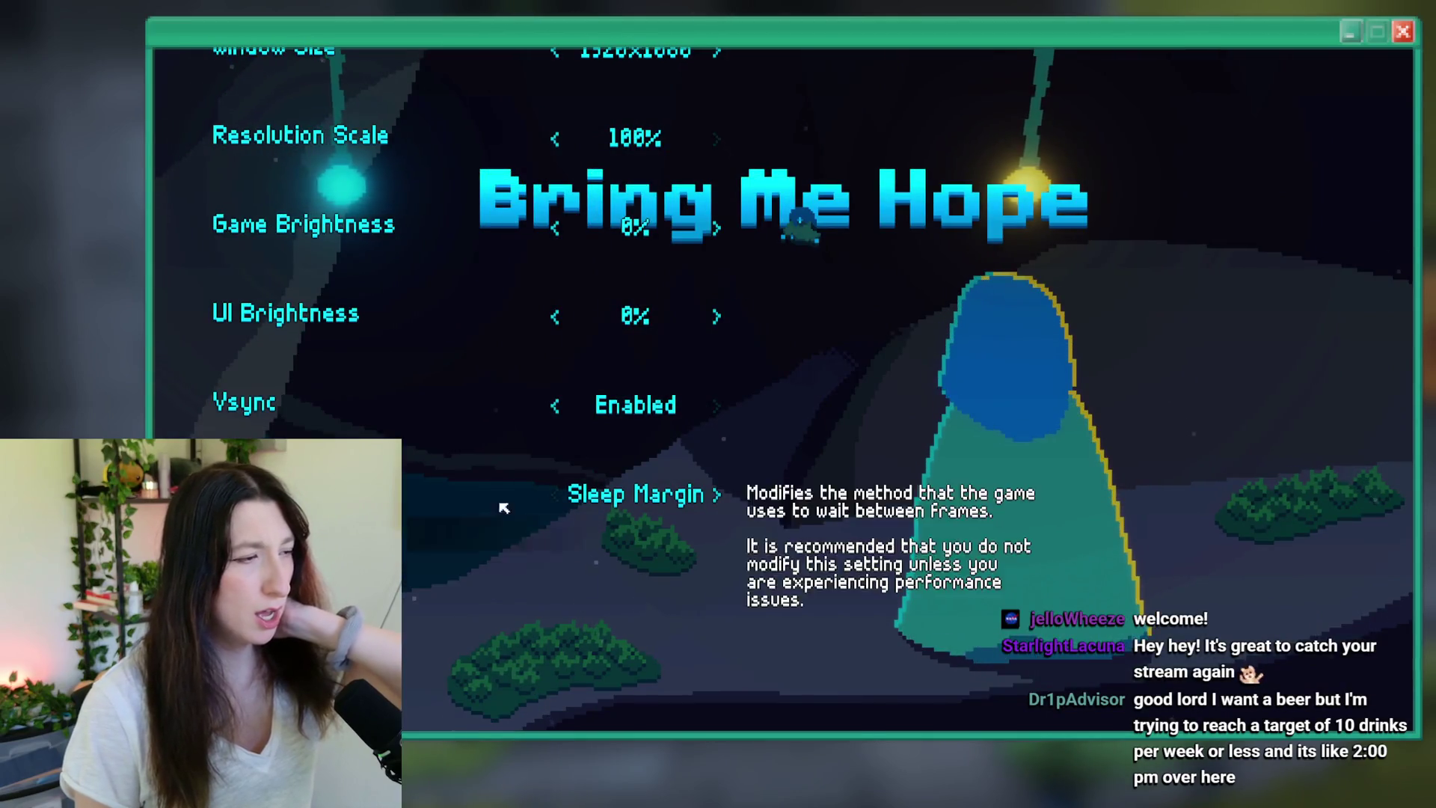
key(Escape)
key(Escape)
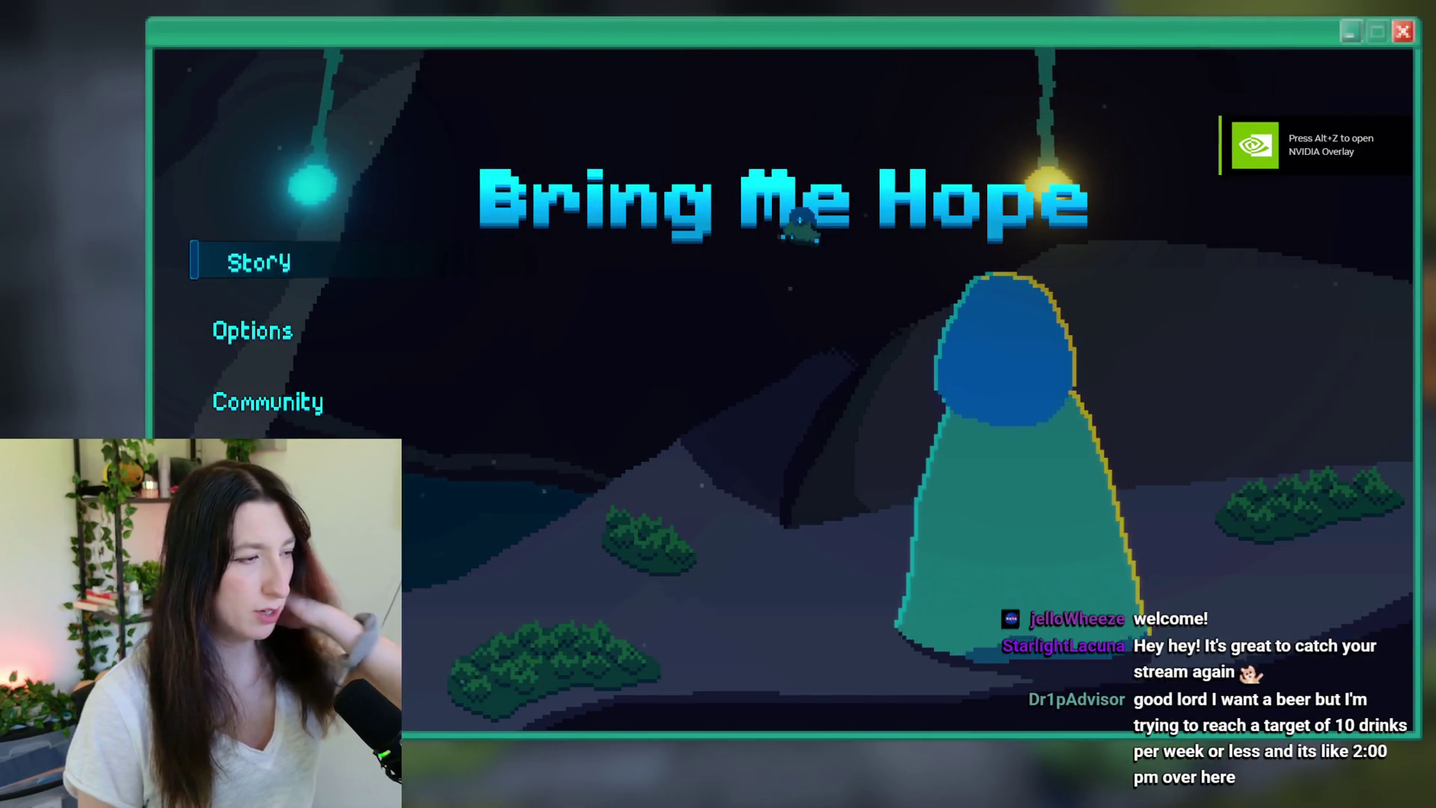
key(alt+F4)
- Relaunch the game, set Fullscreen to Disabled, and back out to the title menu
key(F5)
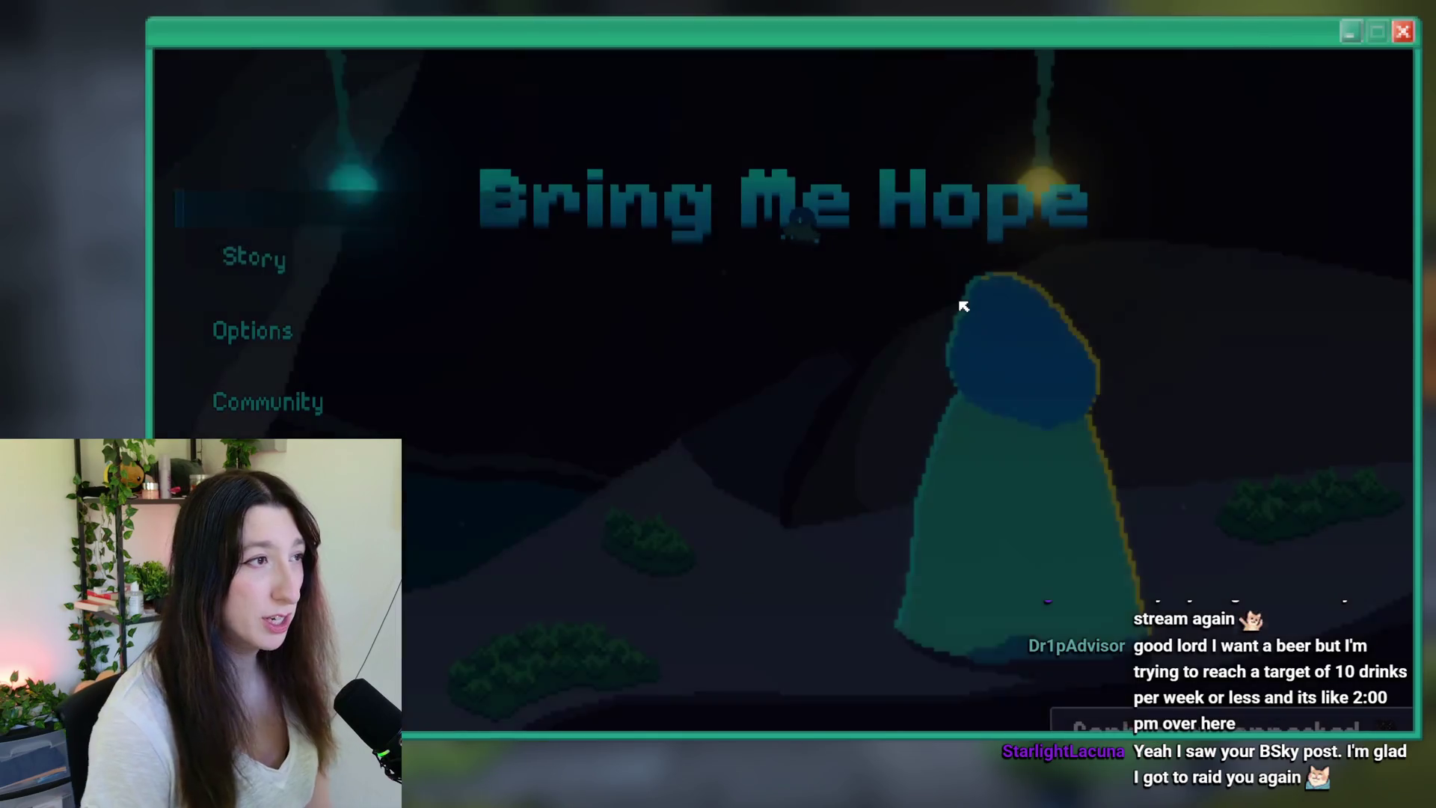
key(Down)
key(Return)
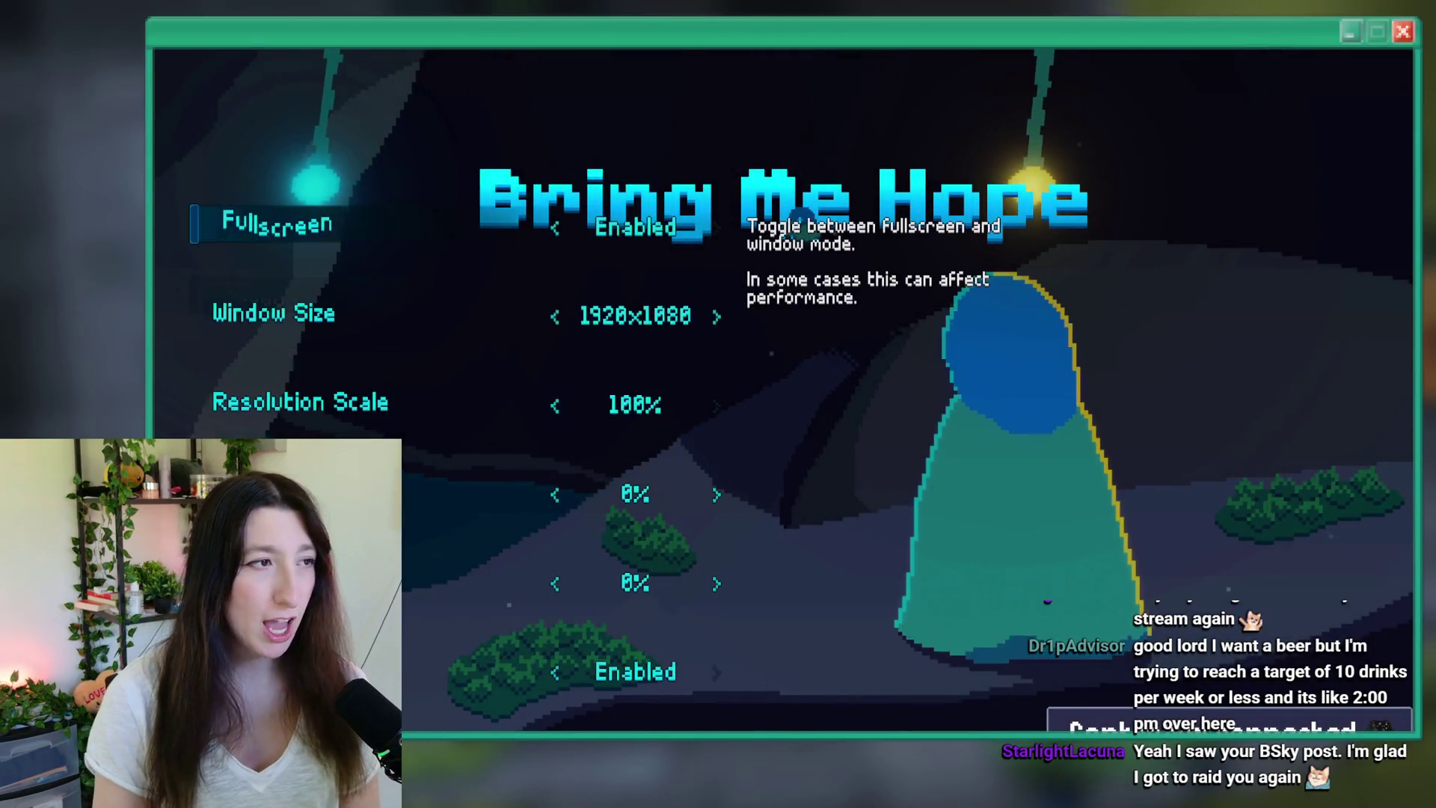
key(Left)
key(Down)
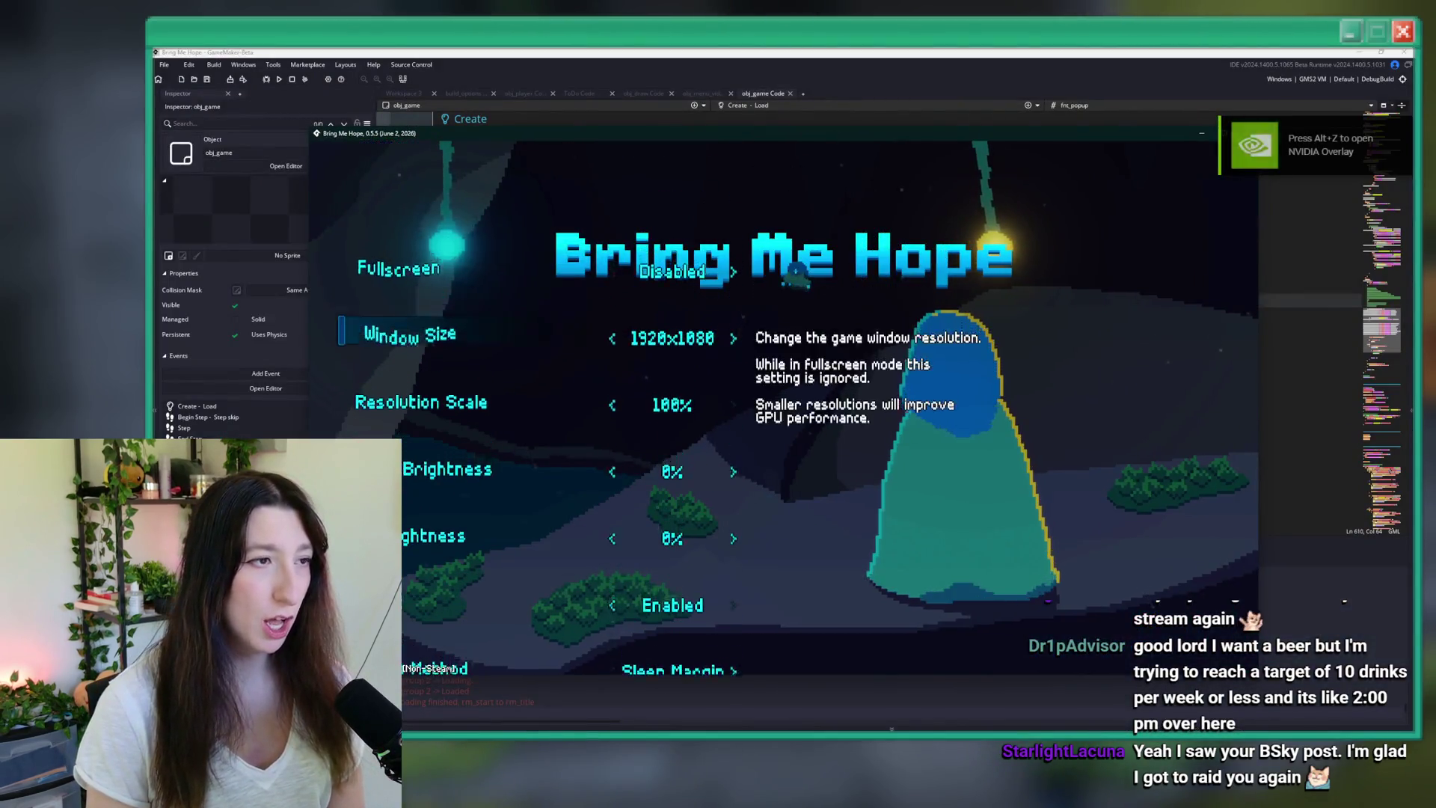
key(Down)
key(Down)
key(Down)
key(Escape)
key(Escape)
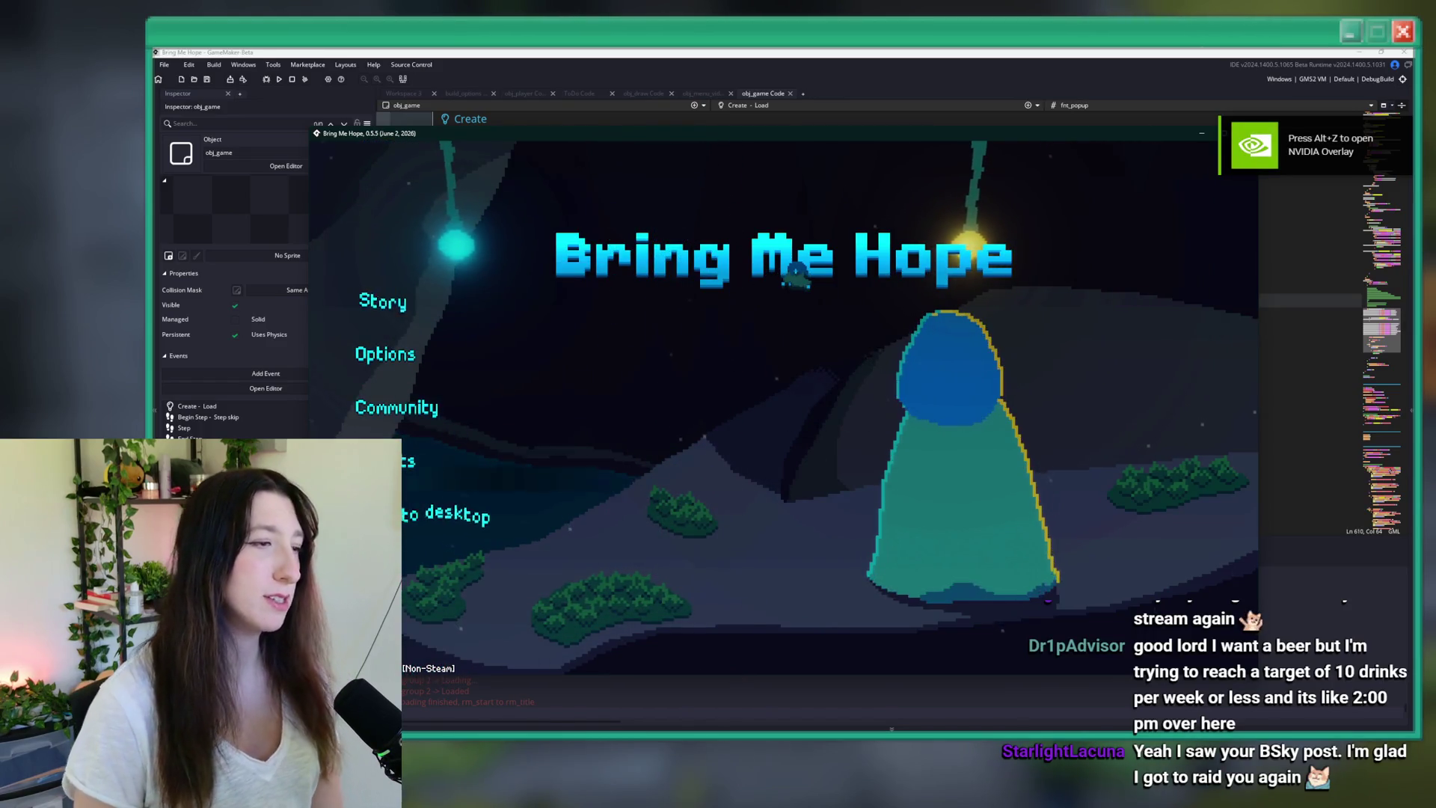
key(Escape)
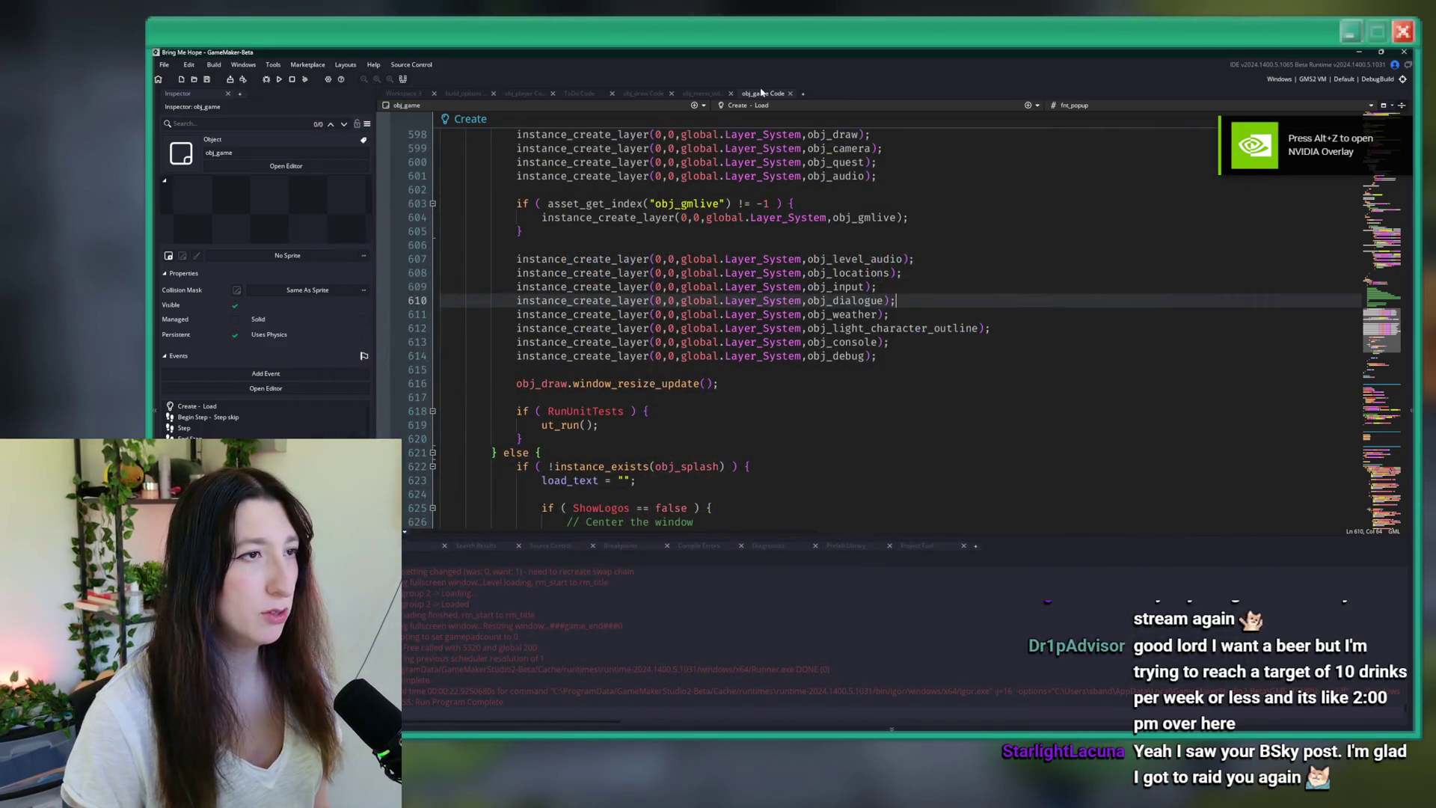
- Close the obj_game tab, then delete the fullscreen resizing item from the ToDo notes and save
middle_click(761, 92)
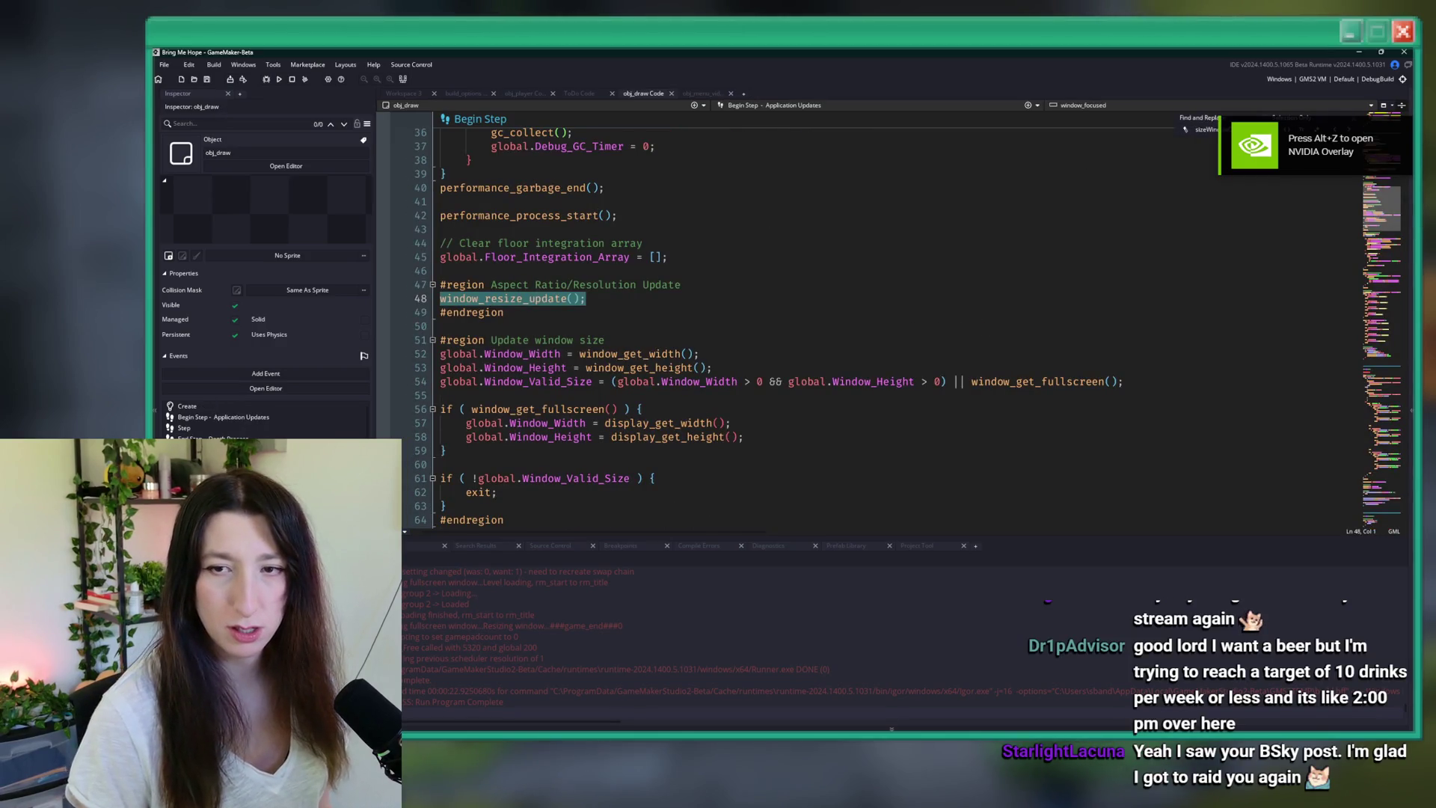
click(524, 93)
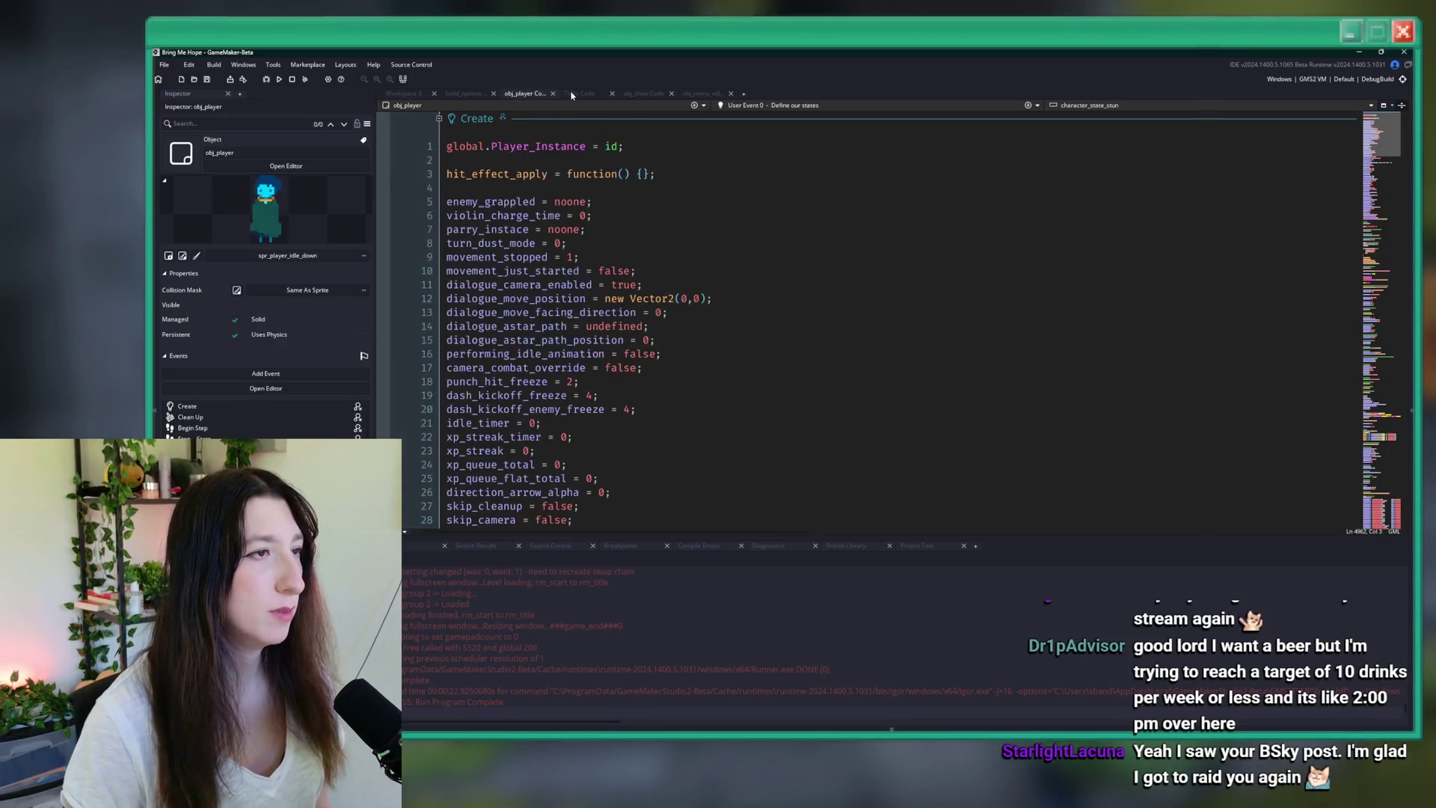
click(579, 93)
drag(750, 202, 537, 202)
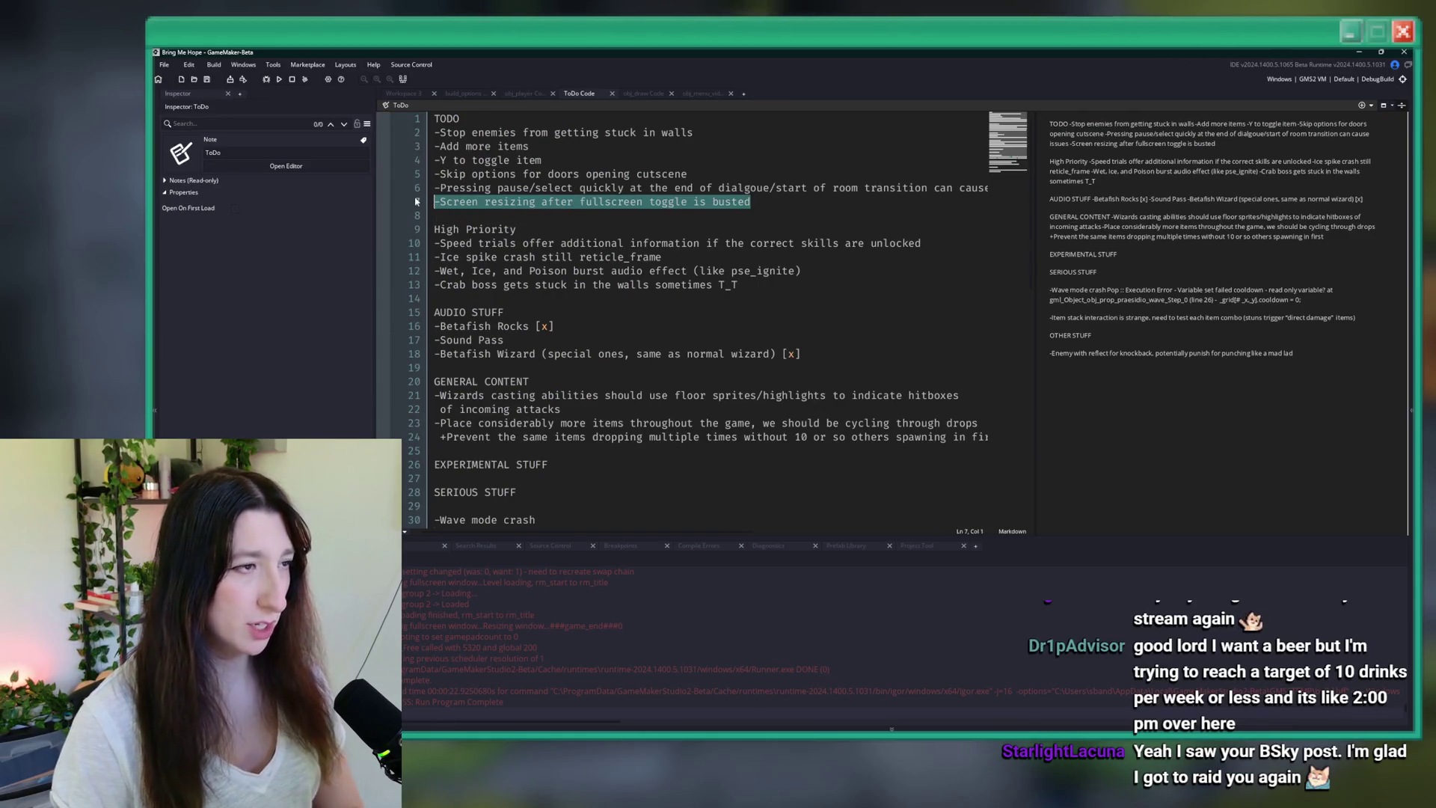
key(BackSpace)
key(BackSpace)
click(540, 200)
key(ctrl+s)
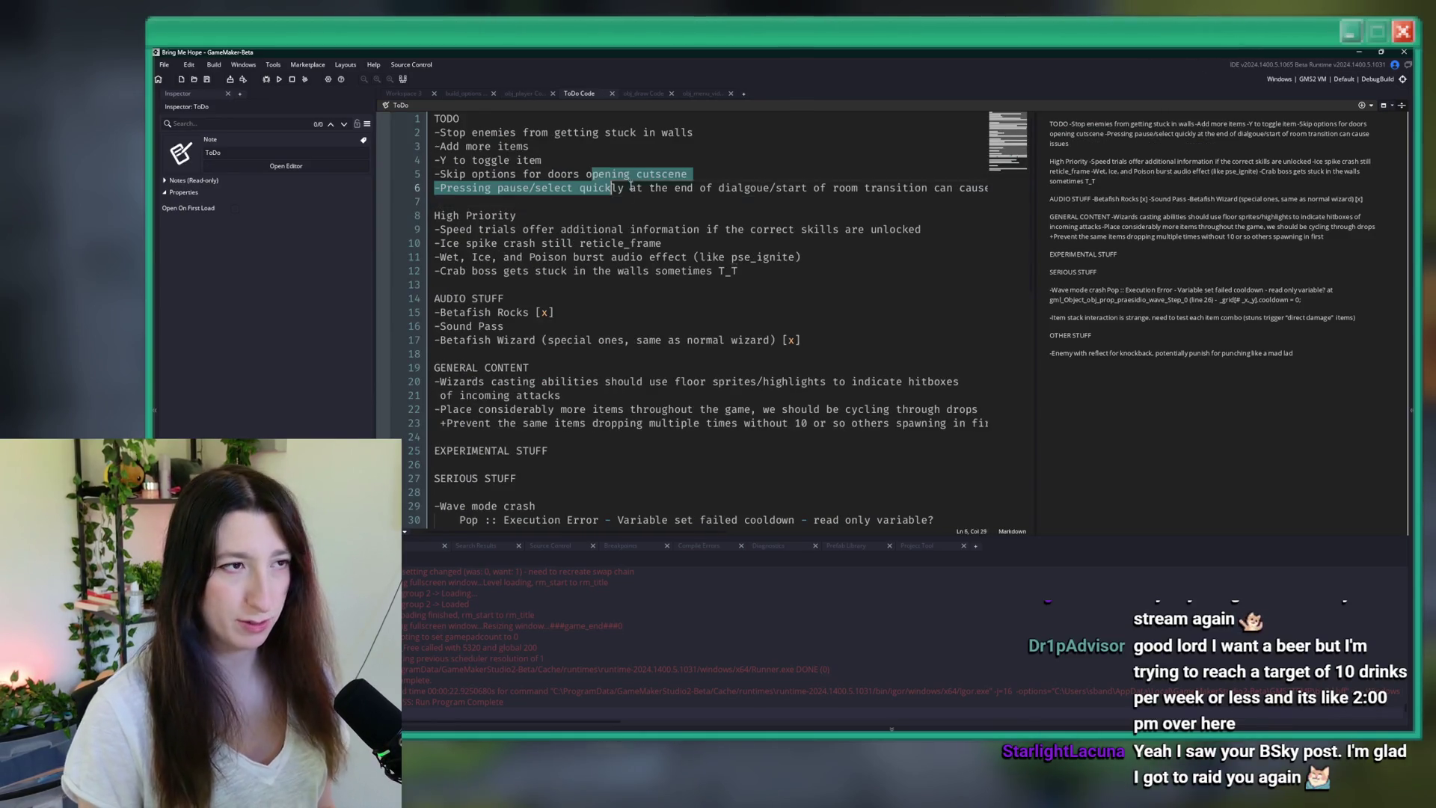
- Delete the pause/select-during-room-transition ToDo line and save the notes
click(981, 188)
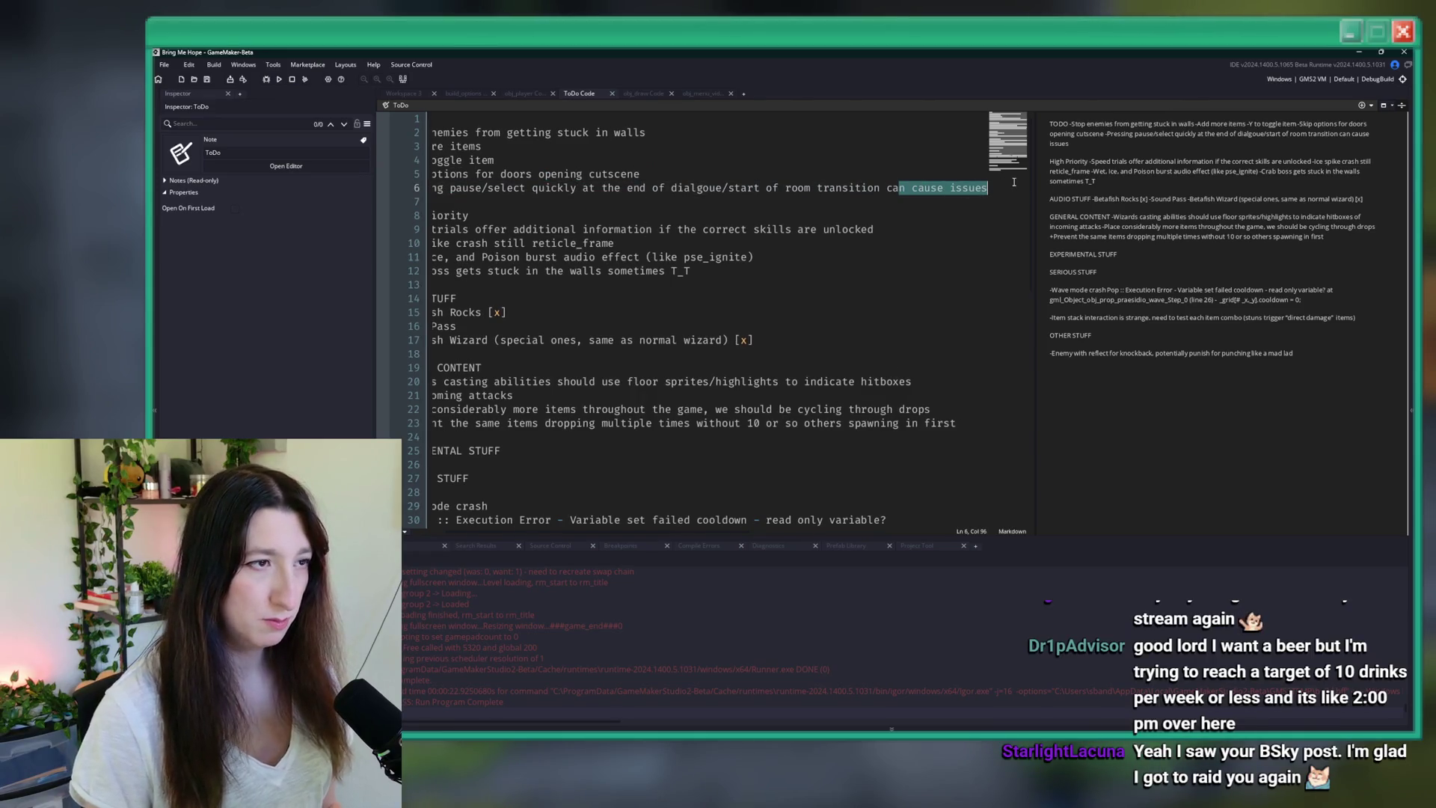
click(990, 188)
key(ctrl+End)
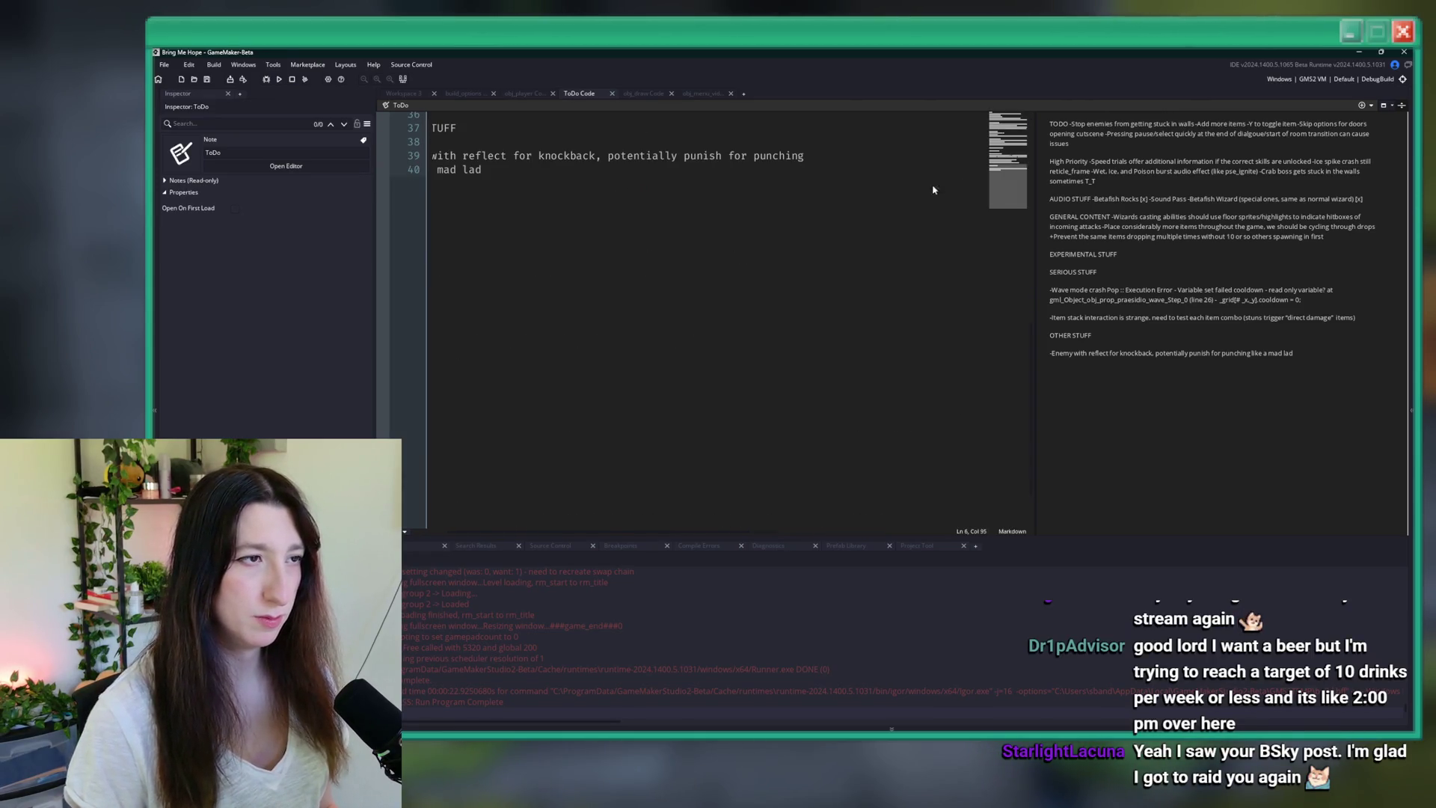
scroll(599, 160, left, 5)
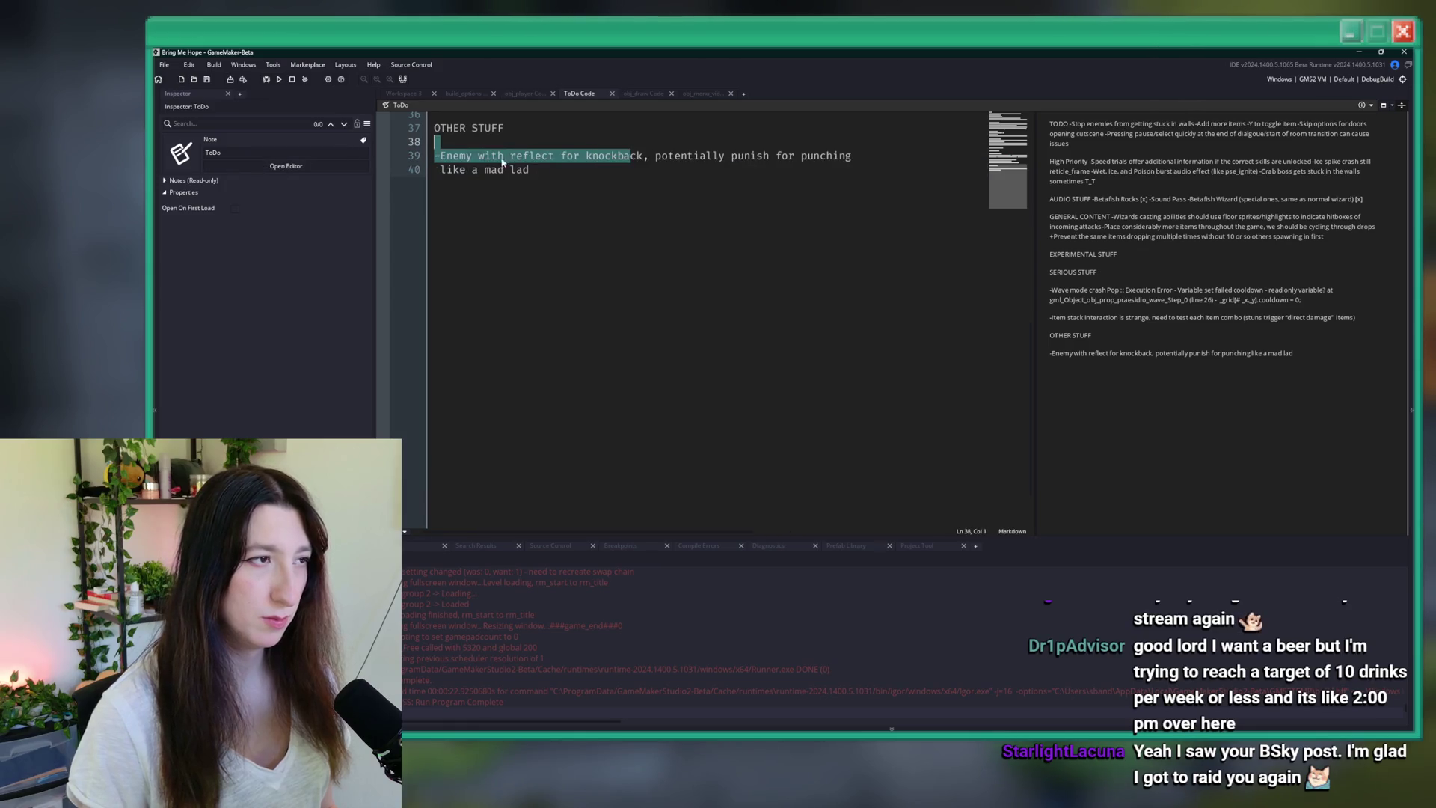
scroll(618, 238, up, 10)
scroll(617, 237, up, 2)
click(637, 208)
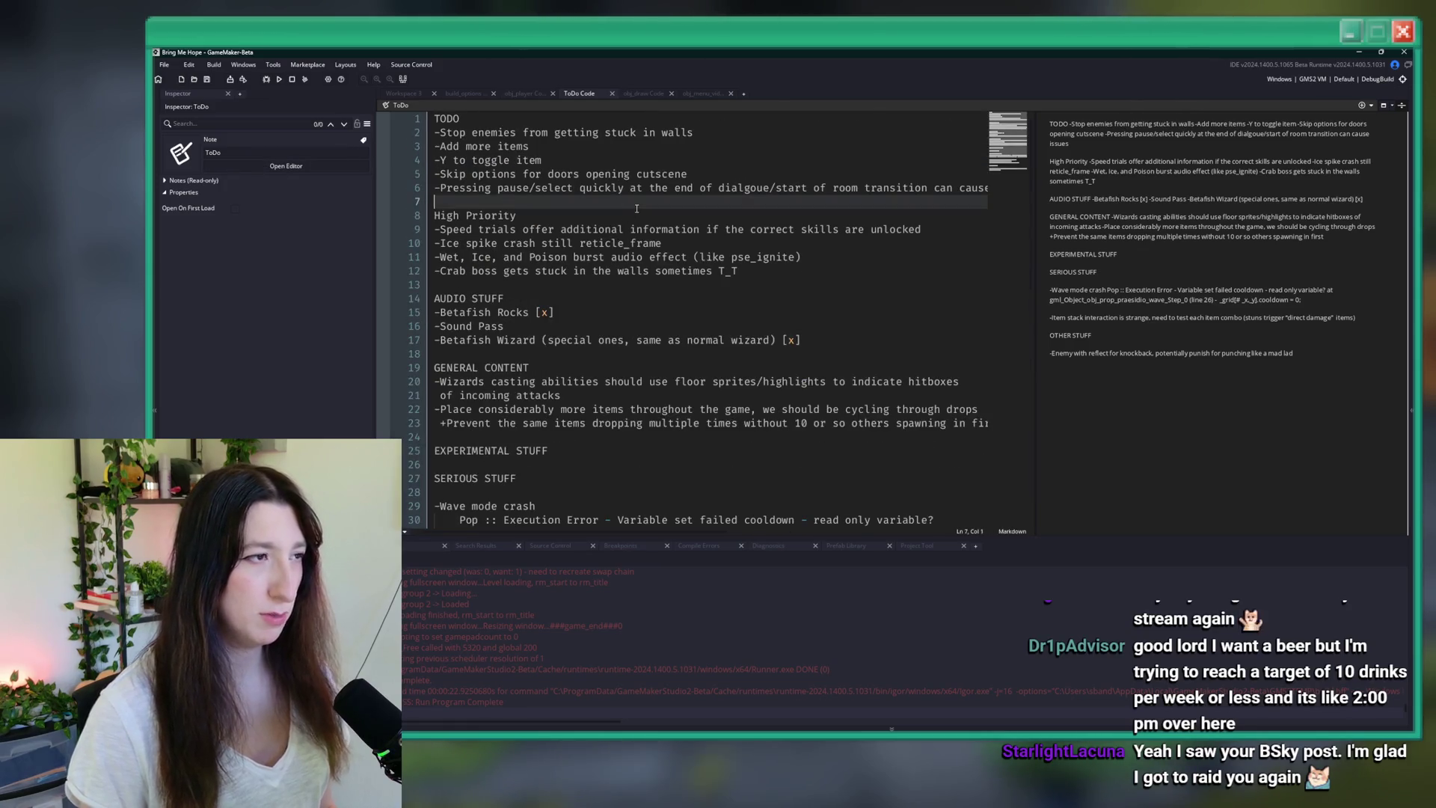
key(shift+Up)
key(BackSpace)
click(731, 169)
key(ctrl+s)
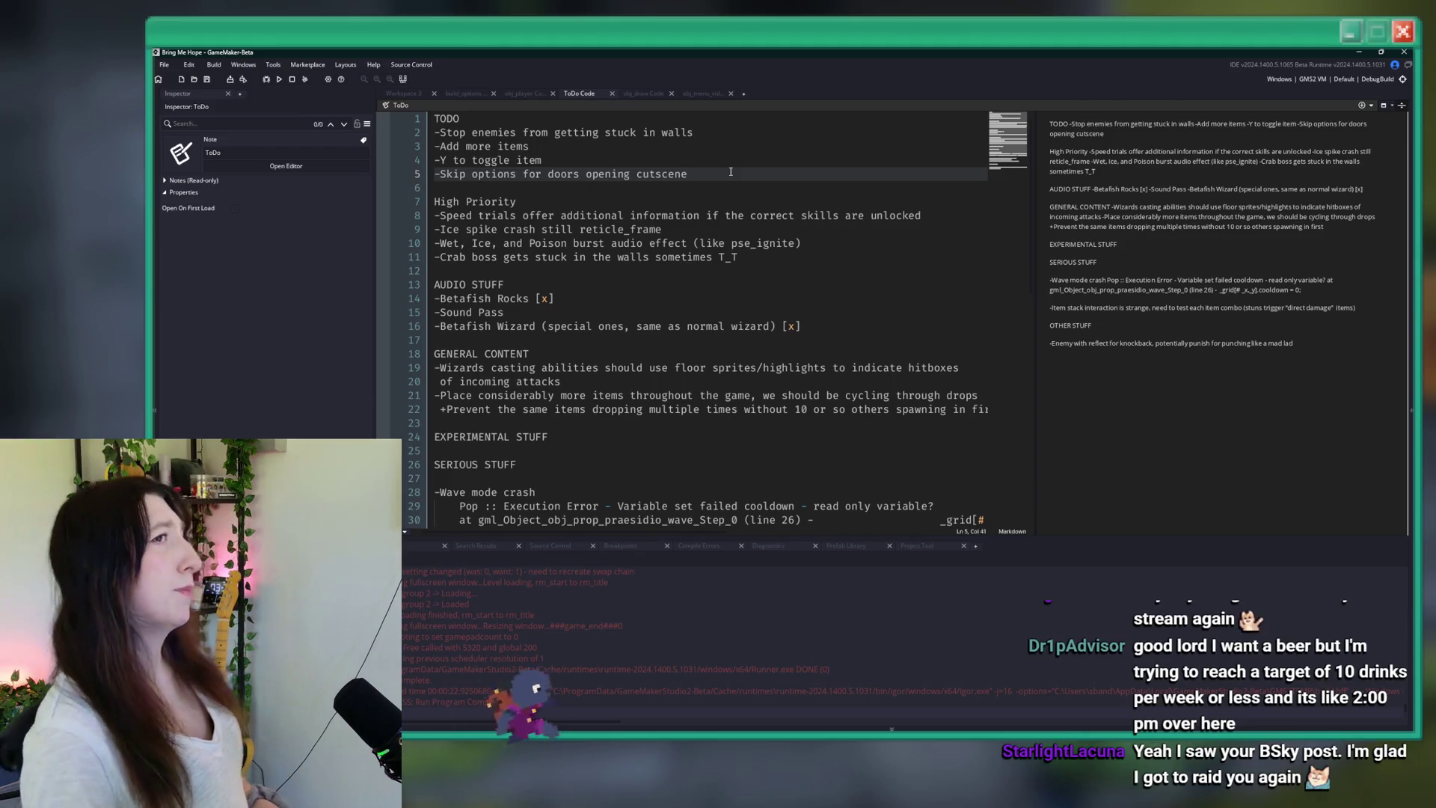
- Jump to line 12, then find and open scr_transitions via the room_transition asset search
key(ctrl+g)
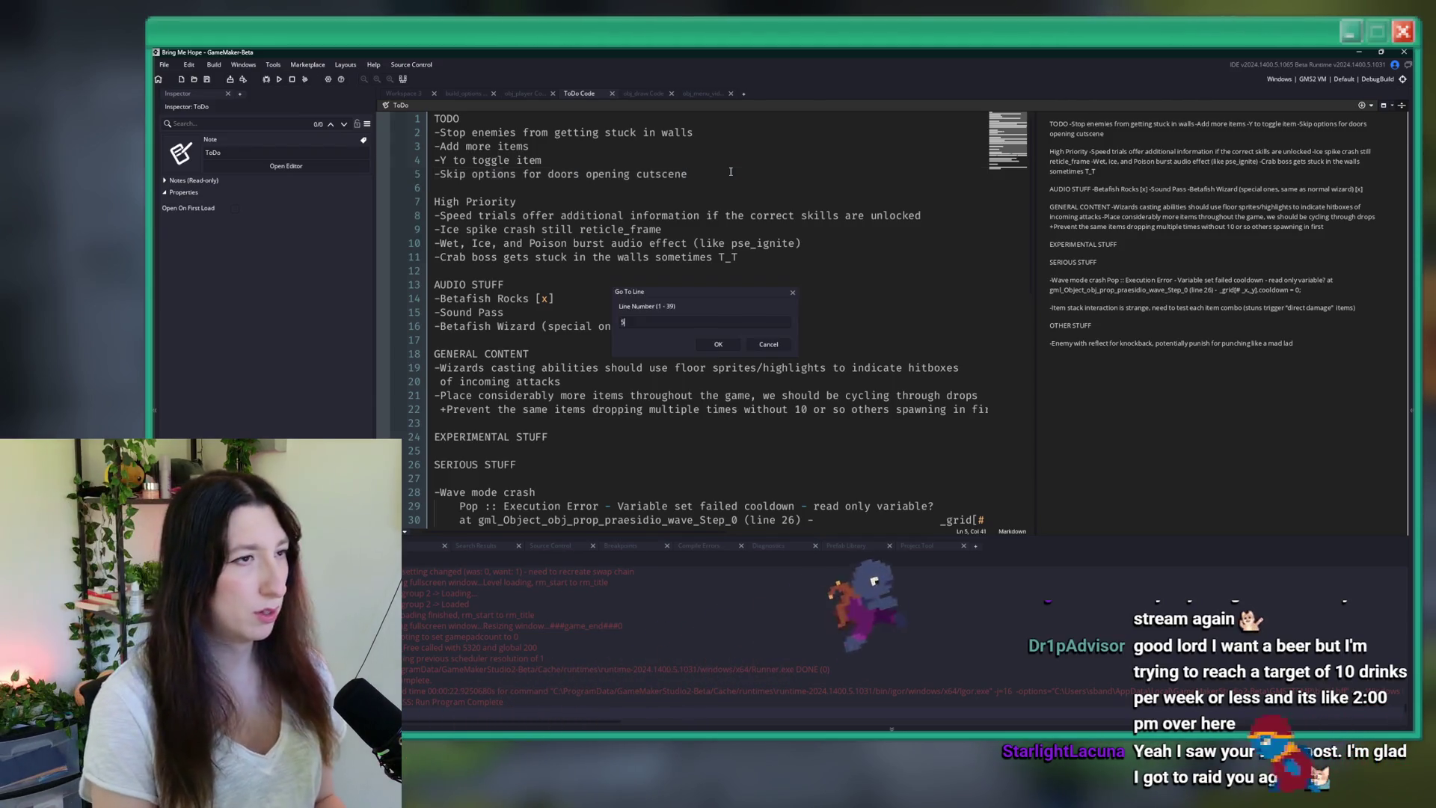
text(12)
key(Return)
key(ctrl+t)
text(room_tran)
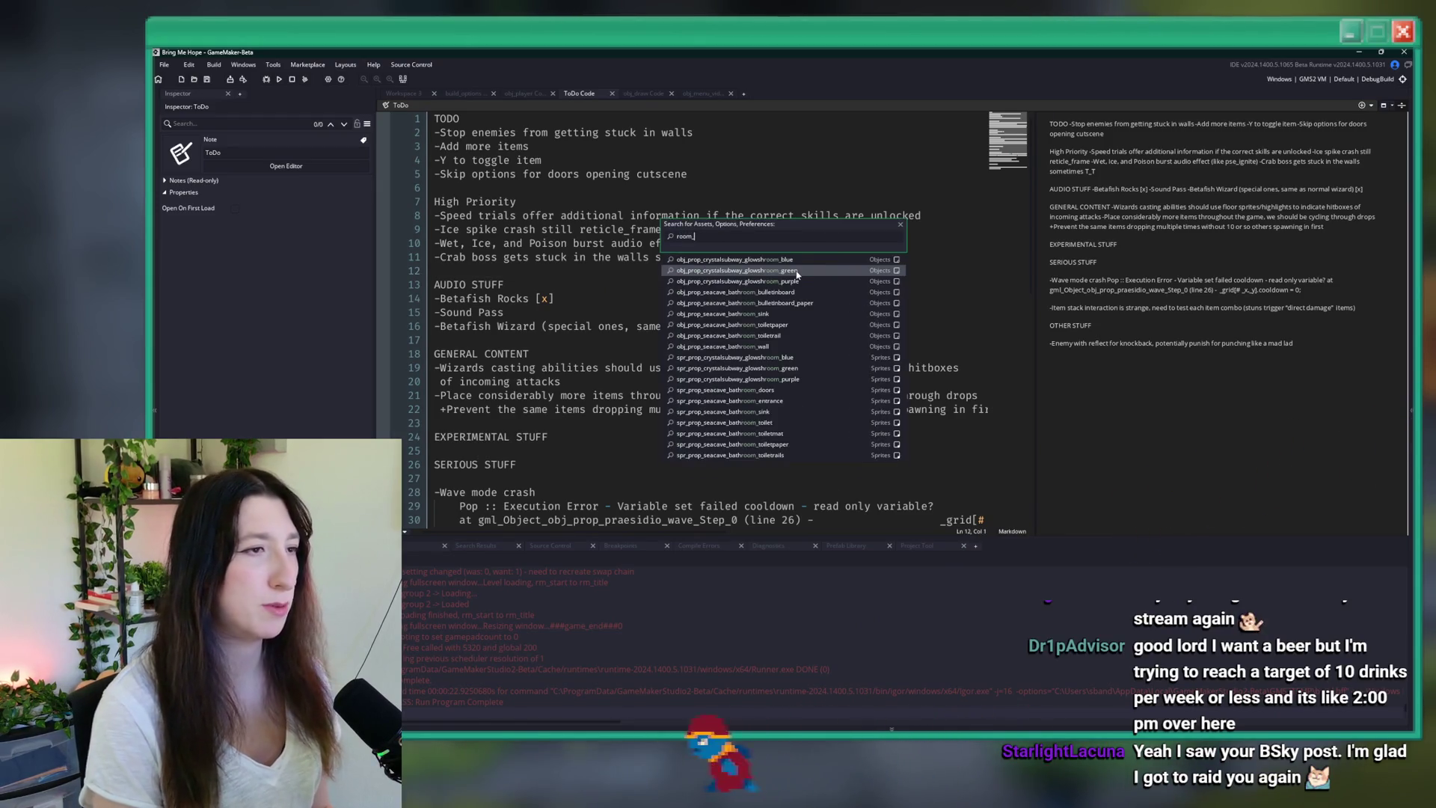
key(BackSpace)
key(BackSpace)
key(BackSpace)
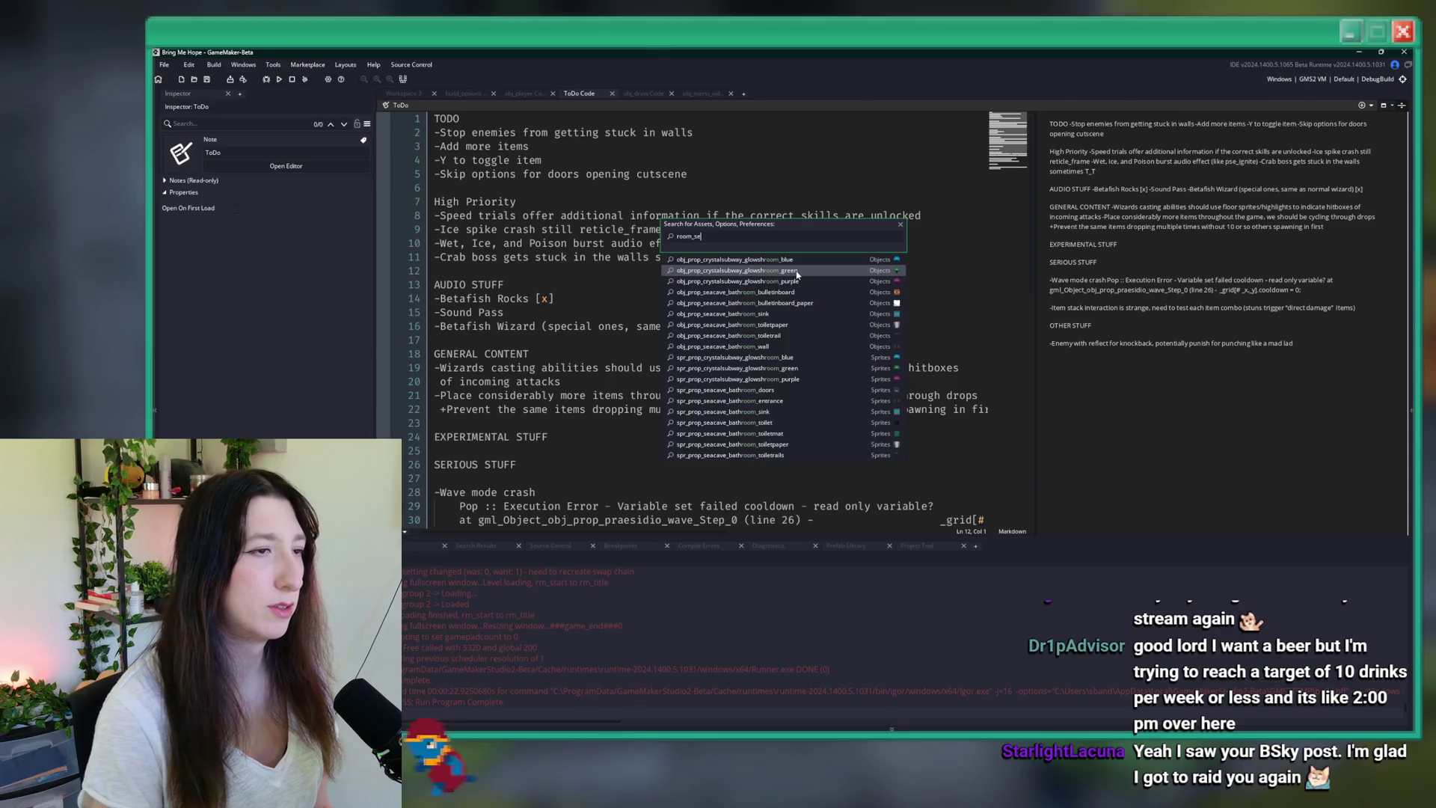
text(transition)
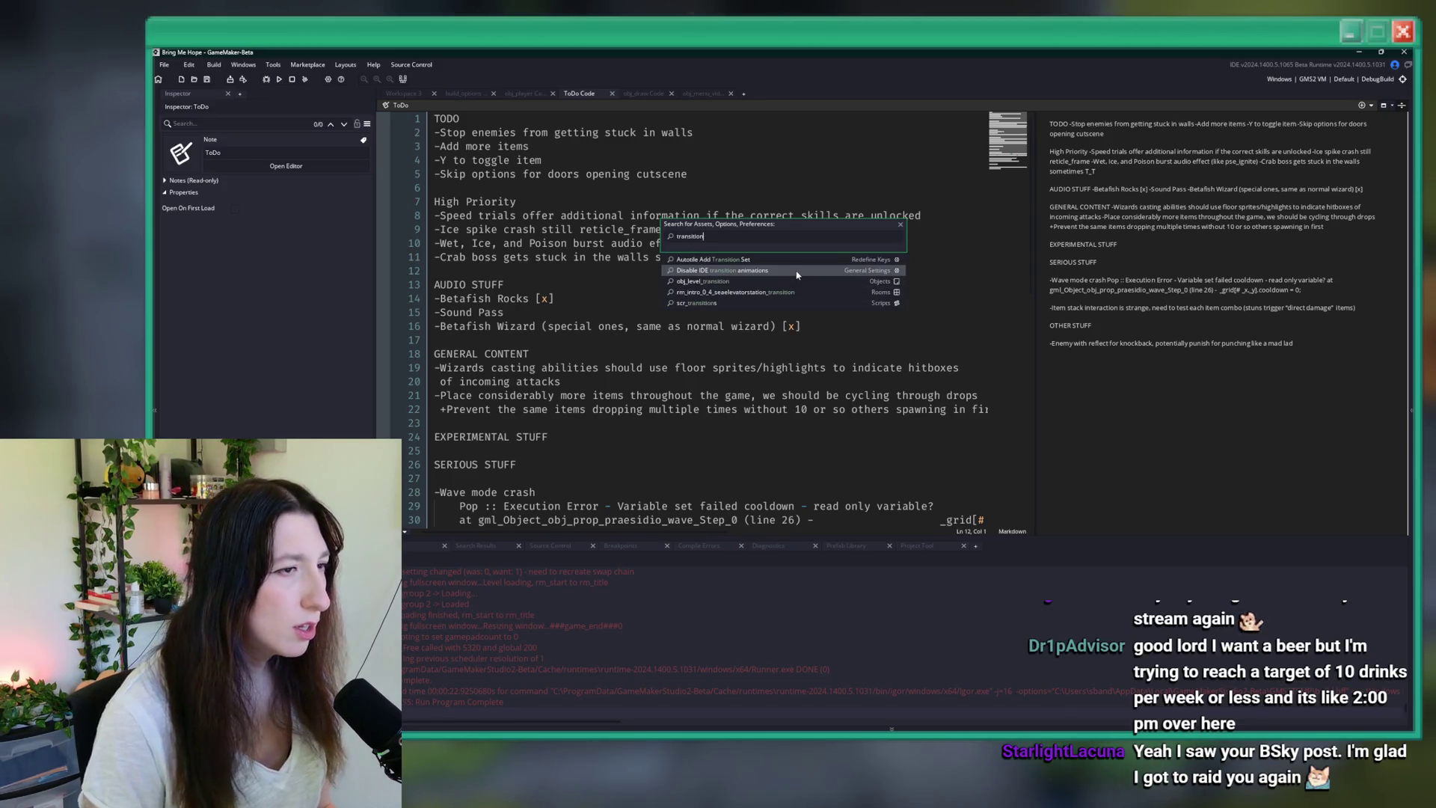
click(770, 304)
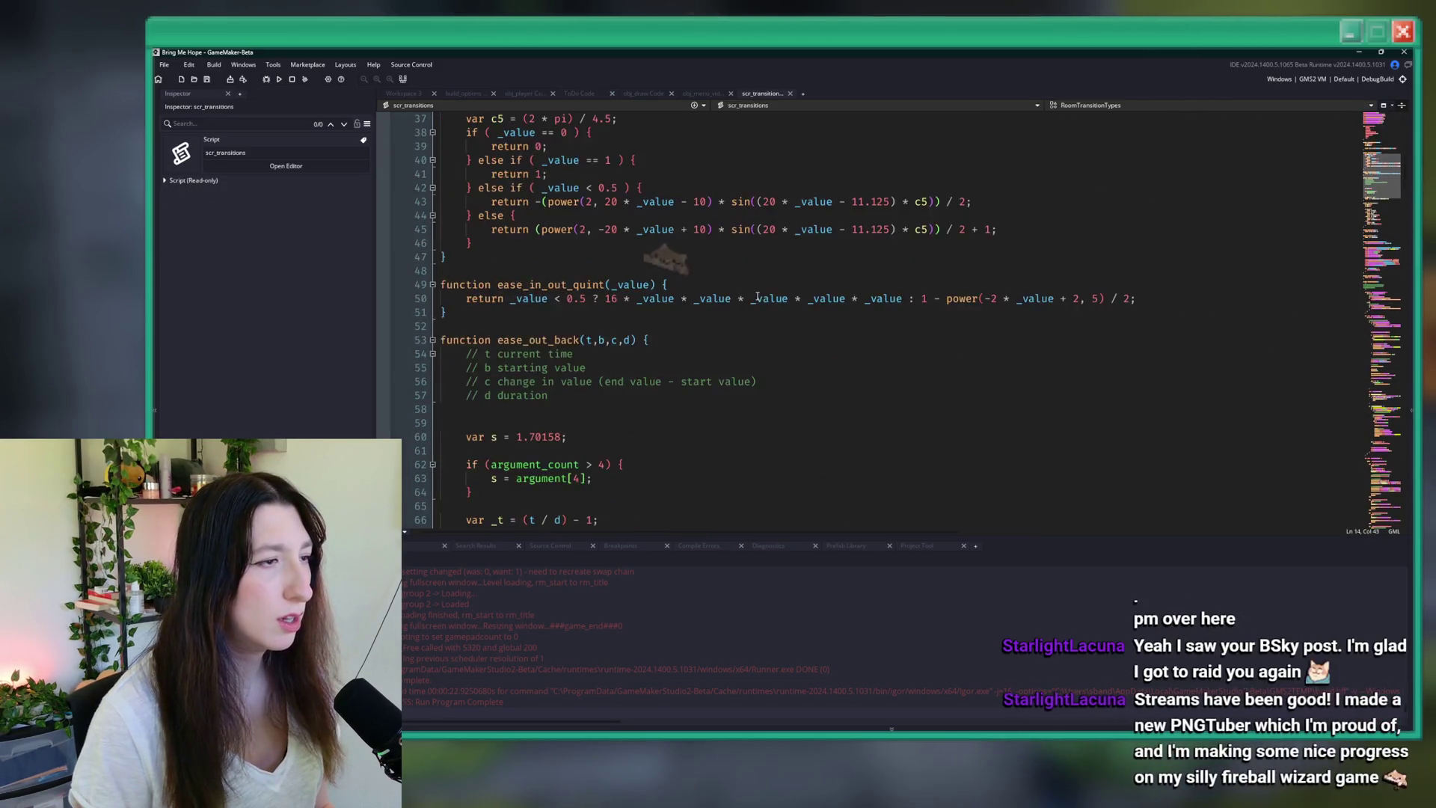
- Scroll scr_transitions to room_transition_set and place the caret after its header at line 100
scroll(758, 297, down, 4)
click(778, 284)
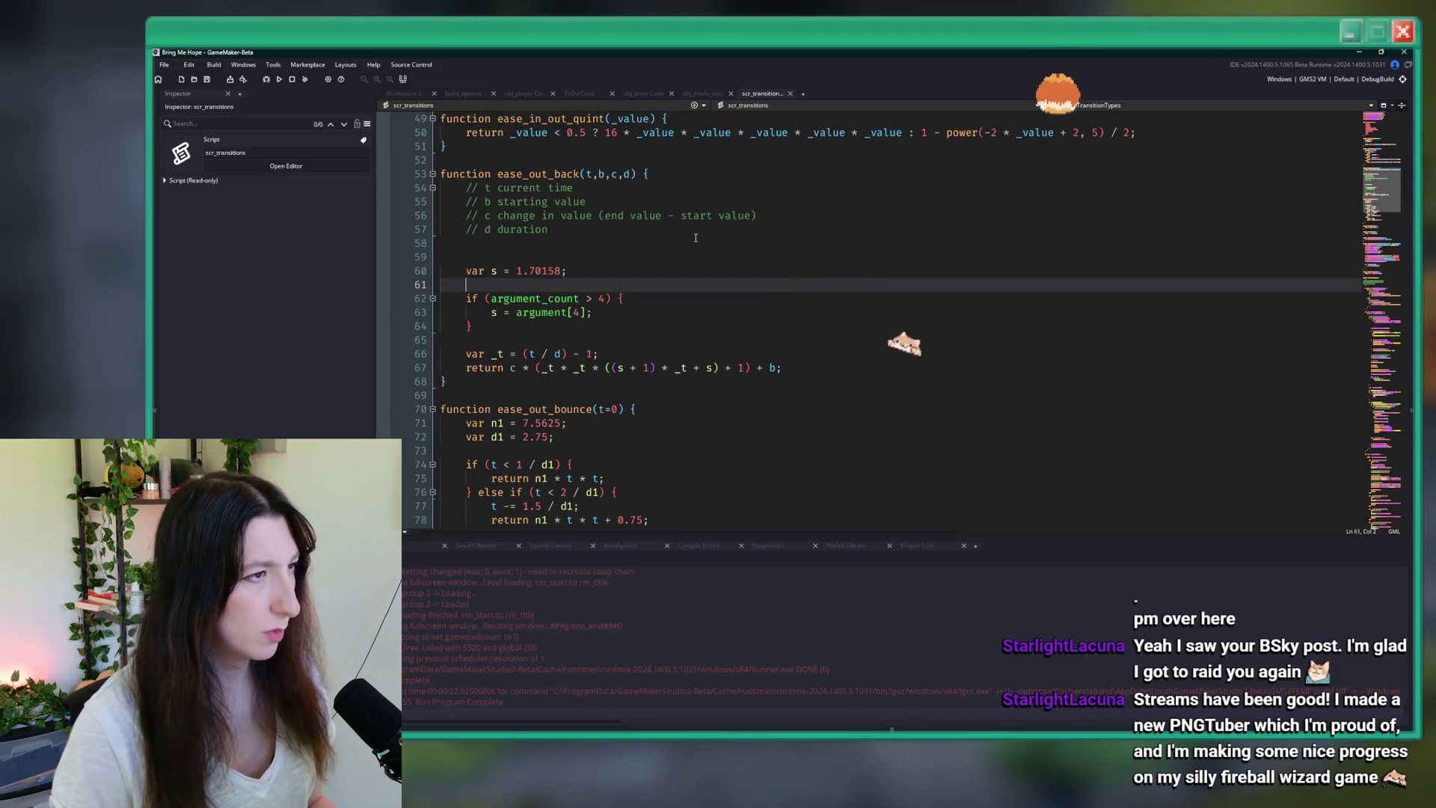
scroll(696, 238, down, 20)
scroll(691, 260, up, 8)
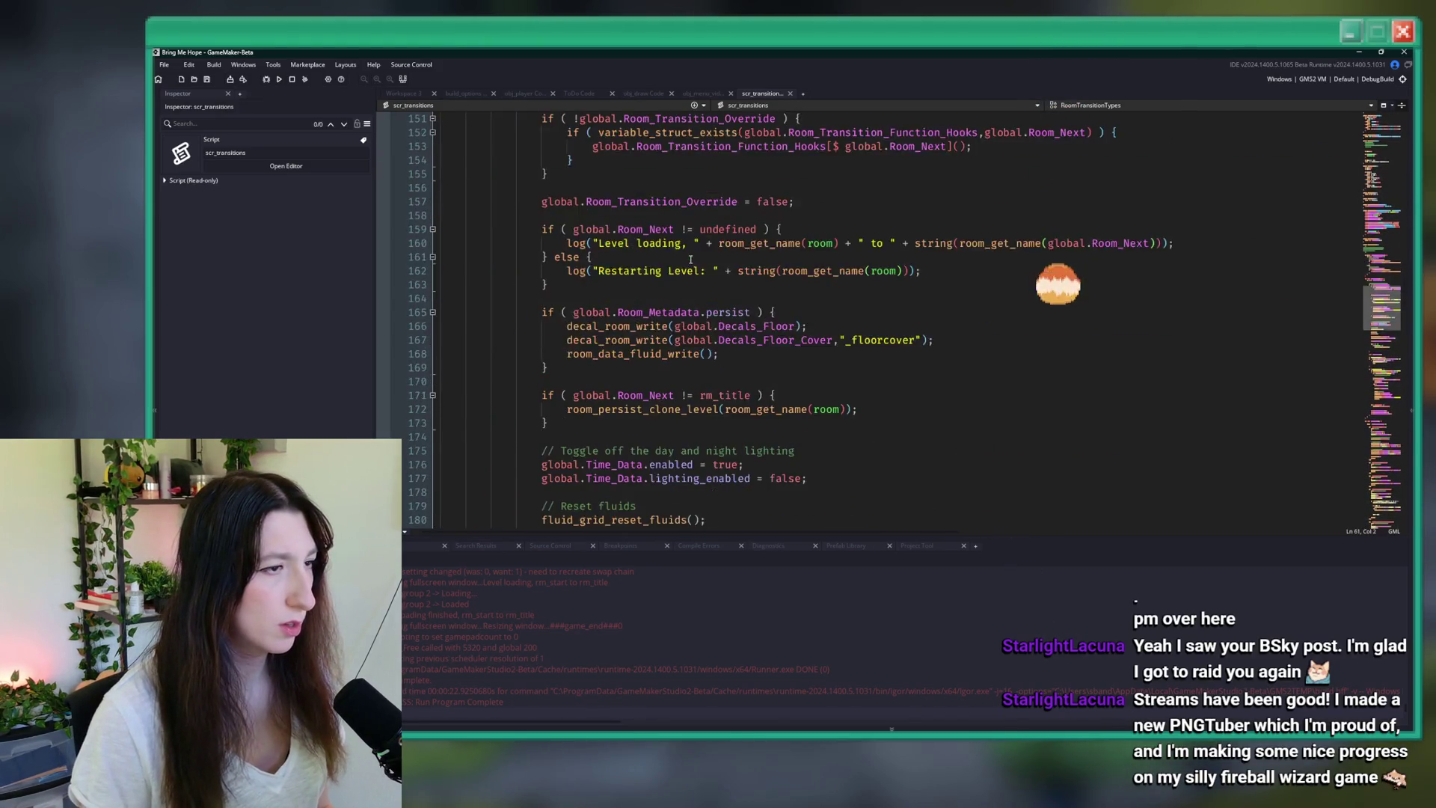
scroll(690, 260, down, 8)
scroll(703, 225, up, 18)
scroll(703, 195, up, 16)
click(681, 230)
scroll(681, 236, up, 10)
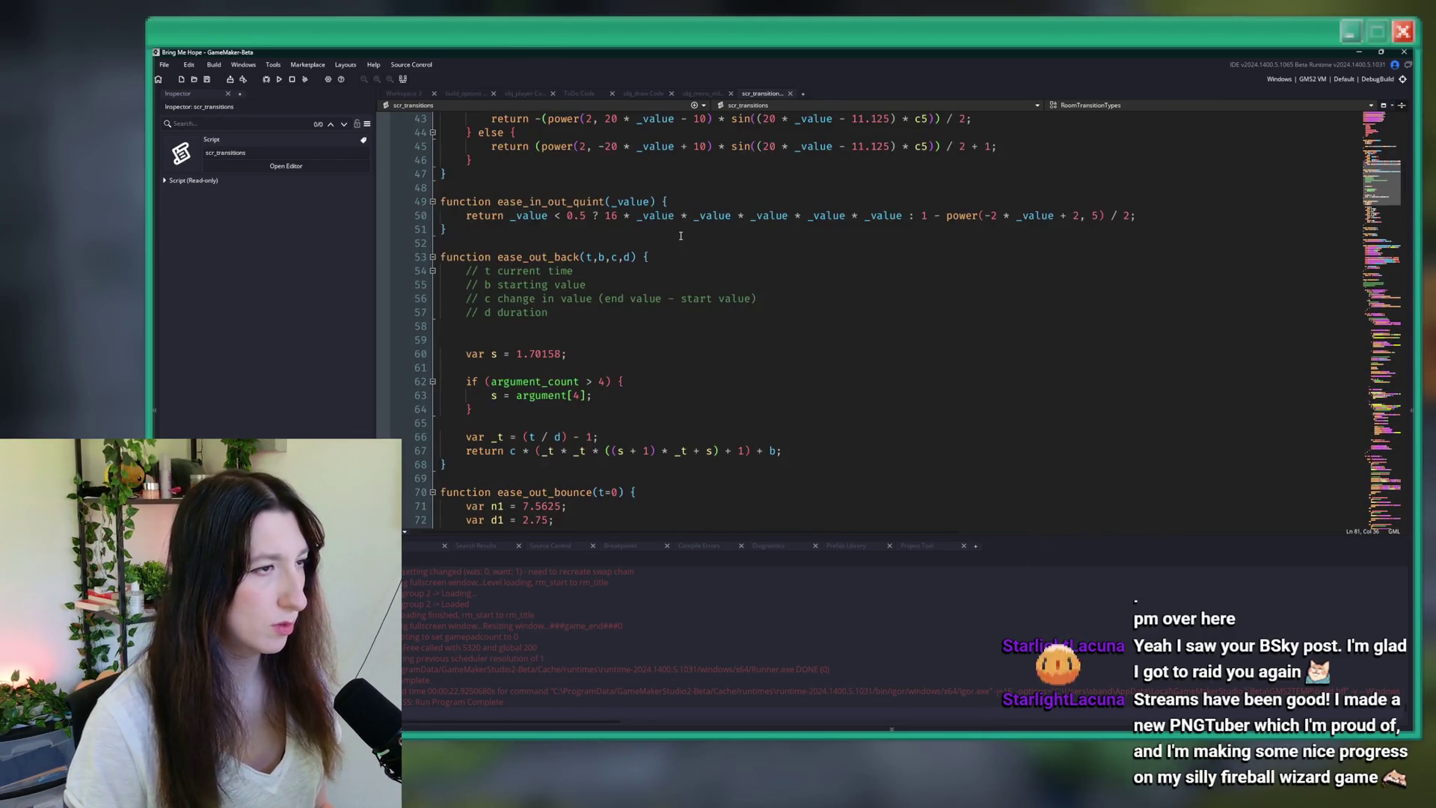
scroll(681, 235, down, 16)
click(1208, 246)
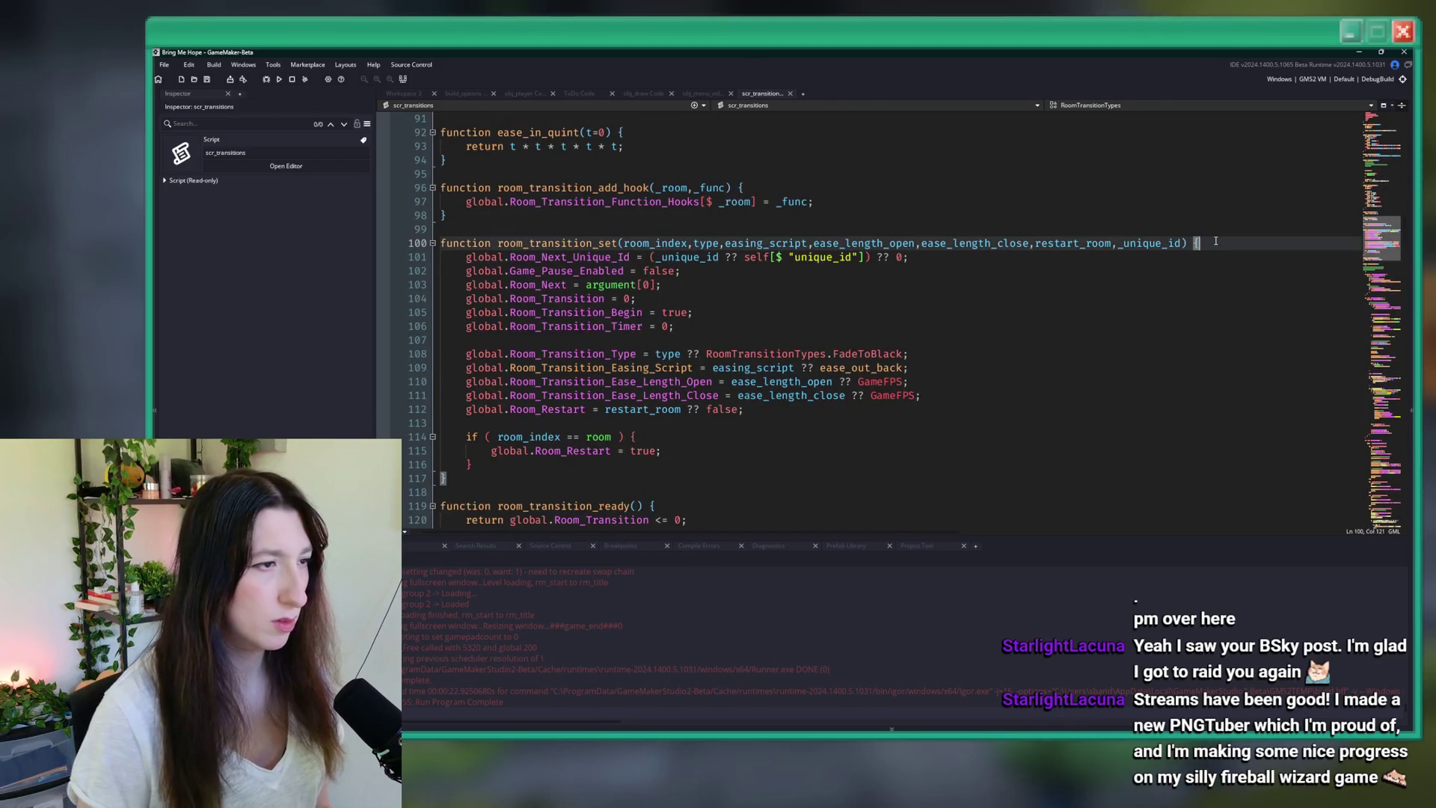
- Add global.Paused = false; and with ( par_menu ) { close(); } at the top of room_transition_set
key(Return)
text(global.Paused)
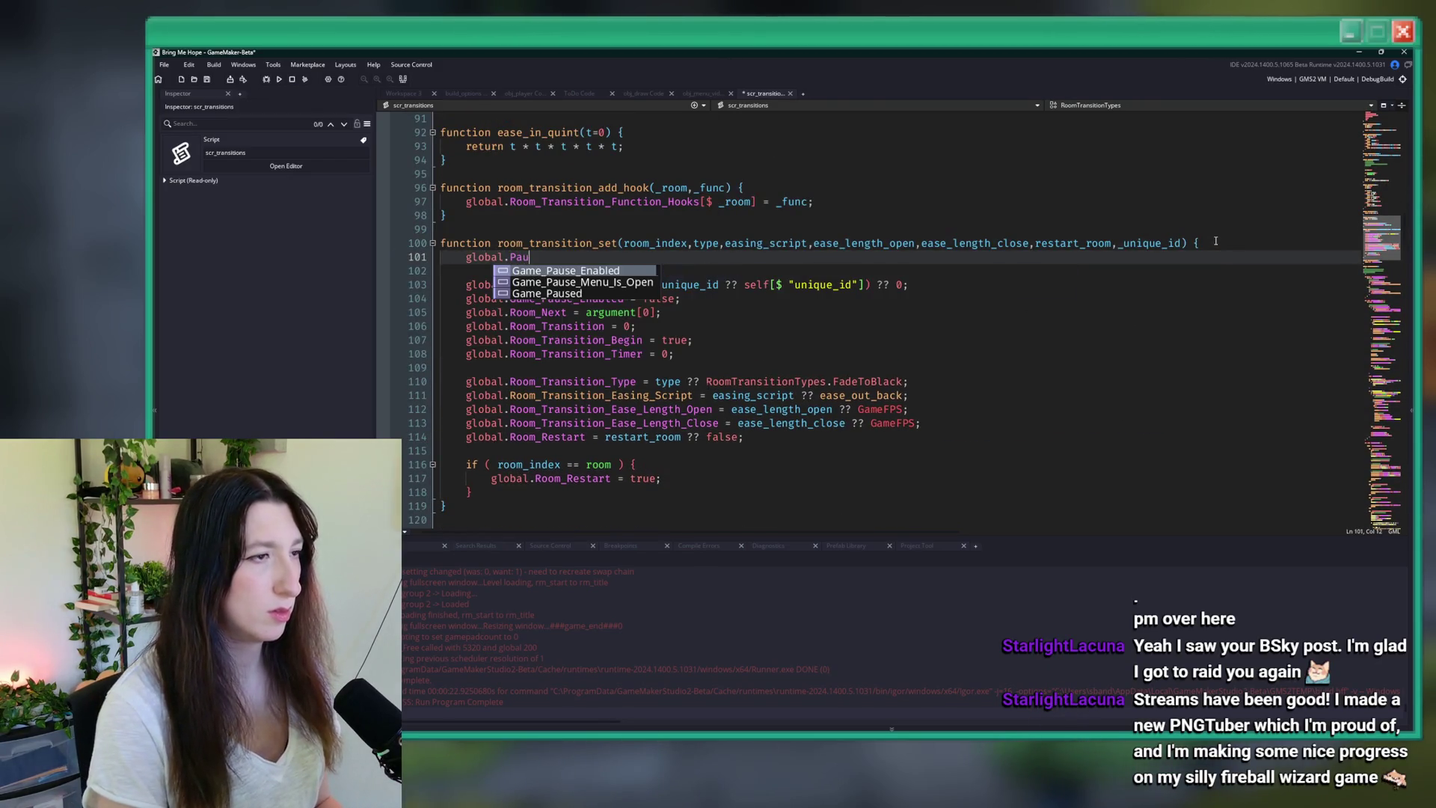
text( = false;)
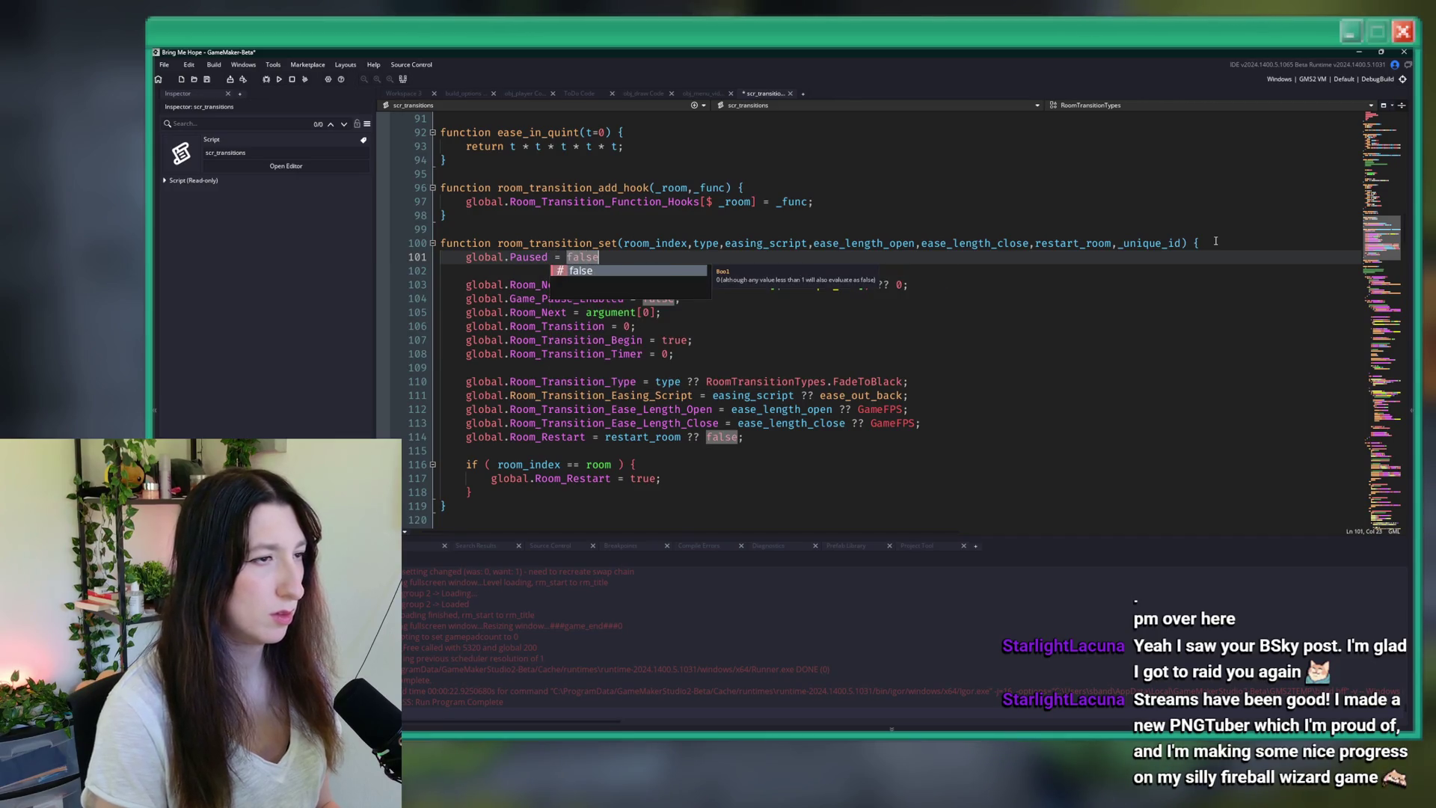
key(Return)
text(with ( obj_)
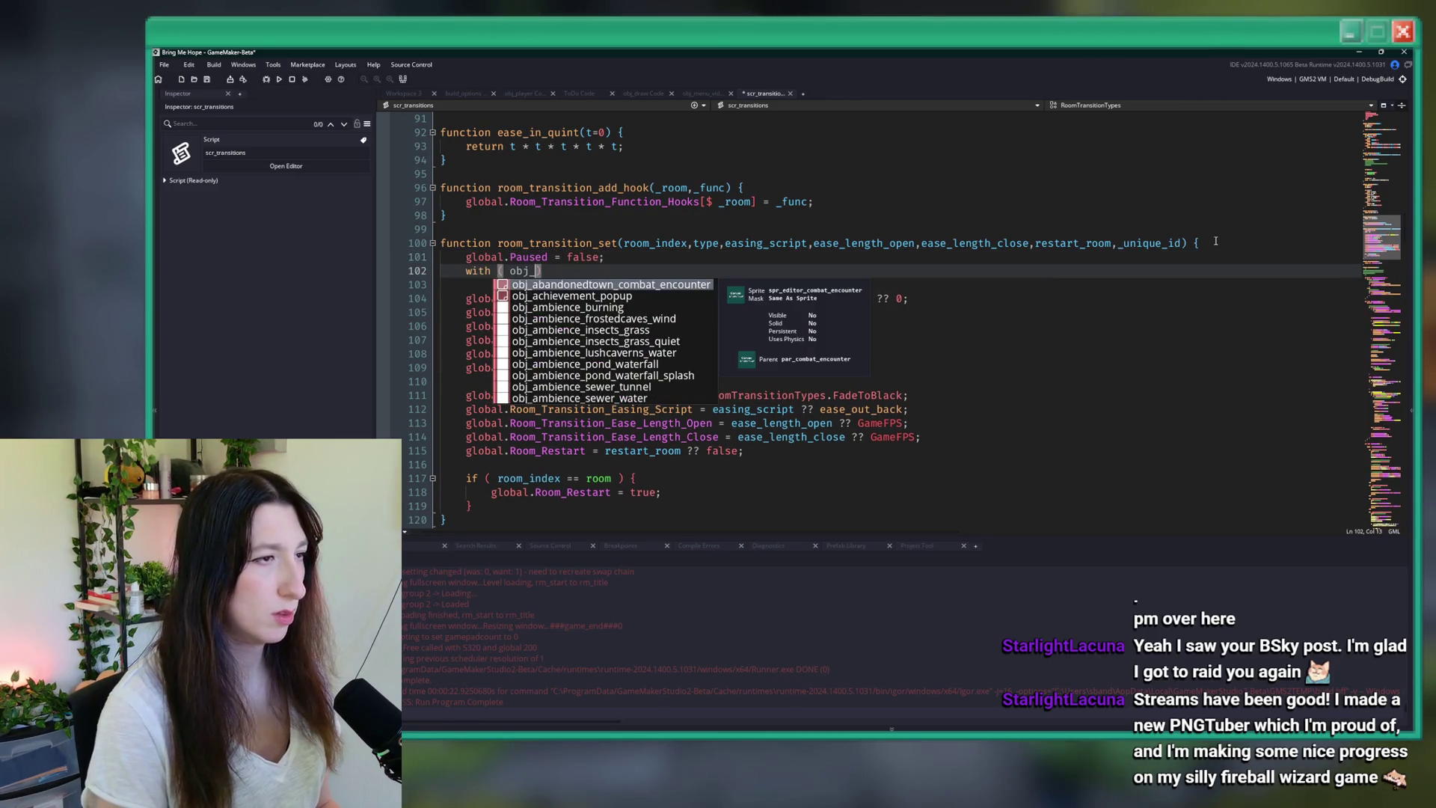
text(menu)
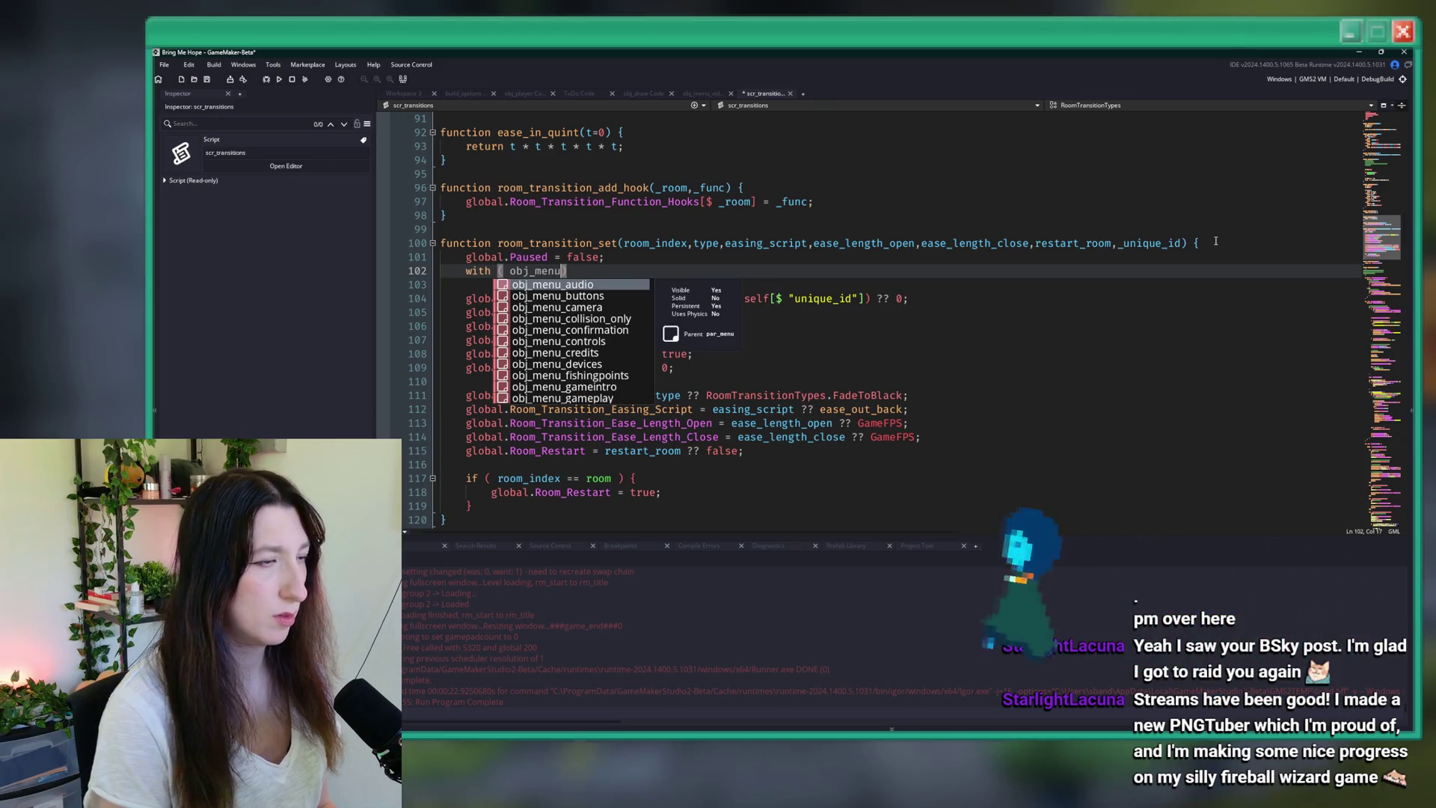
key(BackSpace)
key(BackSpace)
key(BackSpace)
text(par_menu)
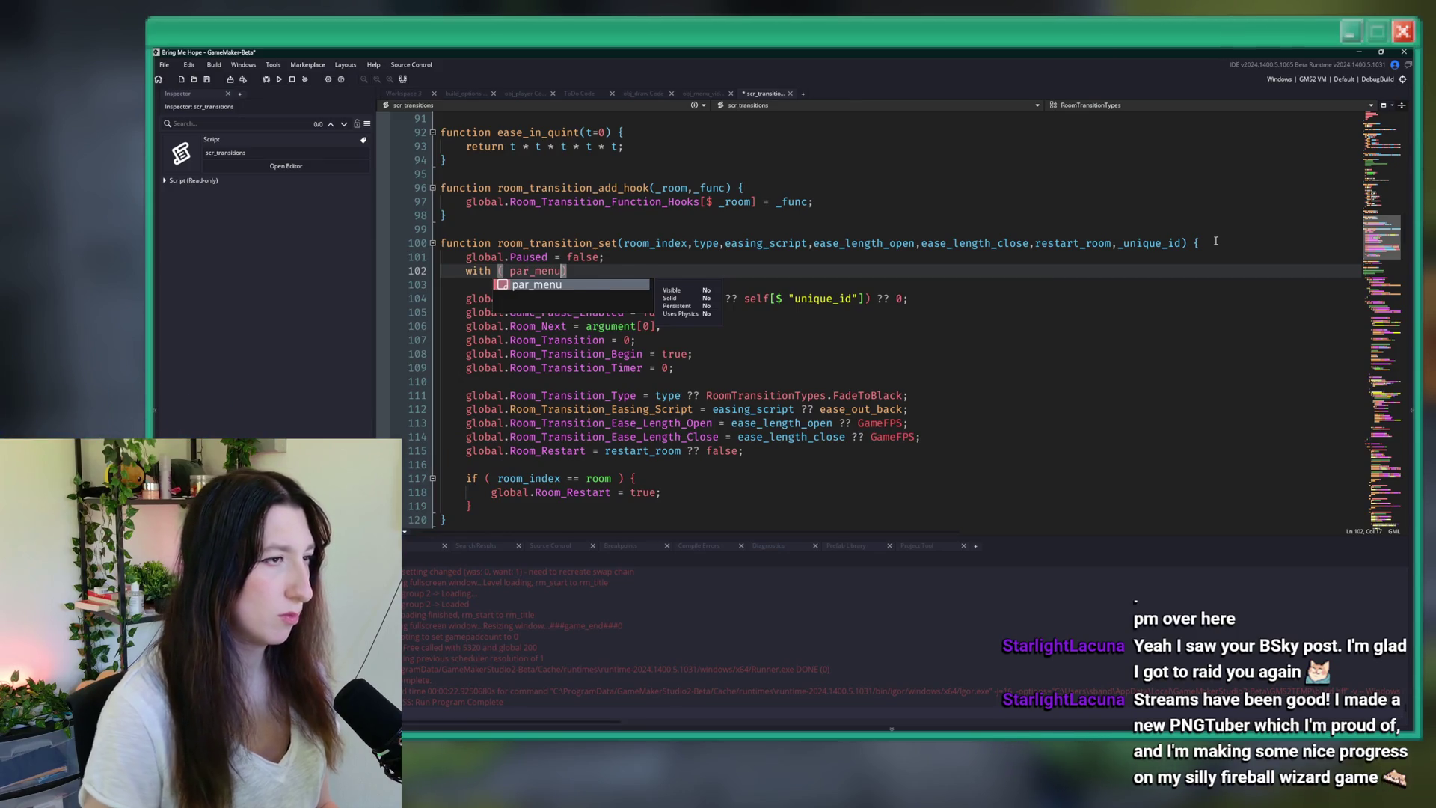
text( ) {)
key(Return)
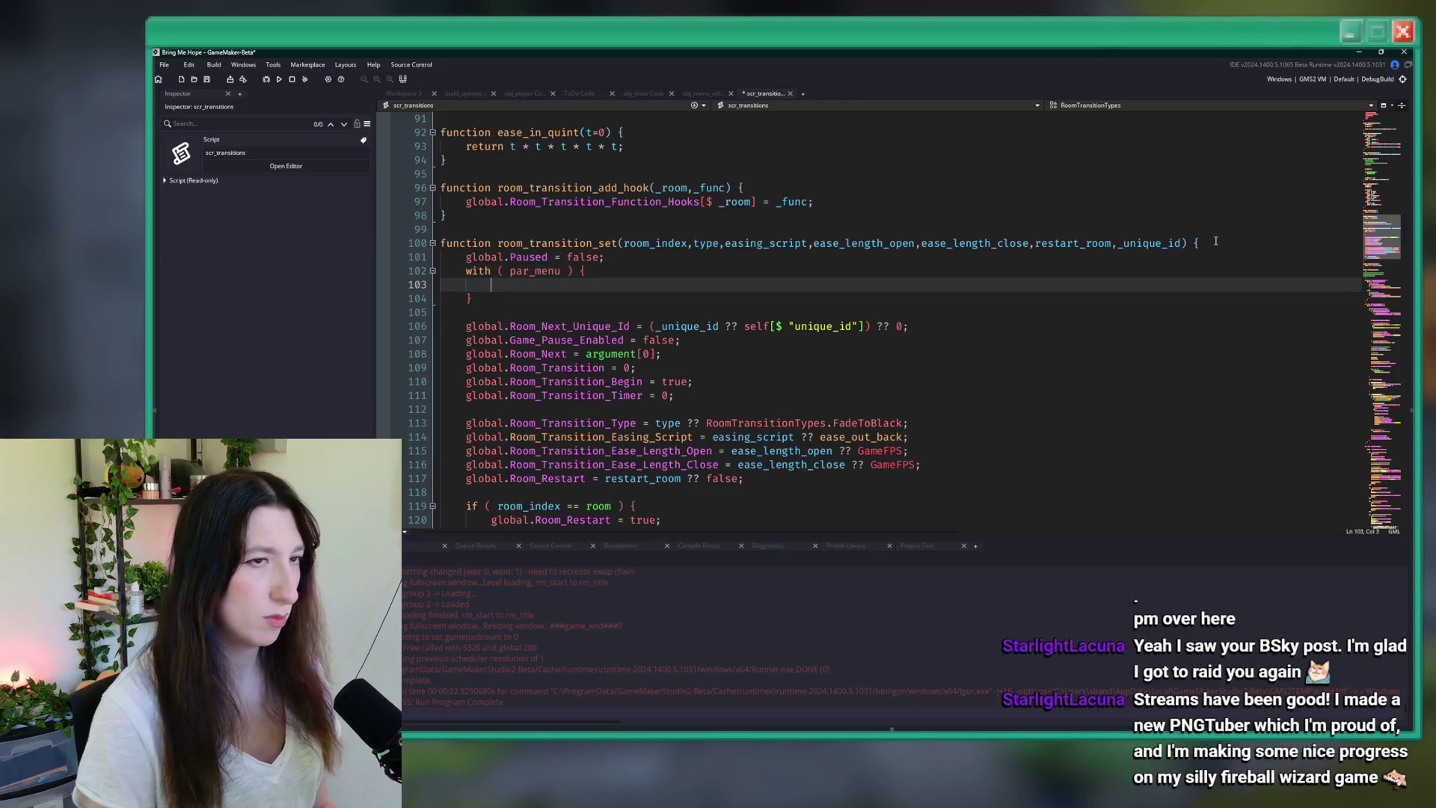
text(close)
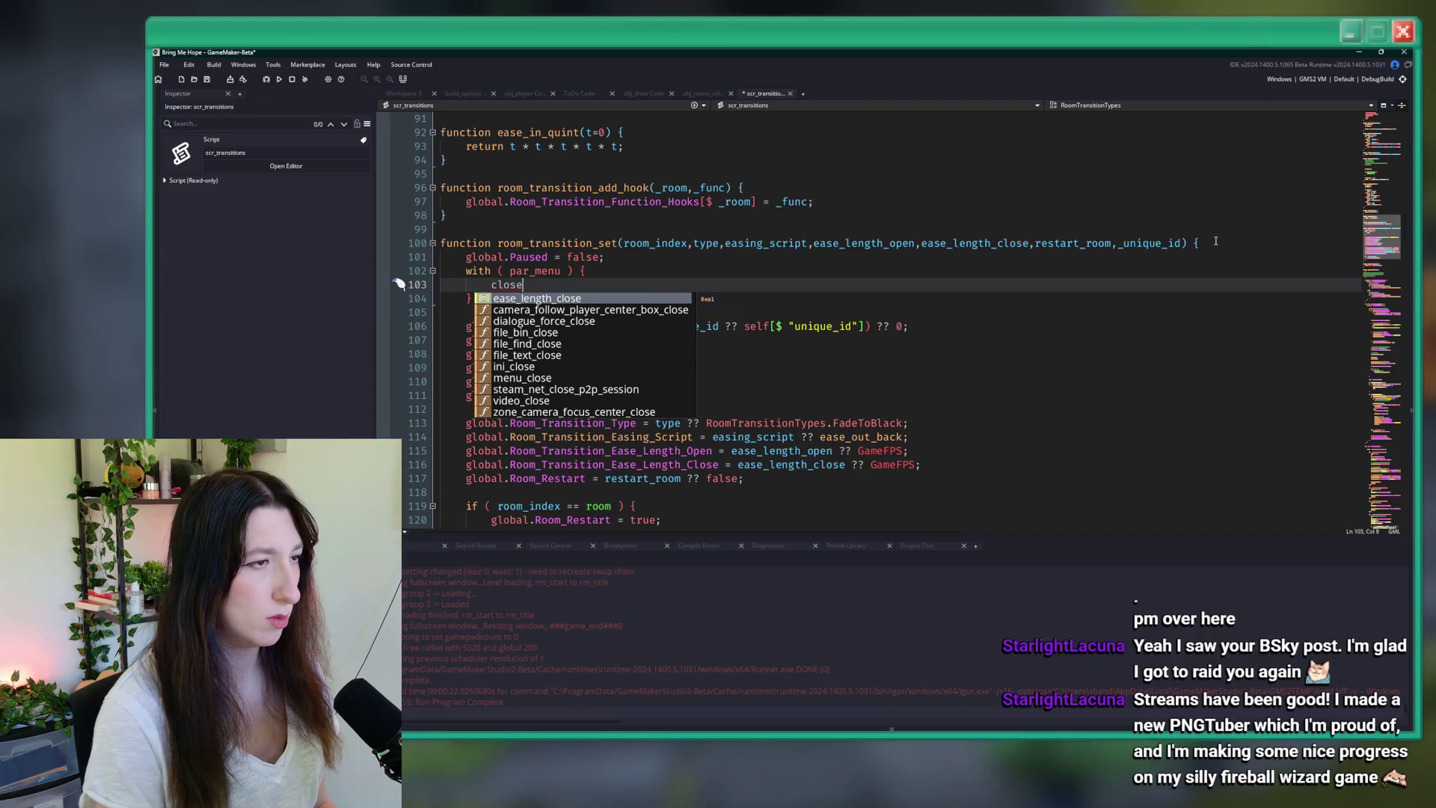
text(();)
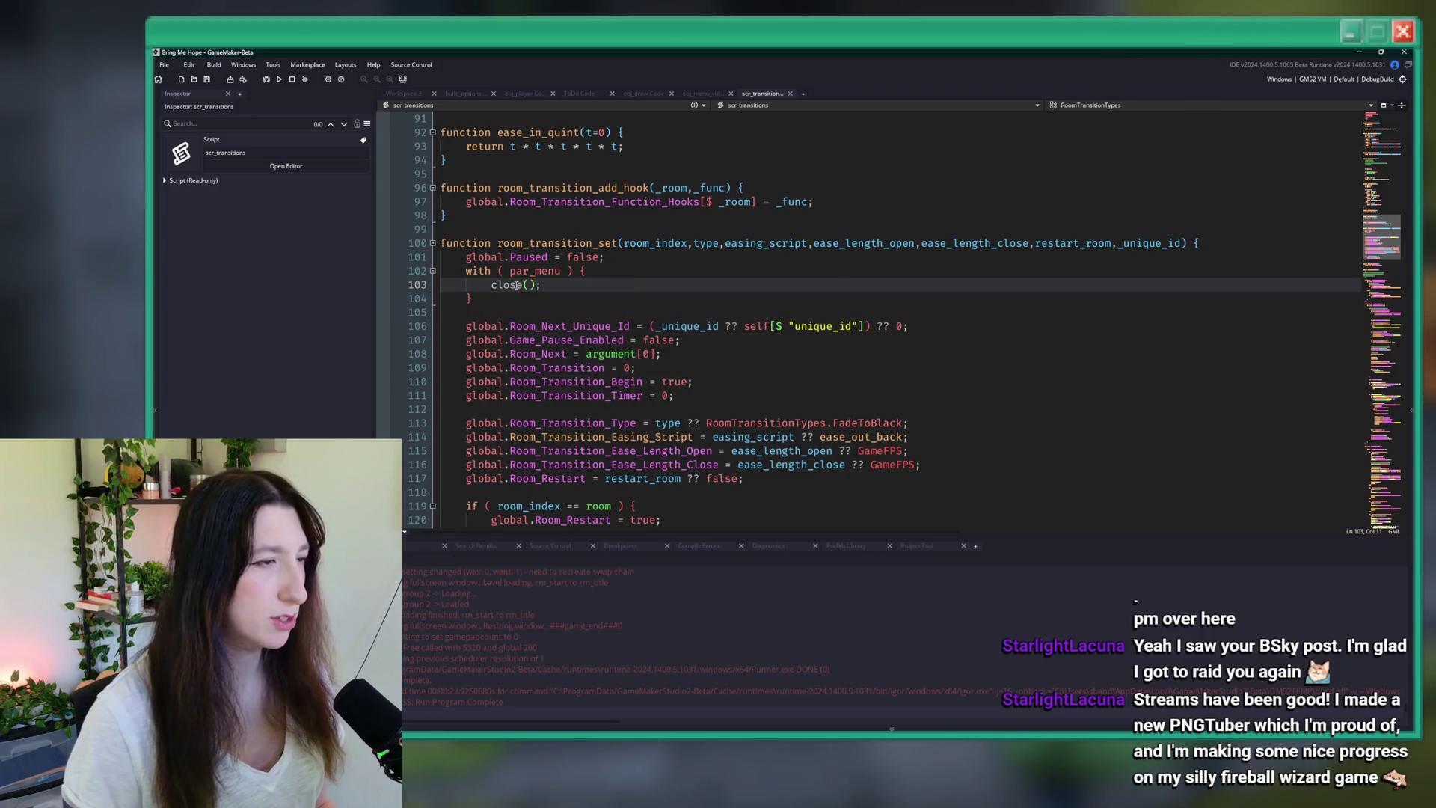
- Search the whole project for other uses of close();
drag(546, 285, 491, 285)
key(ctrl+shift+f)
key(Return)
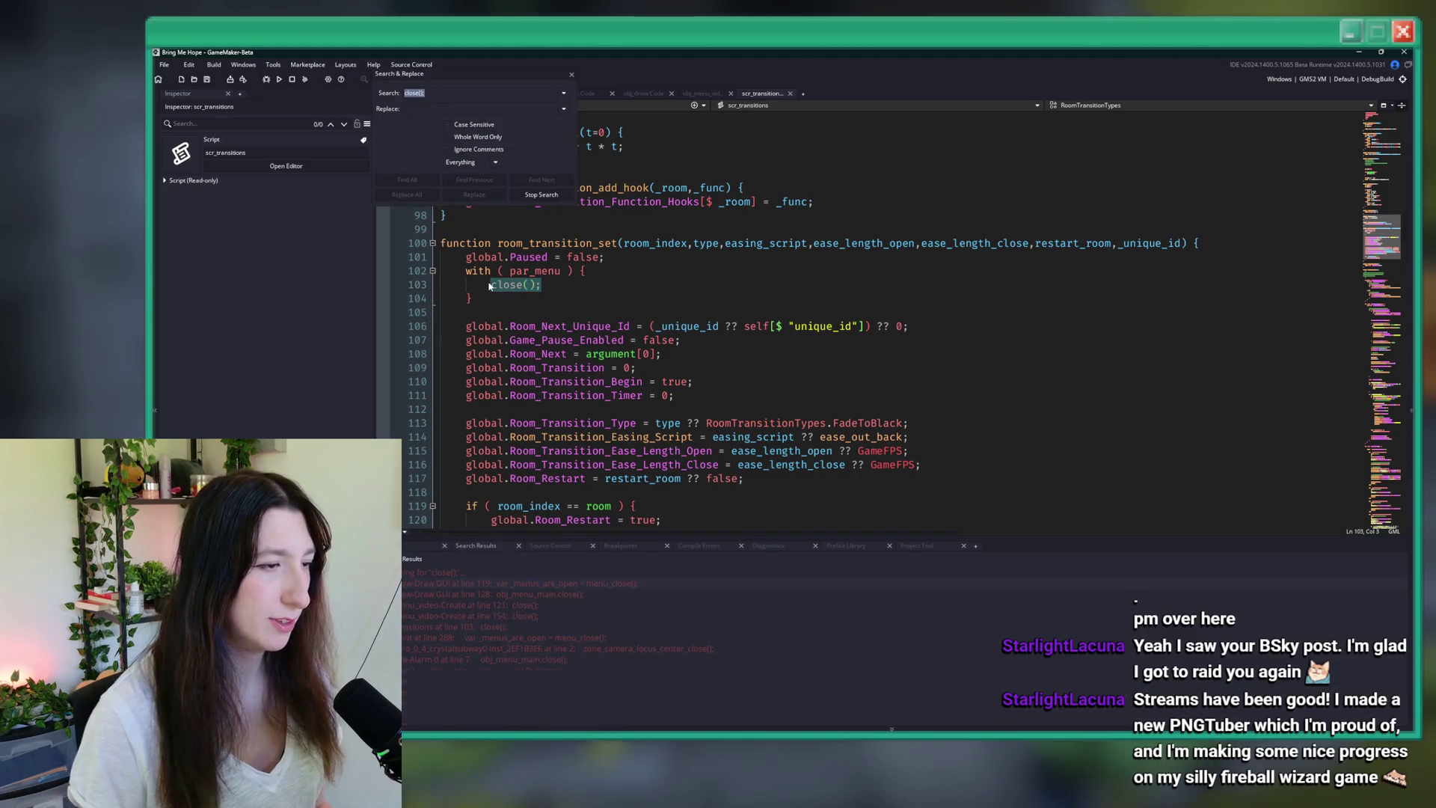
click(618, 257)
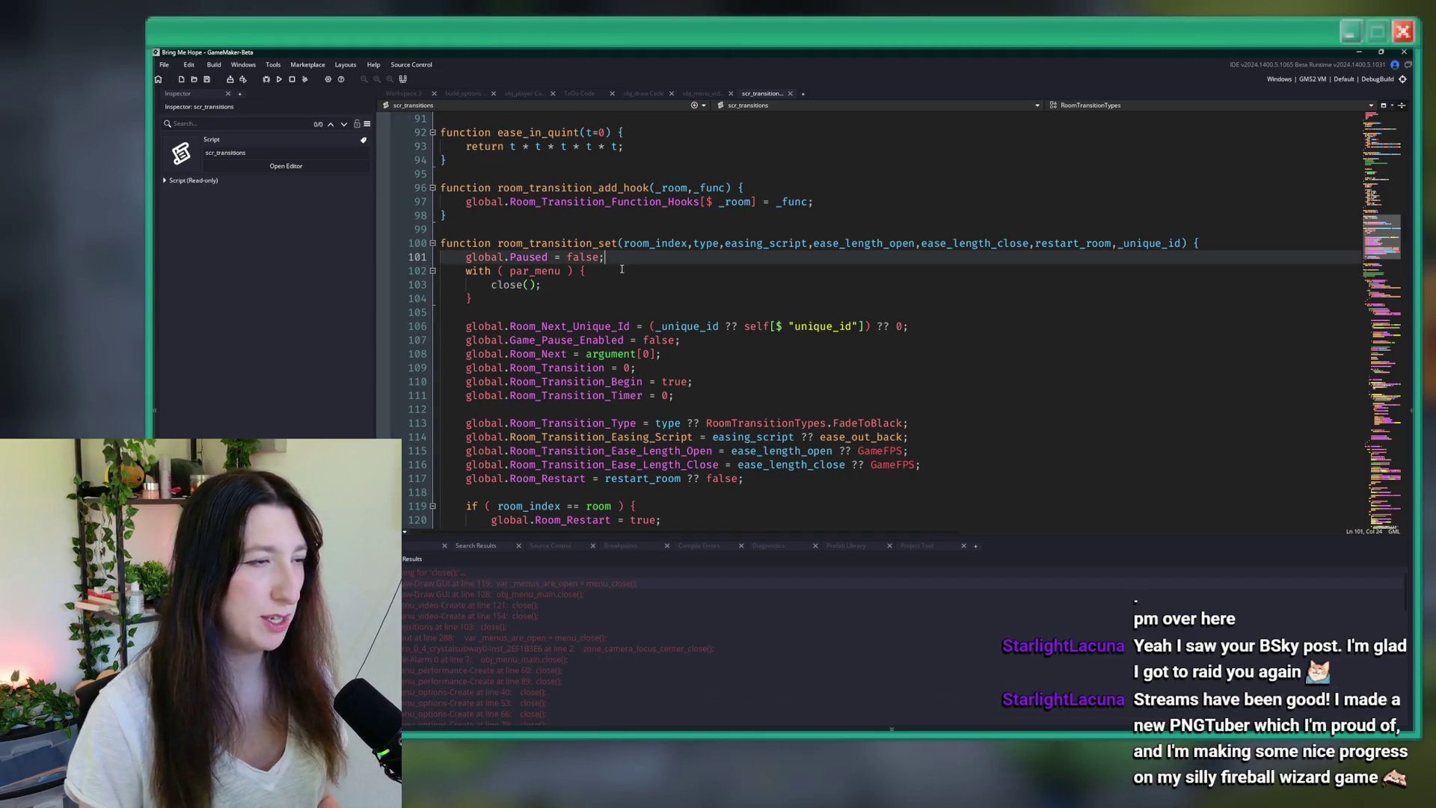
- Build and run the game, then start replacing the global.Paused line with pause_t
click(621, 270)
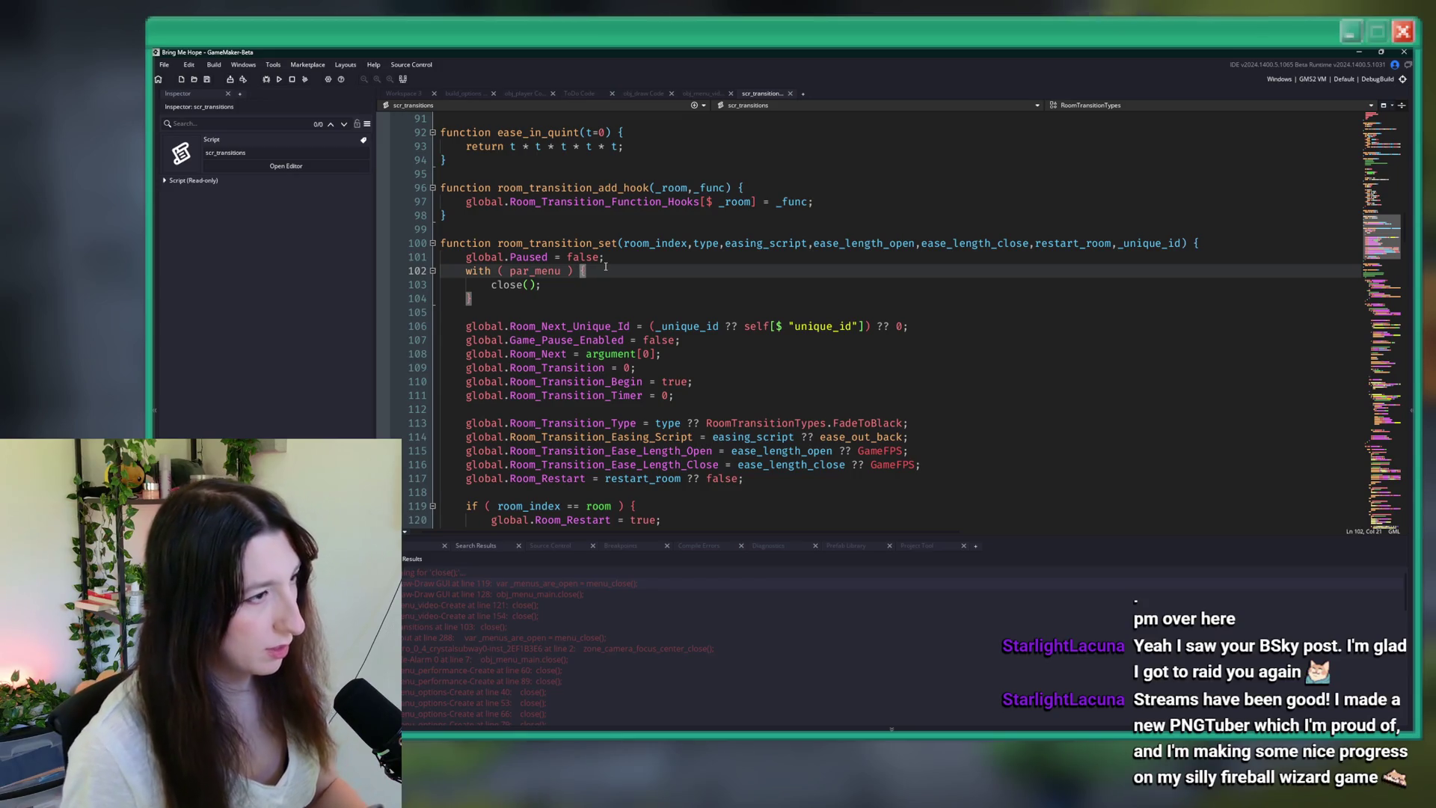
key(F5)
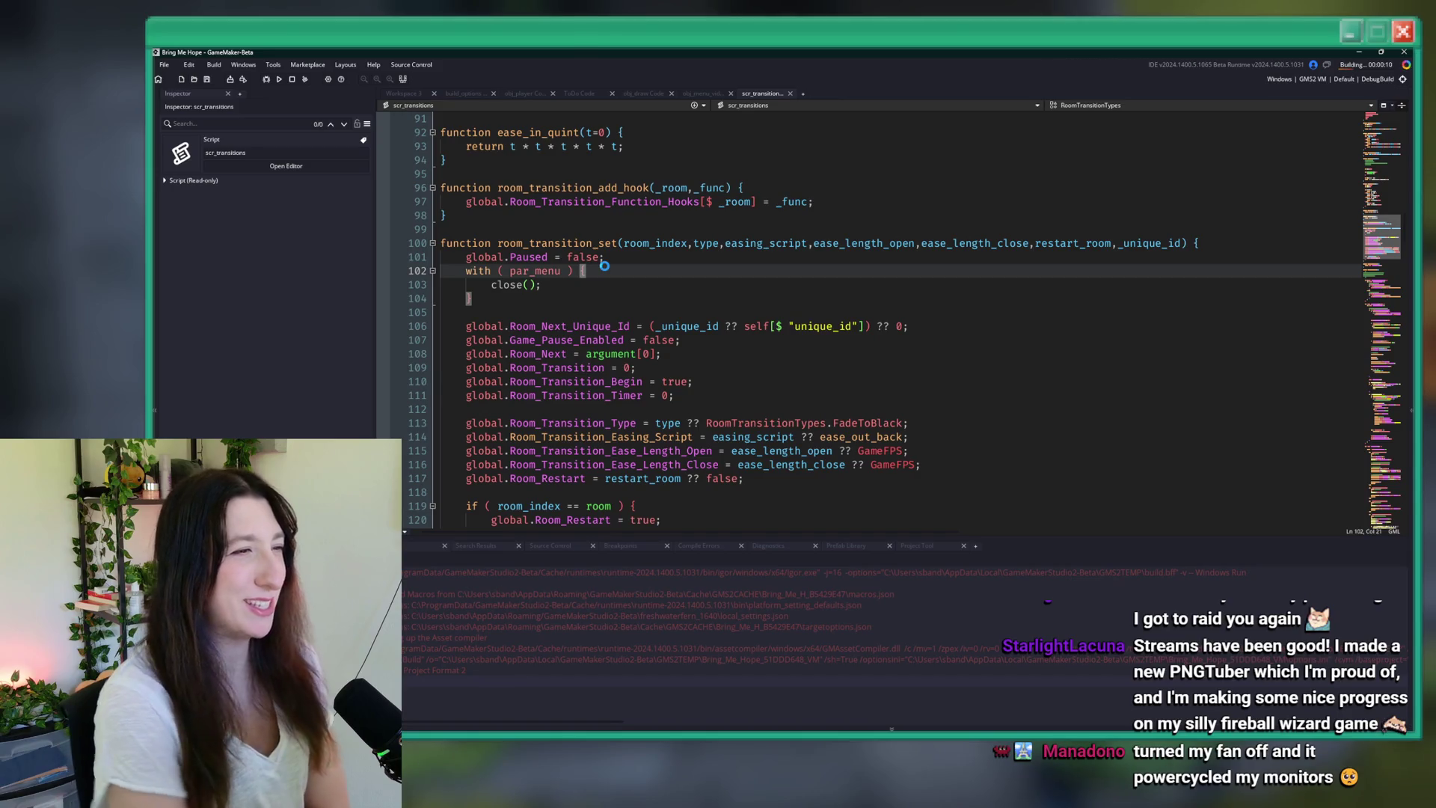
drag(604, 257, 485, 257)
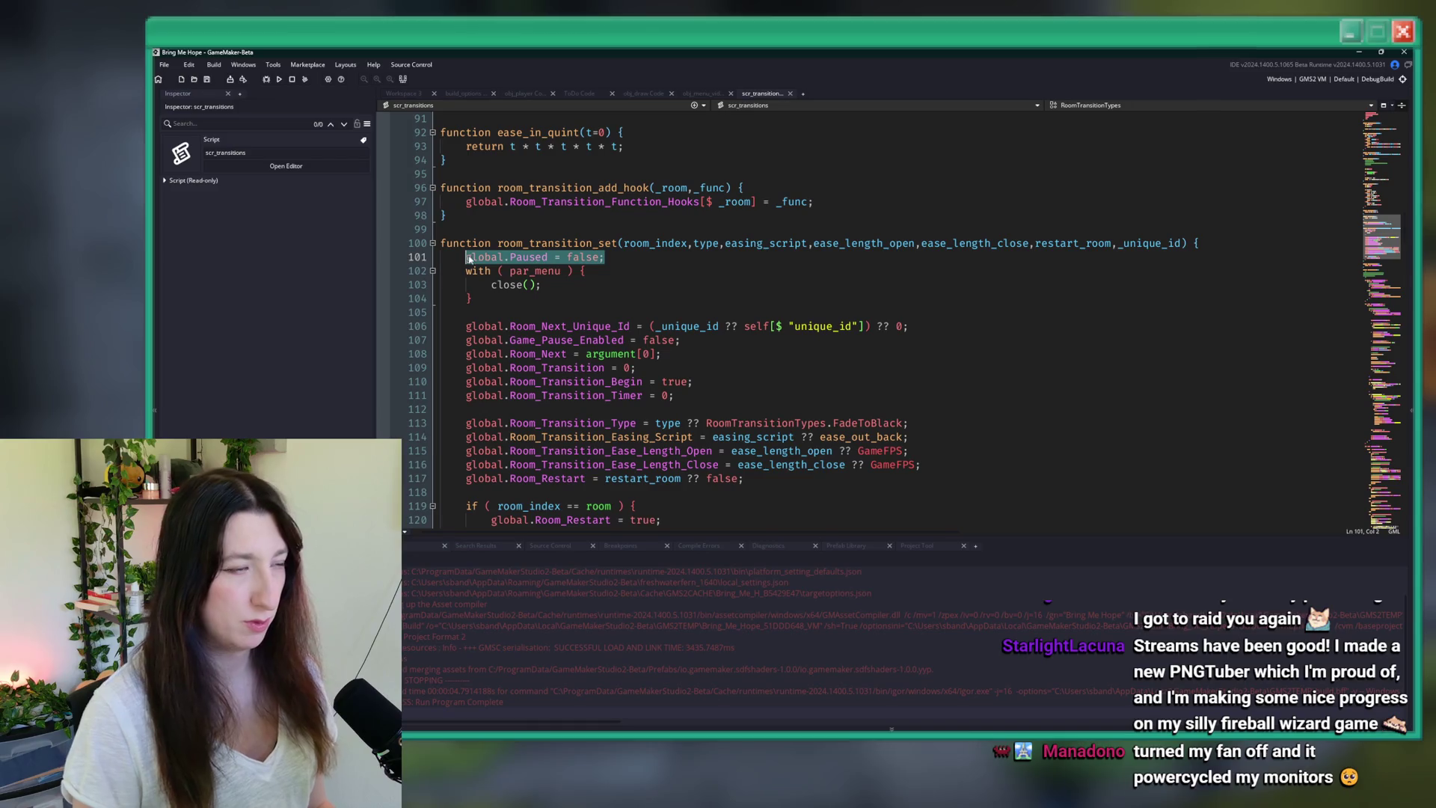
text(pause_t)
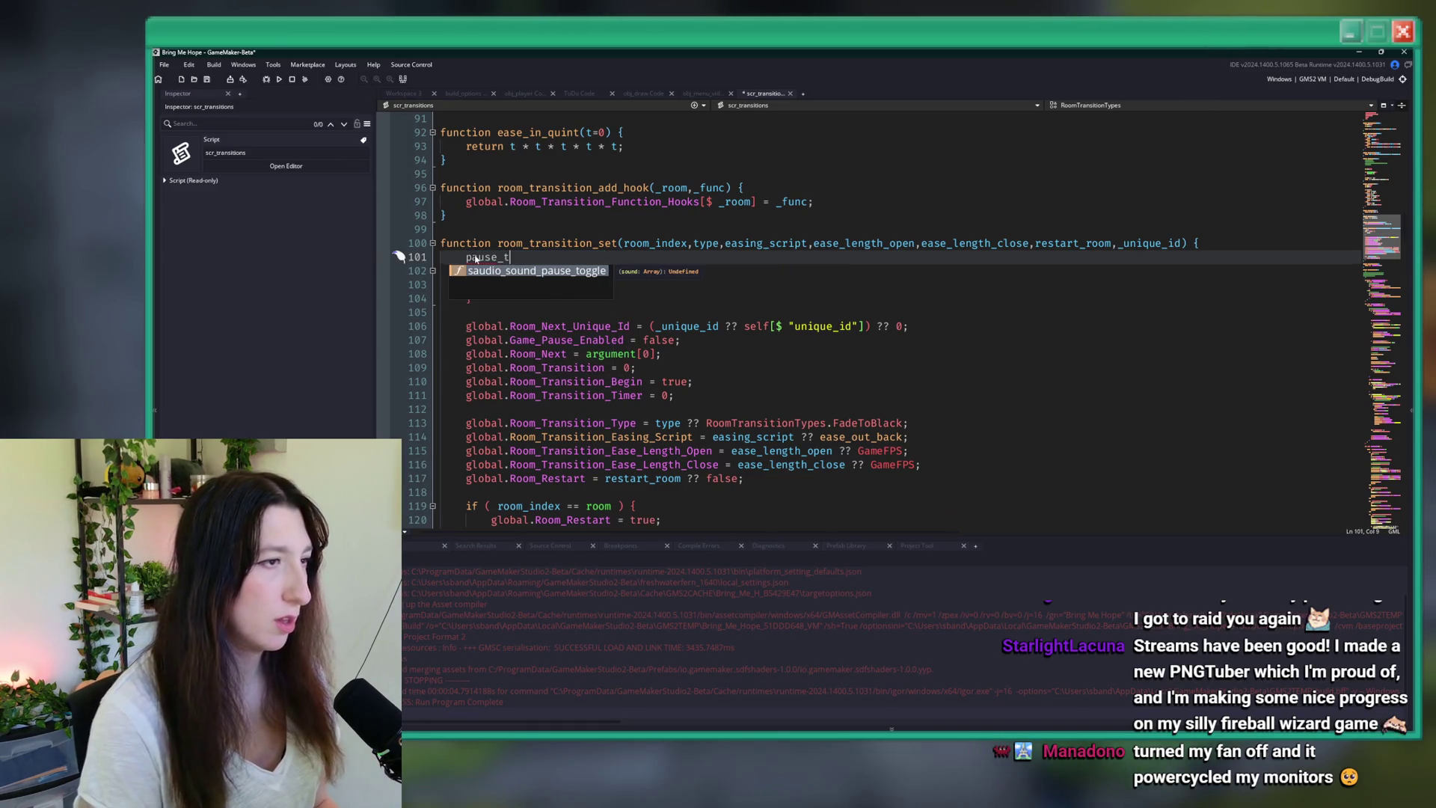
- Change line 101 to global.Game_Paused = false; and add a game_pause() call below it
double_click(481, 257)
text(global.Game_P)
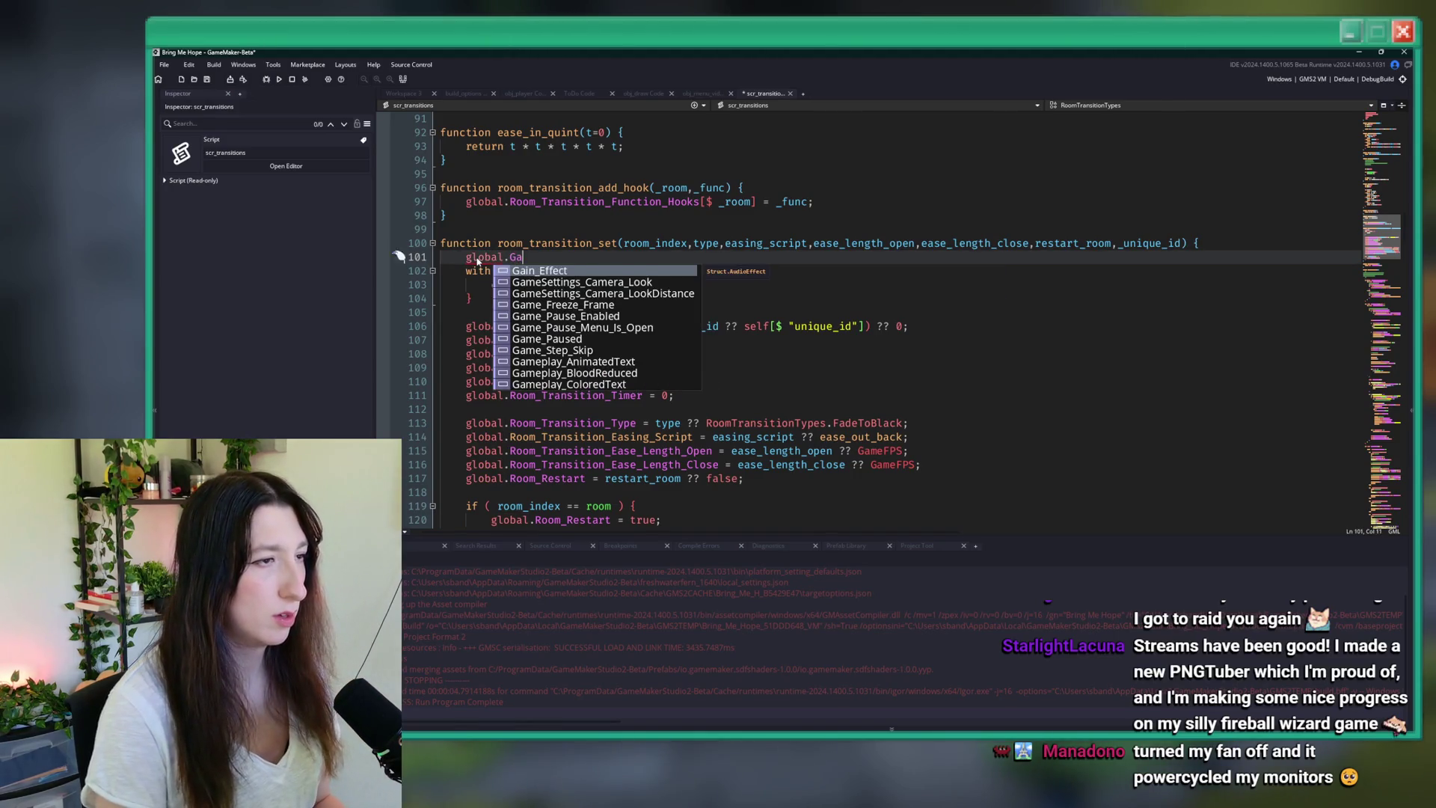
text(aused = false;)
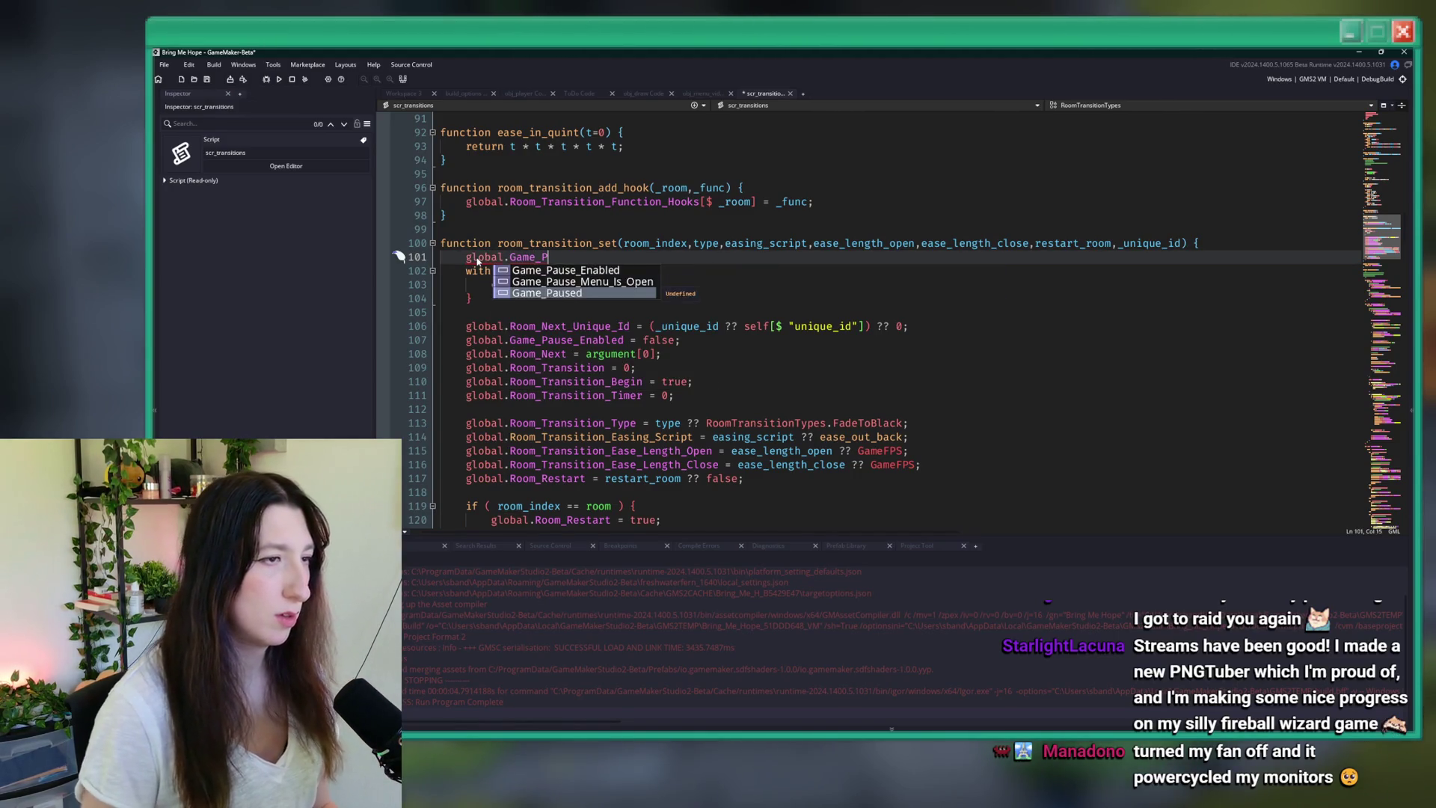
key(Return)
text(pause)
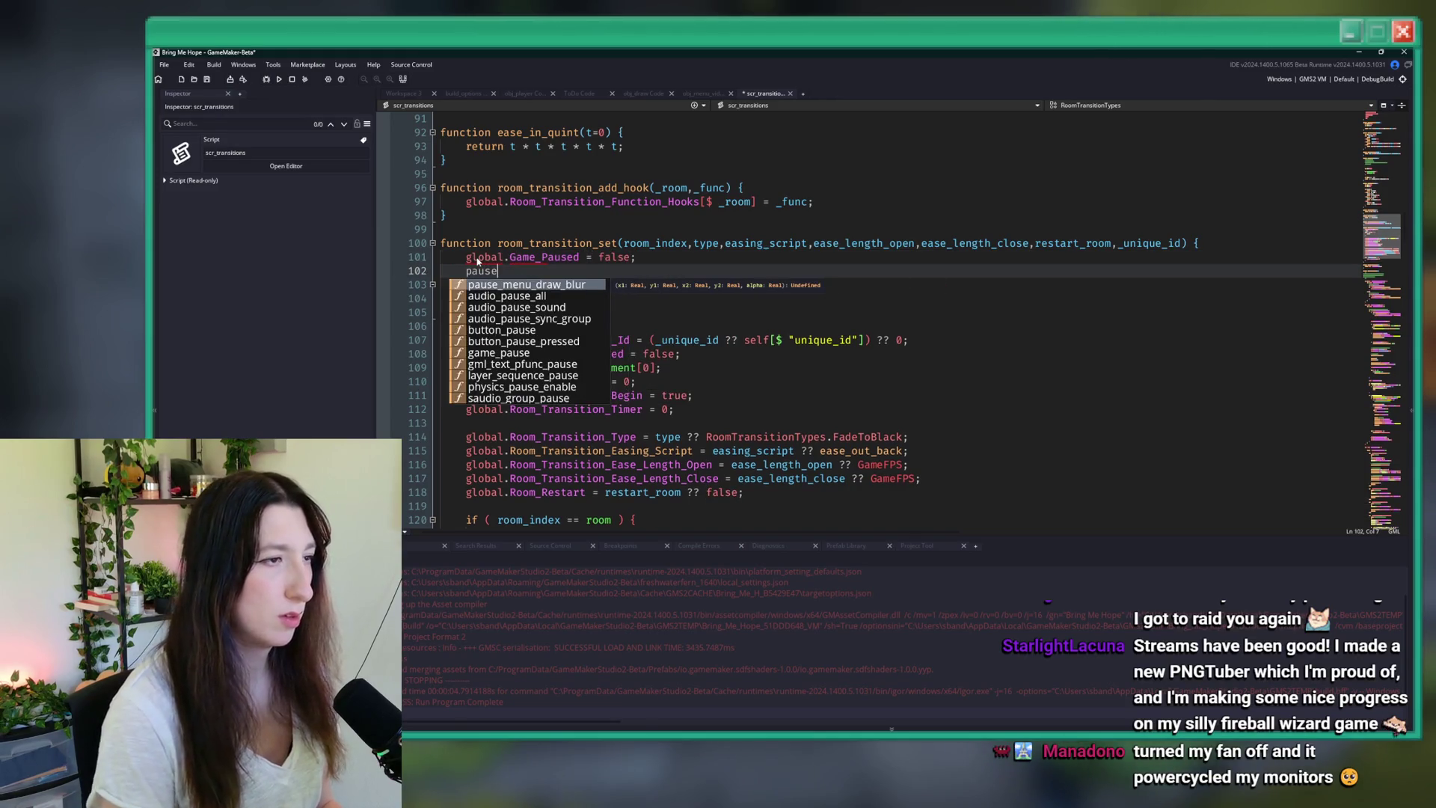
scroll(533, 351, down, 1)
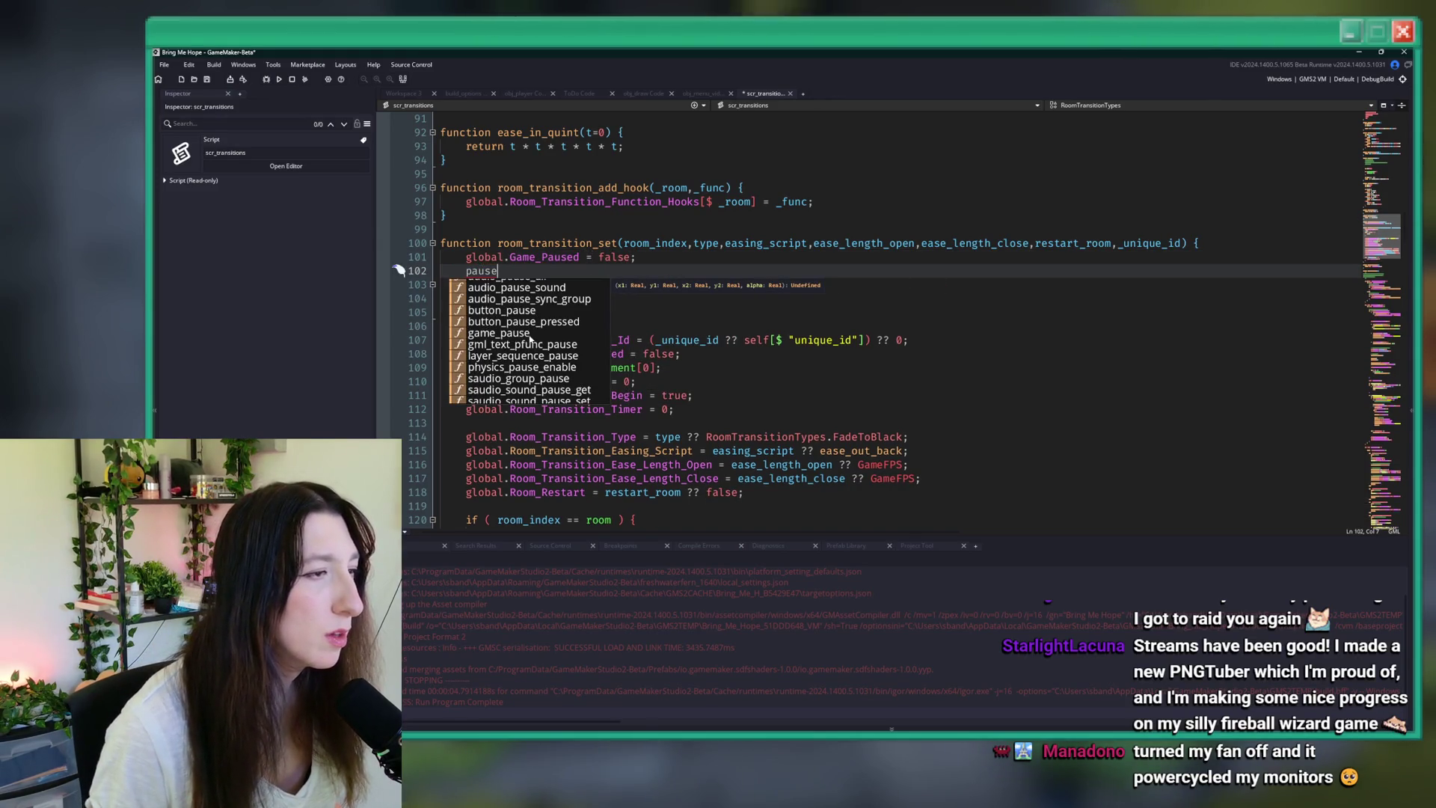
click(529, 334)
- Replace the game_pause call with game_unpause();, copying the name from its definition
middle_click(512, 272)
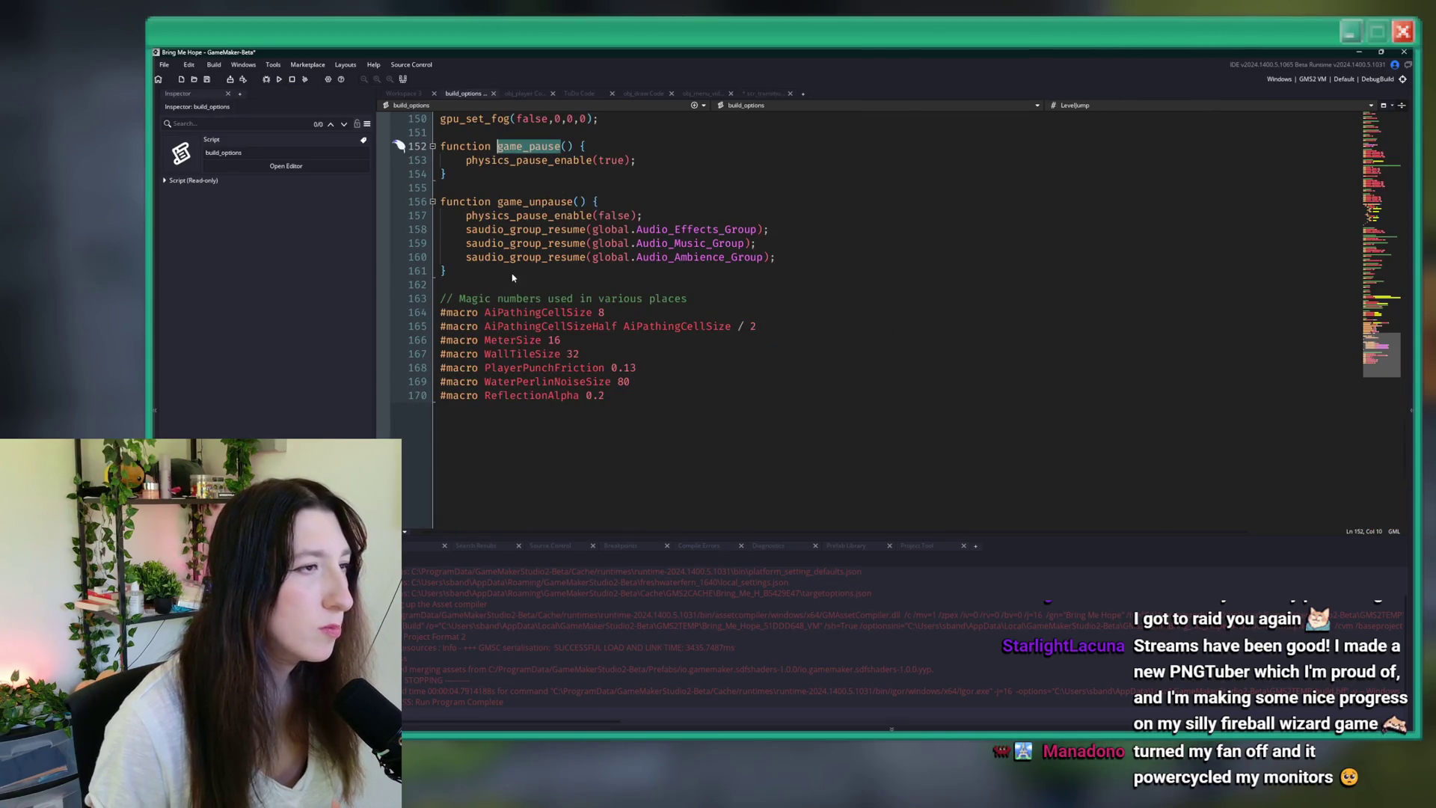
click(560, 148)
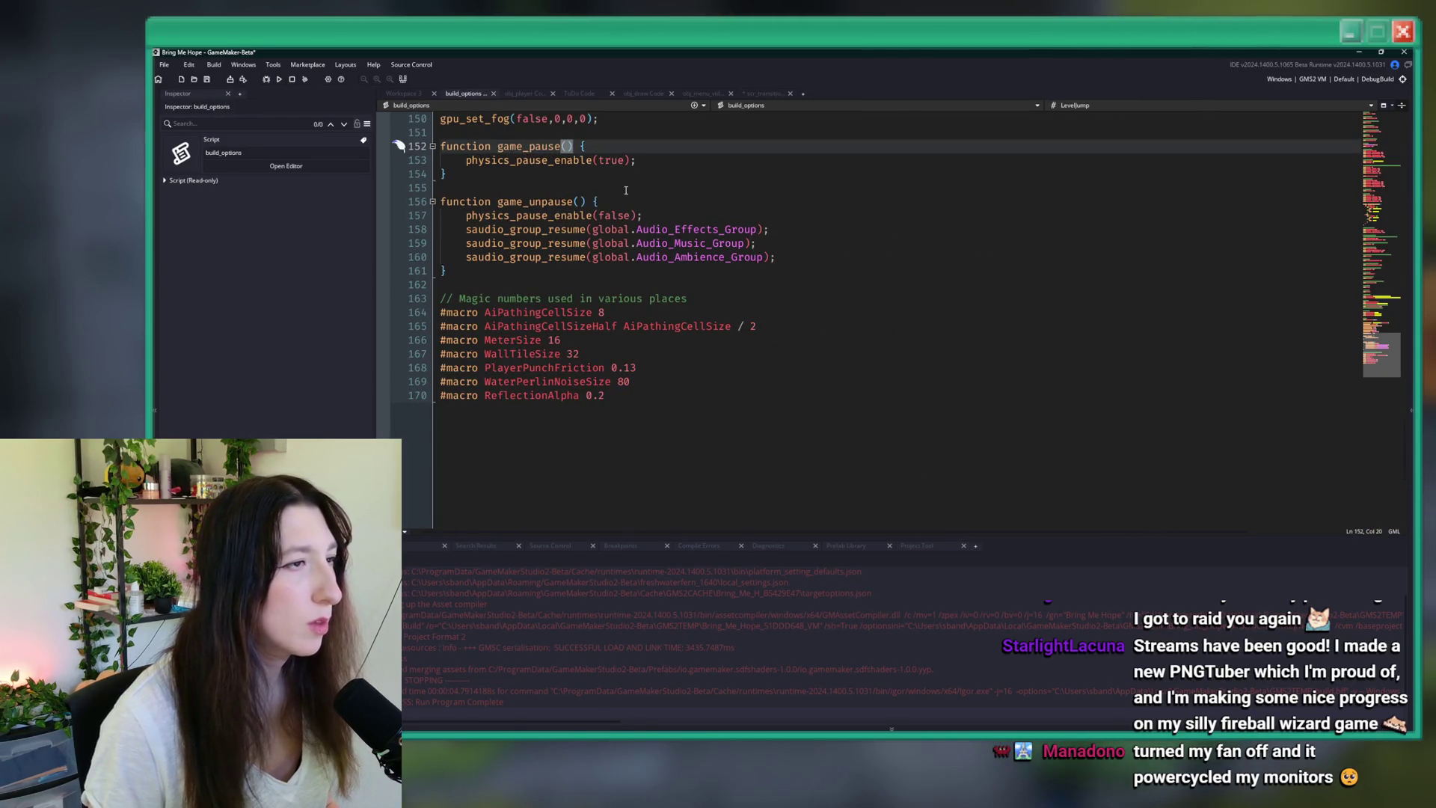
double_click(544, 201)
key(ctrl+c)
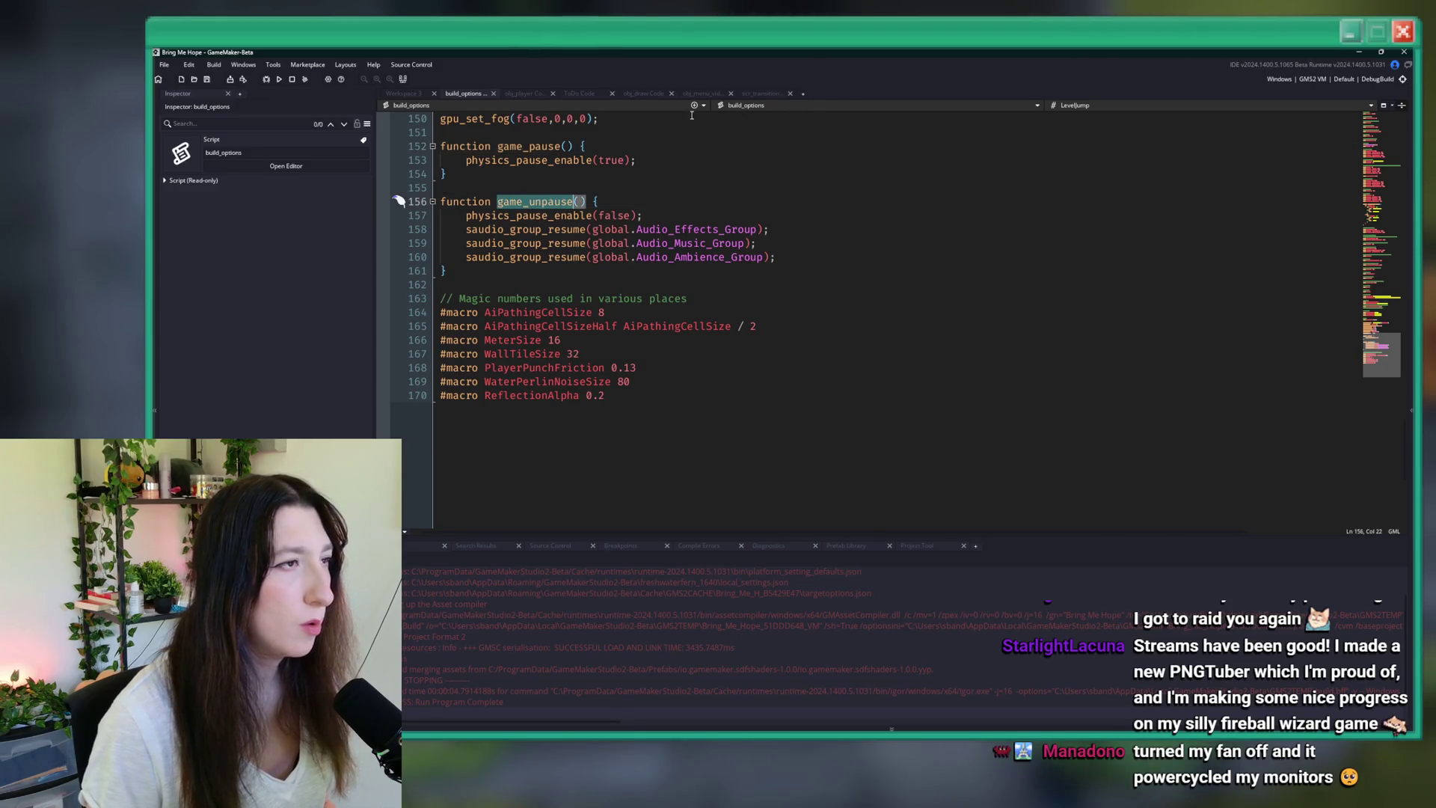
click(764, 96)
double_click(498, 271)
key(ctrl+v)
text(();)
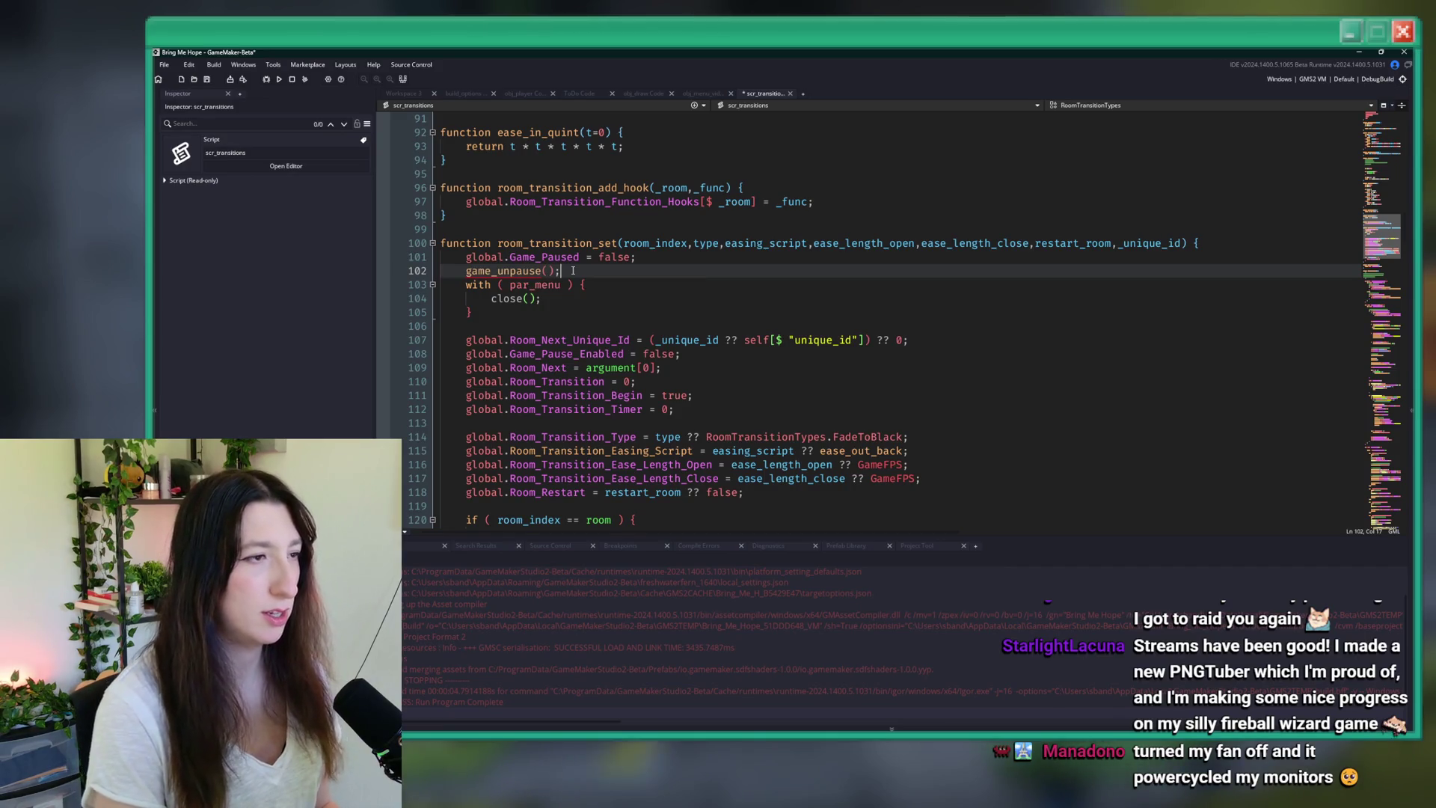
- Wrap the unpause and par_menu close code in an if ( global.Game_Paused ) block
click(464, 257)
key(Return)
key(Up)
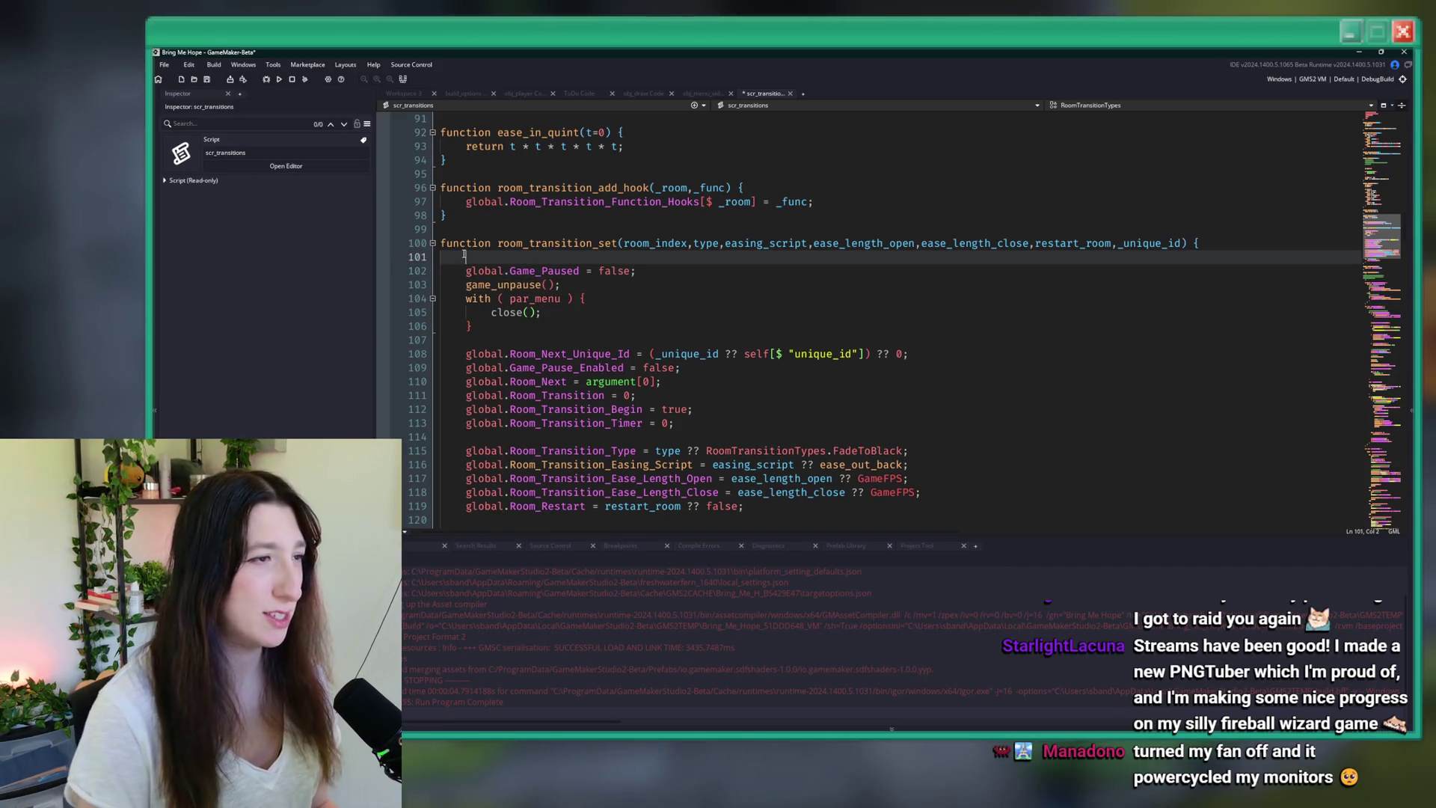
text(if ( ))
double_click(472, 271)
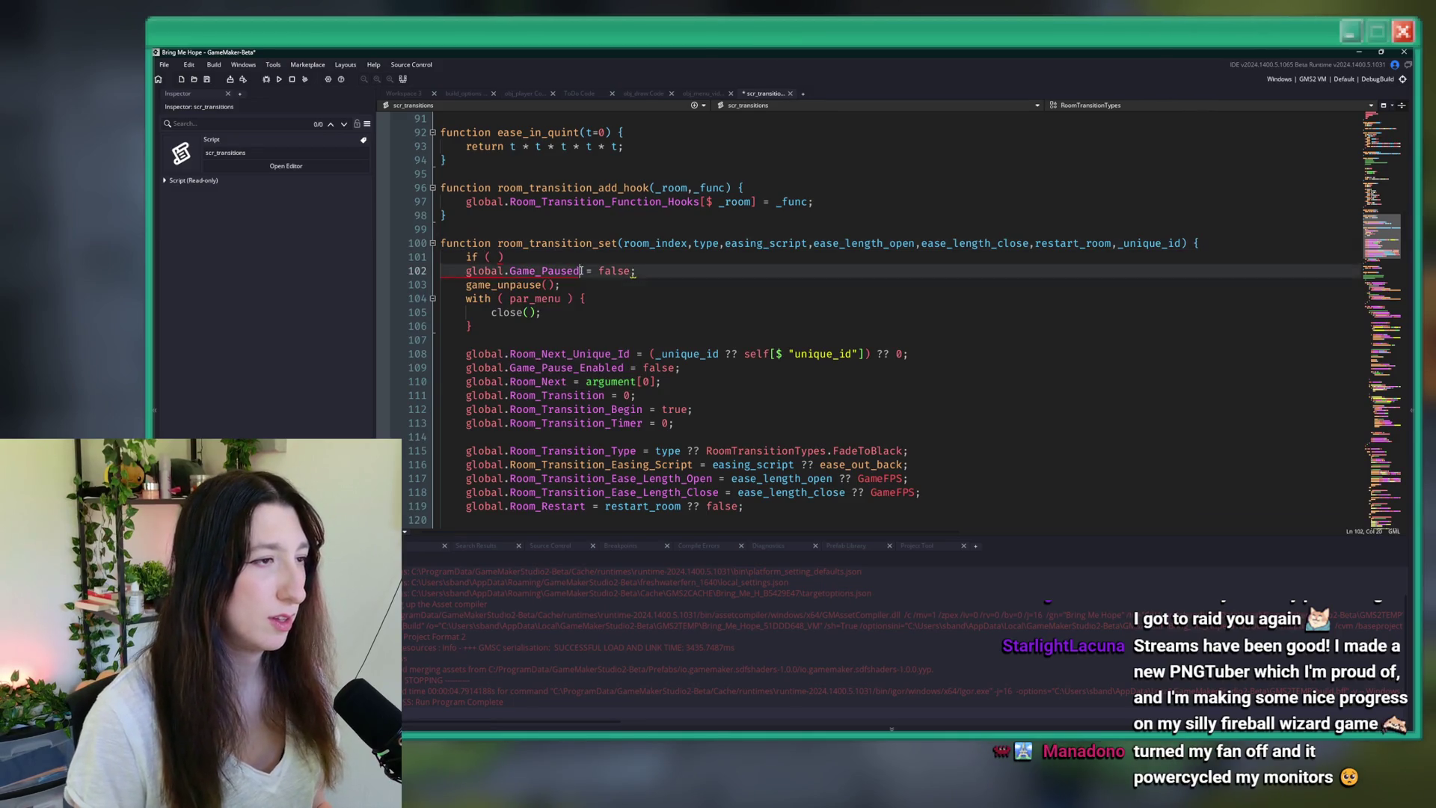
click(487, 256)
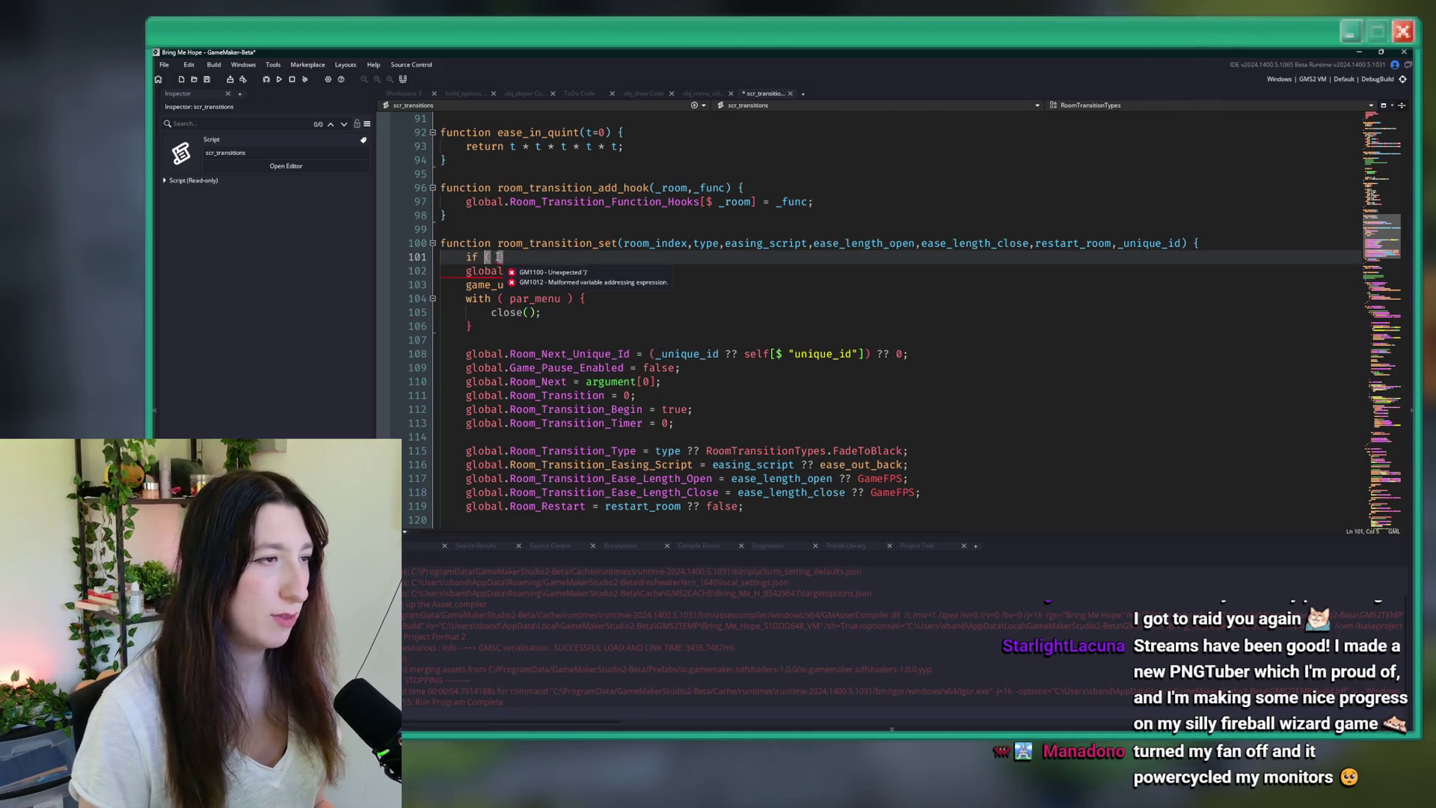
text(global.Game_Paused ))
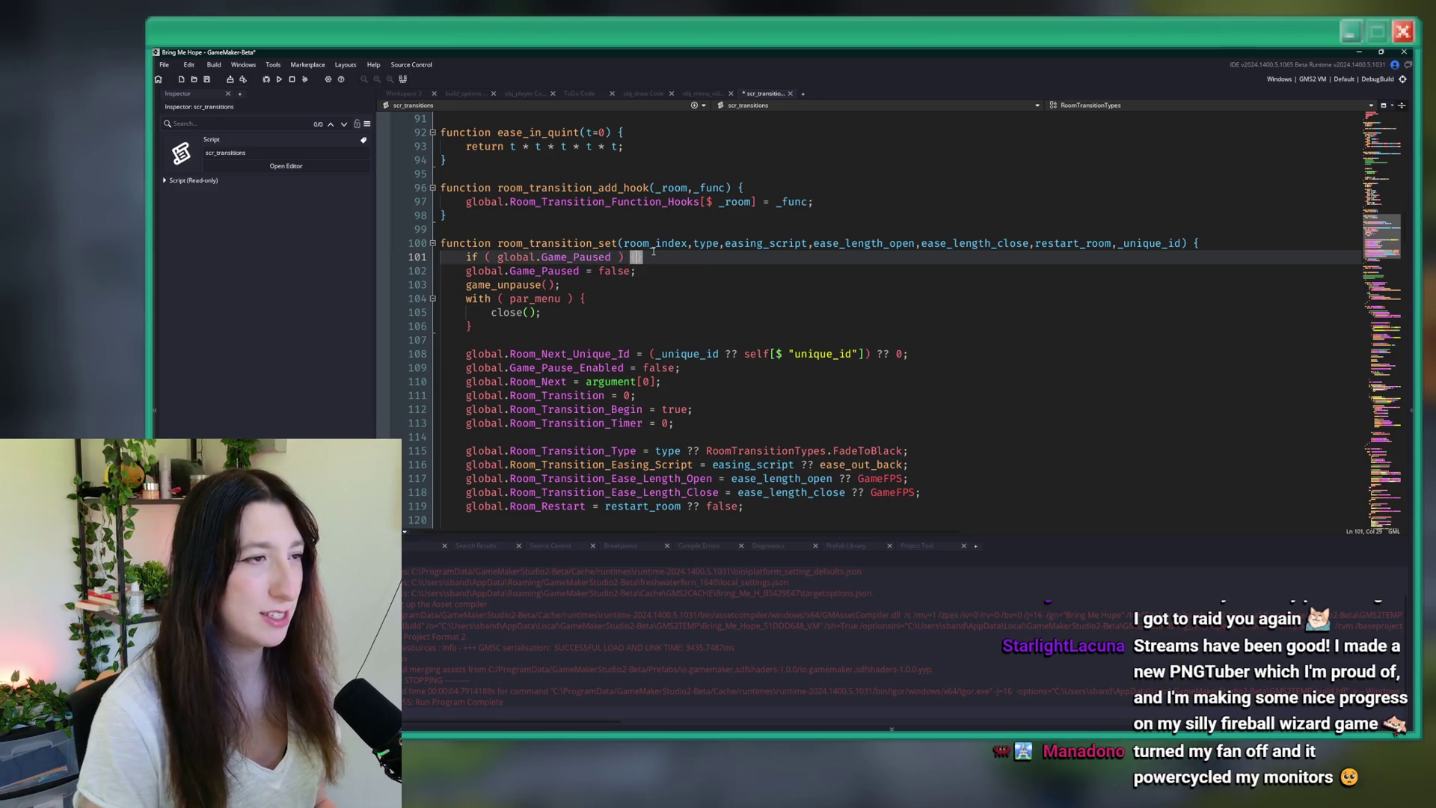
click(473, 326)
key(Return)
text(})
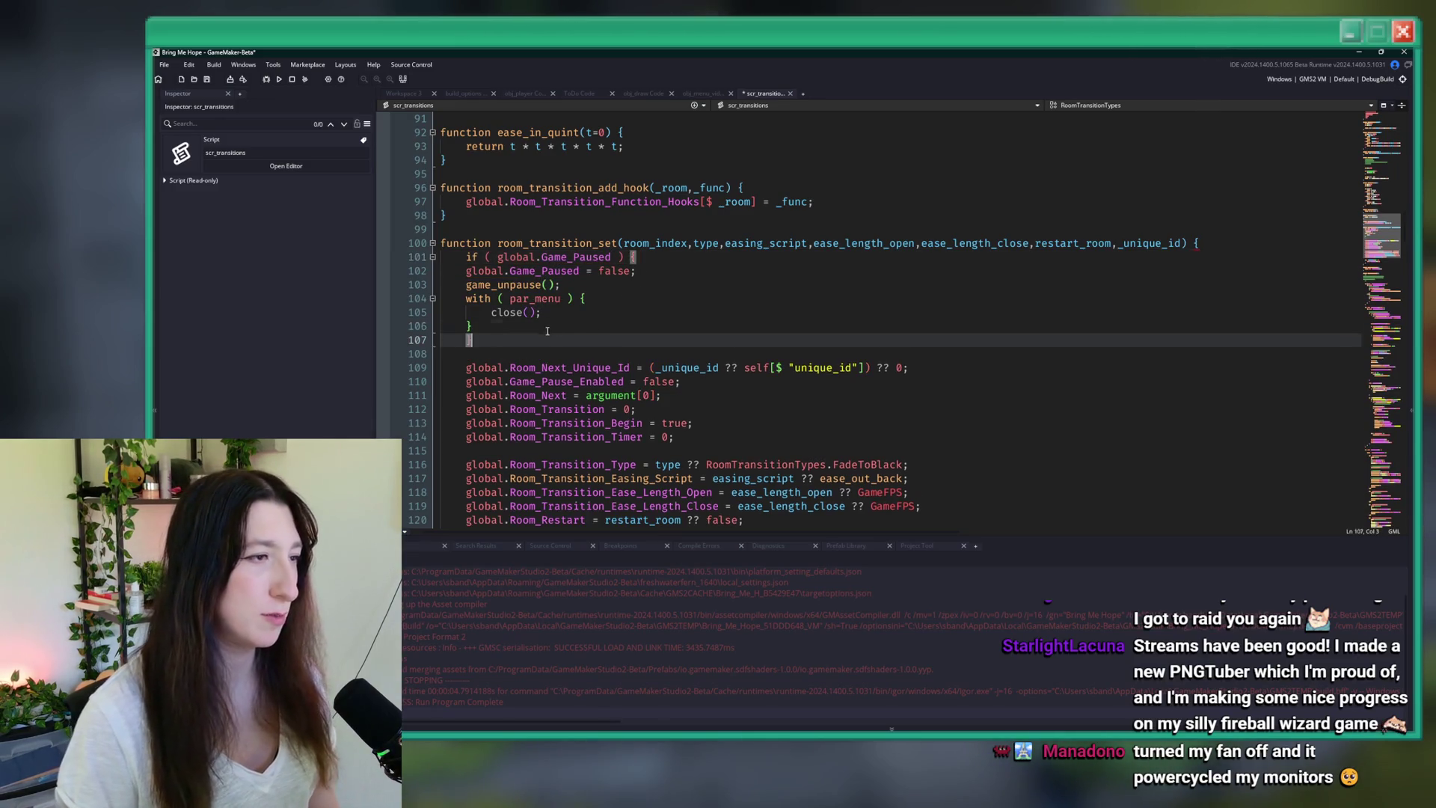
- Indent the lines inside the if block, then save and run the game
drag(479, 326, 466, 271)
key(Tab)
click(714, 297)
key(F5)
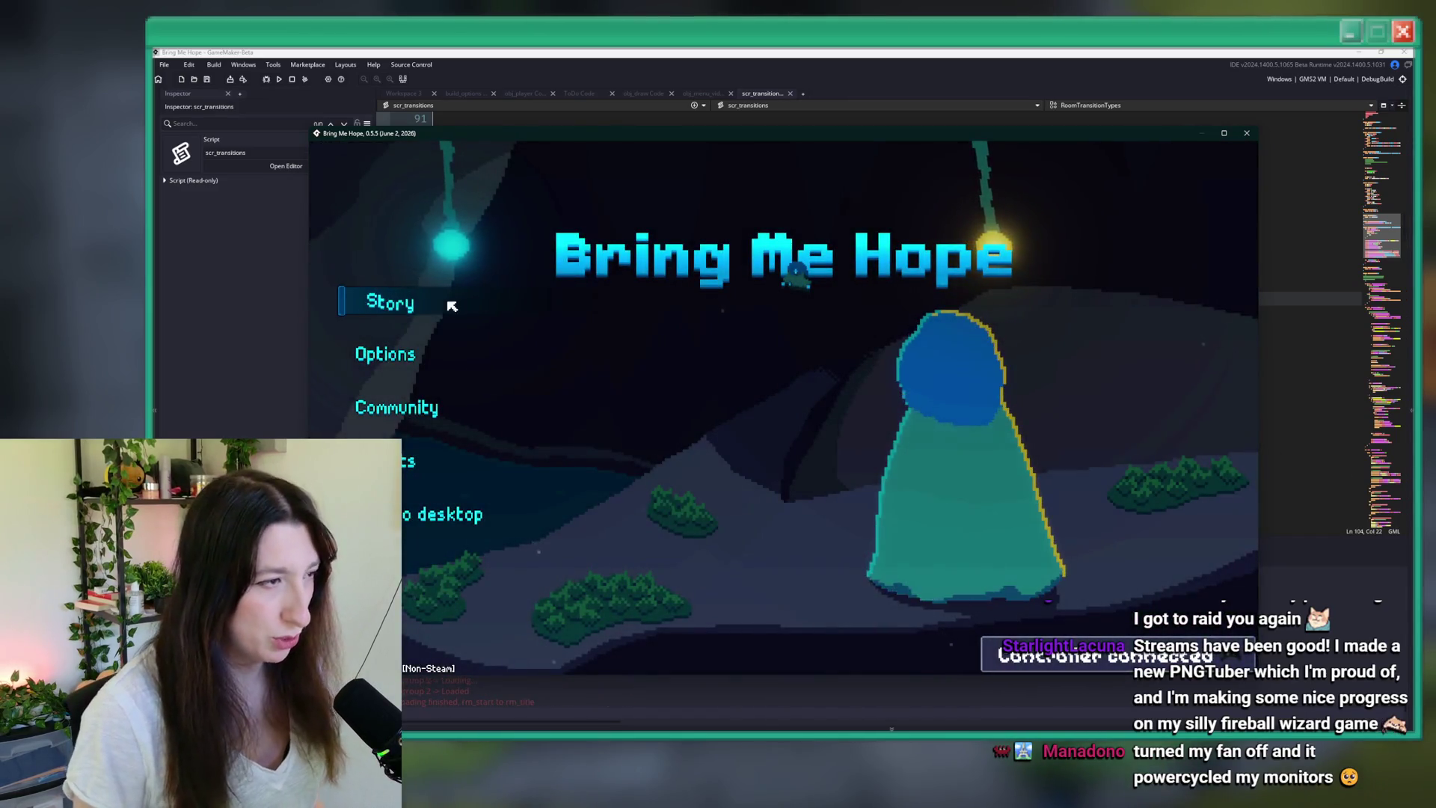
click(377, 303)
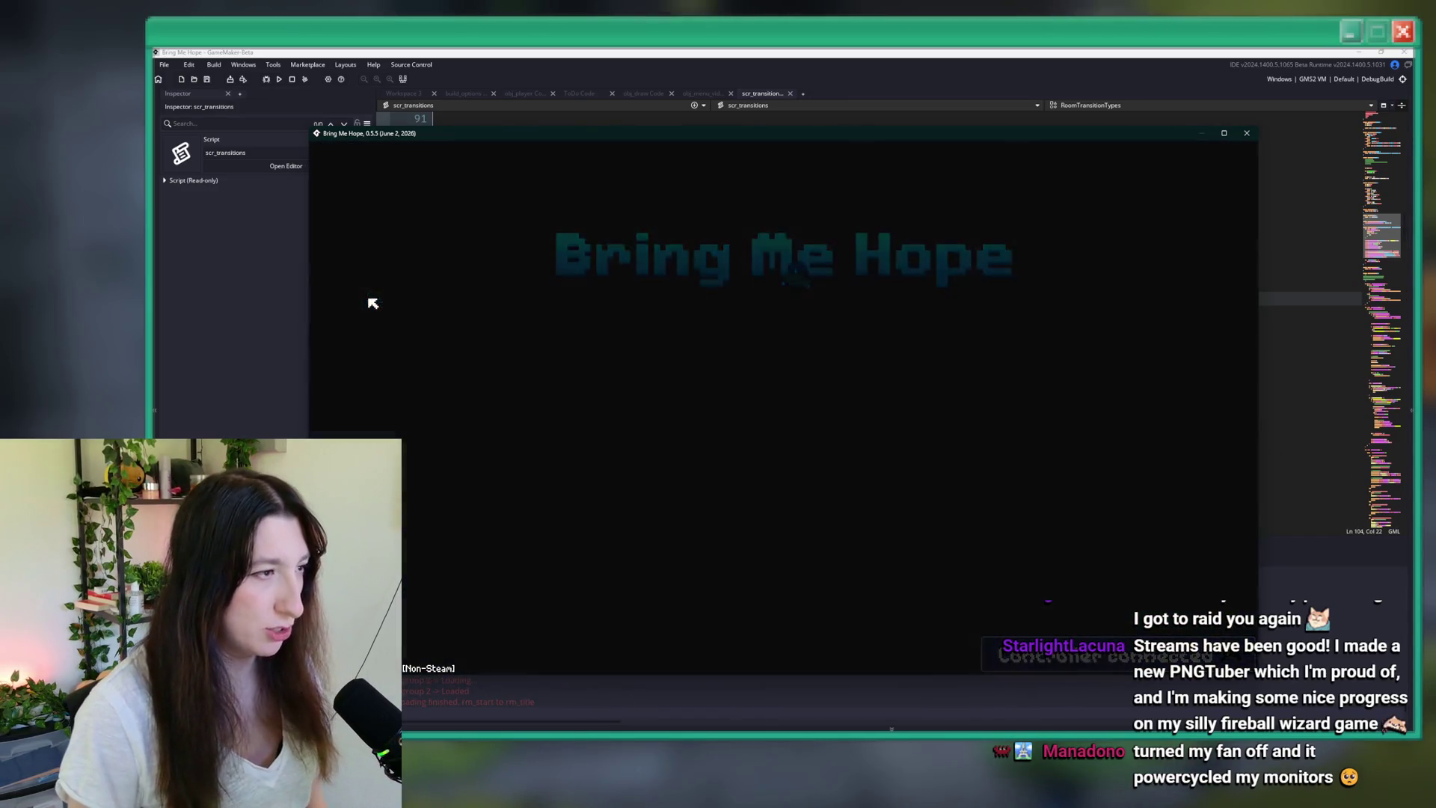
key(Escape)
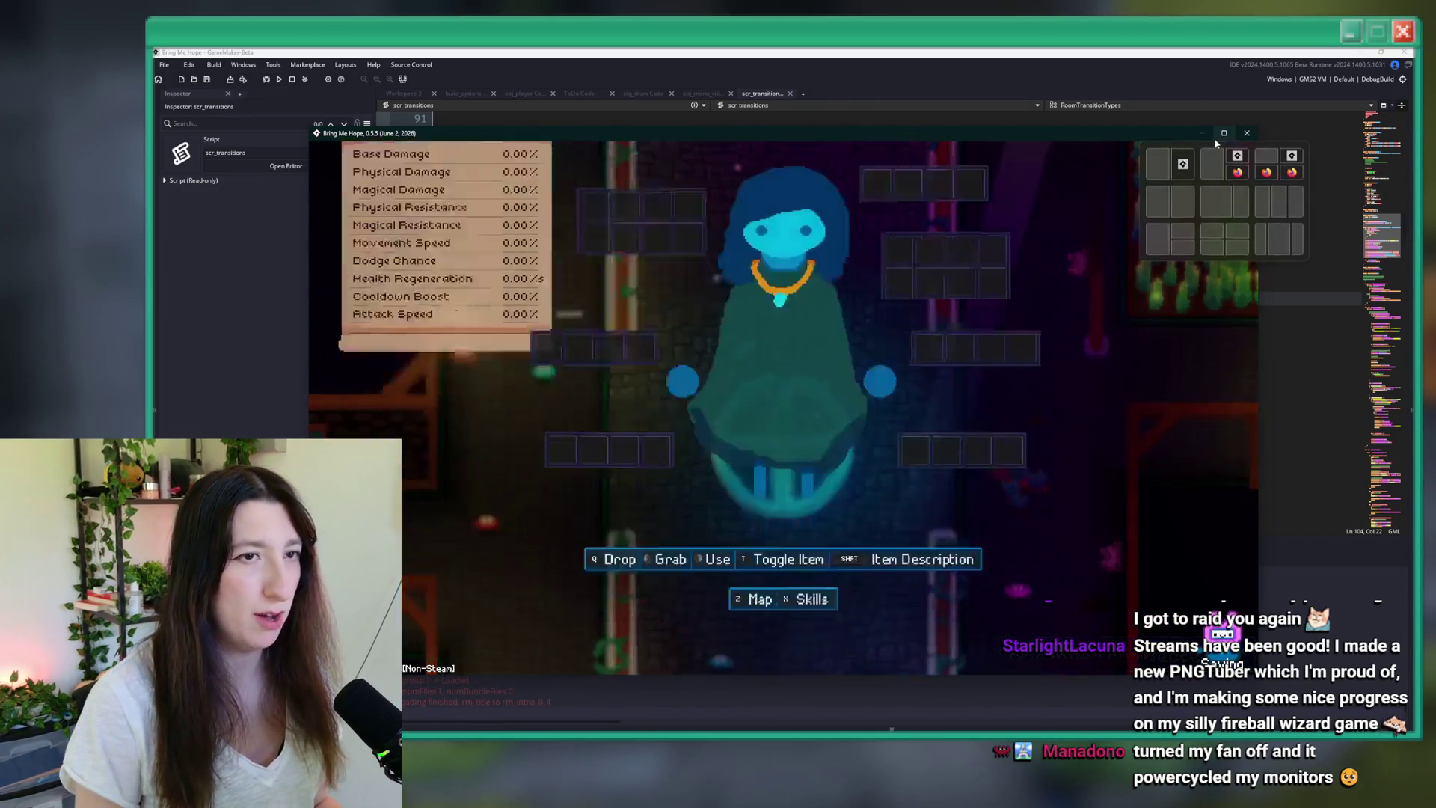
key(Escape)
key(Return)
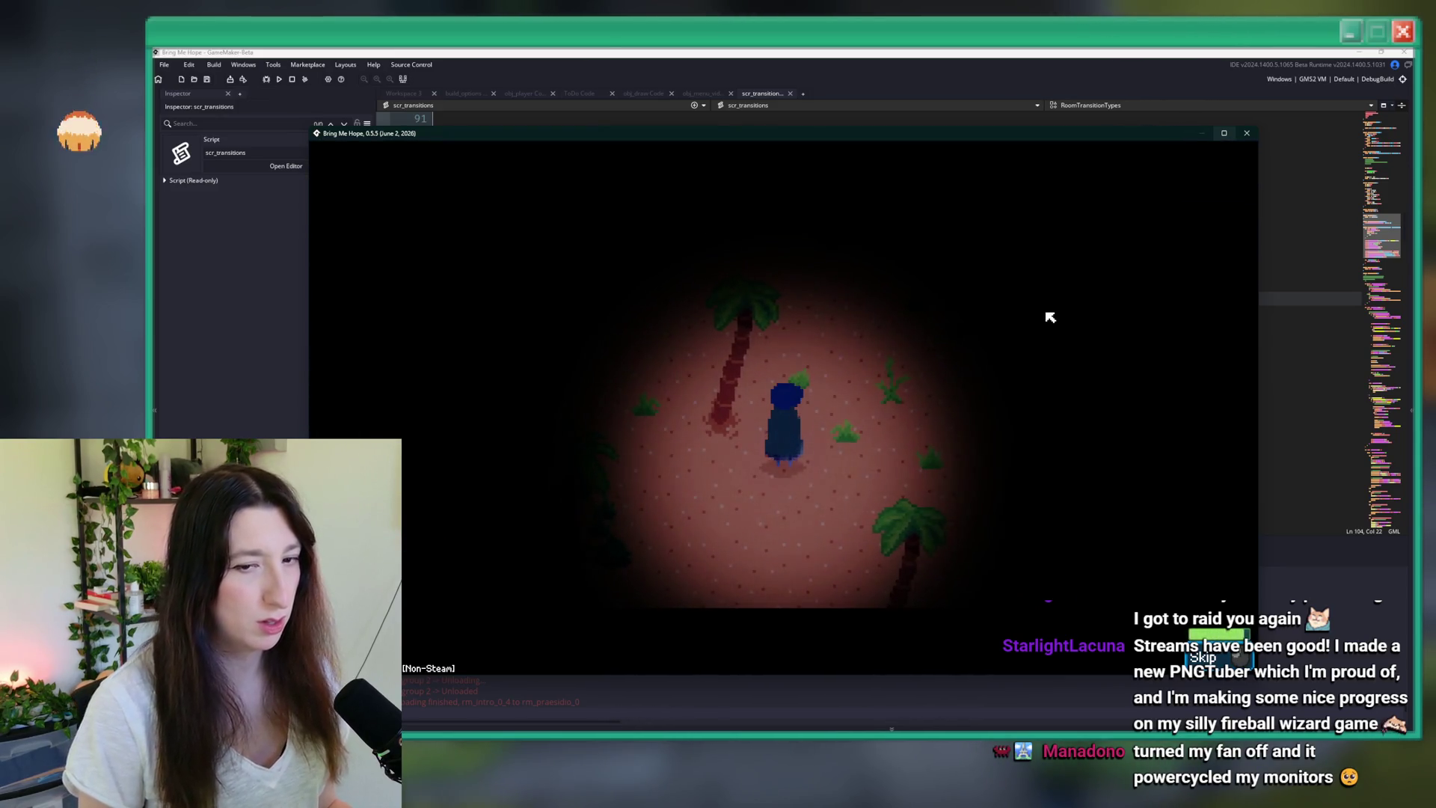
double_click(1081, 141)
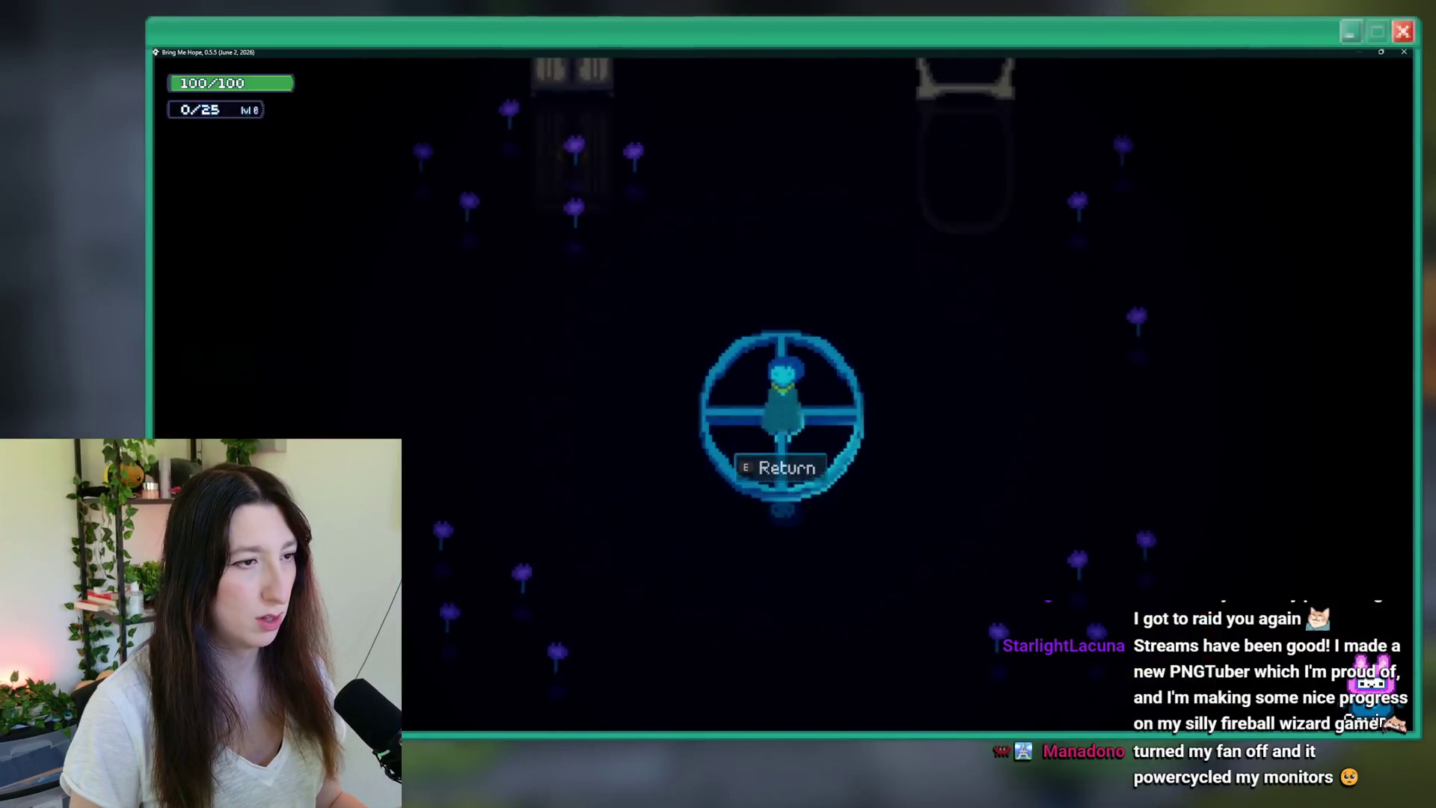
key(Escape)
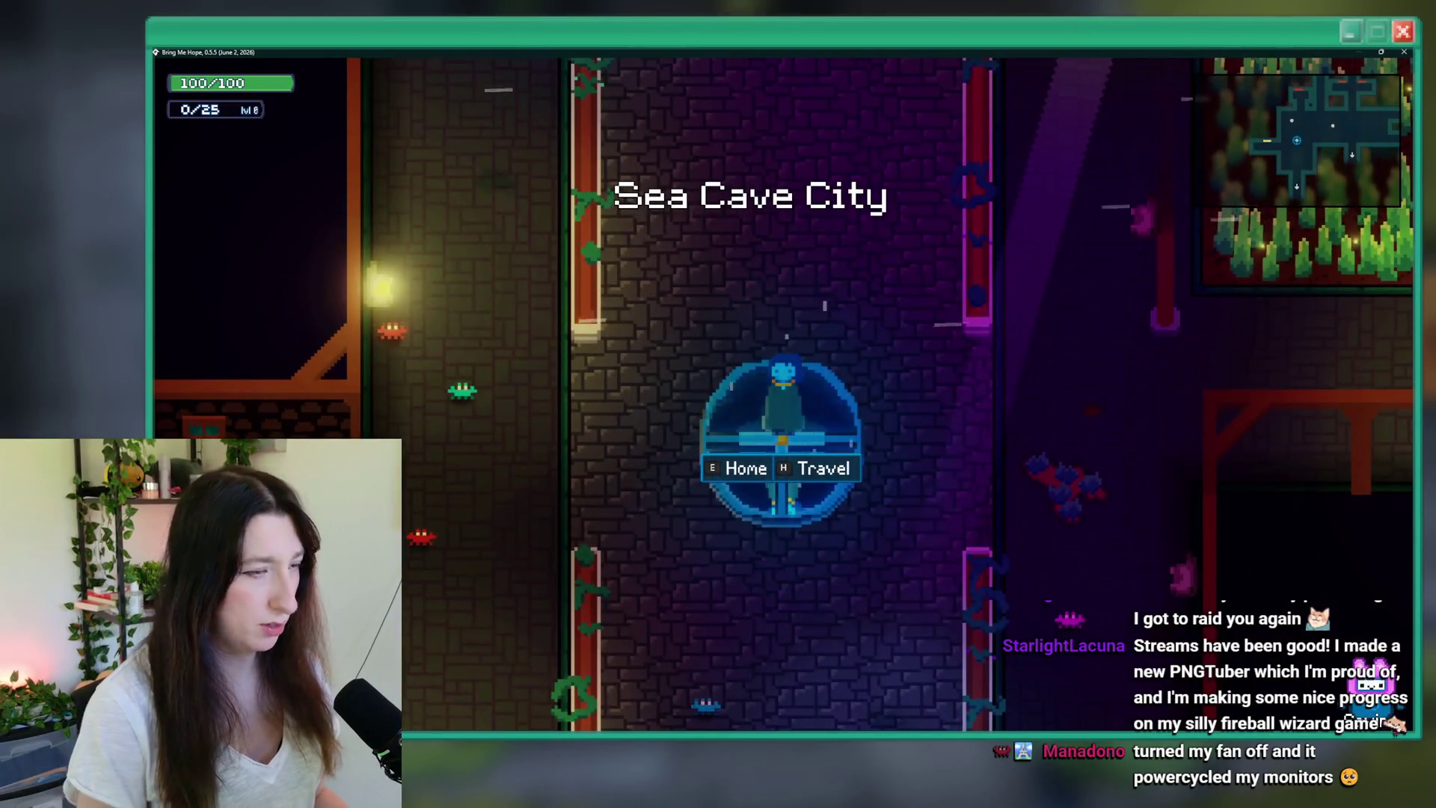
key(Escape)
key(Escape)
key(Escape)
key(Escape)
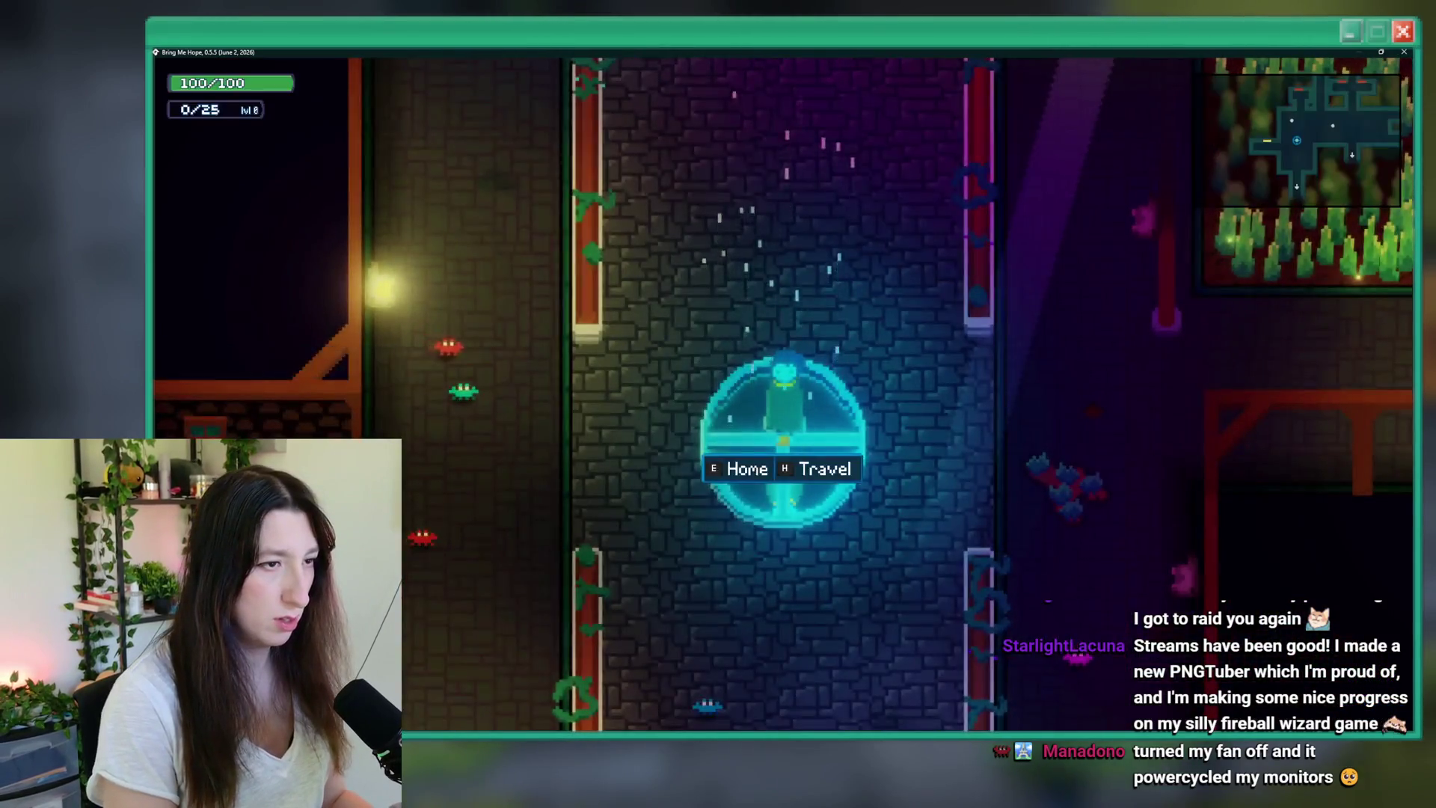
key(h)
key(Up)
key(Return)
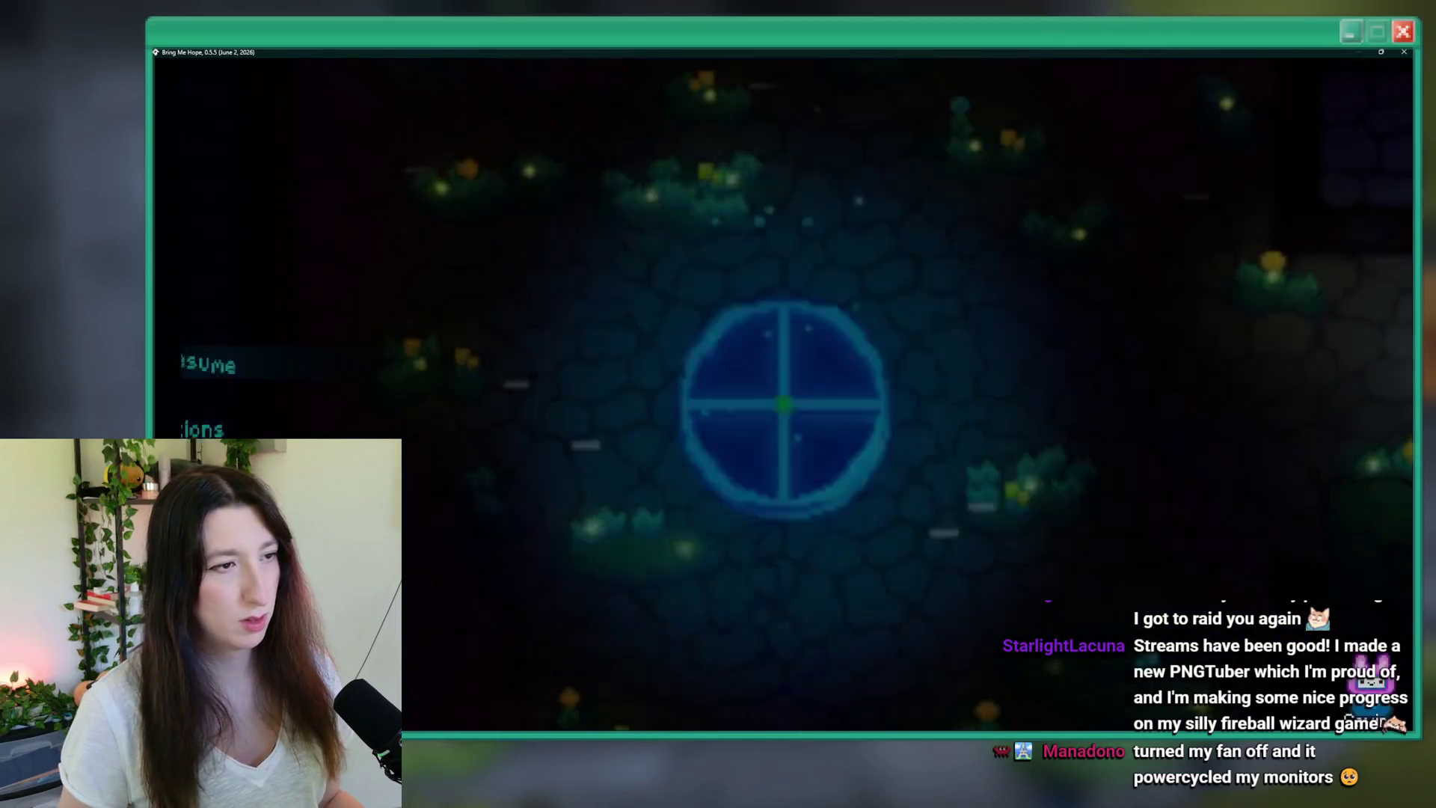
key(Escape)
key(Escape)
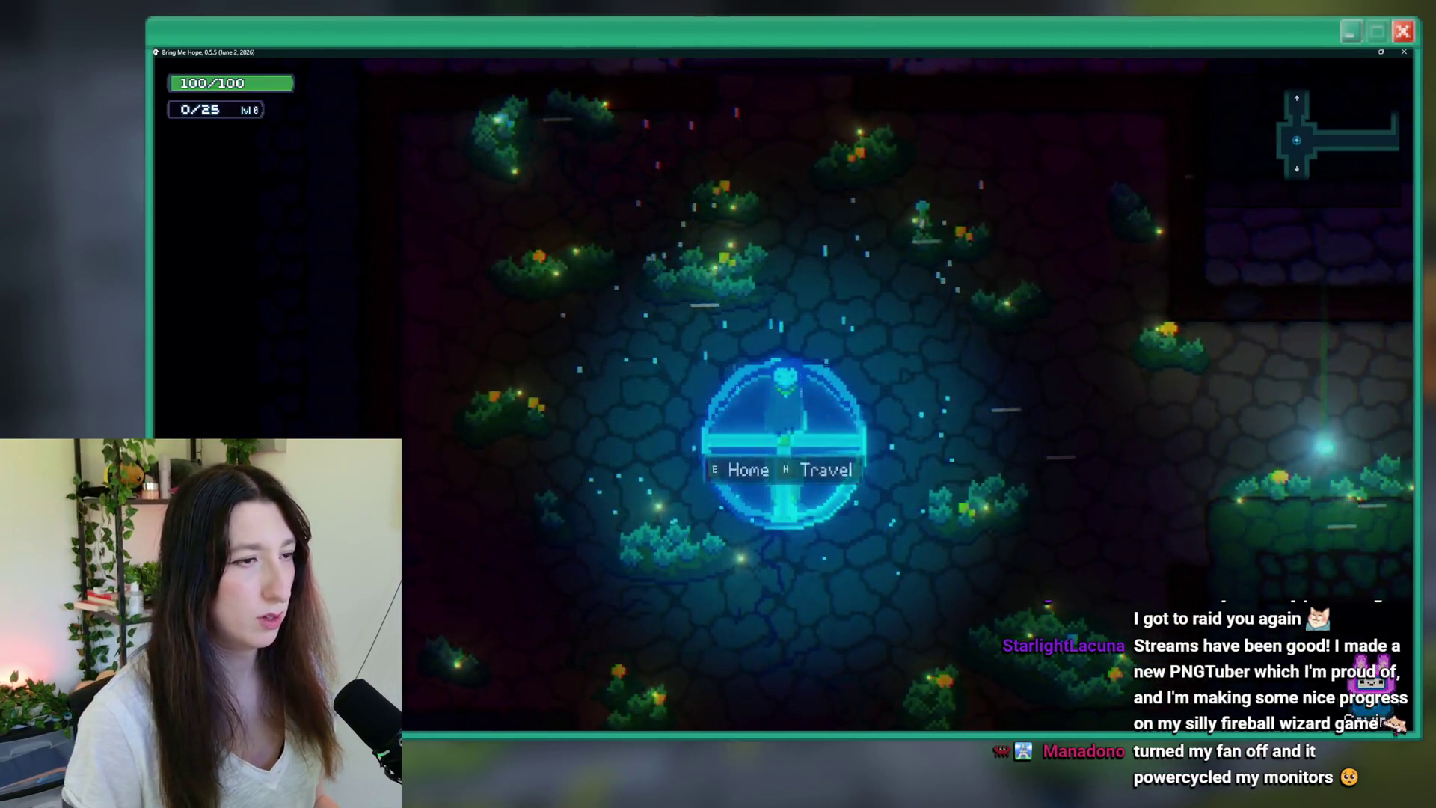
key(Escape)
key(Escape)
key(alt+F4)
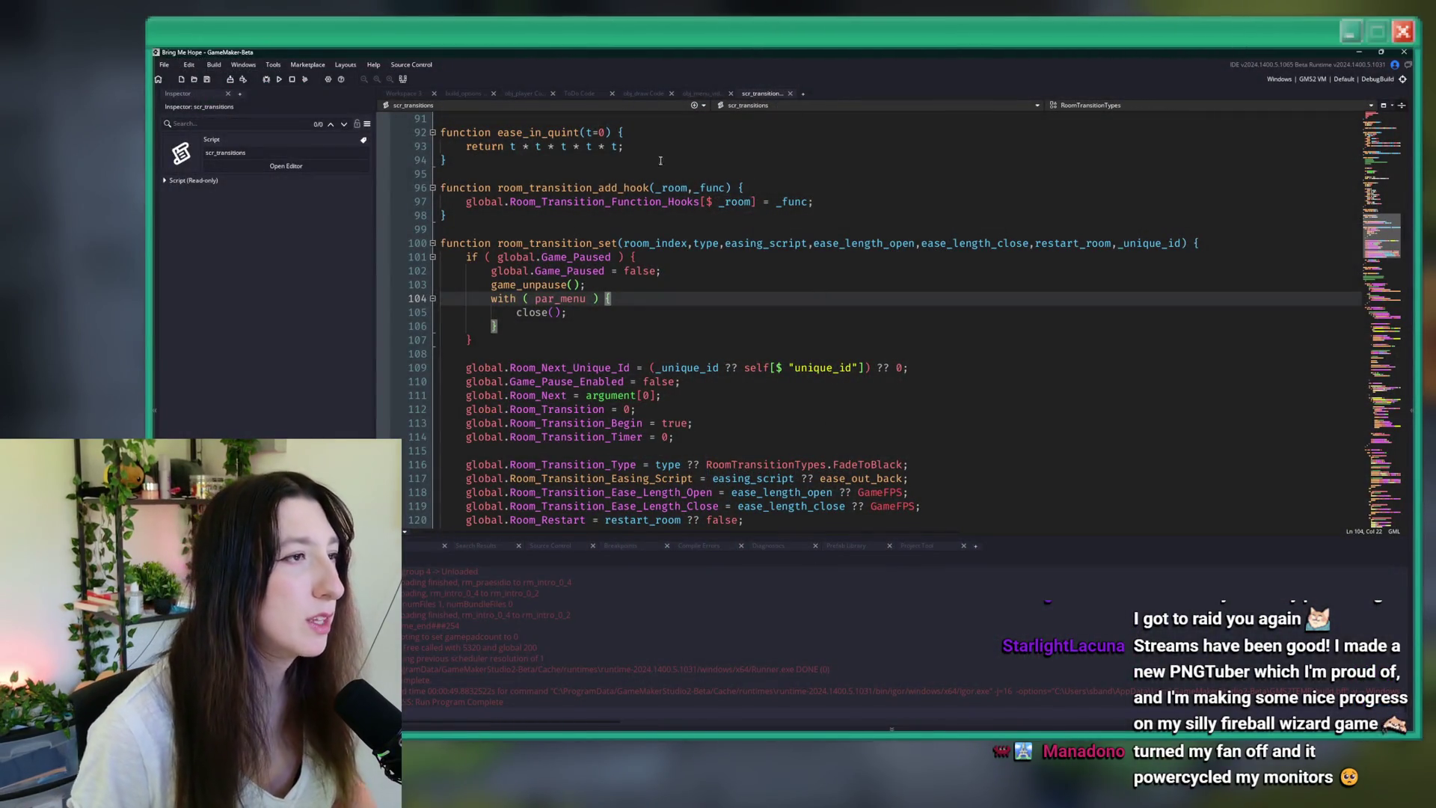
- Review the doors cutscene and item toggle entries in the ToDo notes
click(581, 97)
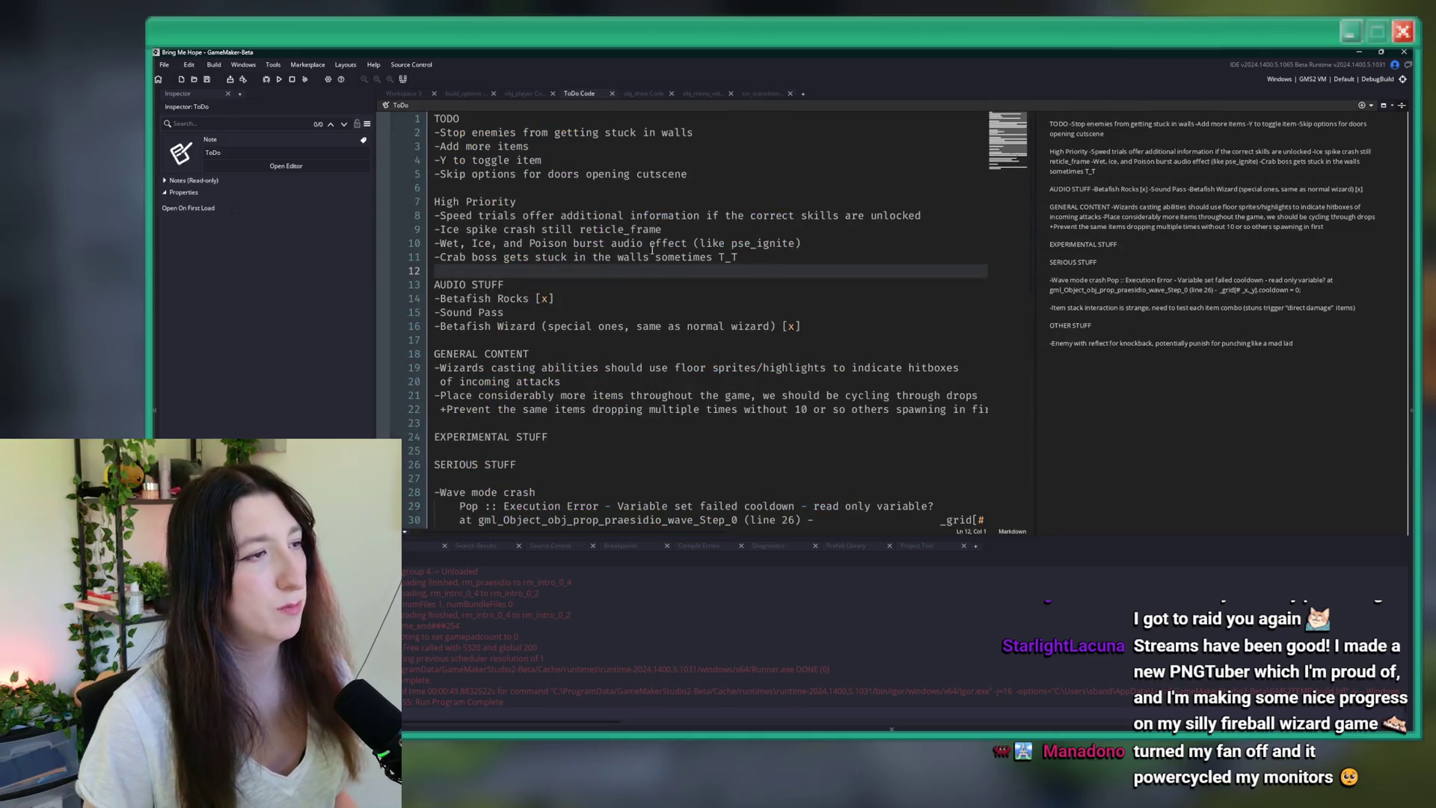
click(753, 174)
click(699, 166)
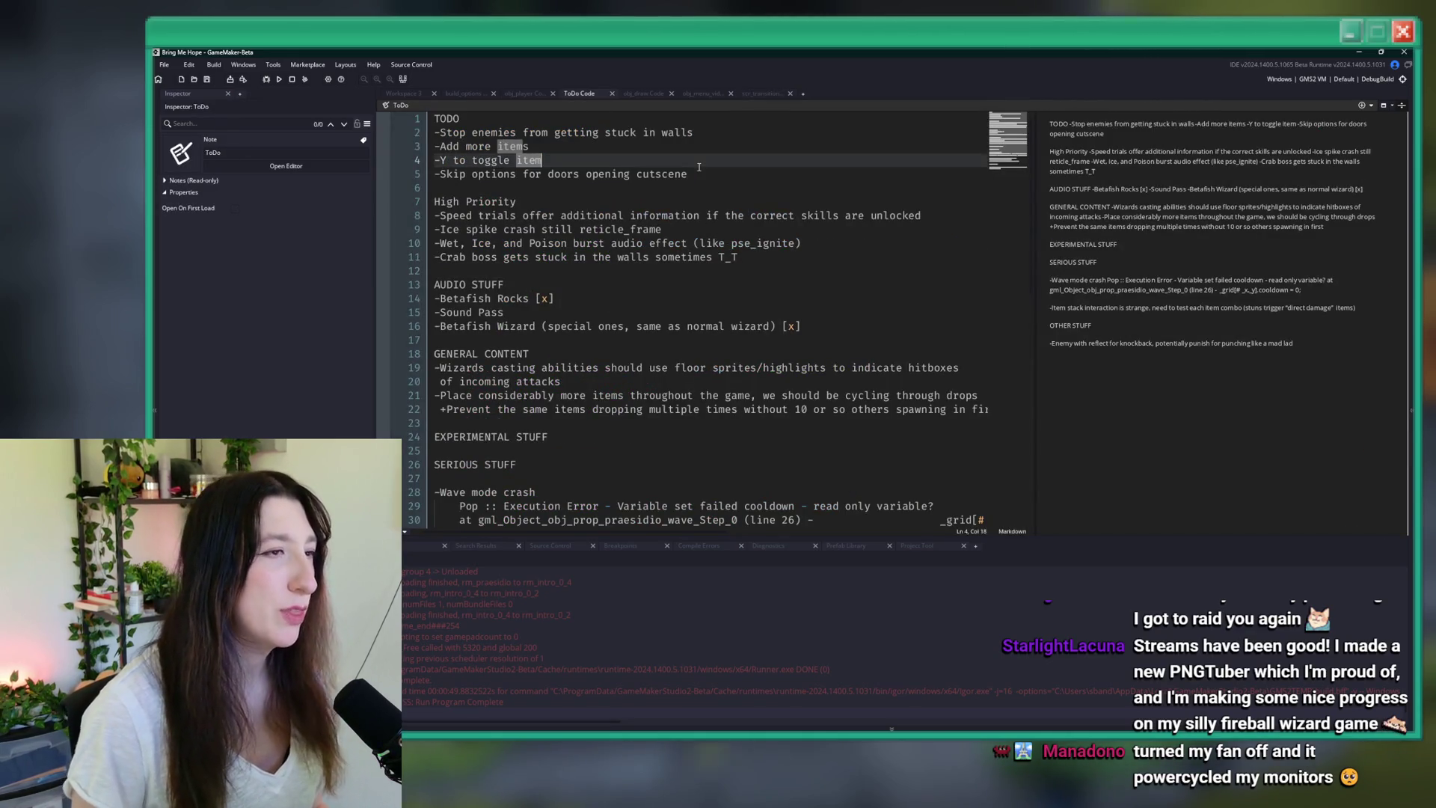
- Run the game again, choose Story to load the hub level, then maximize the browser
key(F5)
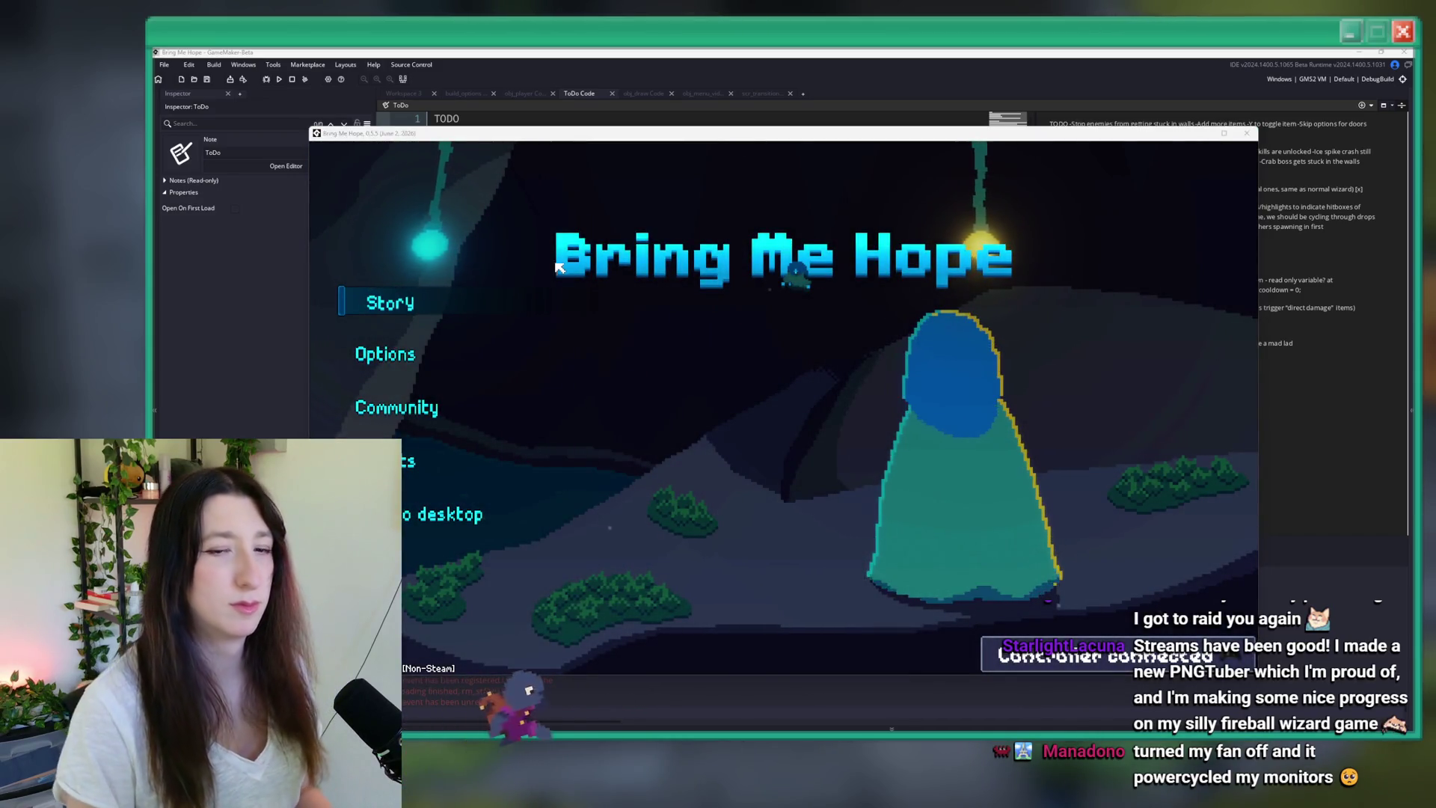
click(410, 307)
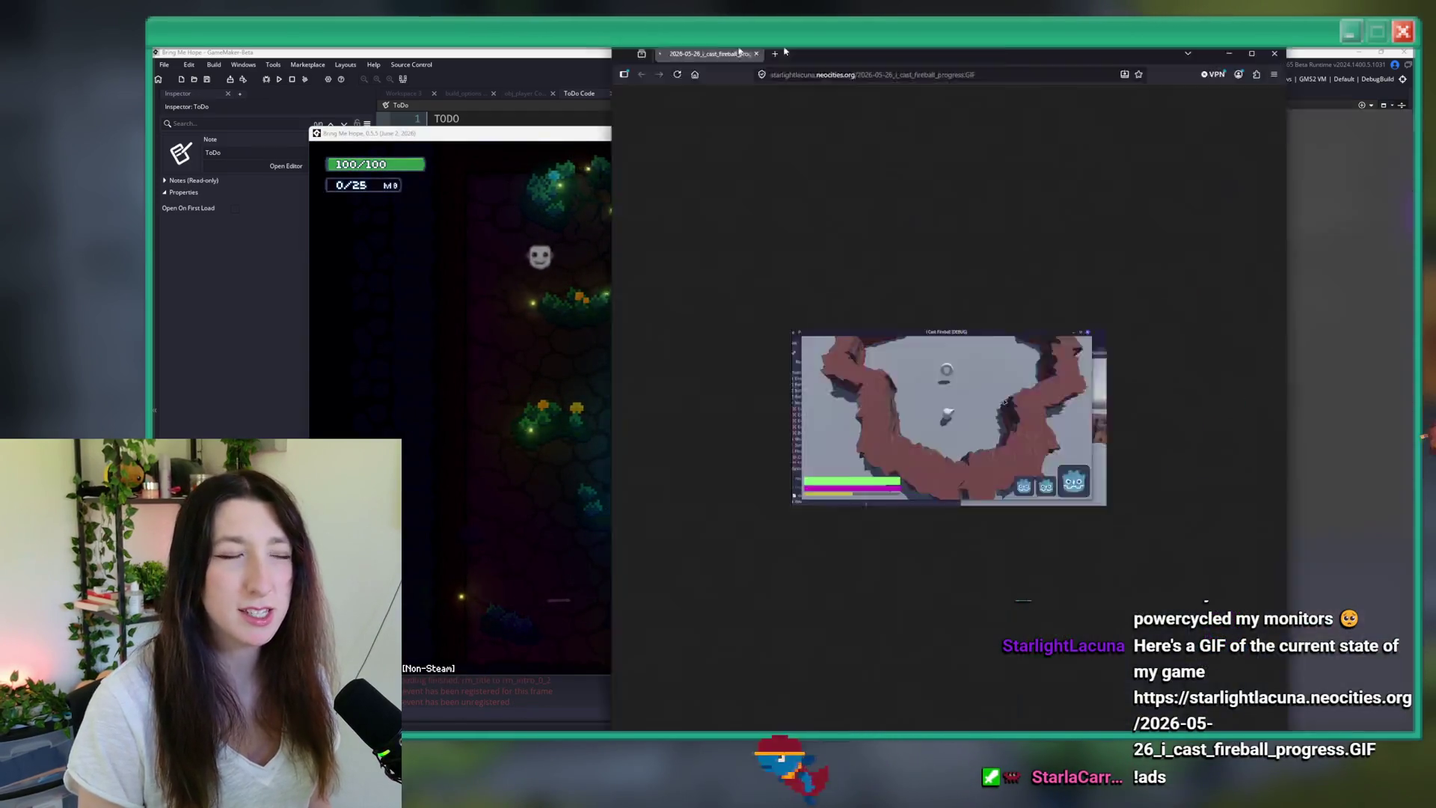
double_click(785, 52)
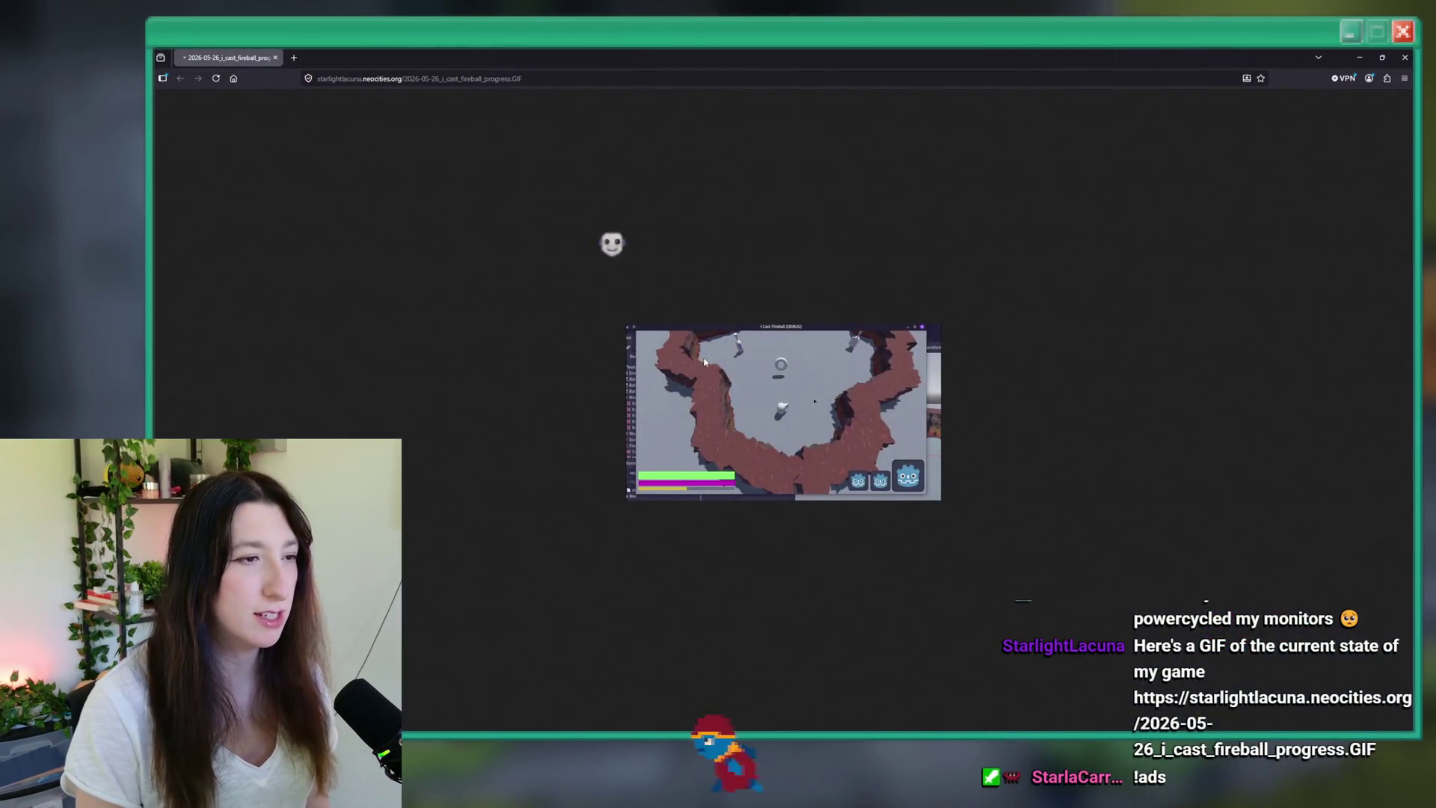
- View the I Cast Fireball GIF in Firefox, zooming the page out to 240%
scroll(784, 413, up, 9)
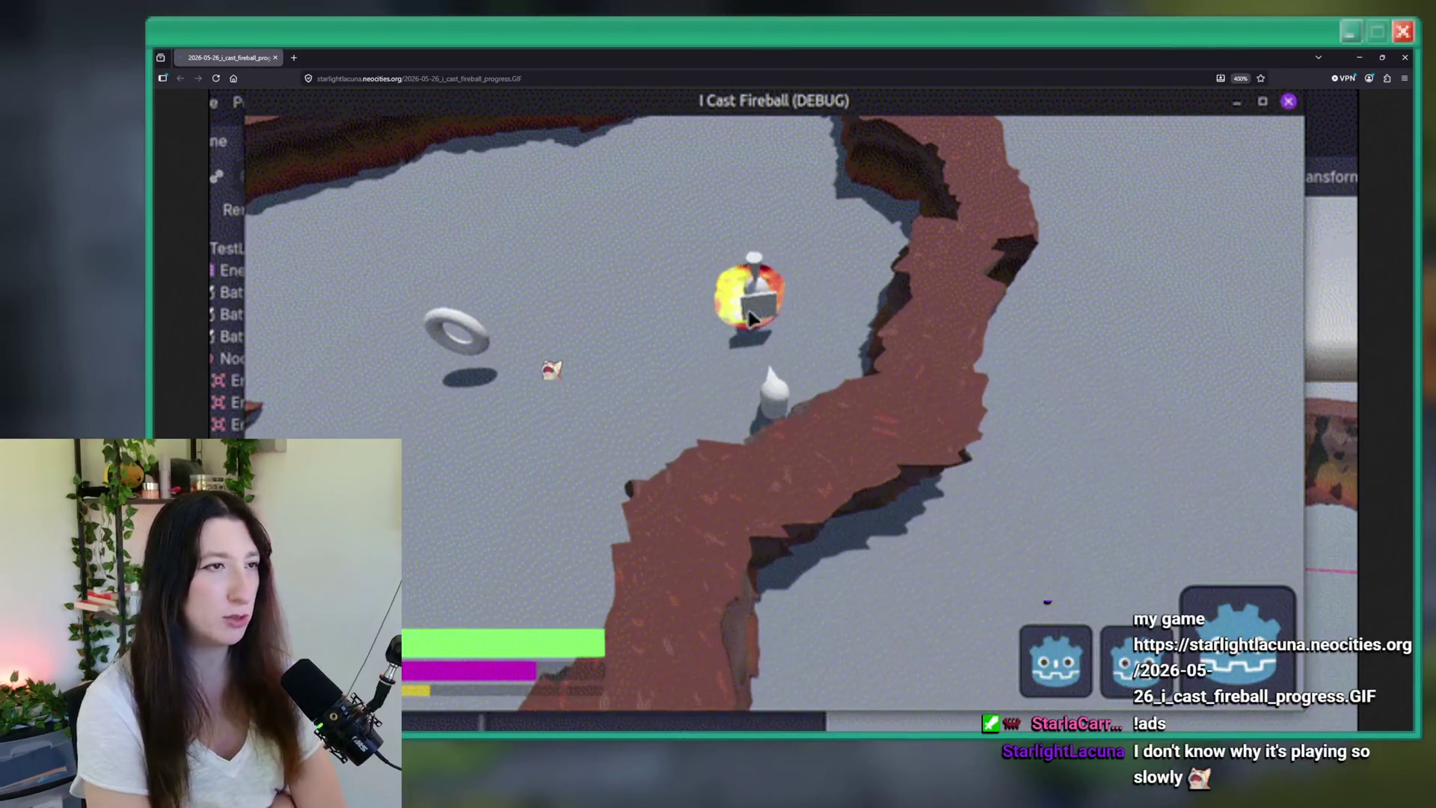
key(ctrl+minus)
key(ctrl+minus)
right_click(827, 499)
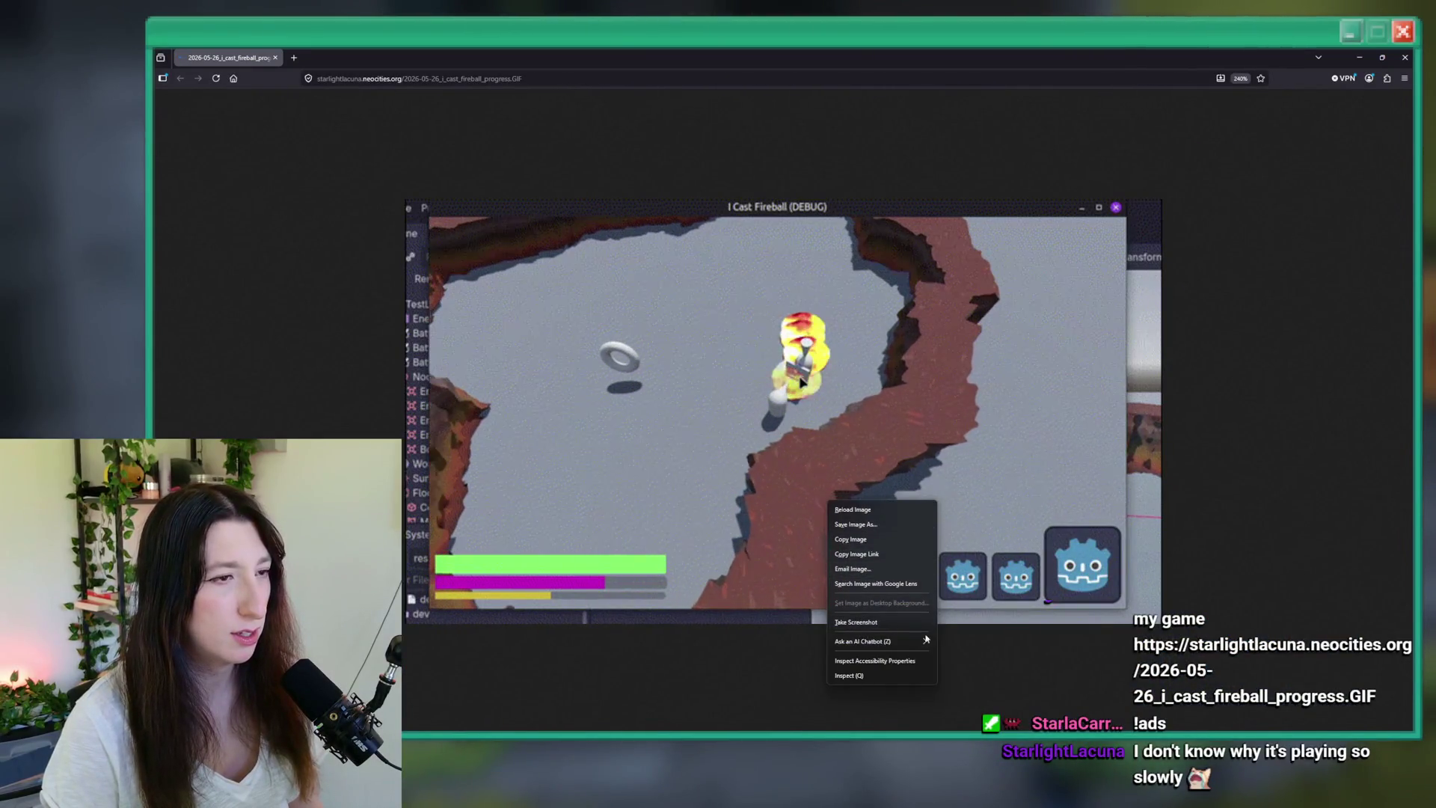
key(Escape)
click(463, 79)
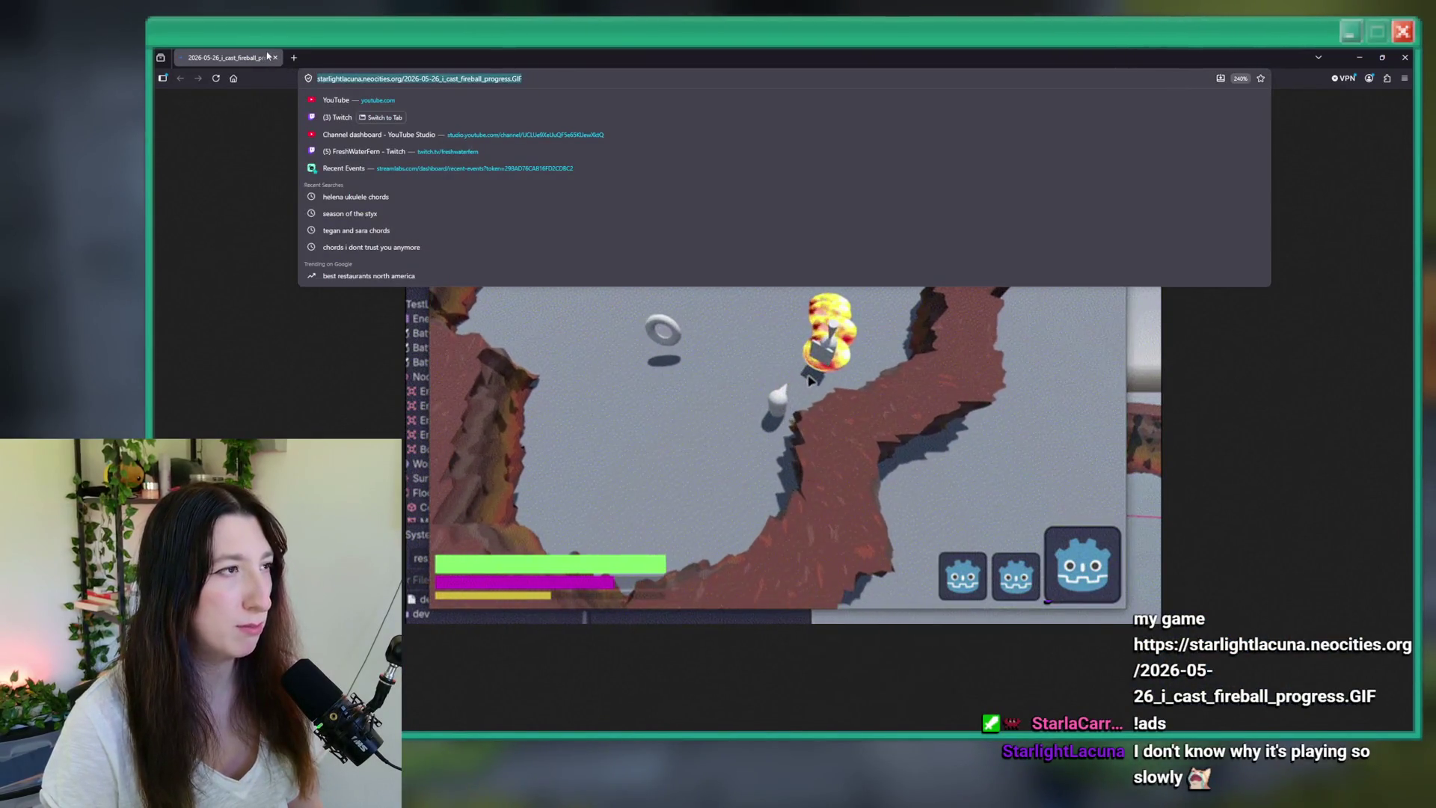
key(alt+Tab)
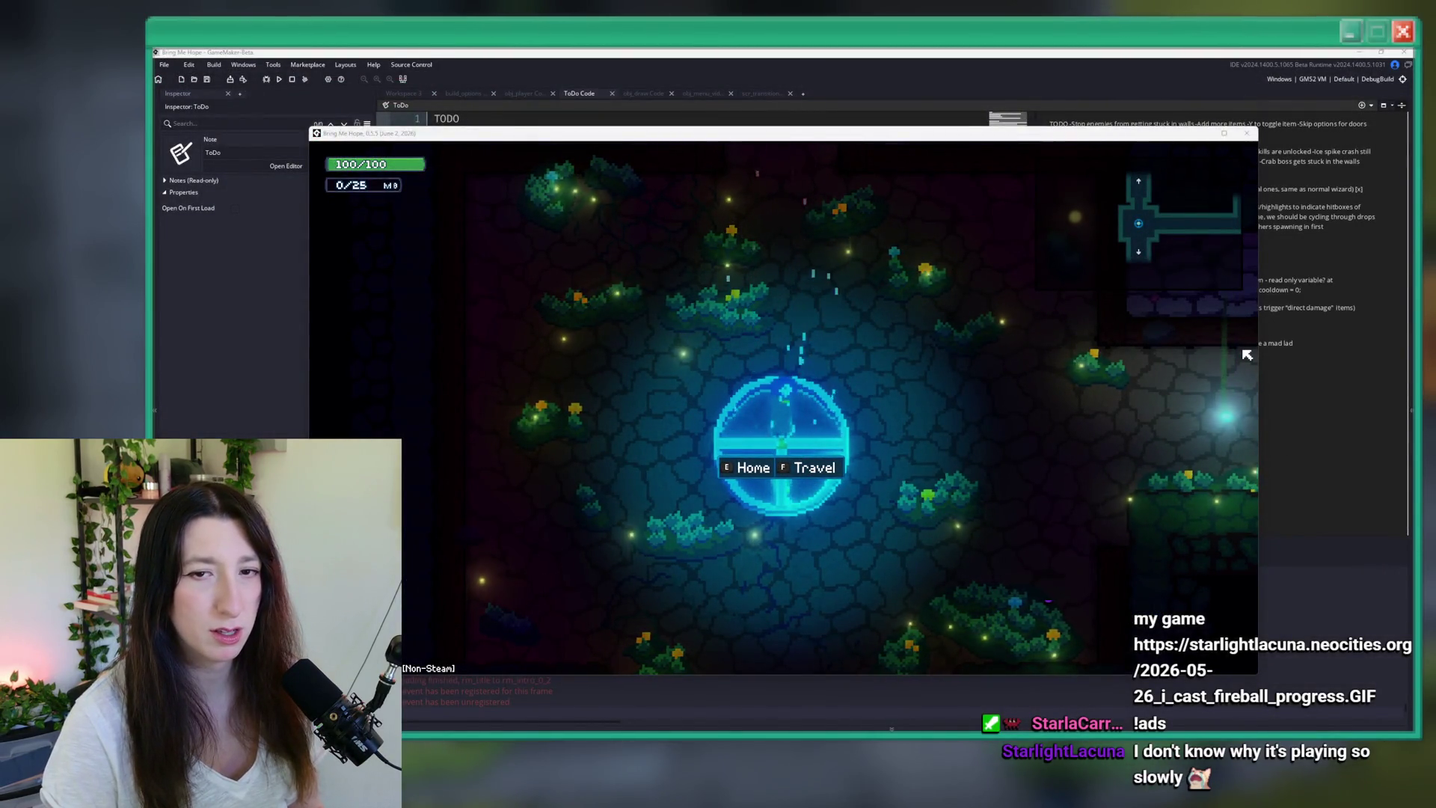
key(alt+Tab)
ctrl+scroll(869, 421, up, 9)
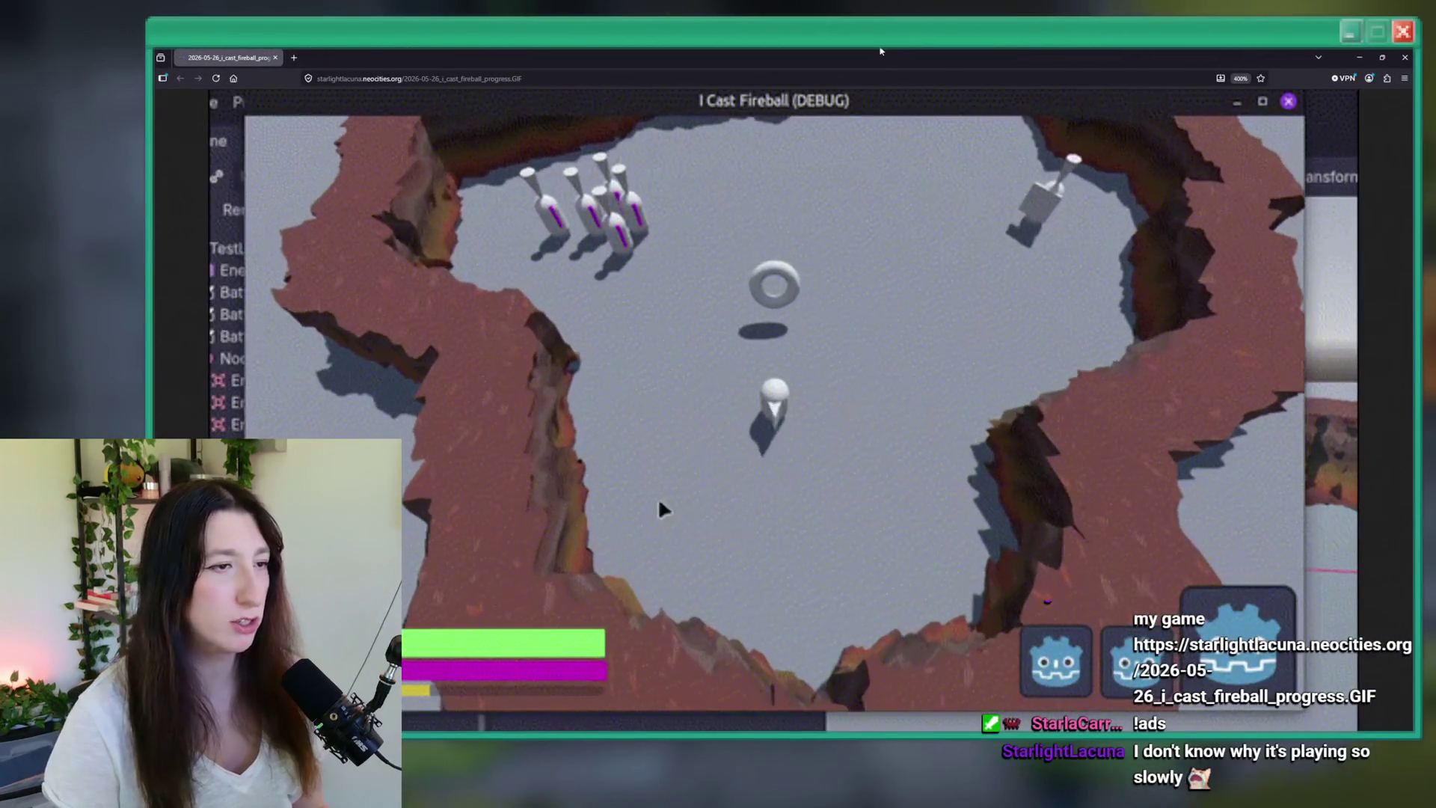
ctrl+scroll(658, 496, down, 4)
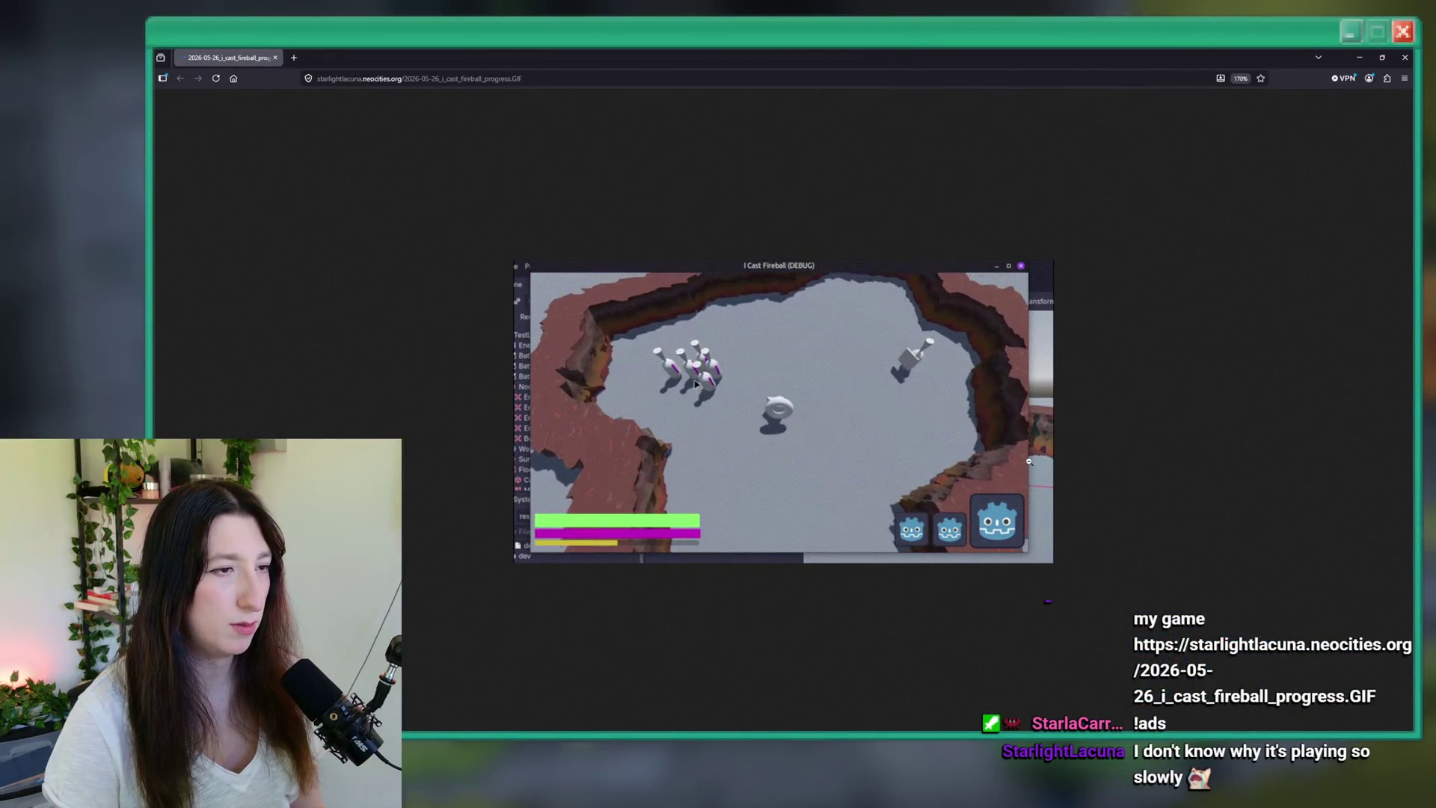
- Begin saving the fireball GIF to Downloads, cancel it, and return to the running game
right_click(853, 415)
click(867, 439)
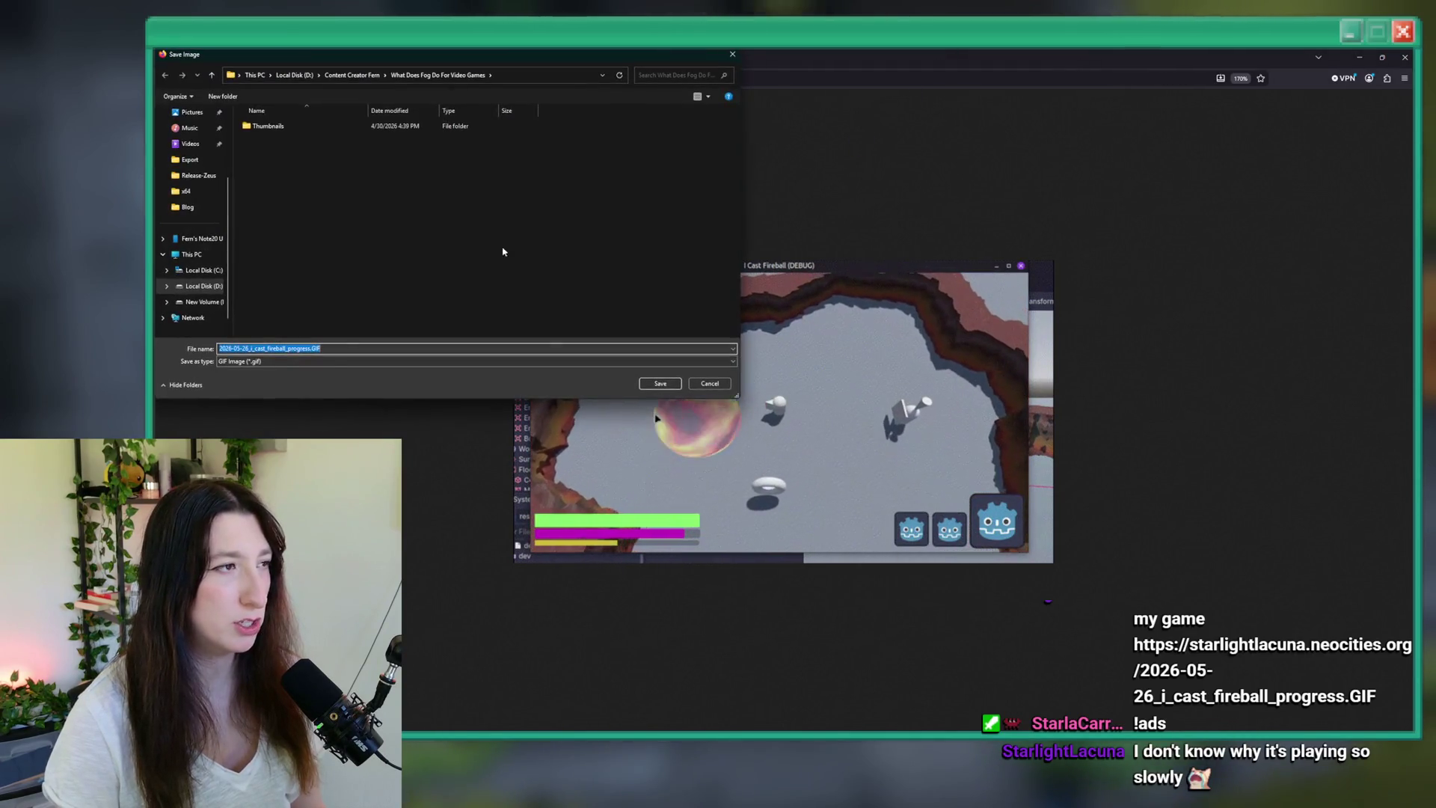
scroll(194, 135, up, 1)
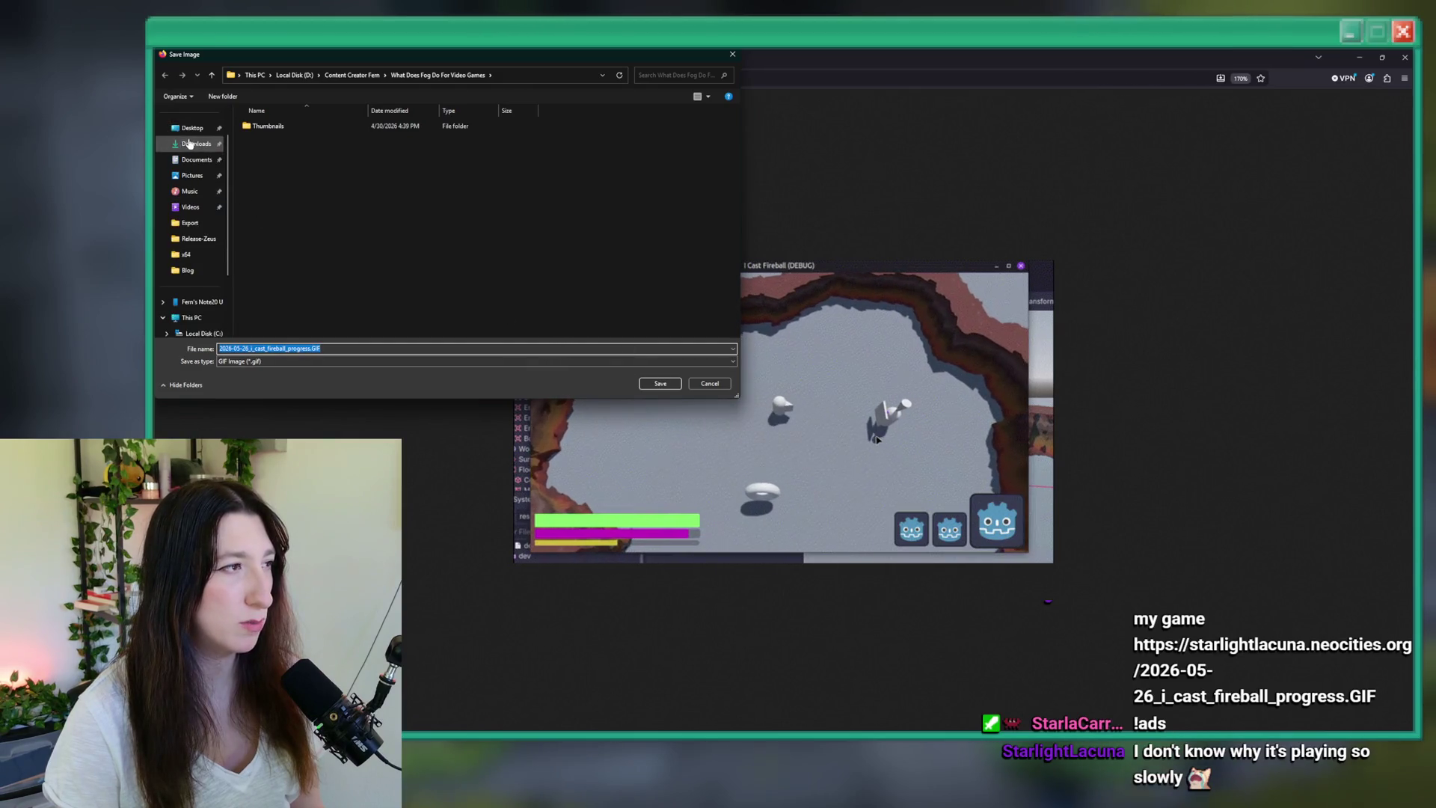
click(196, 144)
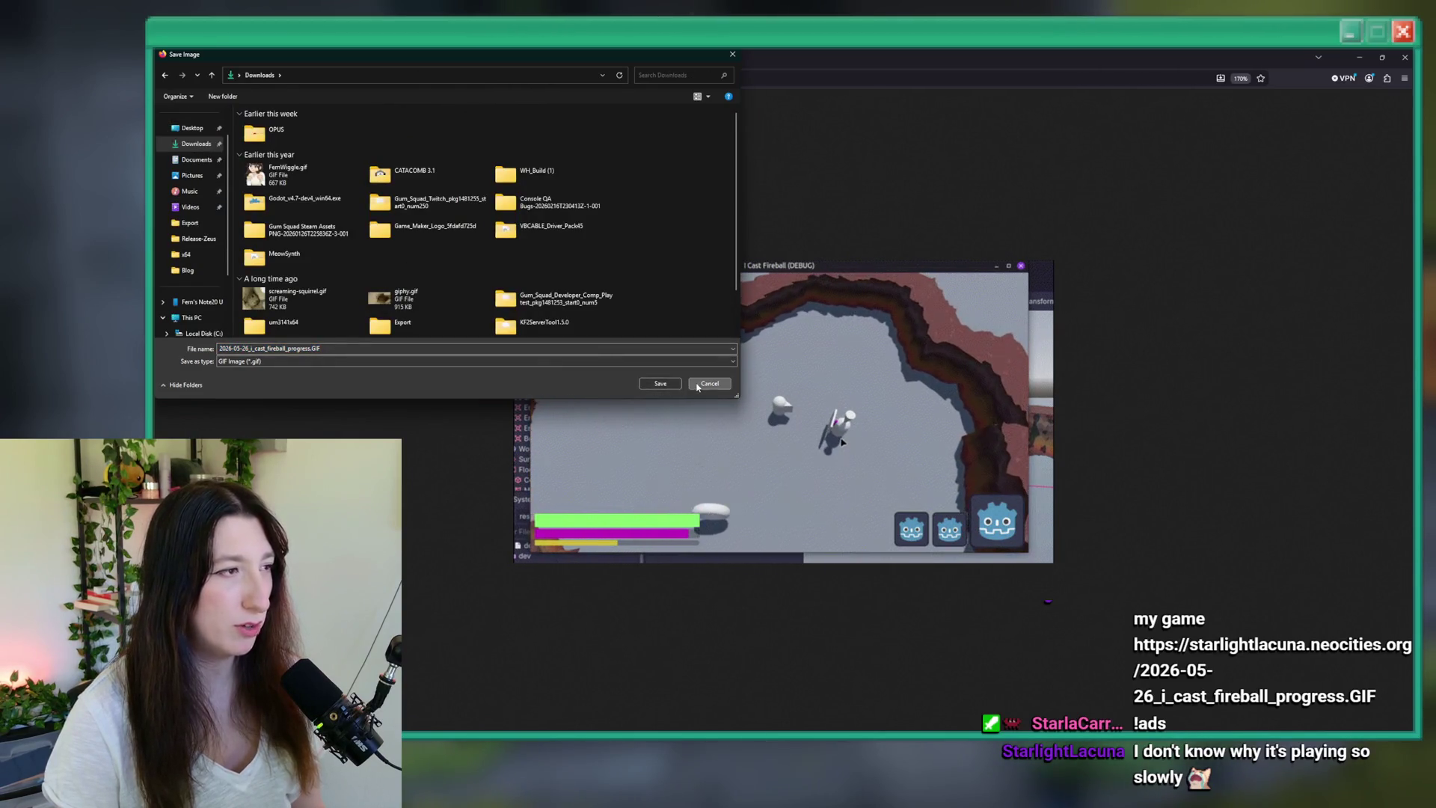
click(696, 384)
scroll(864, 447, up, 2)
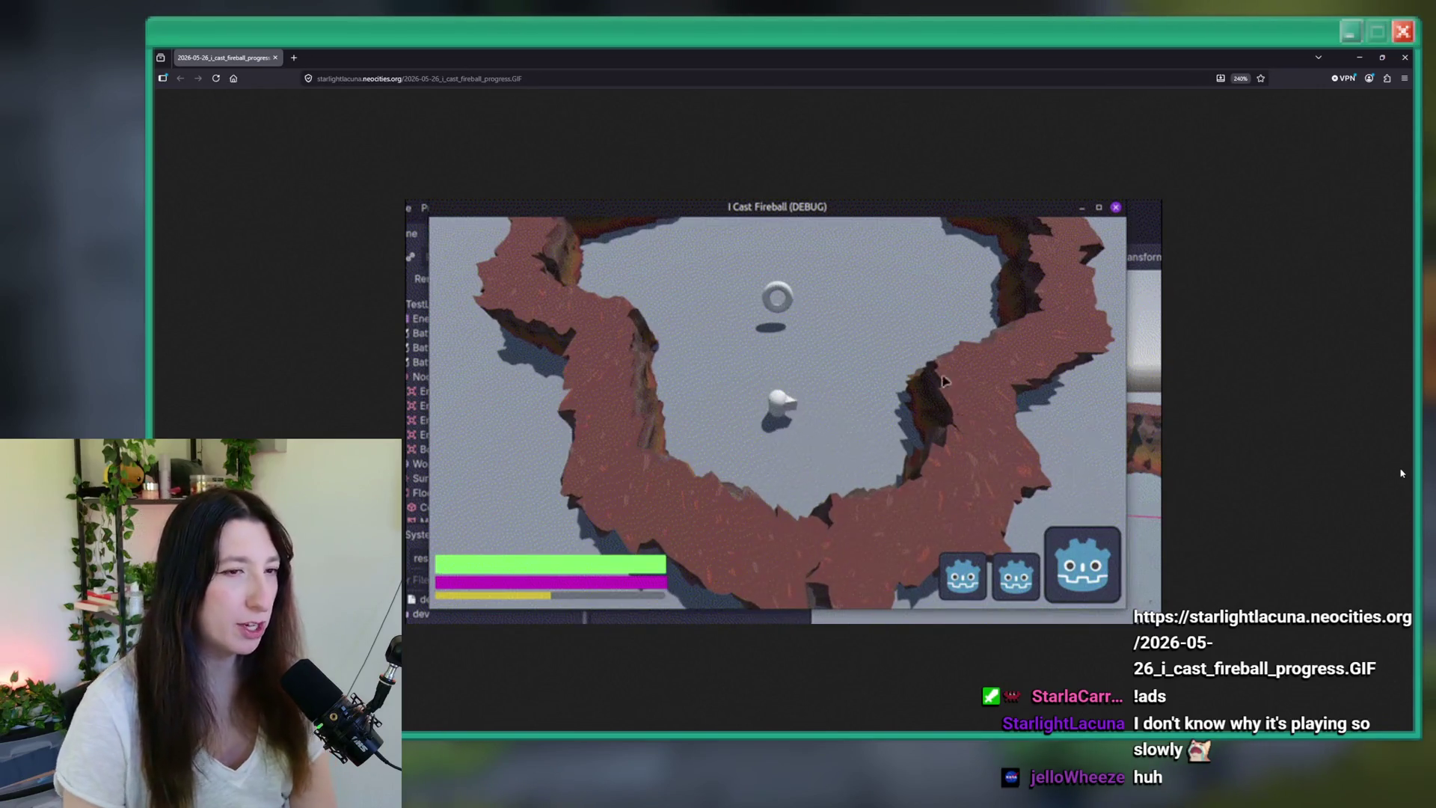
key(alt+Tab)
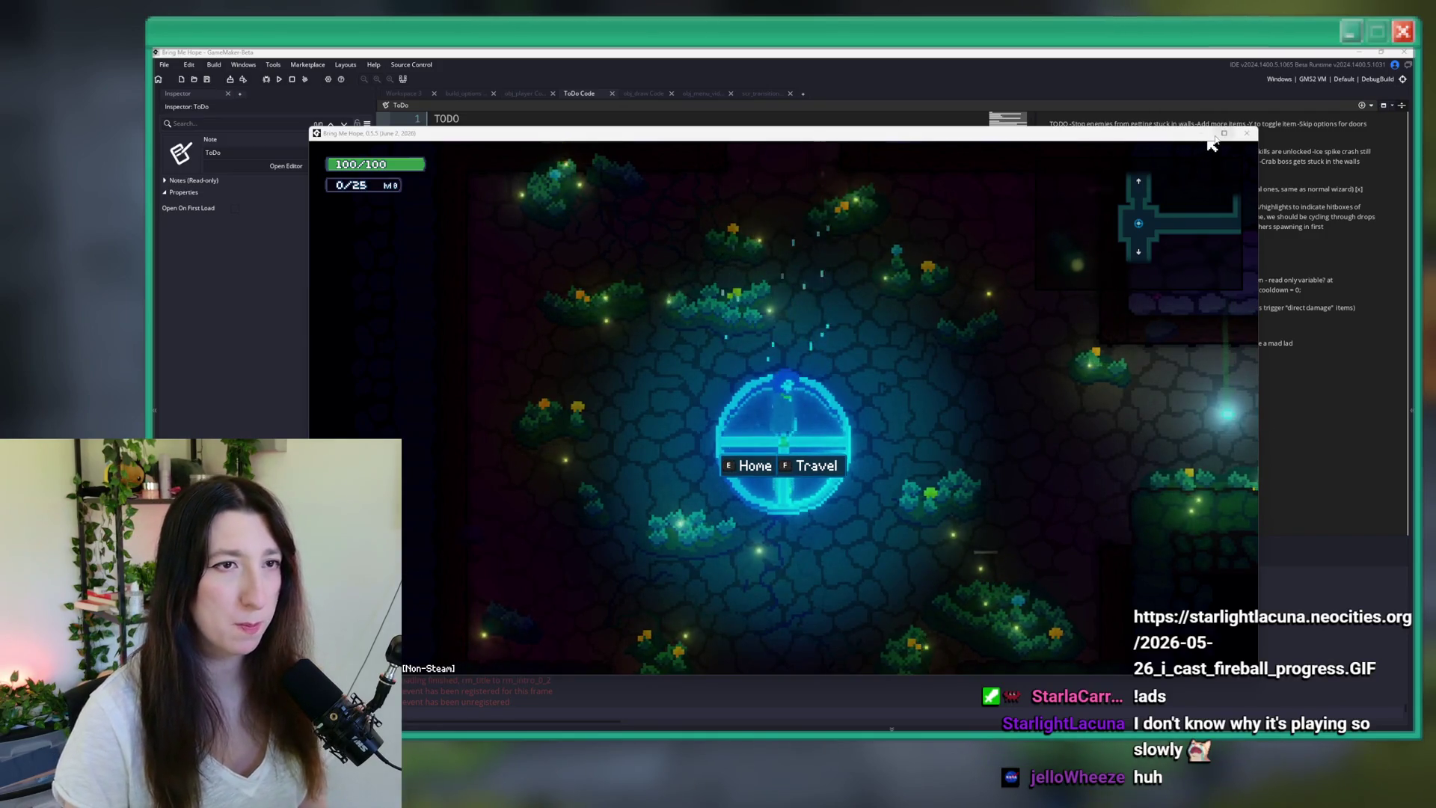
- Maximize the game and rerun the console room change to Sea Cave City
double_click(1146, 140)
key(f)
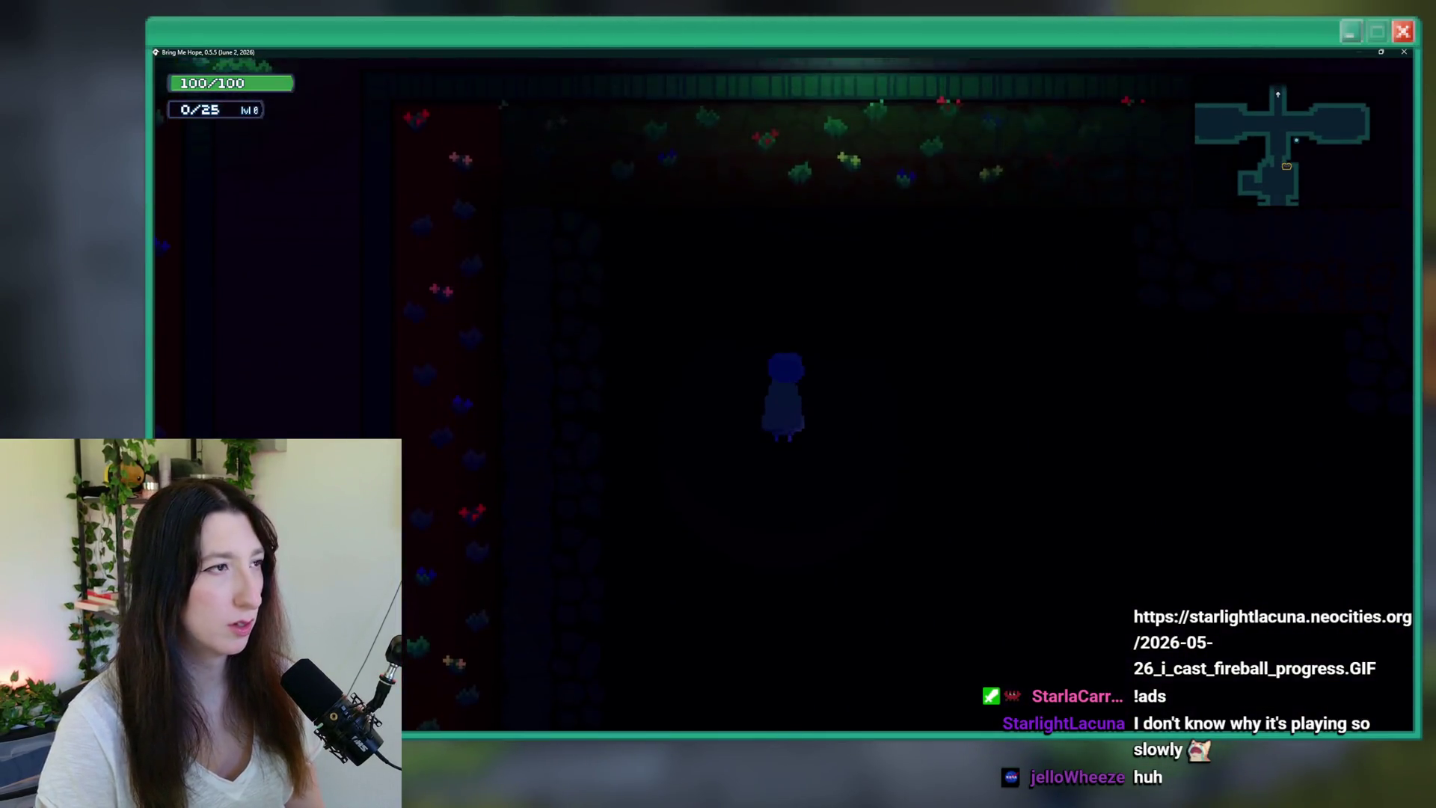
key(grave)
key(Up)
key(Right)
key(Return)
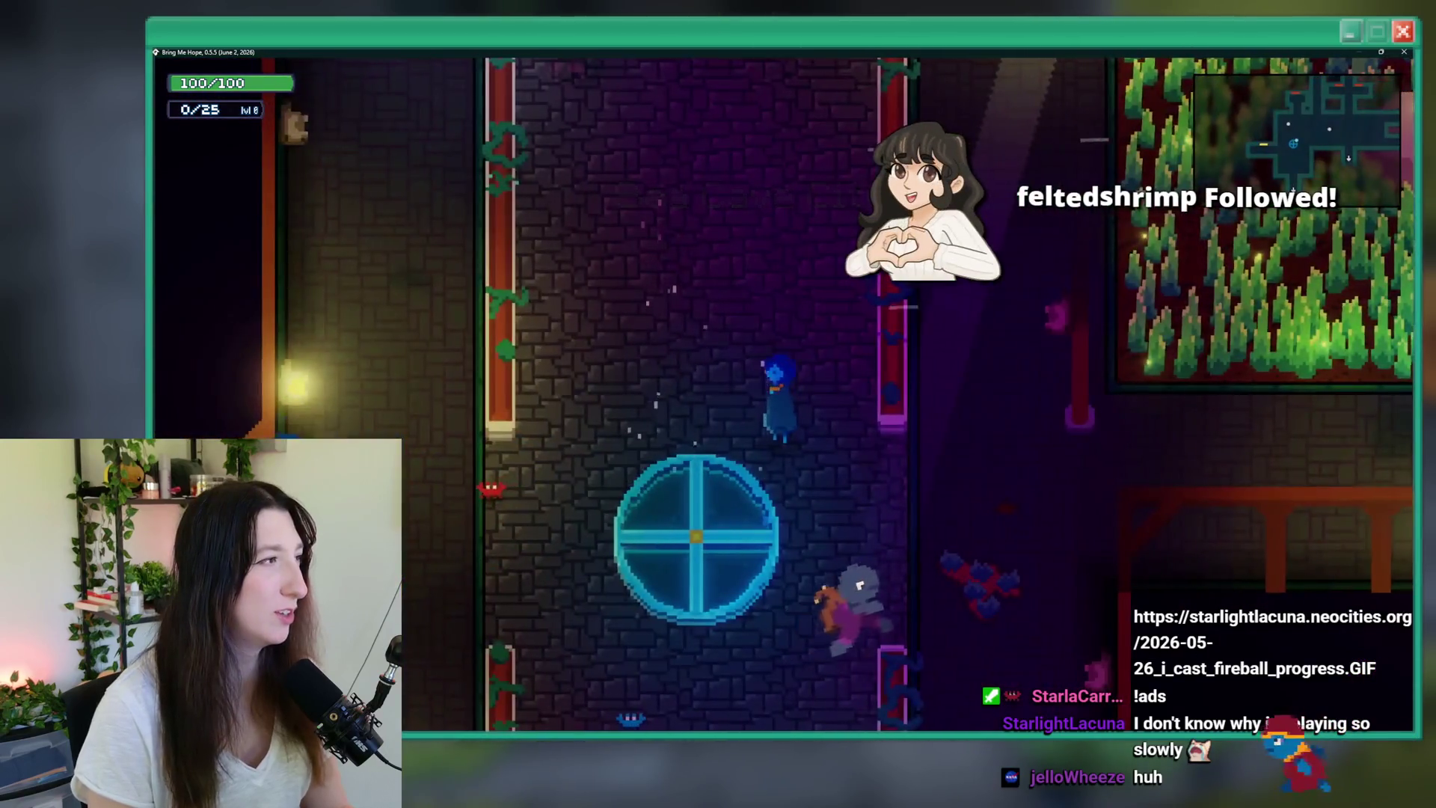
- Walk through Bobby's House to the bedroom and receive the keys from Bobby
key(a)
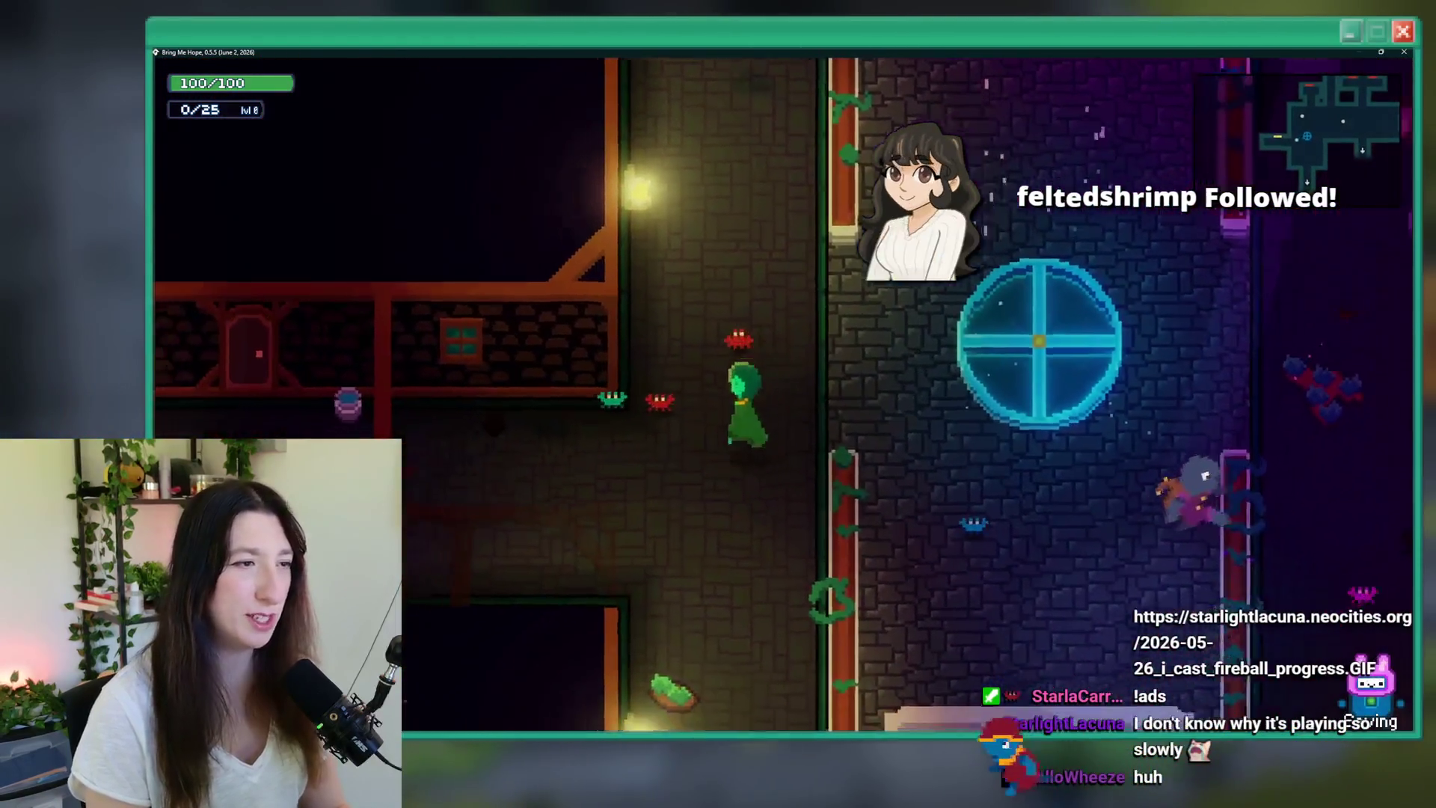
key(a)
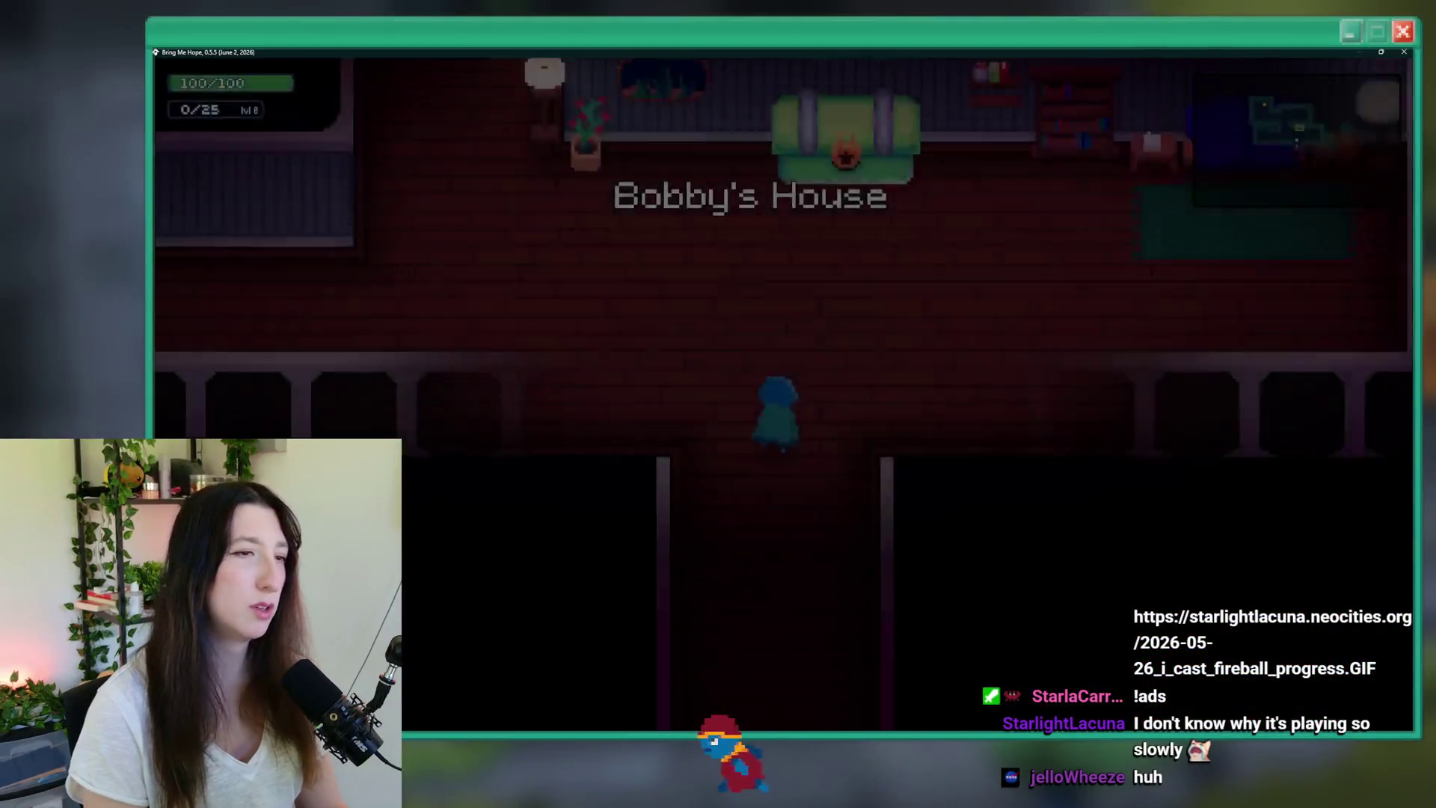
key(a)
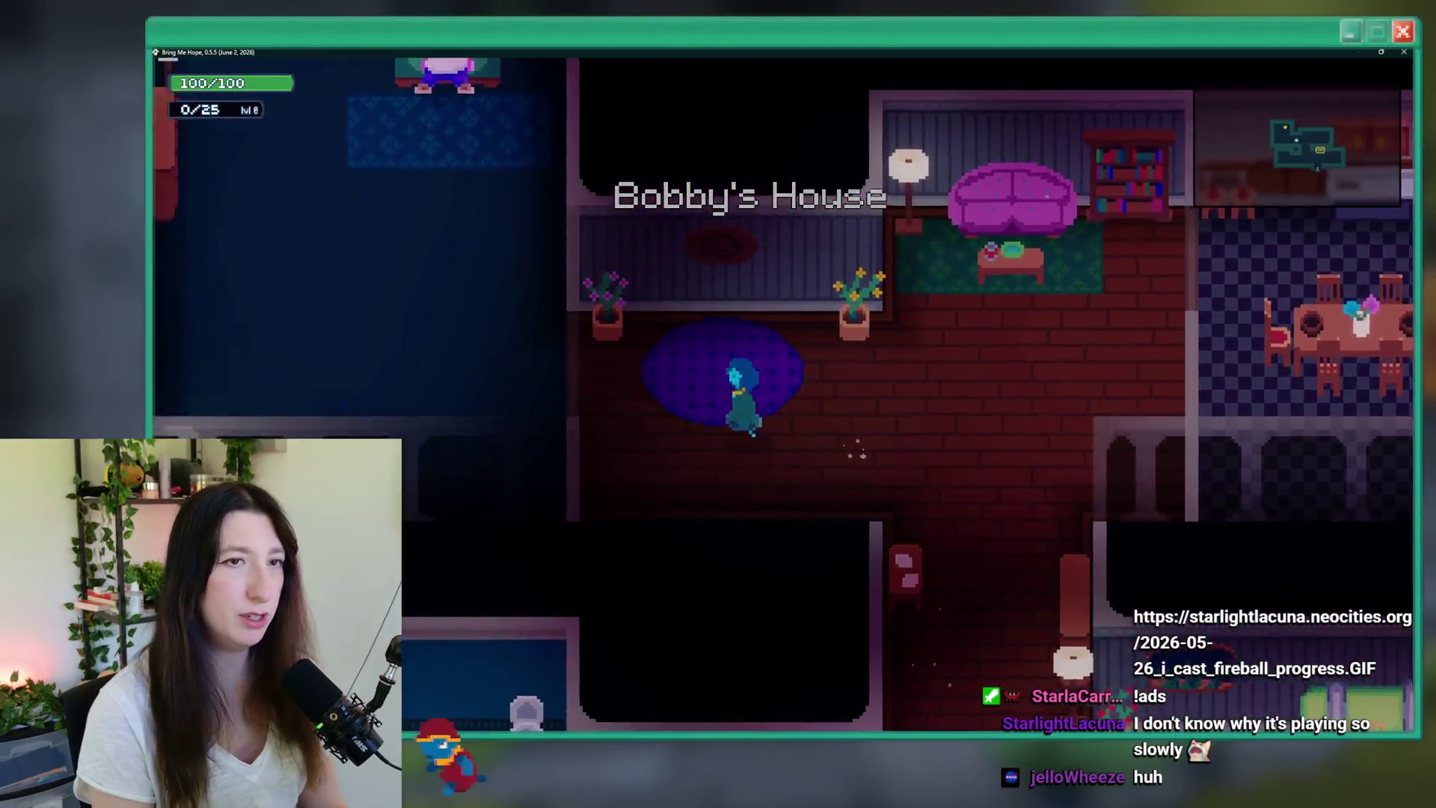
key(a)
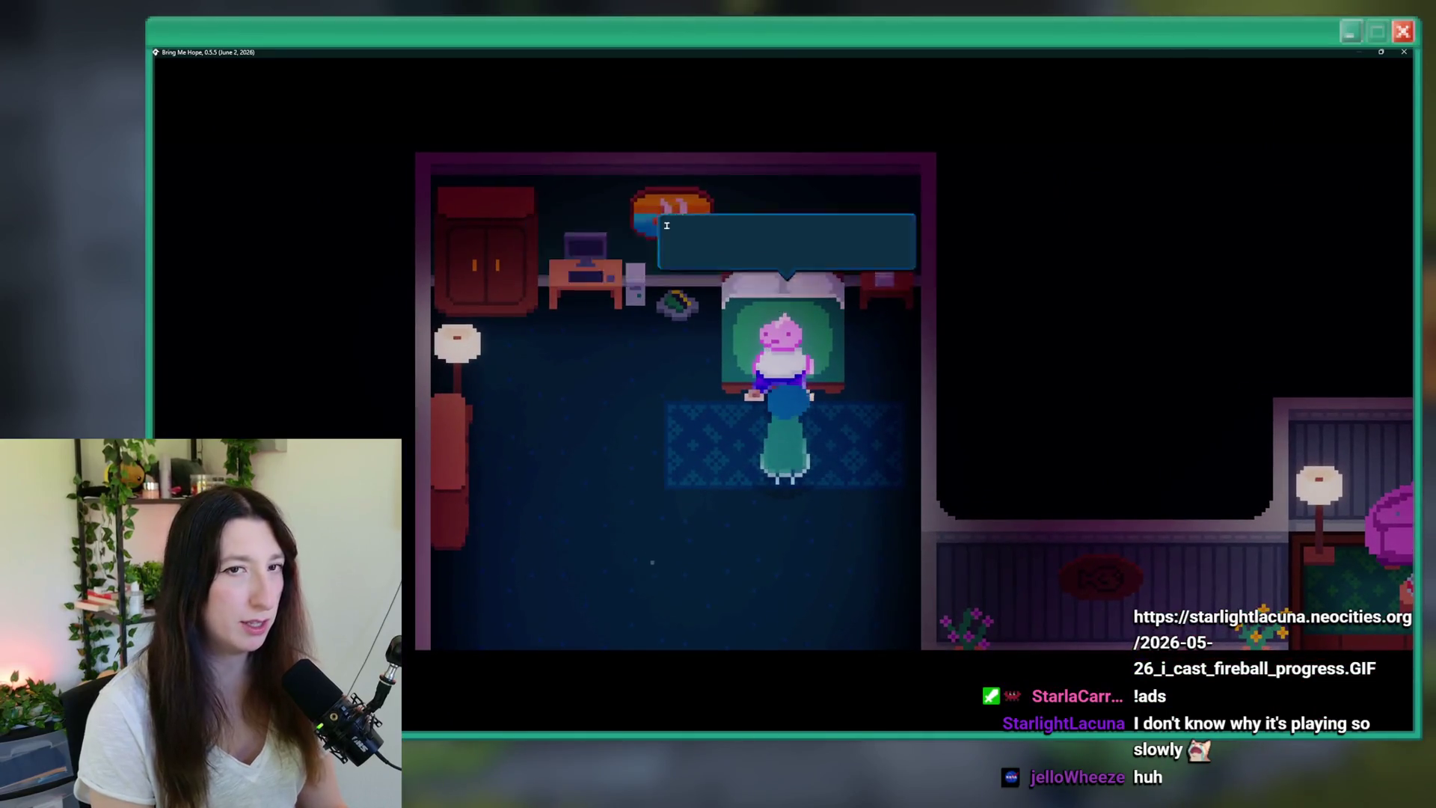
key(Return)
- Leave the house and warp through the Home/Travel teleporter to Crystal Subway
key(s)
key(d)
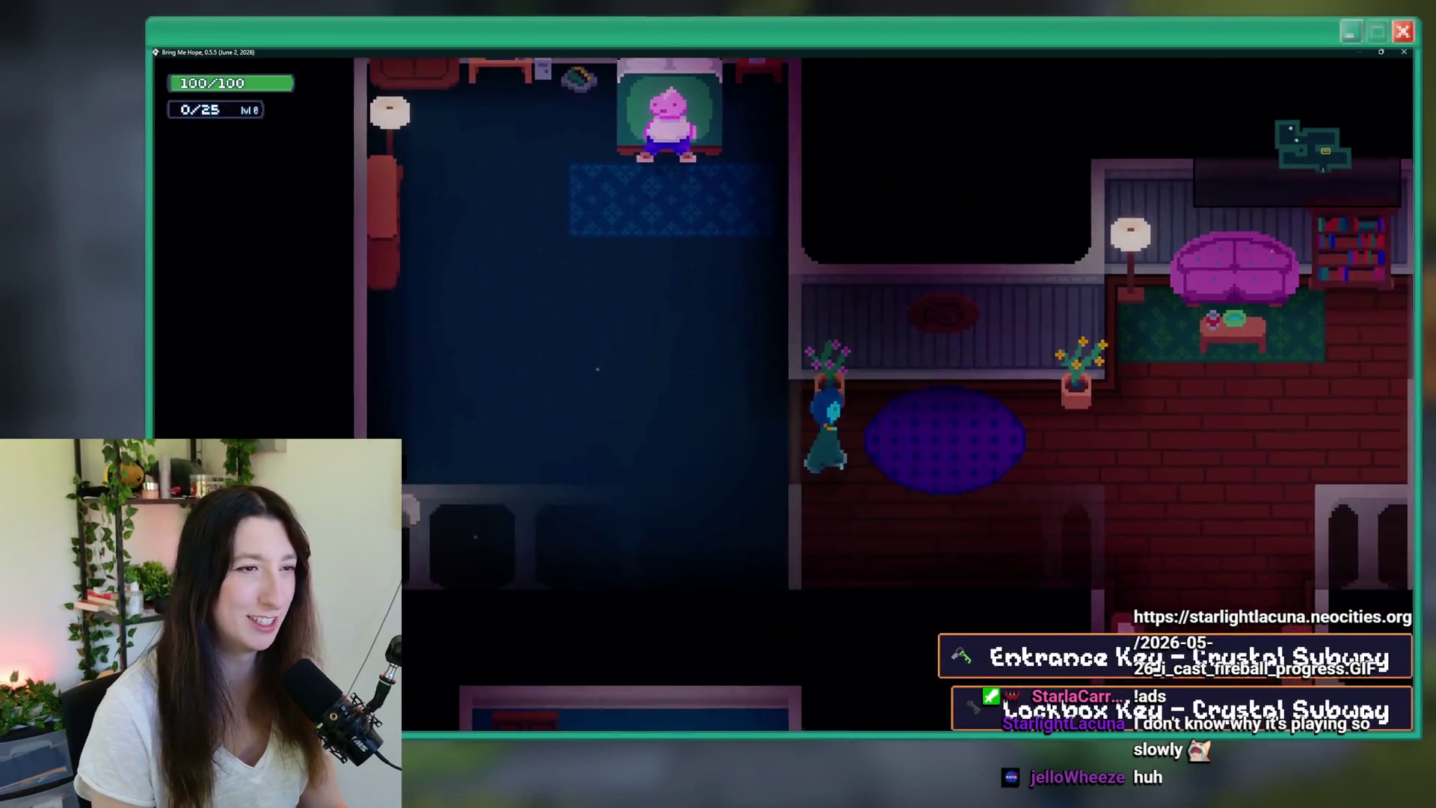
key(s)
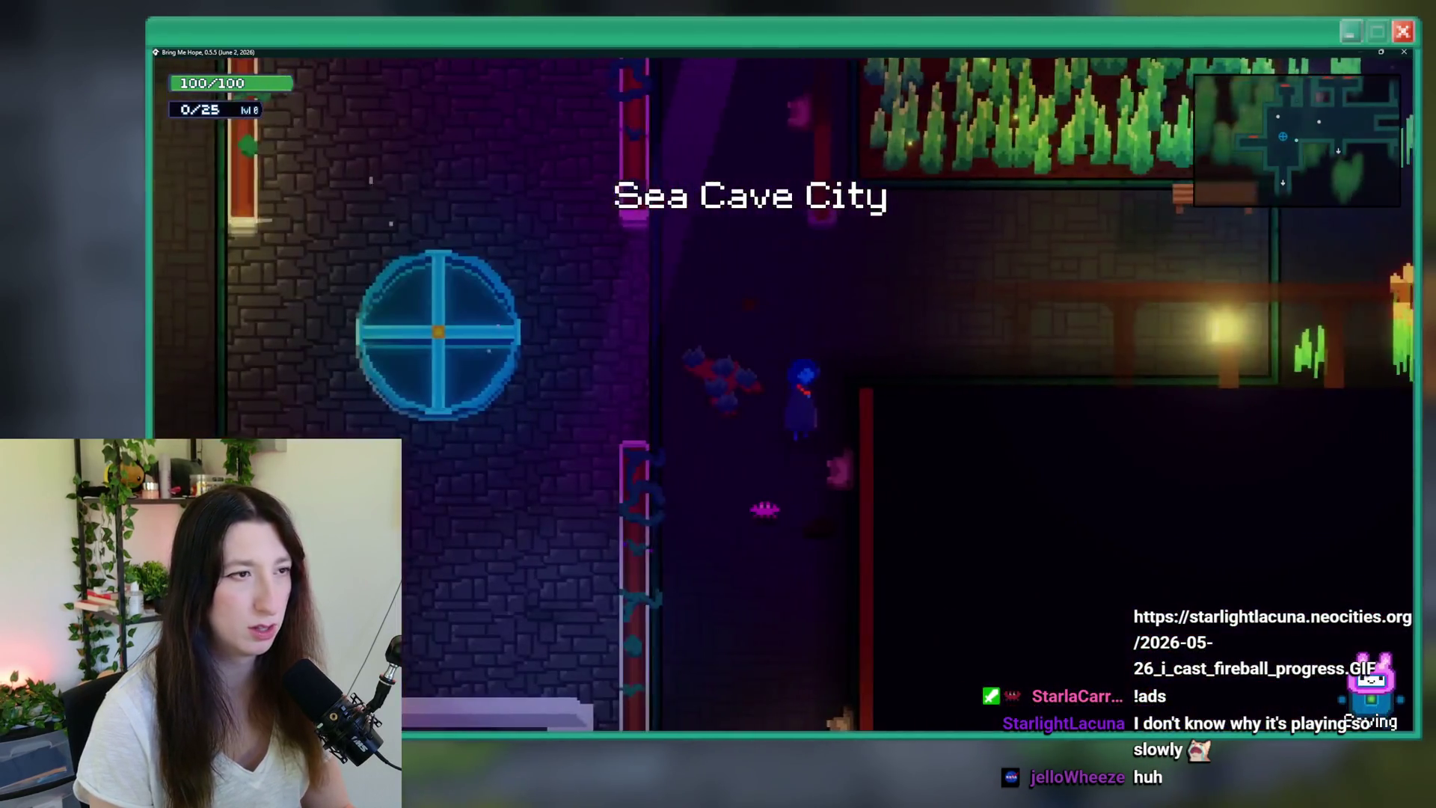
key(a)
key(e)
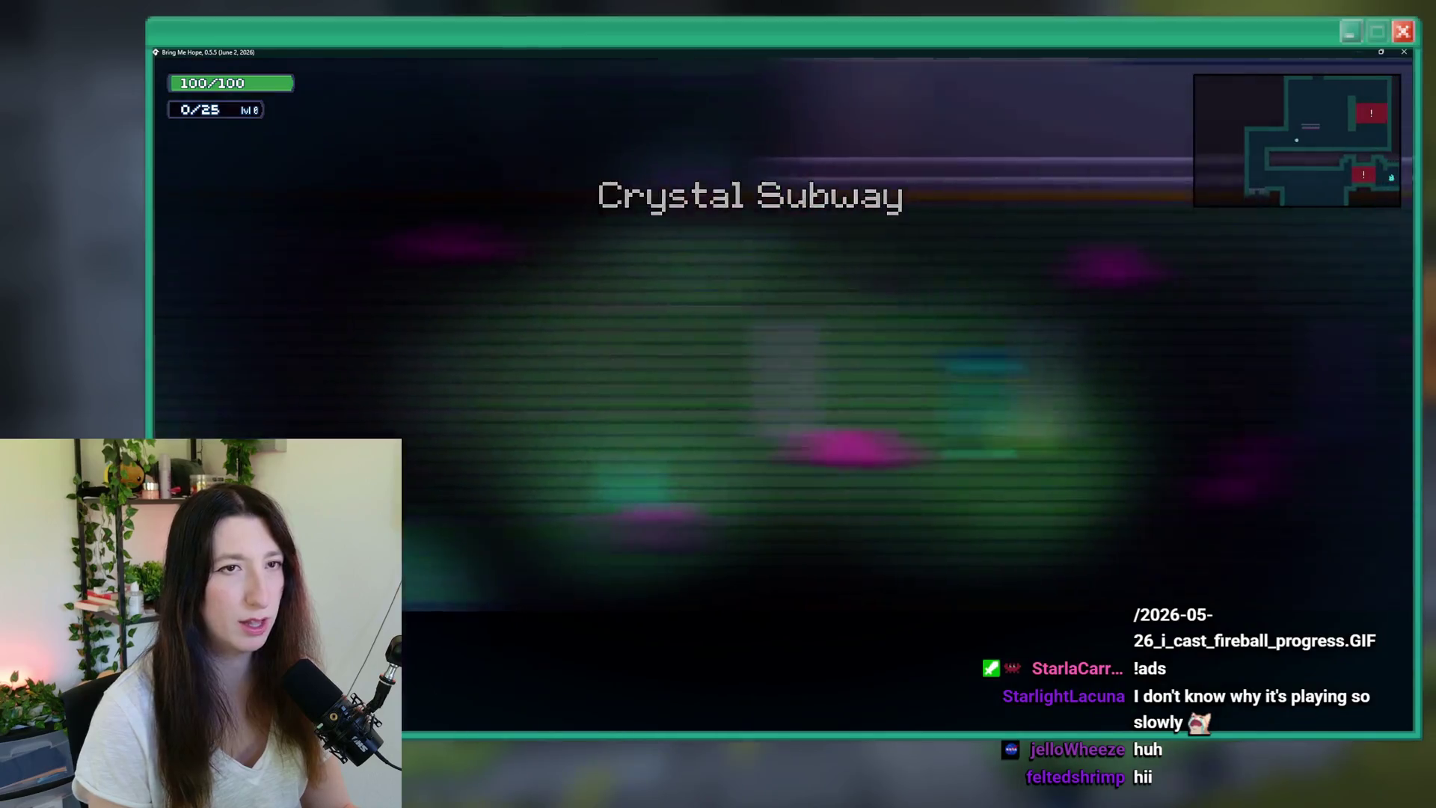
key(grave)
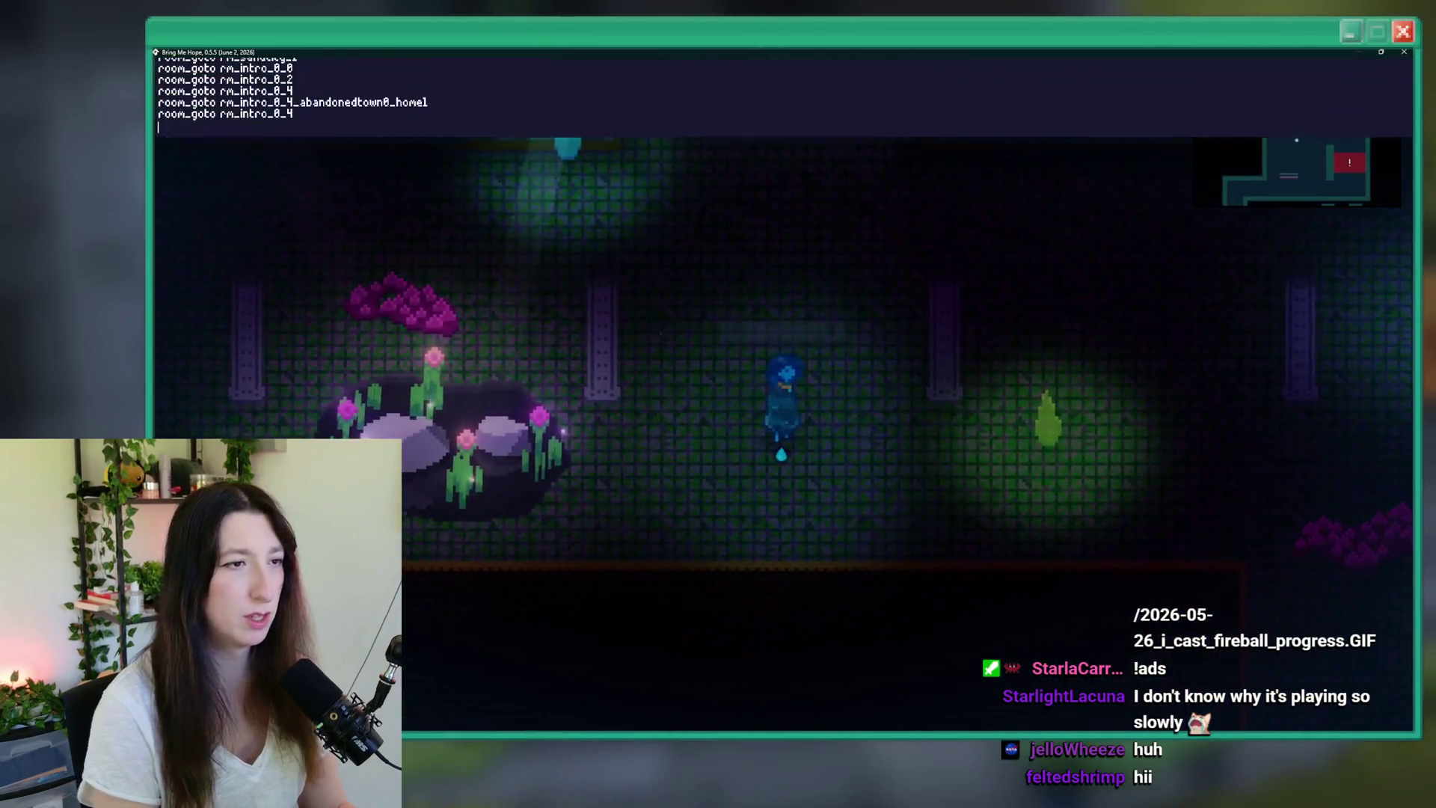
- Run keyitem_give for the Battery (Negative) and Battery (Positive) key items
text(keyitem-g)
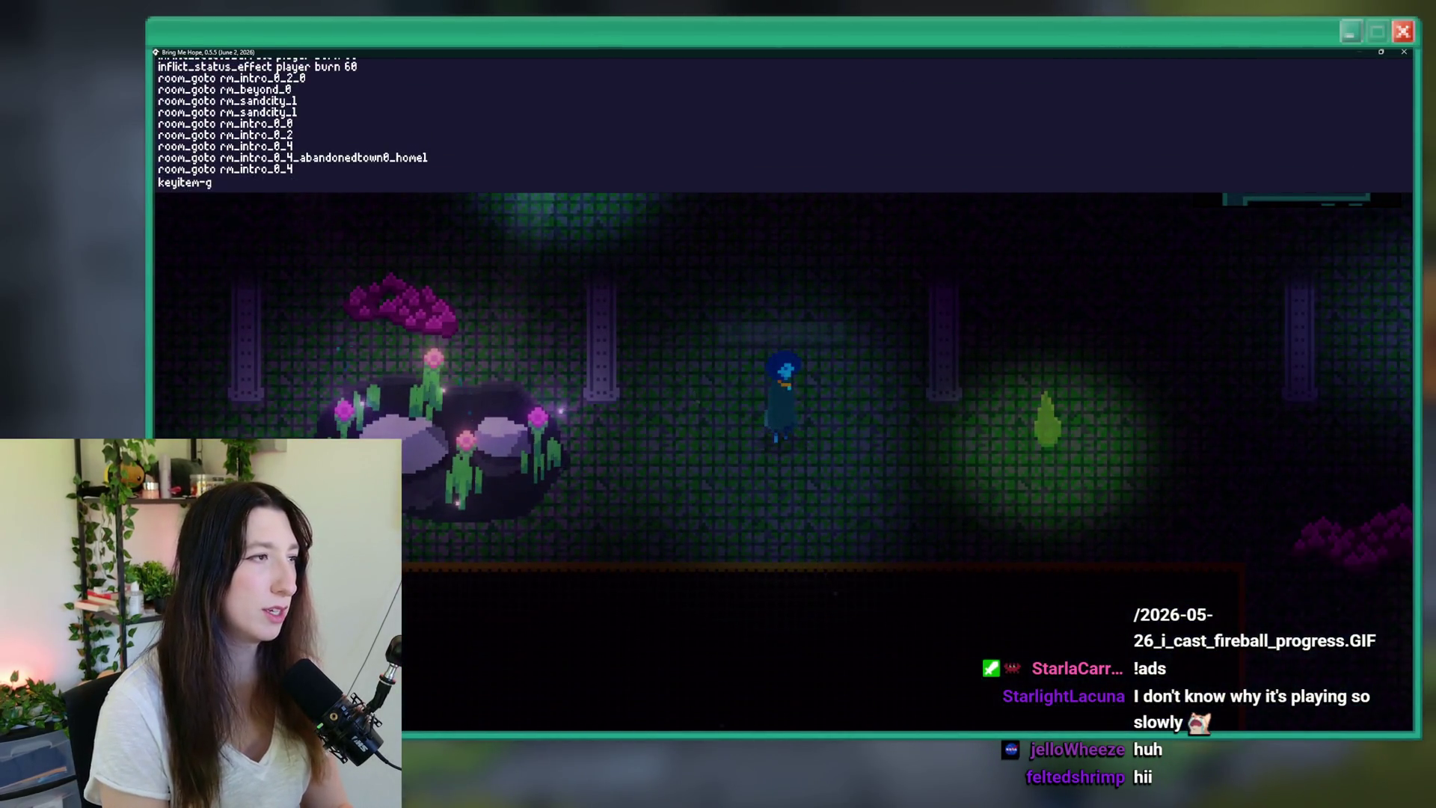
key(BackSpace)
key(BackSpace)
key(BackSpace)
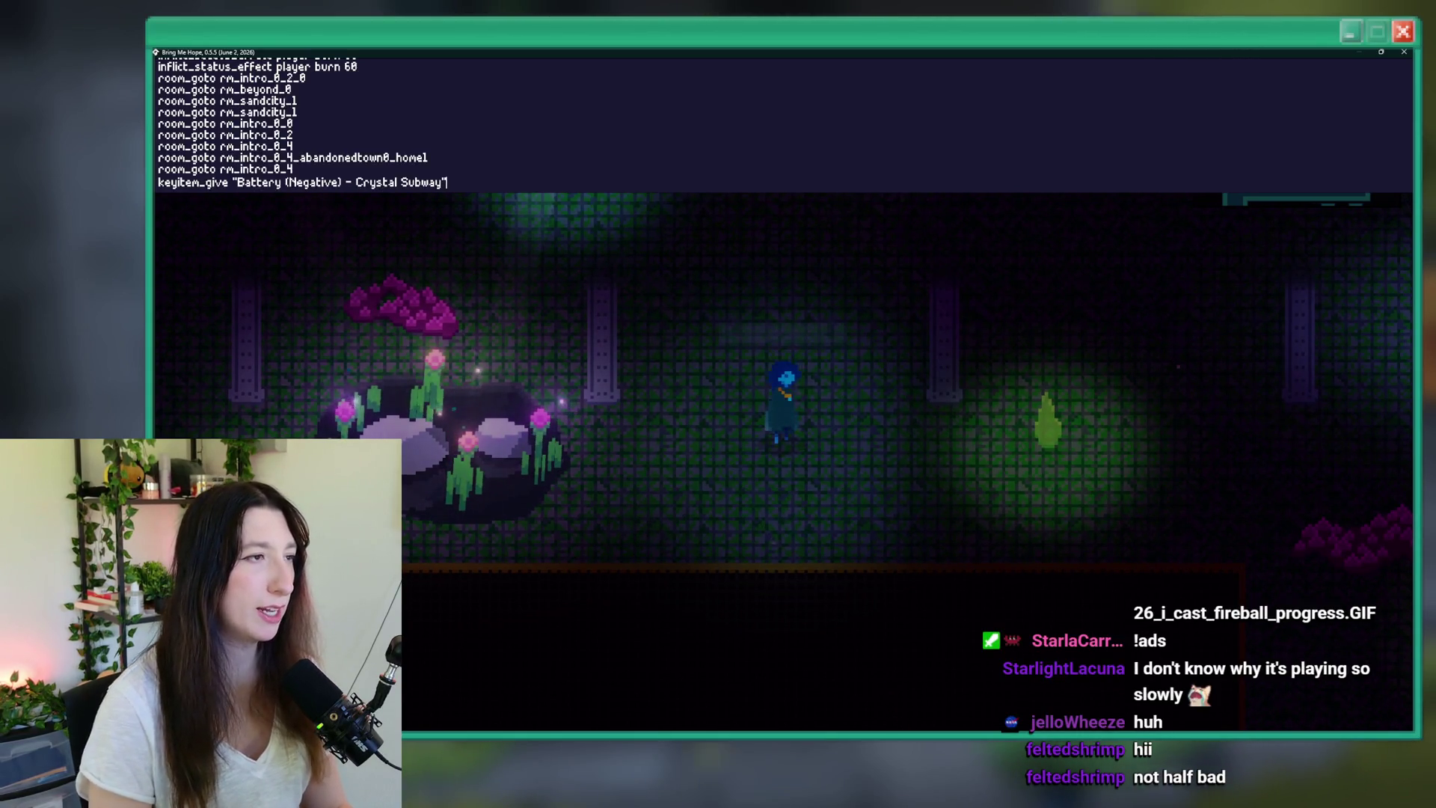
key(Return)
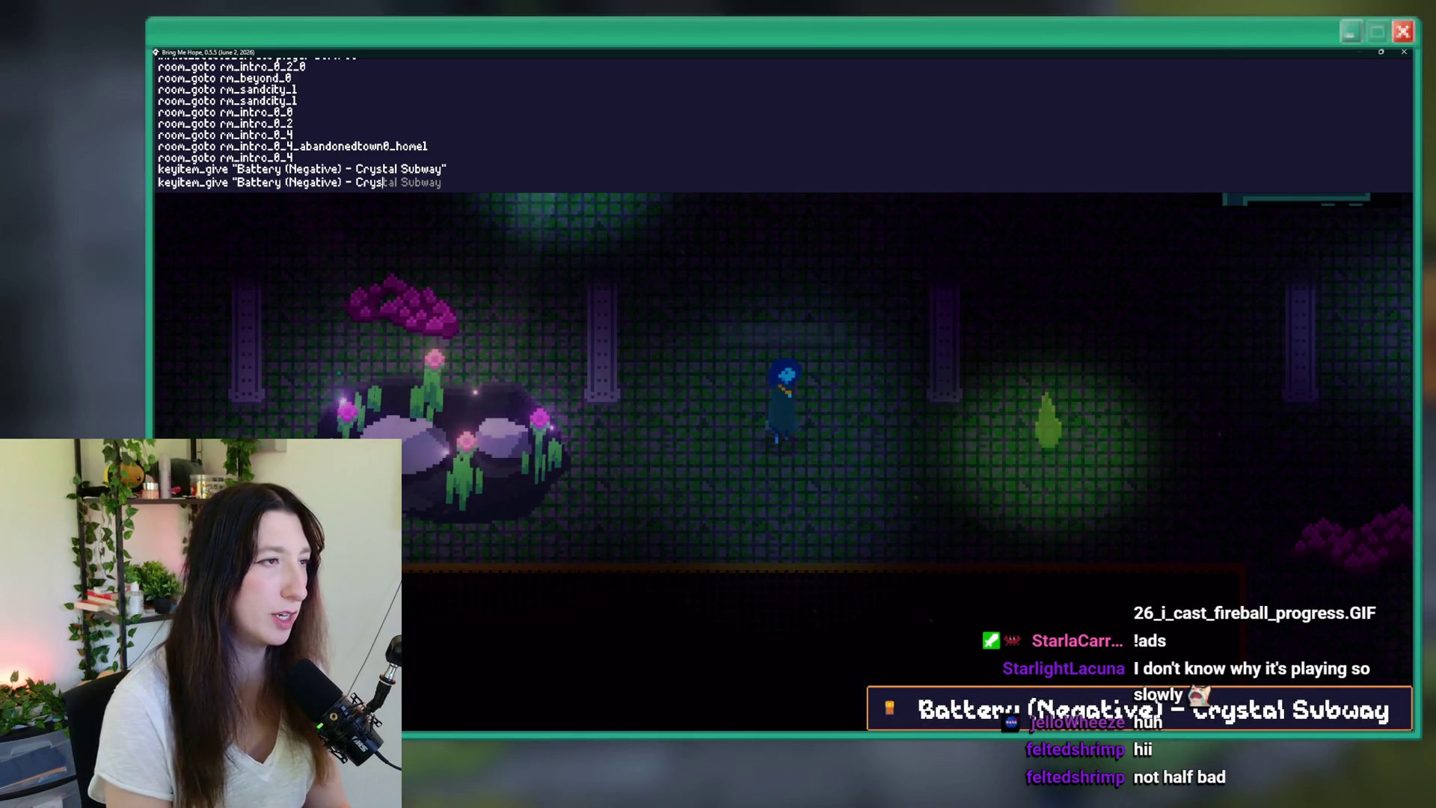
key(BackSpace)
key(BackSpace)
key(BackSpace)
key(Tab)
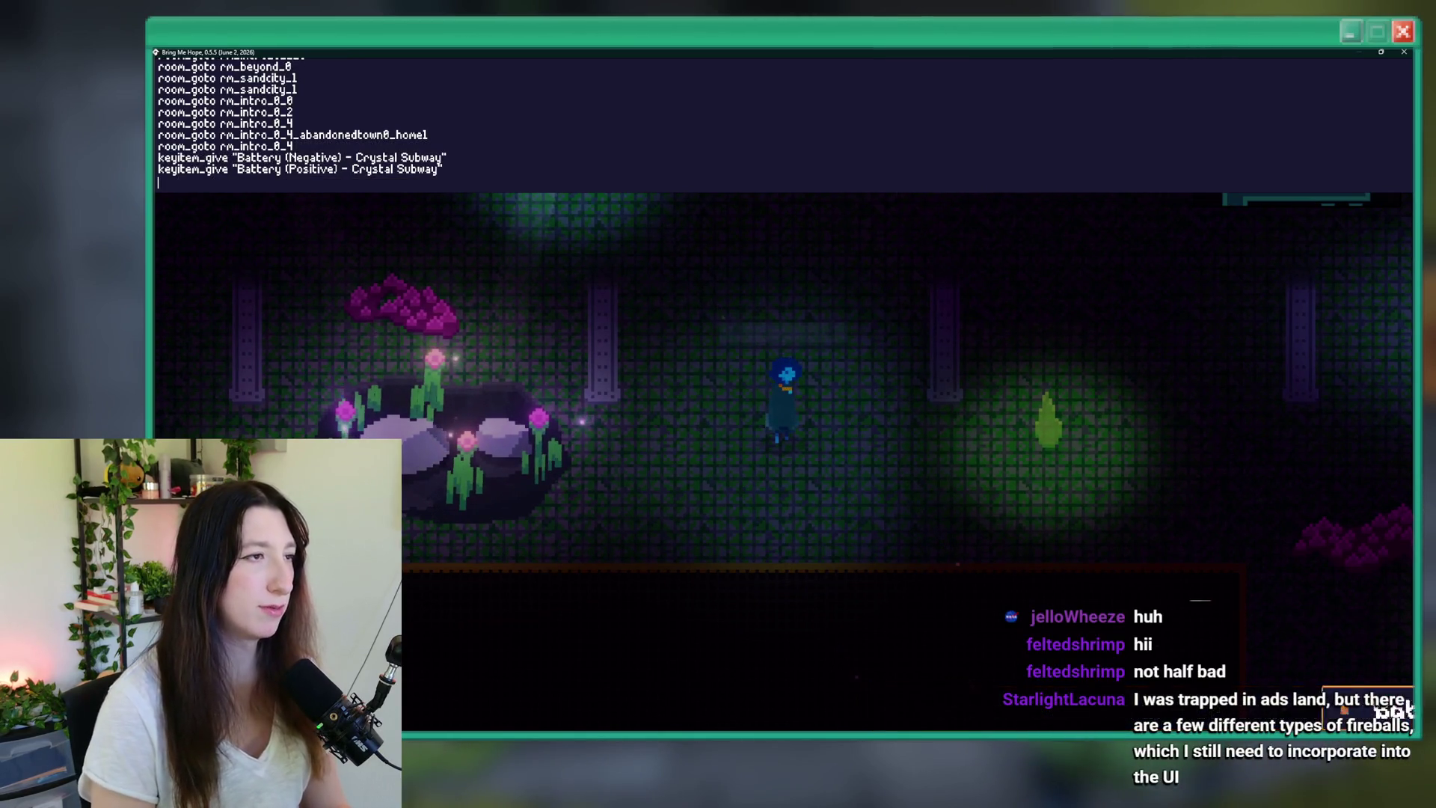
key(Escape)
key(Up)
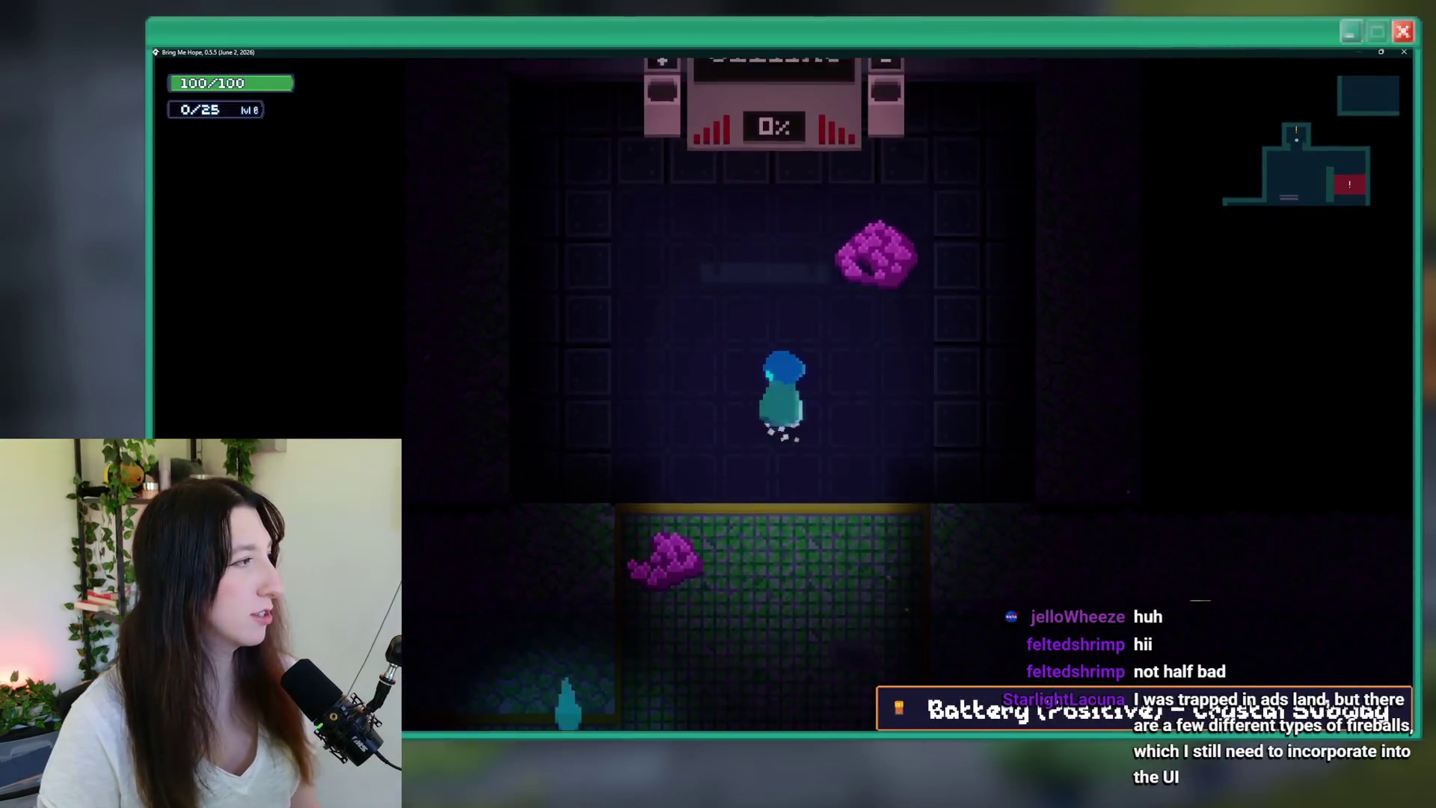
- Inspect the Offline machine and insert a battery into its right slot
key(e)
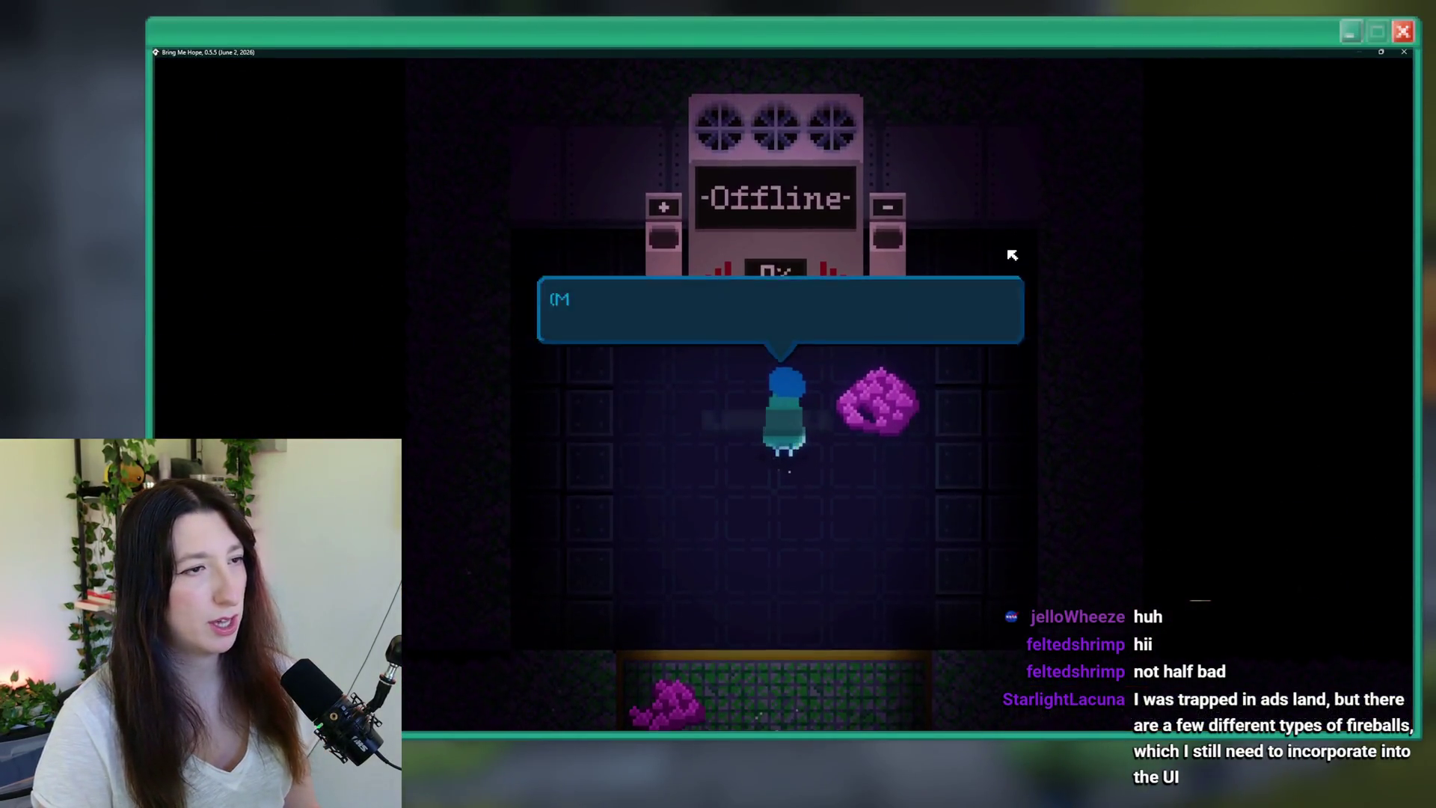
key(e)
key(Right)
key(e)
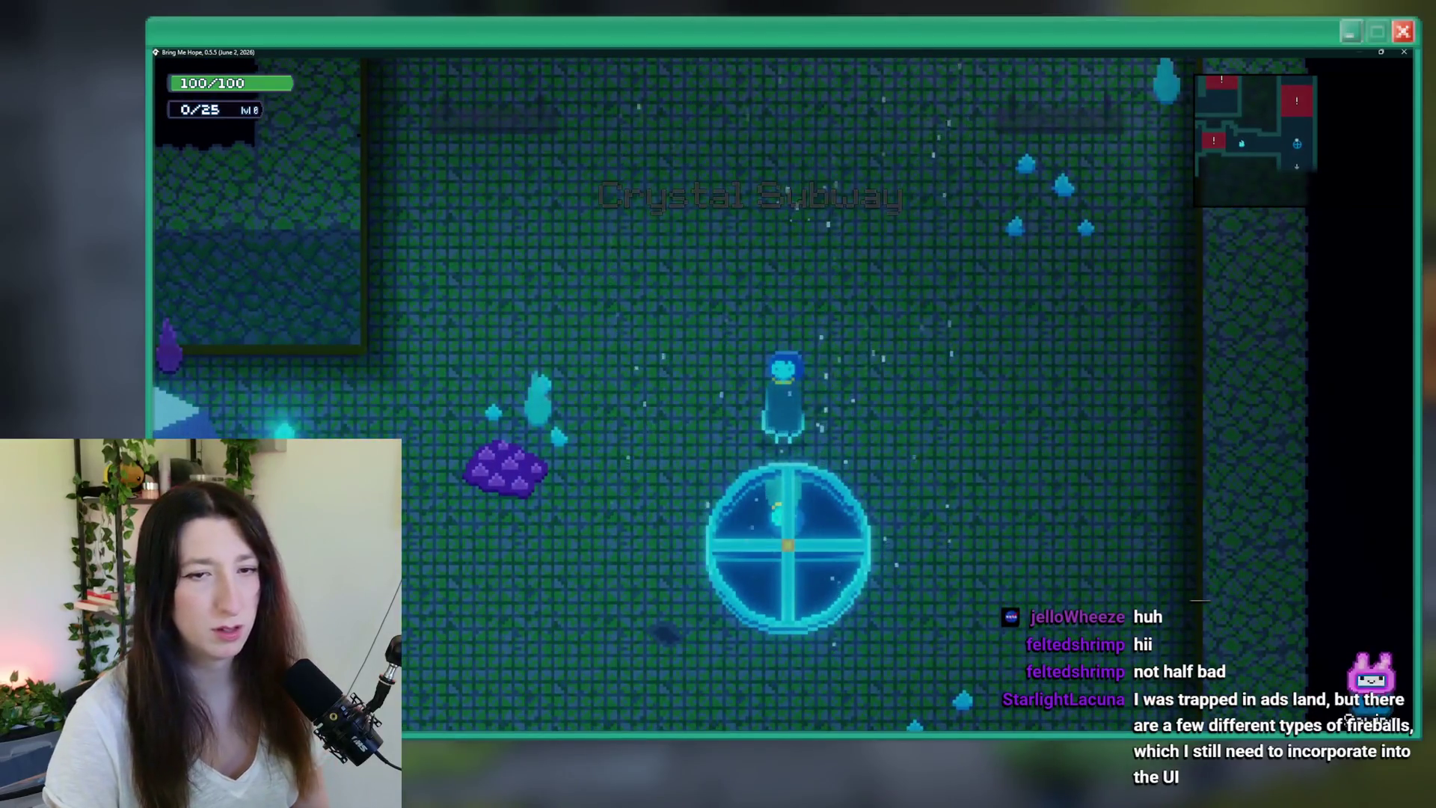
- Check the portal's travel map with Sea Cave City selected, then quit the game
key(s)
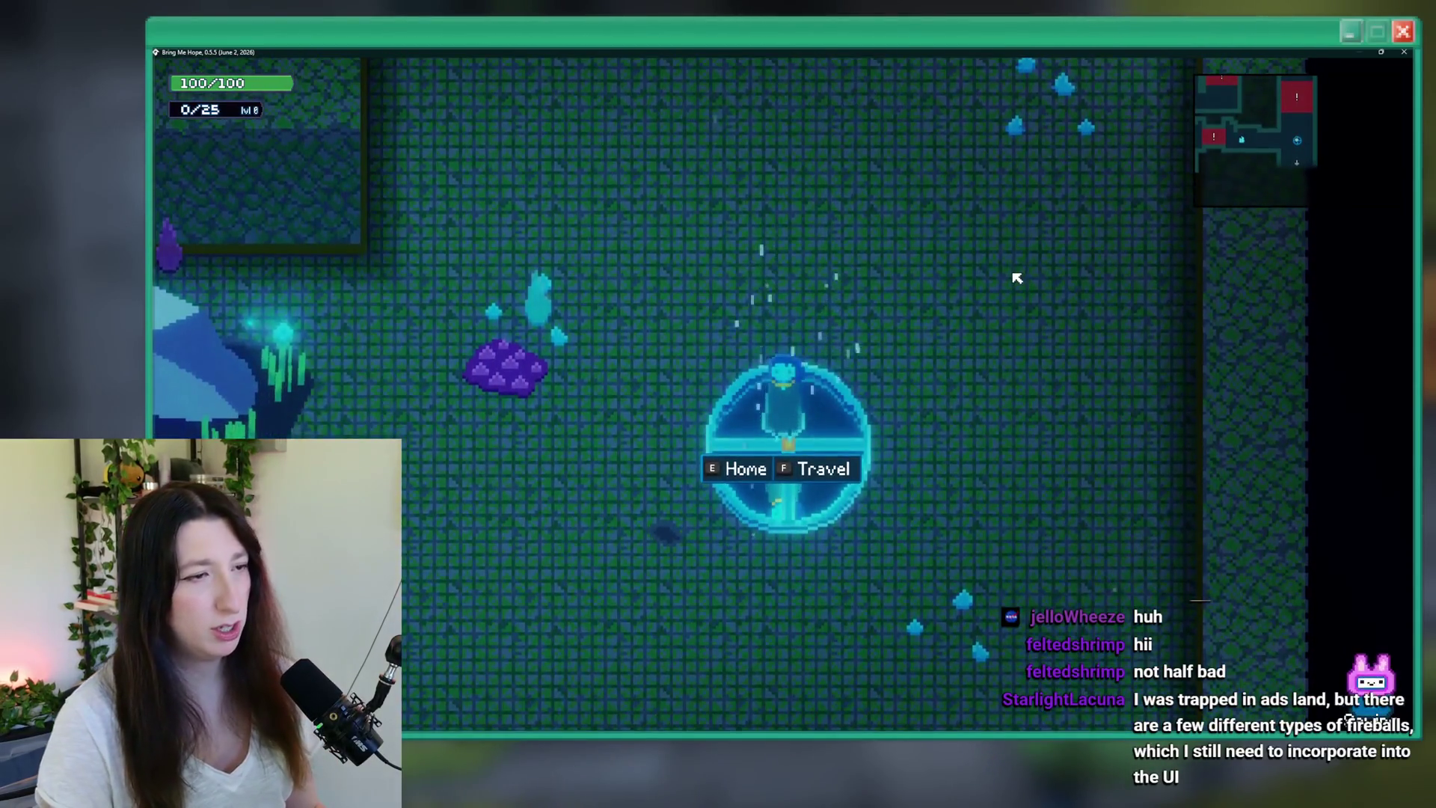
key(e)
key(w)
key(Escape)
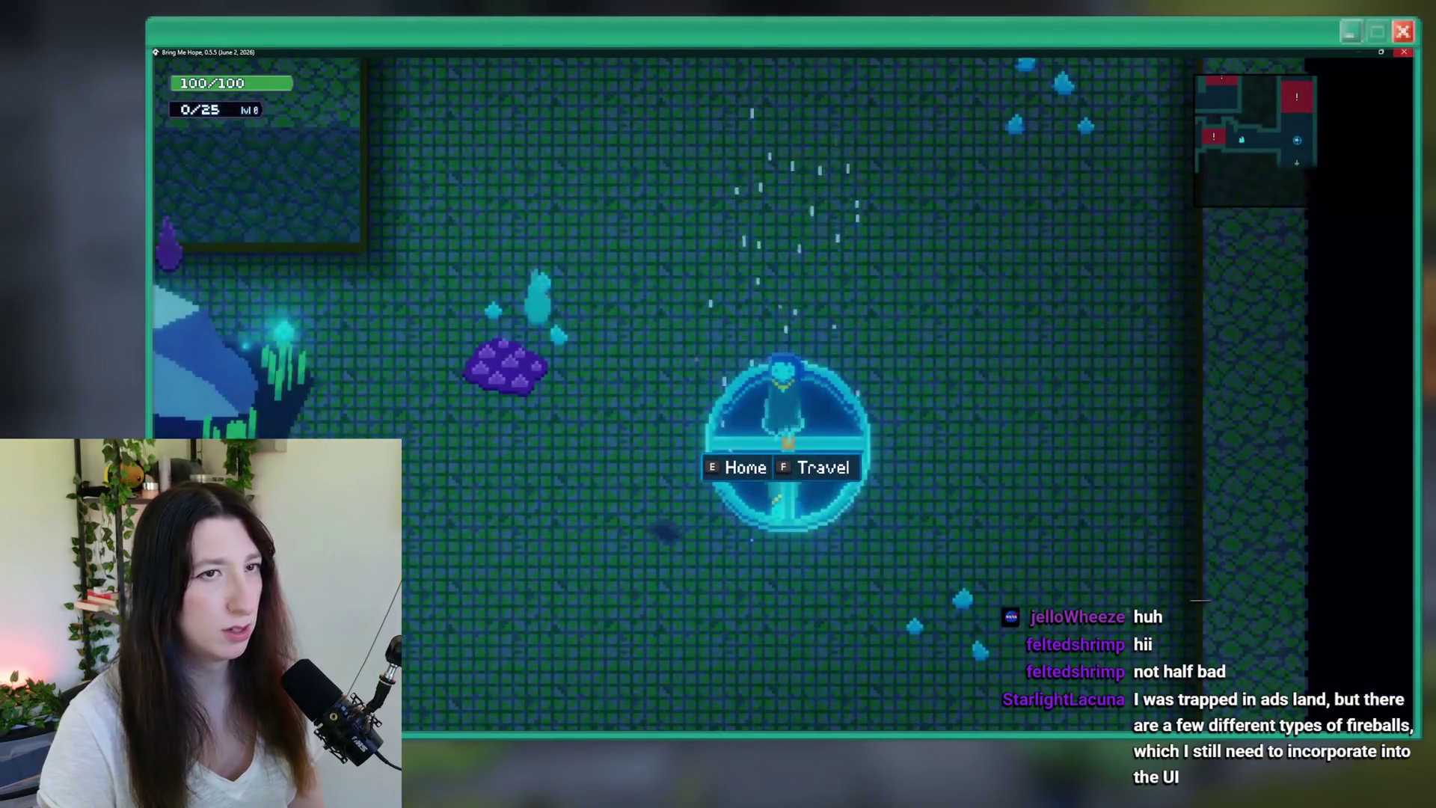
key(alt+F4)
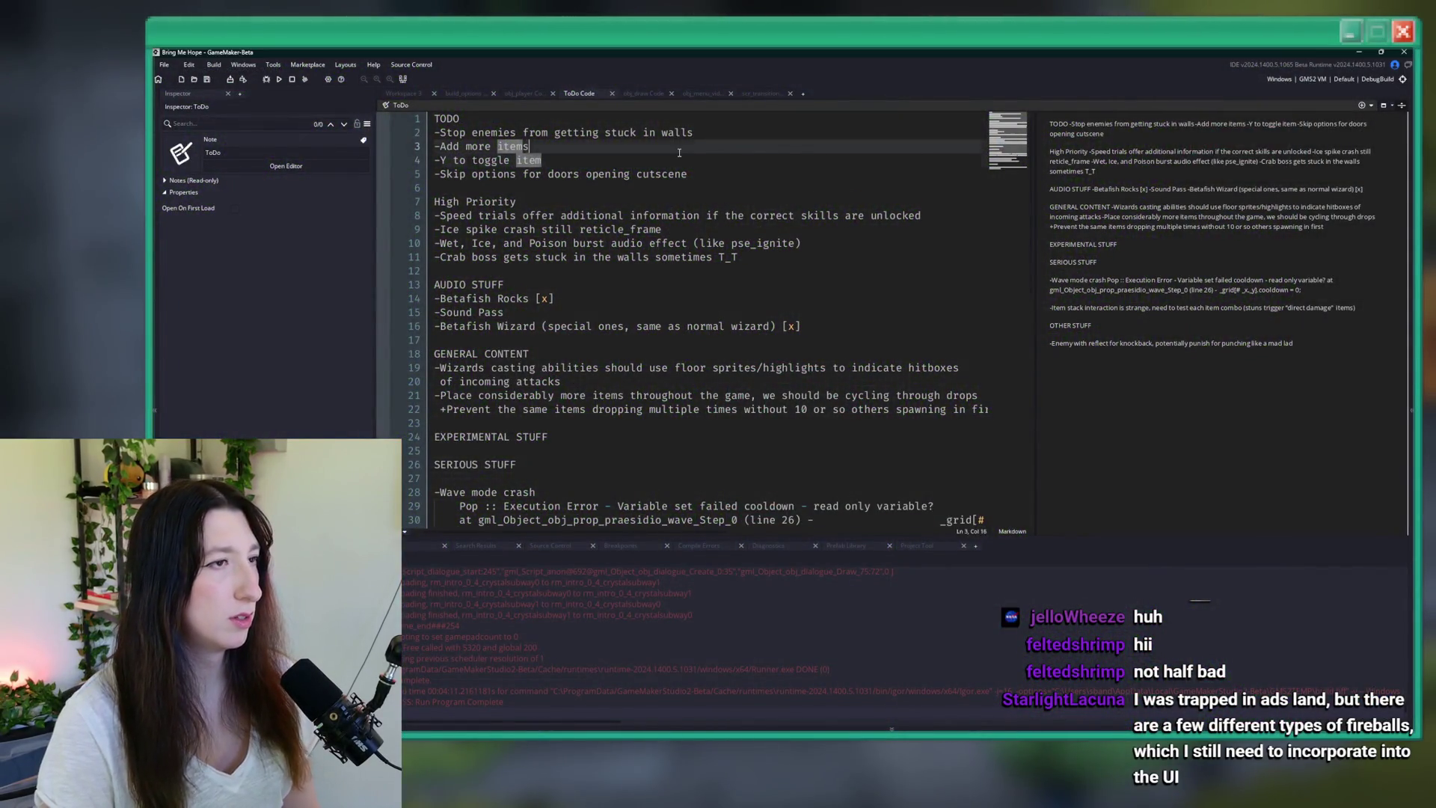